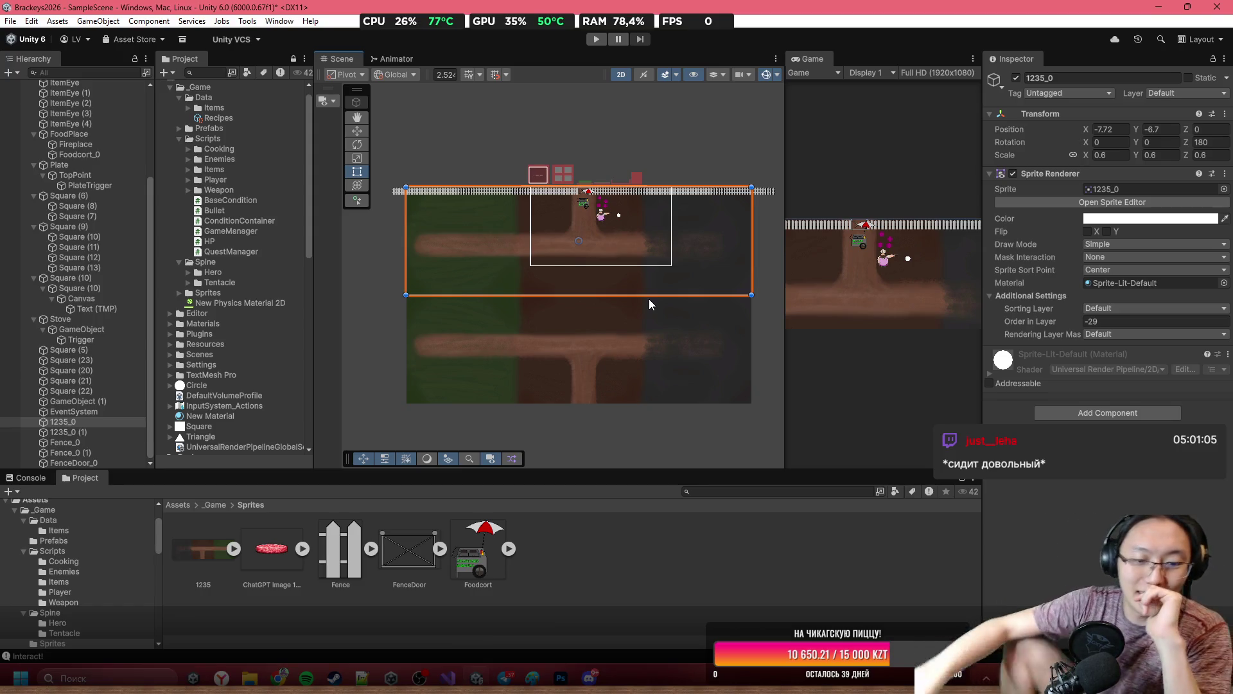
Pan and zoom the Unity scene around the fence, umbrella, food cart and chef.
click(503, 680)
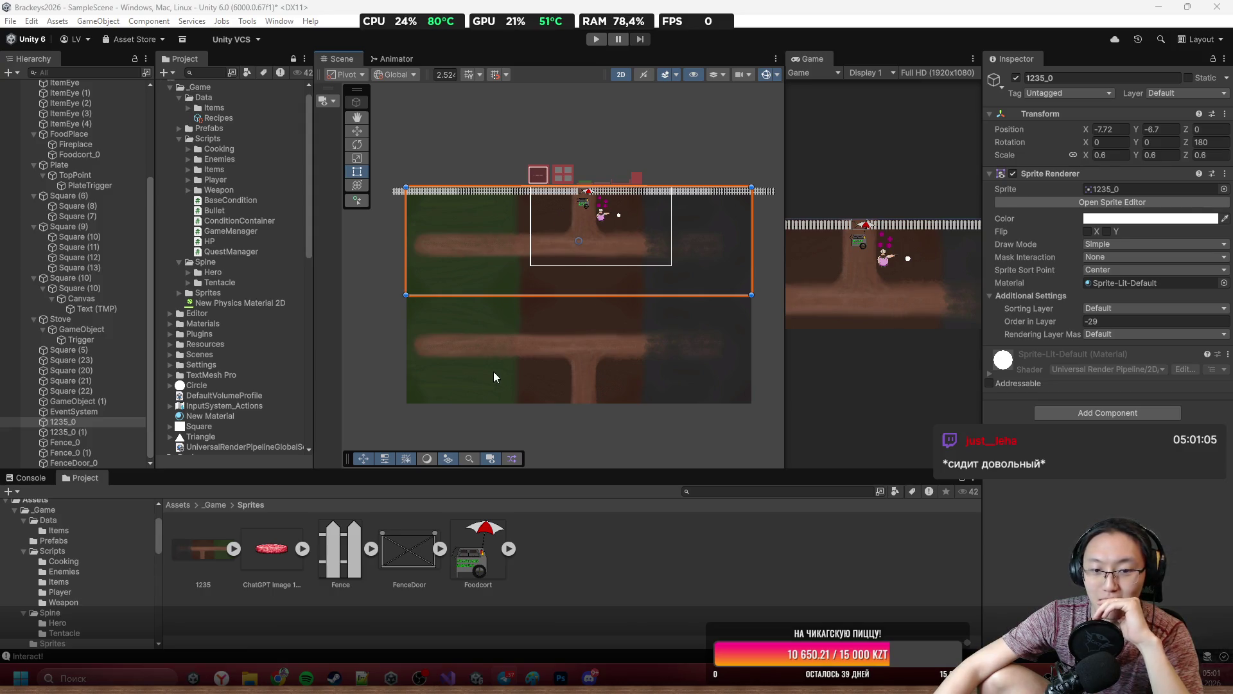
scroll(577, 288, up, 2)
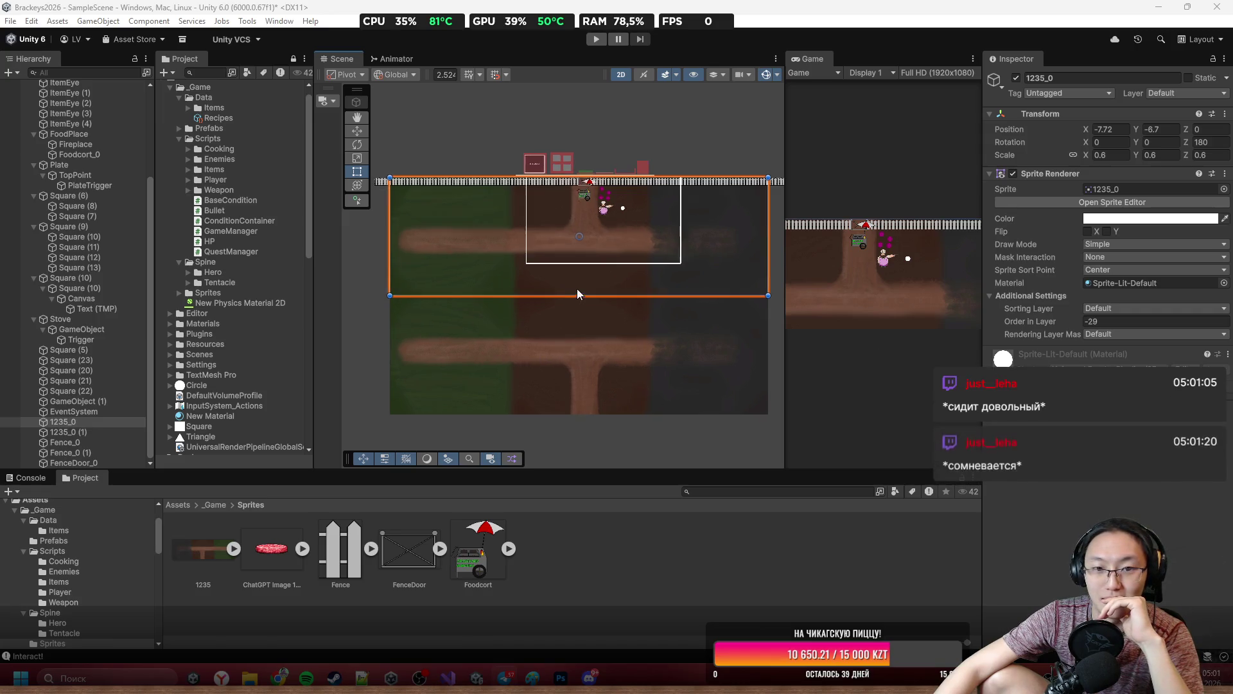
drag(581, 283, 524, 348)
scroll(555, 274, up, 1)
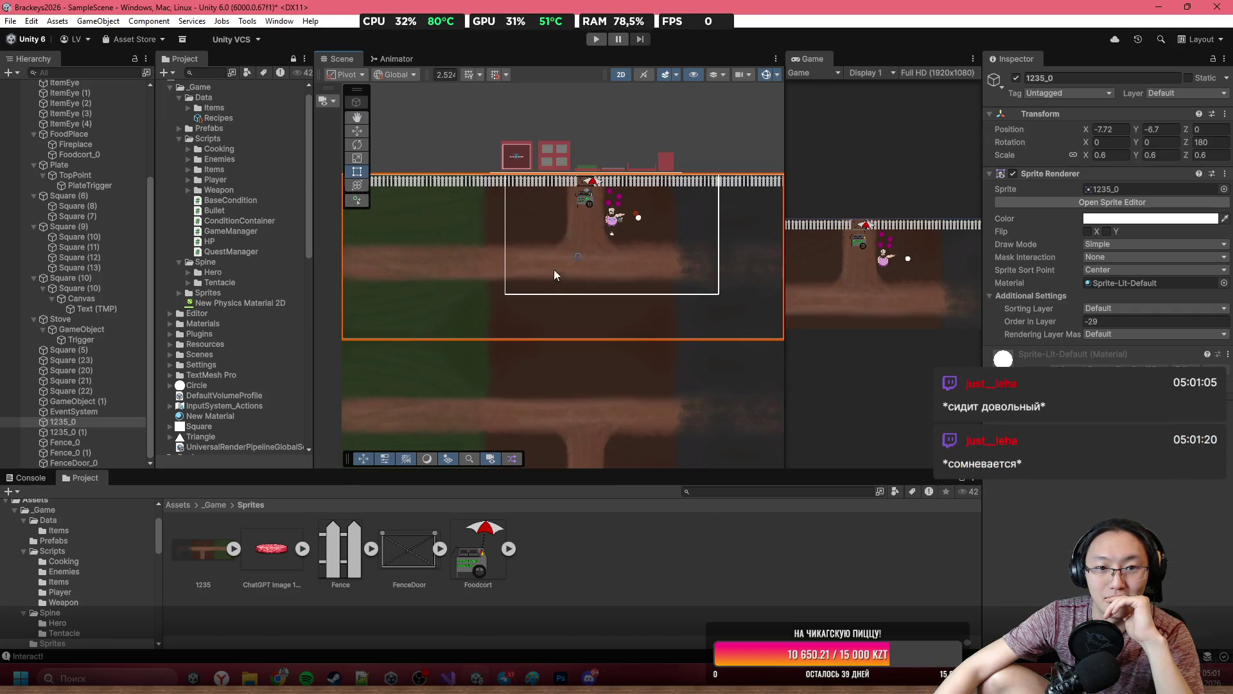
scroll(525, 295, down, 3)
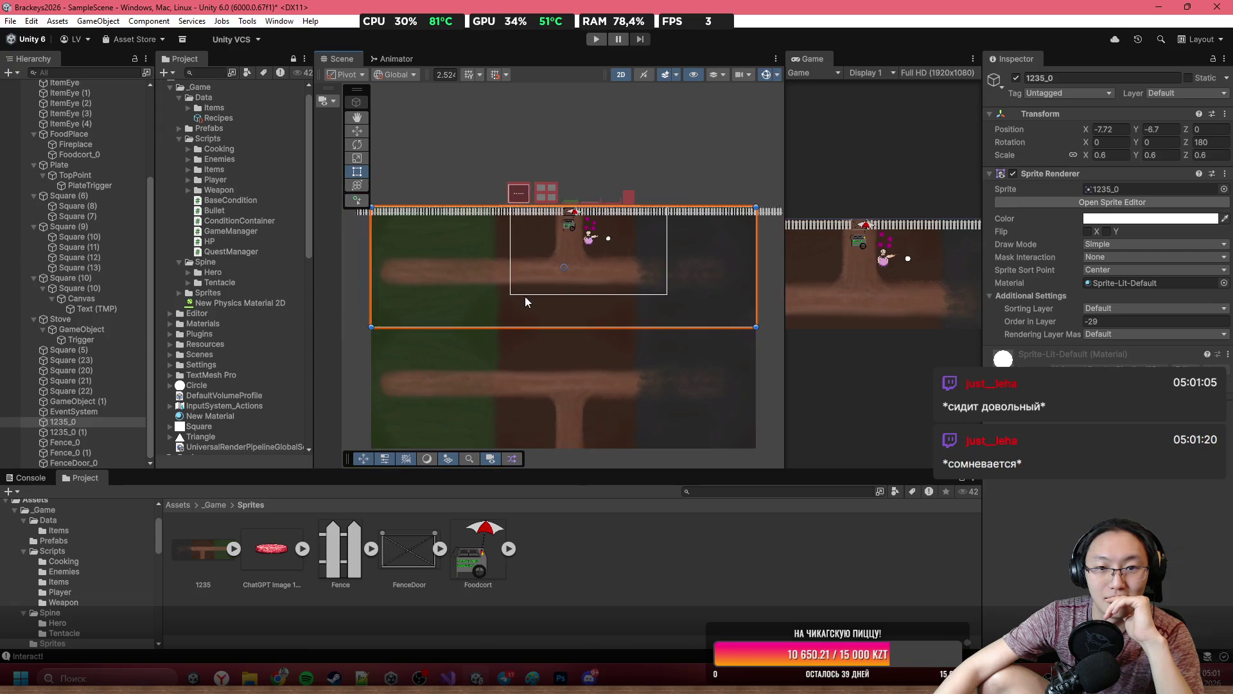
click(768, 242)
scroll(557, 226, up, 3)
scroll(526, 313, up, 5)
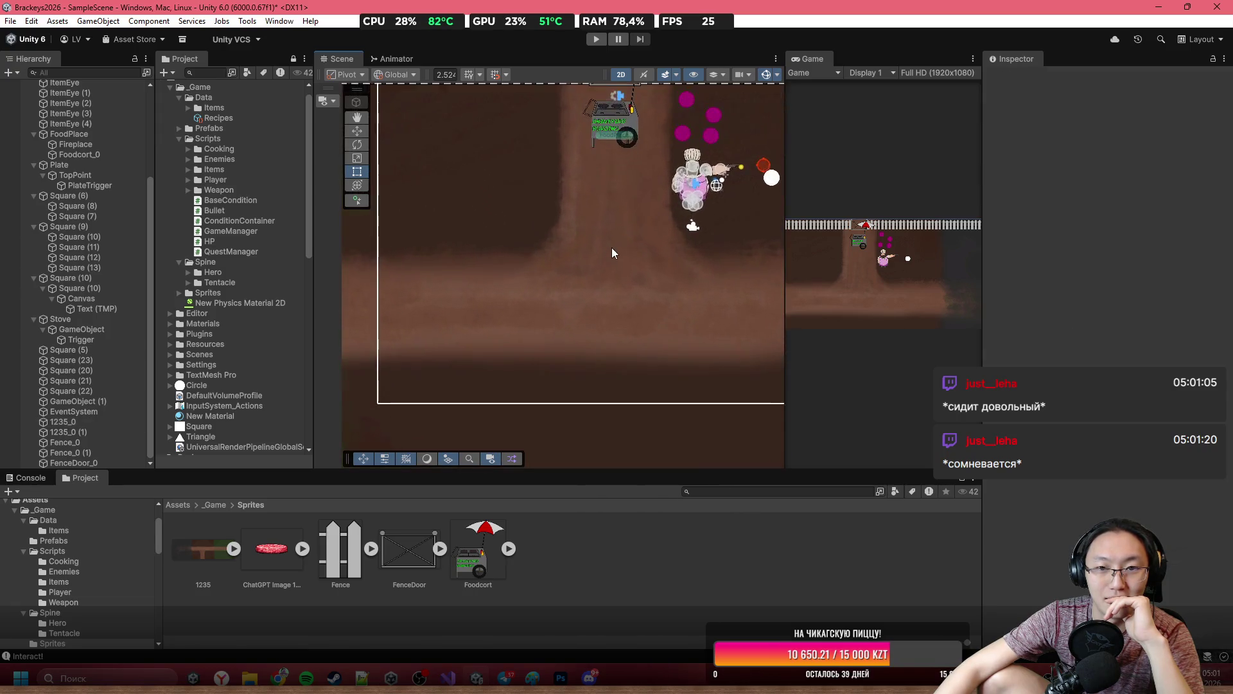
scroll(561, 304, up, 4)
drag(553, 247, 578, 283)
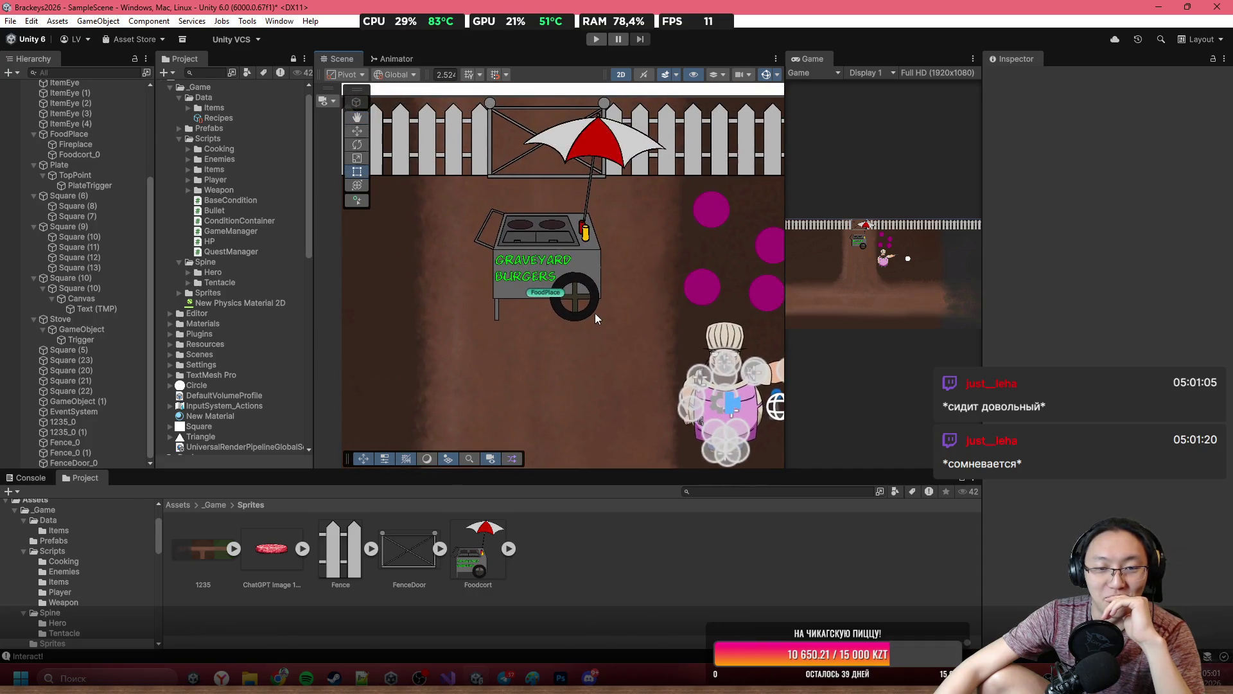
scroll(597, 285, up, 2)
scroll(597, 286, down, 3)
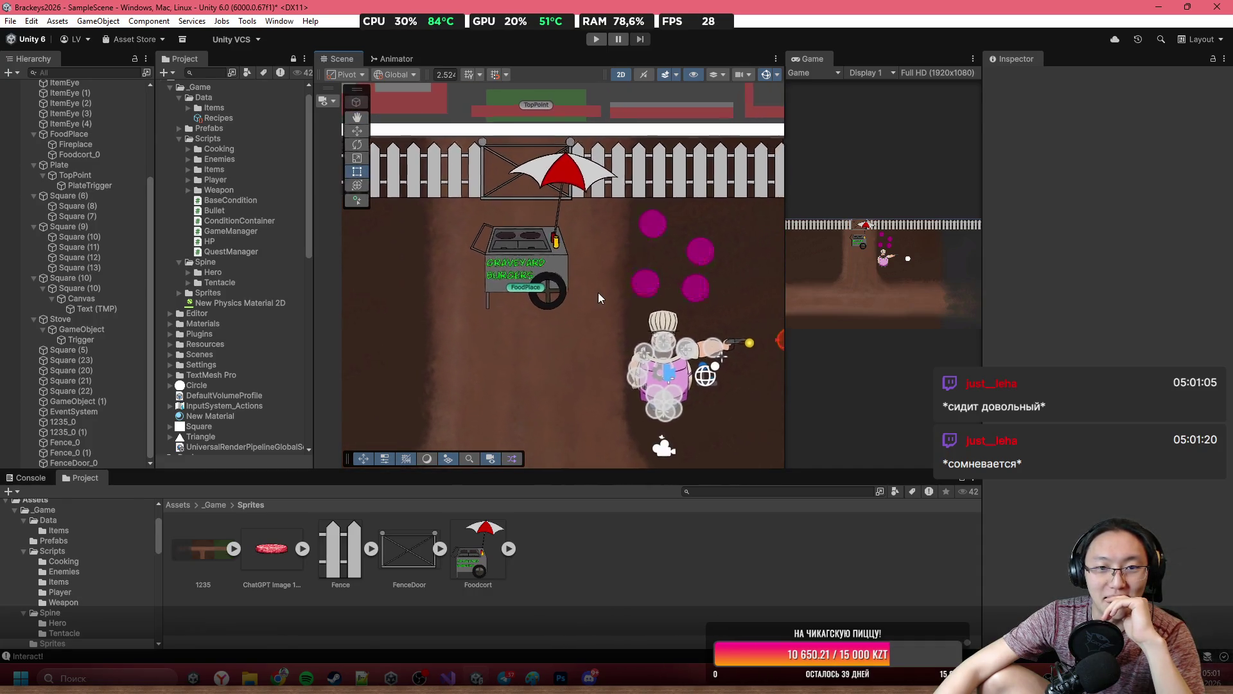
scroll(599, 300, down, 2)
scroll(639, 350, up, 5)
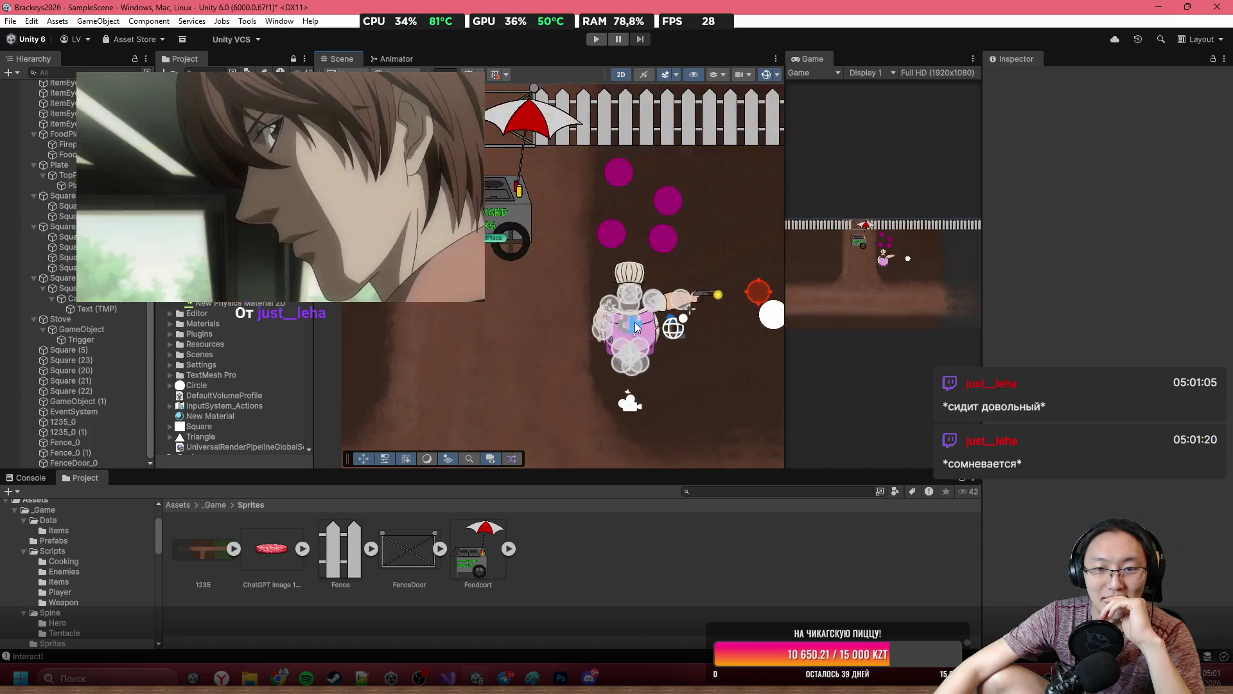
scroll(703, 367, down, 2)
scroll(668, 360, up, 6)
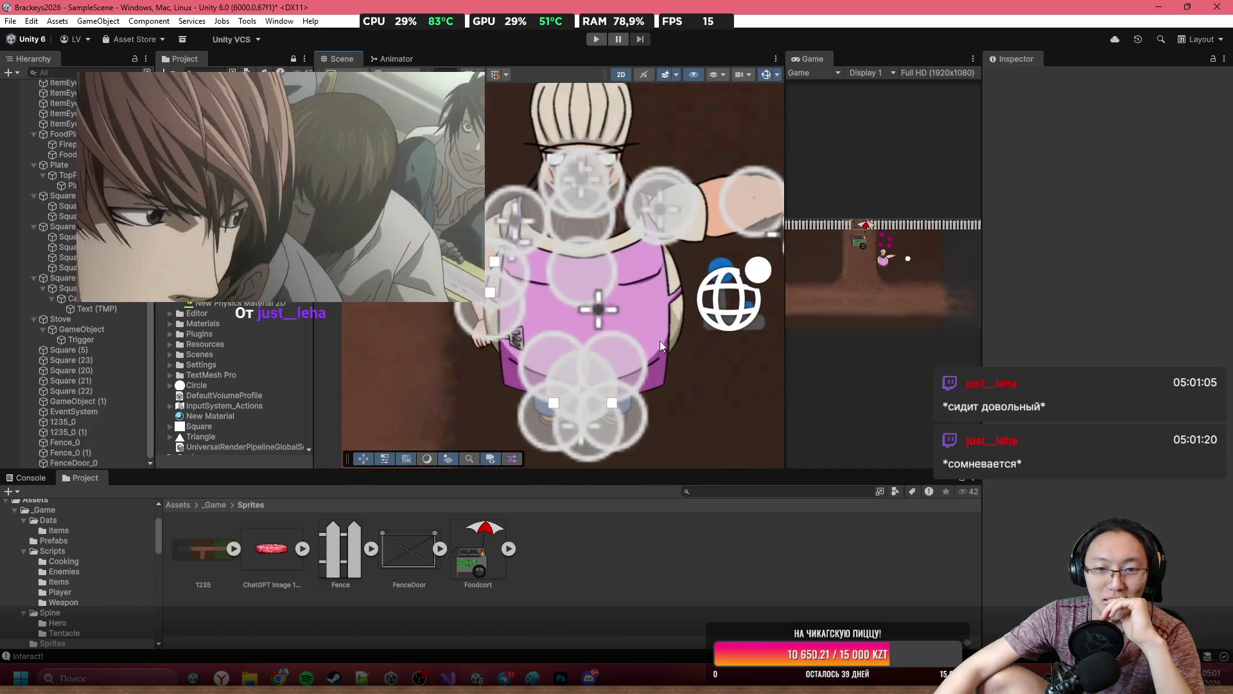
scroll(643, 327, down, 3)
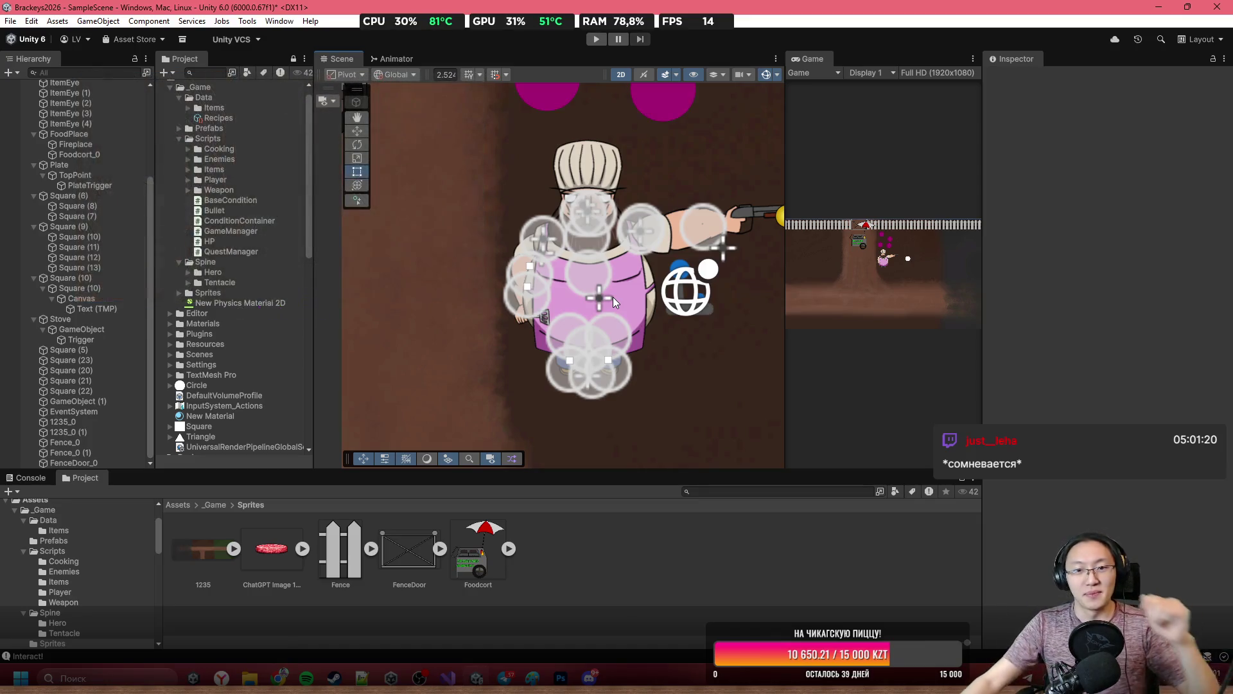
scroll(519, 239, down, 8)
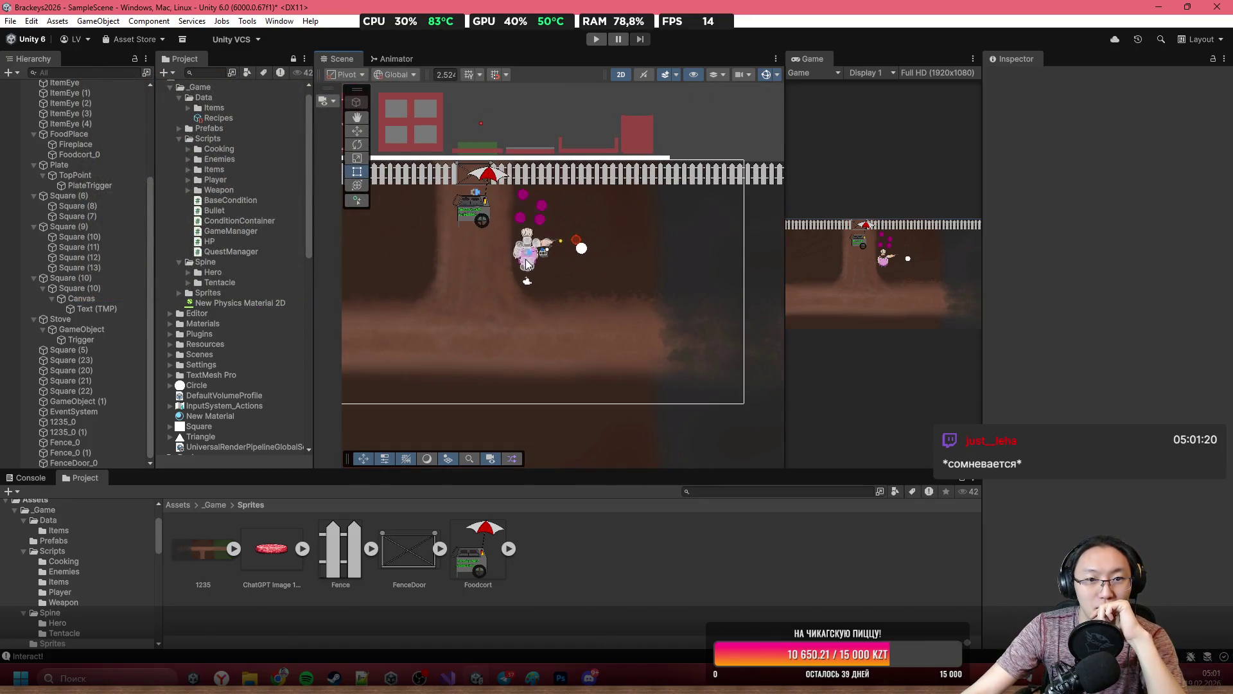
drag(511, 216, 544, 210)
scroll(544, 210, down, 3)
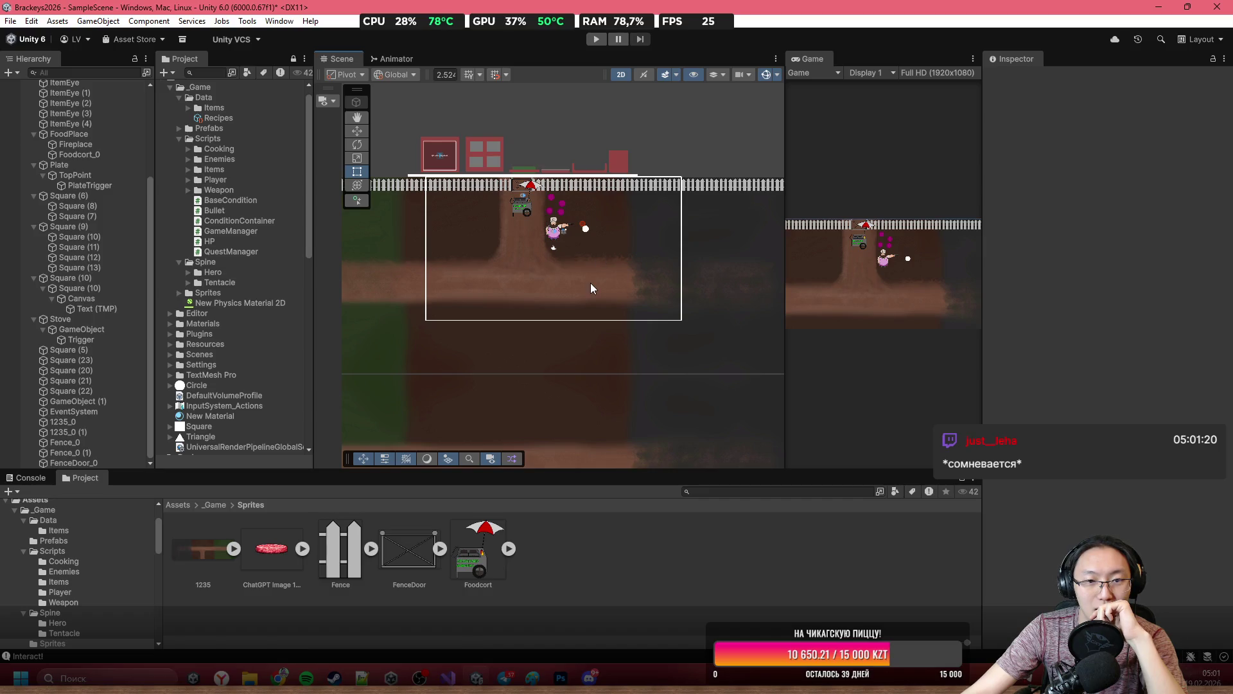
scroll(555, 247, up, 10)
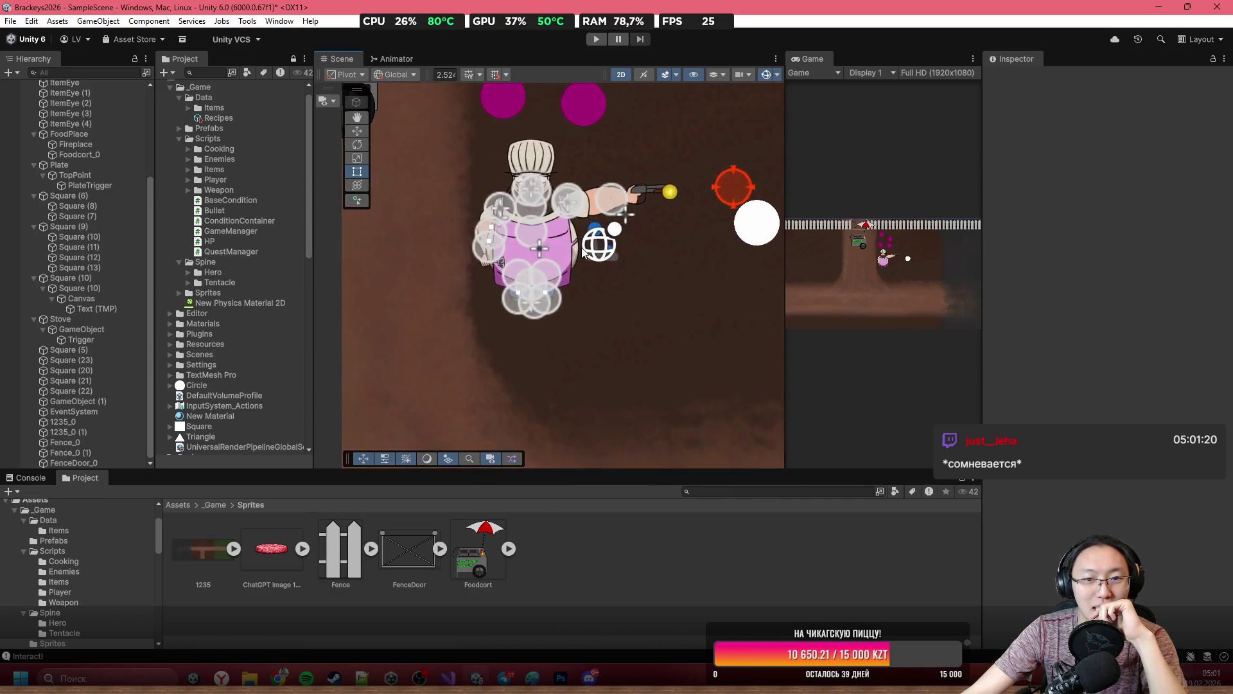
scroll(556, 257, up, 4)
scroll(554, 294, down, 4)
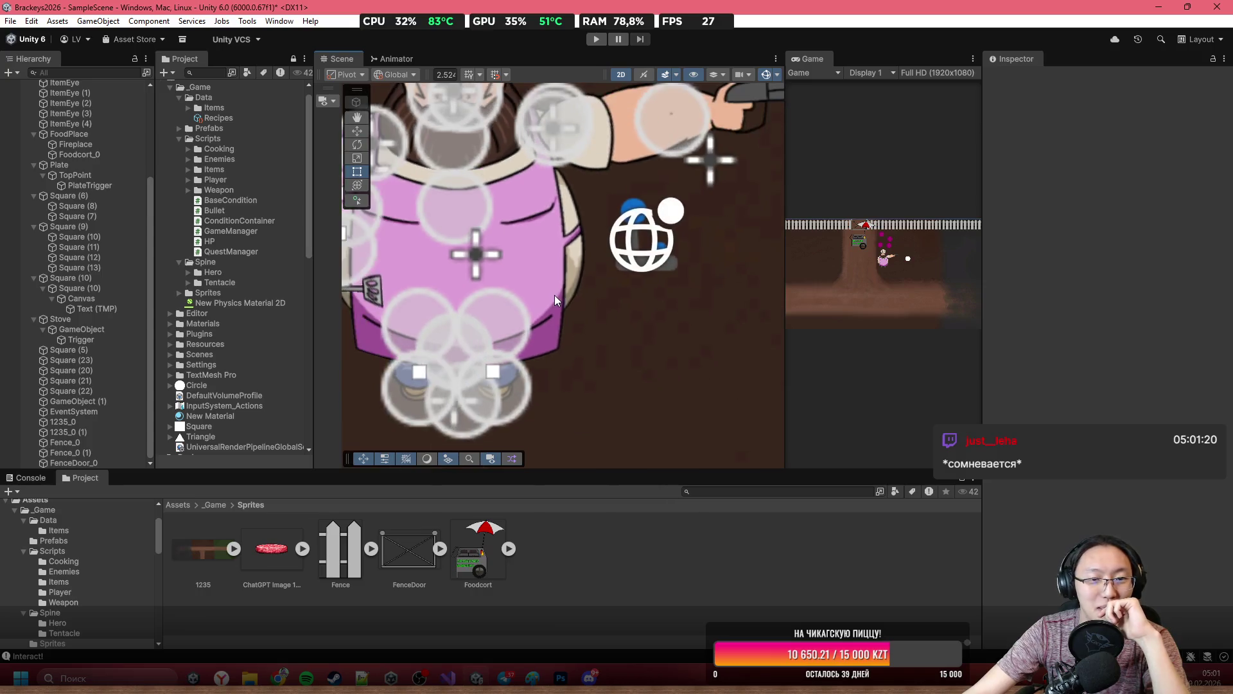
scroll(677, 307, down, 8)
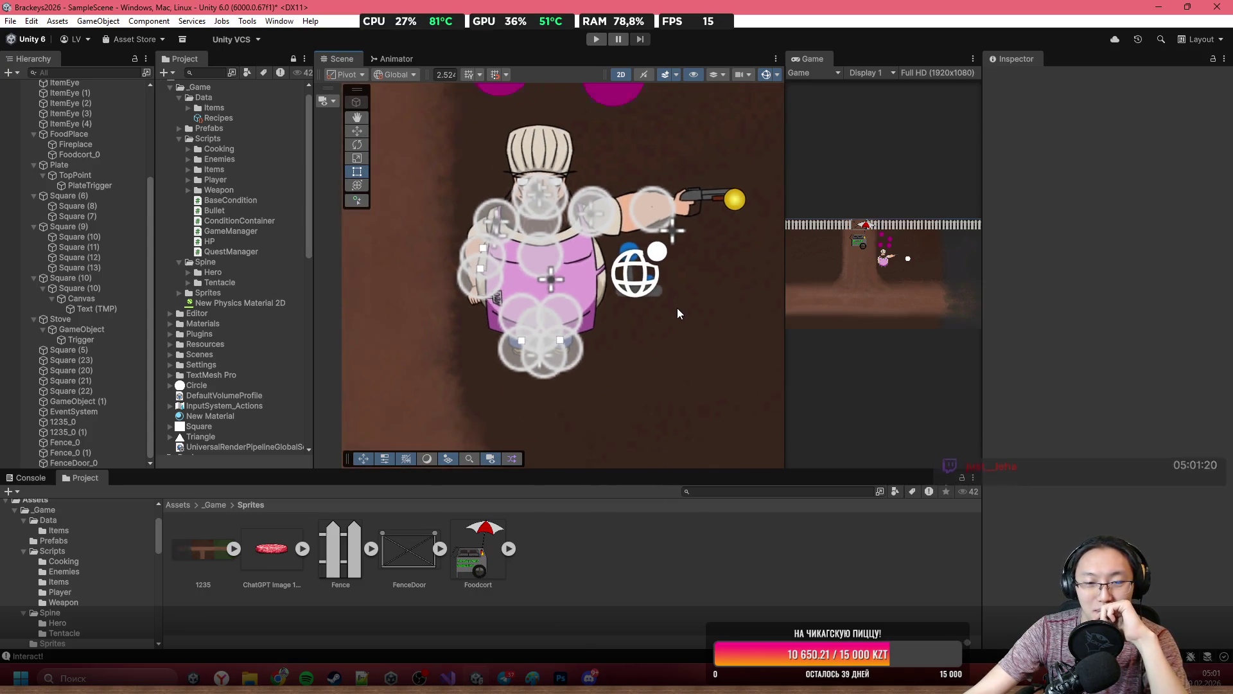
scroll(675, 338, down, 8)
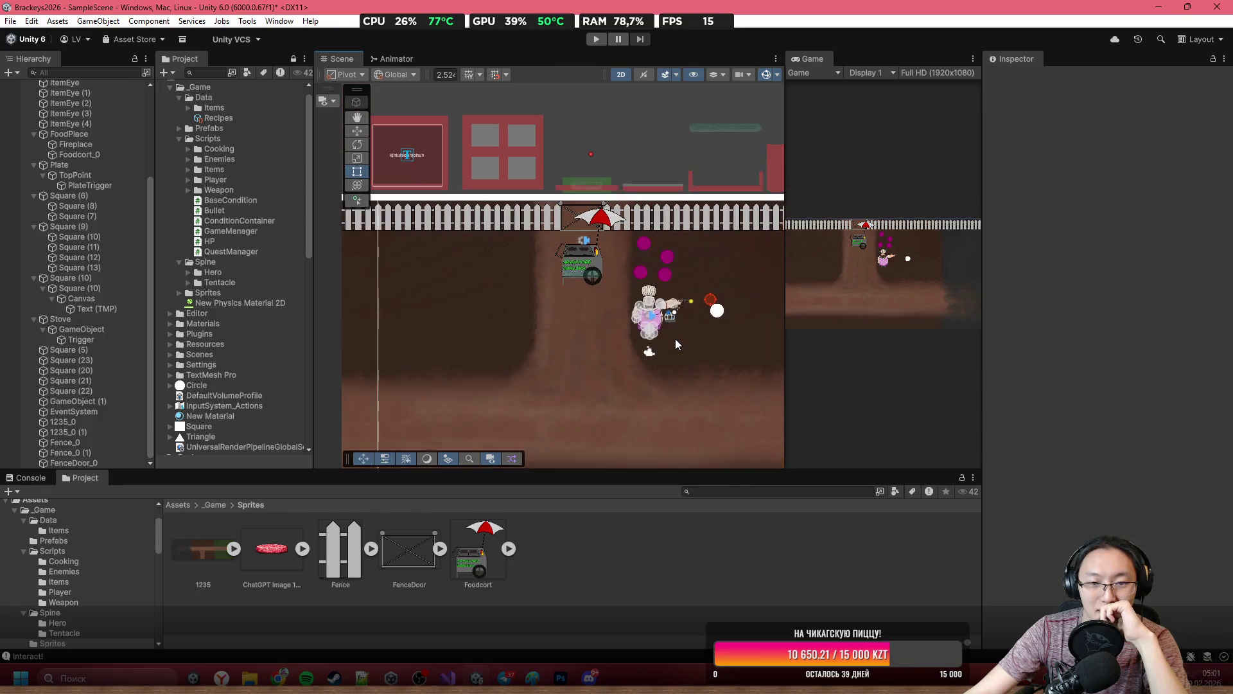
scroll(628, 238, down, 1)
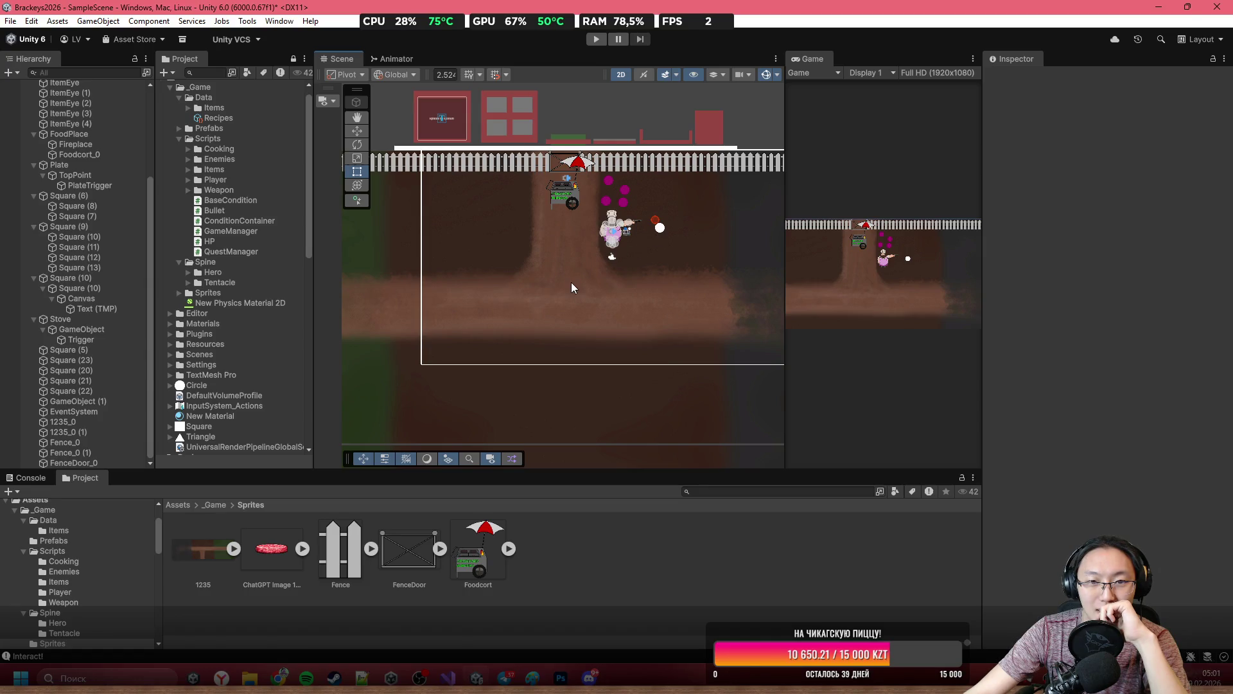
scroll(607, 237, up, 5)
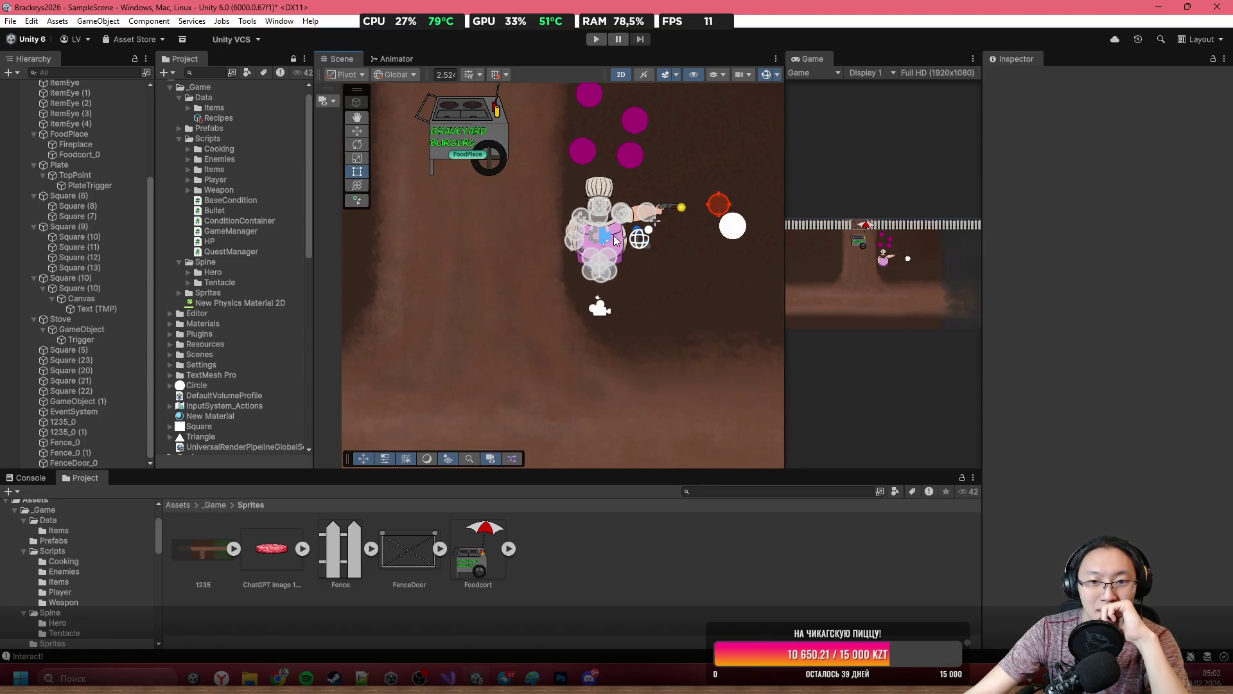
scroll(636, 230, up, 3)
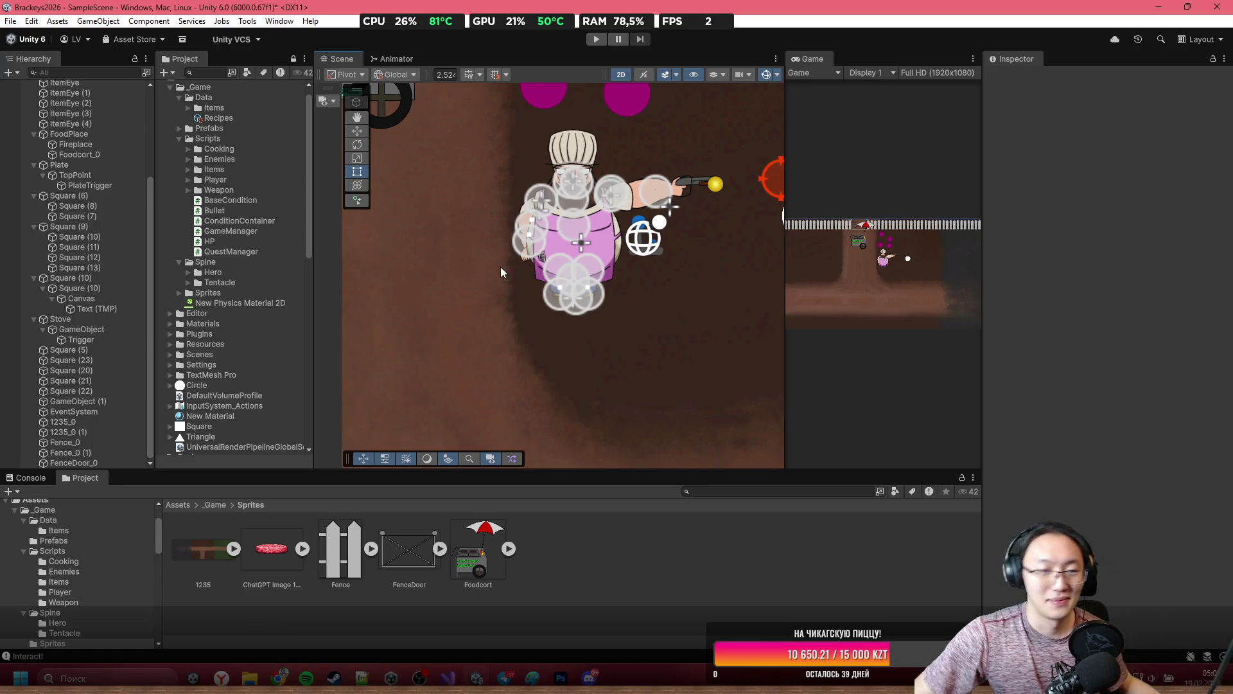
scroll(502, 272, down, 10)
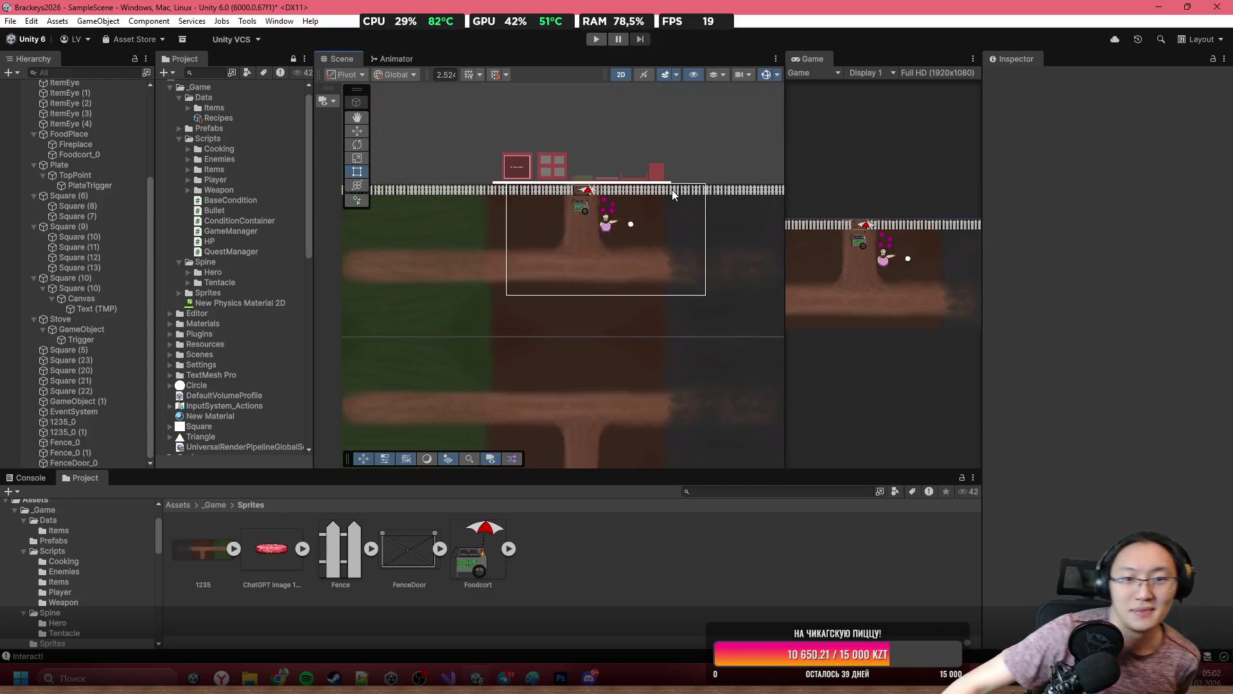
scroll(672, 194, down, 2)
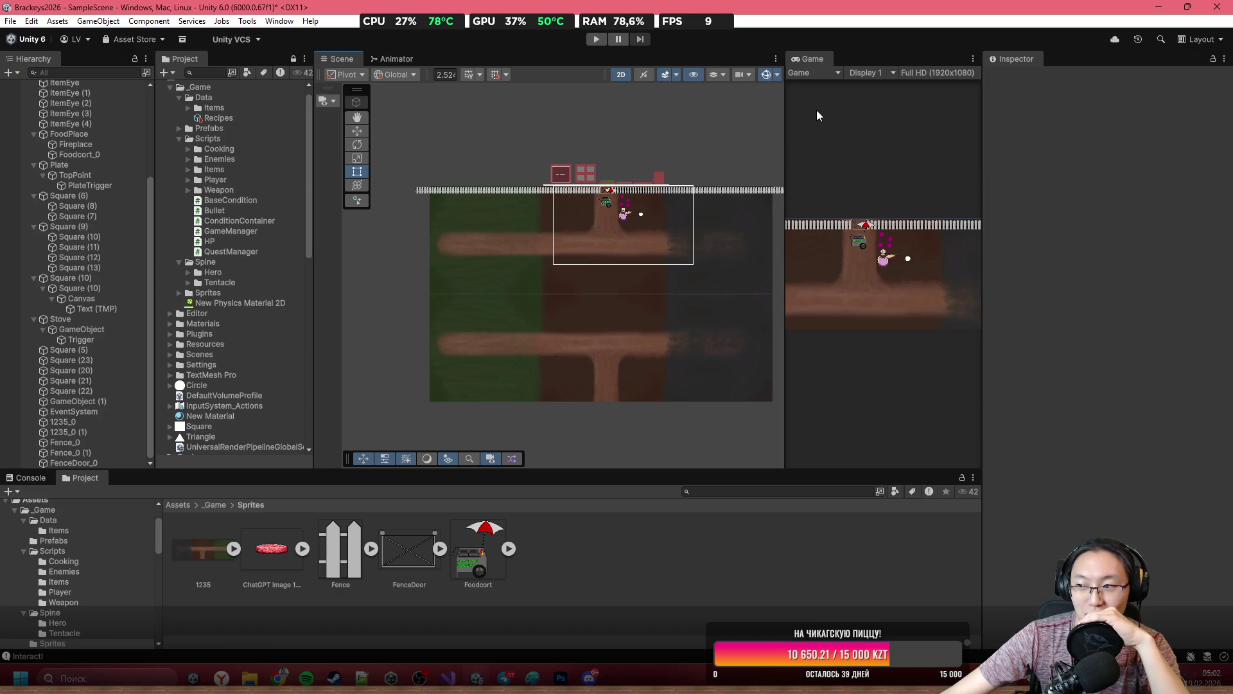
scroll(596, 226, up, 5)
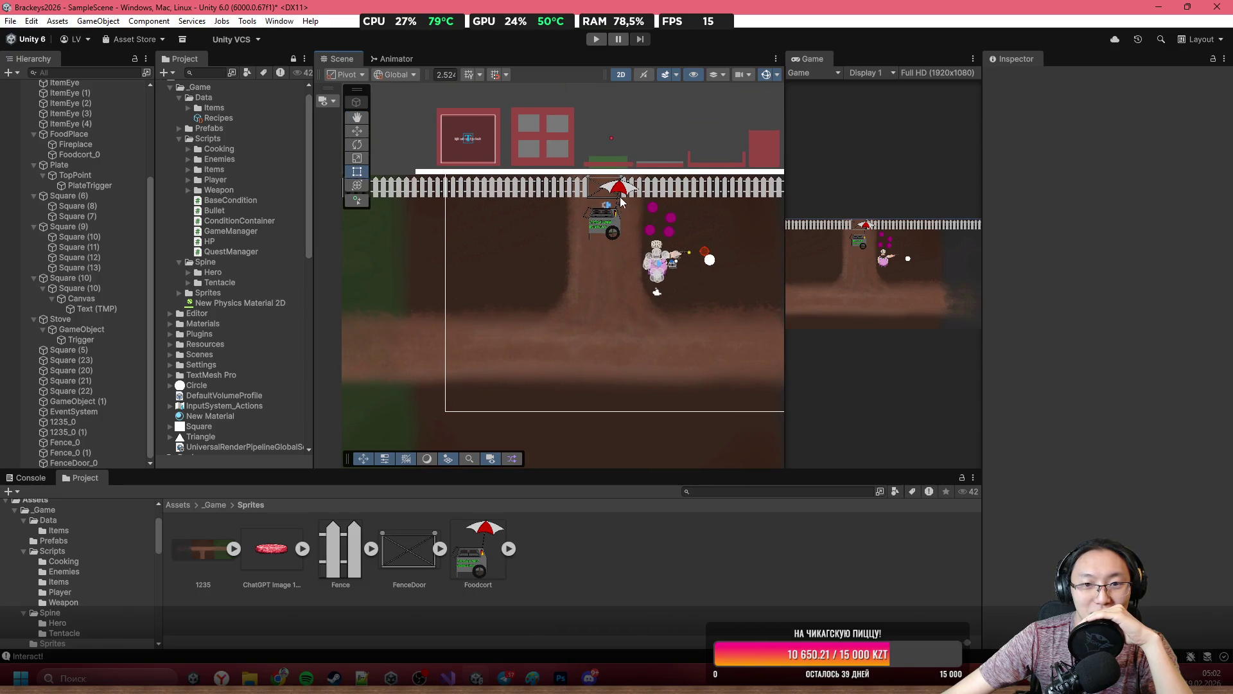
scroll(693, 253, up, 2)
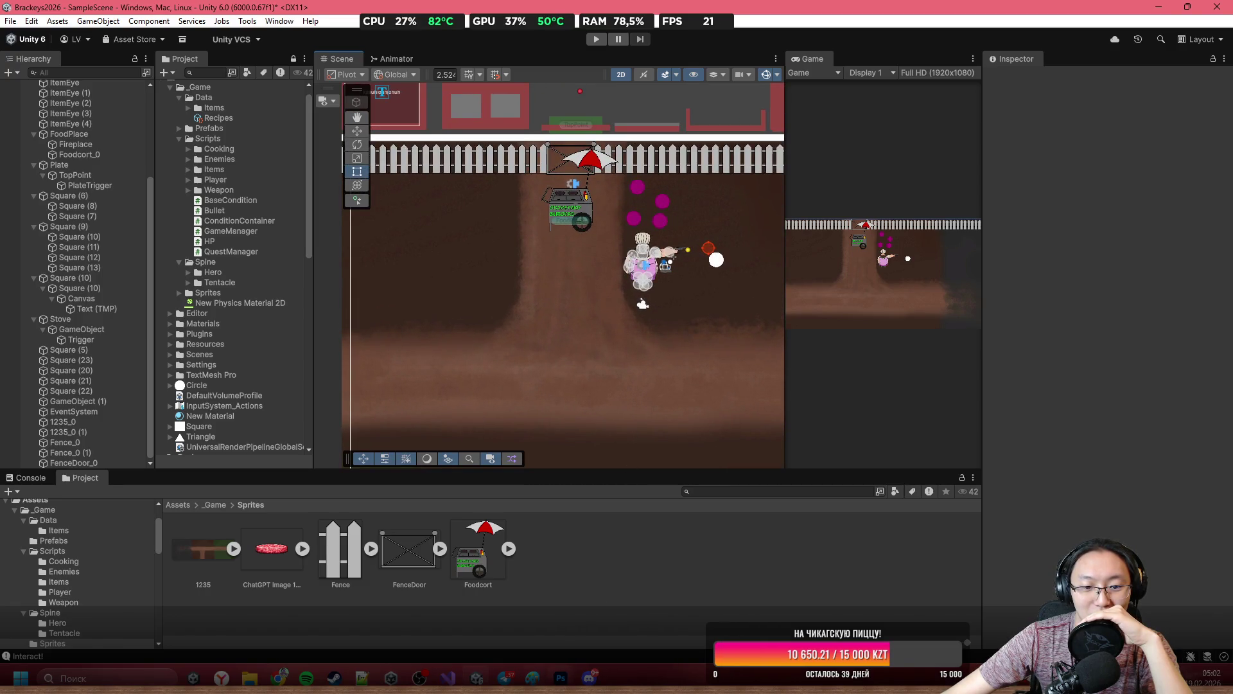
Glance at assets.png in Photoshop, then zoom around the Unity scene again.
mouse_move(561, 678)
click(554, 617)
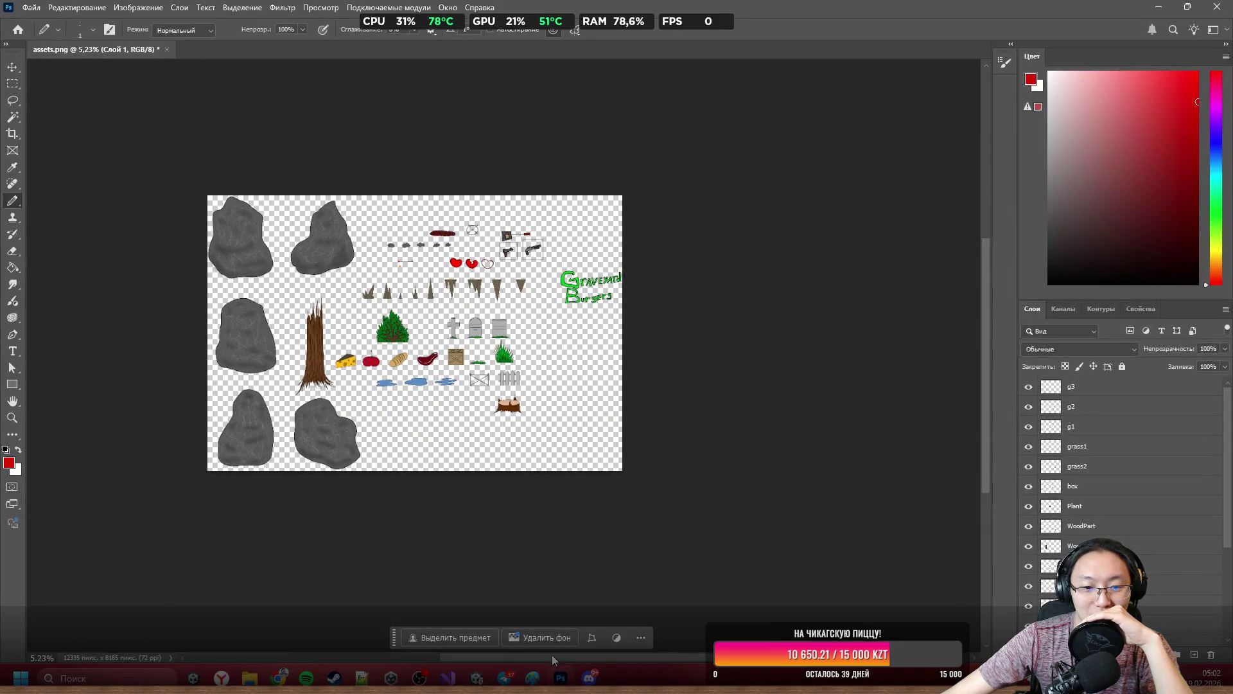
click(561, 678)
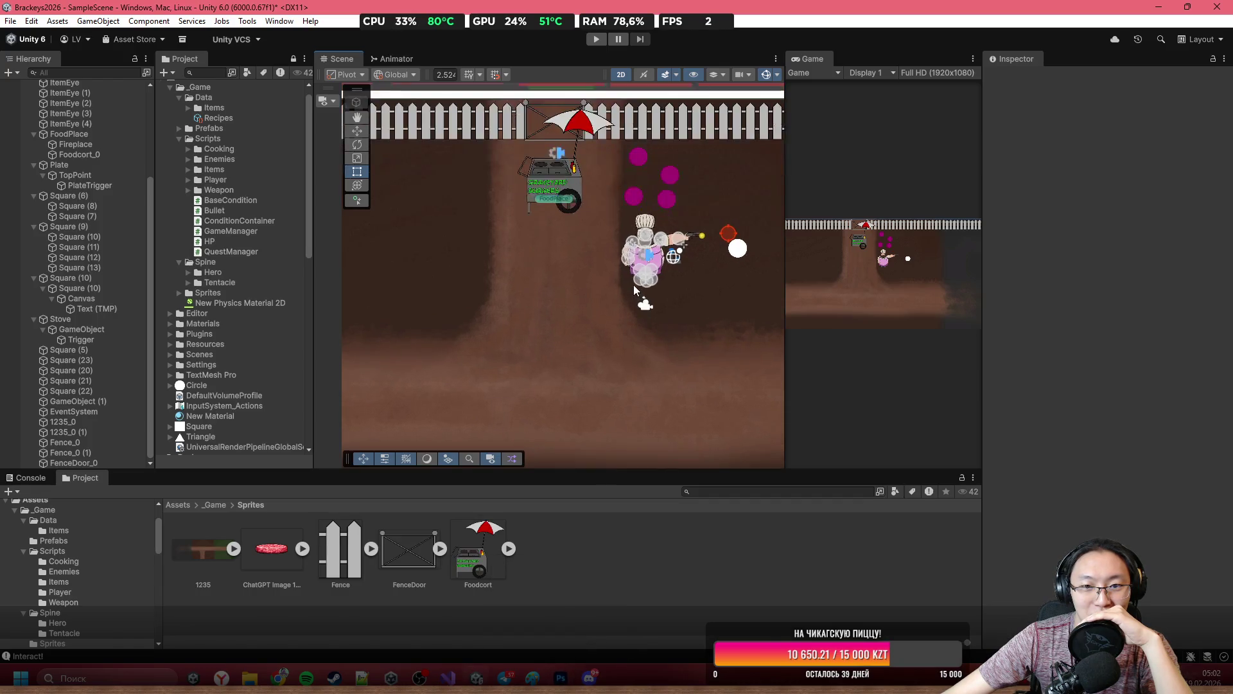
scroll(474, 204, up, 2)
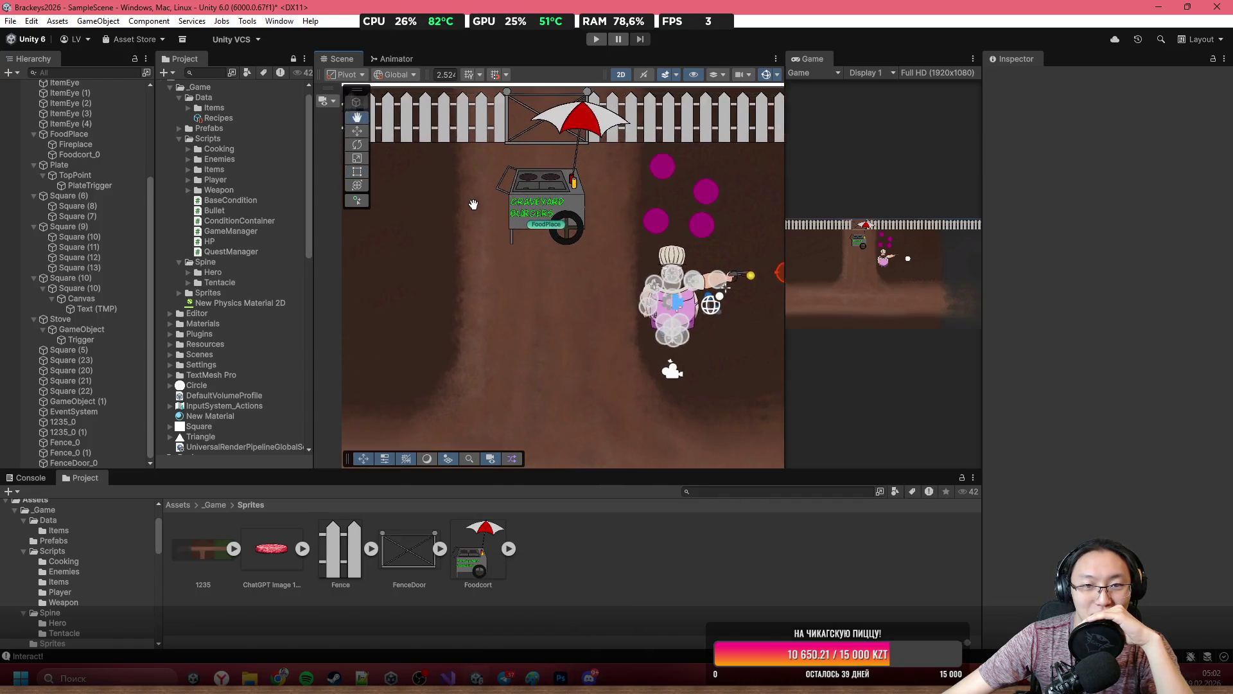
scroll(474, 205, up, 1)
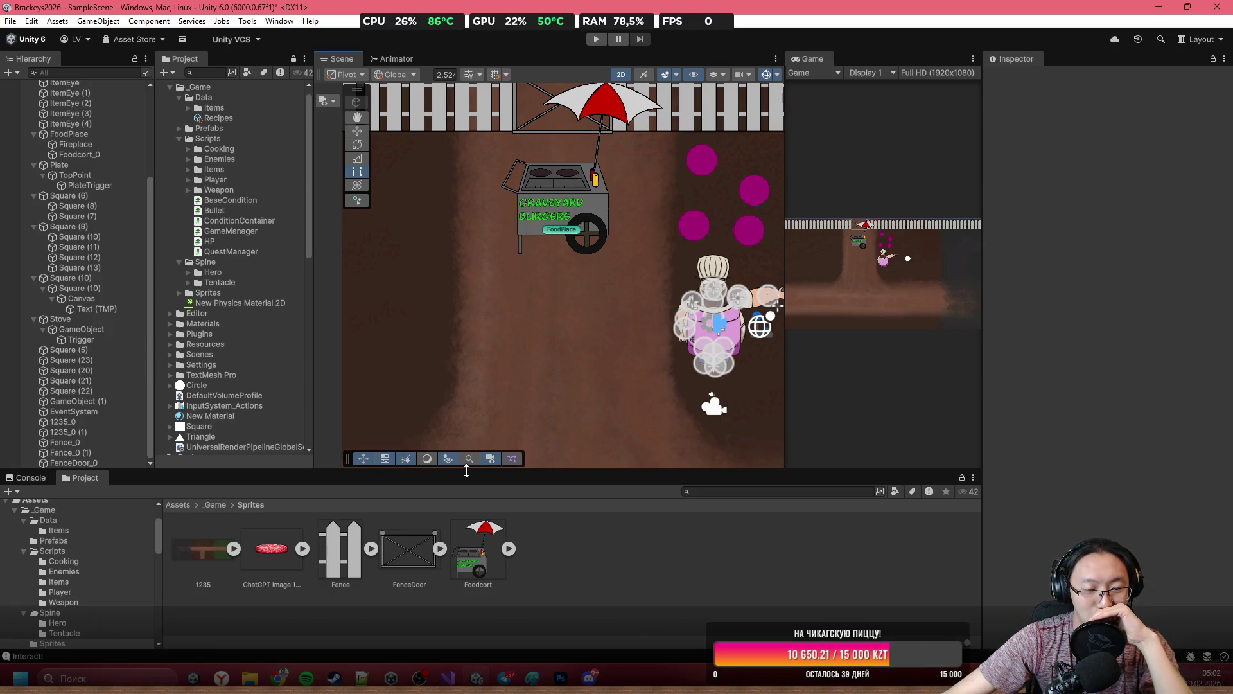
scroll(614, 225, down, 6)
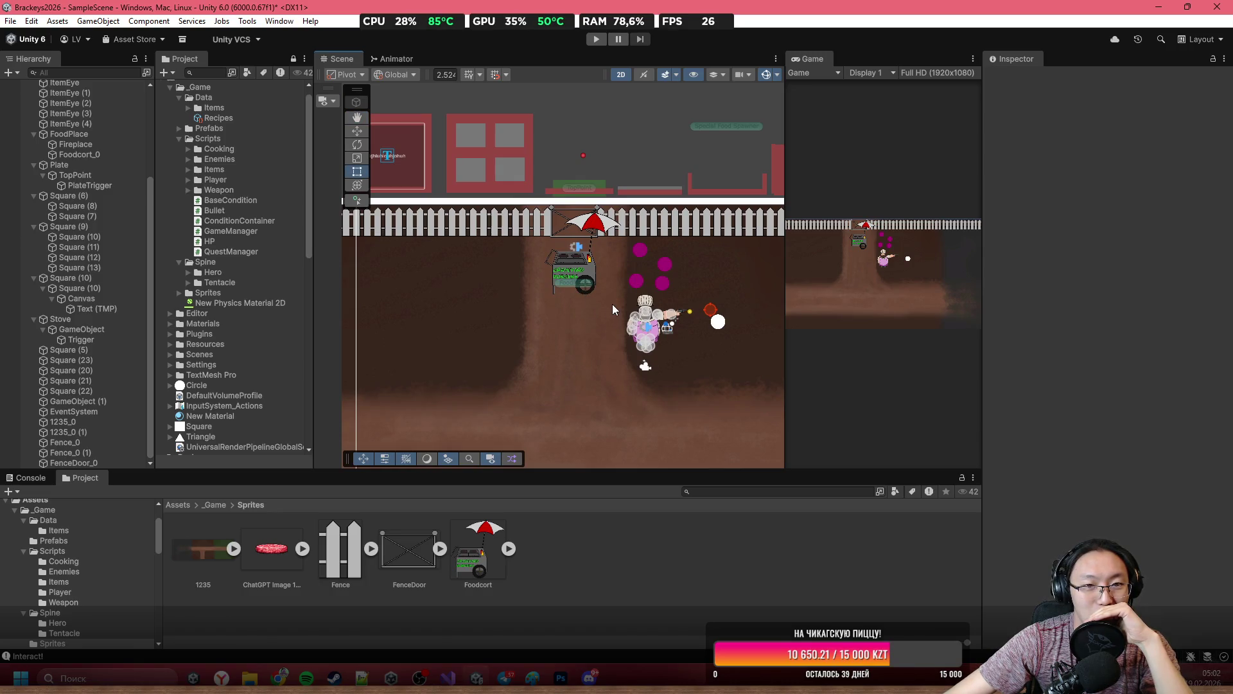
Bring back assets.png, move the Photoshop window down-right, and zoom around the sheet.
key(alt+Tab)
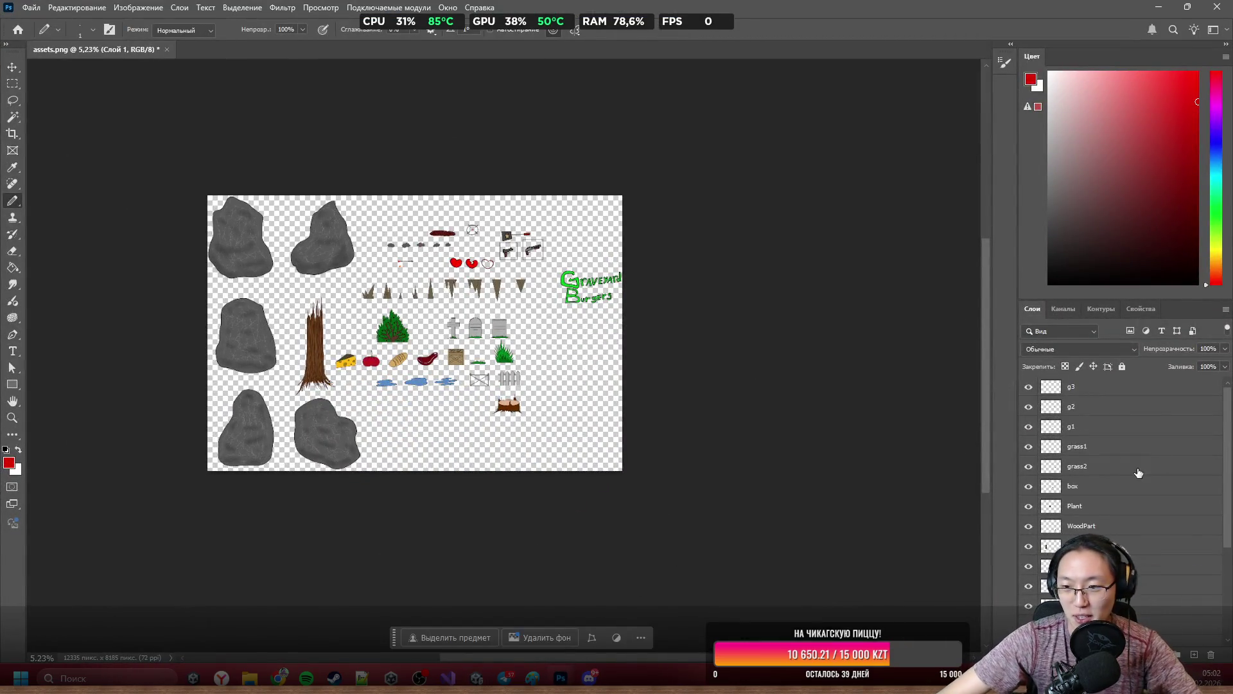
scroll(1127, 515, down, 3)
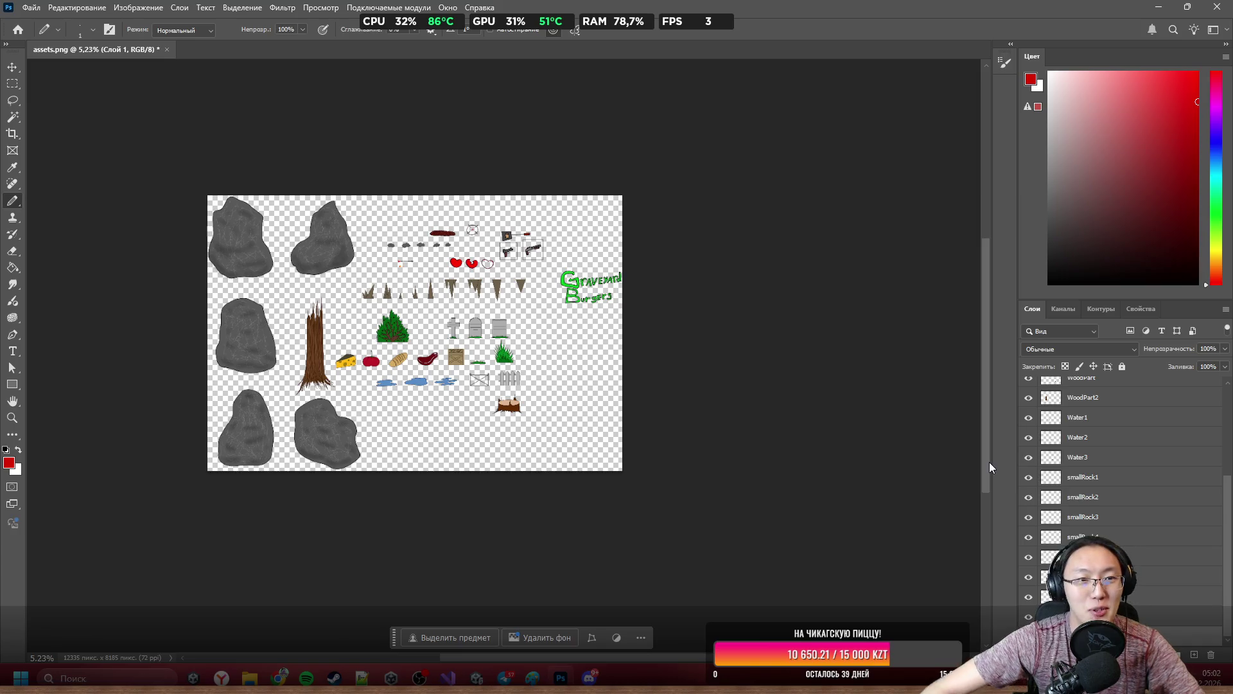
scroll(570, 390, up, 5)
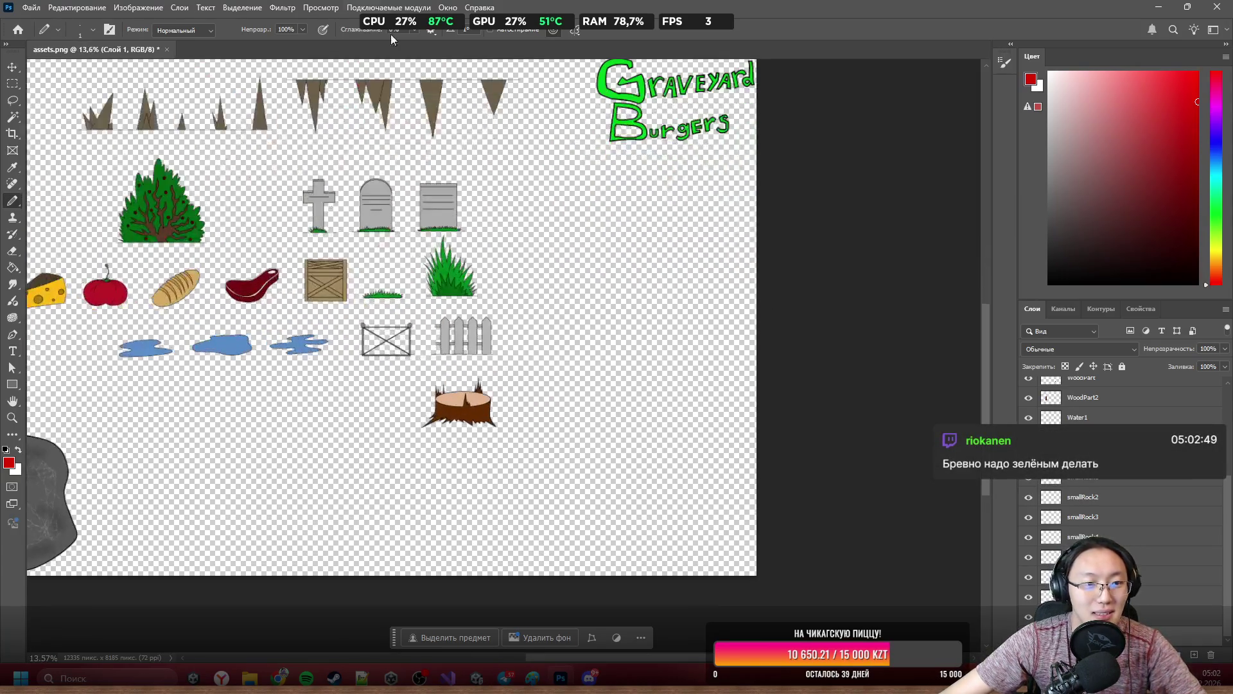
mouse_move(725, 8)
mouse_down()
mouse_move(726, 31)
mouse_move(796, 45)
mouse_move(674, 148)
mouse_move(729, 306)
mouse_move(707, 1)
mouse_up()
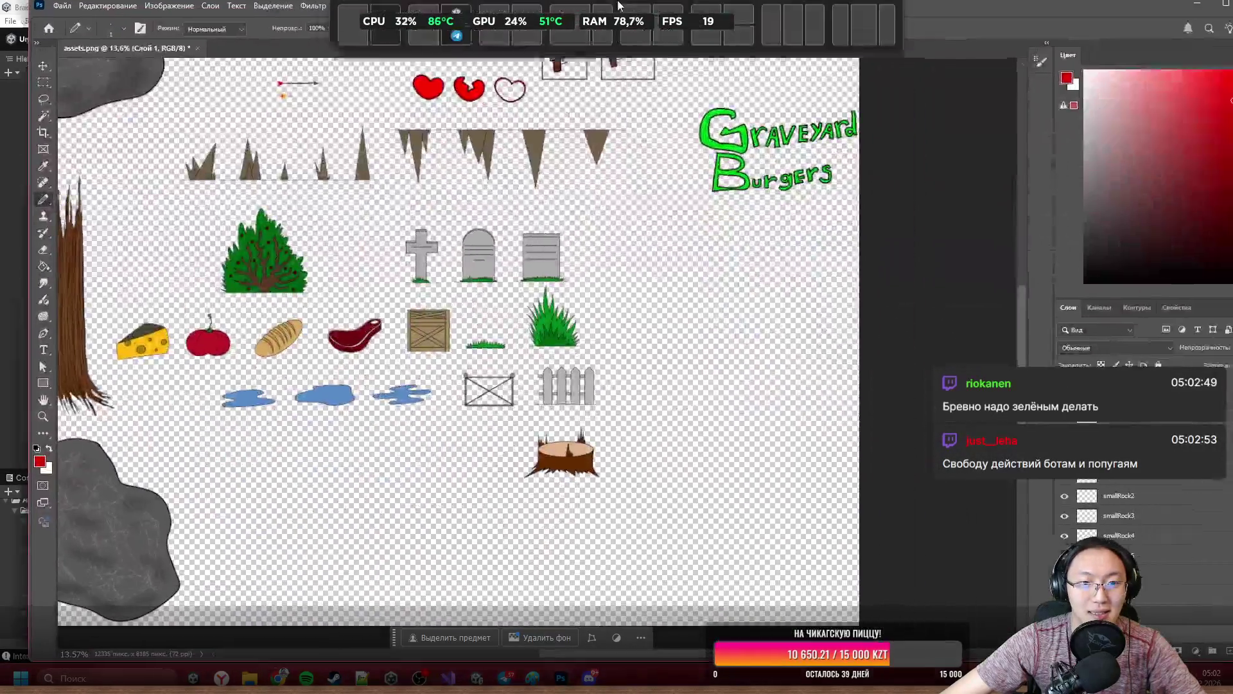
scroll(530, 438, down, 2)
scroll(531, 438, down, 1)
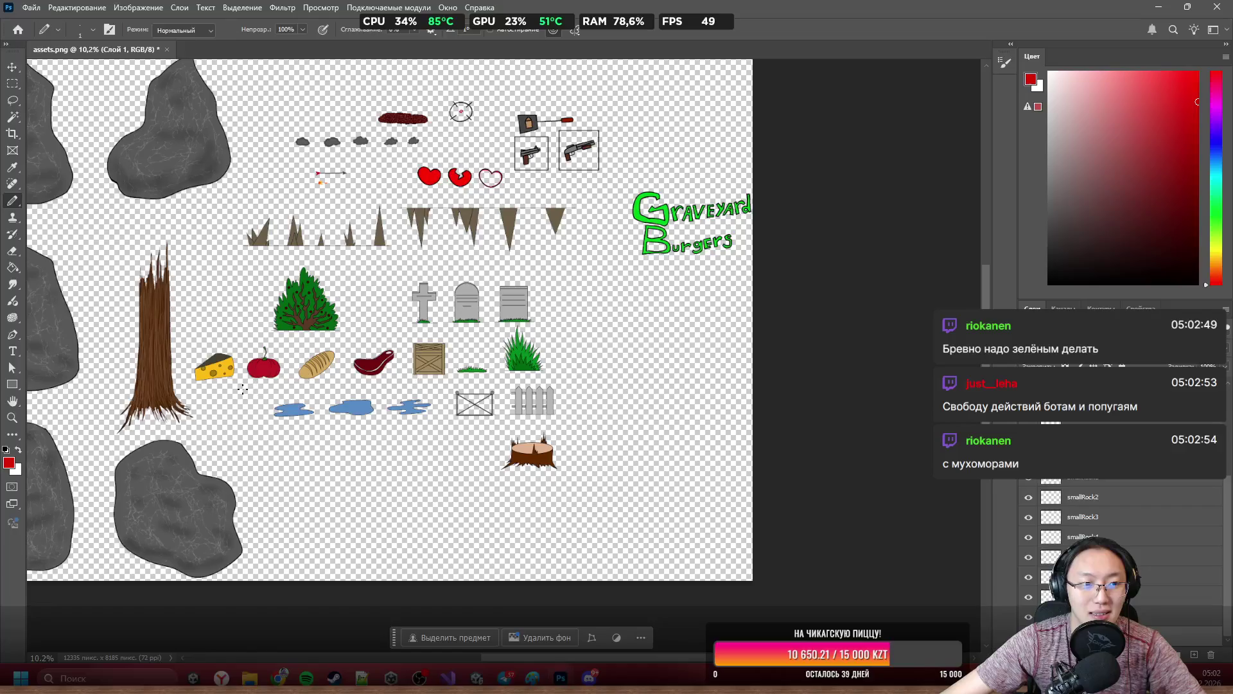
scroll(152, 384, up, 3)
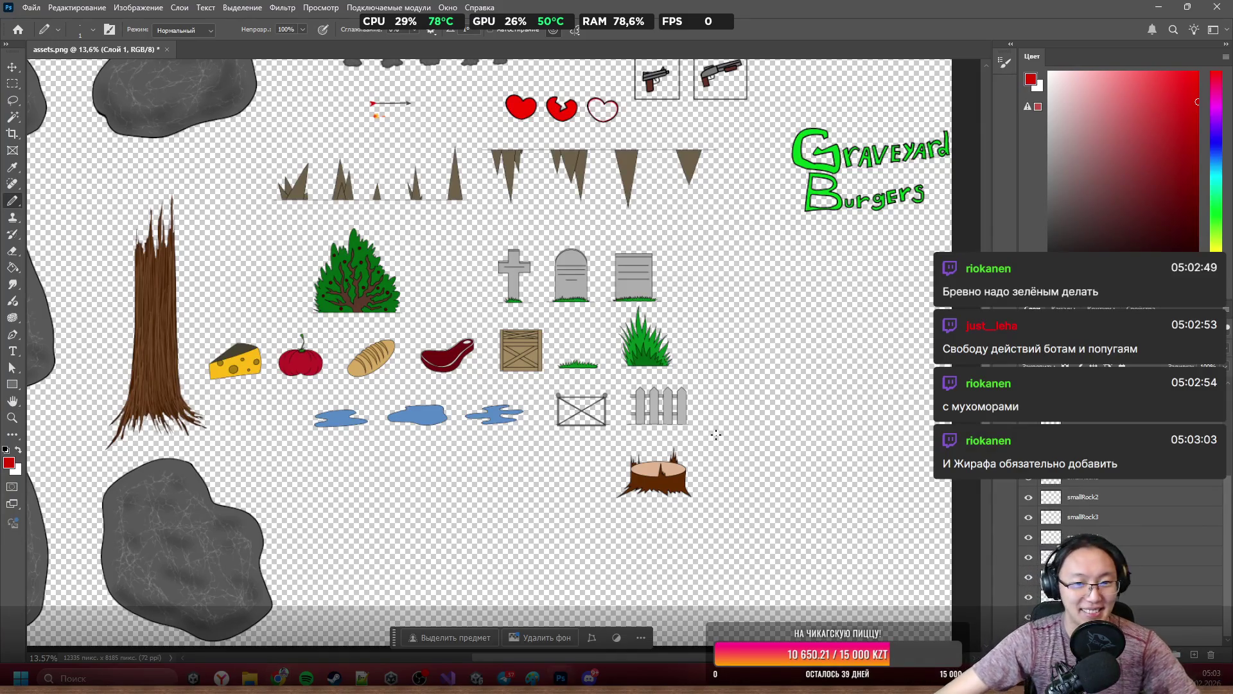
Use Bird's Eye View (H) to jump the view up-left across the sprite sheet.
key(h)
drag(728, 455, 628, 445)
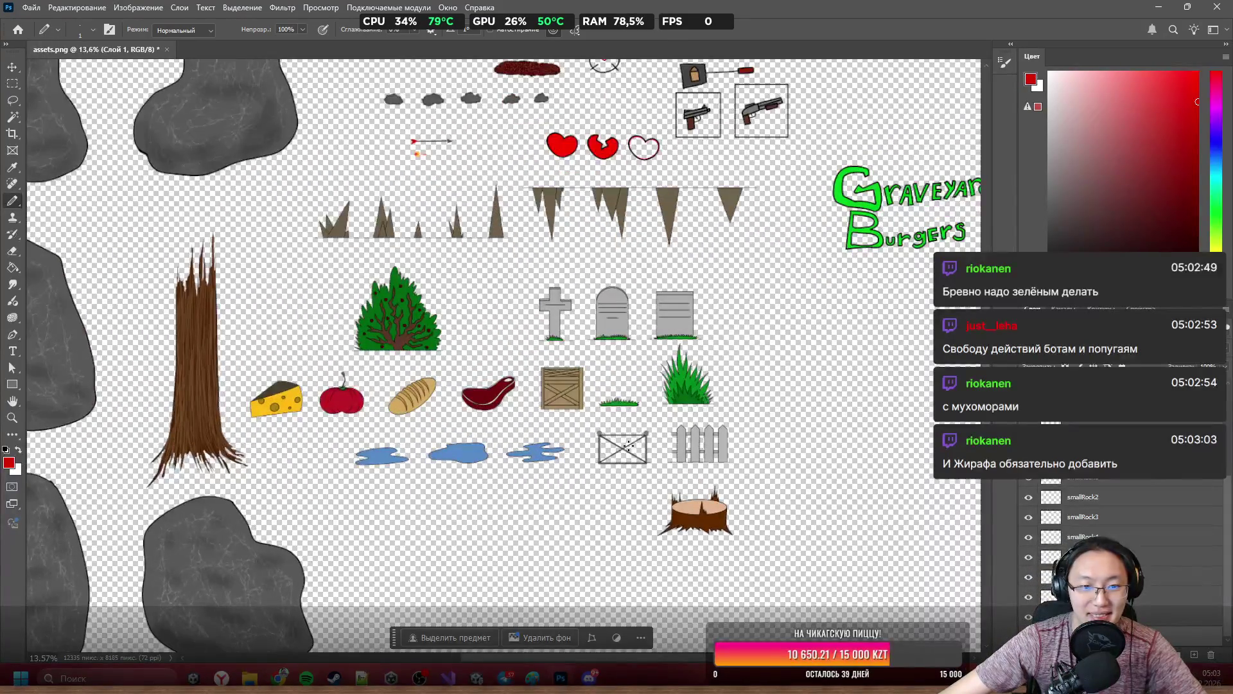
alt+scroll(691, 439, down, 3)
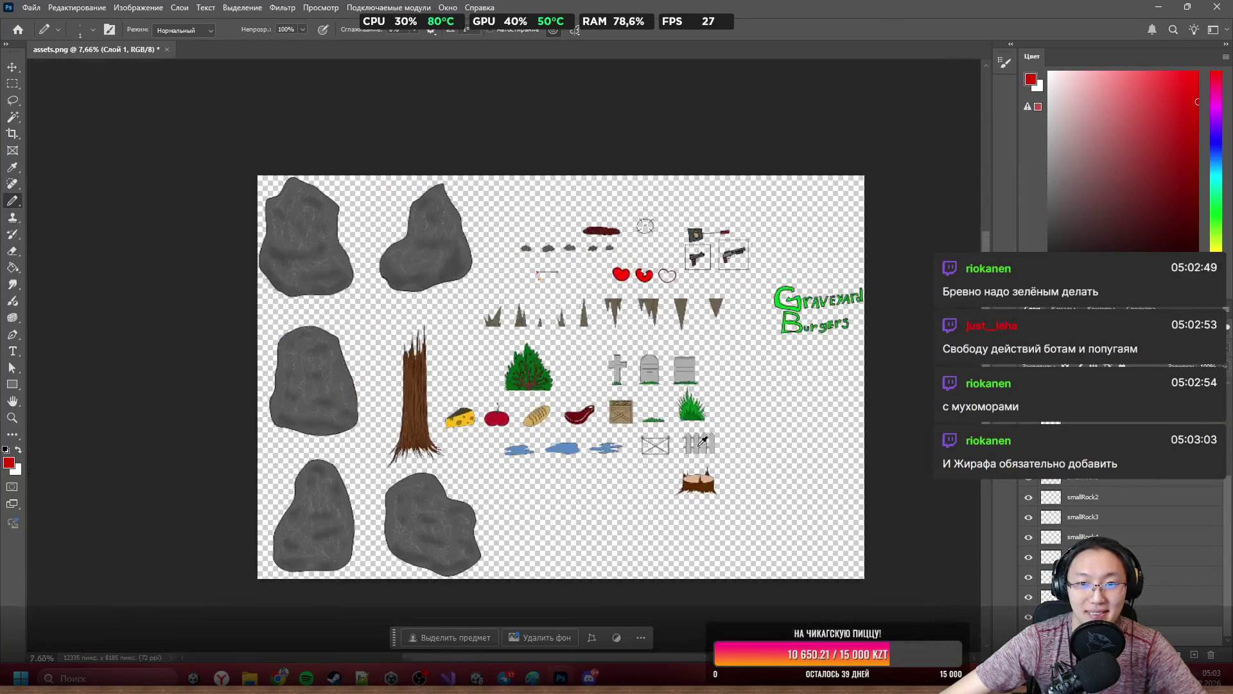
scroll(1113, 519, up, 5)
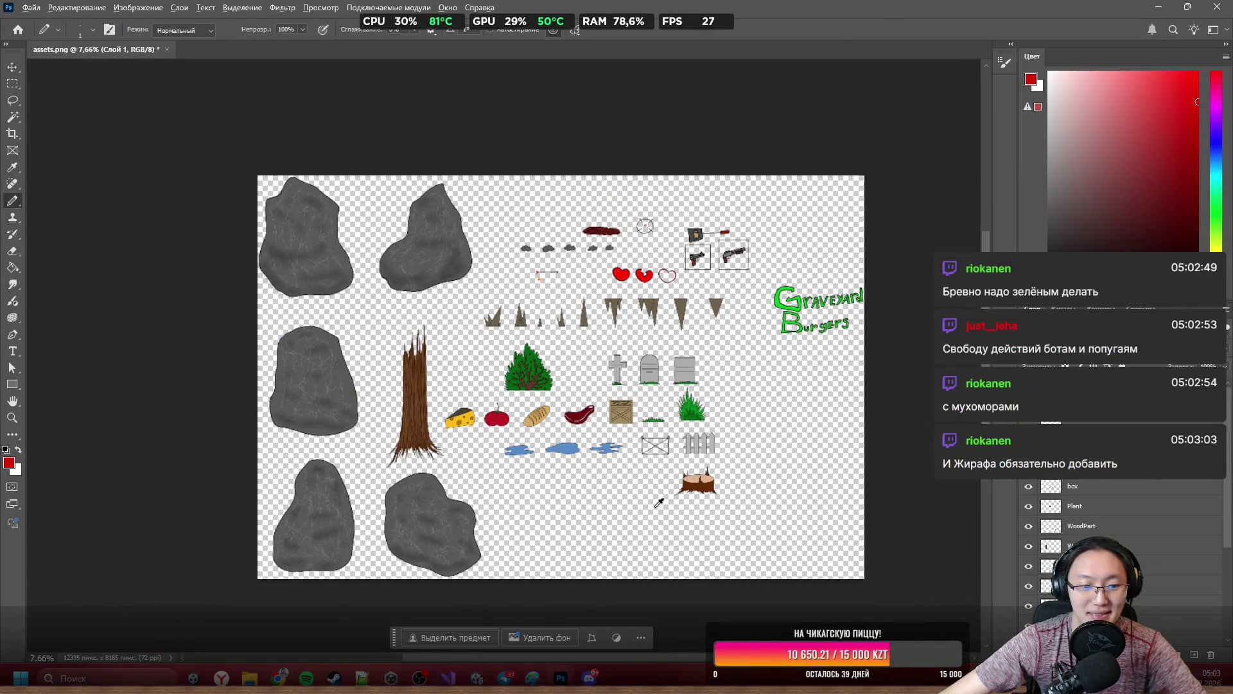
mouse_move(250, 678)
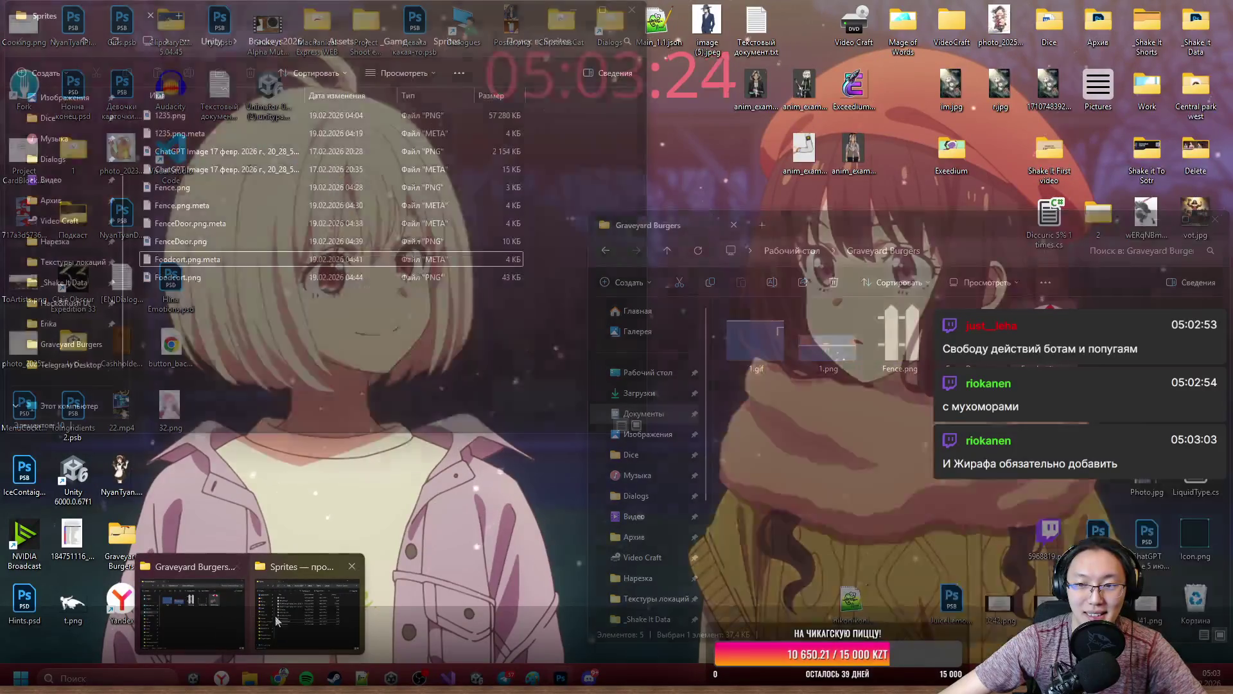
Bring up the Sprites and Graveyard Burgers folder windows and arrange them side by side.
click(275, 615)
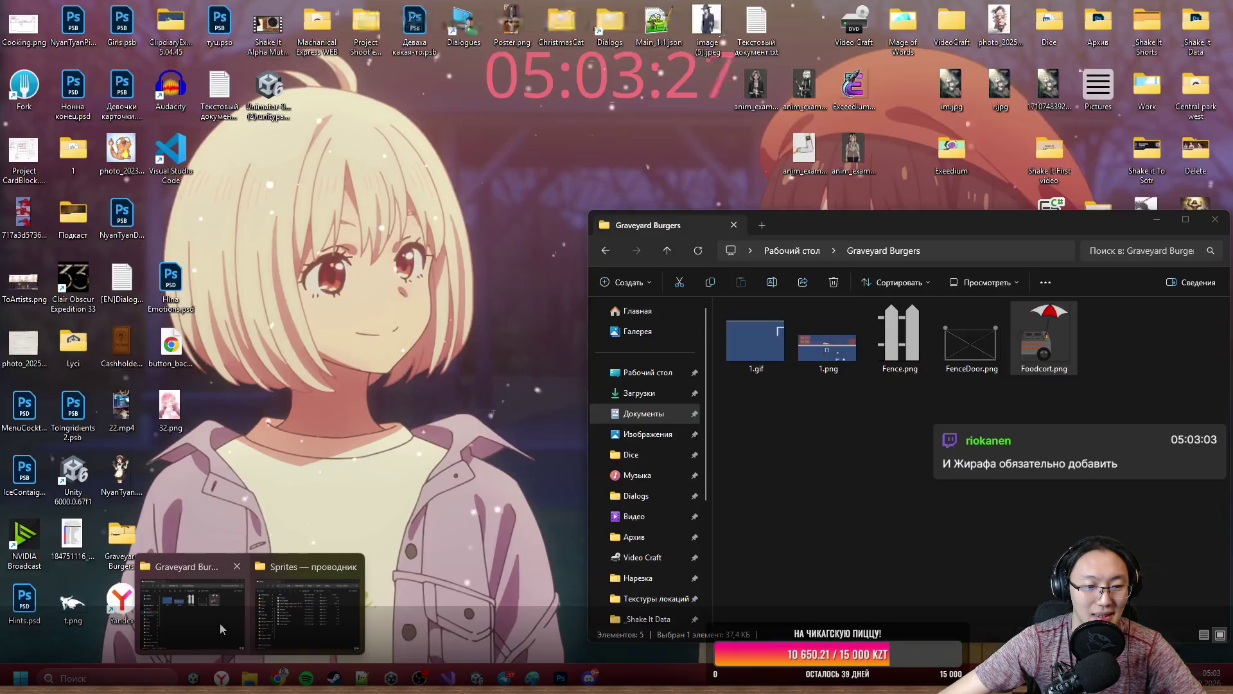
click(339, 619)
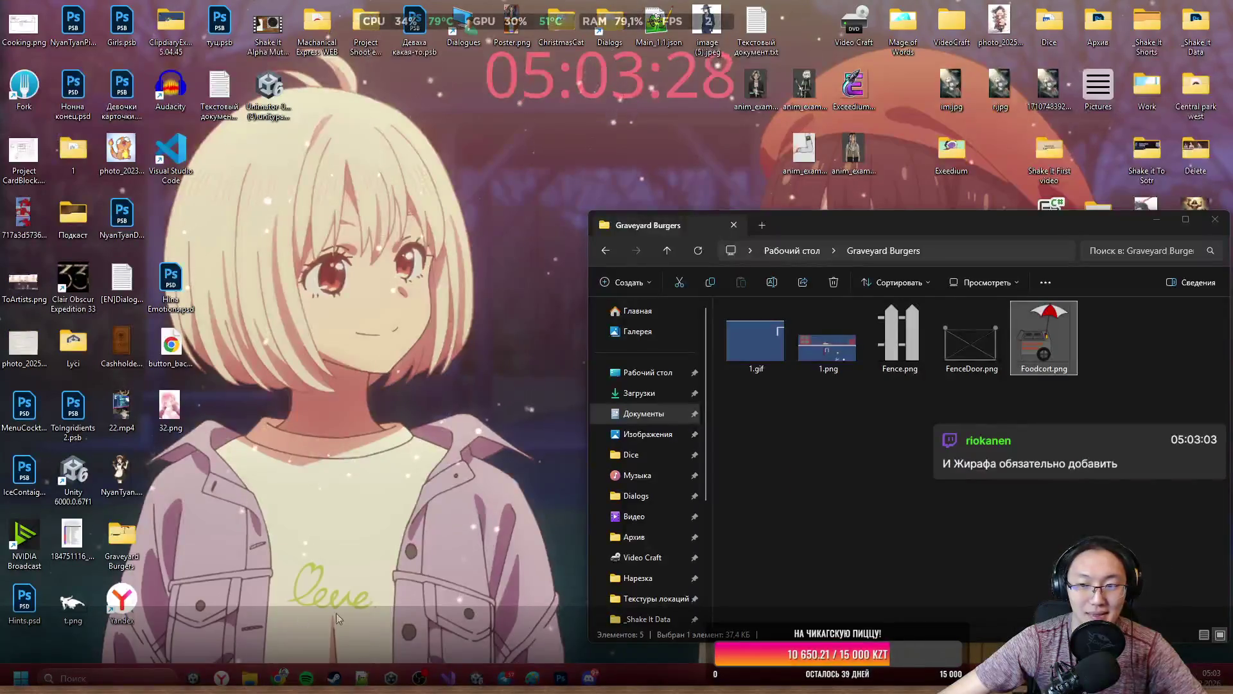
mouse_move(861, 229)
mouse_down()
mouse_move(918, 220)
mouse_move(1038, 236)
mouse_up()
click(550, 260)
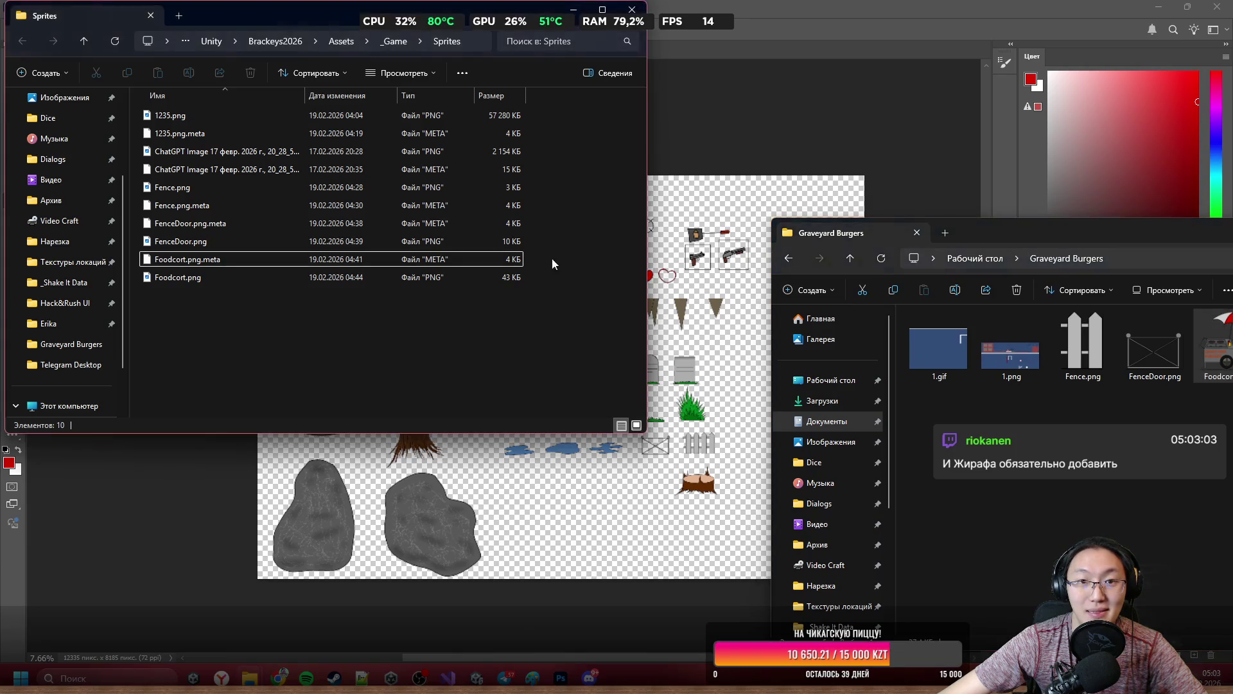
mouse_move(291, 14)
mouse_down()
mouse_move(259, 18)
mouse_move(286, 25)
mouse_move(405, 540)
mouse_up()
Reposition the Sprites window to uncover the sprites and compare both folders' contents.
scroll(546, 361, up, 5)
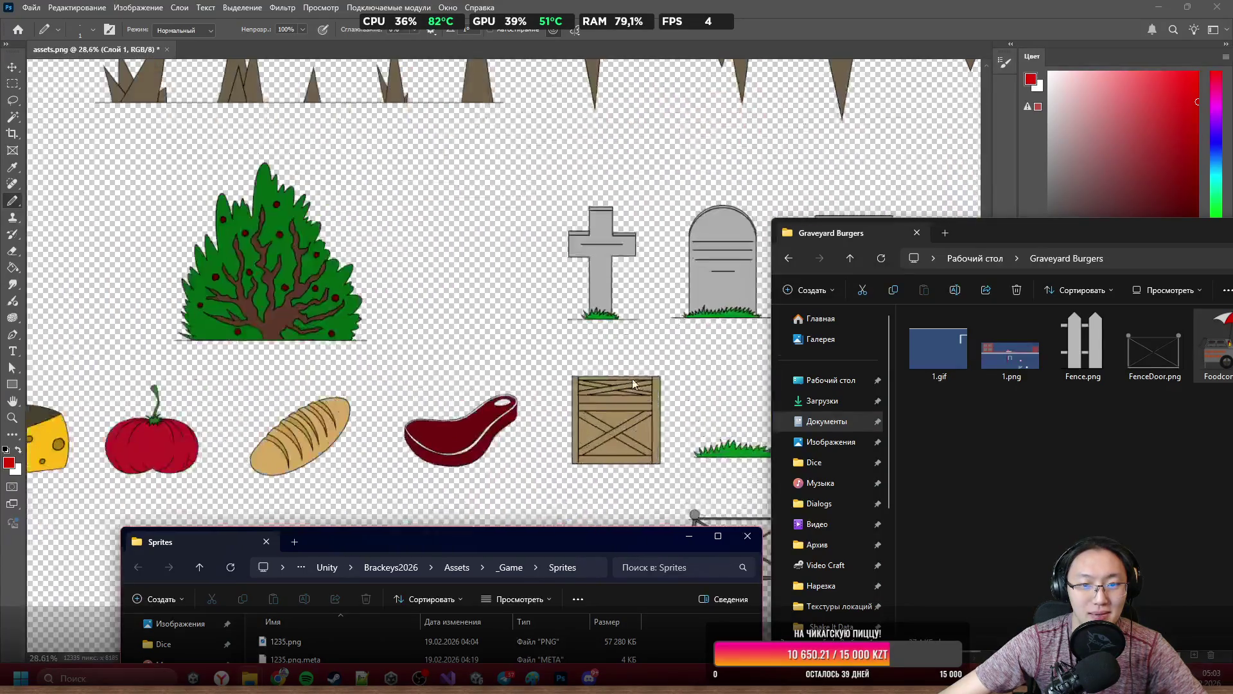
scroll(546, 360, down, 3)
scroll(546, 361, up, 3)
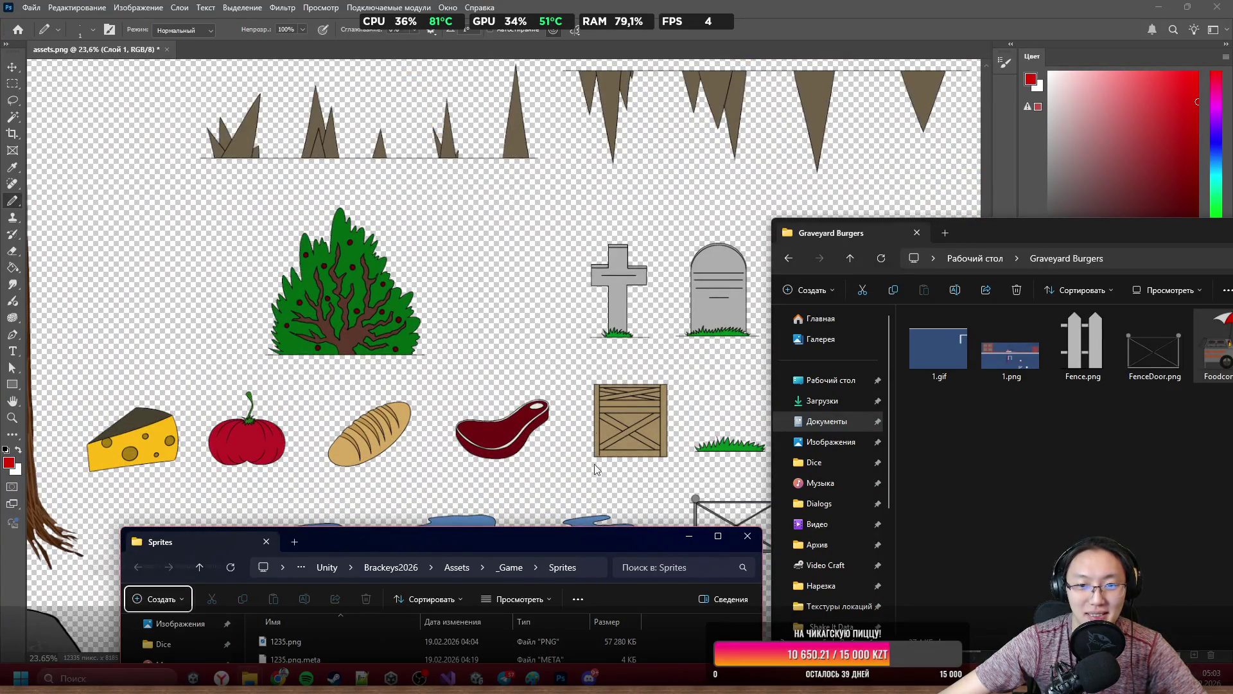
mouse_move(564, 544)
mouse_down()
mouse_move(384, 131)
mouse_move(406, 102)
mouse_move(422, 102)
mouse_up()
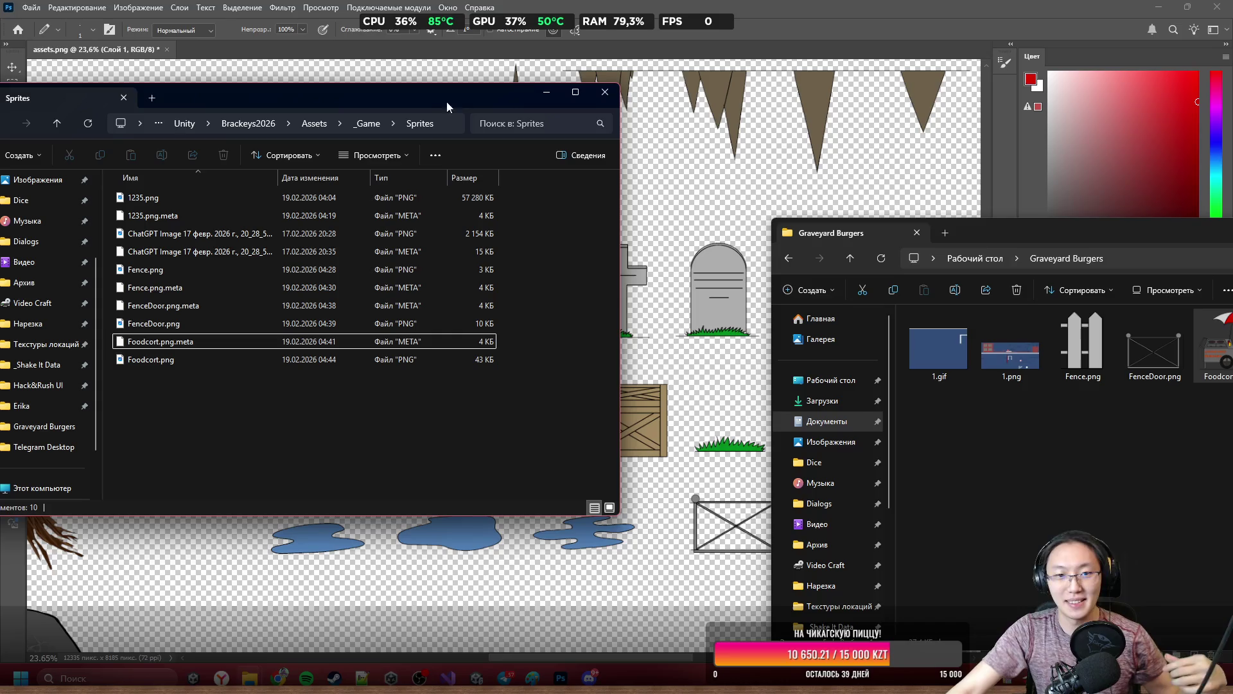
mouse_move(460, 94)
mouse_down()
mouse_move(895, 580)
mouse_move(855, 484)
mouse_up()
scroll(622, 335, down, 2)
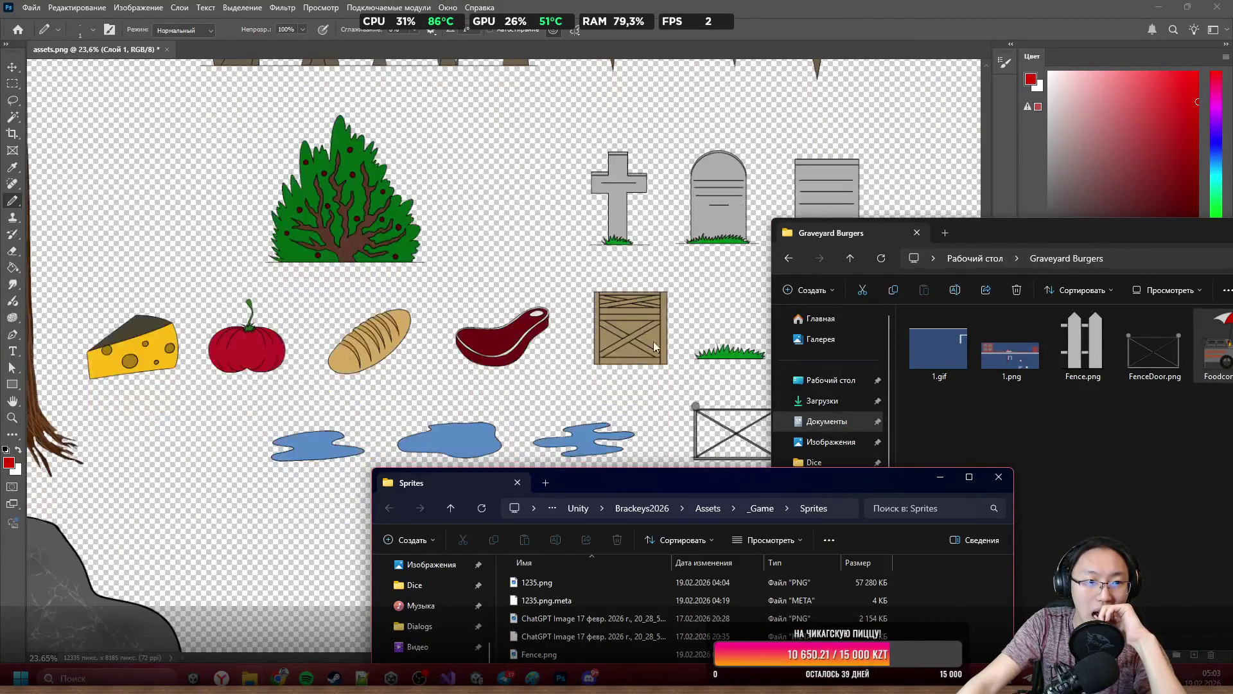
scroll(621, 335, up, 5)
scroll(622, 335, up, 2)
scroll(622, 335, down, 1)
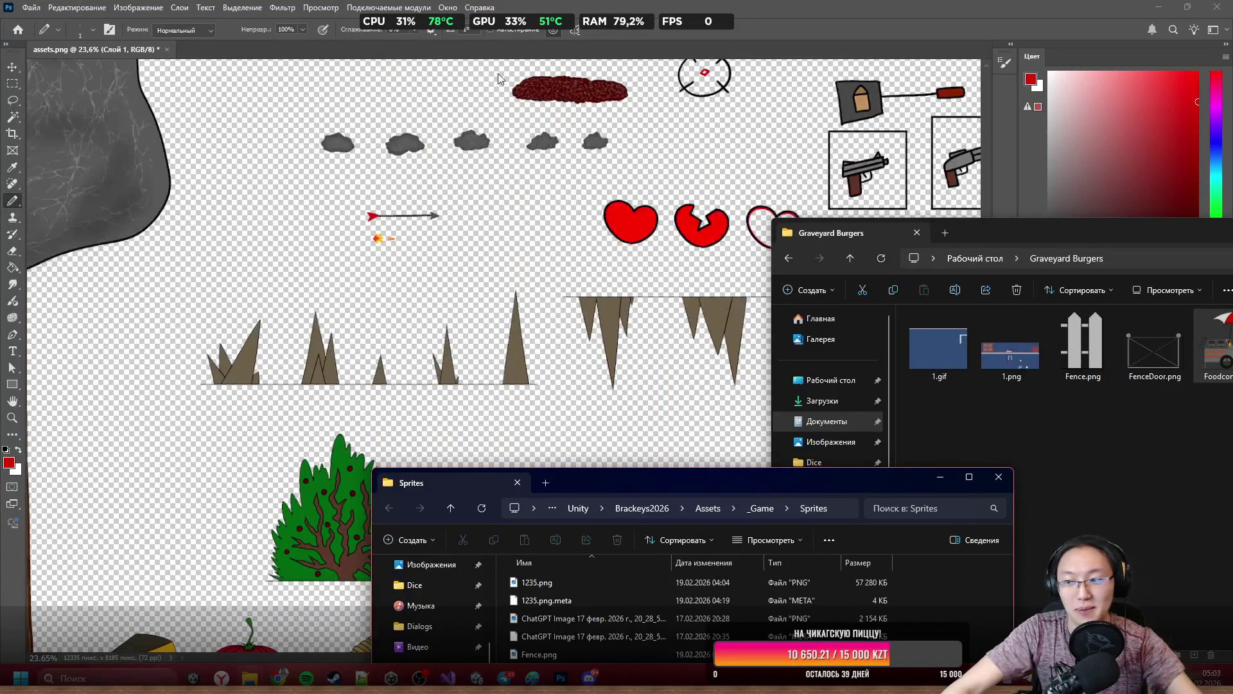
mouse_move(1056, 243)
mouse_down()
mouse_move(695, 180)
mouse_move(661, 285)
mouse_up()
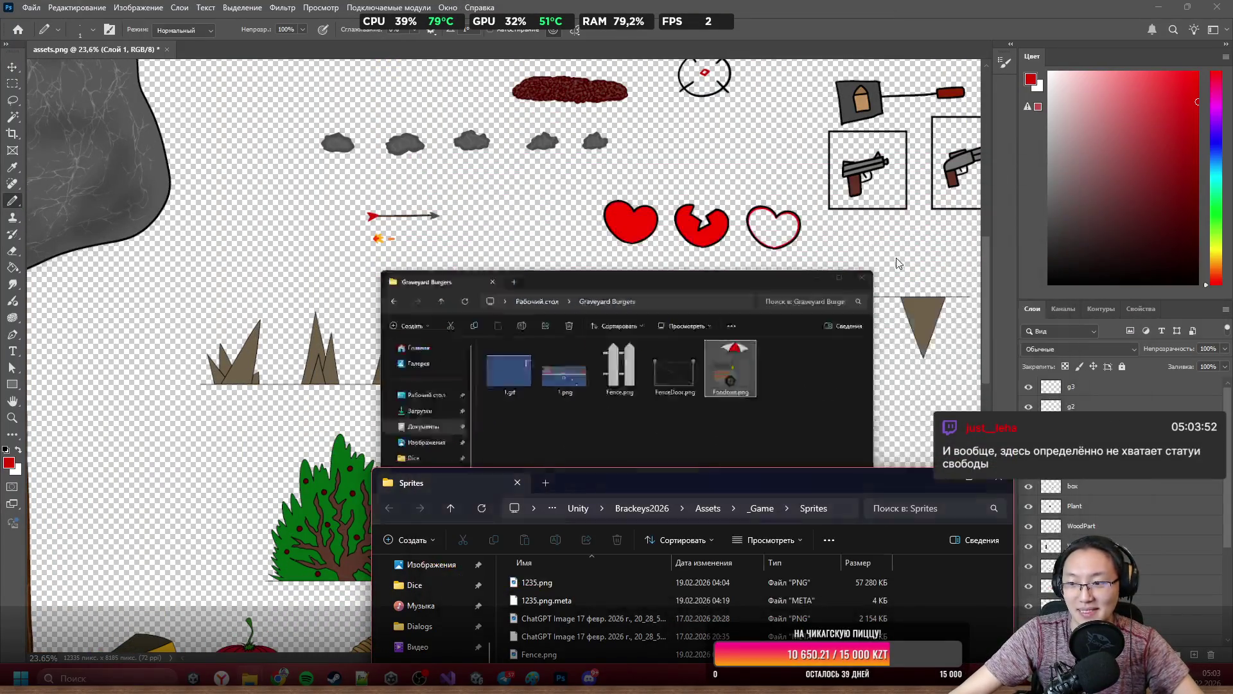
scroll(489, 319, down, 5)
scroll(490, 319, up, 4)
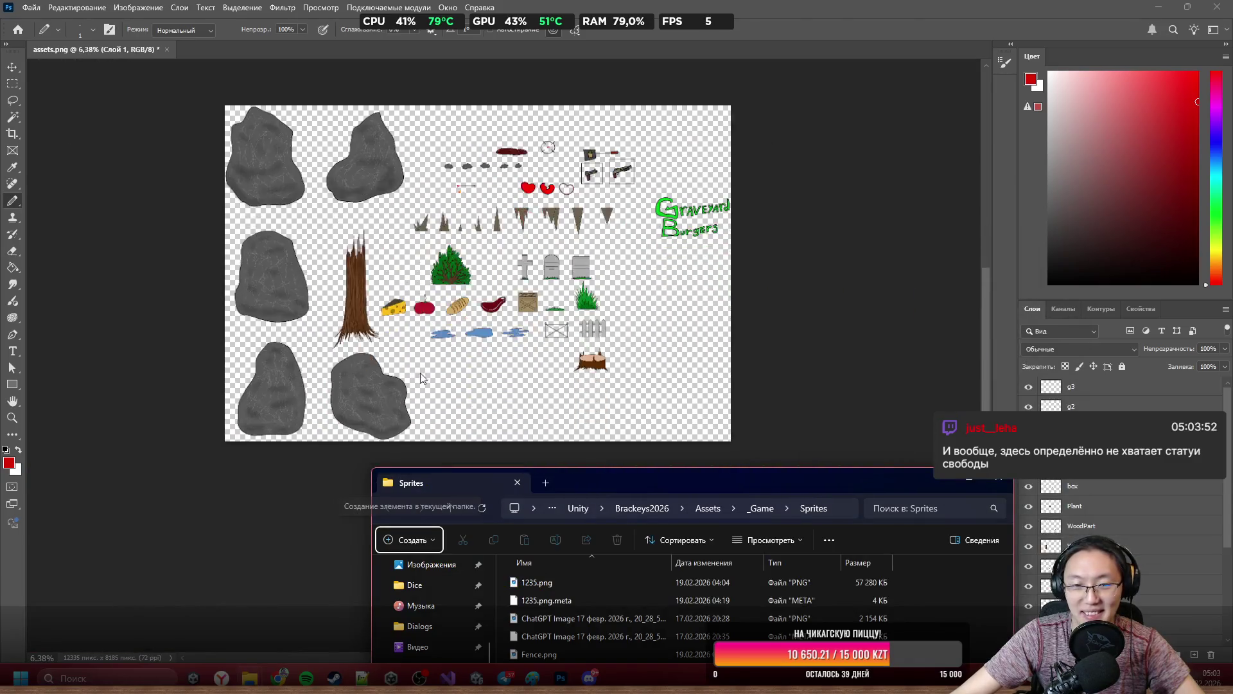
scroll(619, 340, up, 3)
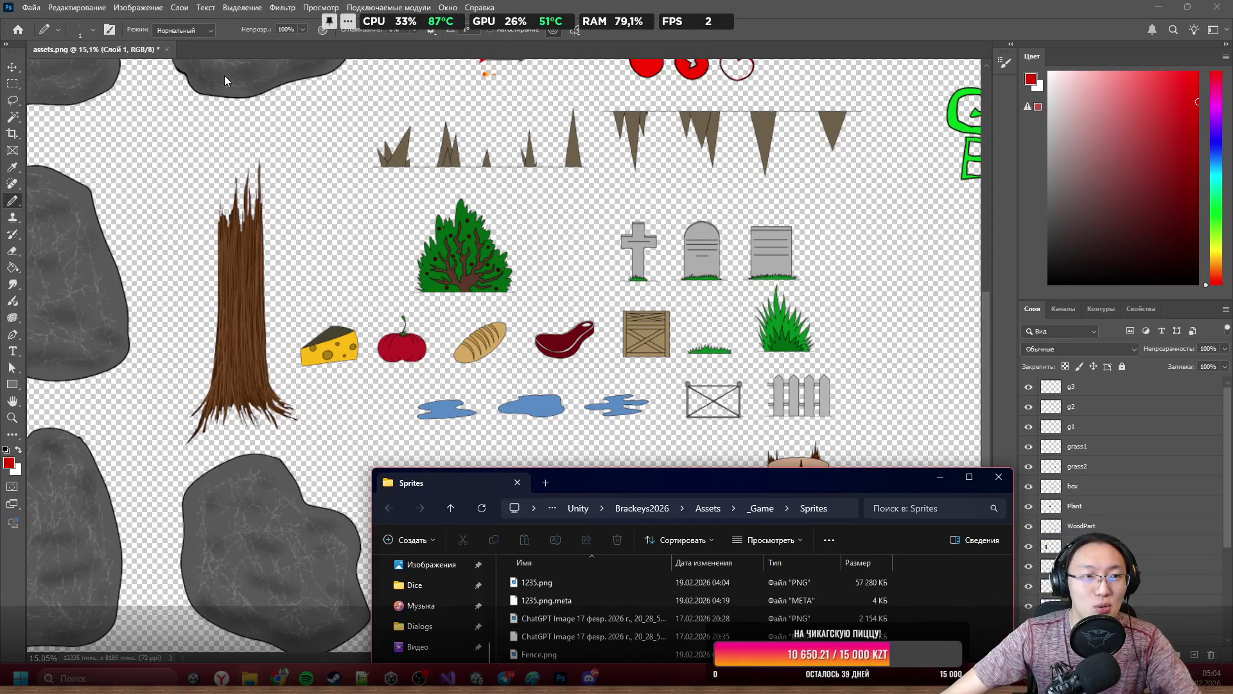
Minimize the Sprites folder and Photoshop to get back to Unity.
mouse_move(776, 479)
mouse_down()
mouse_move(787, 451)
mouse_move(784, 161)
mouse_up()
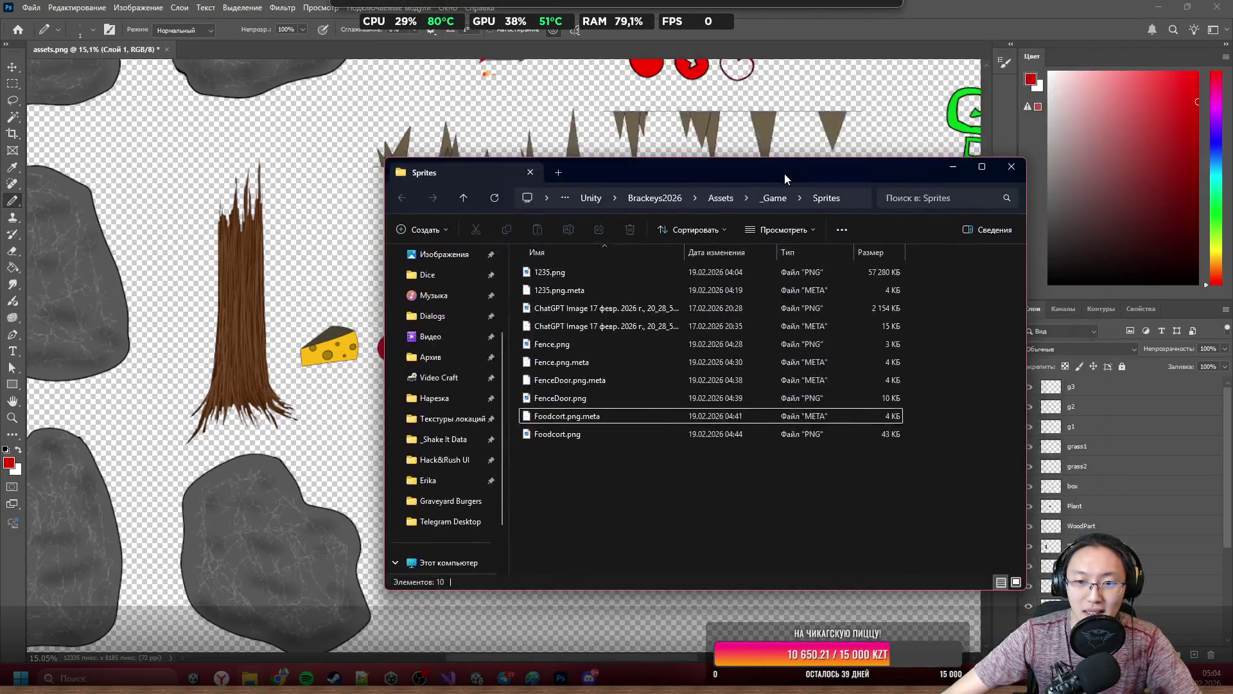
click(953, 169)
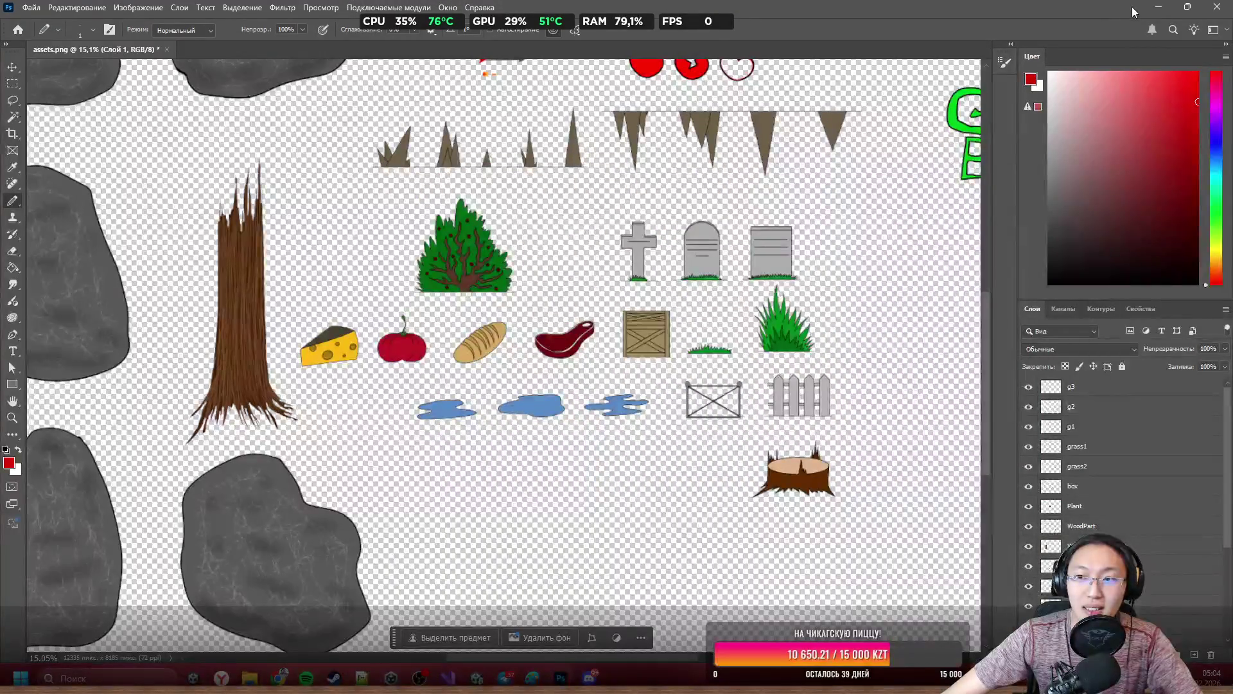
click(1159, 7)
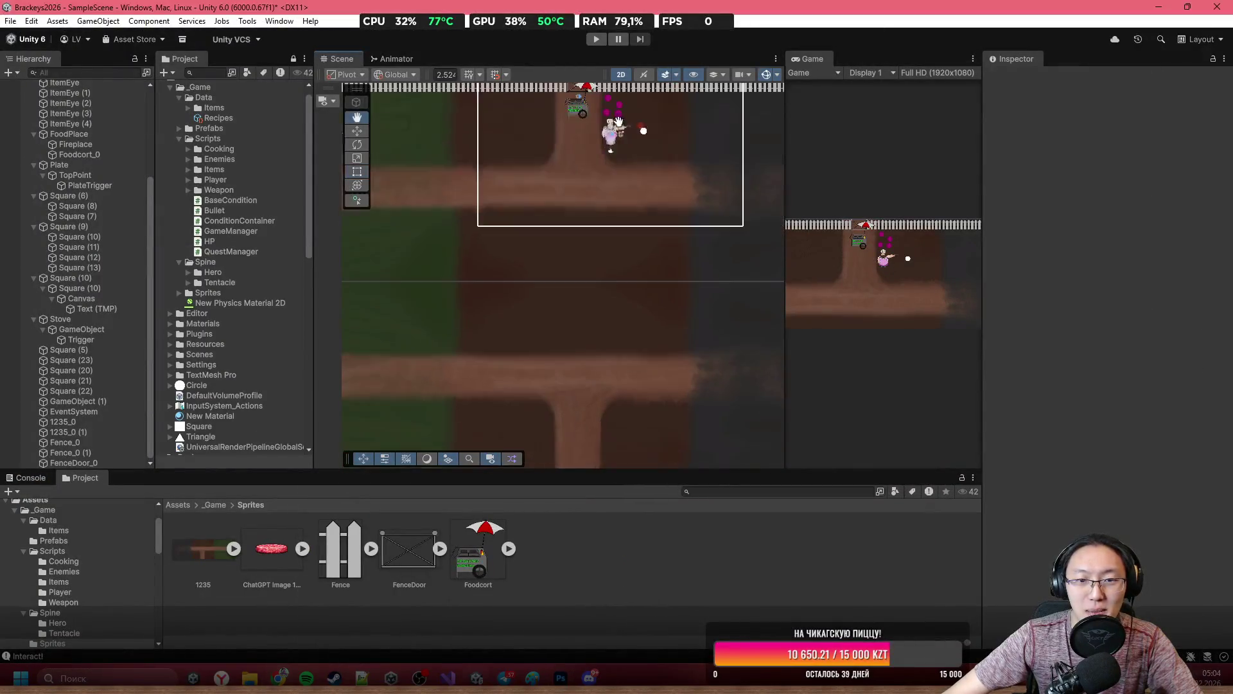
Select the 1235_0 background sprite in the Scene view and zoom and pan around it.
scroll(605, 230, down, 5)
click(587, 233)
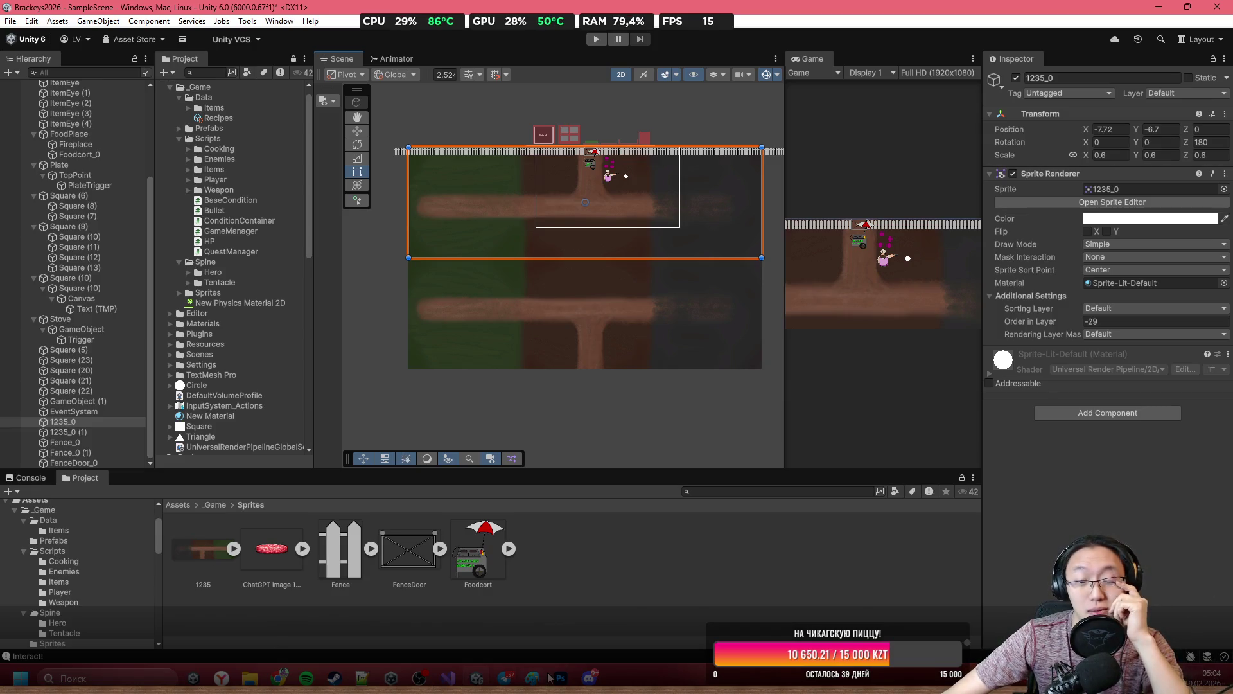
scroll(480, 183, up, 3)
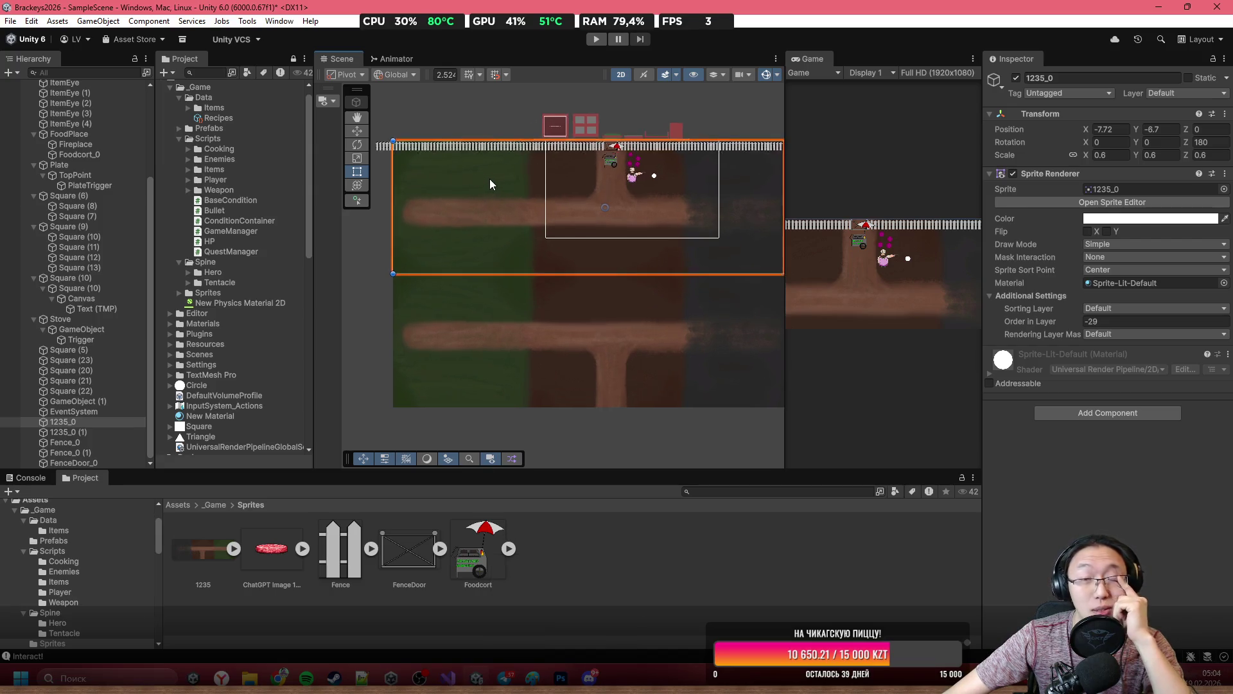
scroll(494, 185, down, 4)
scroll(496, 197, up, 2)
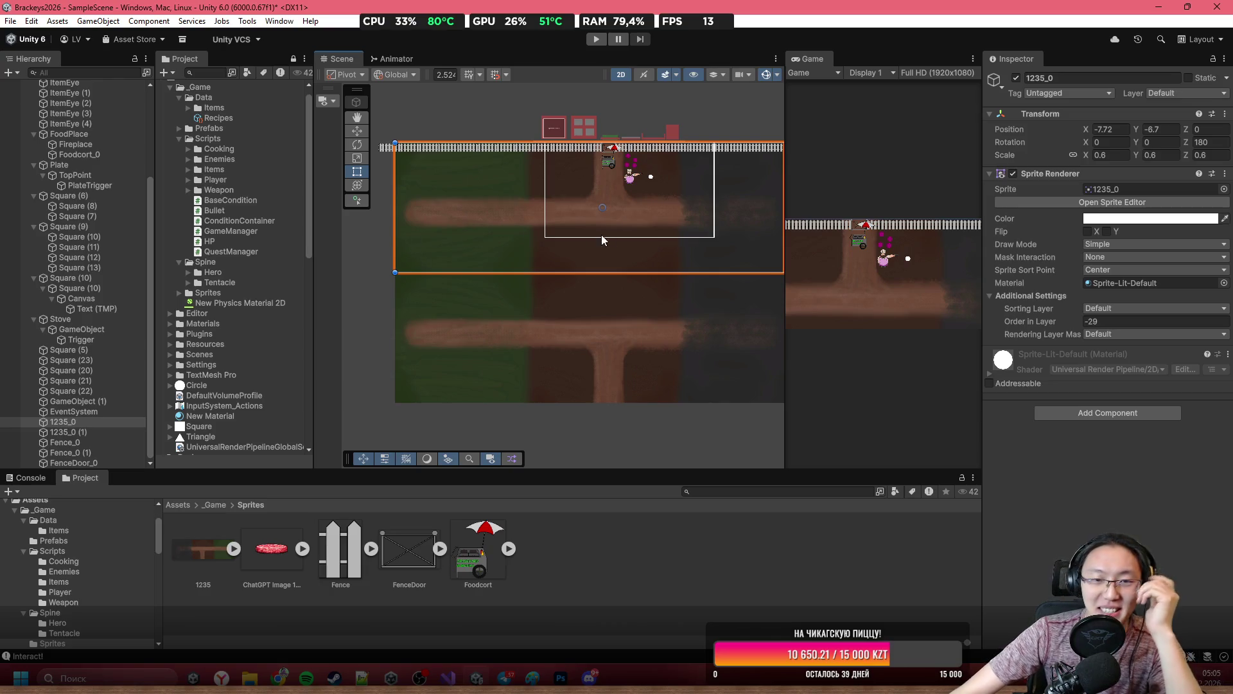
scroll(701, 193, up, 3)
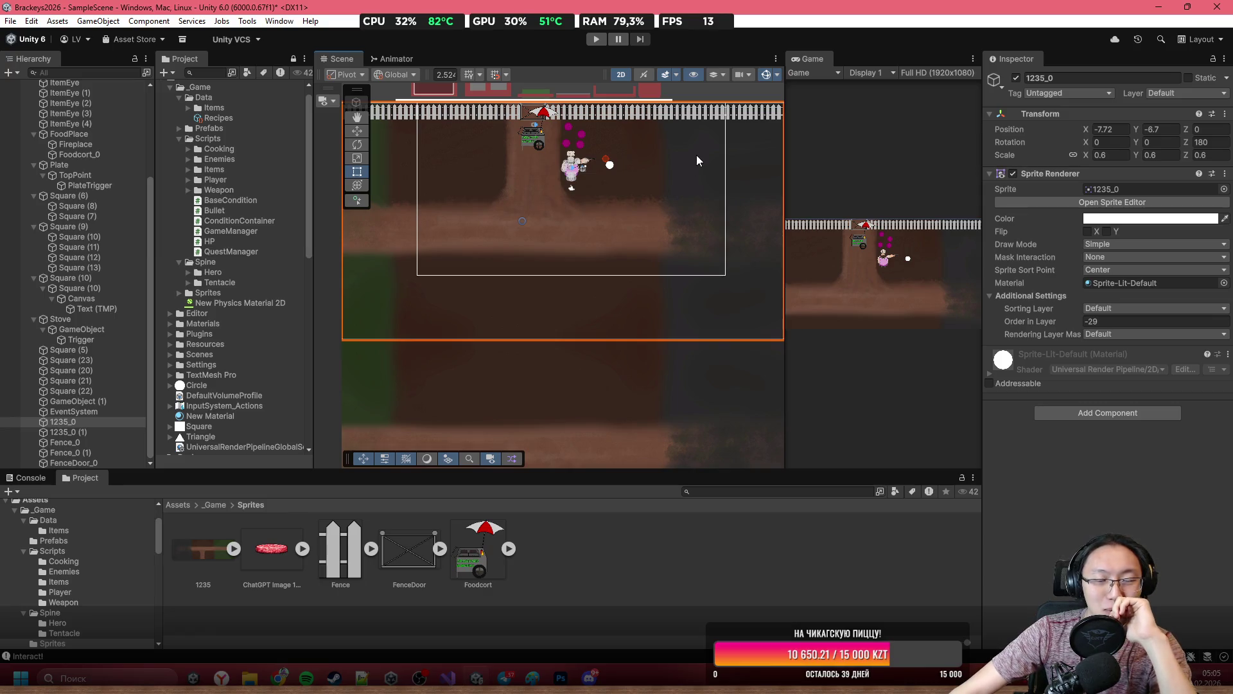
scroll(700, 179, down, 3)
scroll(675, 189, down, 2)
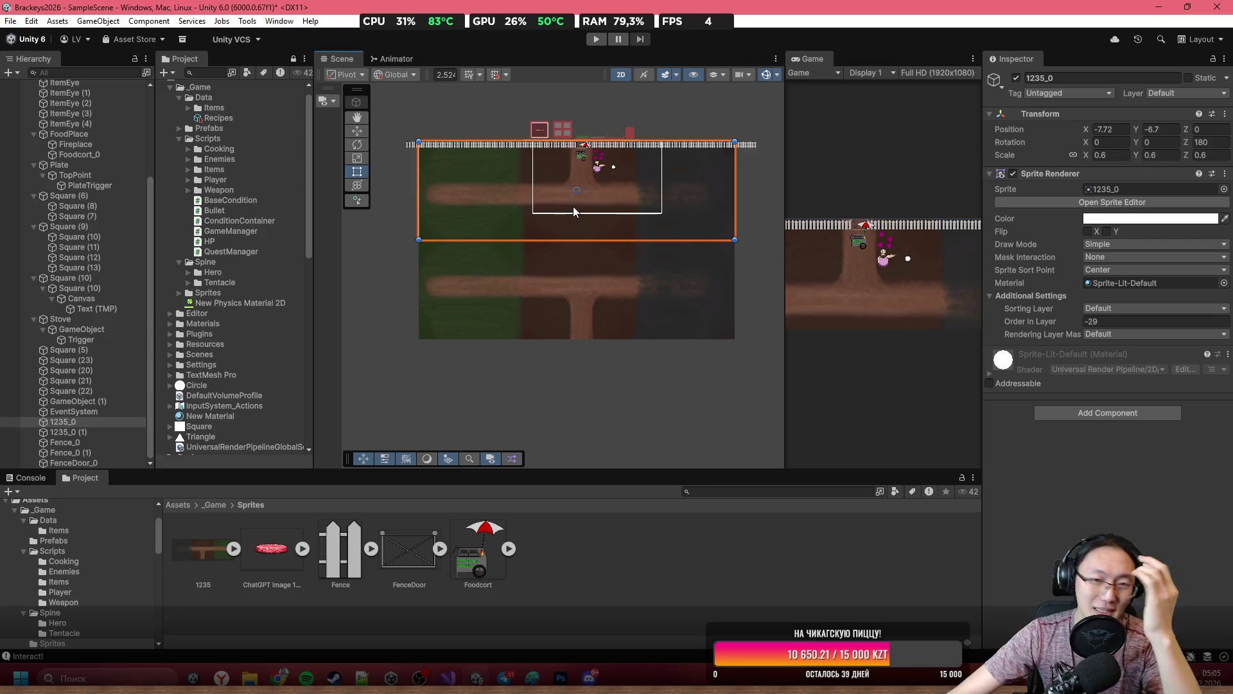
scroll(598, 217, up, 2)
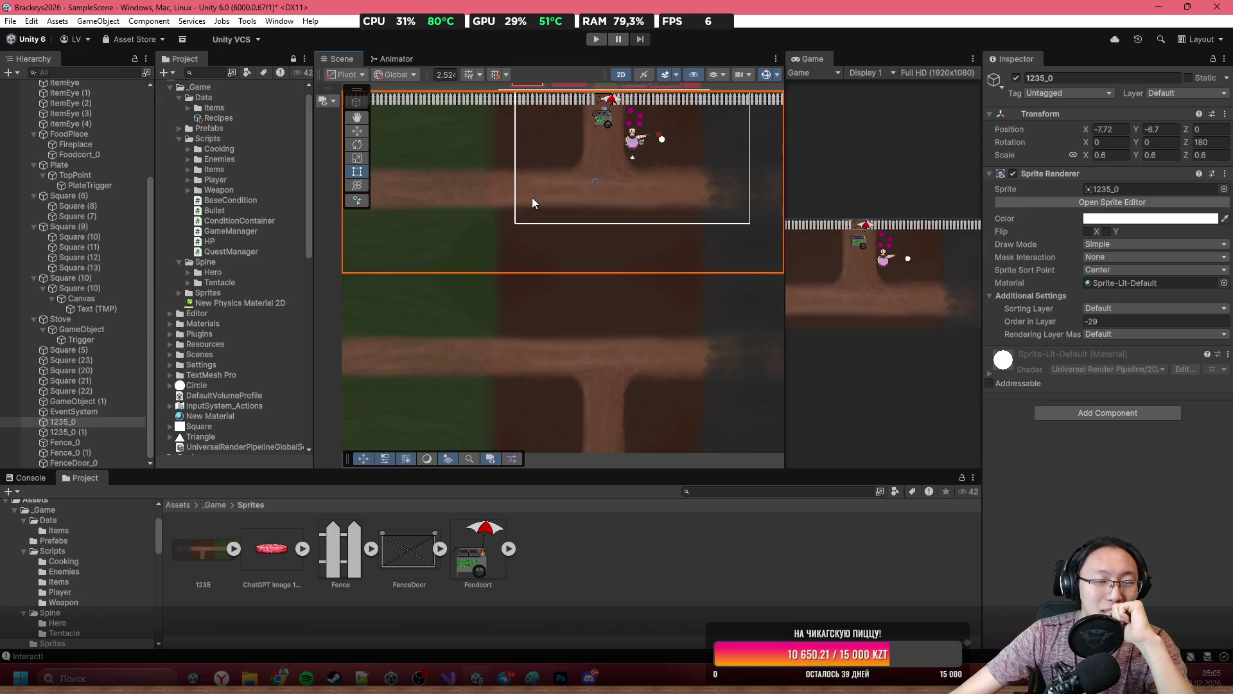
scroll(532, 197, up, 1)
drag(541, 184, 516, 195)
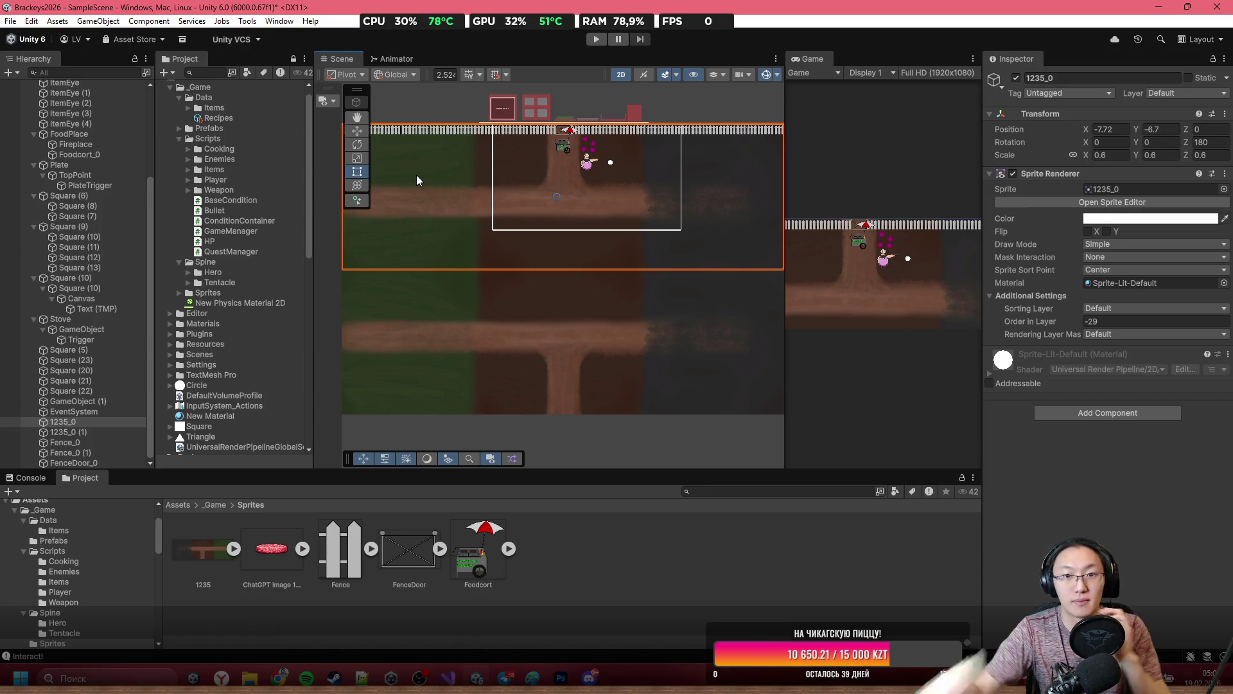
scroll(610, 179, up, 6)
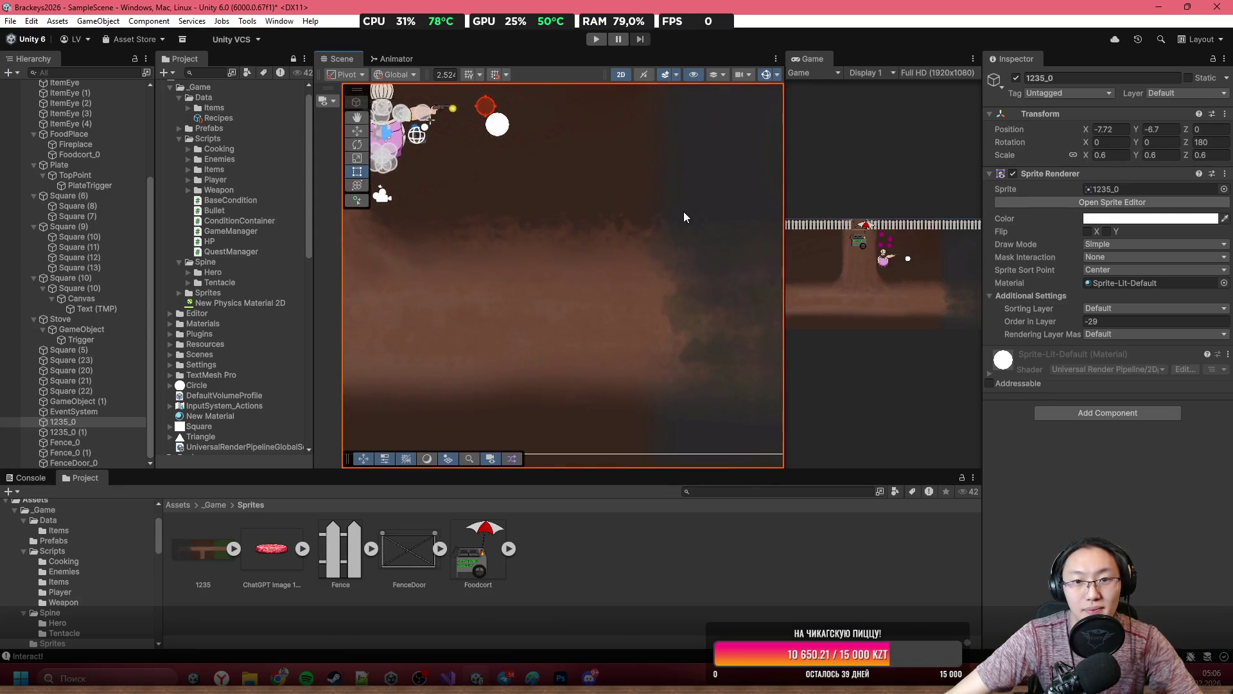
key(f)
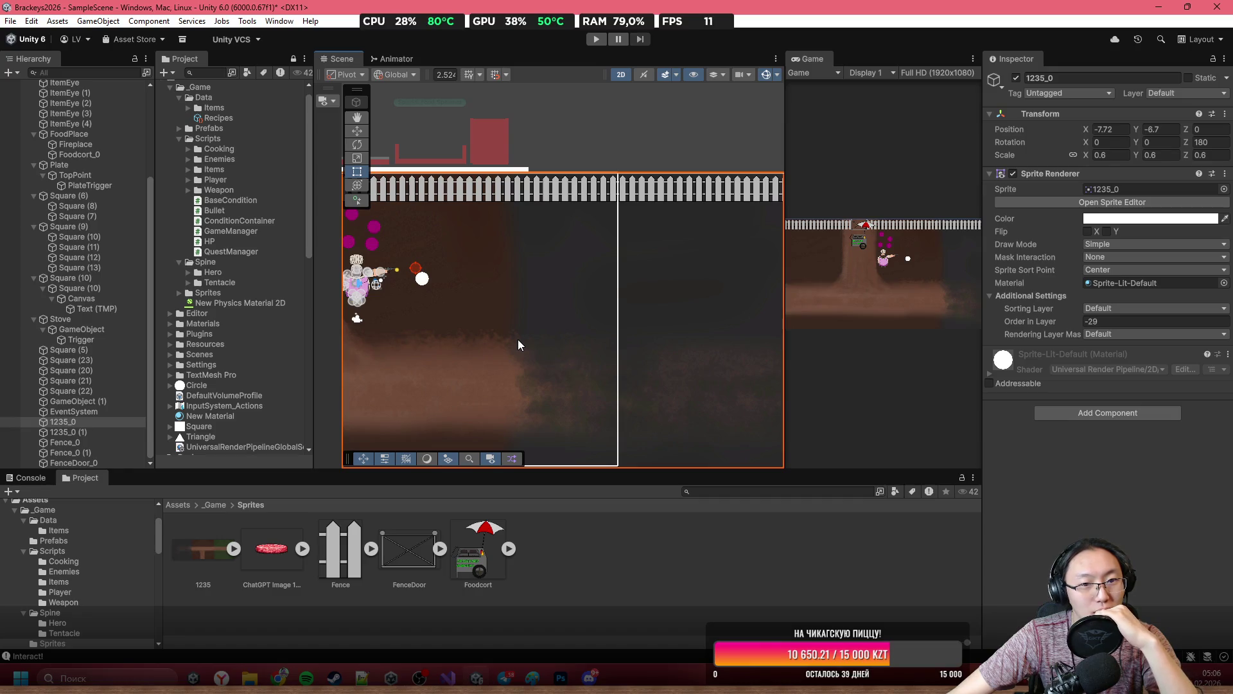
scroll(518, 339, up, 3)
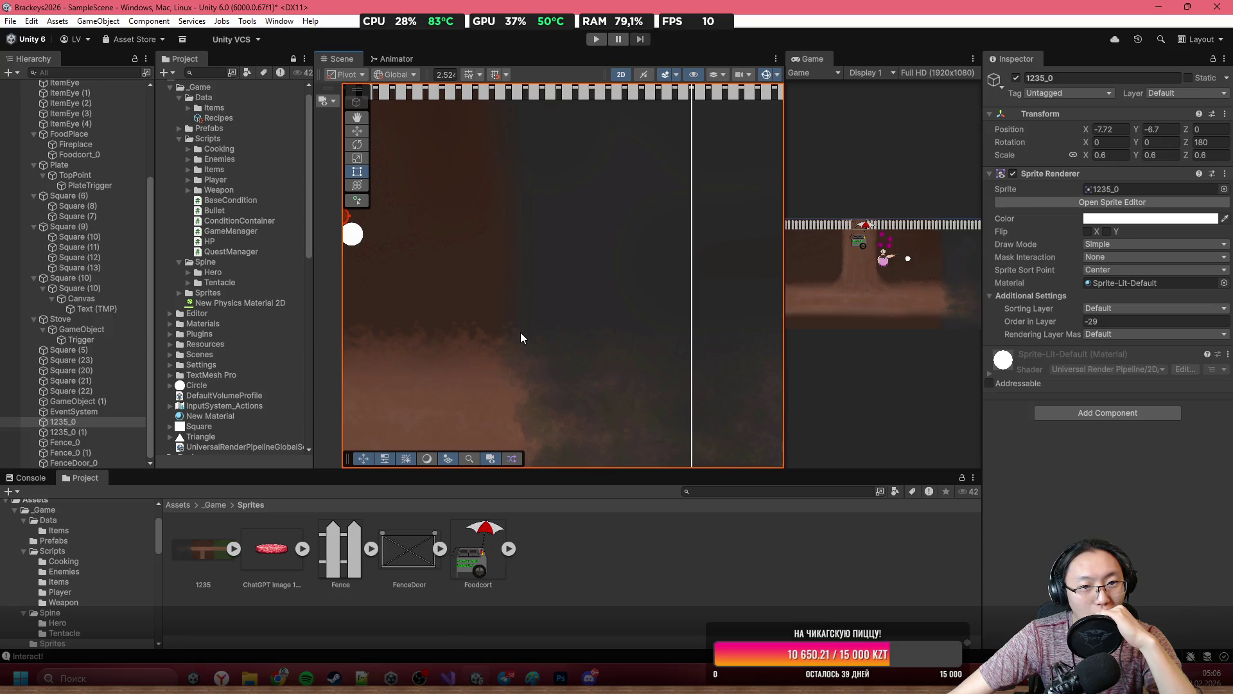
scroll(493, 288, down, 5)
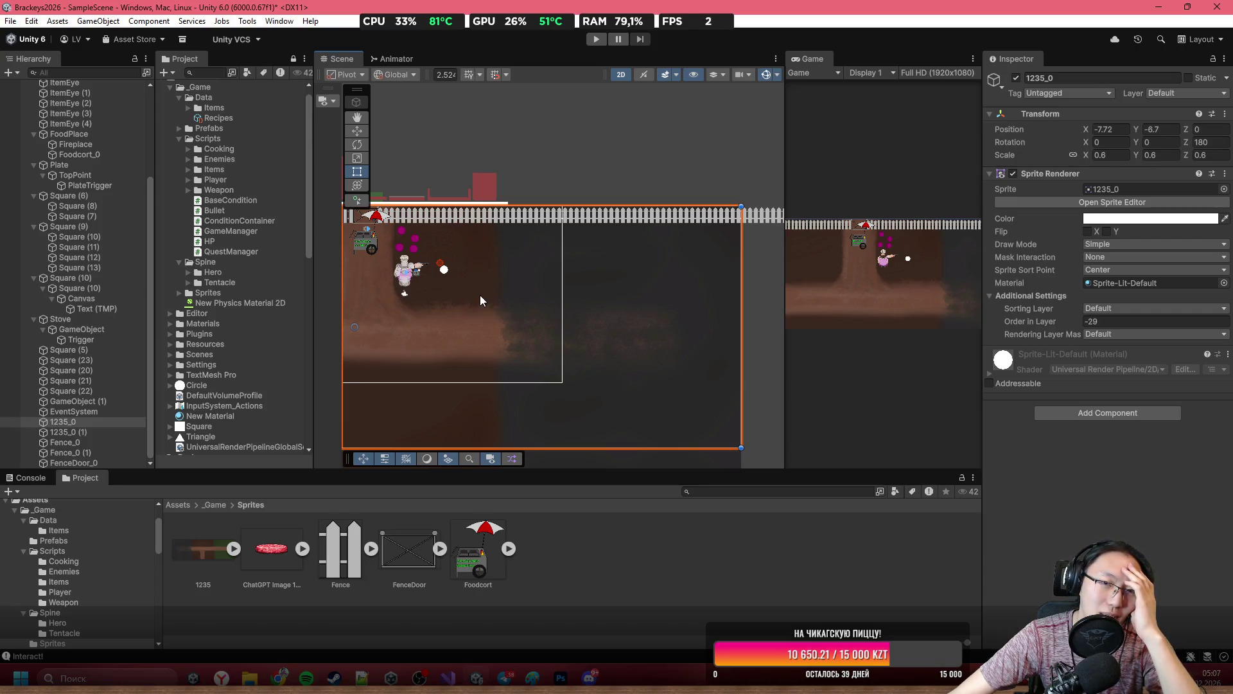
scroll(472, 296, up, 1)
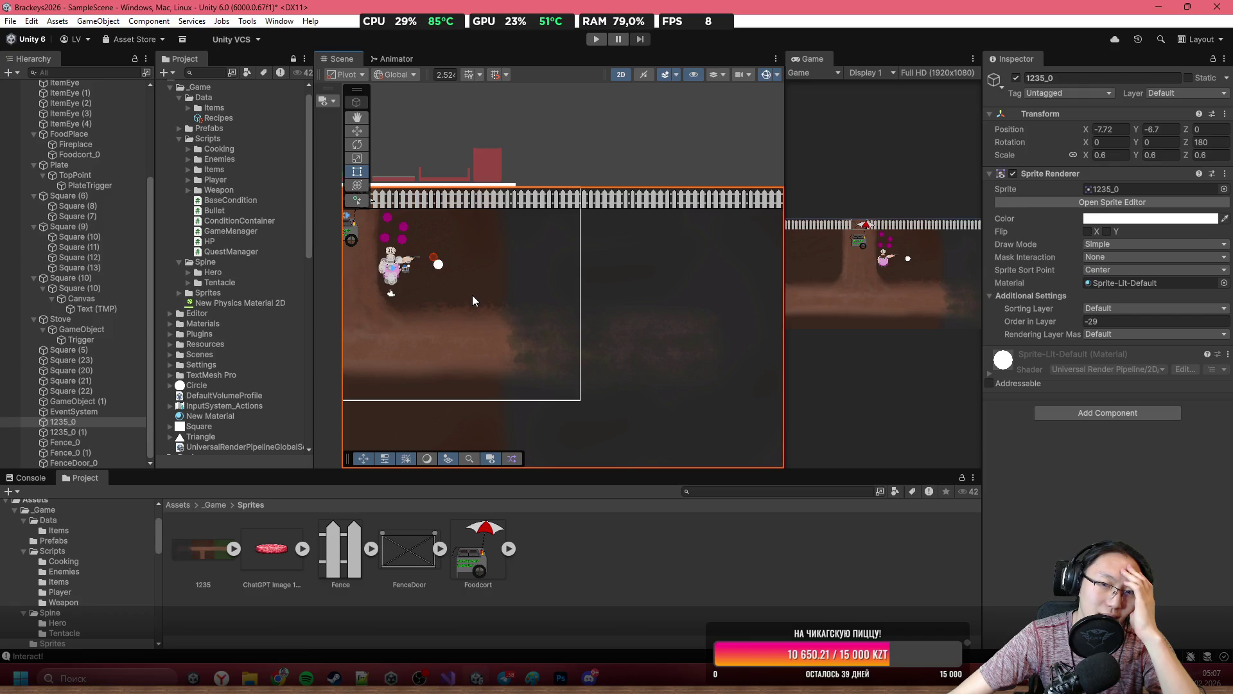
scroll(472, 297, down, 2)
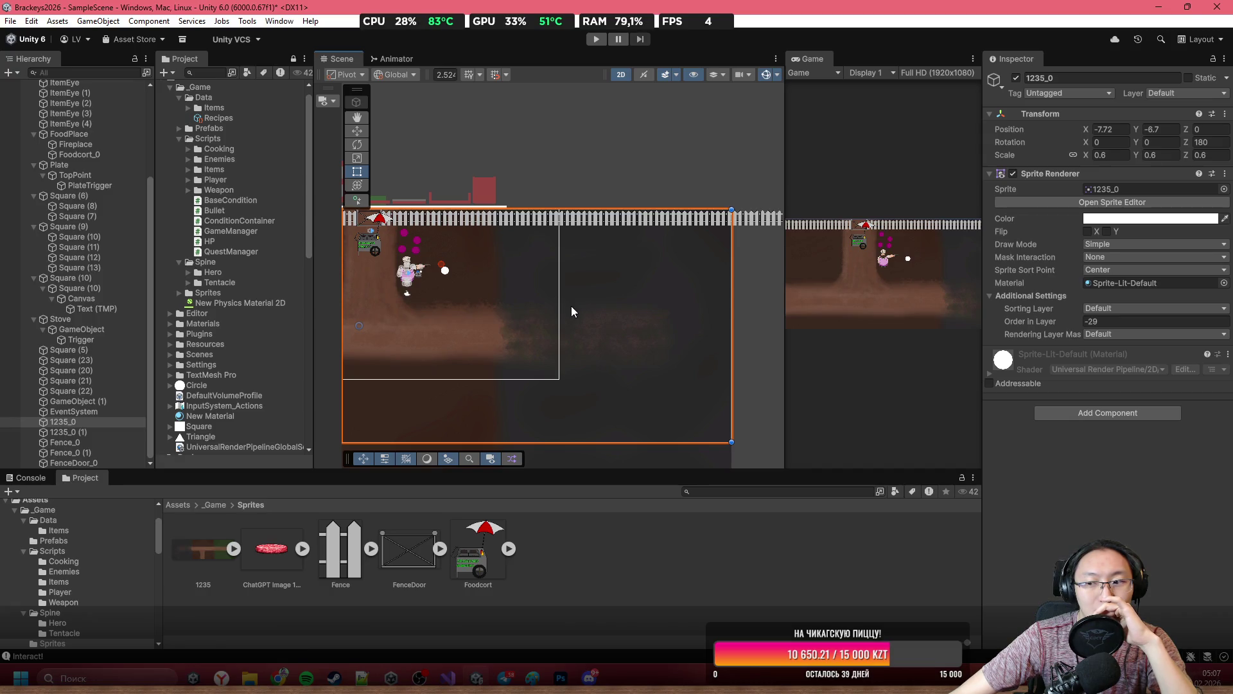
scroll(503, 297, down, 1)
scroll(475, 321, up, 6)
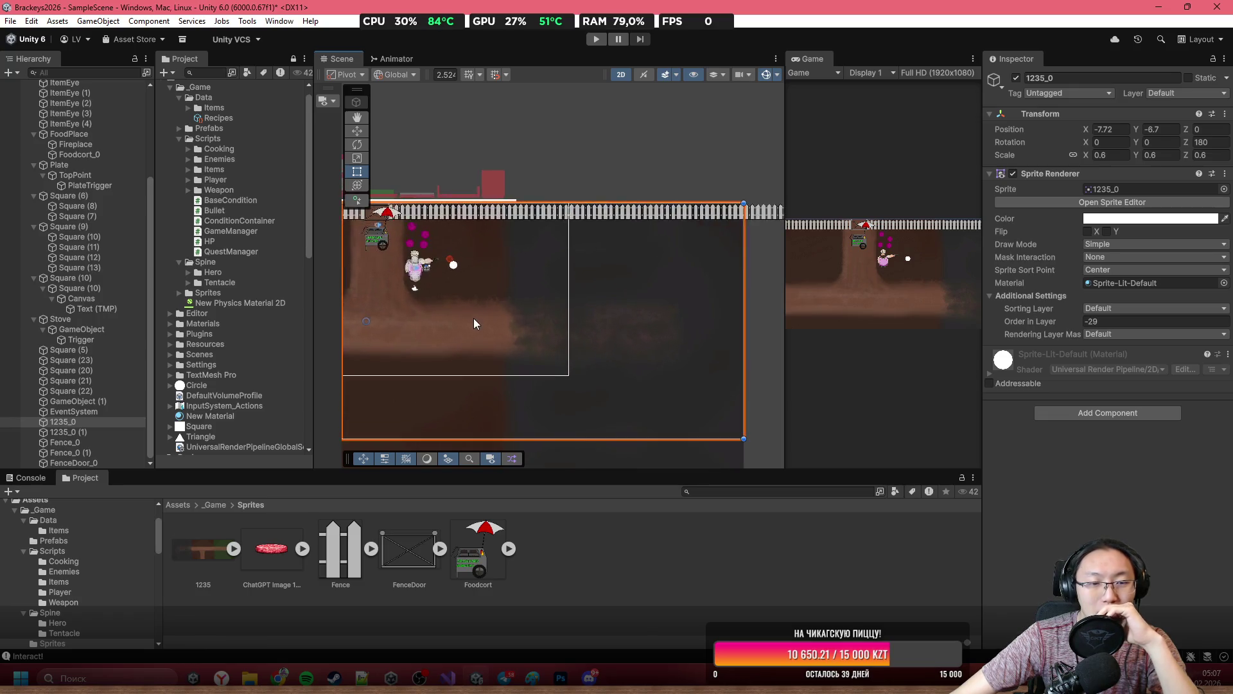
mouse_move(512, 319)
mouse_down()
mouse_move(544, 326)
mouse_move(549, 301)
mouse_up()
scroll(545, 326, down, 6)
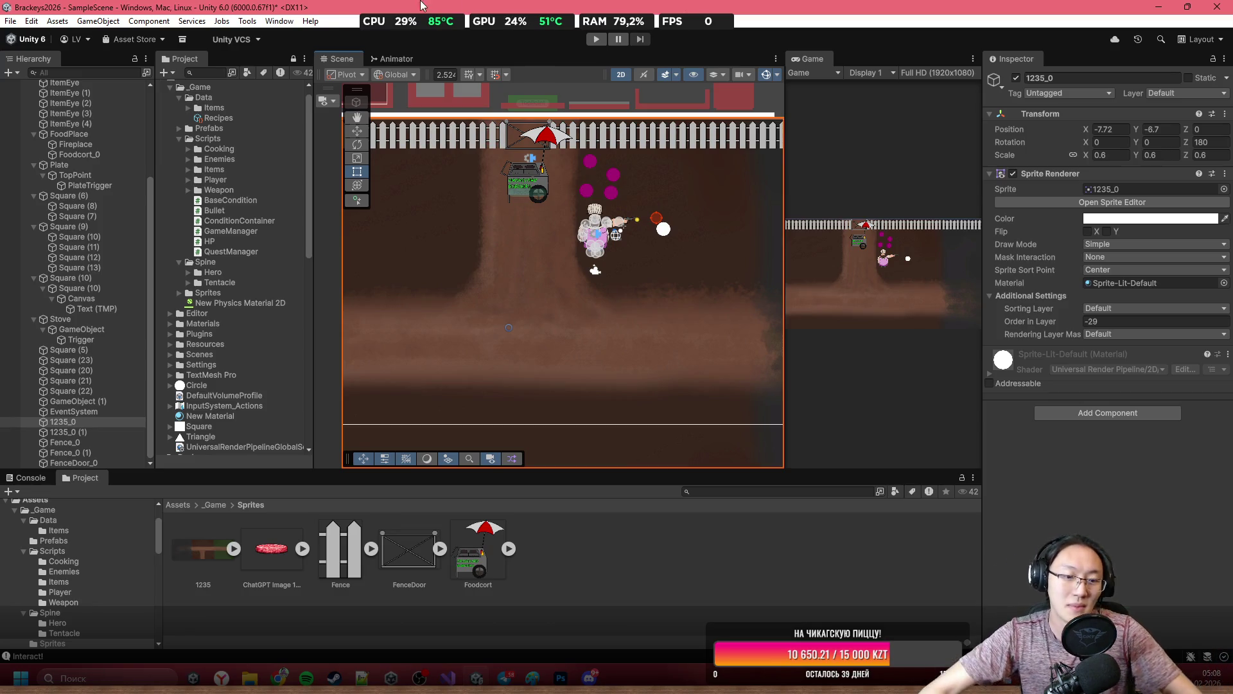
Switch to Photoshop's assets.png and zoom in and out across the props on the sheet.
key(alt+Tab)
scroll(583, 216, down, 3)
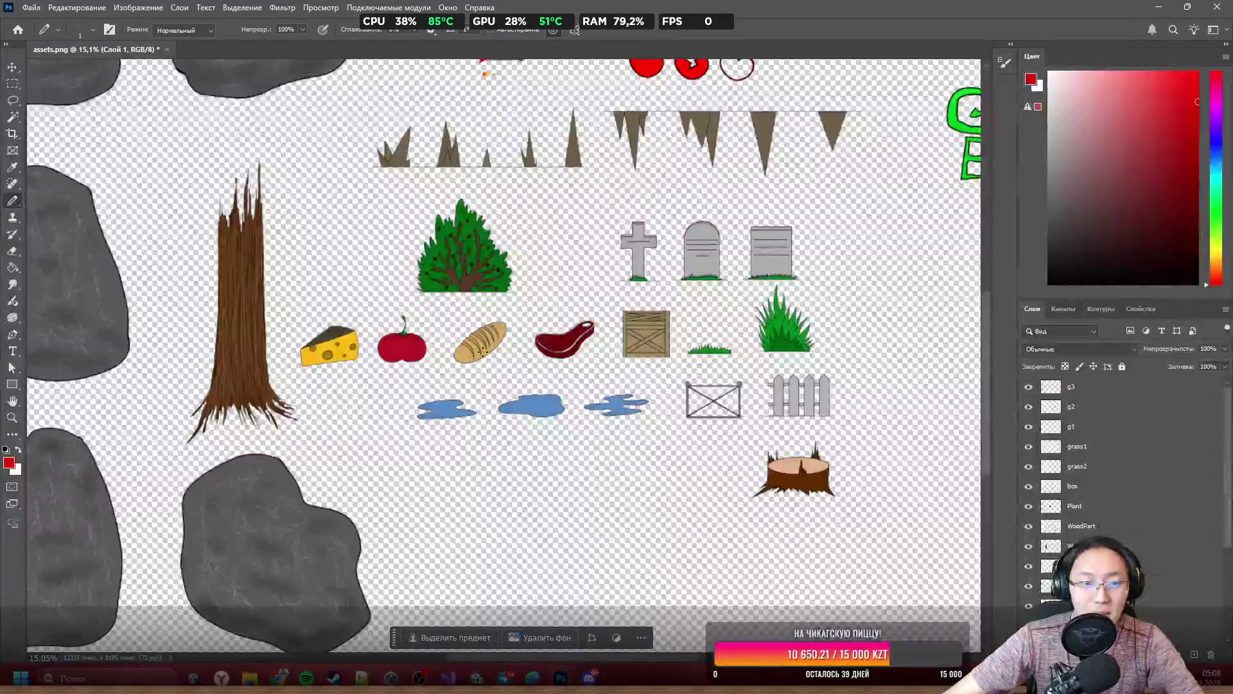
scroll(582, 216, up, 6)
scroll(487, 275, up, 5)
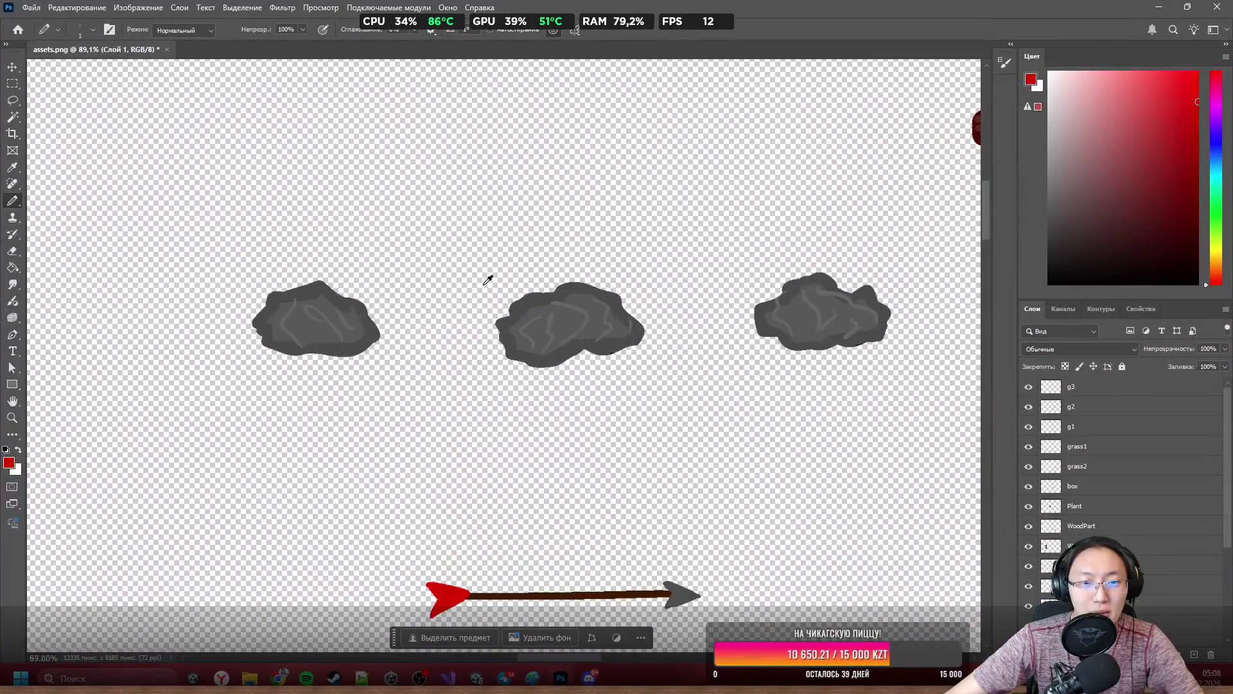
scroll(587, 313, down, 8)
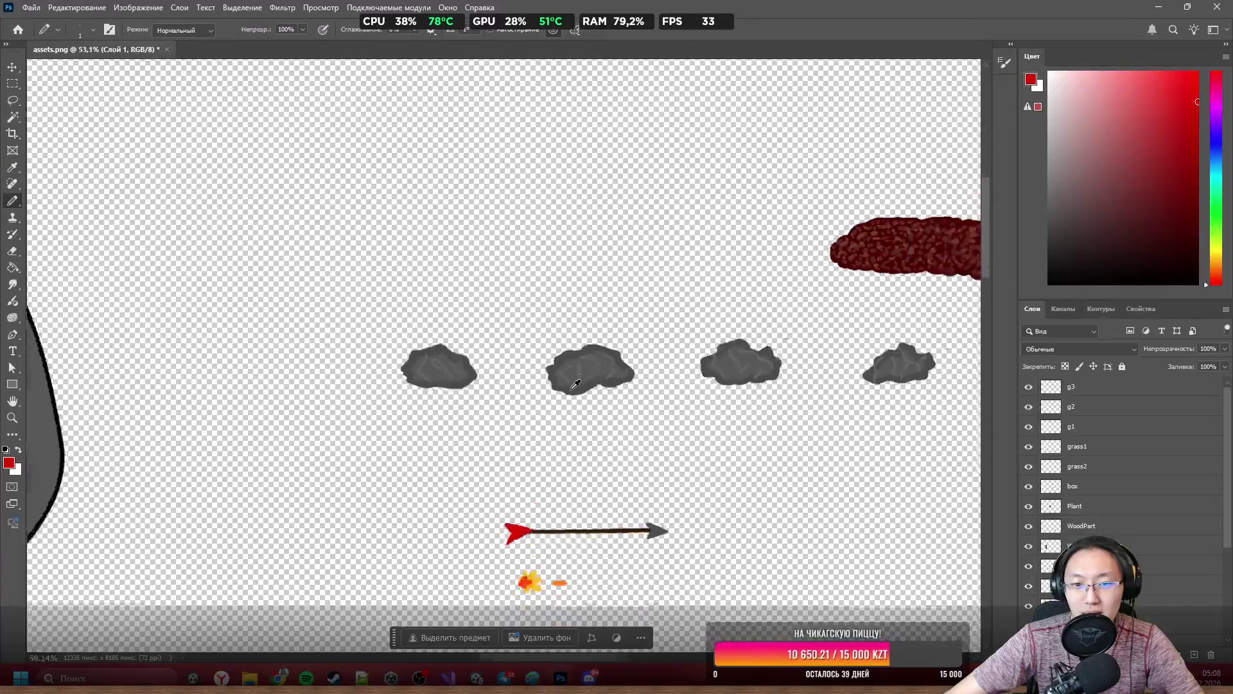
scroll(595, 379, up, 3)
scroll(595, 379, down, 3)
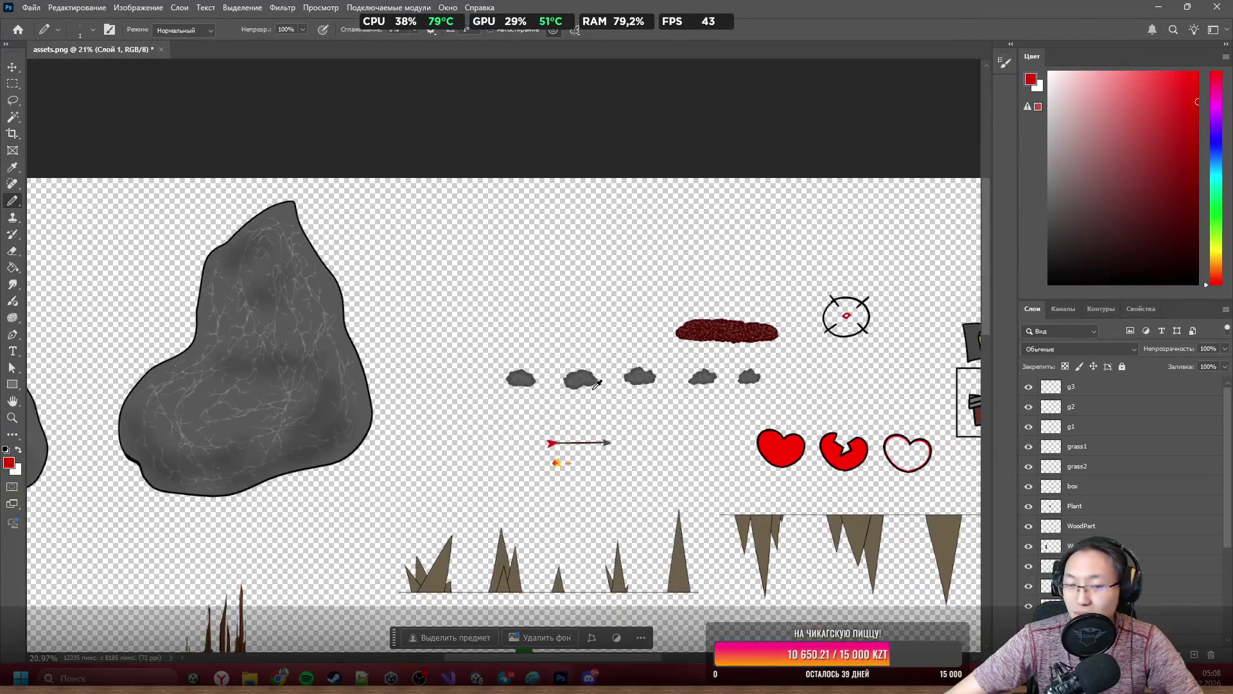
scroll(662, 312, up, 2)
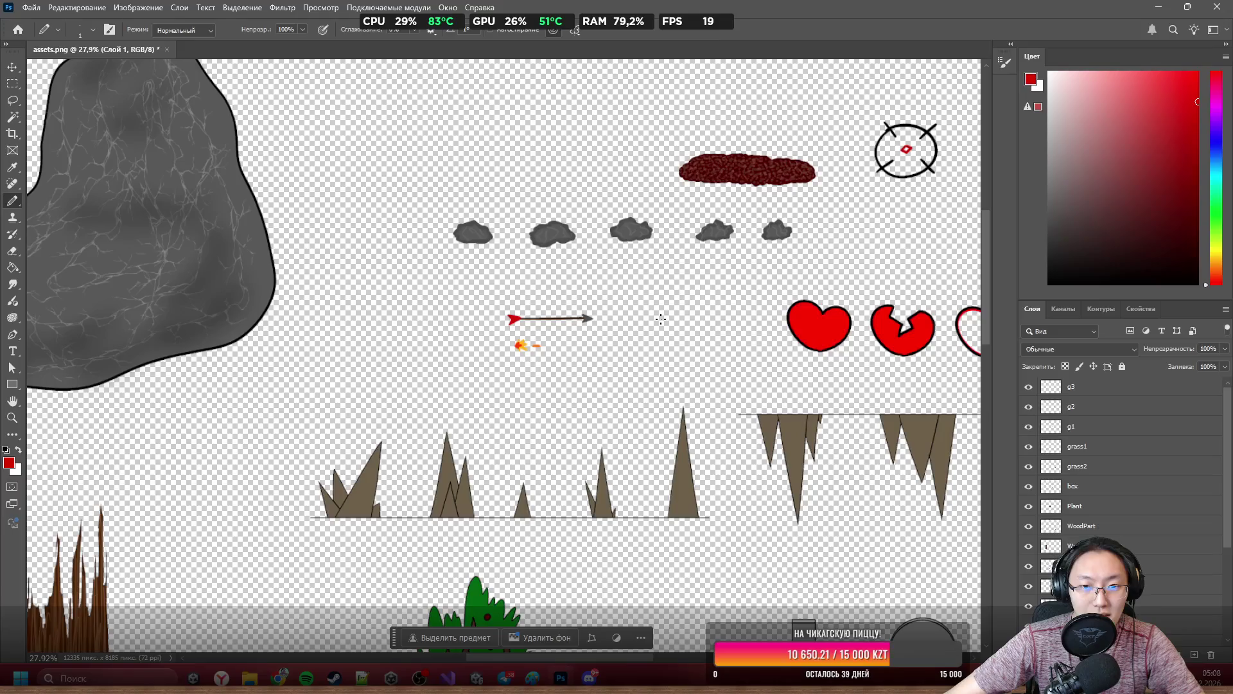
scroll(661, 319, down, 3)
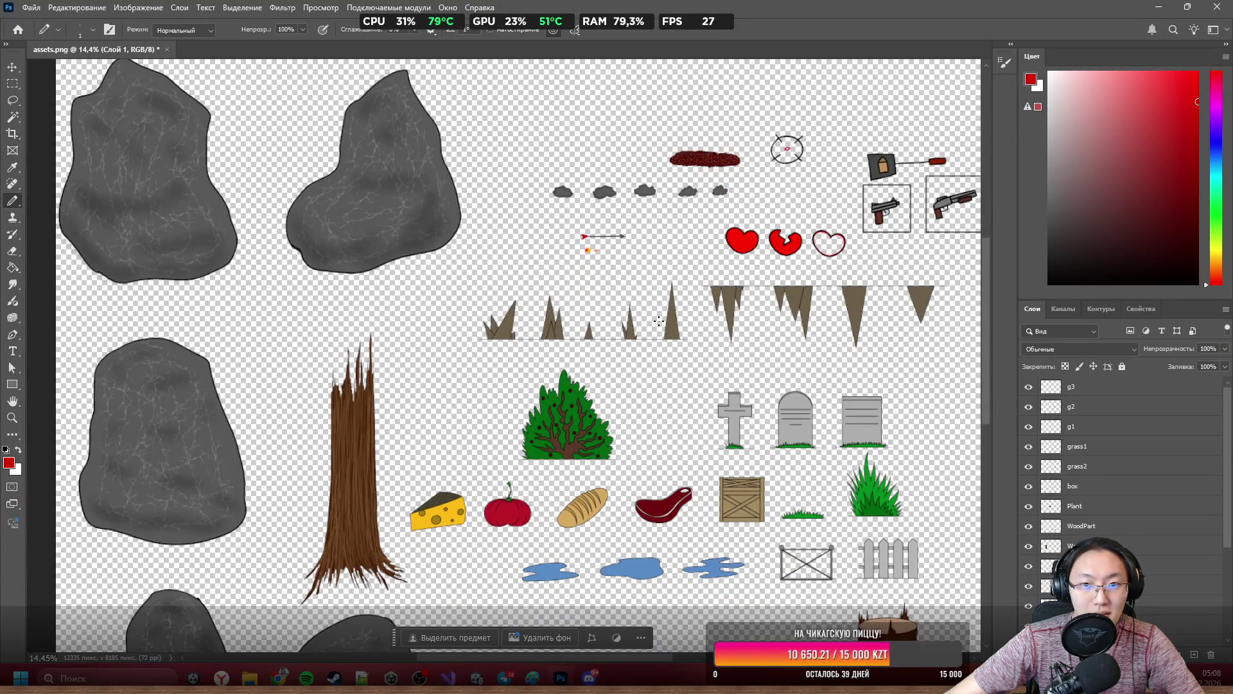
scroll(668, 347, up, 3)
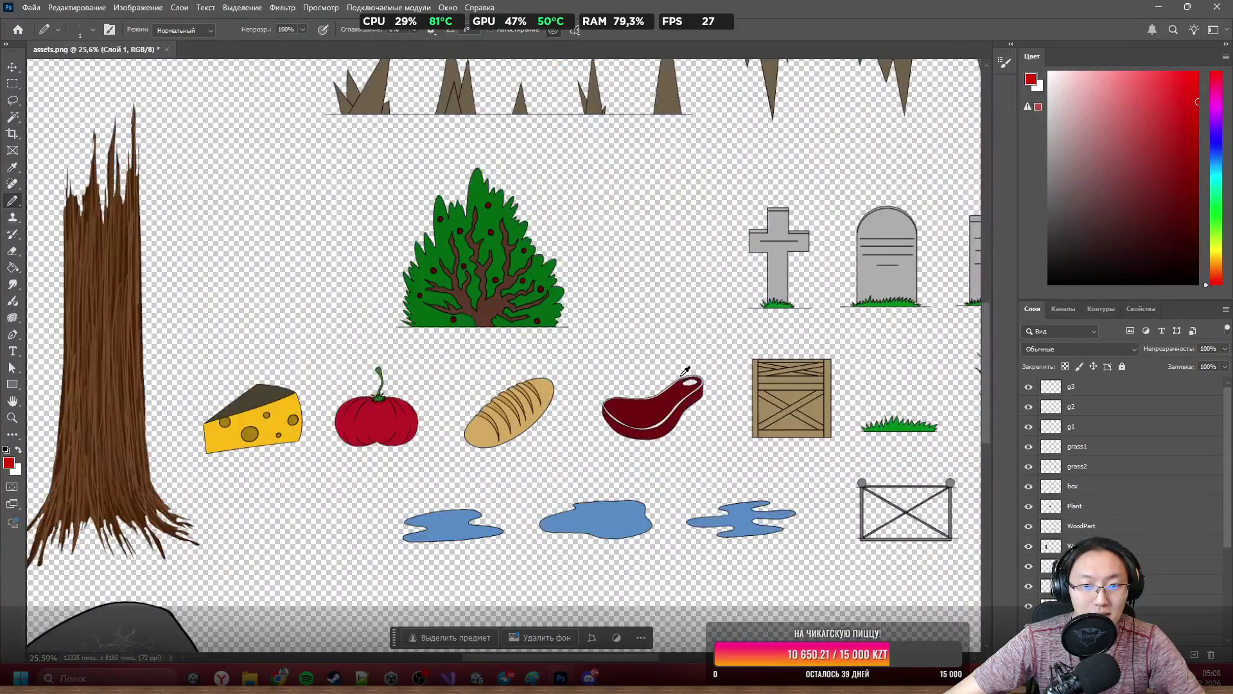
scroll(685, 371, down, 5)
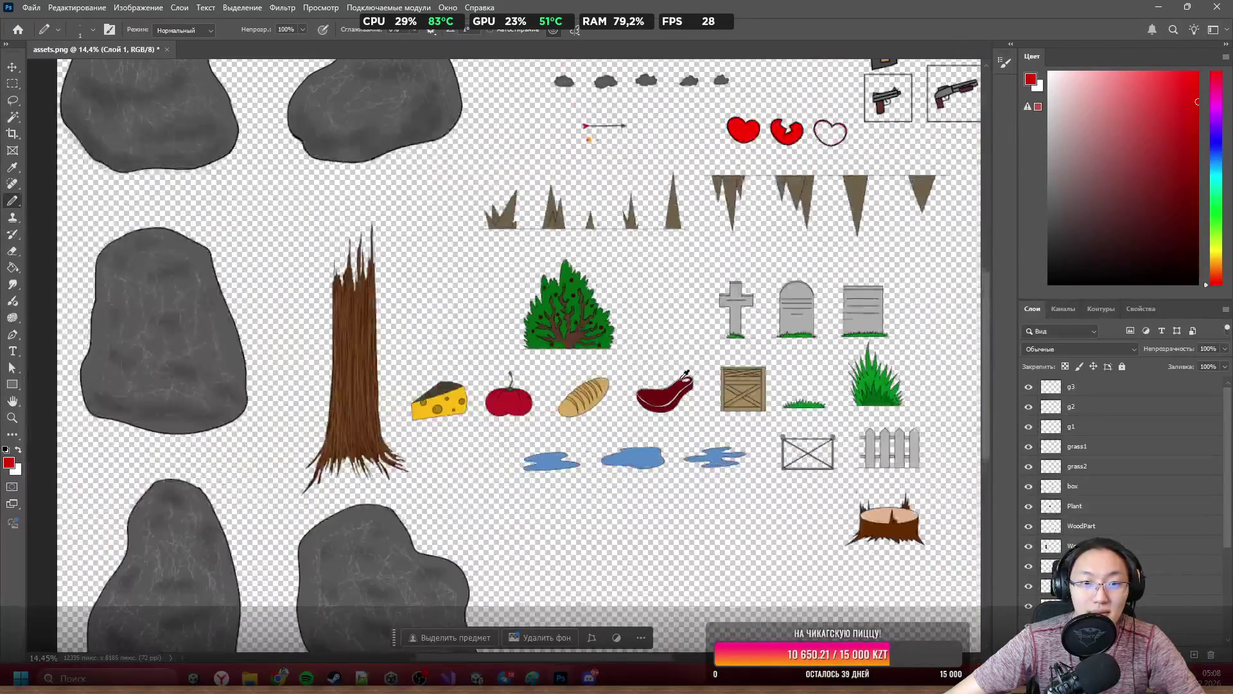
scroll(685, 371, down, 1)
scroll(511, 359, up, 2)
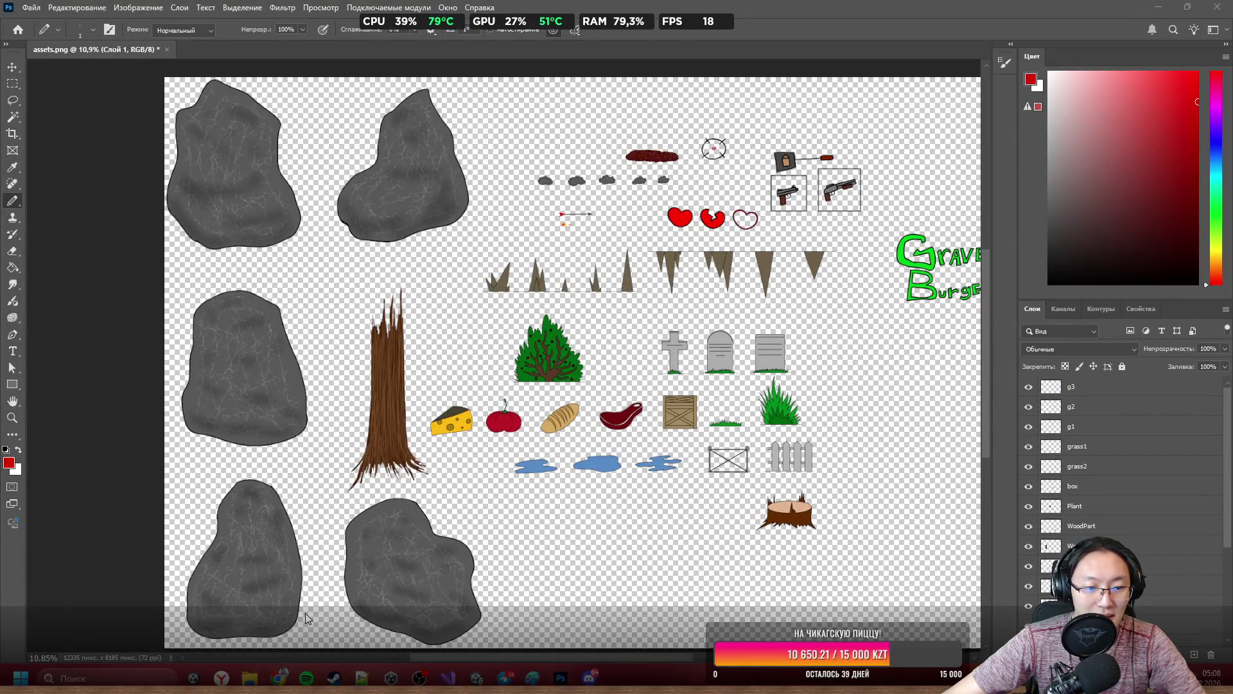
mouse_move(250, 678)
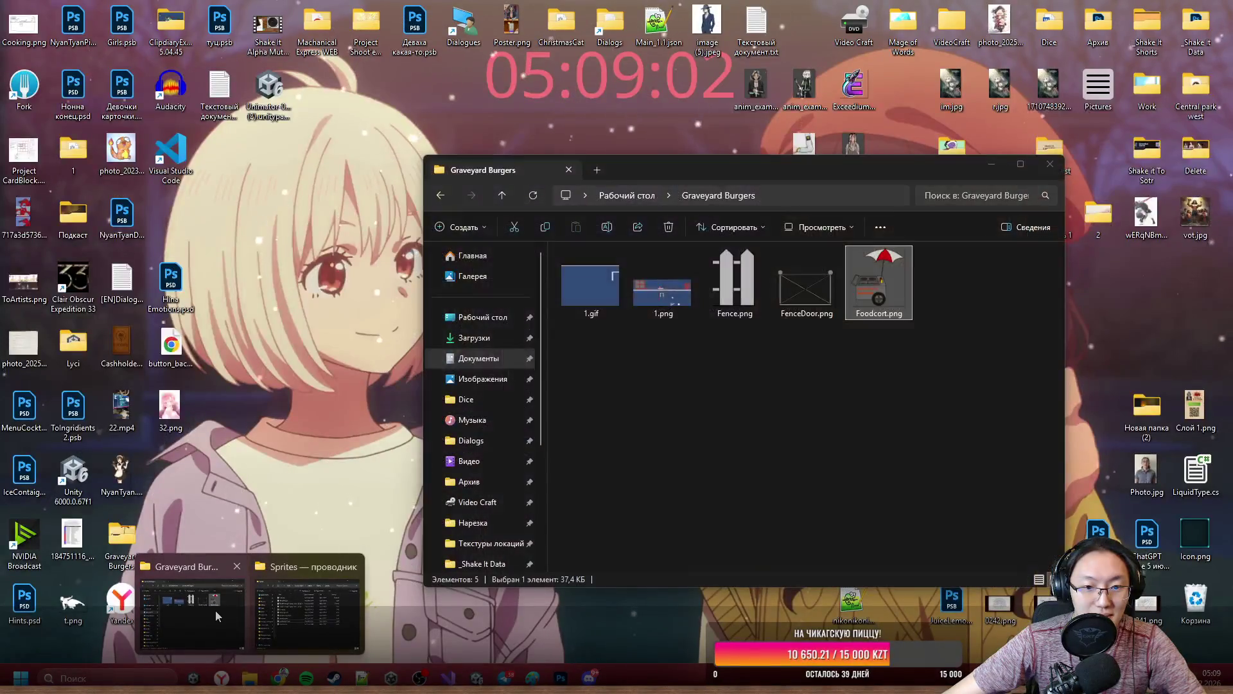
Place Foodcort.png on the sheet right of the tombstones and close the Graveyard Burgers folder.
click(215, 611)
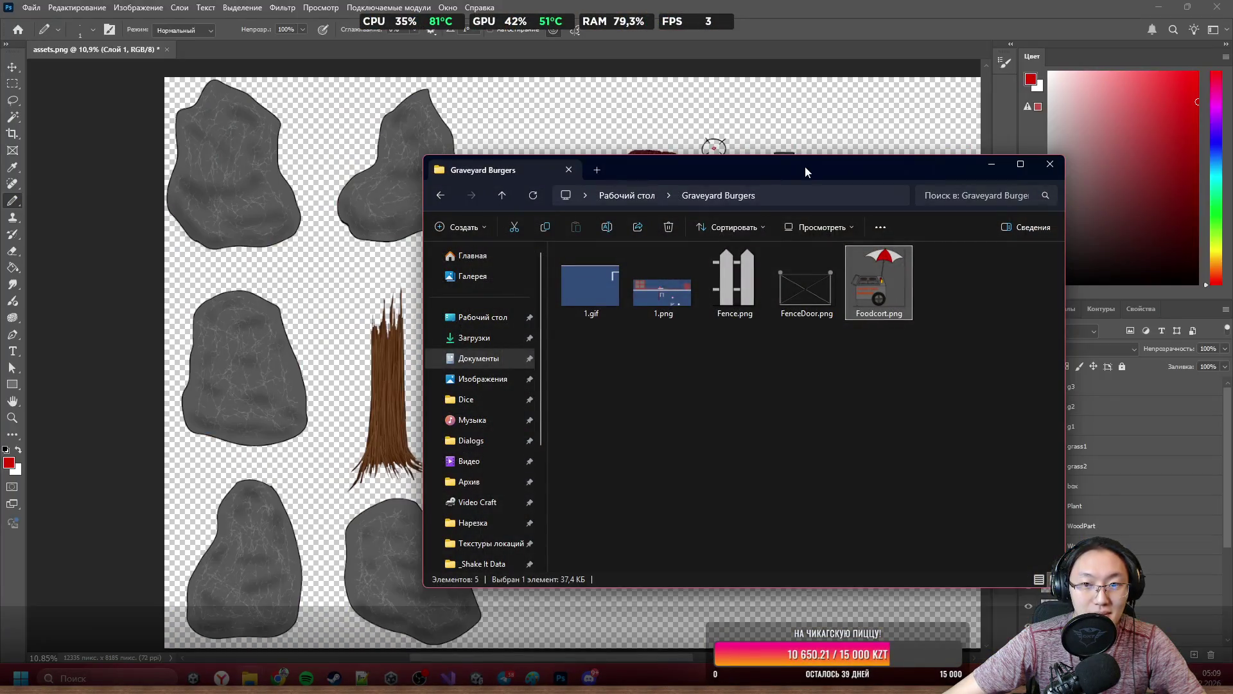
drag(804, 168, 269, 69)
mouse_move(337, 187)
mouse_down()
mouse_move(674, 582)
mouse_move(581, 588)
mouse_up()
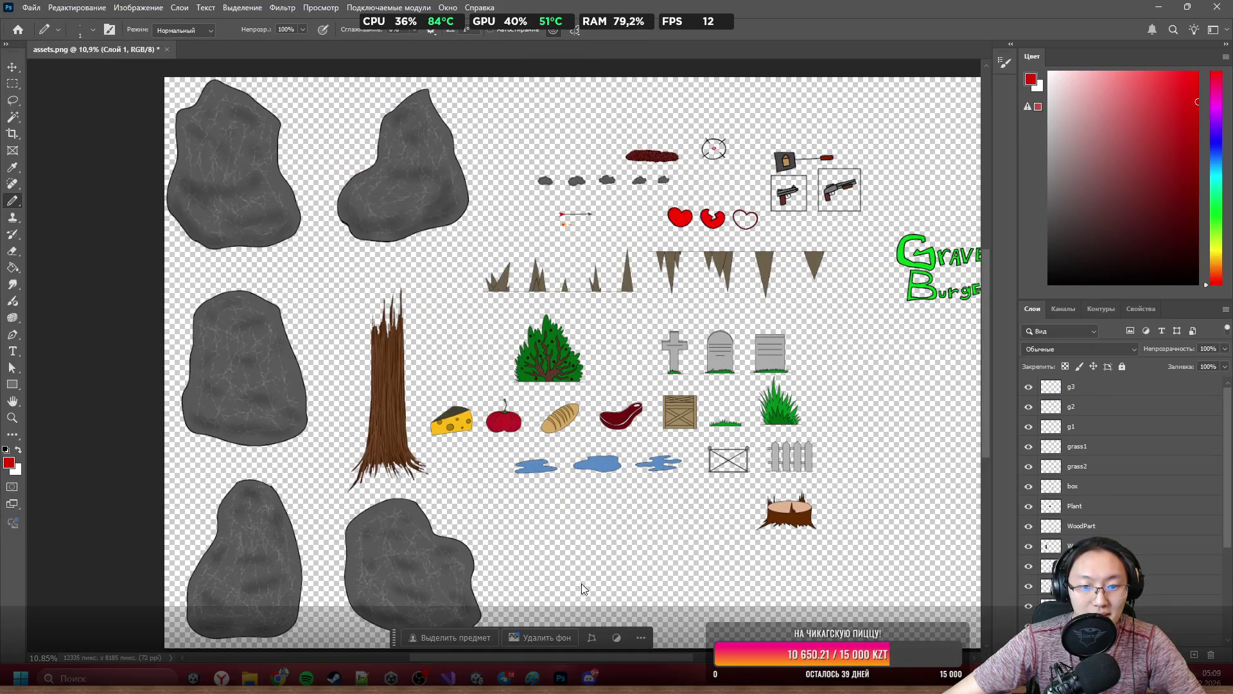
mouse_move(583, 384)
mouse_down()
mouse_move(901, 397)
mouse_move(882, 390)
mouse_up()
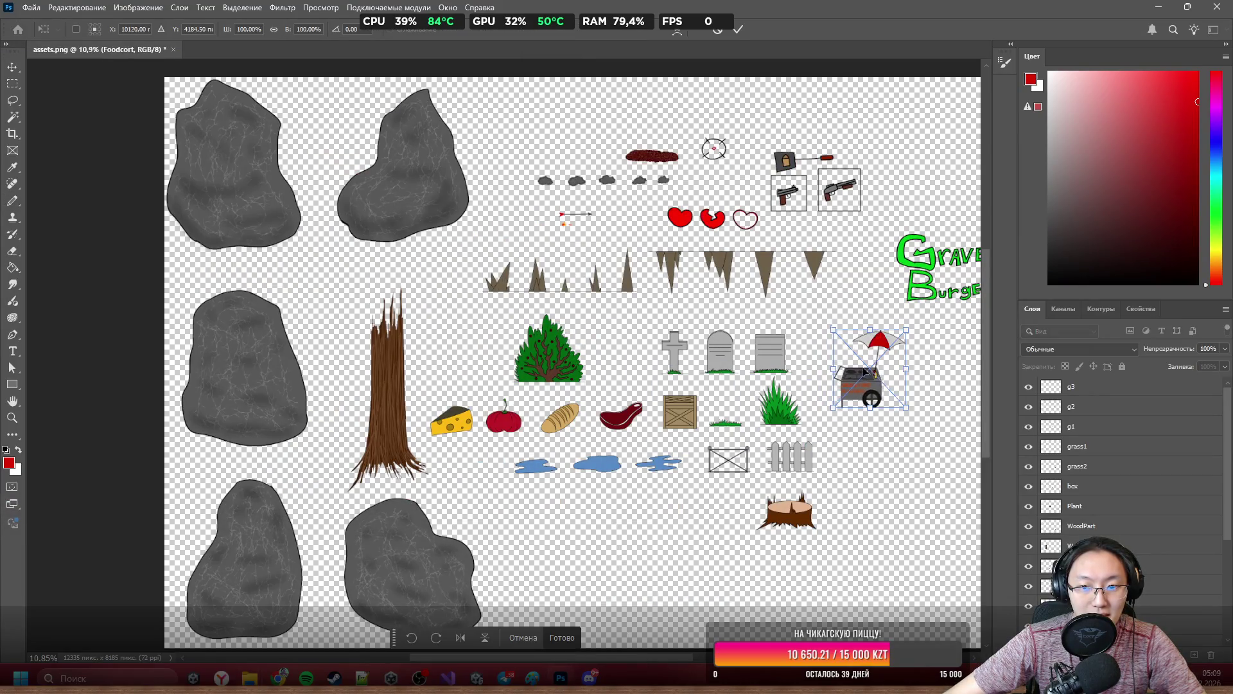
click(562, 637)
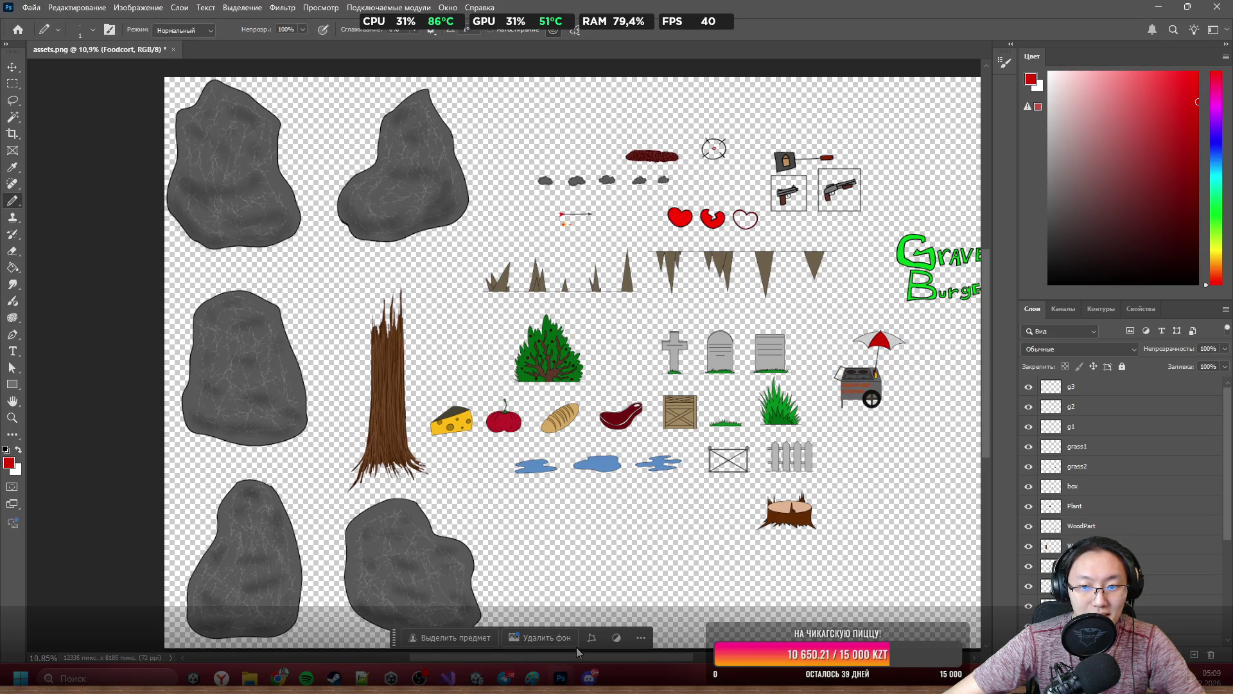
key(alt+Tab)
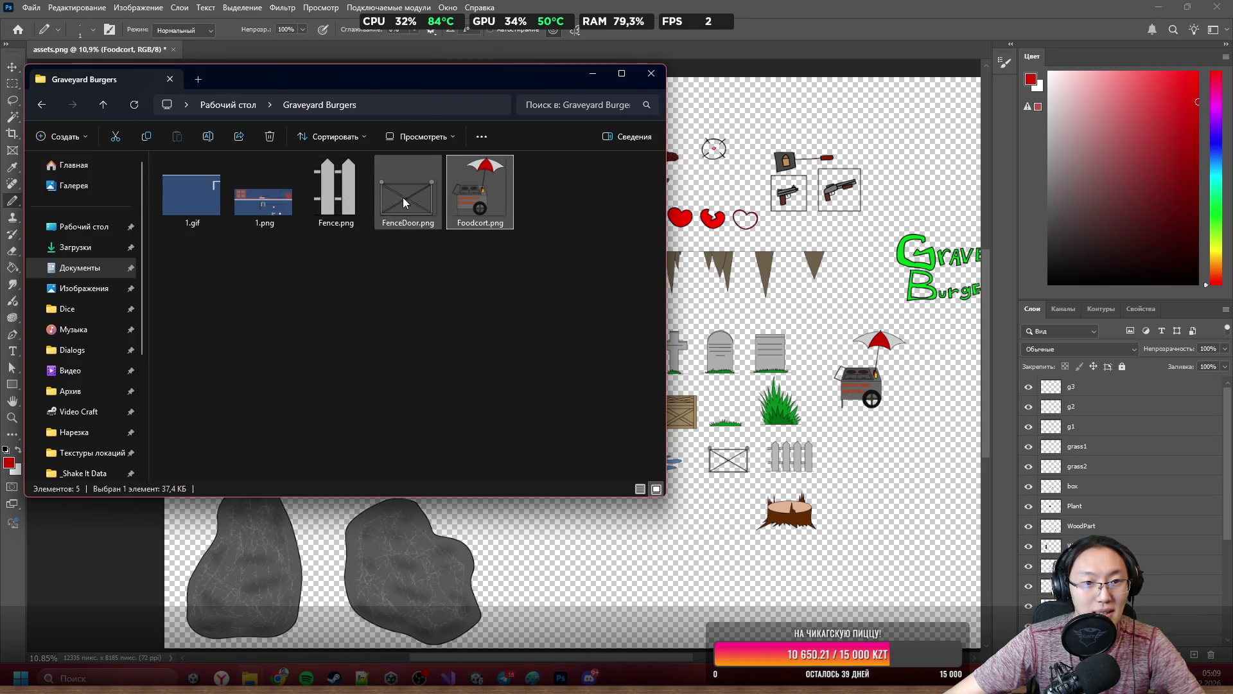
click(651, 74)
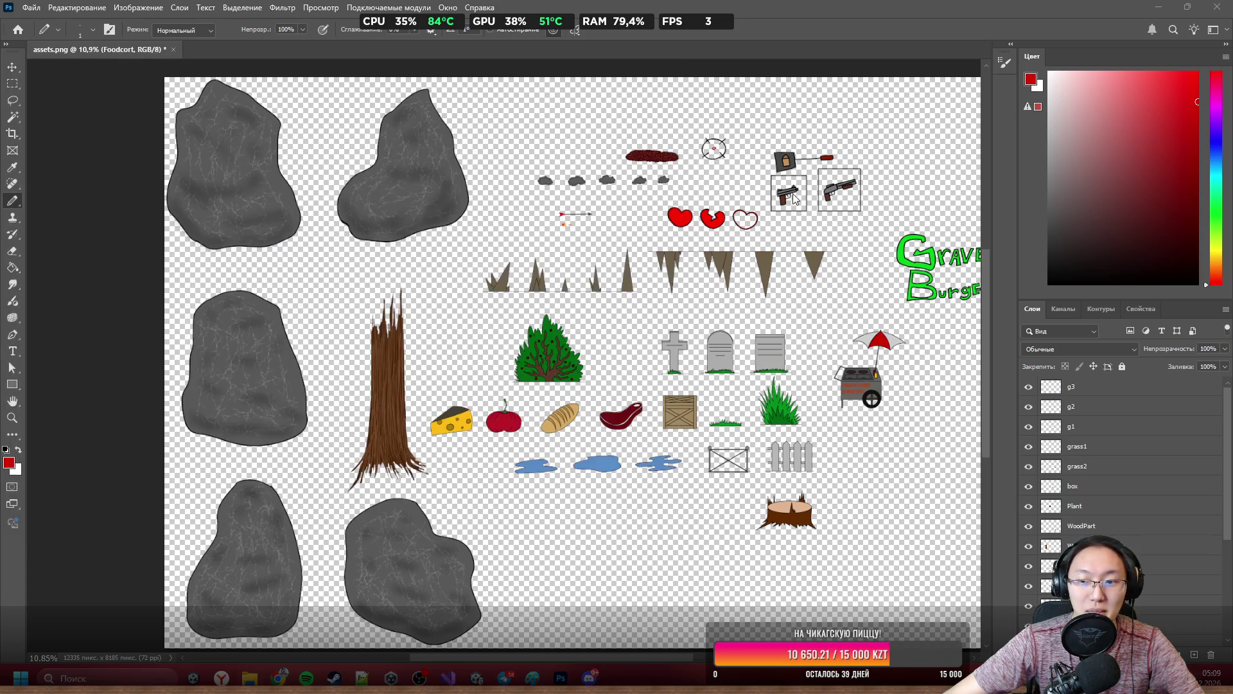
scroll(1170, 564, down, 3)
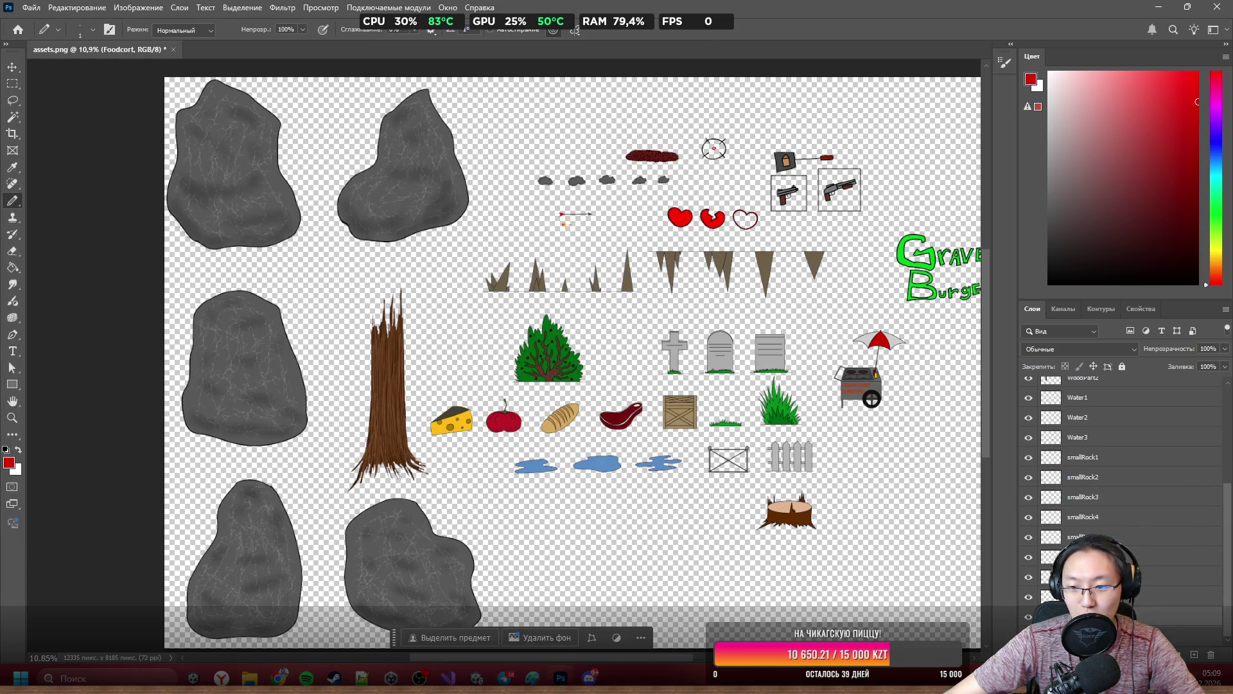
Rasterize the Foodcort layer and look over the cart beside the gravestones.
right_click(1085, 428)
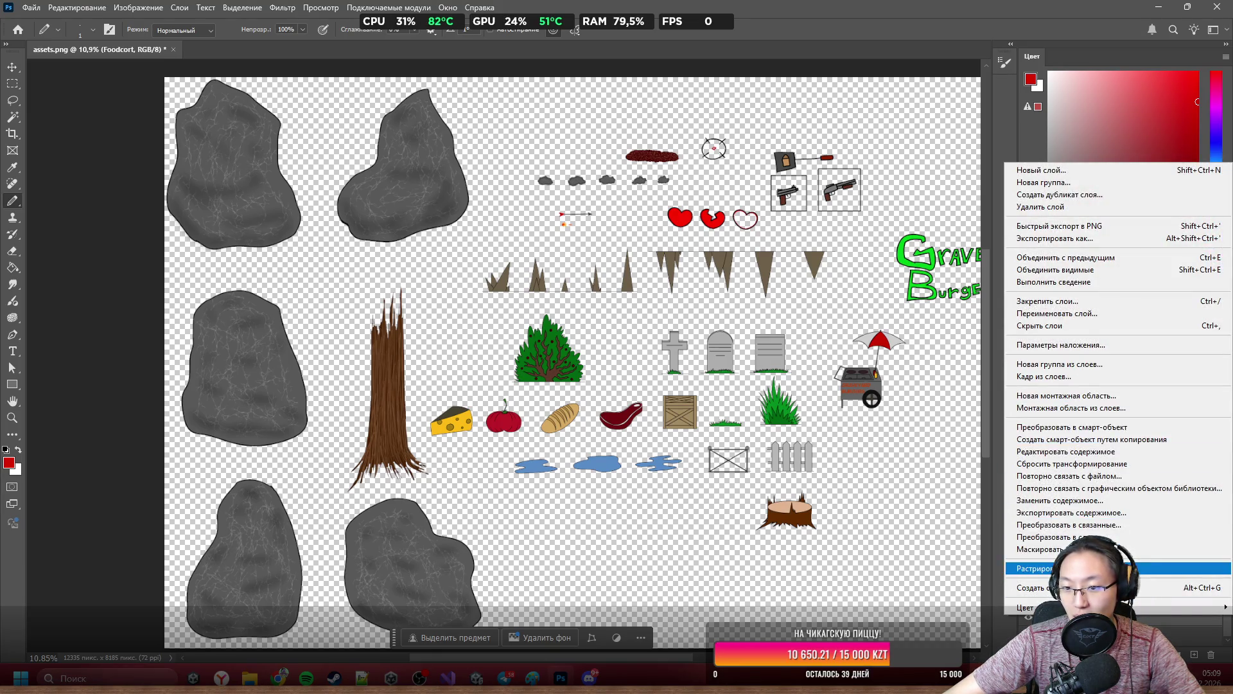
click(1054, 568)
scroll(750, 319, down, 3)
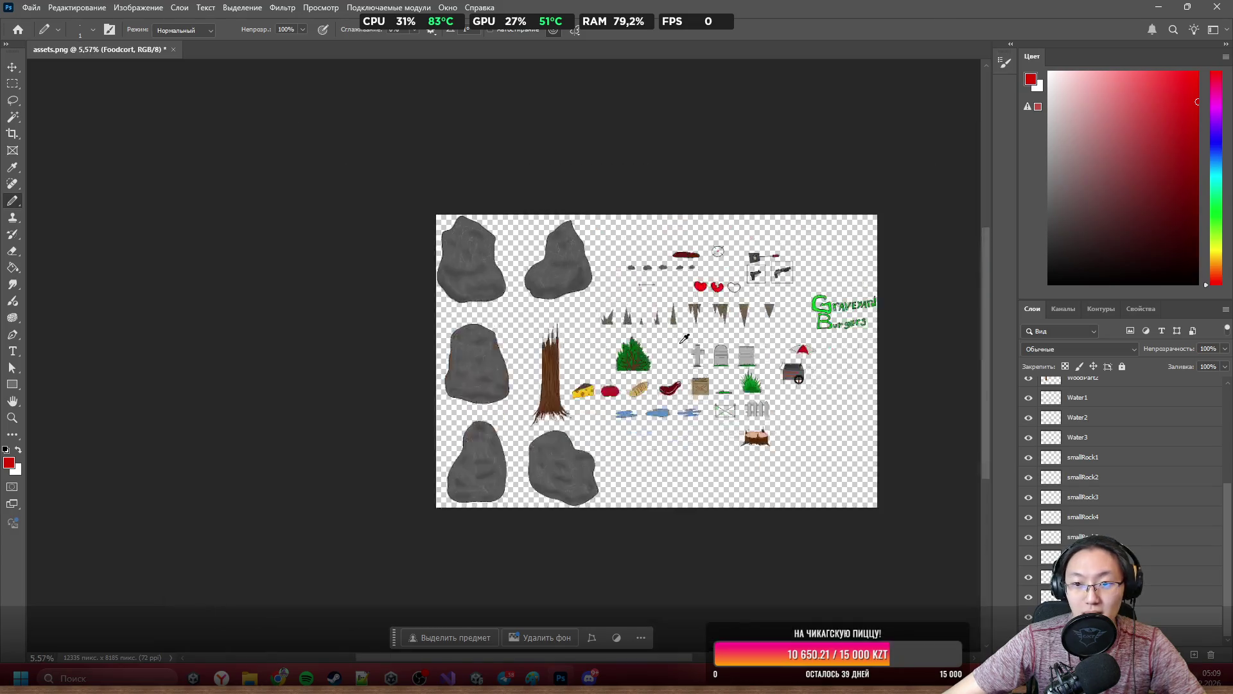
scroll(750, 319, up, 2)
scroll(750, 319, right, 2)
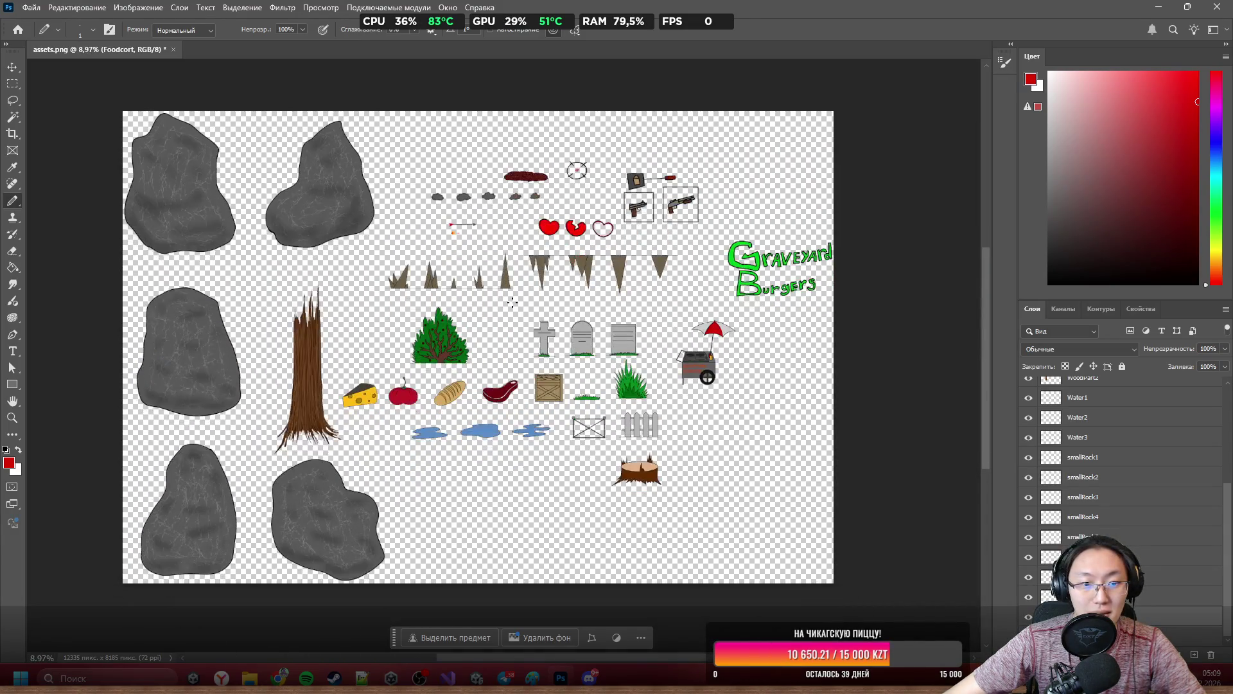
scroll(310, 376, up, 5)
scroll(310, 376, down, 3)
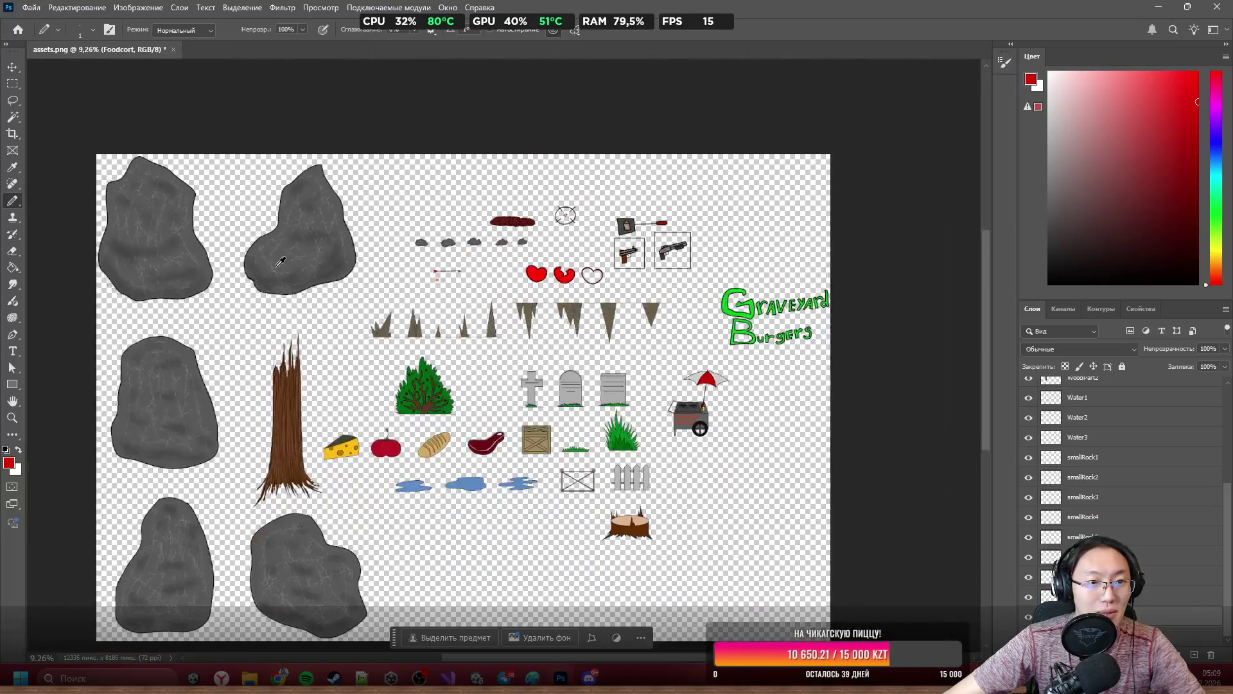
scroll(437, 307, up, 4)
scroll(437, 307, down, 3)
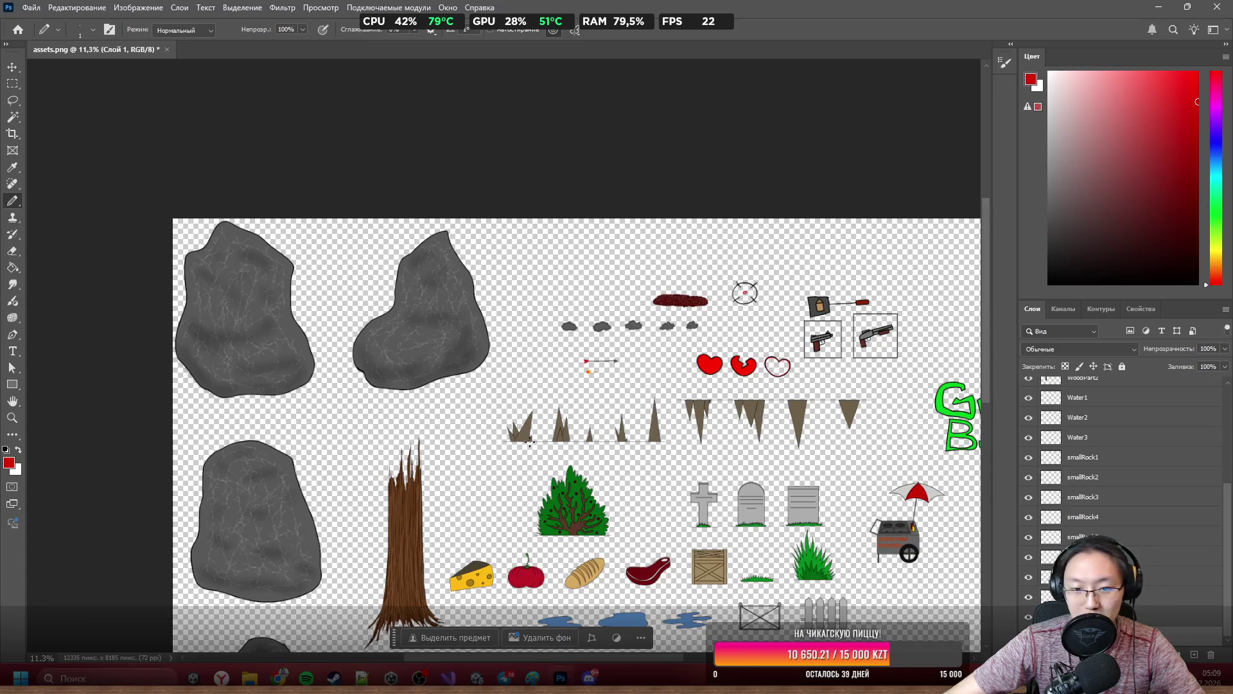
scroll(345, 334, down, 2)
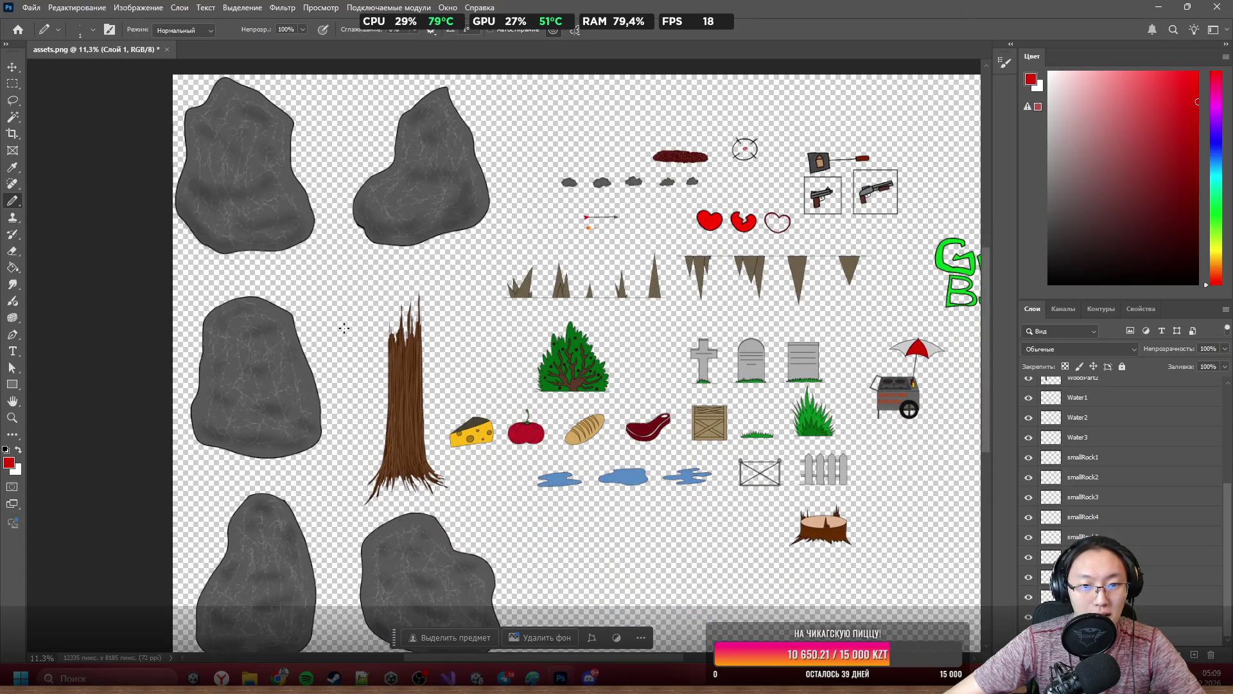
scroll(353, 329, down, 1)
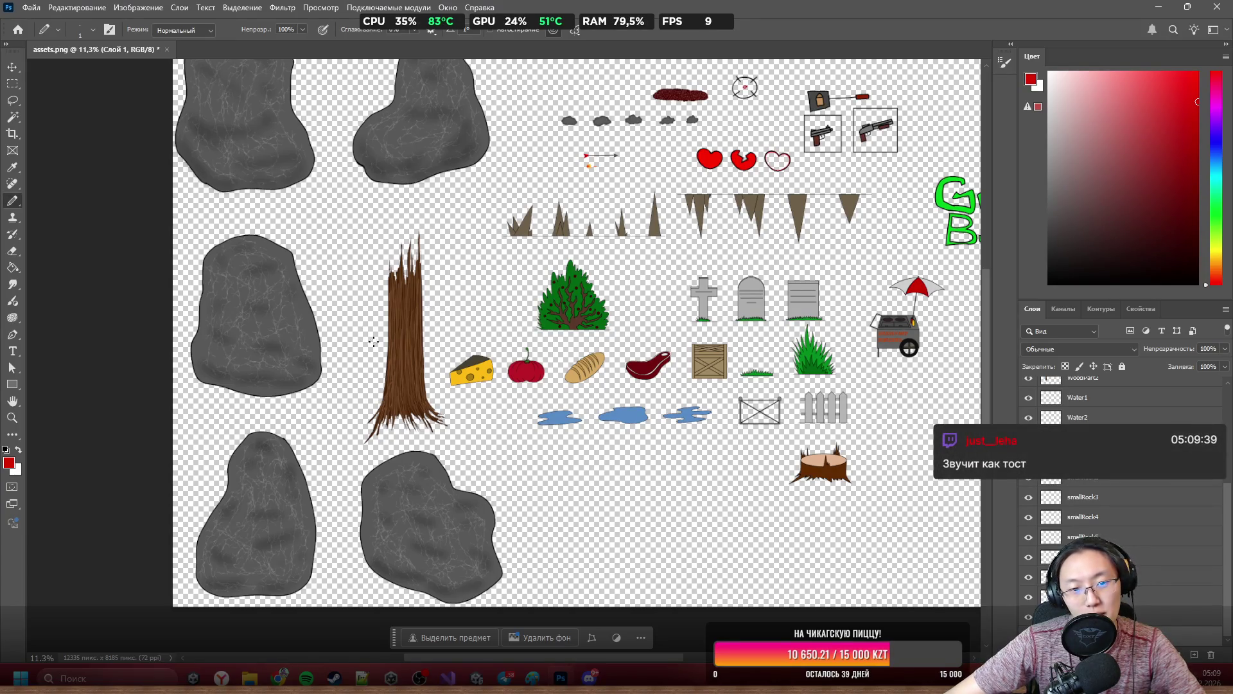
scroll(374, 341, down, 1)
alt+scroll(373, 341, down, 3)
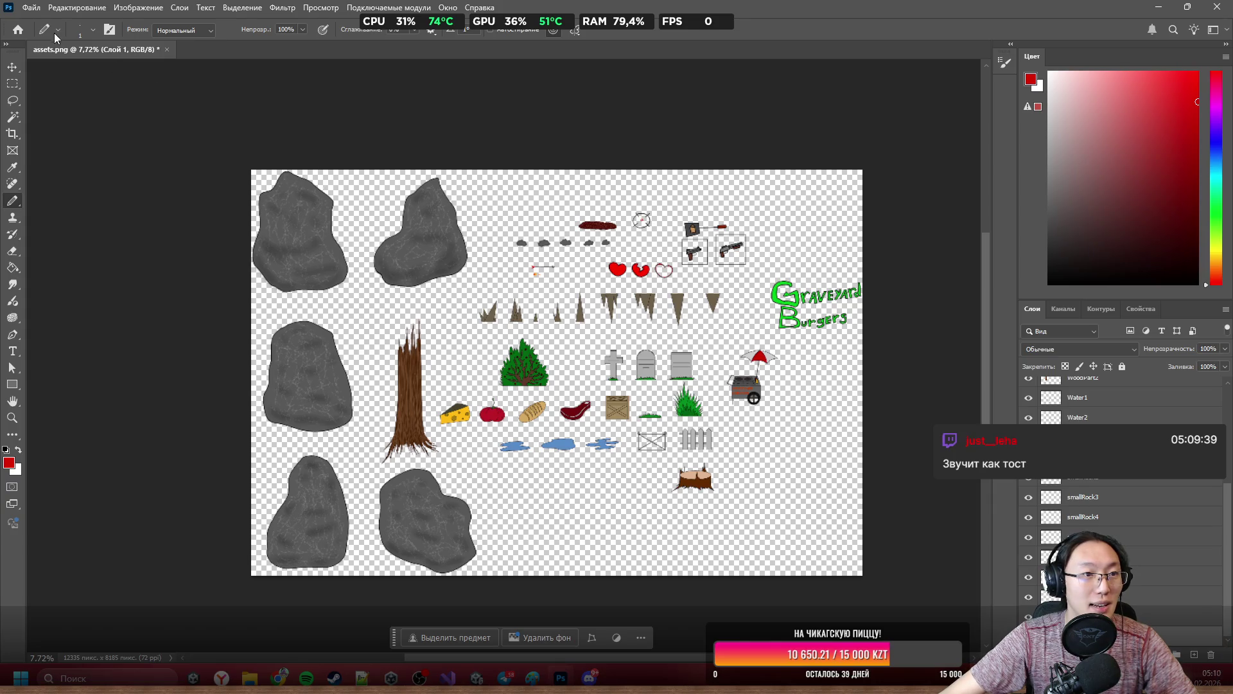
click(35, 9)
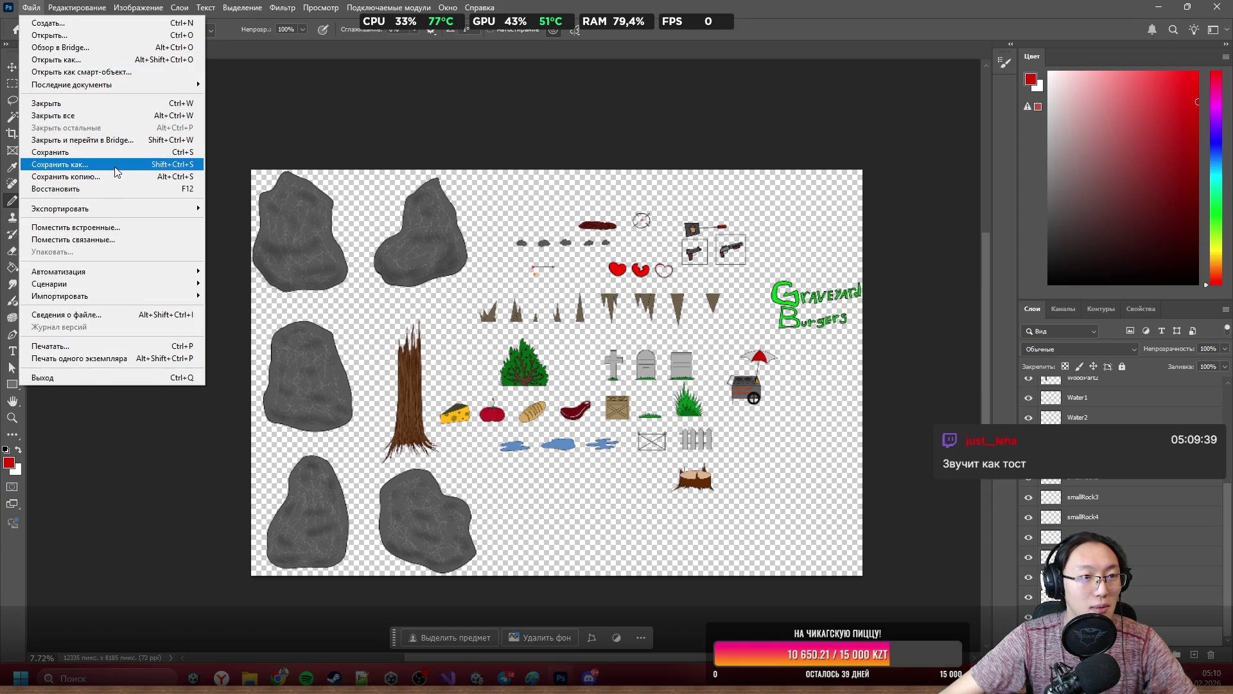
Save the sheet to the Desktop as assets.psb with Maximize Compatibility on.
click(125, 167)
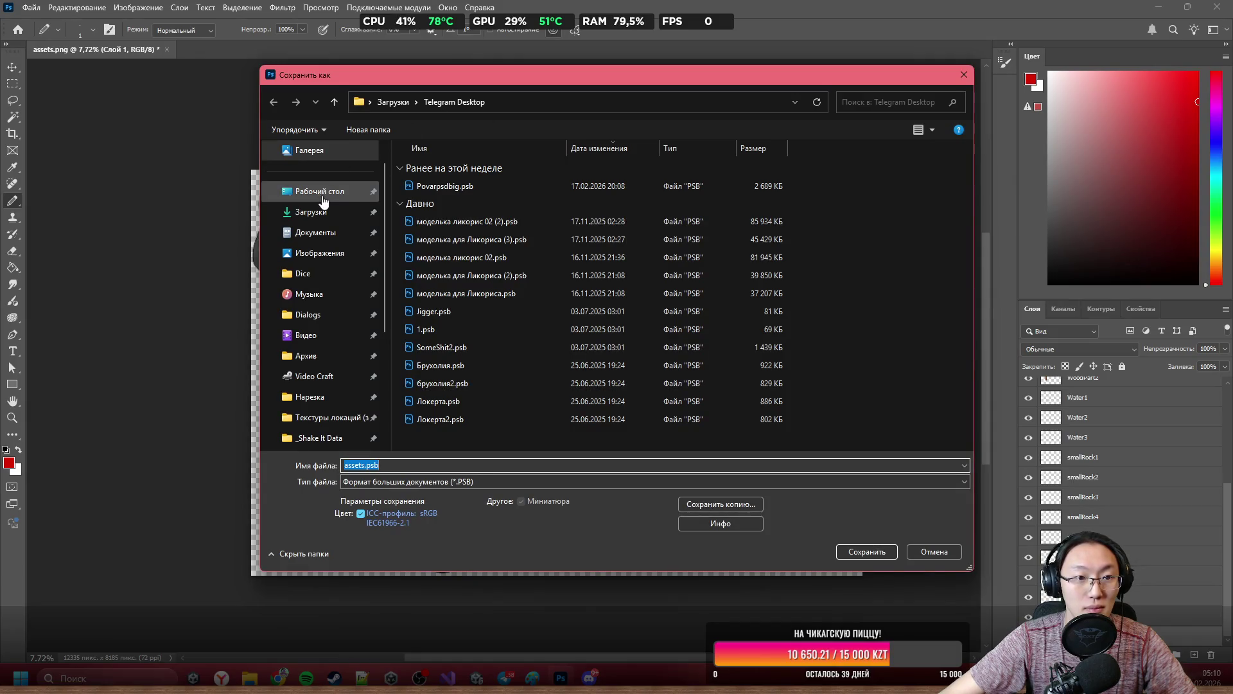
click(319, 192)
scroll(854, 424, down, 3)
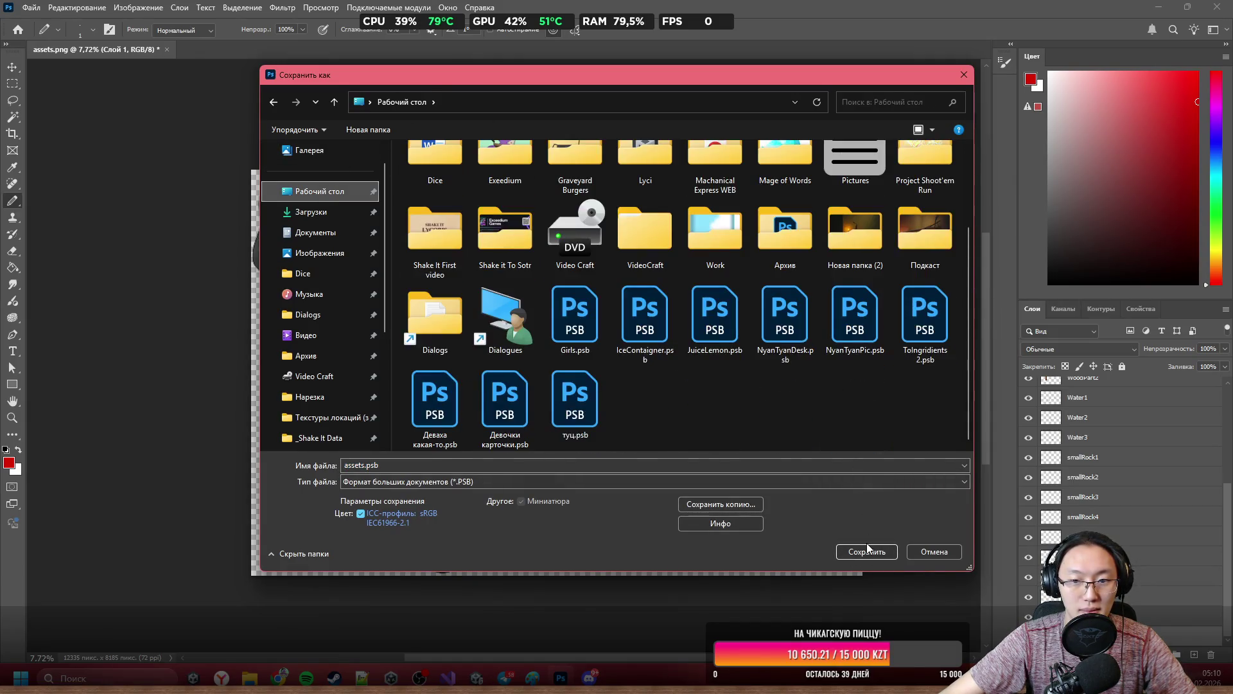
click(867, 550)
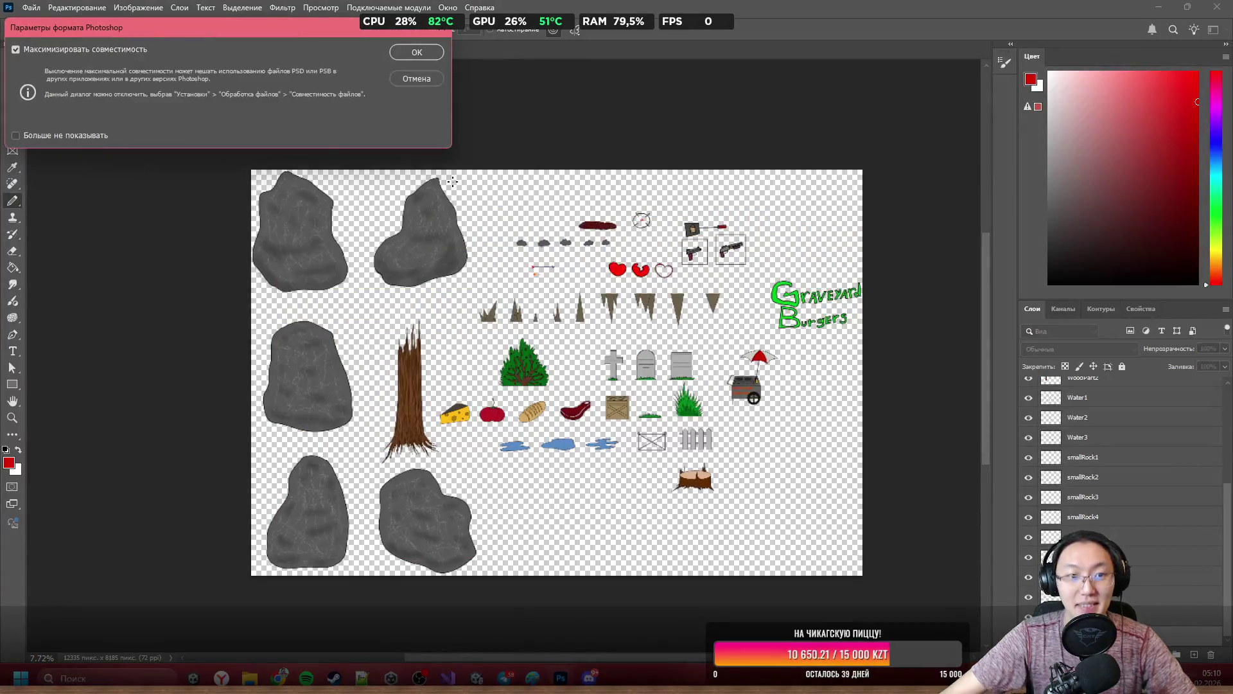
click(414, 49)
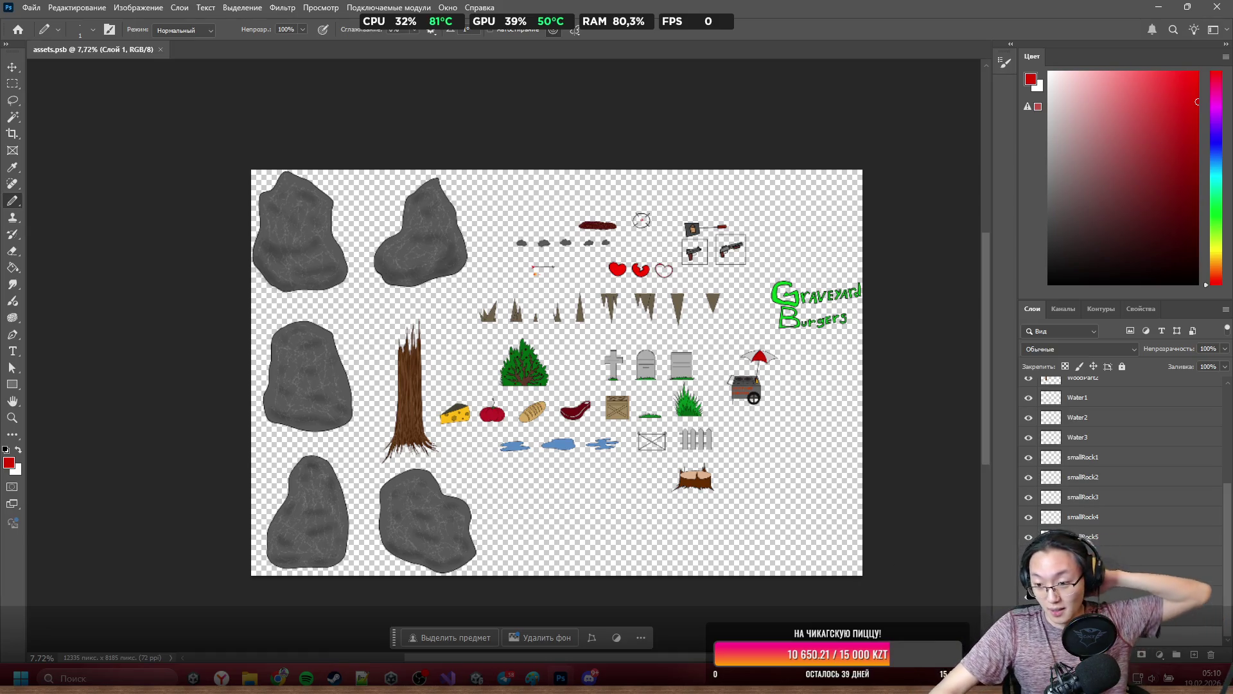
click(1207, 678)
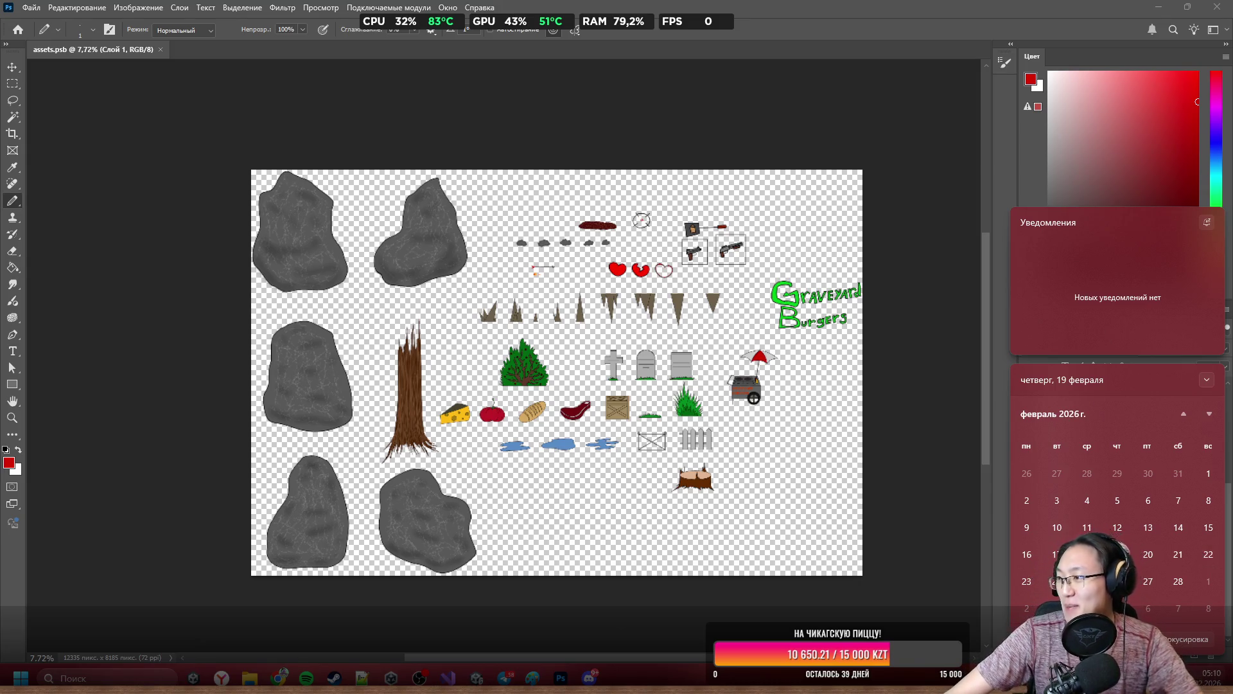
key(Escape)
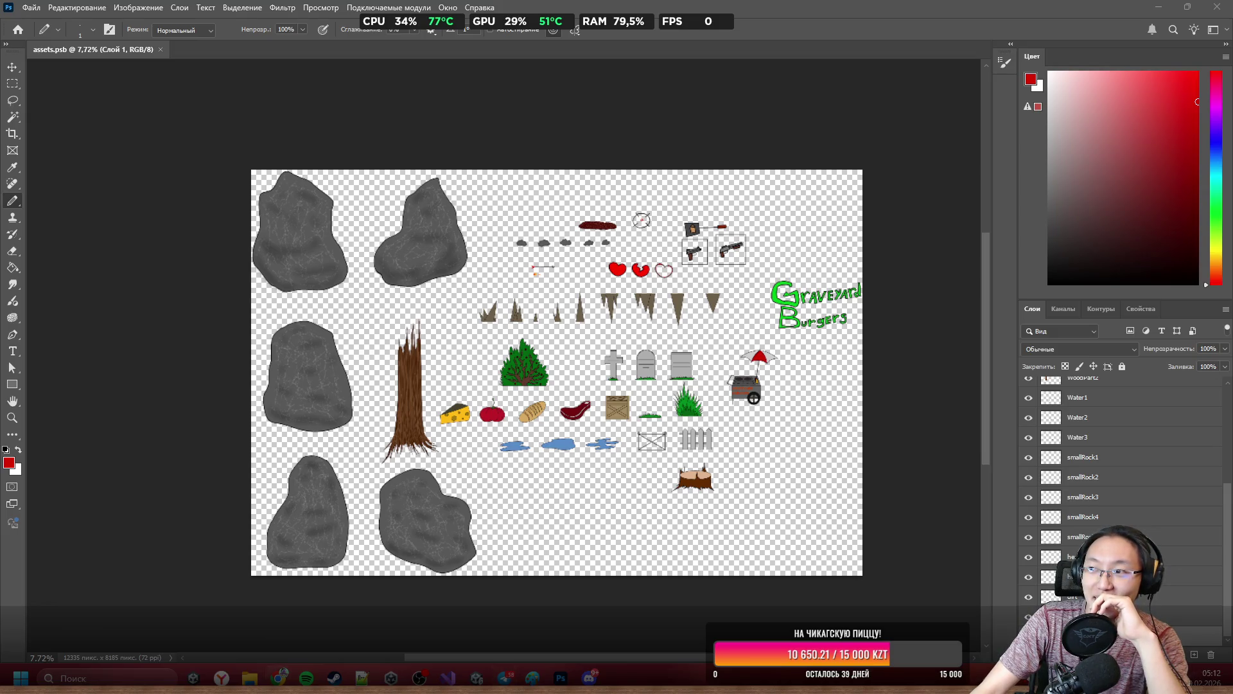
Switch to Chrome and open the YouGile team board from the address-bar suggestion.
key(super+4)
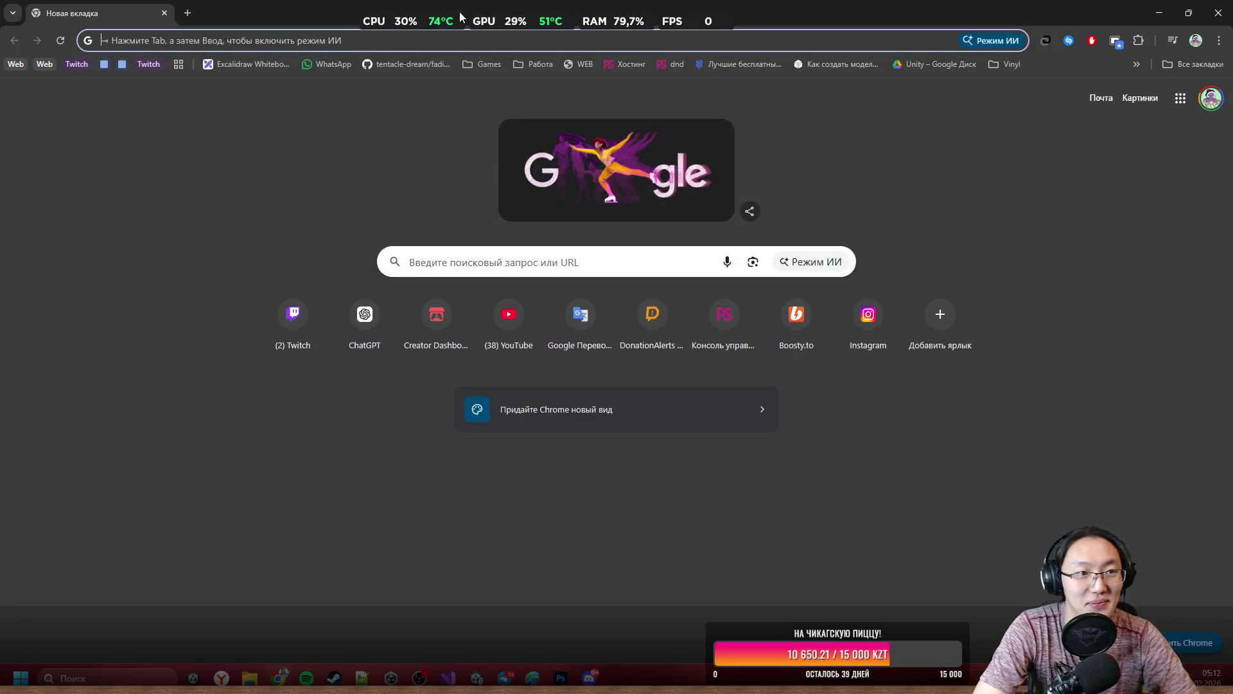
text(c)
key(BackSpace)
key(BackSpace)
key(Escape)
text(youtube.com)
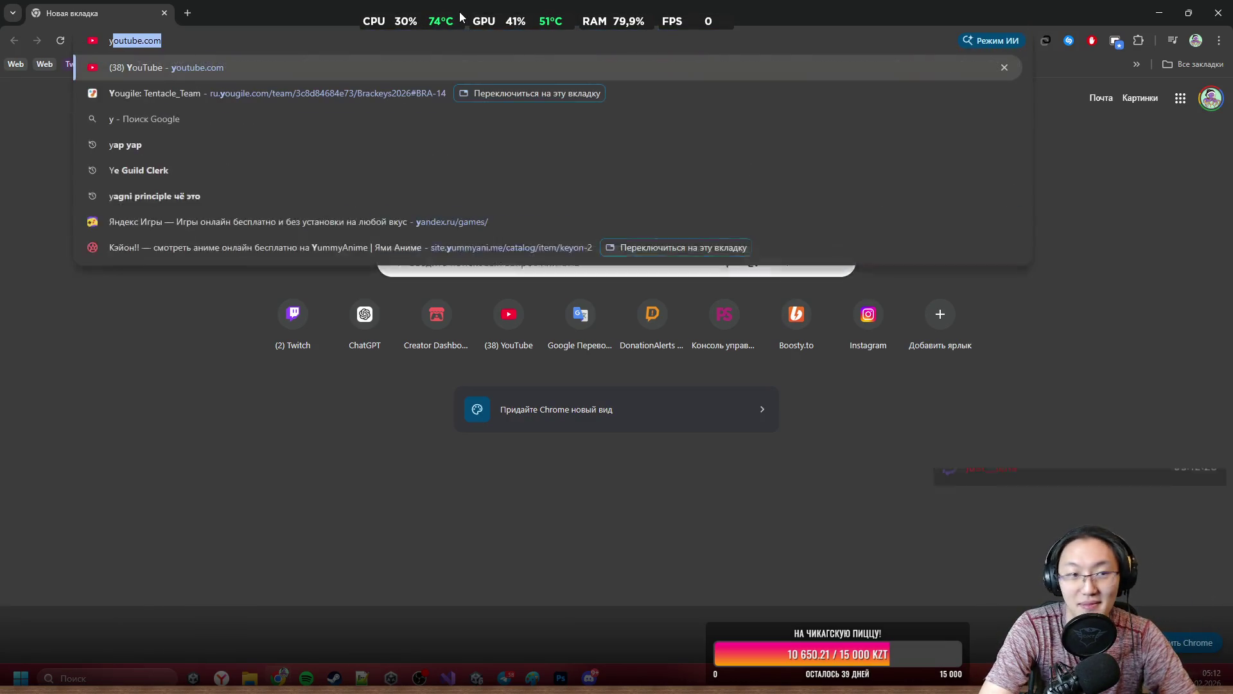
key(Down)
key(Return)
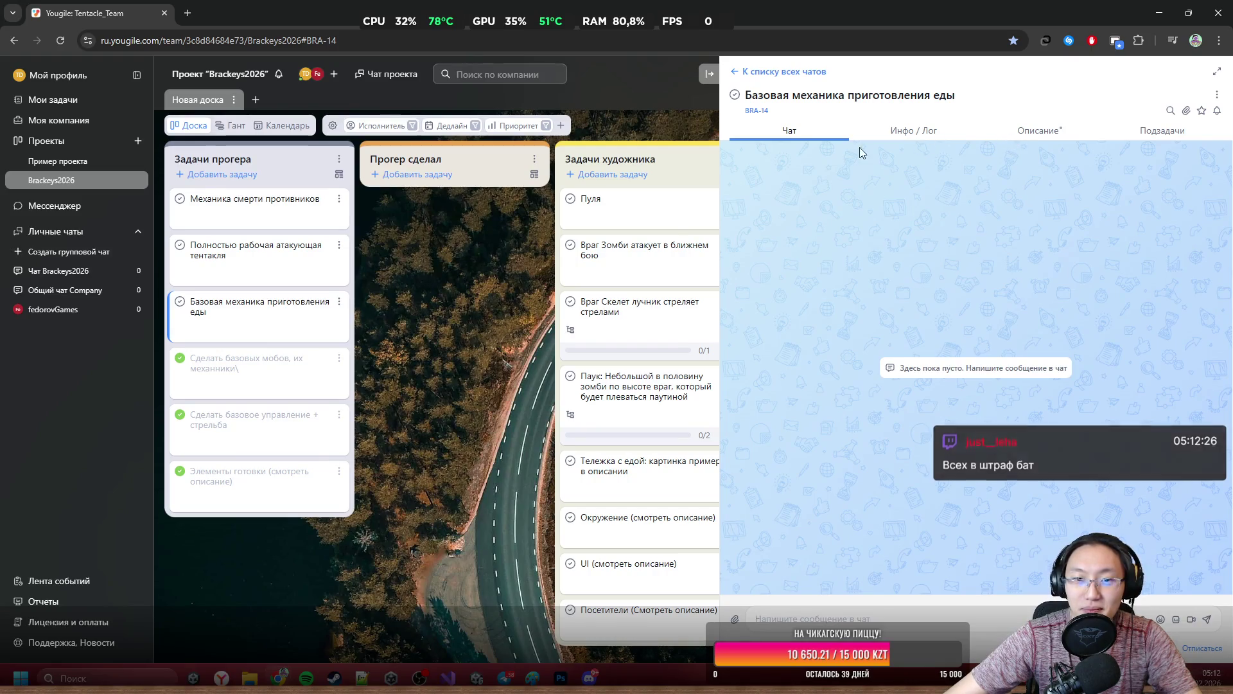
Read the Окружение task's asset list in YouGile, then close assets.psb in Photoshop.
click(636, 534)
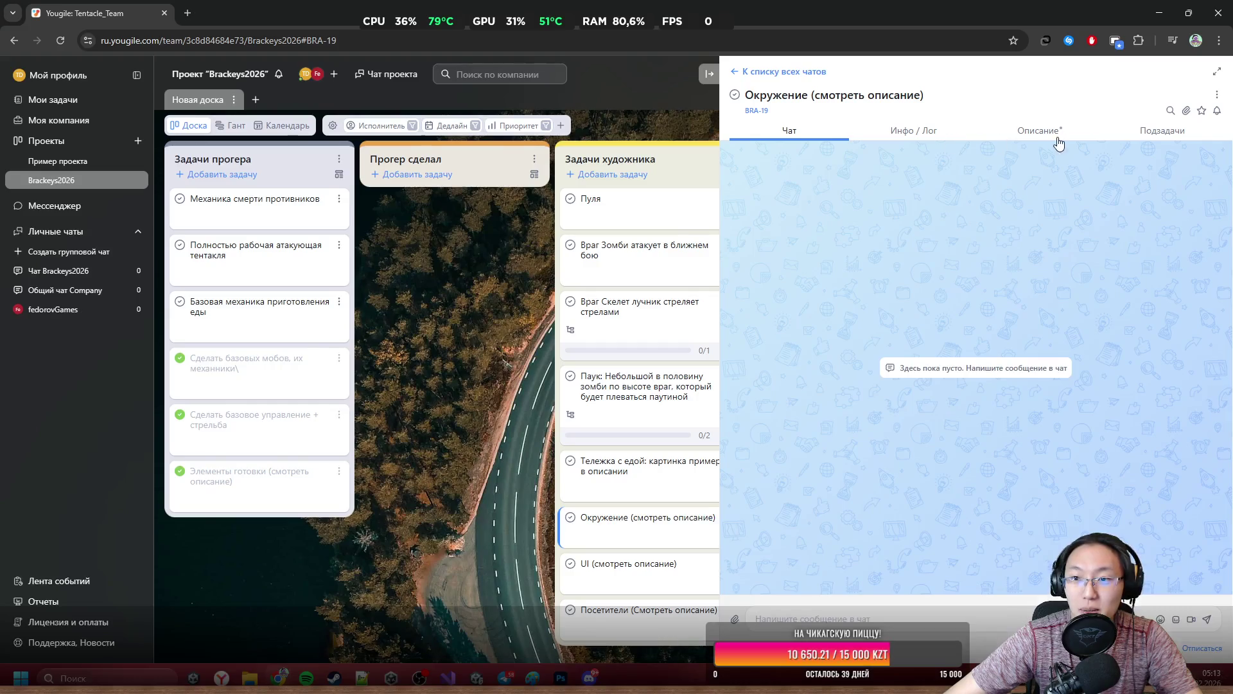
click(1054, 131)
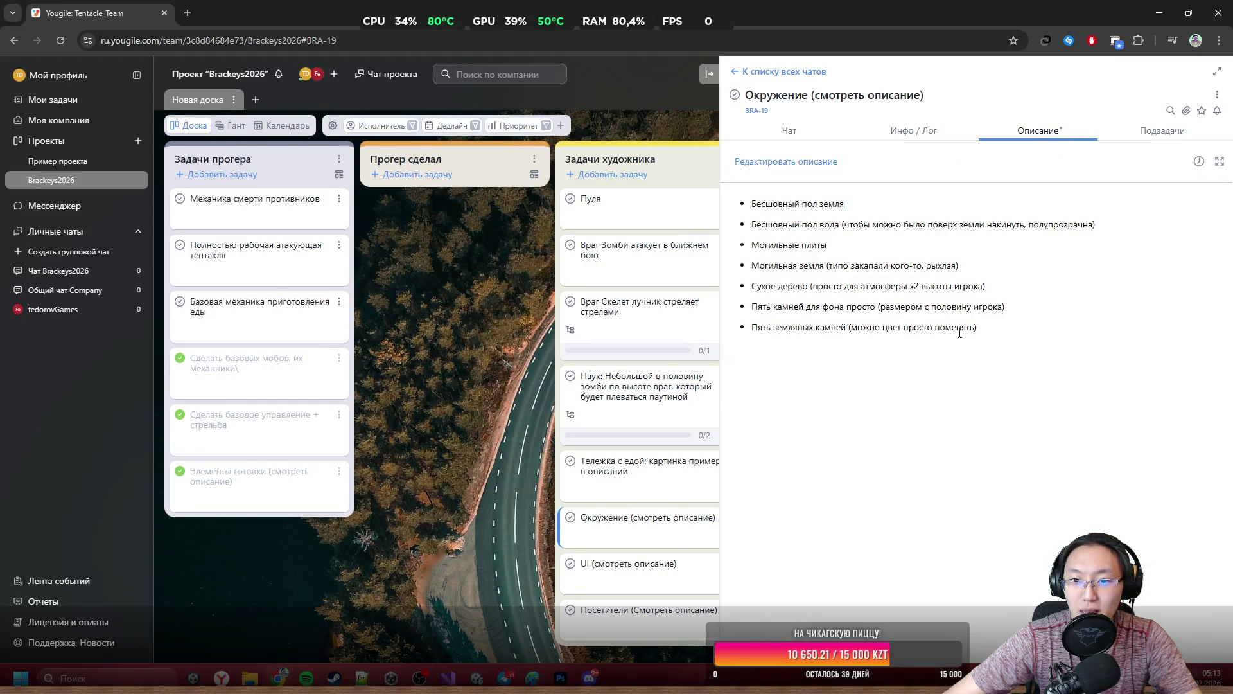
drag(772, 222, 922, 346)
click(978, 353)
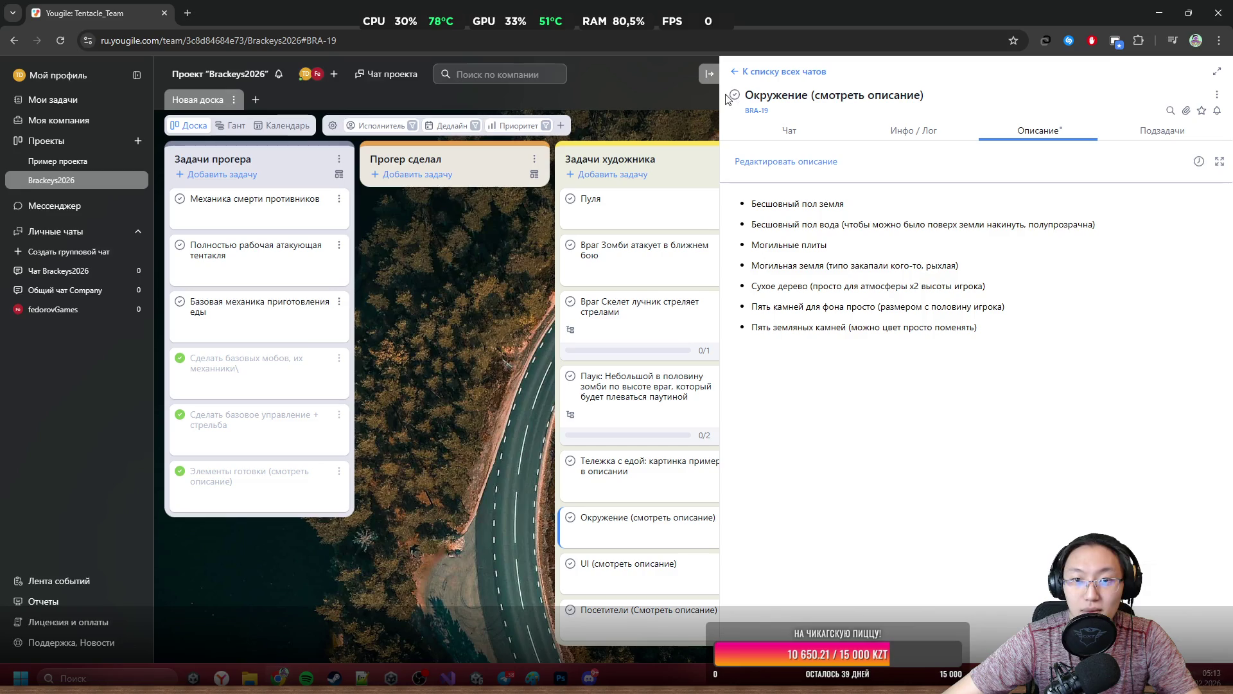
click(702, 77)
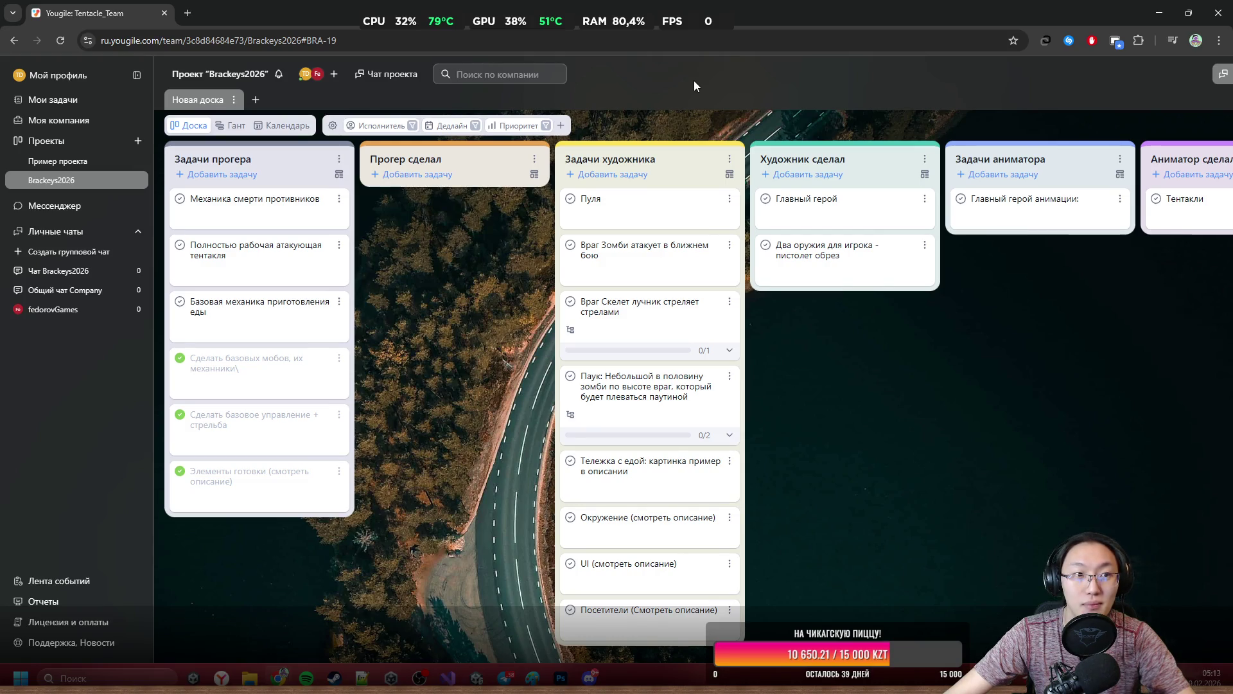
key(alt+Tab)
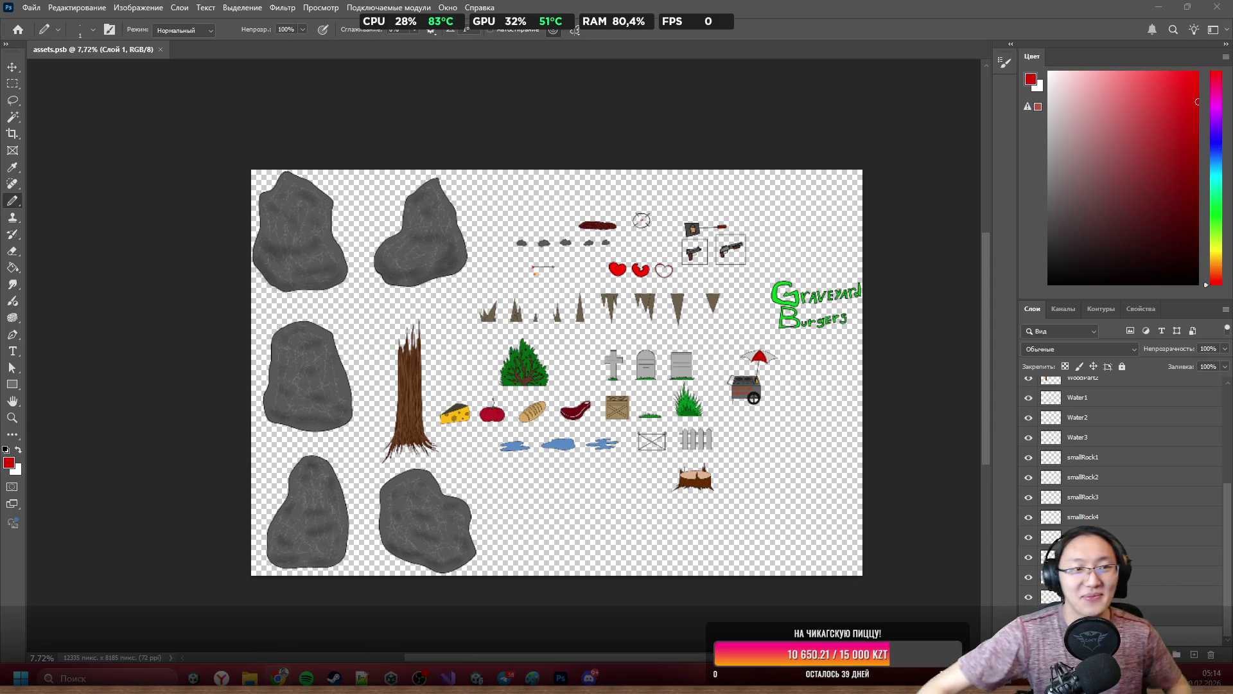
click(1217, 7)
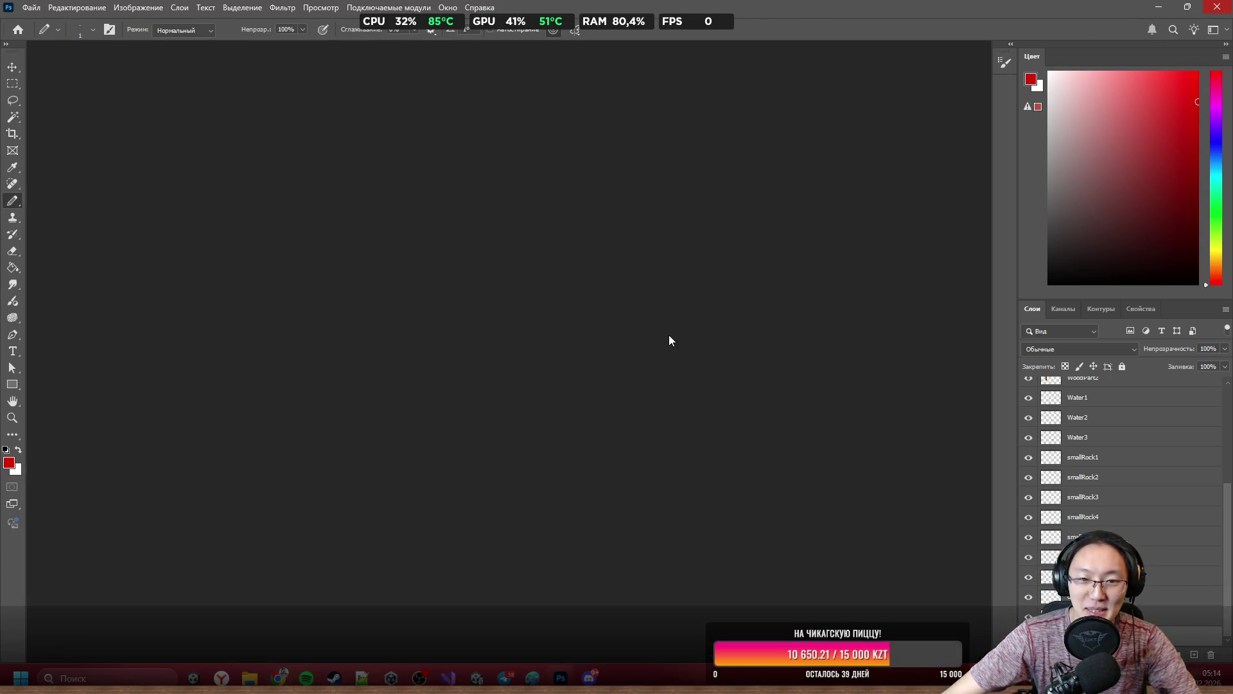
Hang up the Discord voice call and return to the Unity editor.
key(alt+Tab)
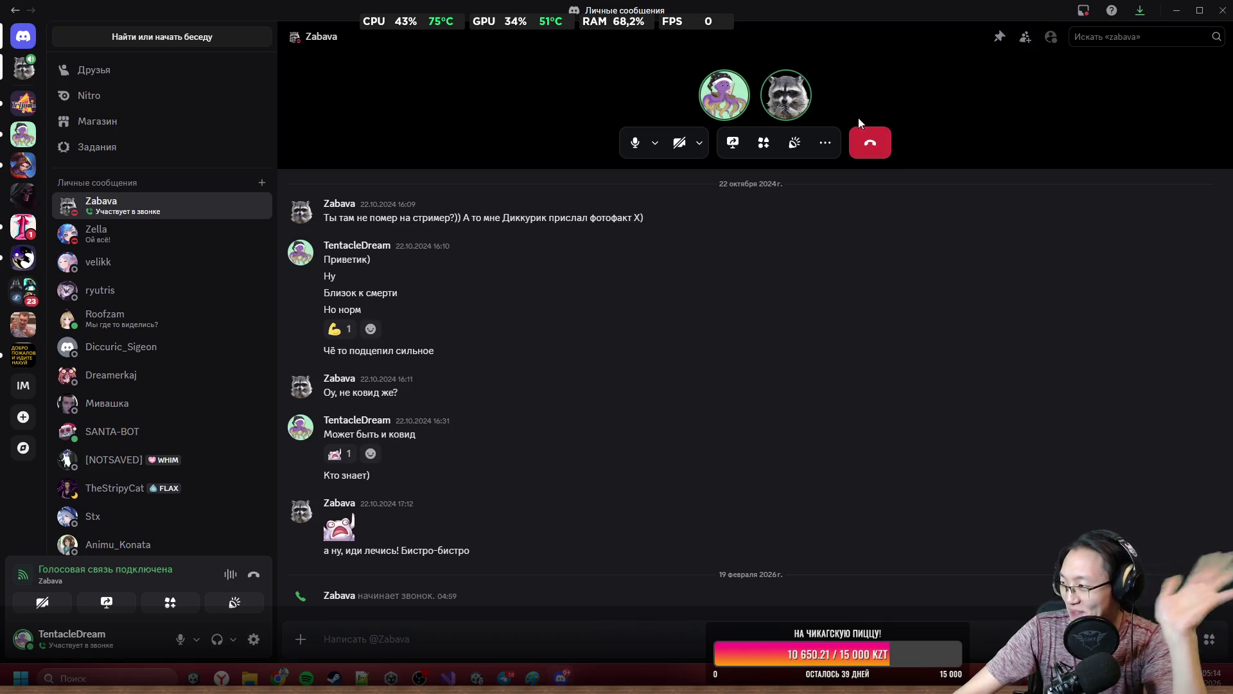
click(870, 142)
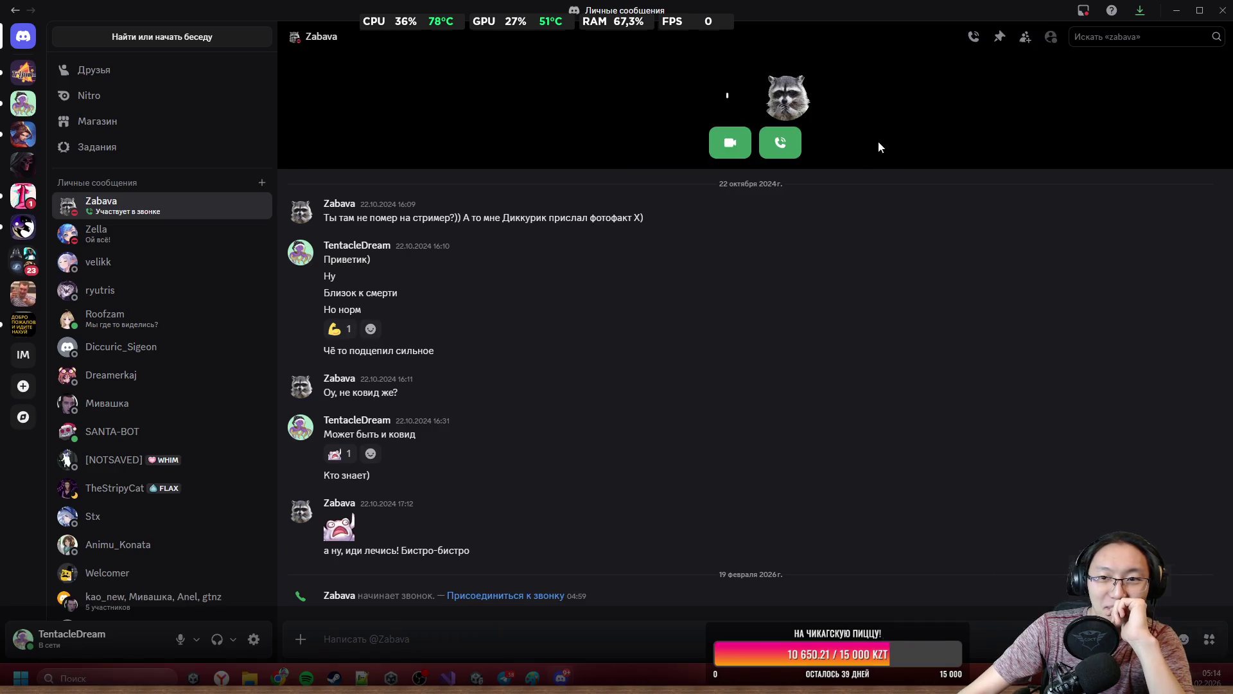
key(alt+Tab)
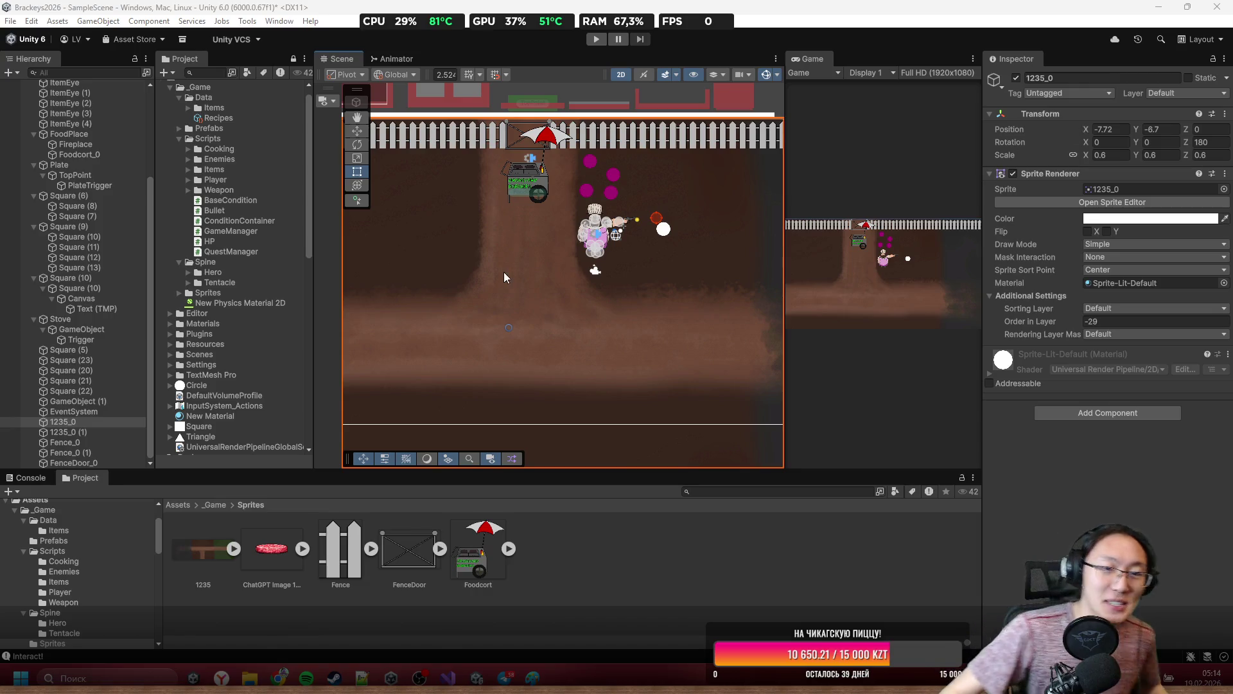
Frame and pan the Scene view on the food cart and chef, then switch to Item.cs.
key(f)
drag(683, 257, 714, 267)
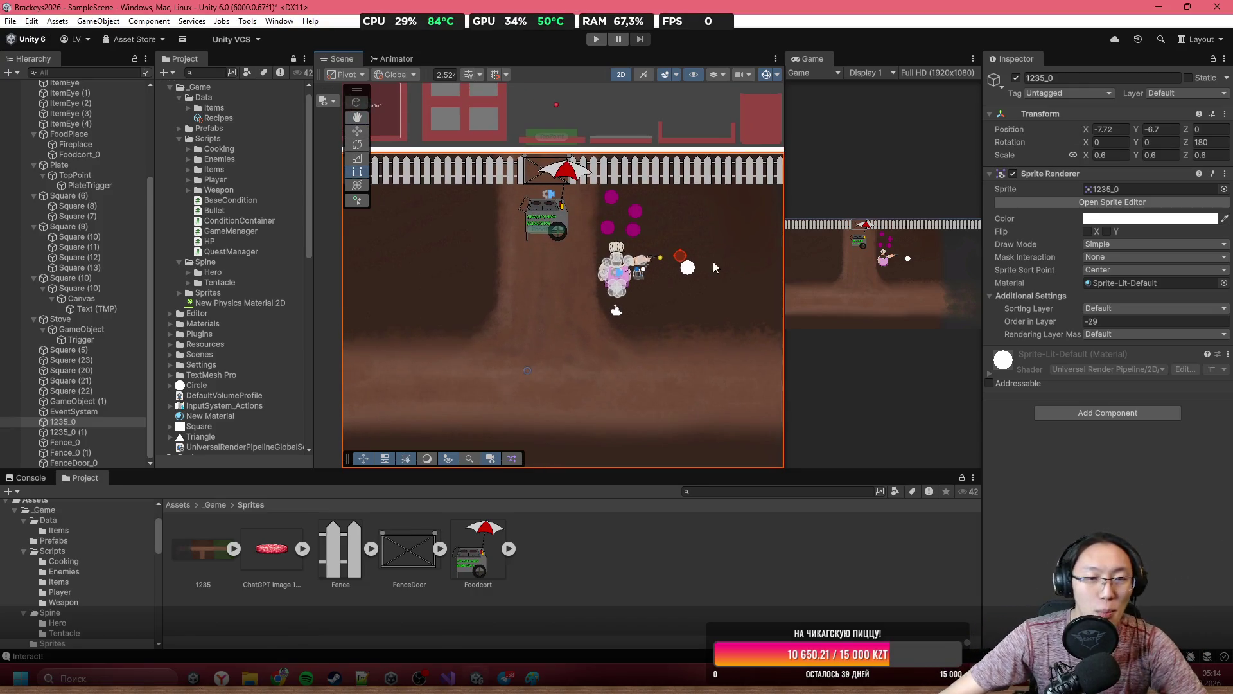
scroll(629, 127, down, 3)
click(633, 117)
scroll(583, 172, up, 10)
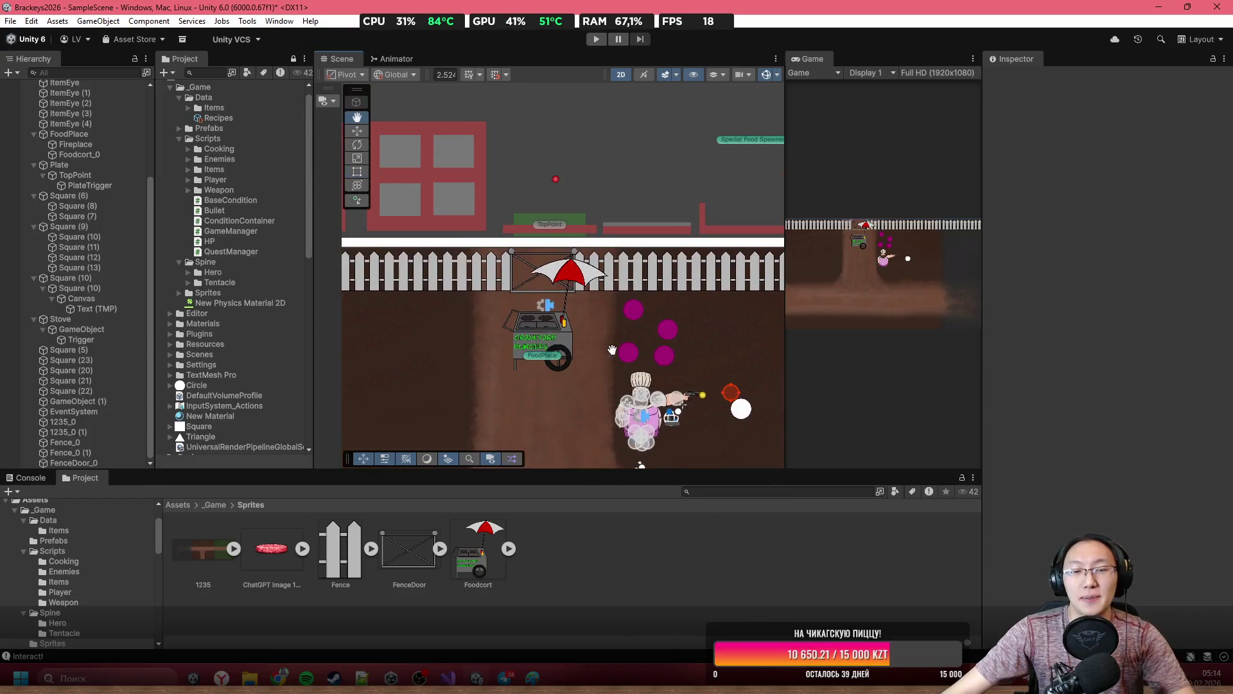
drag(596, 336, 640, 280)
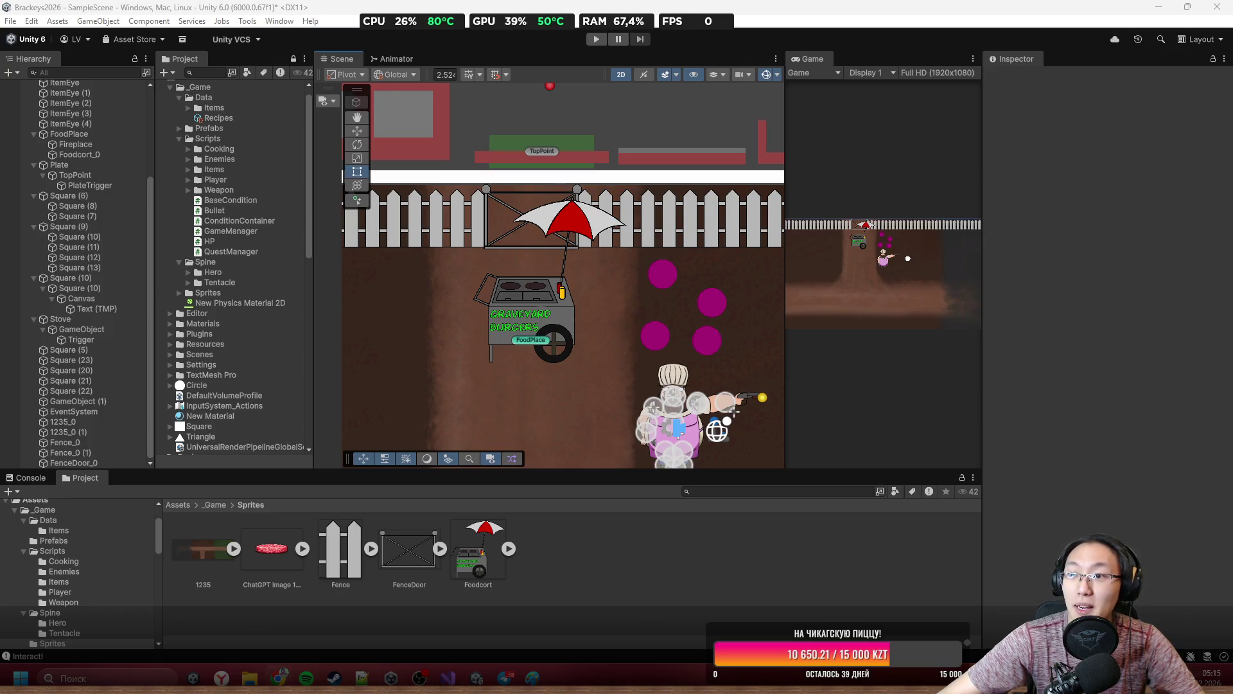
scroll(699, 234, down, 2)
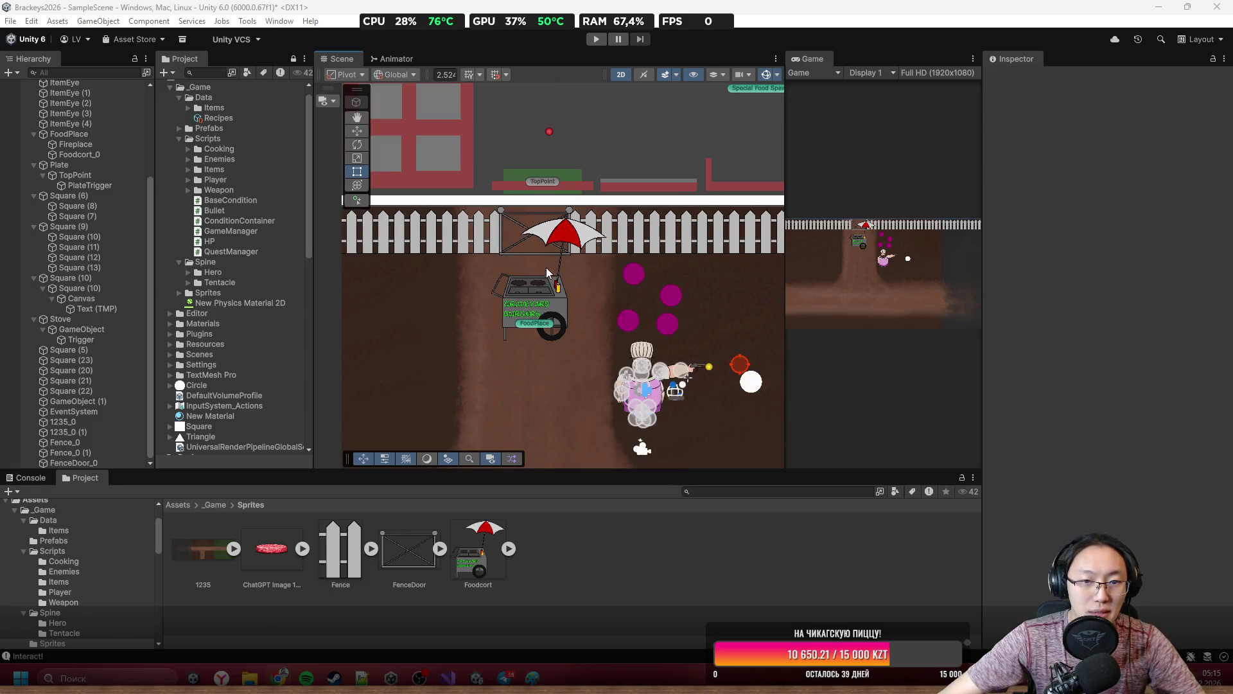
click(448, 677)
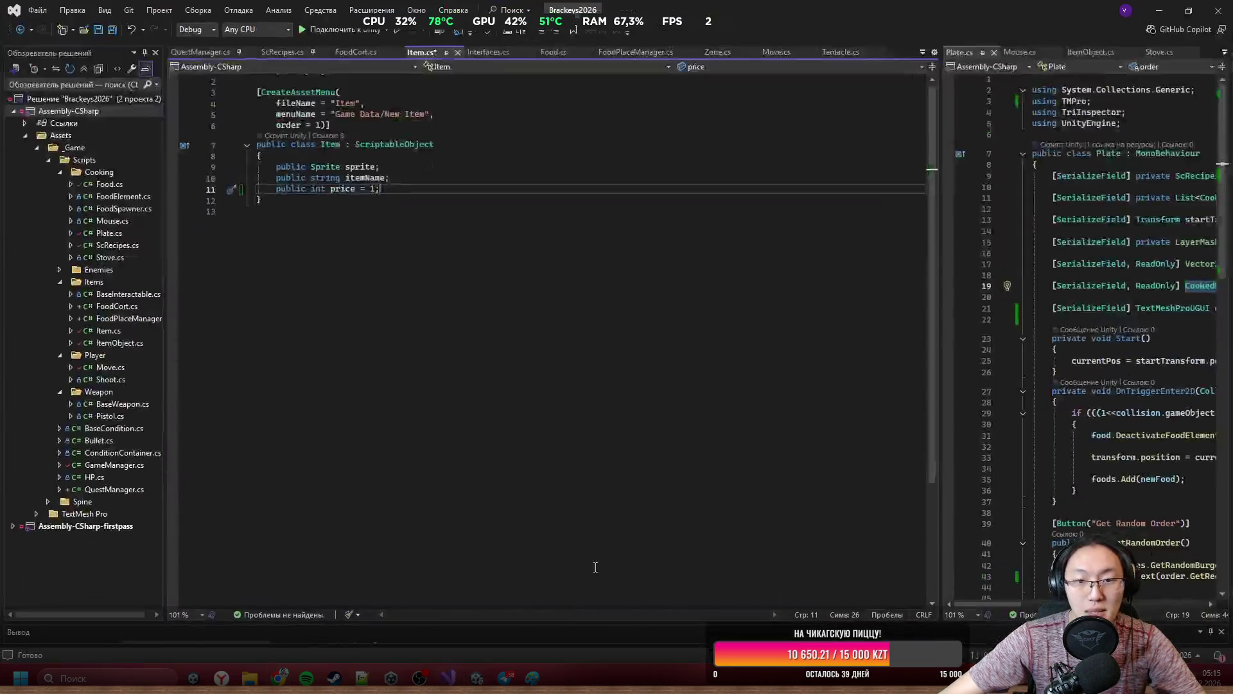
Save Item.cs with price = 1; and add blank lines below the price field.
key(ctrl+s)
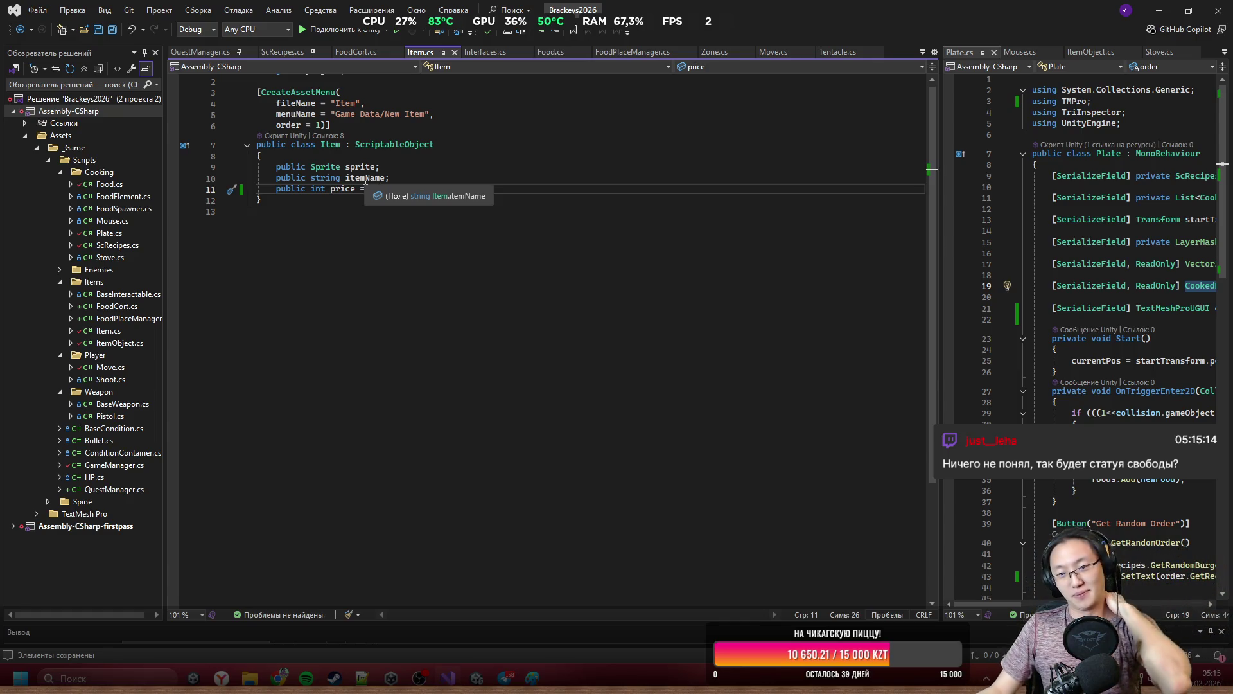
text(1;)
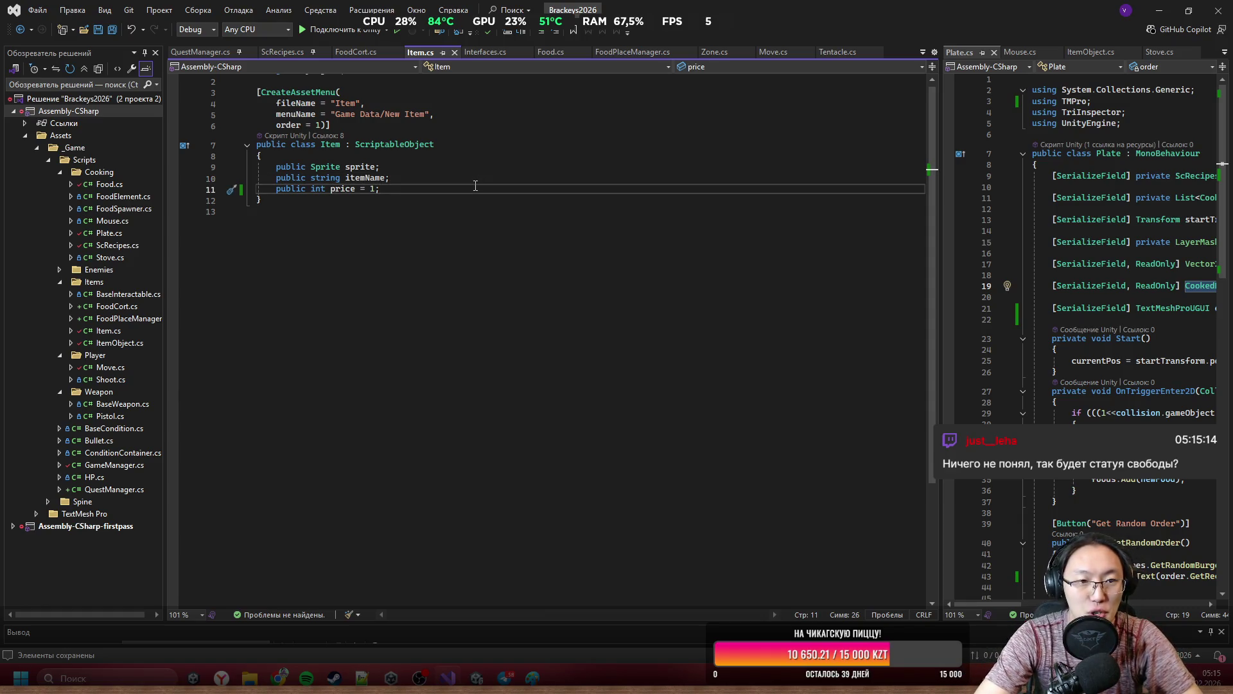
key(Return)
key(Return)
key(Up)
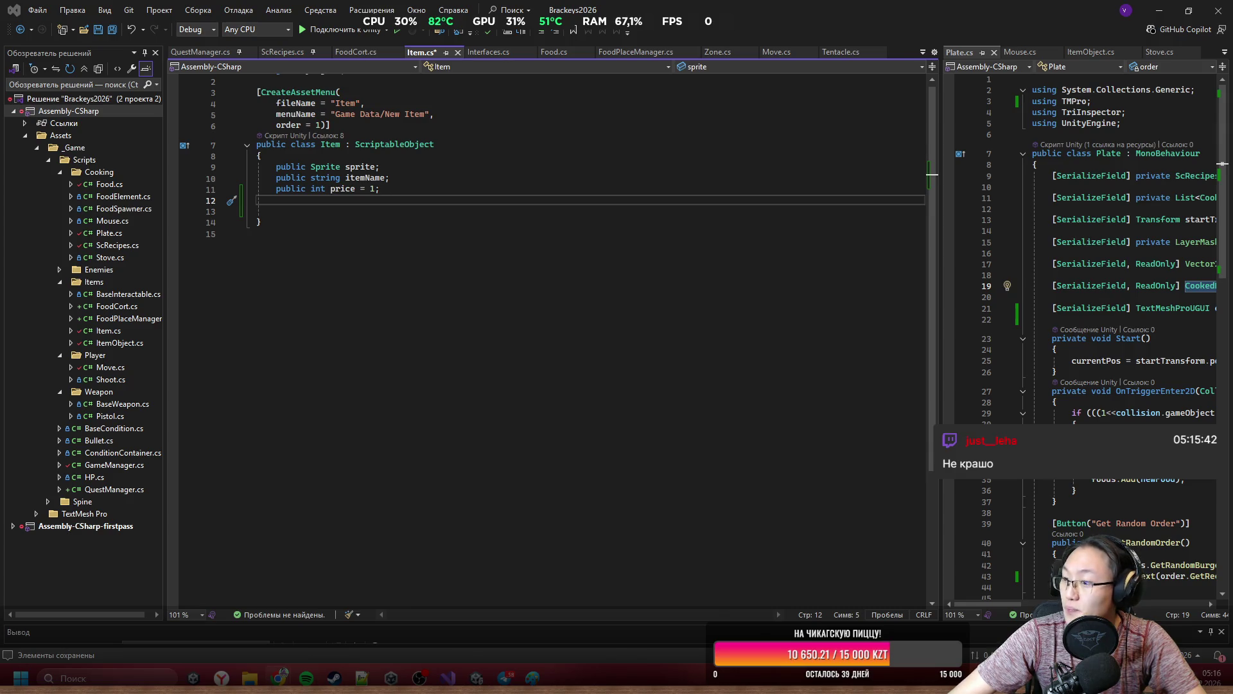
Save Item.cs and select its itemName and price field lines.
click(356, 208)
key(ctrl+s)
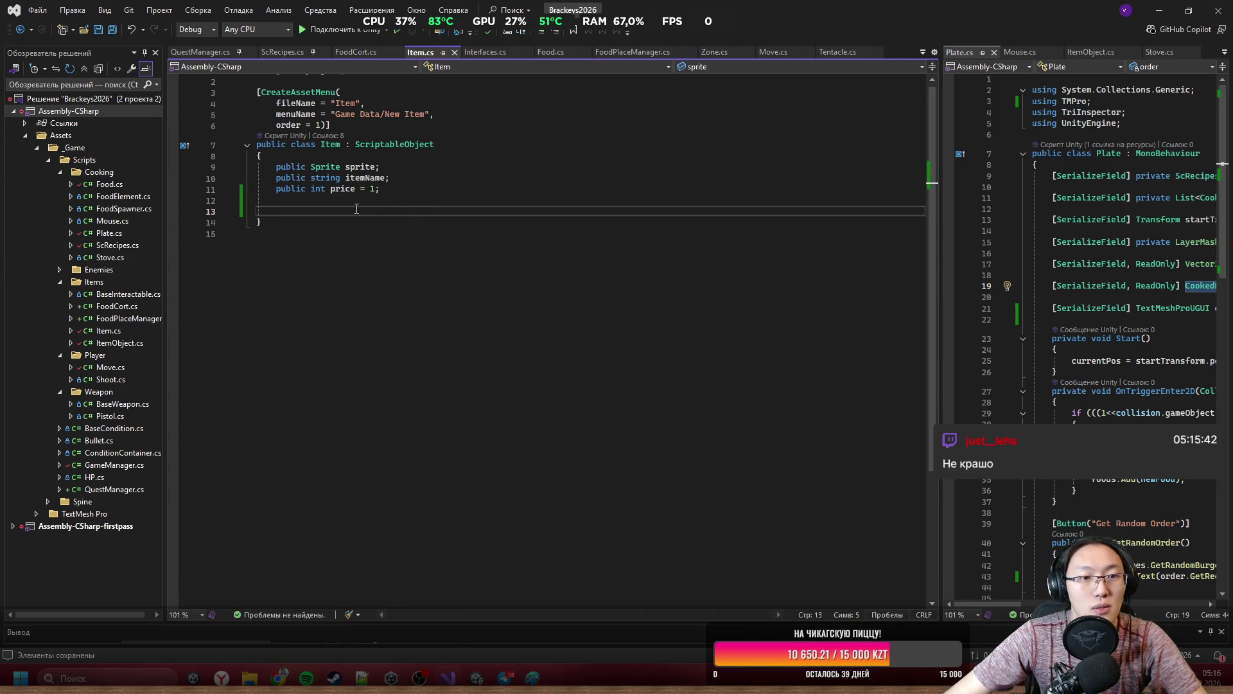
drag(312, 179, 277, 200)
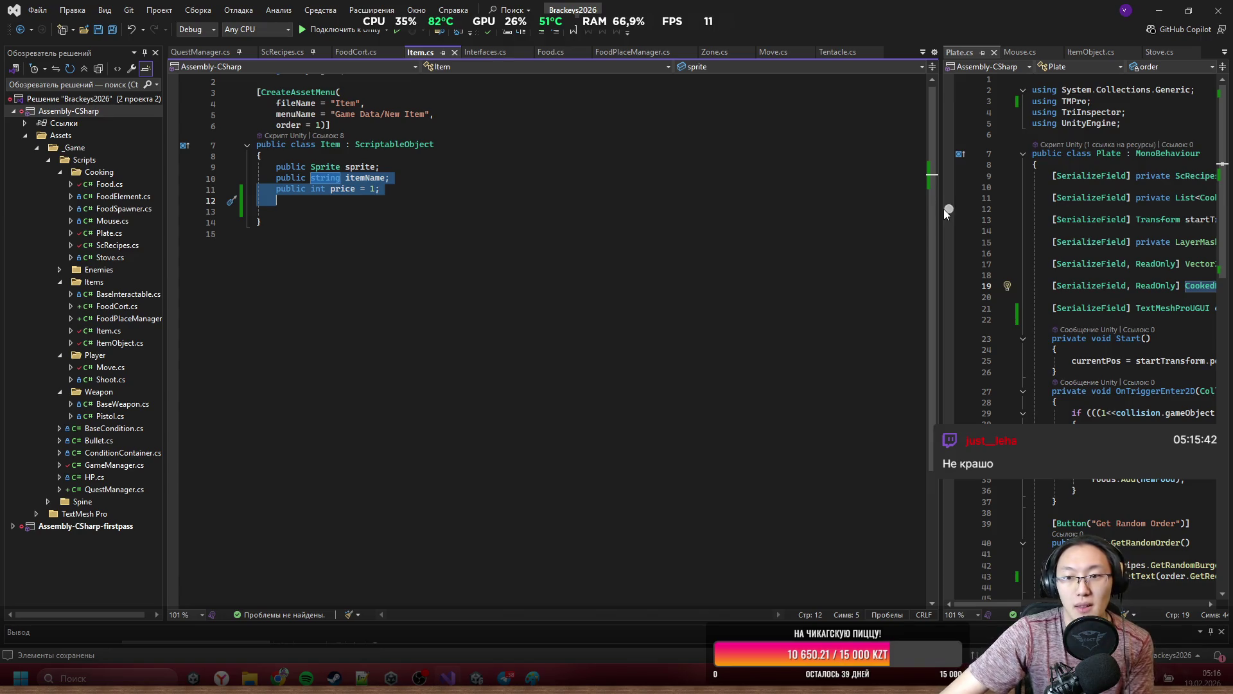
Widen the Plate.cs pane and follow the Item reference into Food.cs.
drag(945, 212, 583, 226)
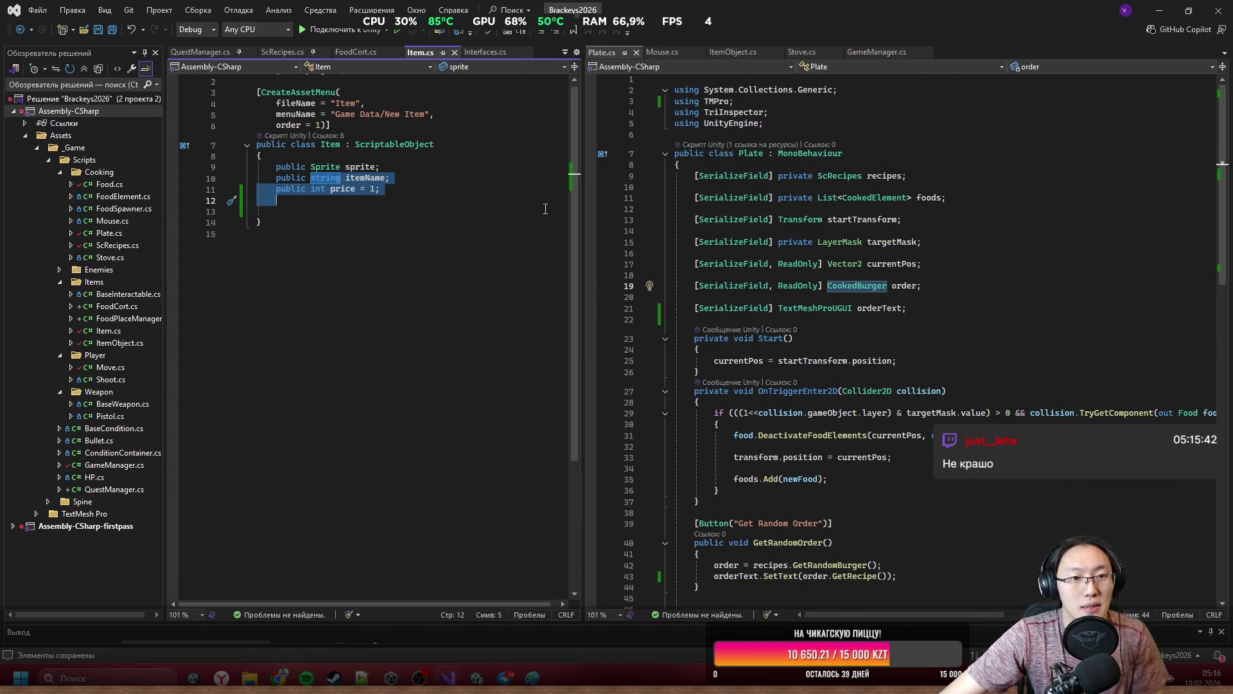
scroll(585, 249, down, 4)
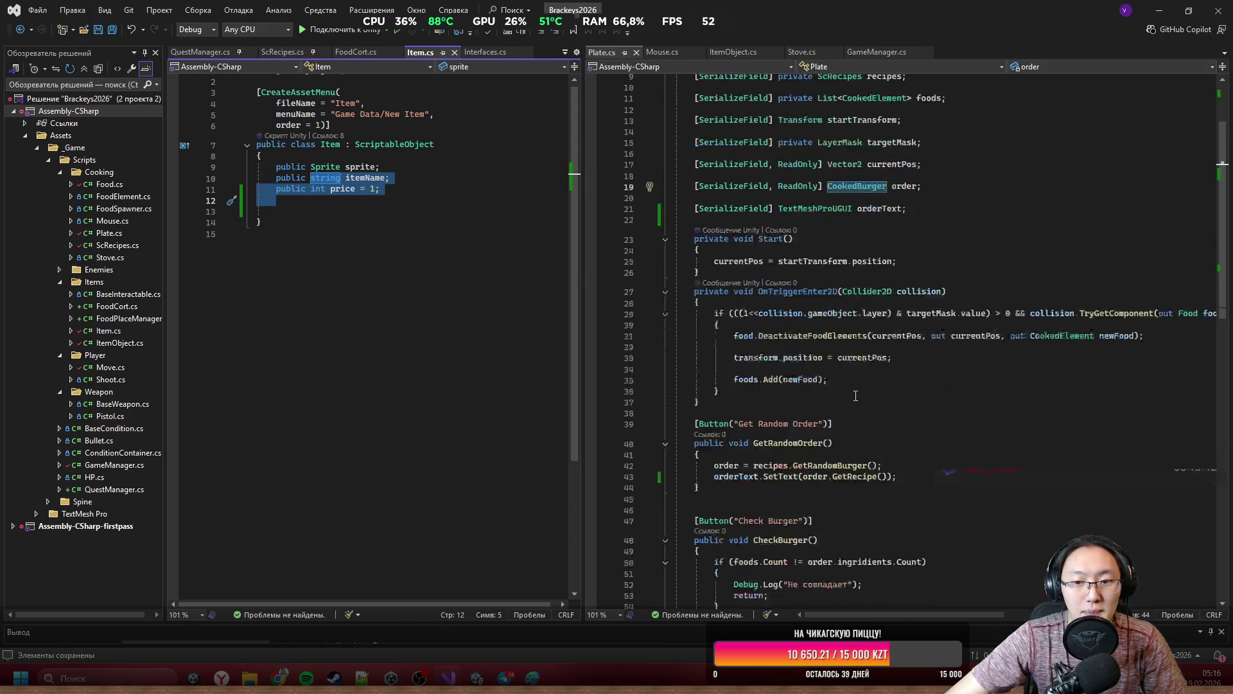
click(320, 136)
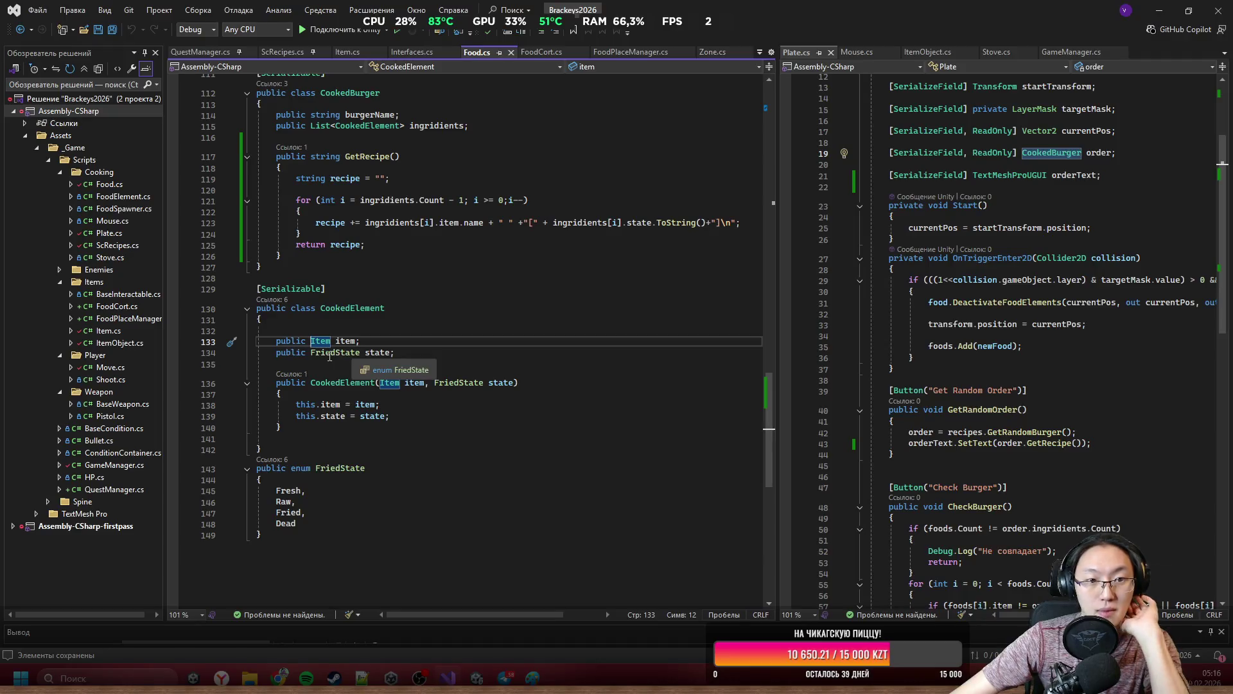
Insert an empty line in CookedBurger below the ingridients list for a new method.
scroll(387, 352, up, 2)
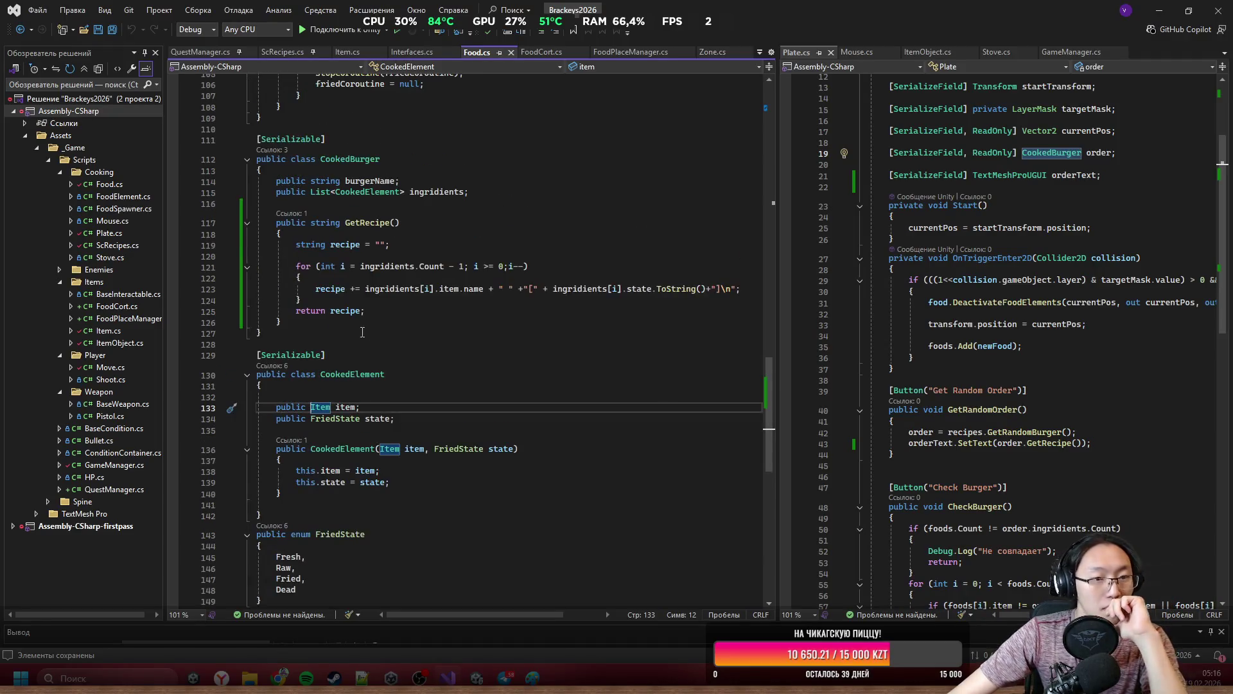
click(349, 322)
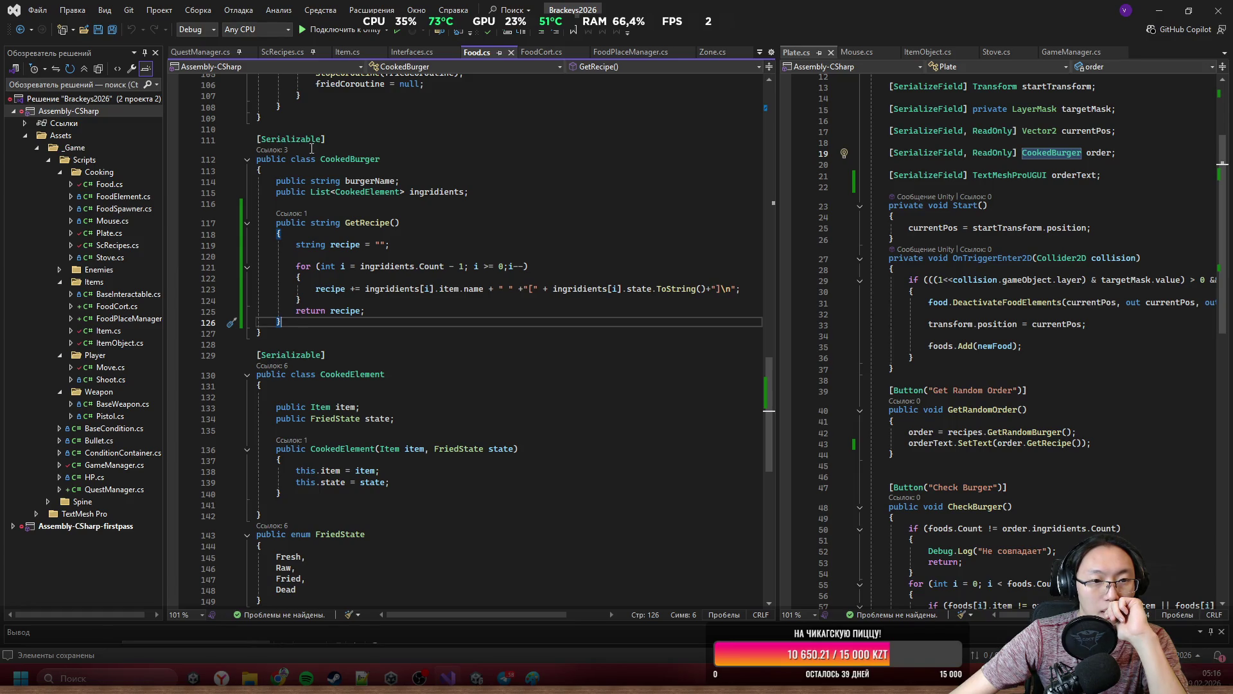
scroll(348, 273, up, 2)
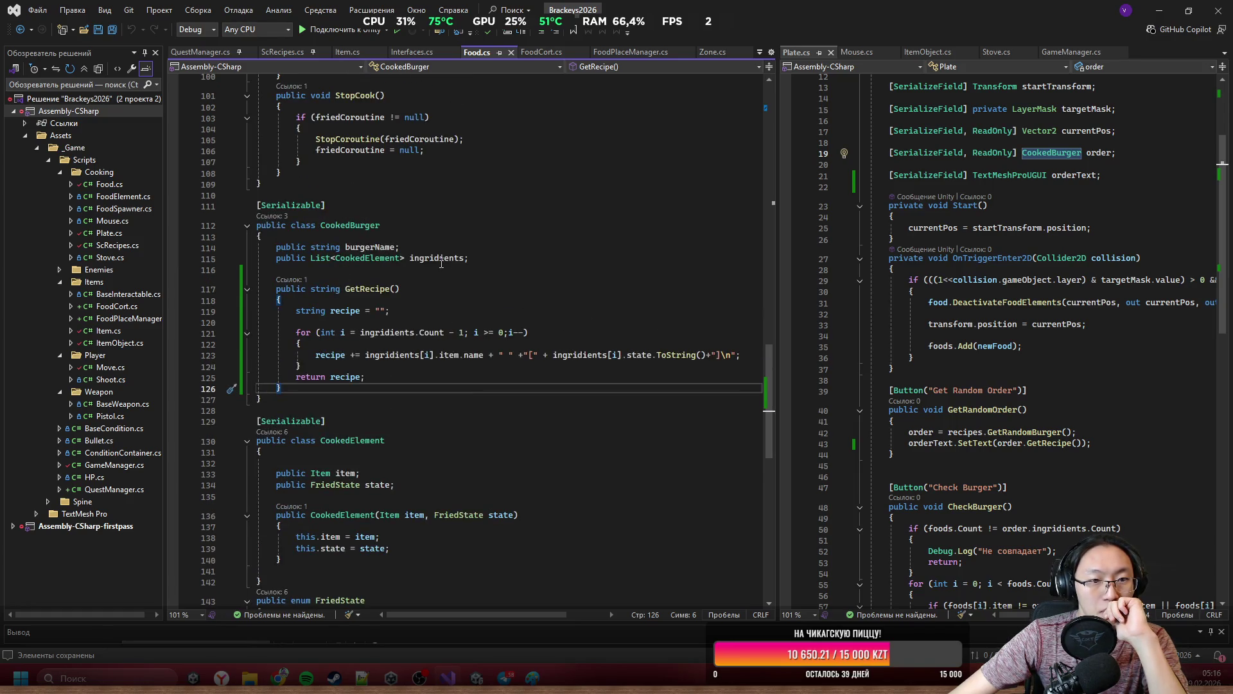
click(526, 260)
click(528, 273)
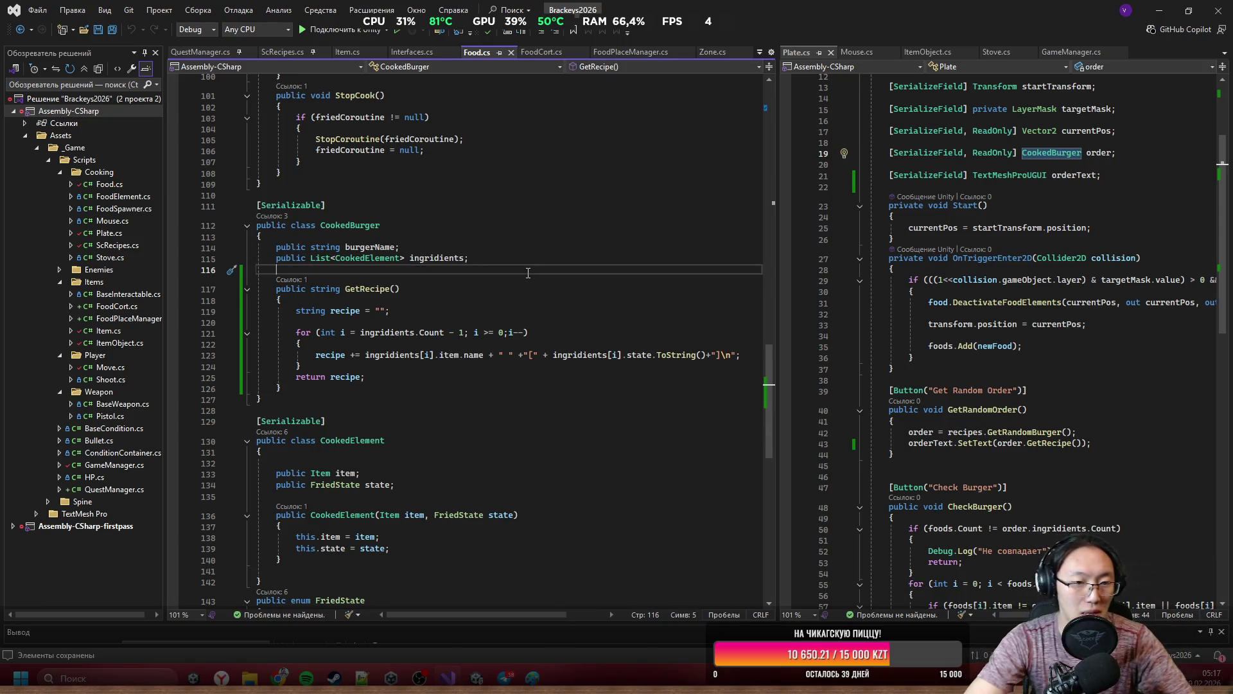
key(Return)
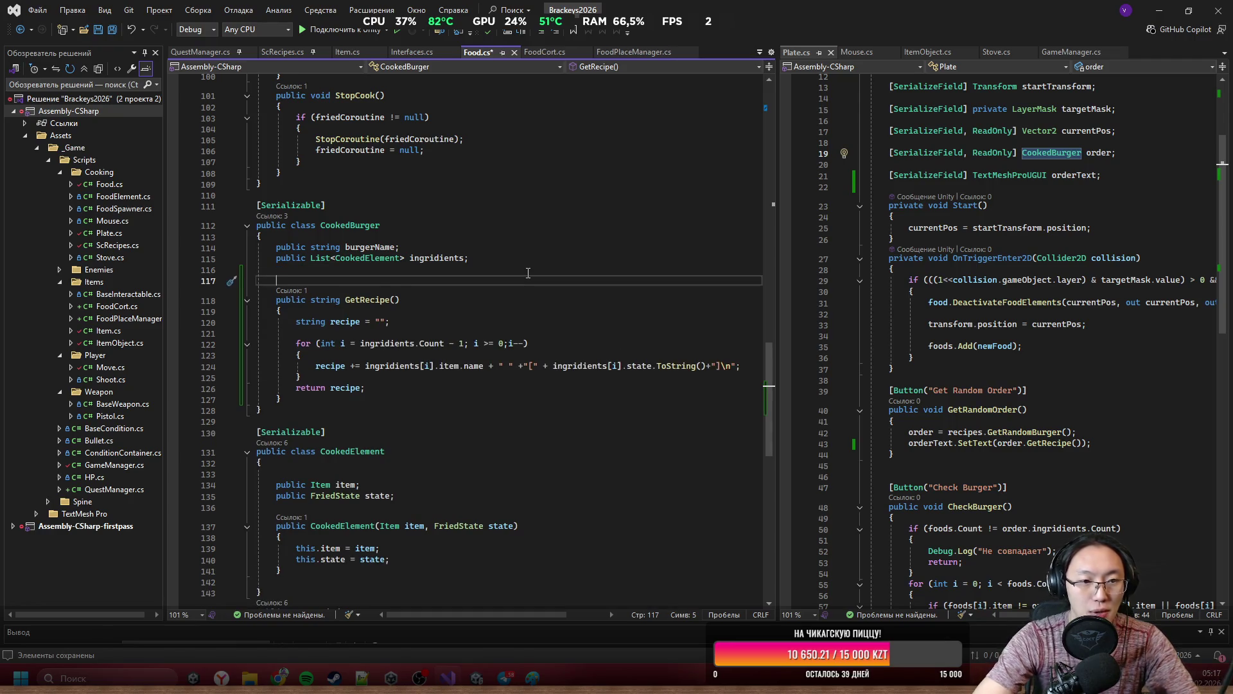
Declare public int GetPrice() in CookedBurger starting with int price = 0.
text(public )
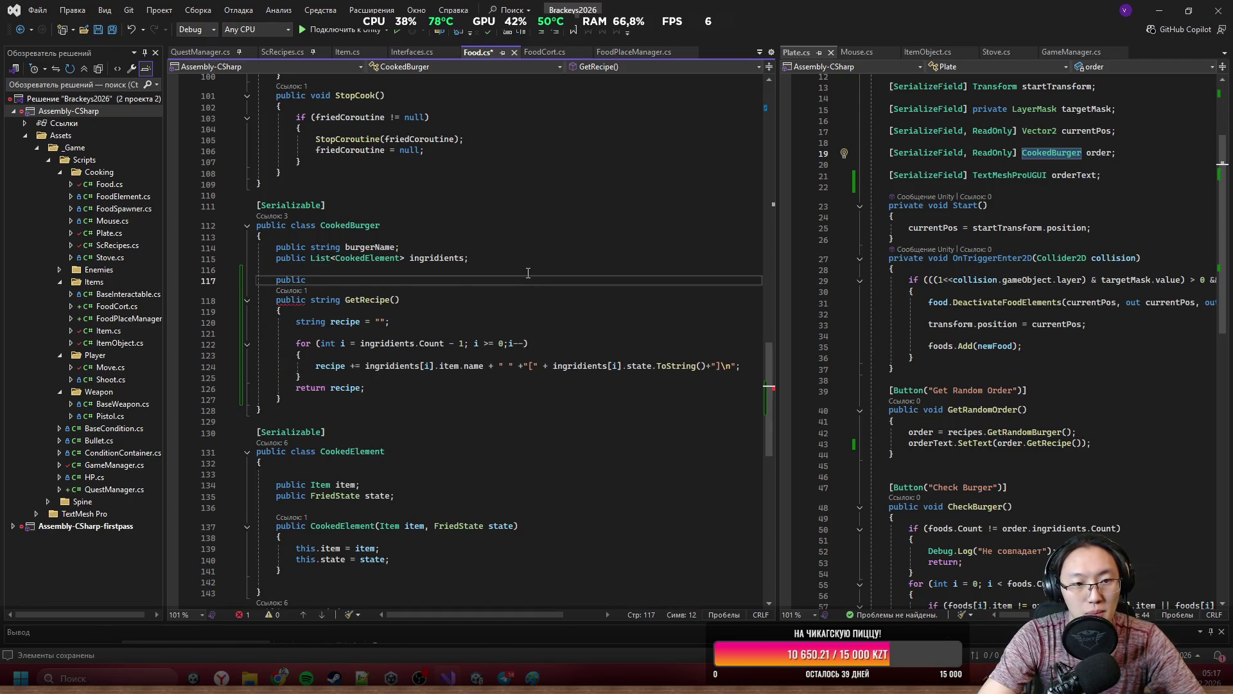
text(int GetPriv)
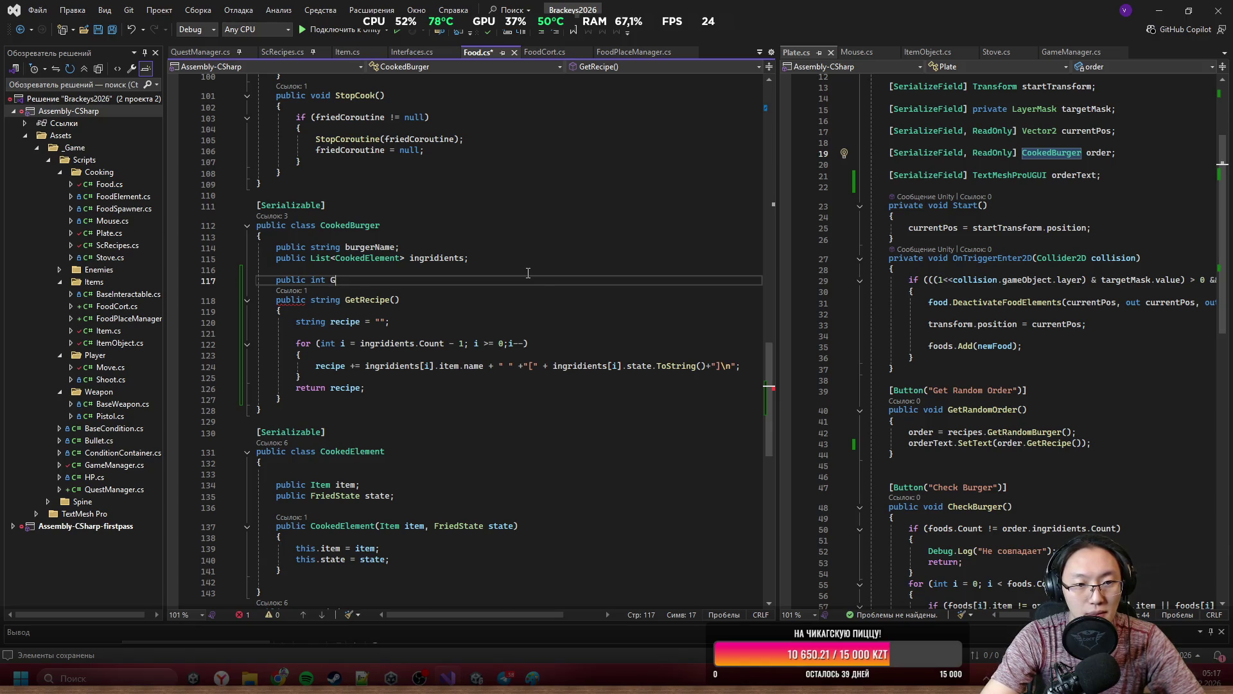
key(BackSpace)
text(ce)
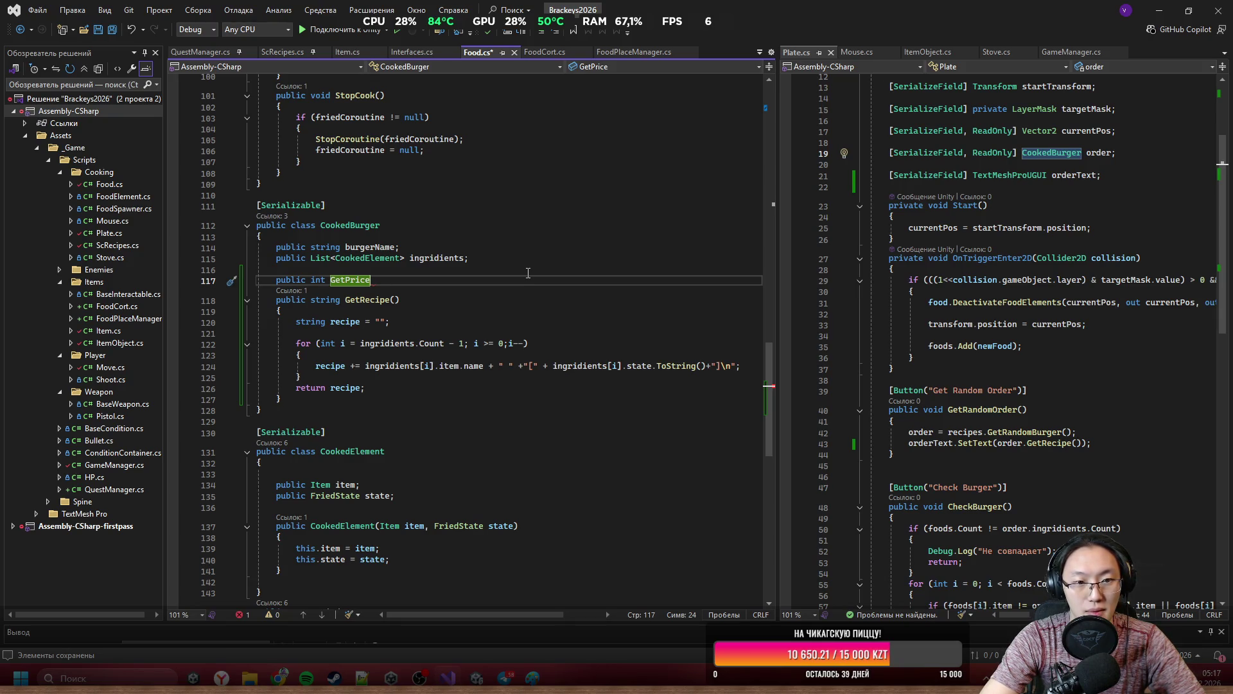
text(() {)
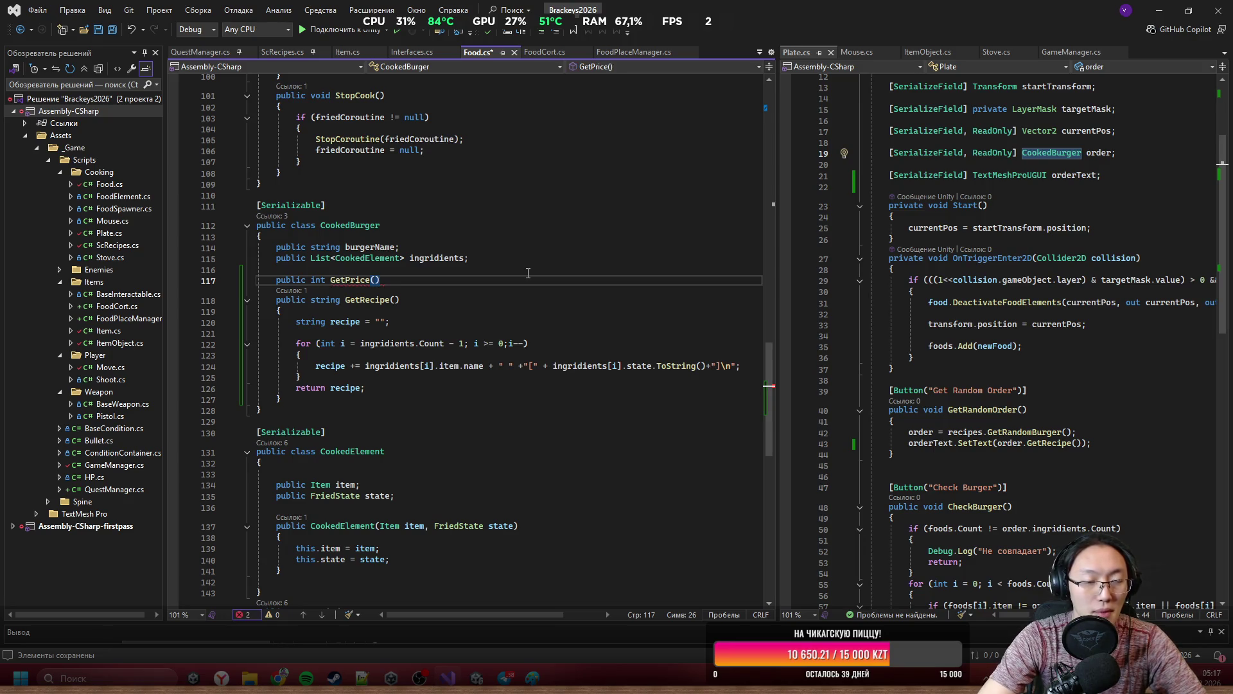
key(Return)
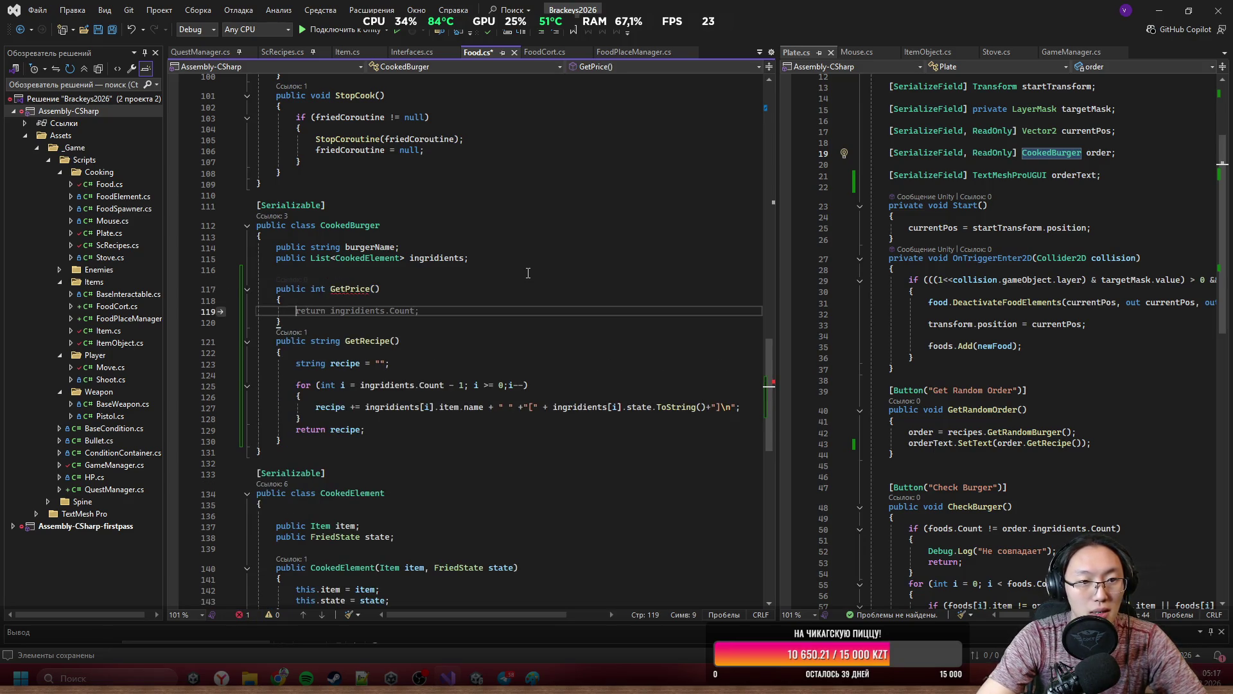
text(f)
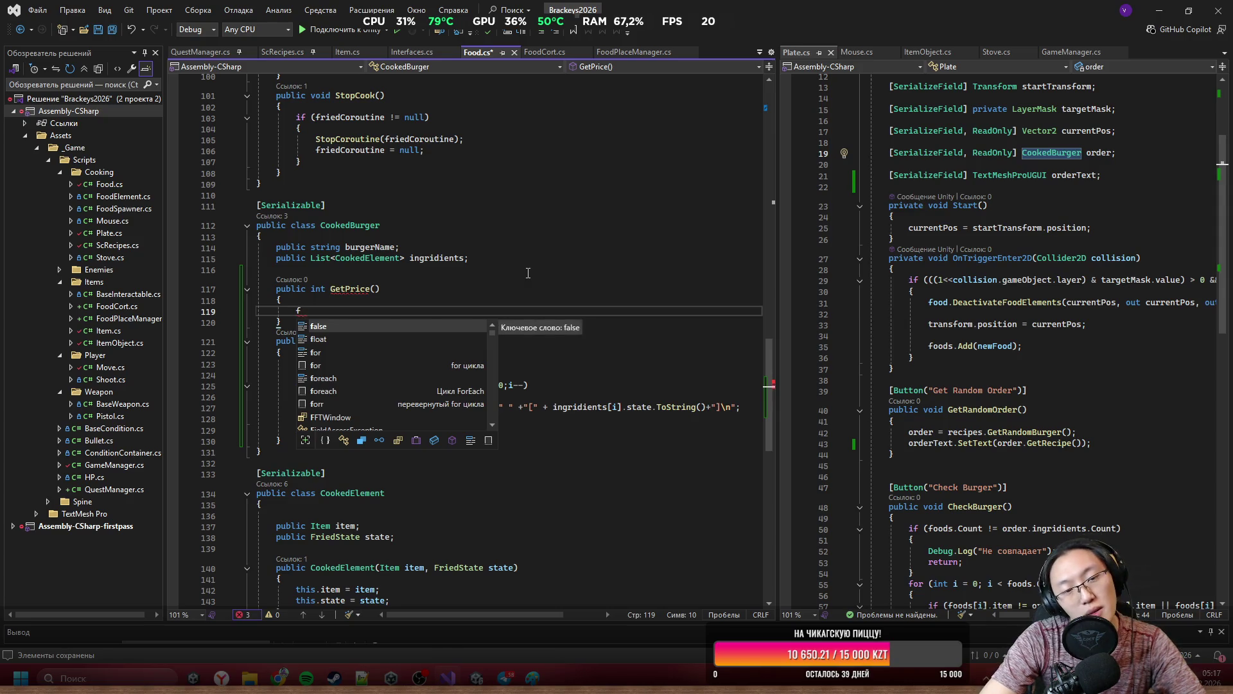
key(BackSpace)
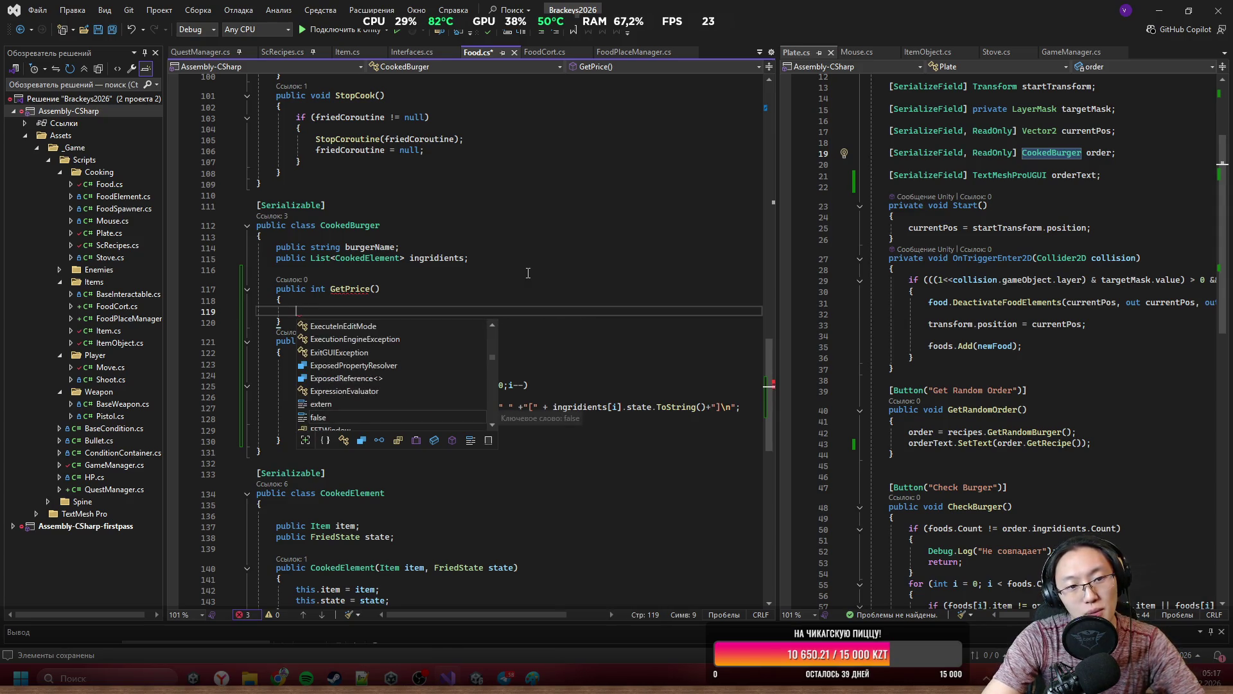
text(int )
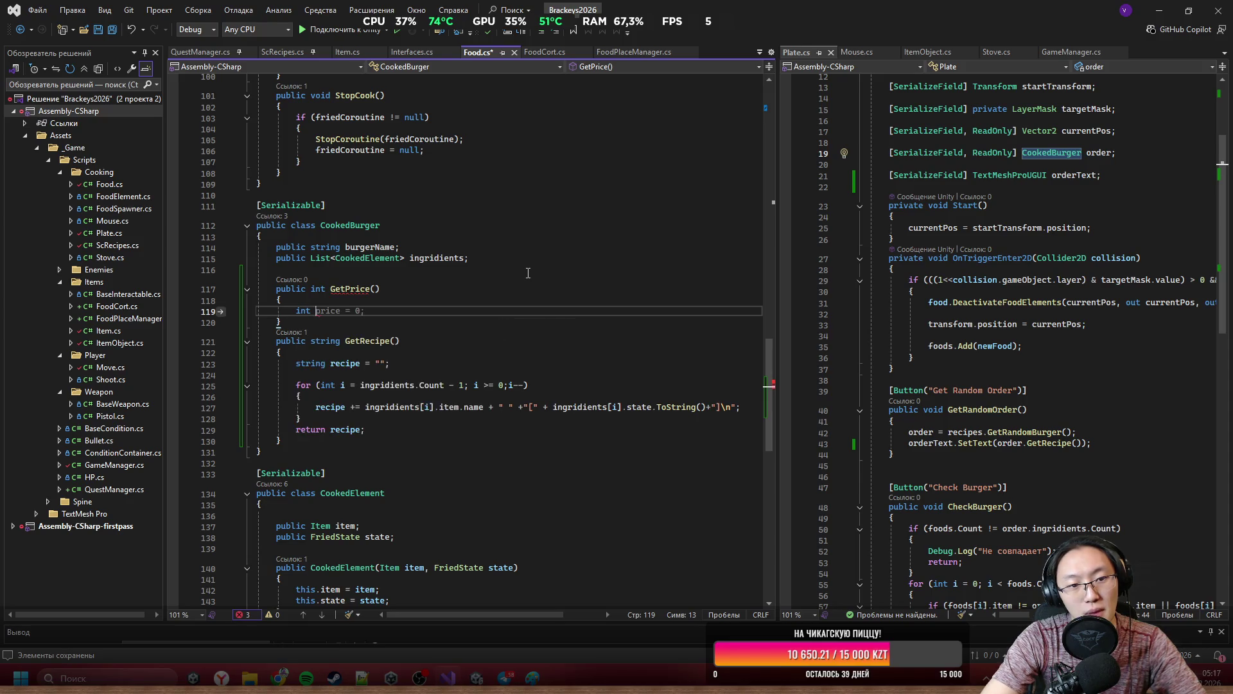
text(price)
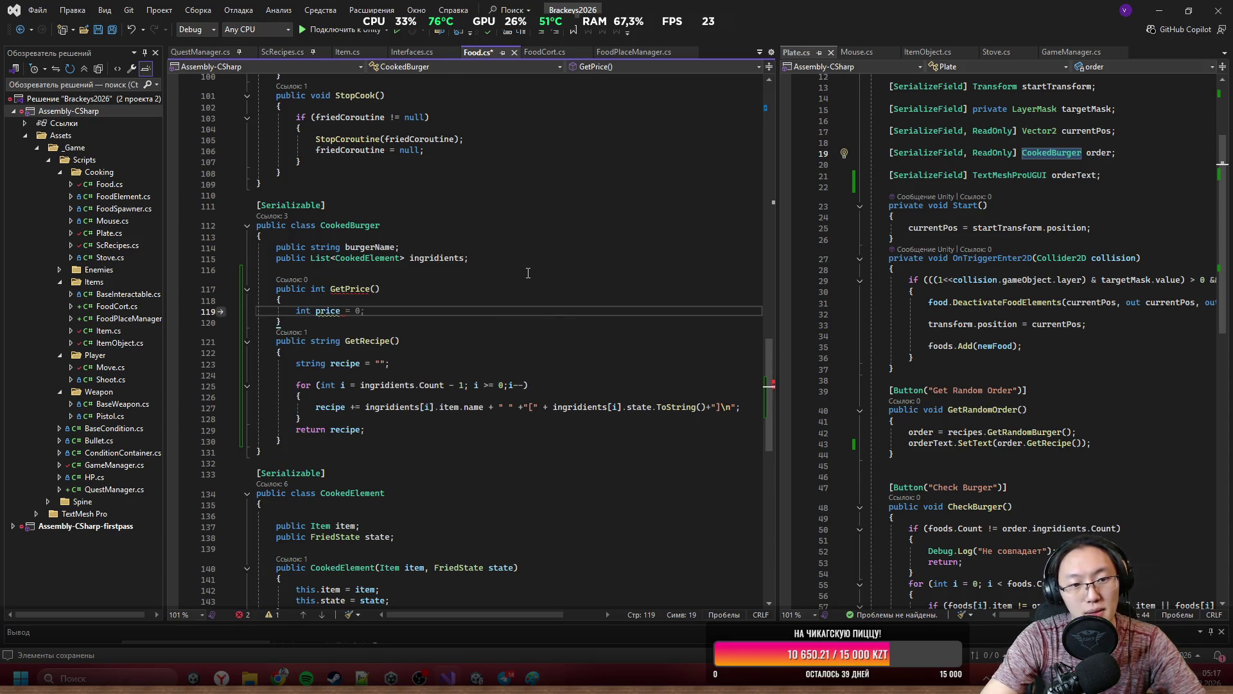
key(Tab)
key(Return)
Add a foreach over ingridients summing element.item.price, return price, and save Food.cs.
text(foreach ()
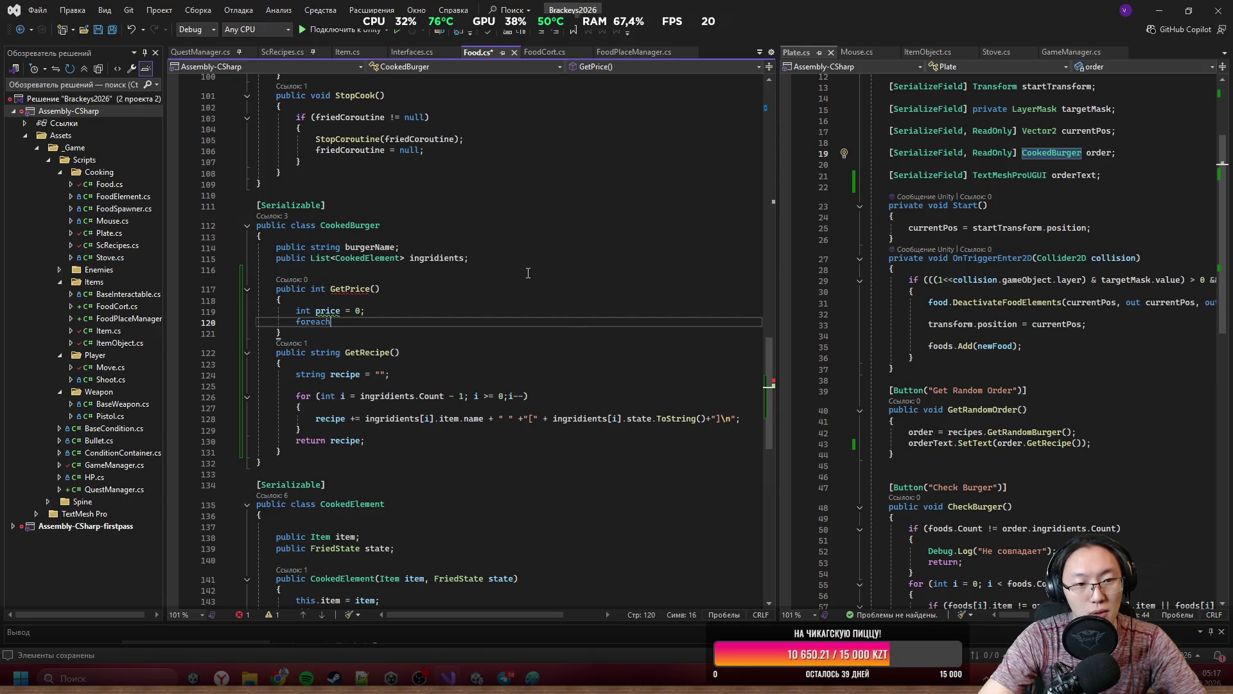
key(Tab)
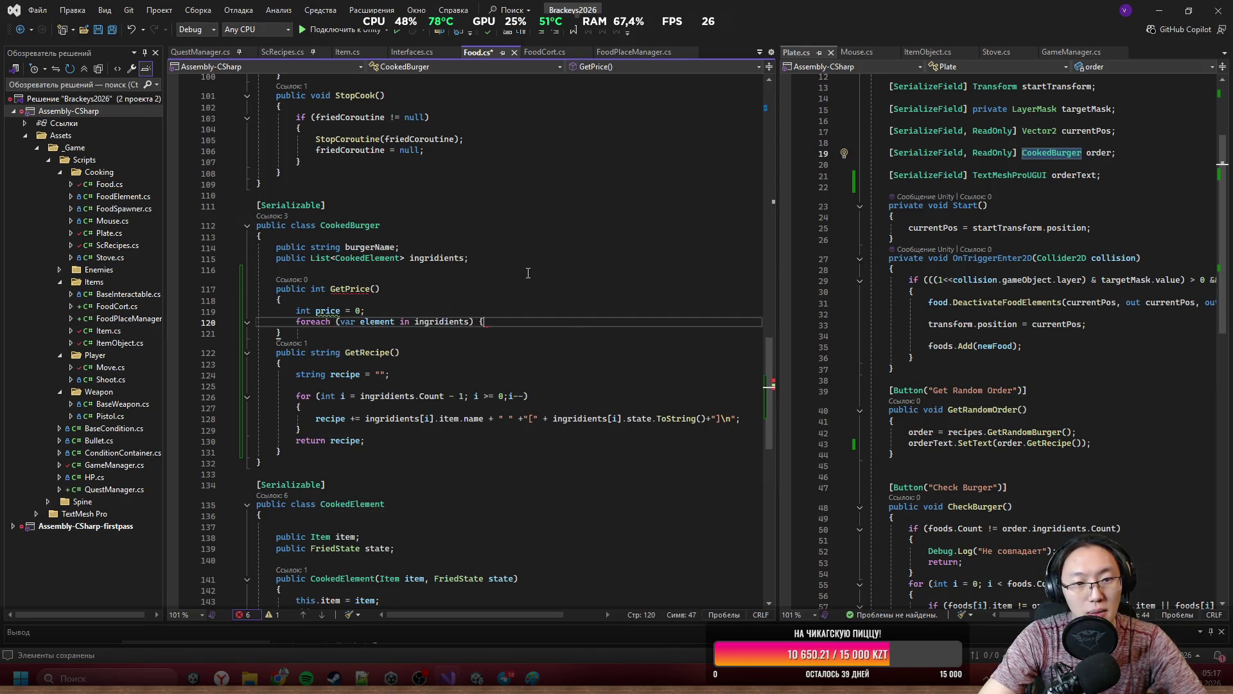
key(Return)
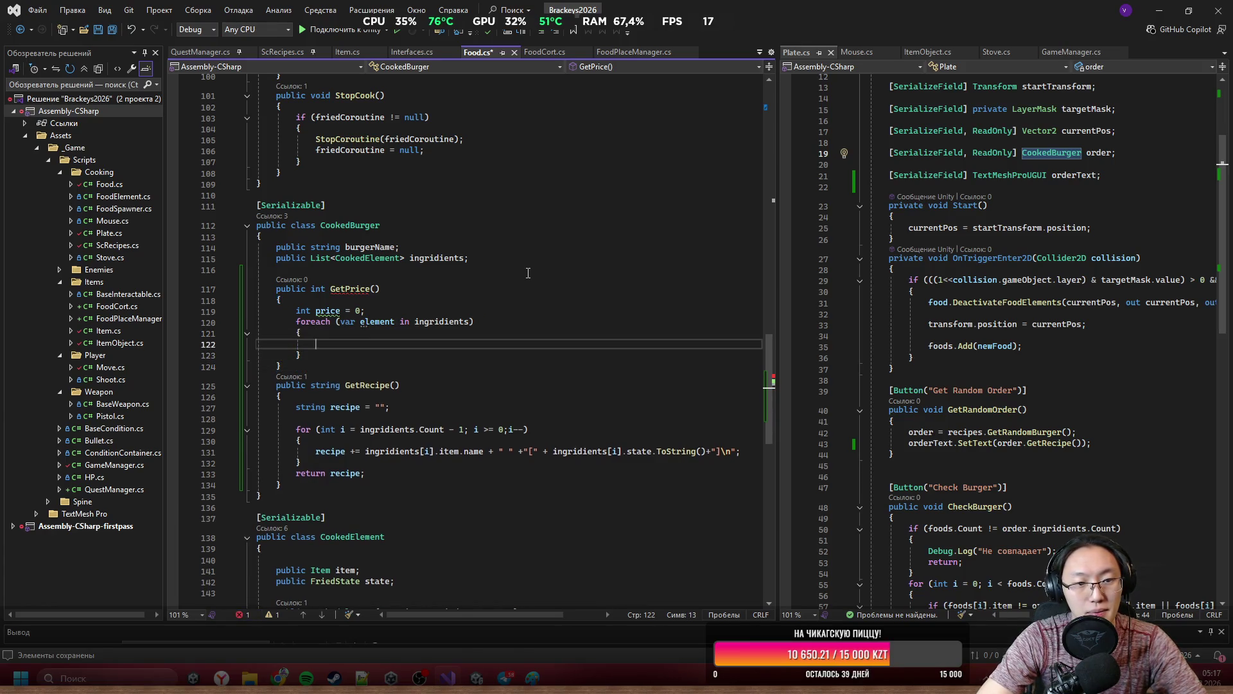
text(pr)
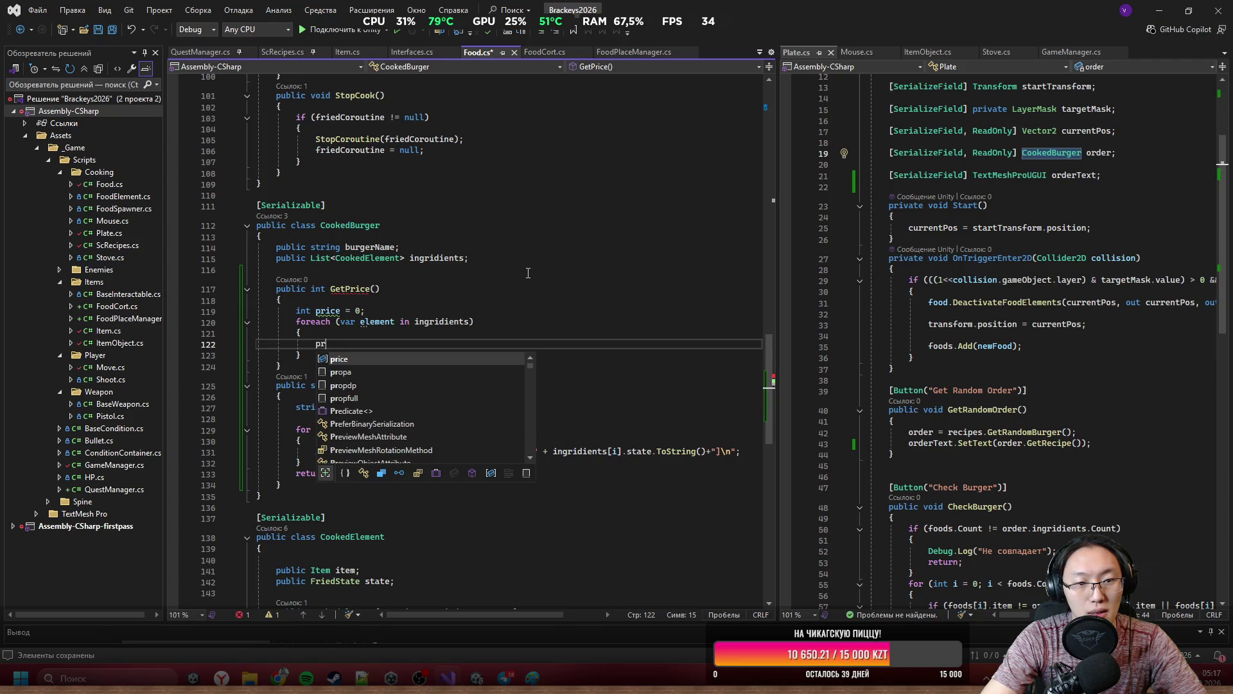
text(ice += element.)
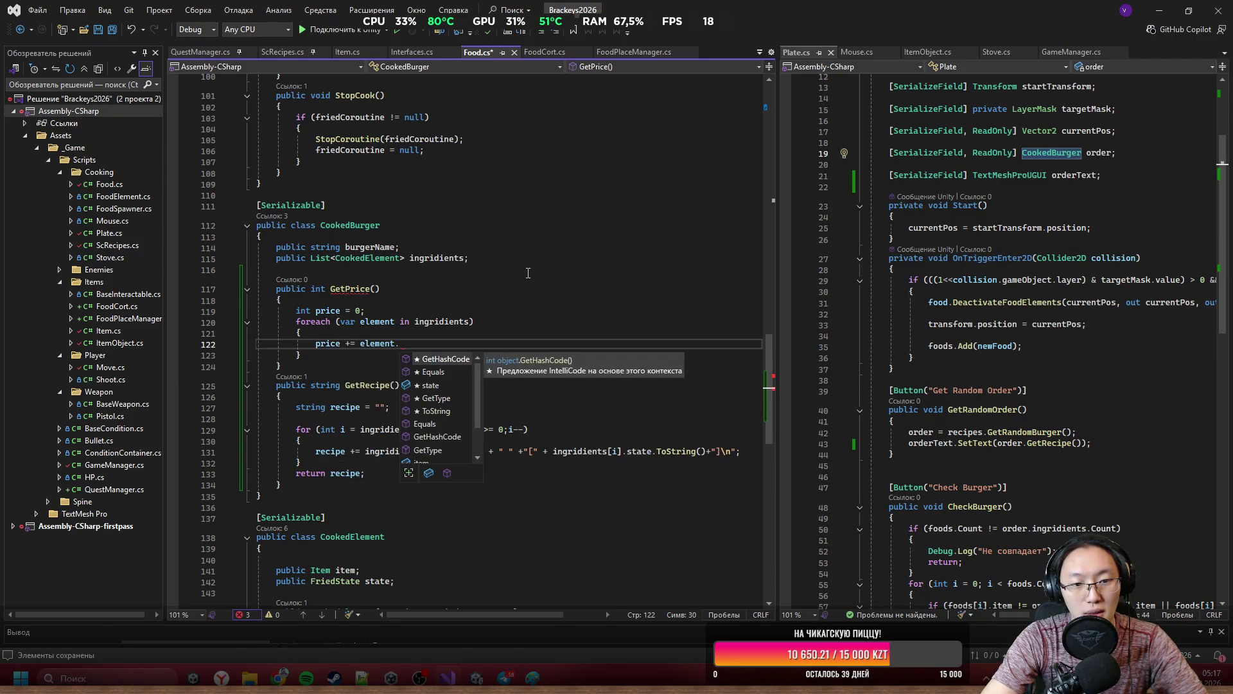
text(item.price)
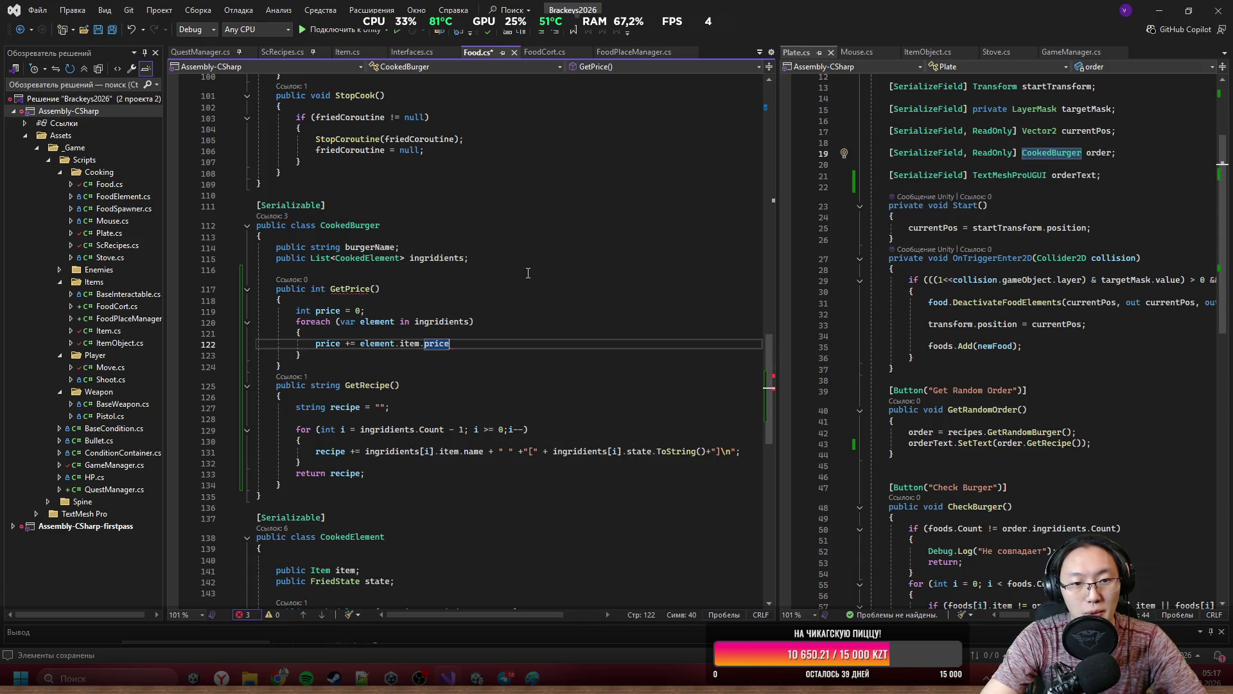
text(;)
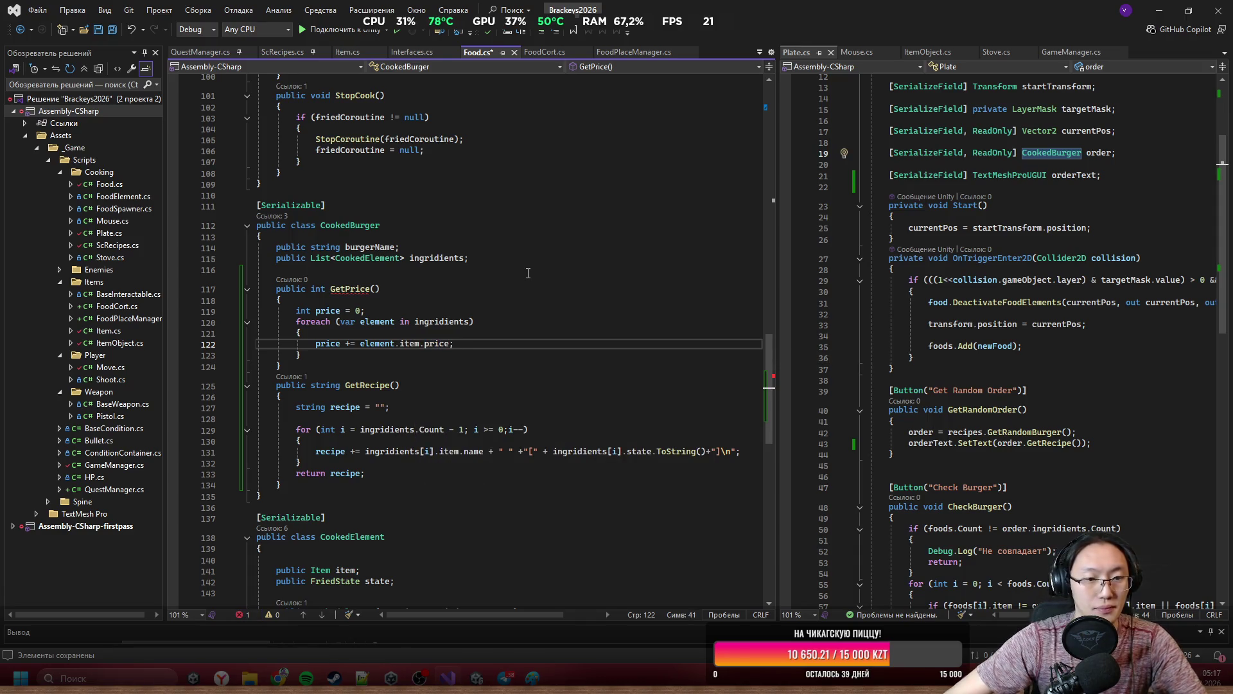
click(360, 363)
click(351, 353)
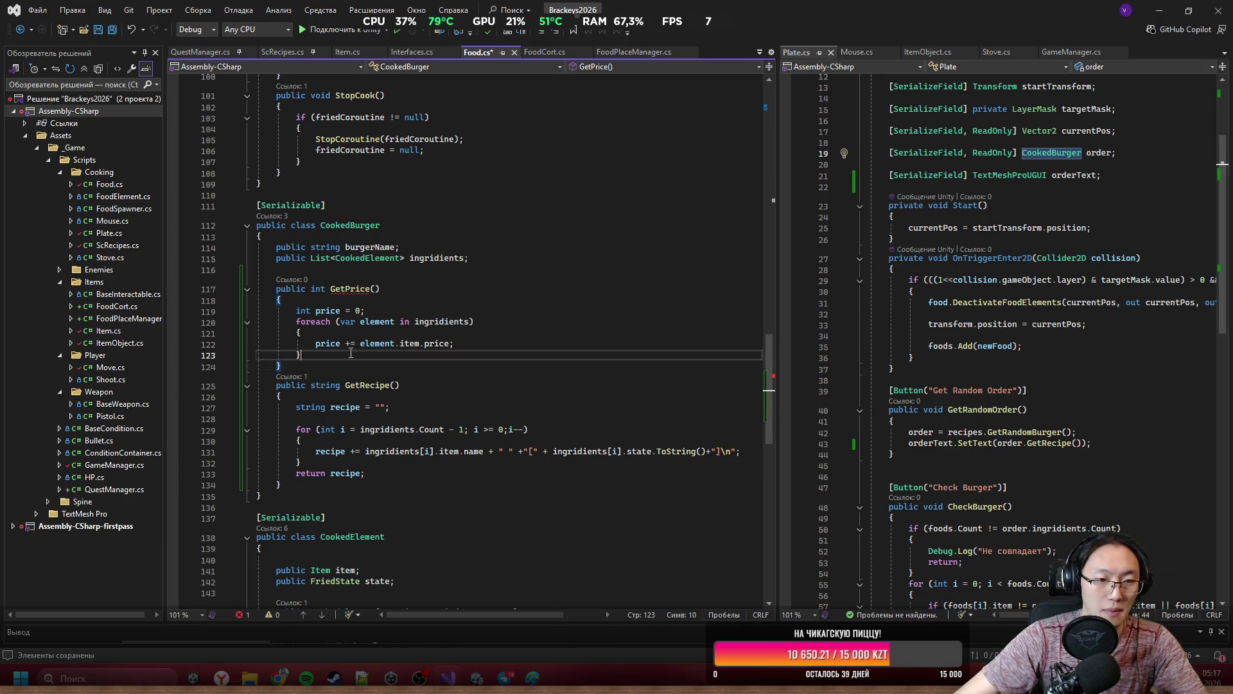
key(Return)
text(return)
key(Tab)
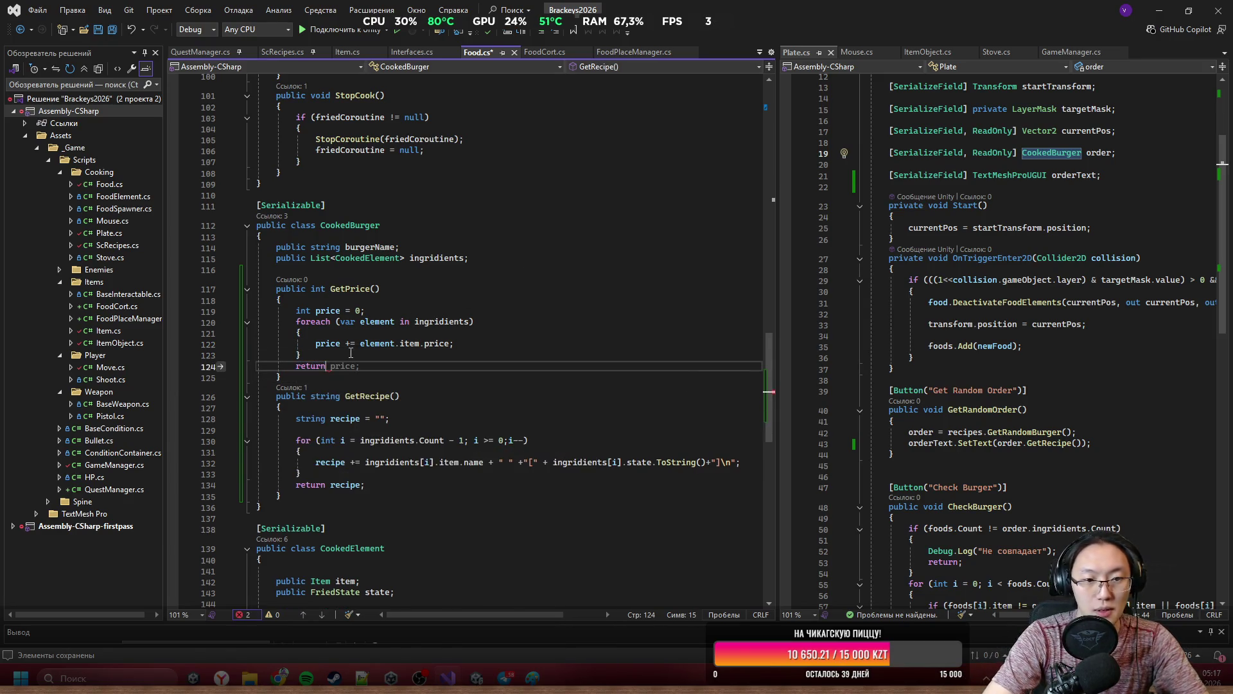
key(Tab)
key(ctrl+s)
click(383, 324)
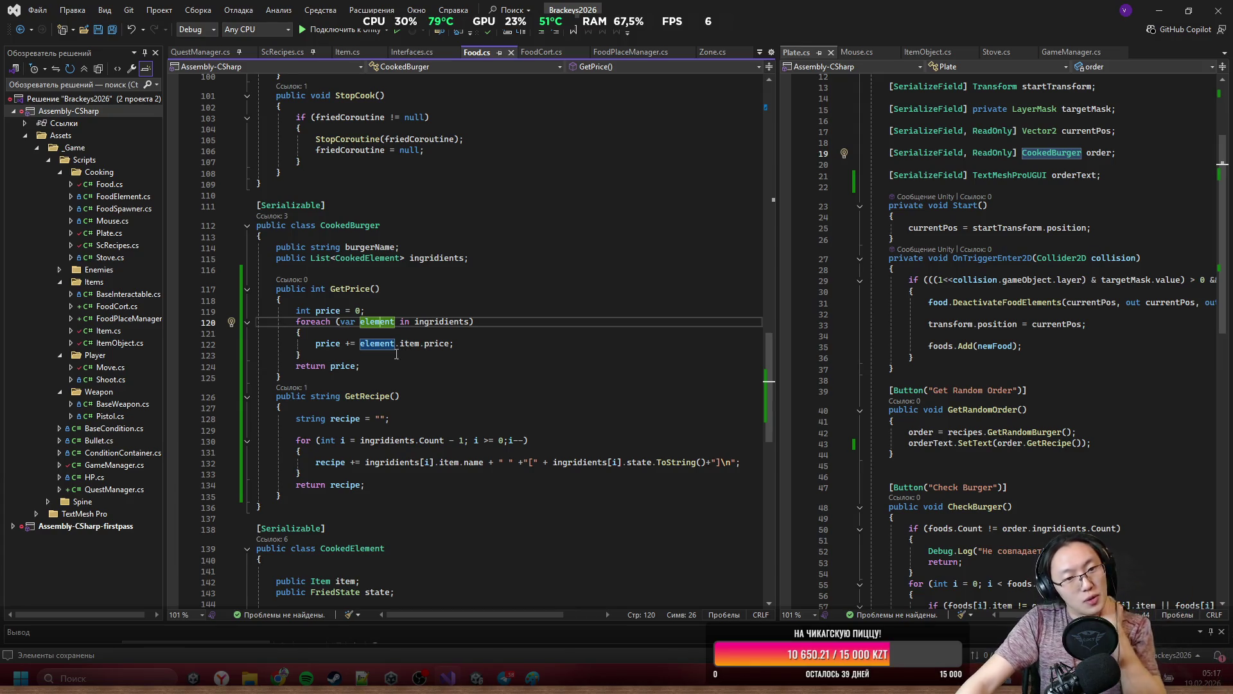
Jump from GetRecipe's references to its call in Plate.cs and widen that pane.
click(293, 387)
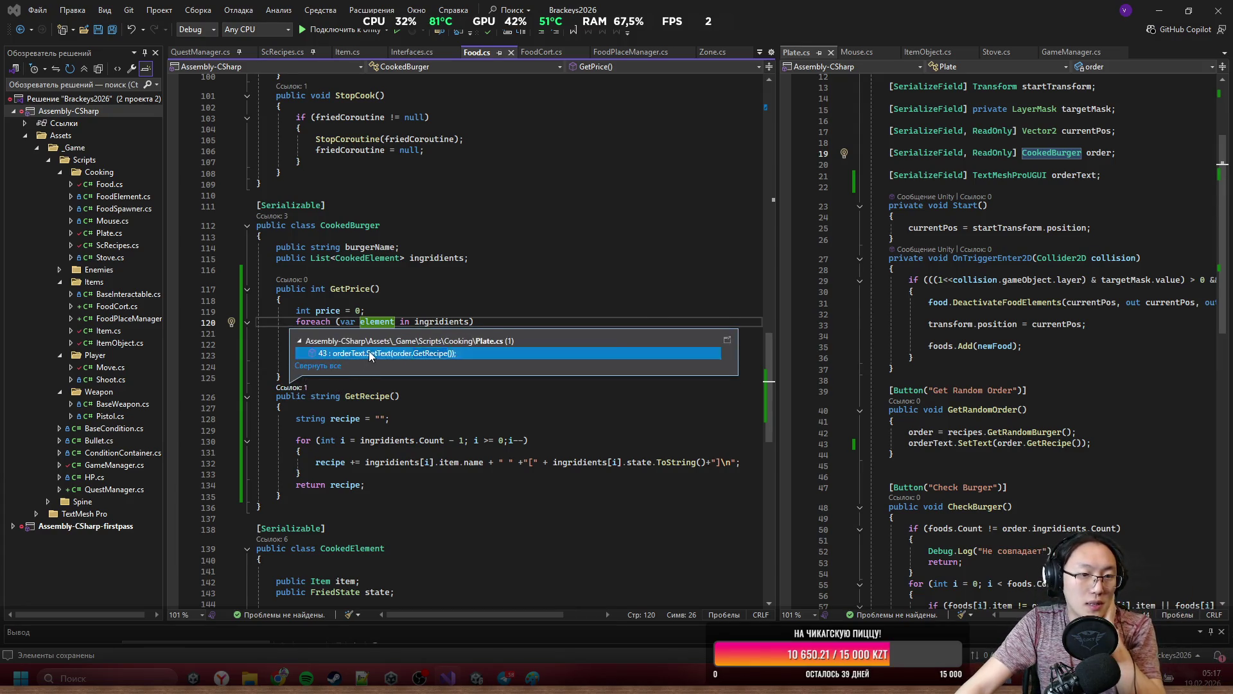
double_click(361, 354)
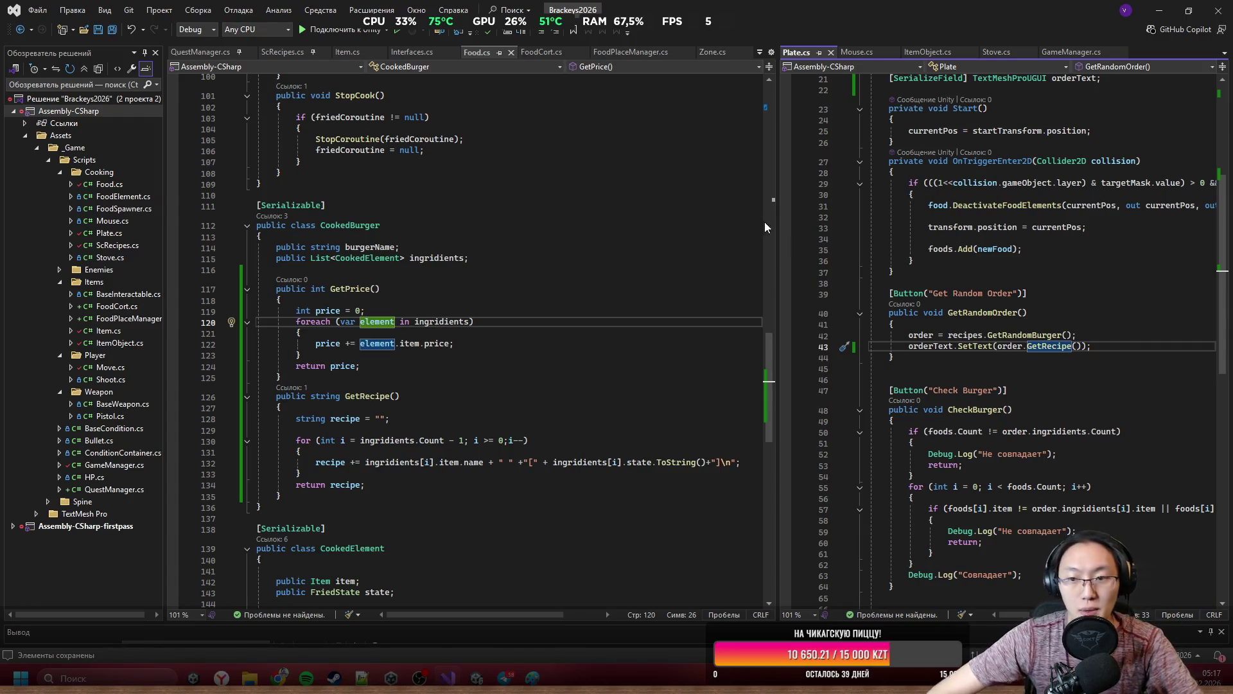
drag(778, 250, 525, 251)
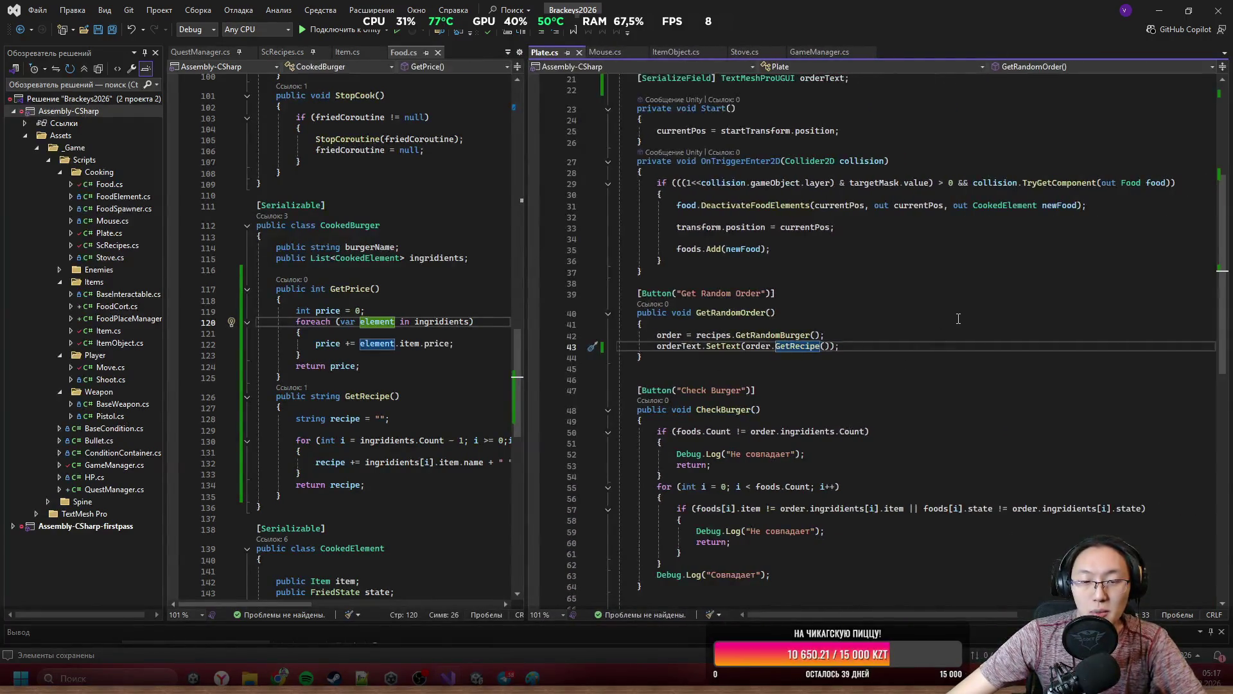
scroll(958, 318, up, 5)
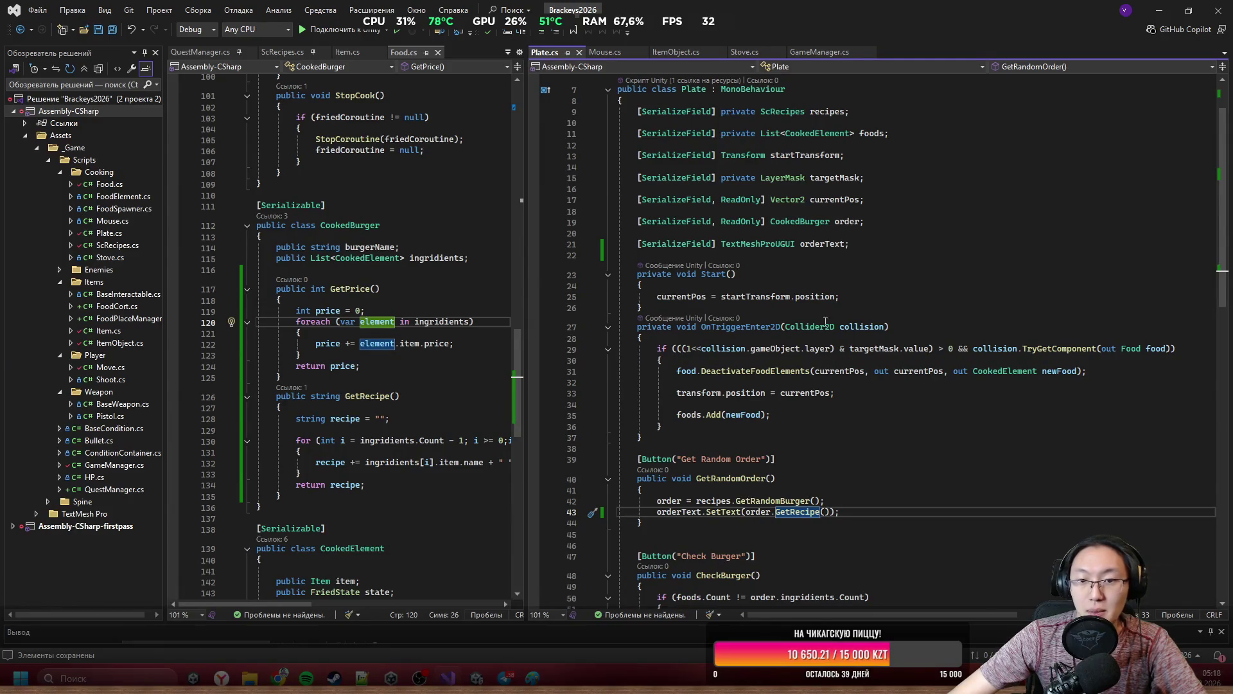
Duplicate the orderText field declaration and rename the copy priceText.
click(869, 243)
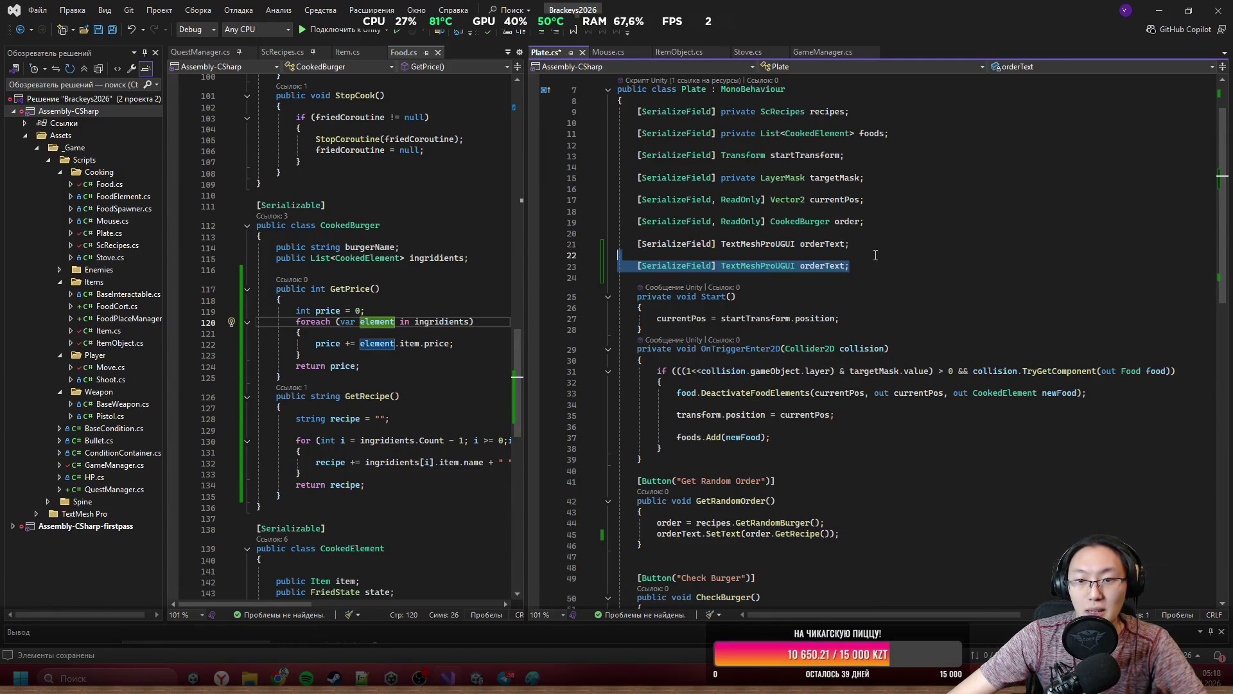
key(ctrl+d)
double_click(814, 269)
text(priceTe)
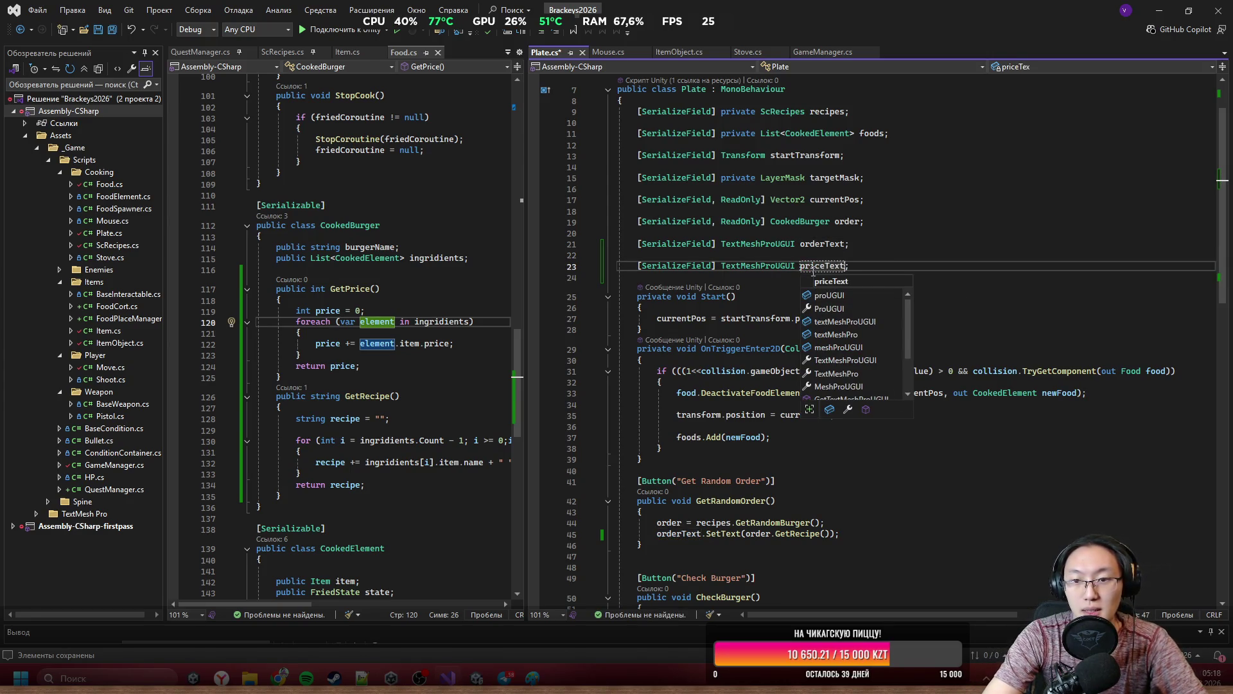
click(808, 459)
scroll(809, 434, down, 1)
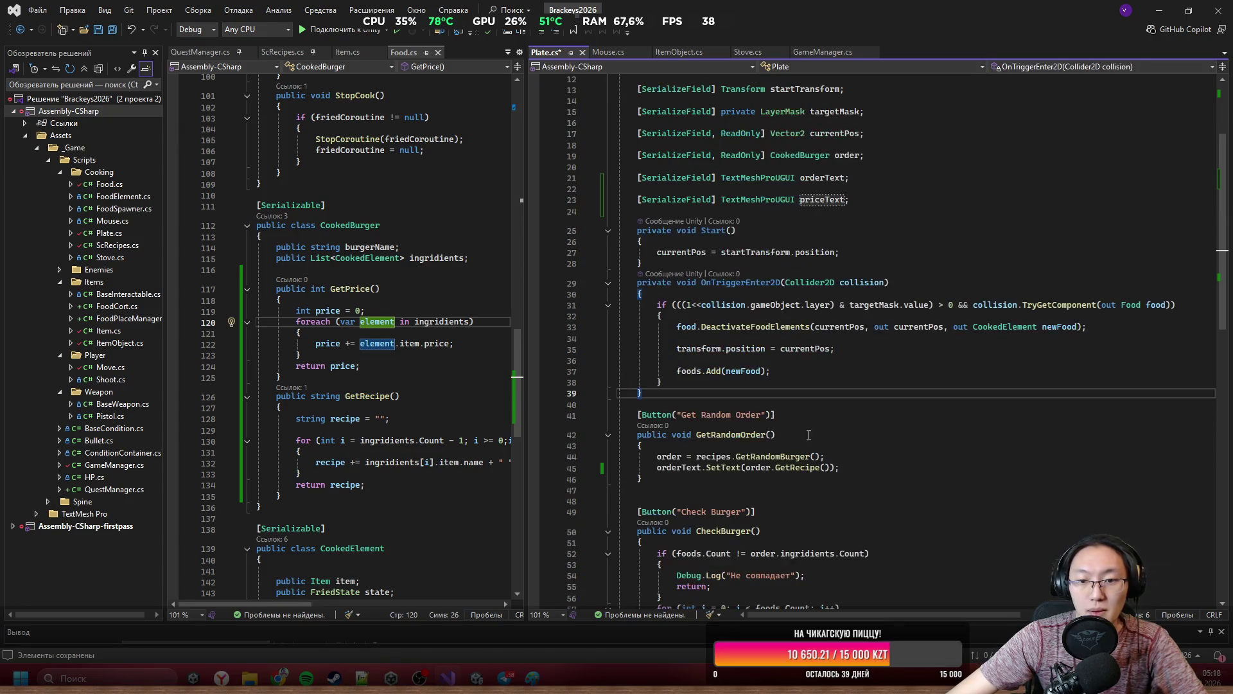
click(862, 473)
Add priceText.SetText(order.GetPrice()); on a new line in GetRandomOrder.
key(Return)
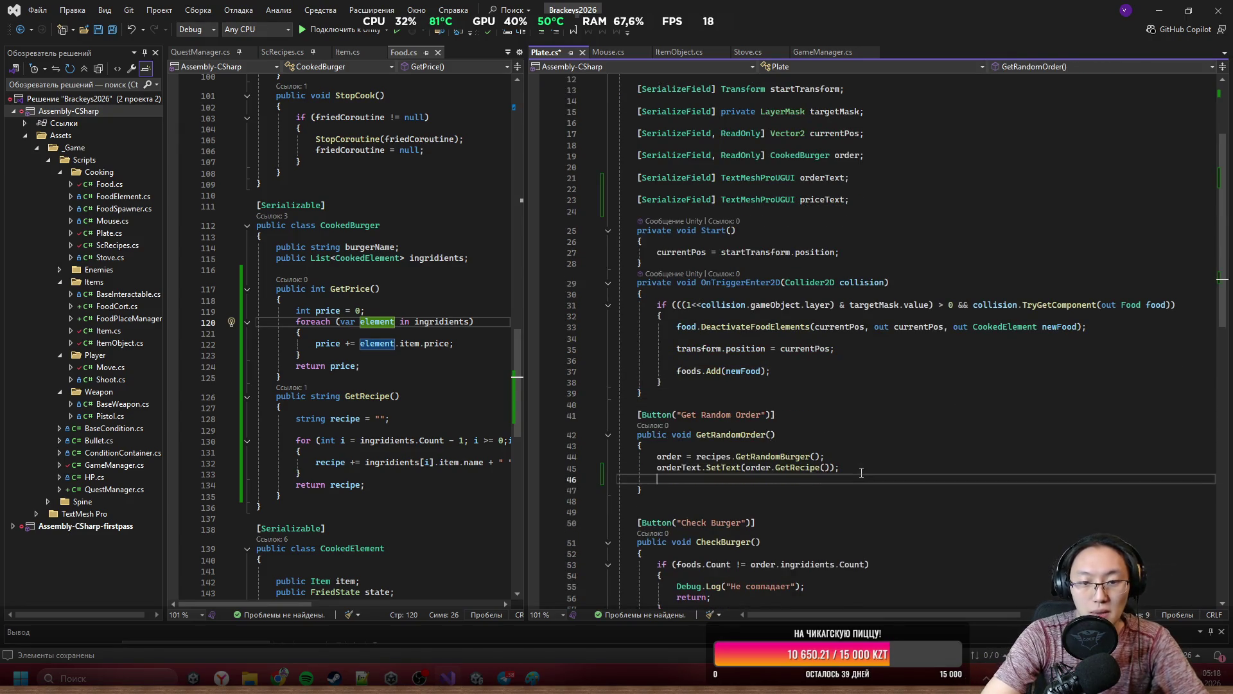
text(pr)
key(Tab)
text(.S)
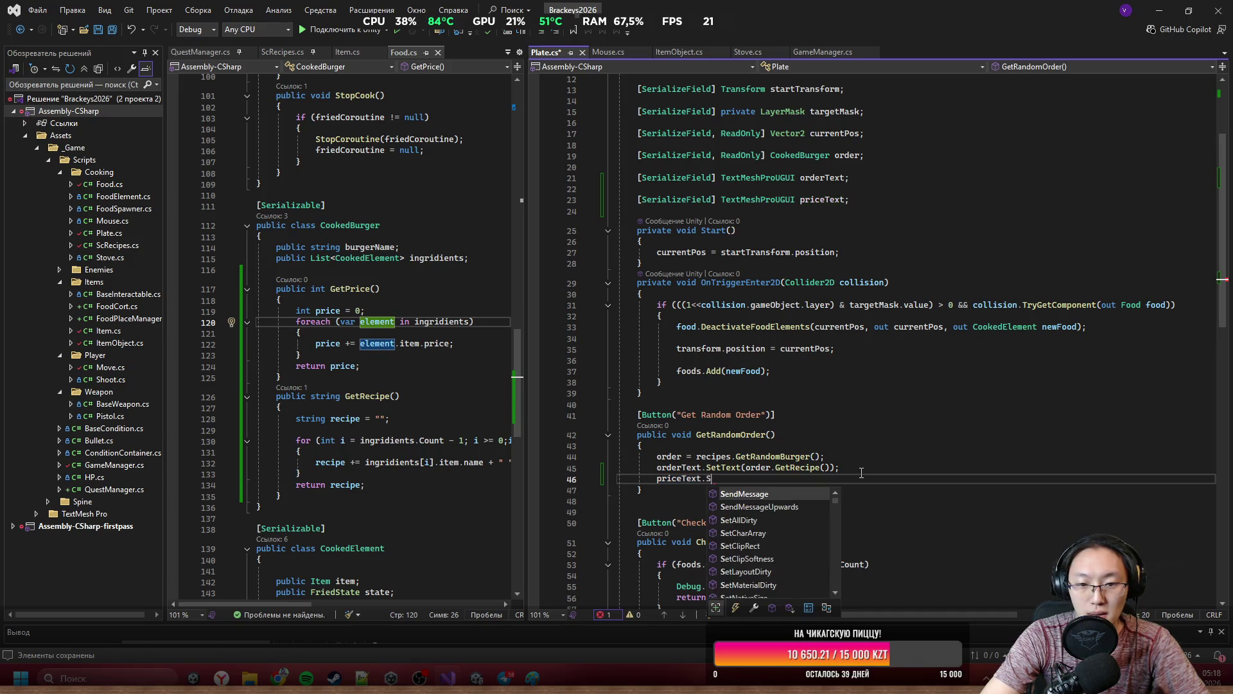
text(etText)
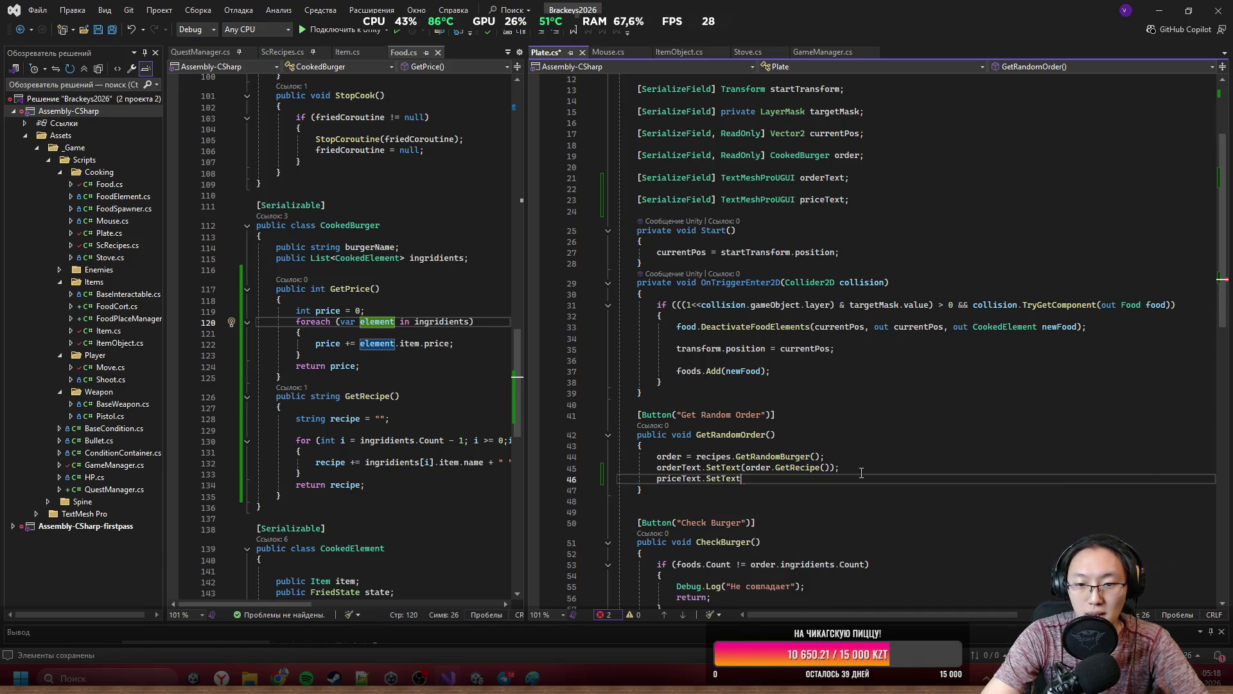
text((o)
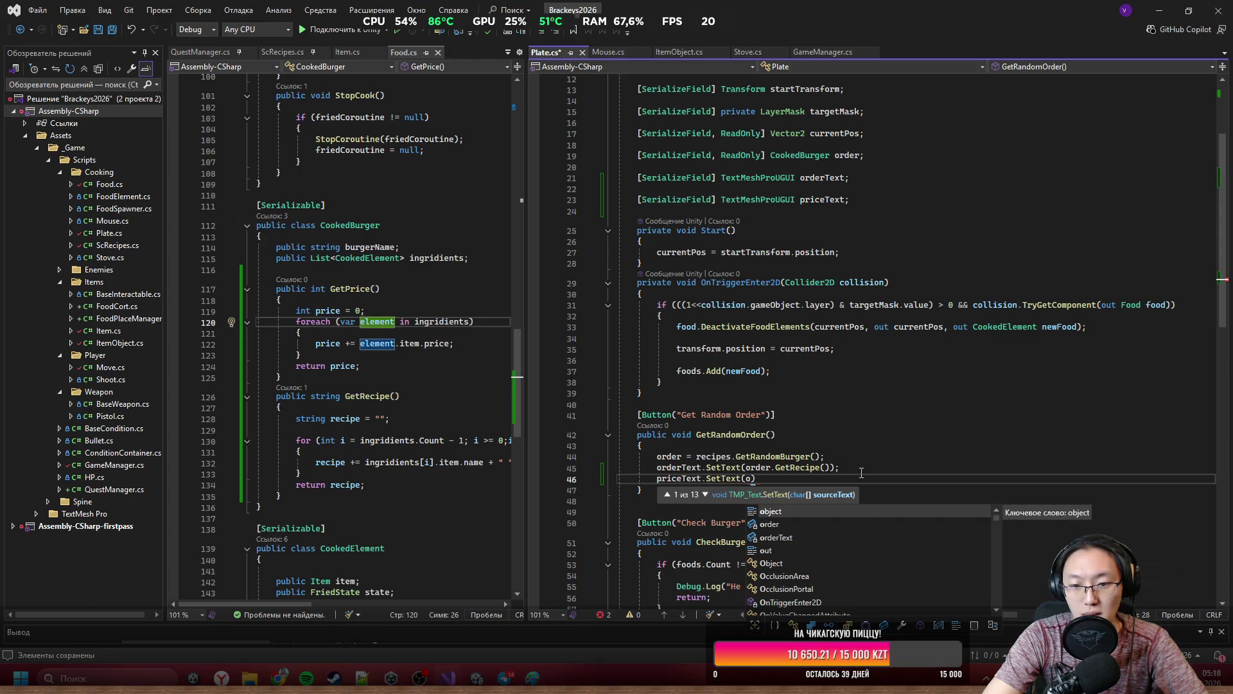
key(Tab)
text(.Ge)
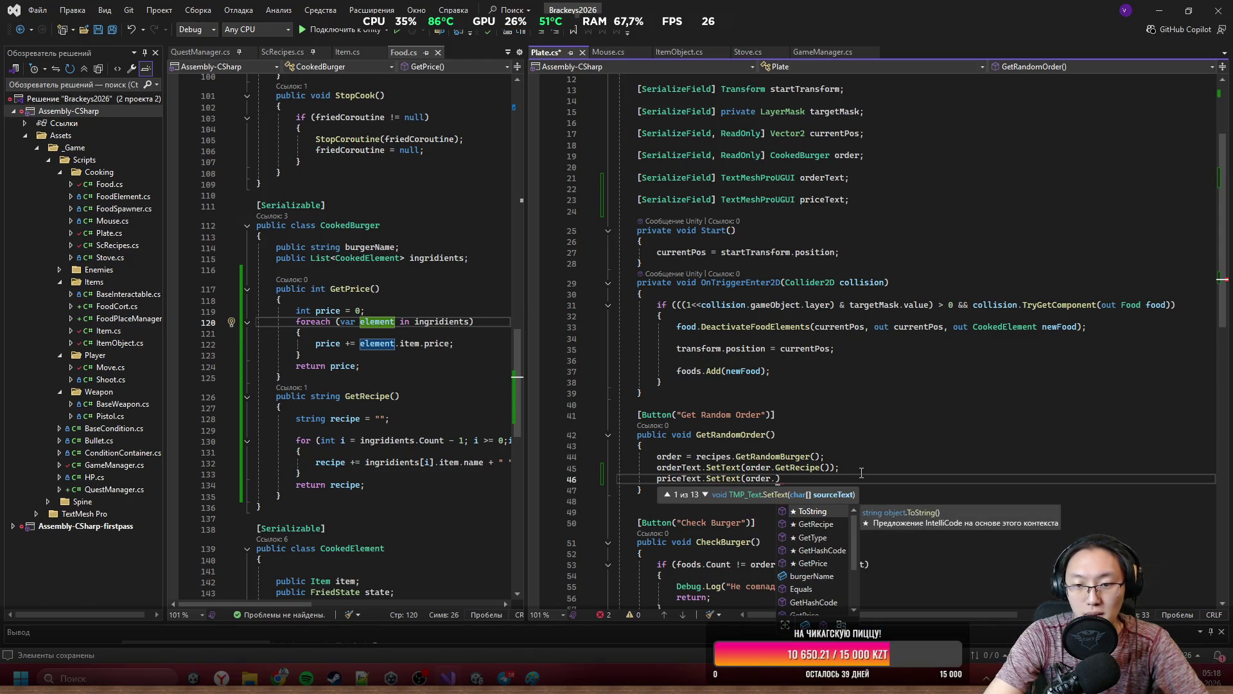
text(tP)
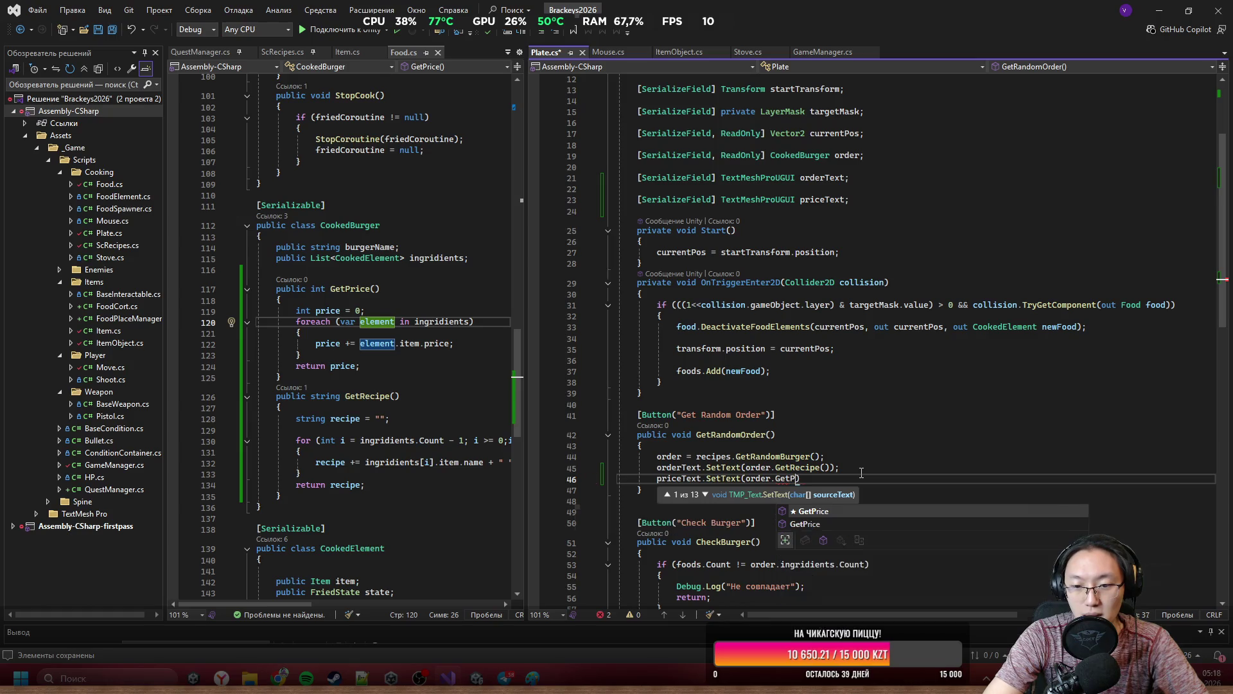
key(Tab)
text(());)
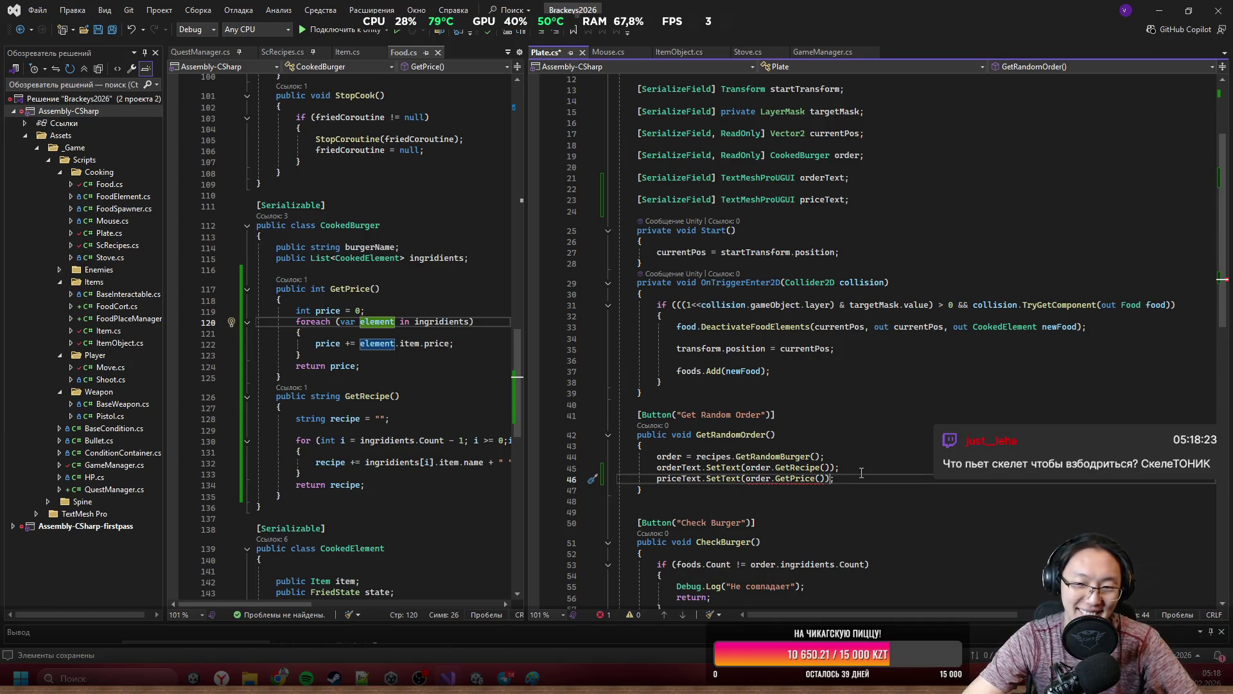
Append .ToString() to order.GetPrice() and save Plate.cs.
key(Left)
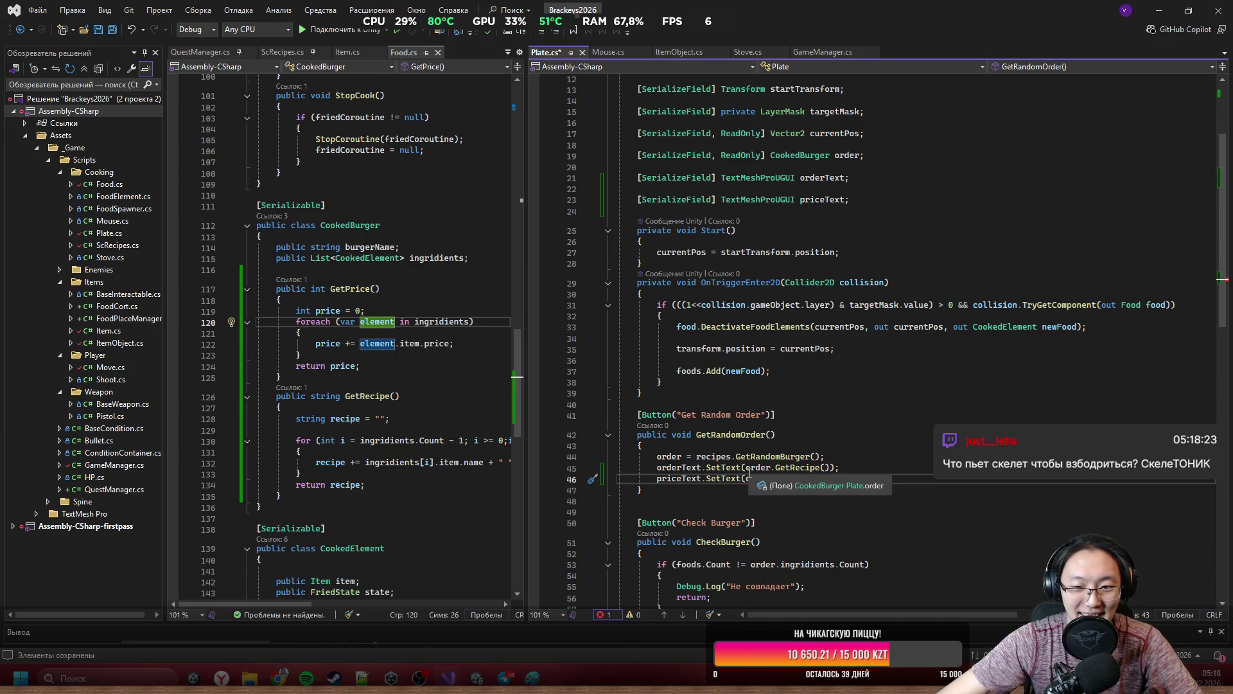
text(.Ti)
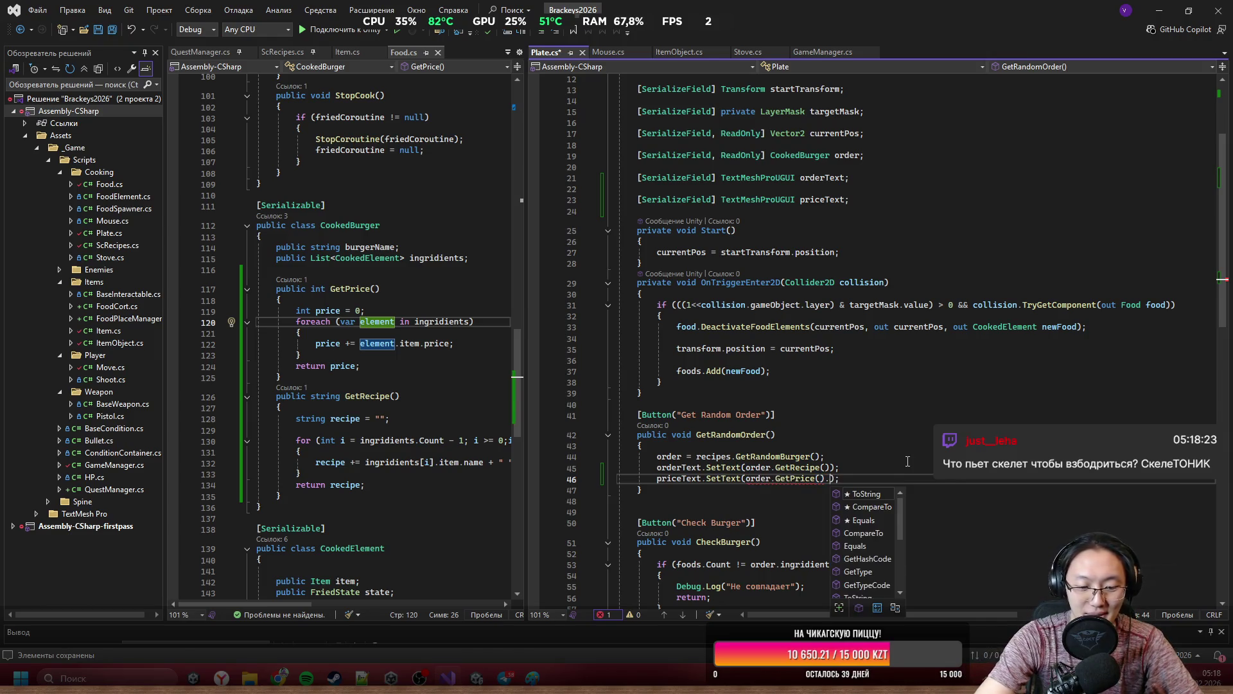
key(Return)
key(BackSpace)
key(BackSpace)
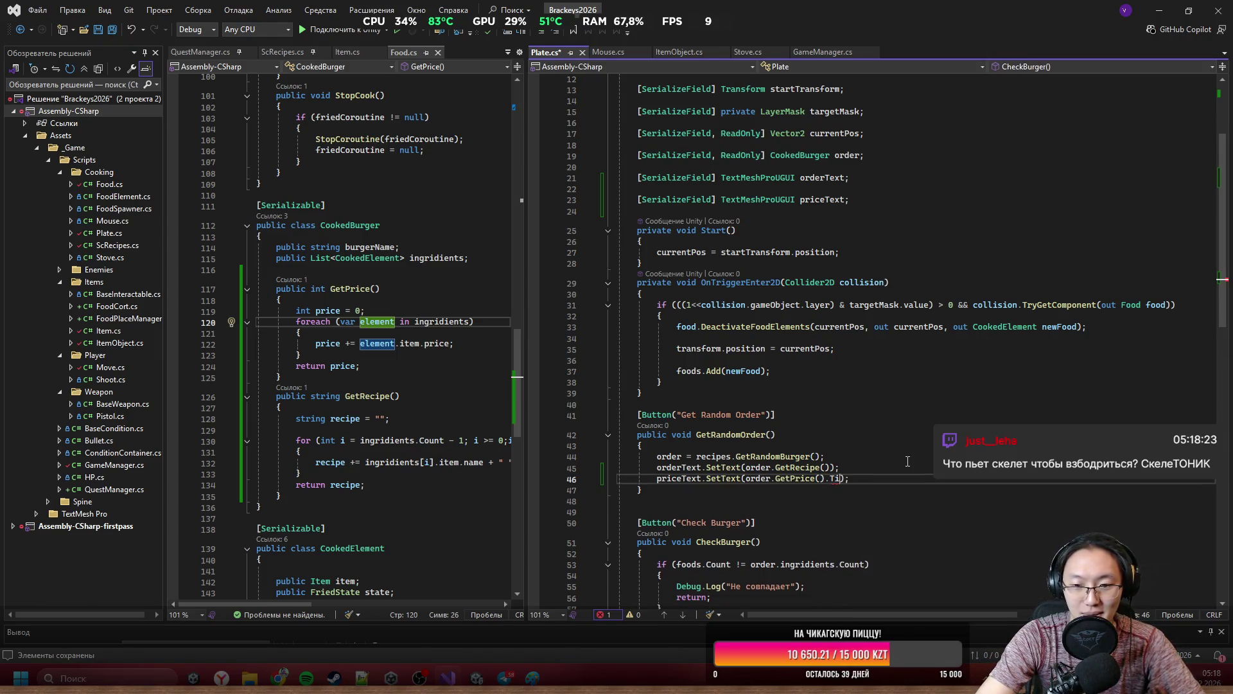
text(oString()
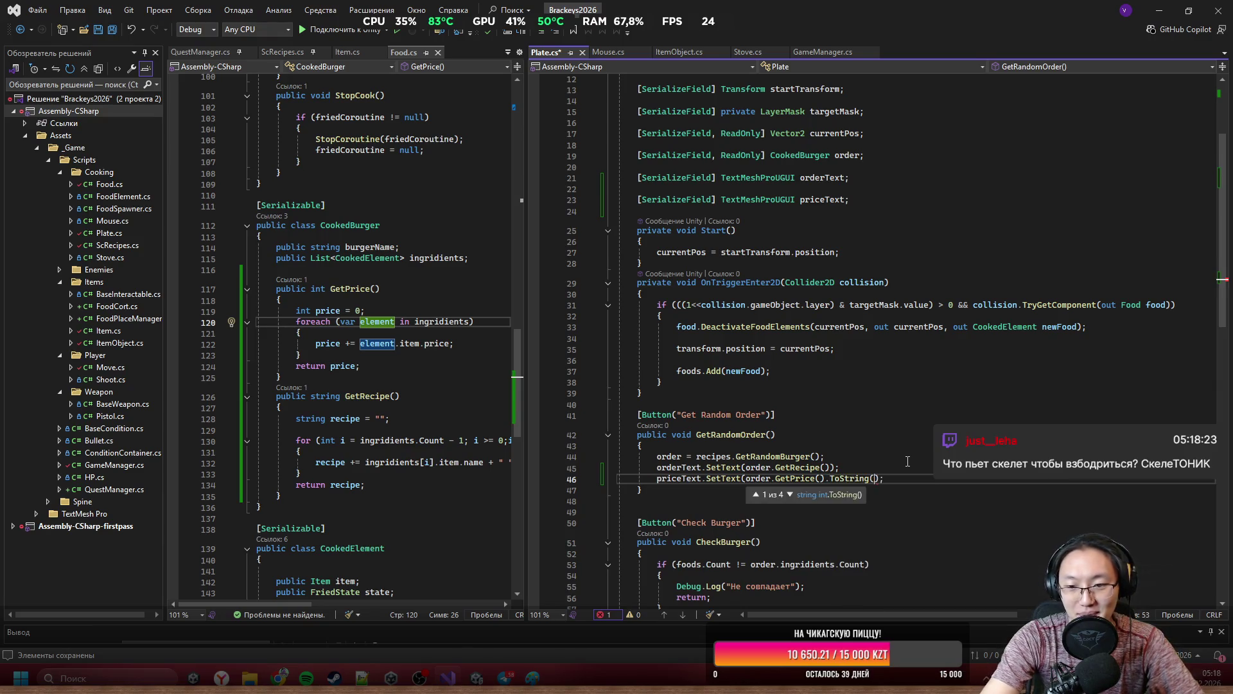
click(890, 472)
key(ctrl+s)
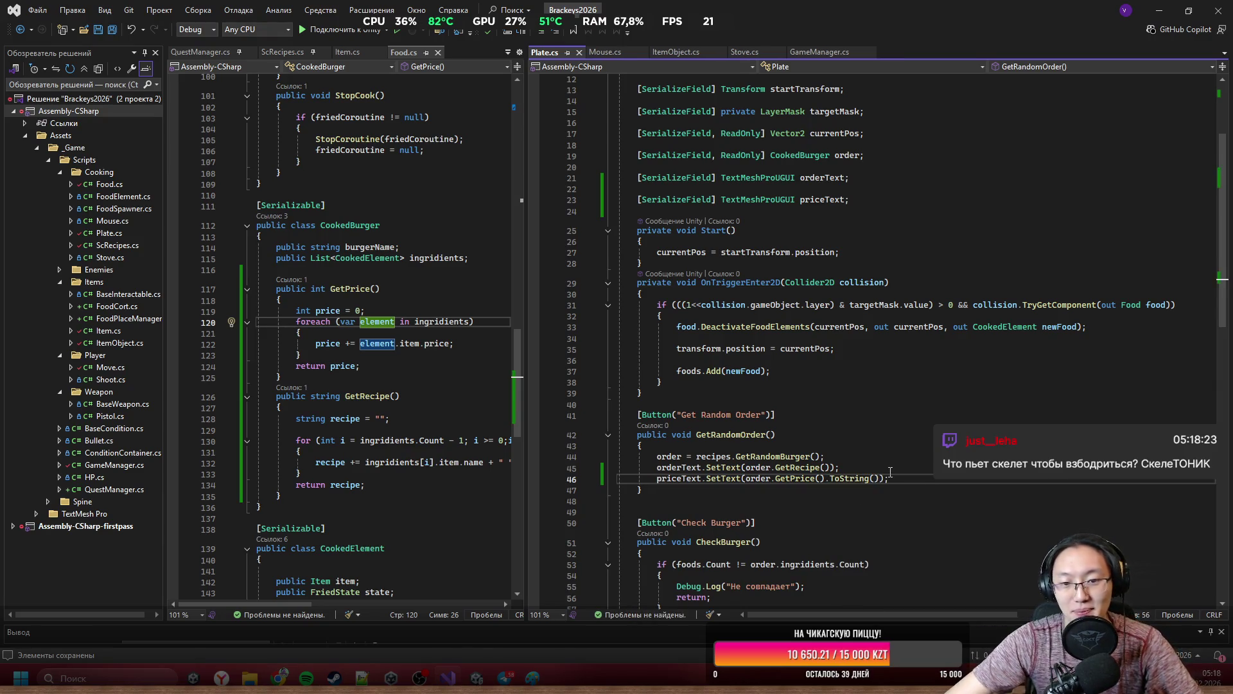
key(Down)
Review the GetRandomOrder body and the CheckBurger method in Plate.cs.
scroll(890, 472, up, 4)
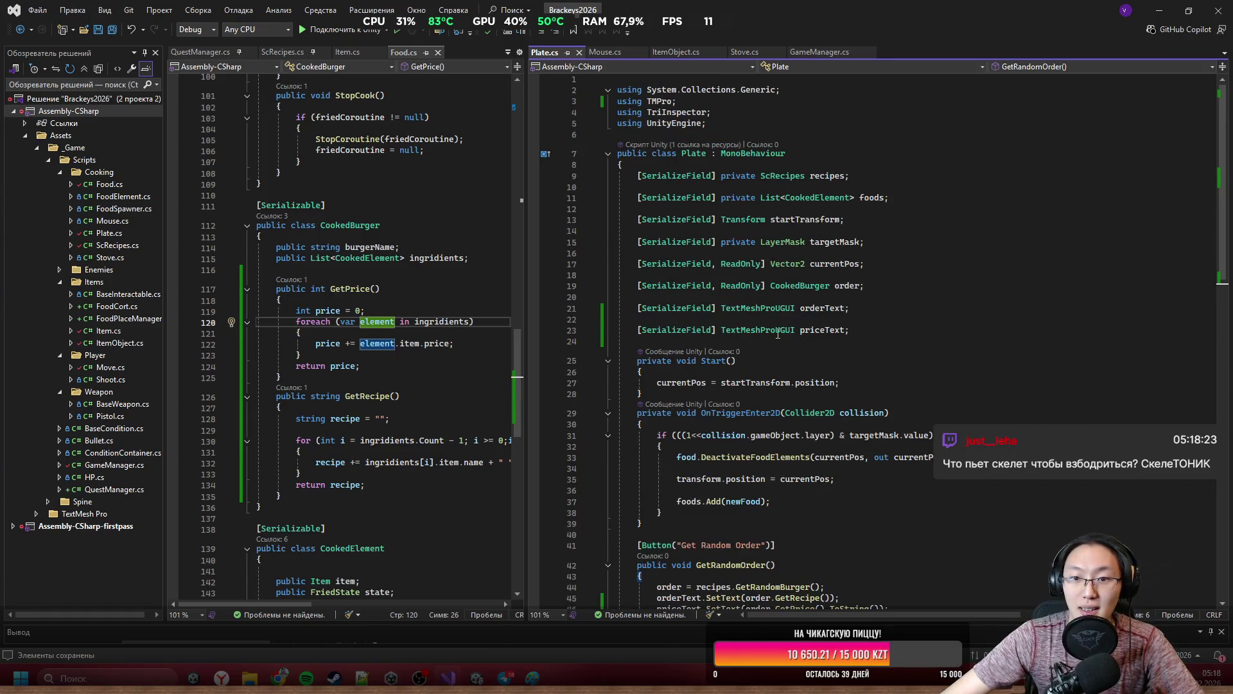
scroll(771, 385, down, 4)
drag(706, 465, 775, 475)
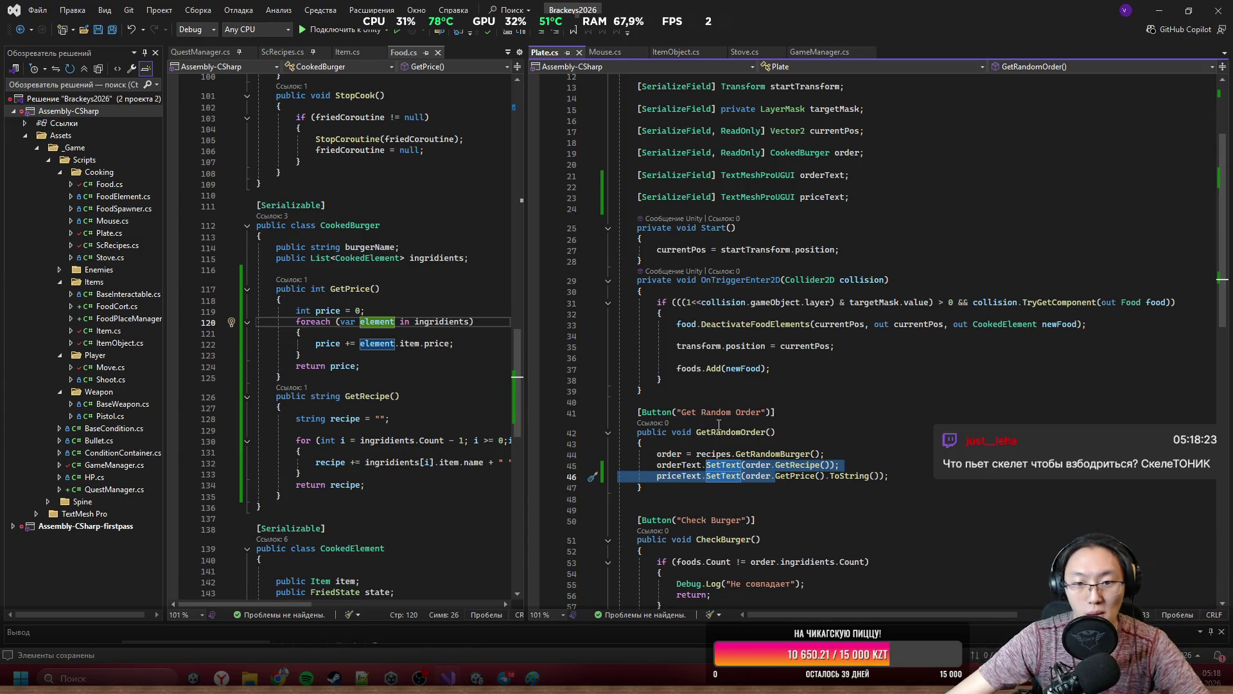
drag(692, 412, 781, 412)
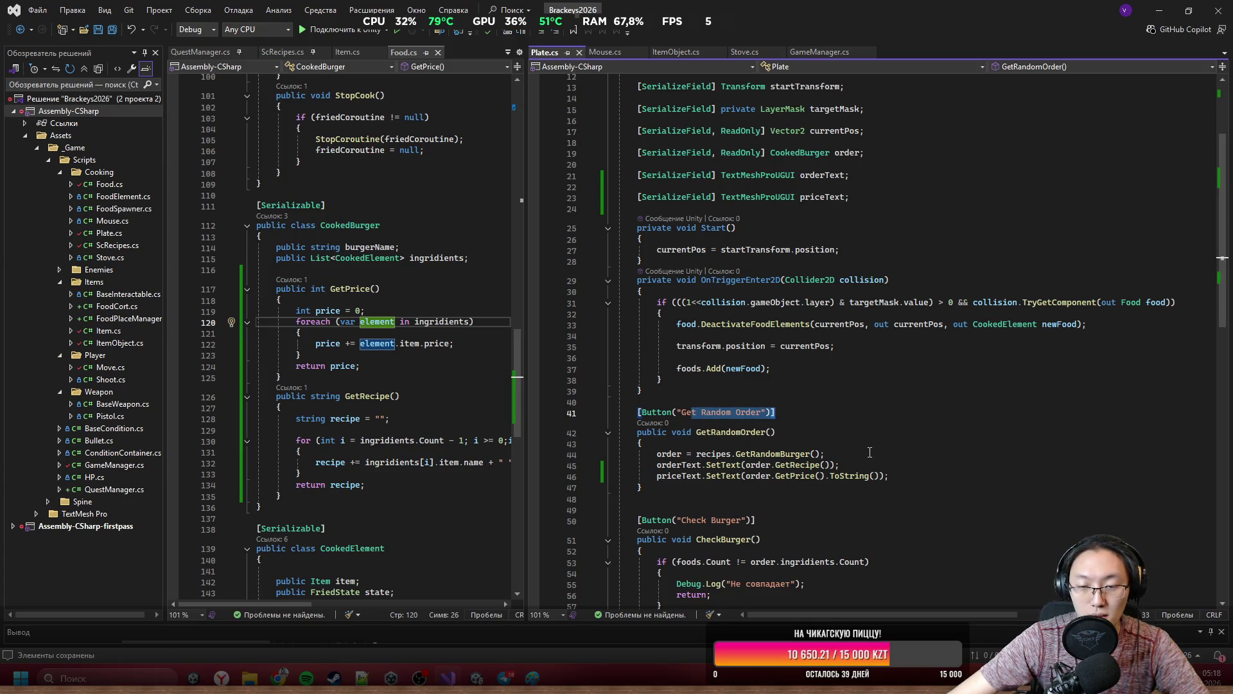
click(789, 453)
scroll(790, 411, down, 2)
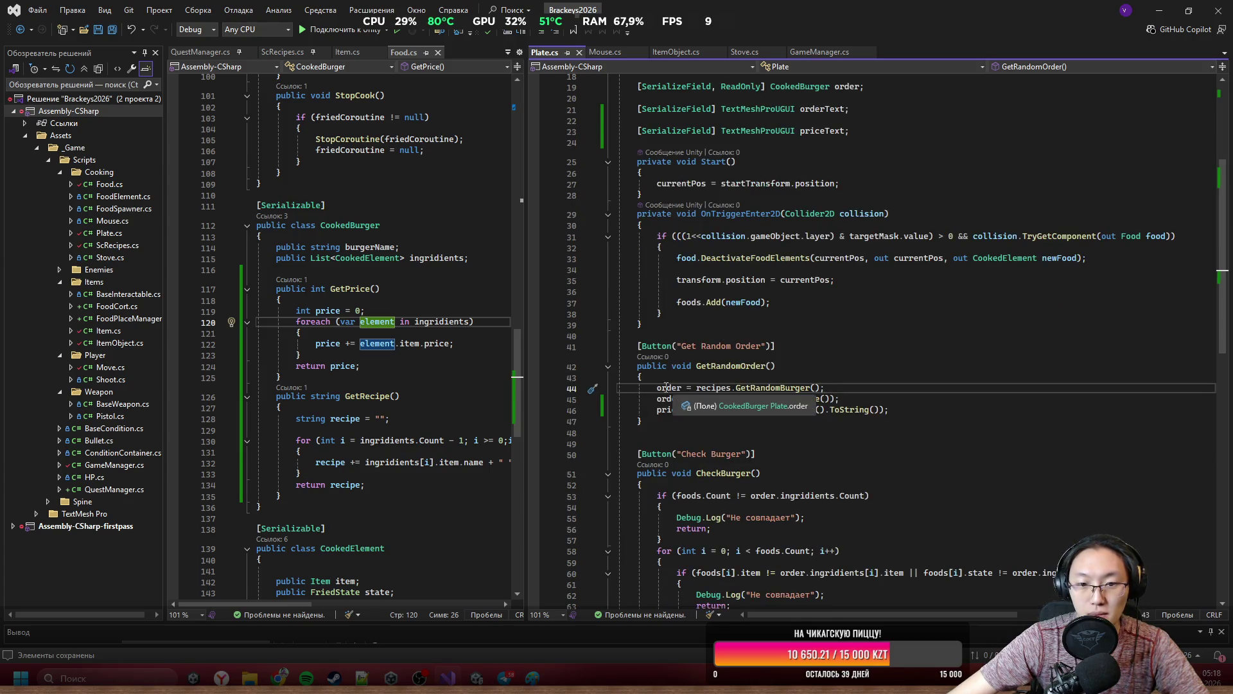
drag(656, 387, 892, 412)
click(910, 423)
click(835, 454)
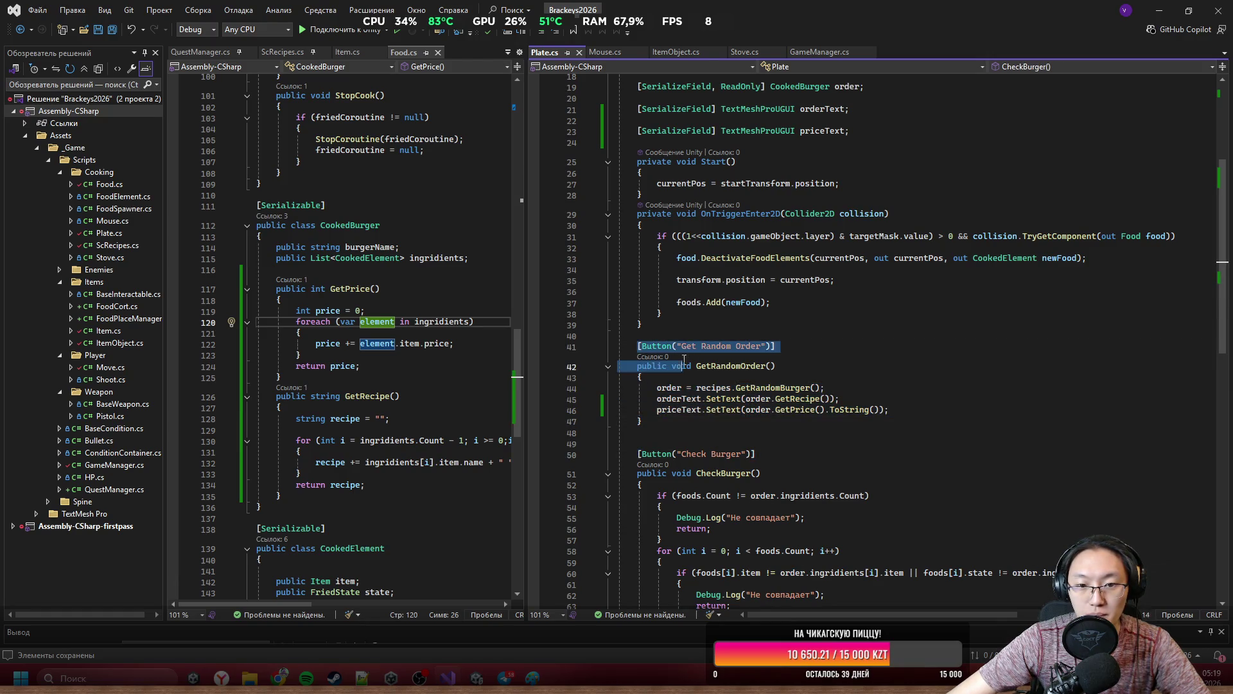
click(741, 376)
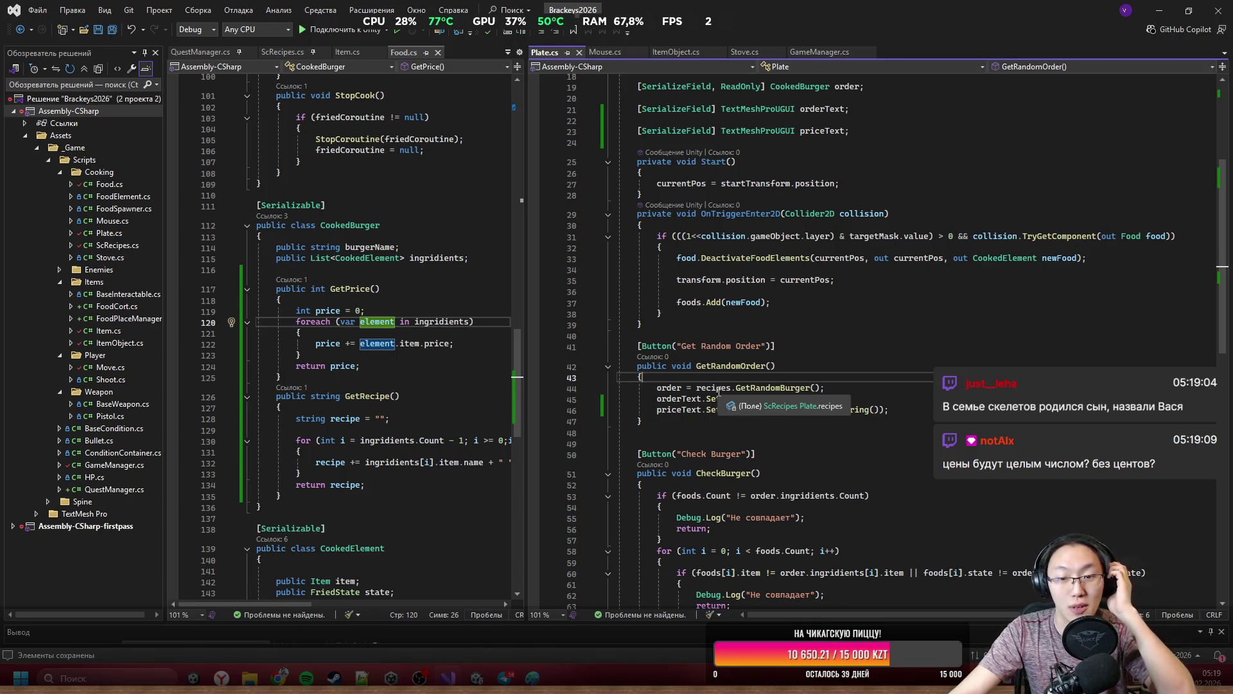
Recheck the new priceText line 46, then return to Unity.
click(890, 410)
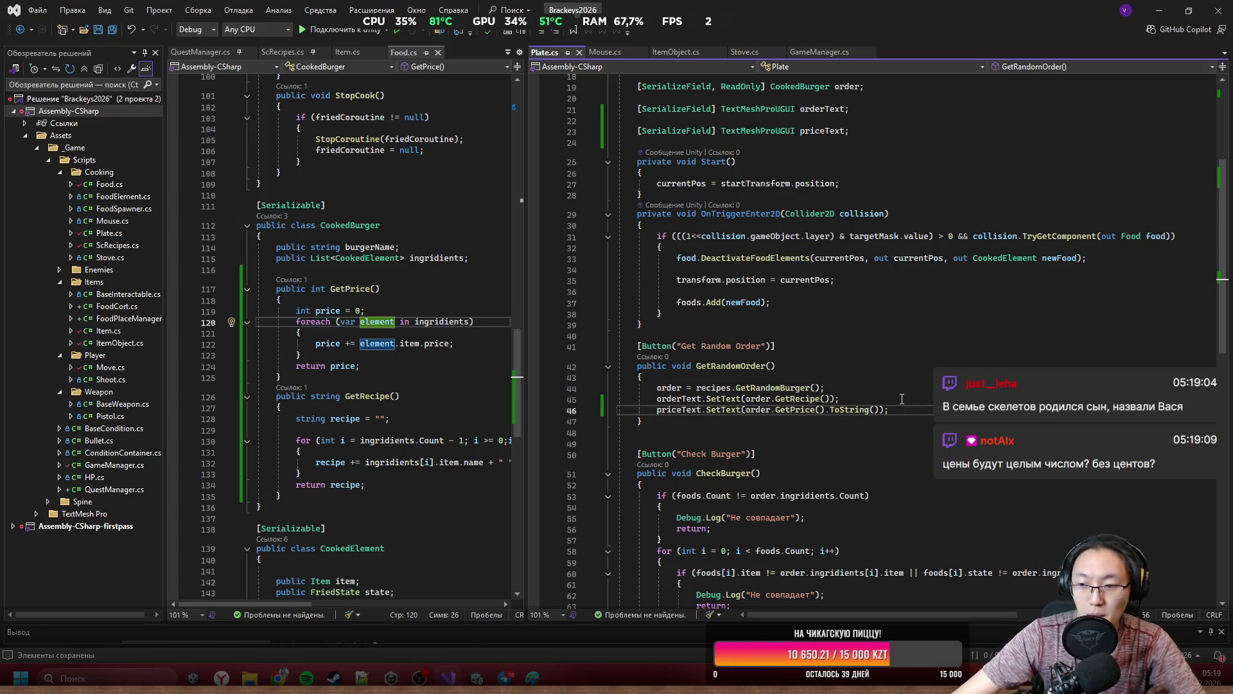
scroll(901, 399, down, 3)
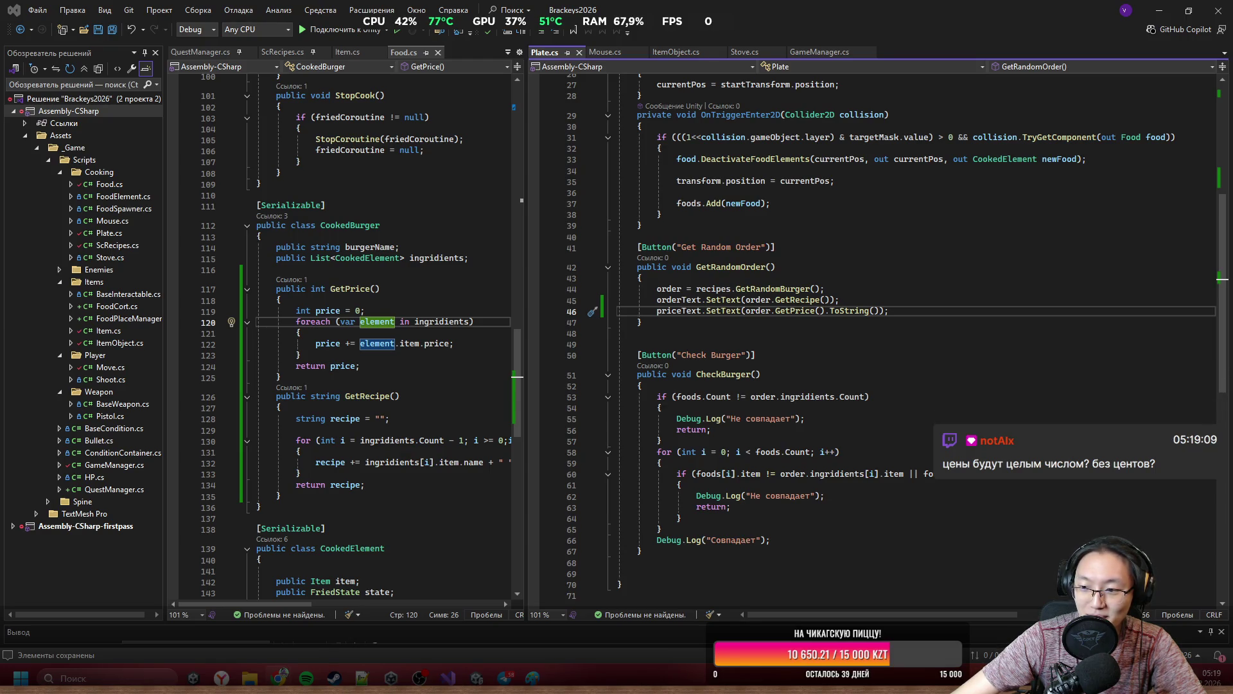
click(910, 308)
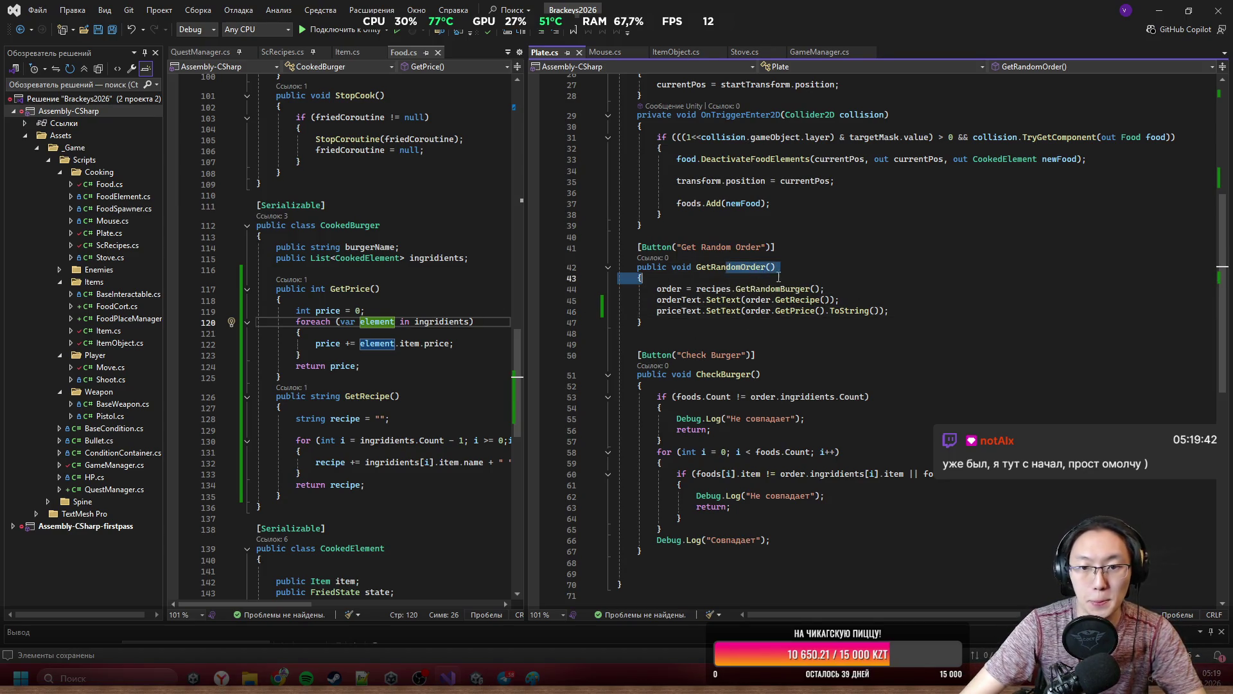
key(Up)
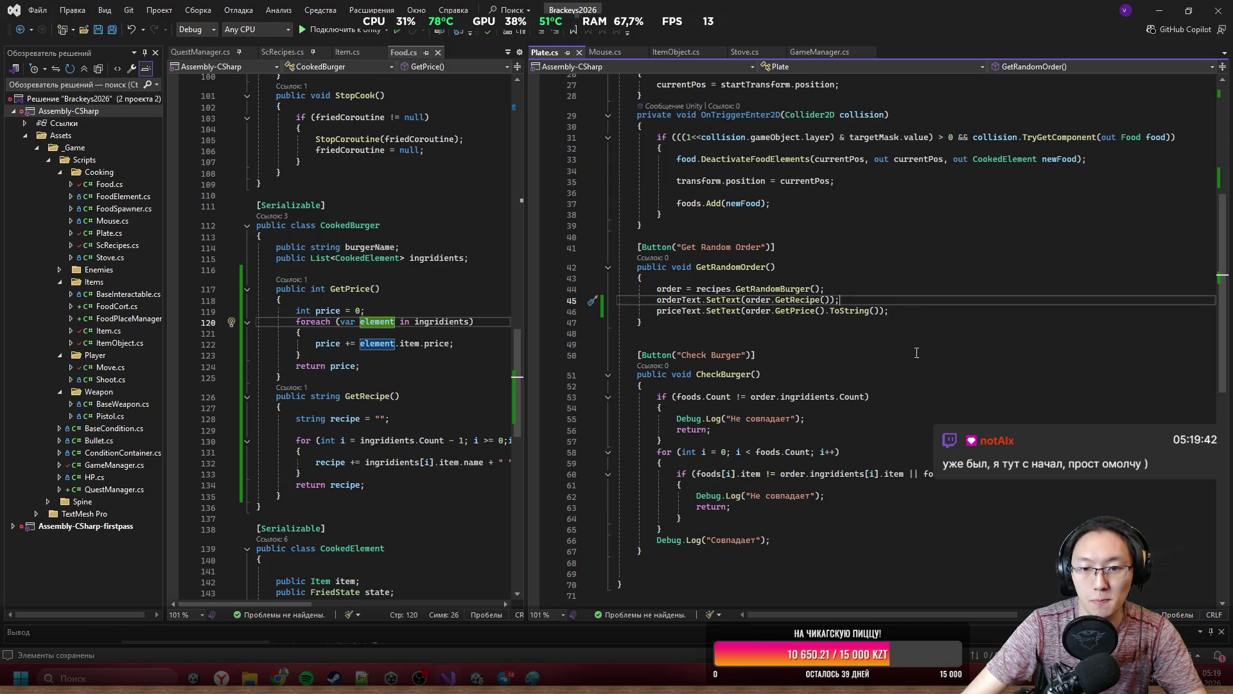
click(892, 311)
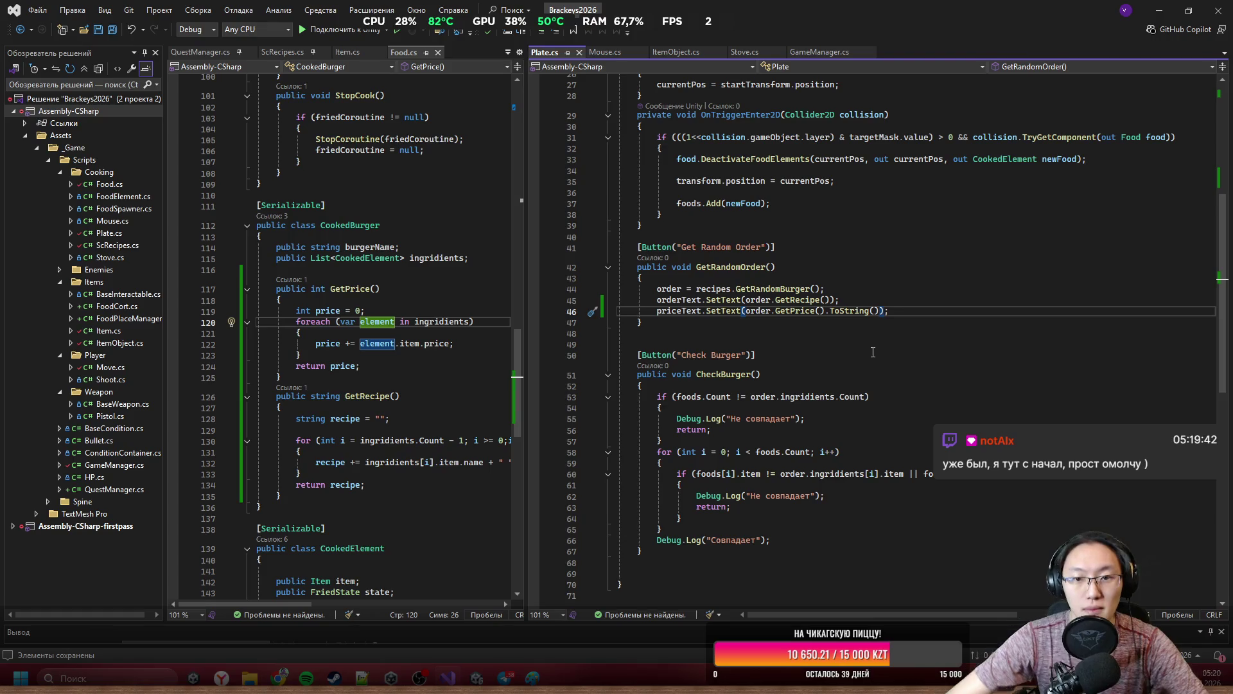
click(873, 333)
scroll(759, 294, up, 2)
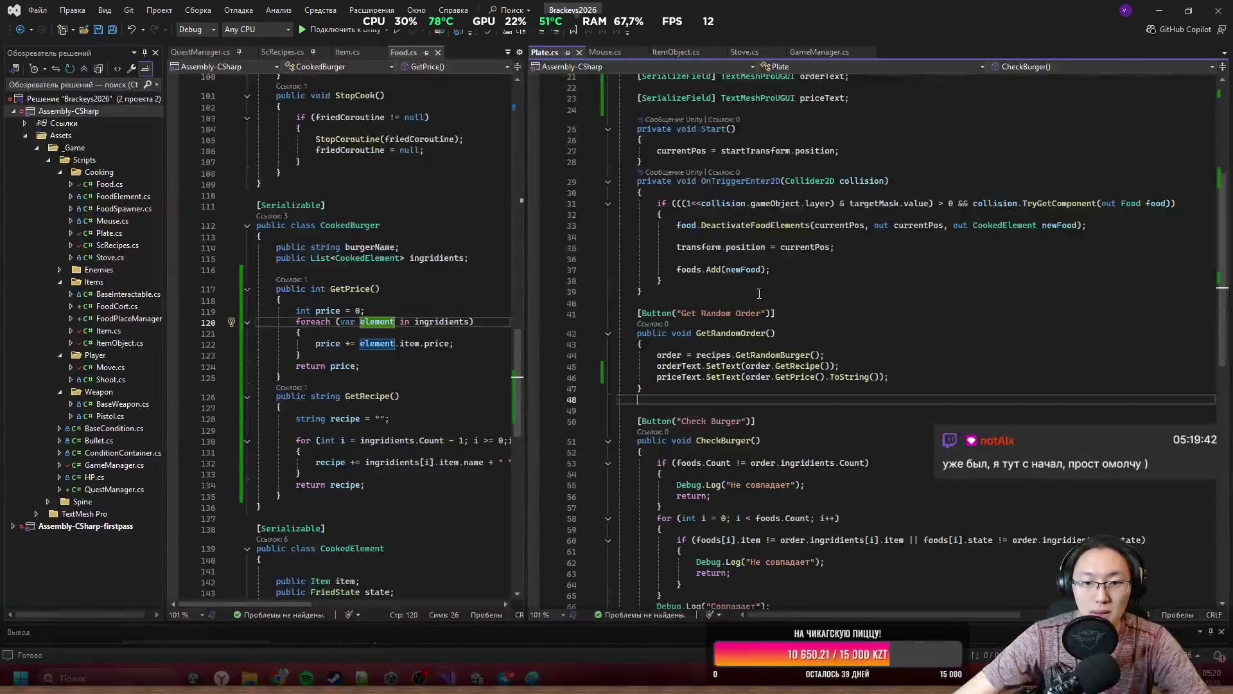
key(alt+Tab)
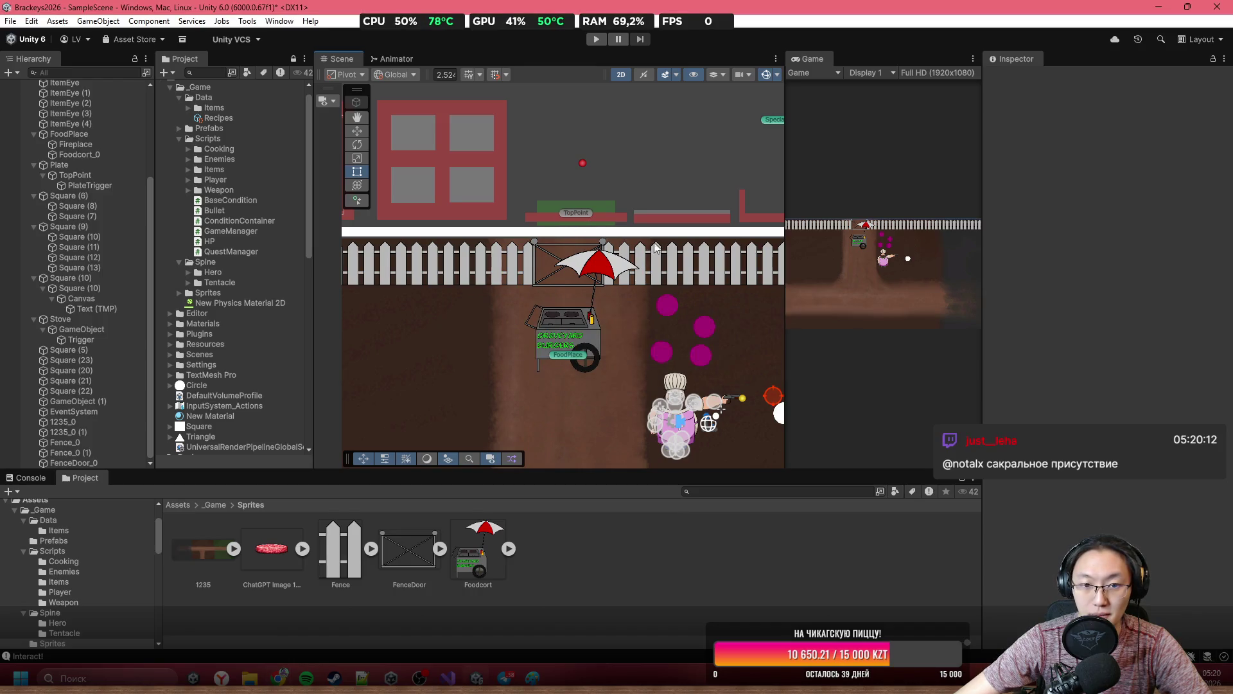
Copy the order text object in the red box and name the copy Price.
drag(591, 227, 819, 257)
scroll(526, 221, up, 5)
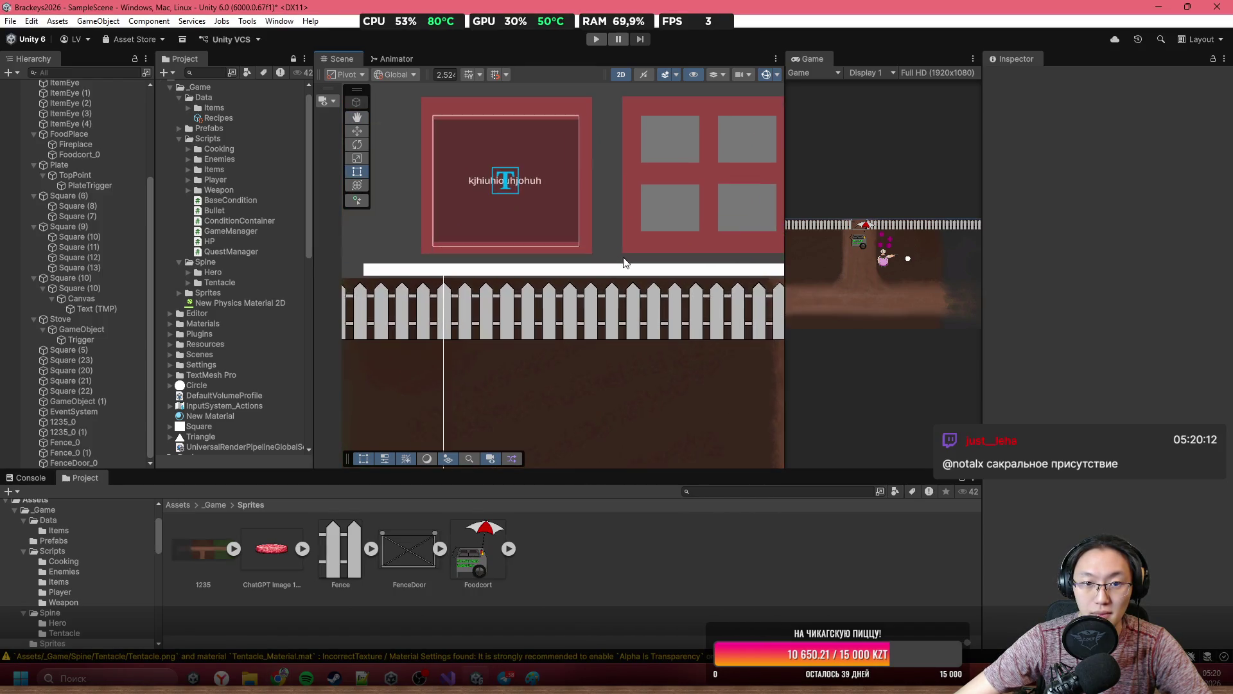
click(559, 230)
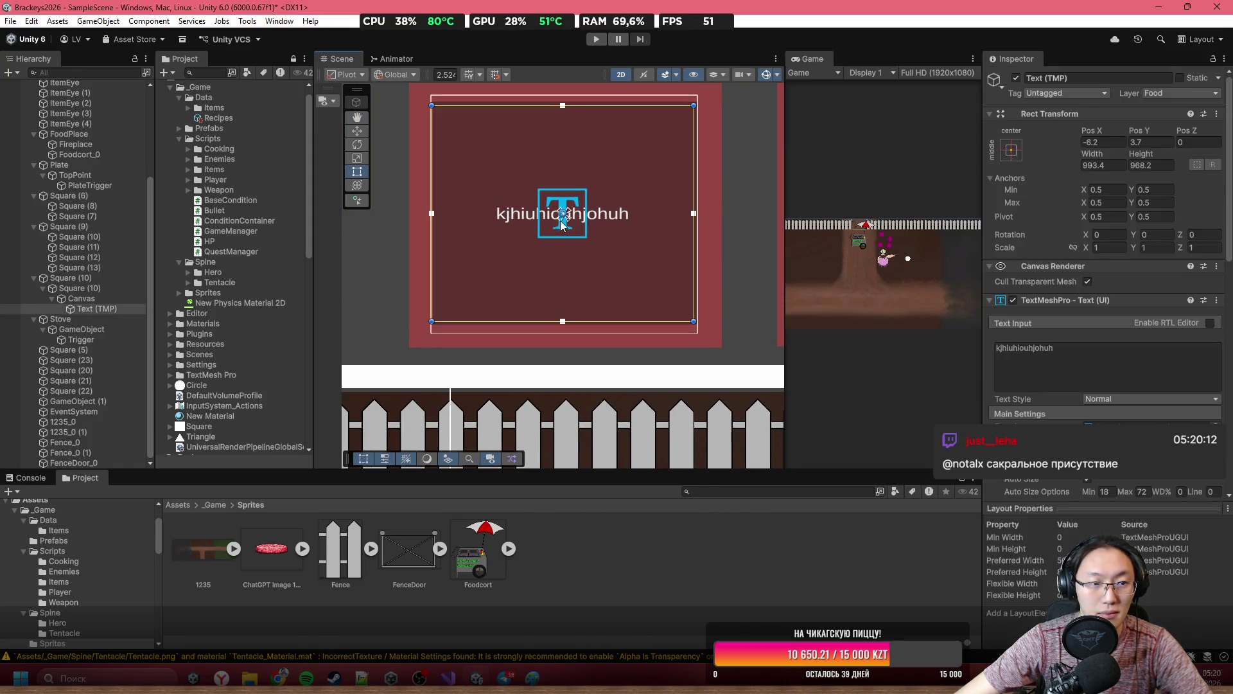
scroll(557, 231, up, 2)
scroll(558, 232, down, 2)
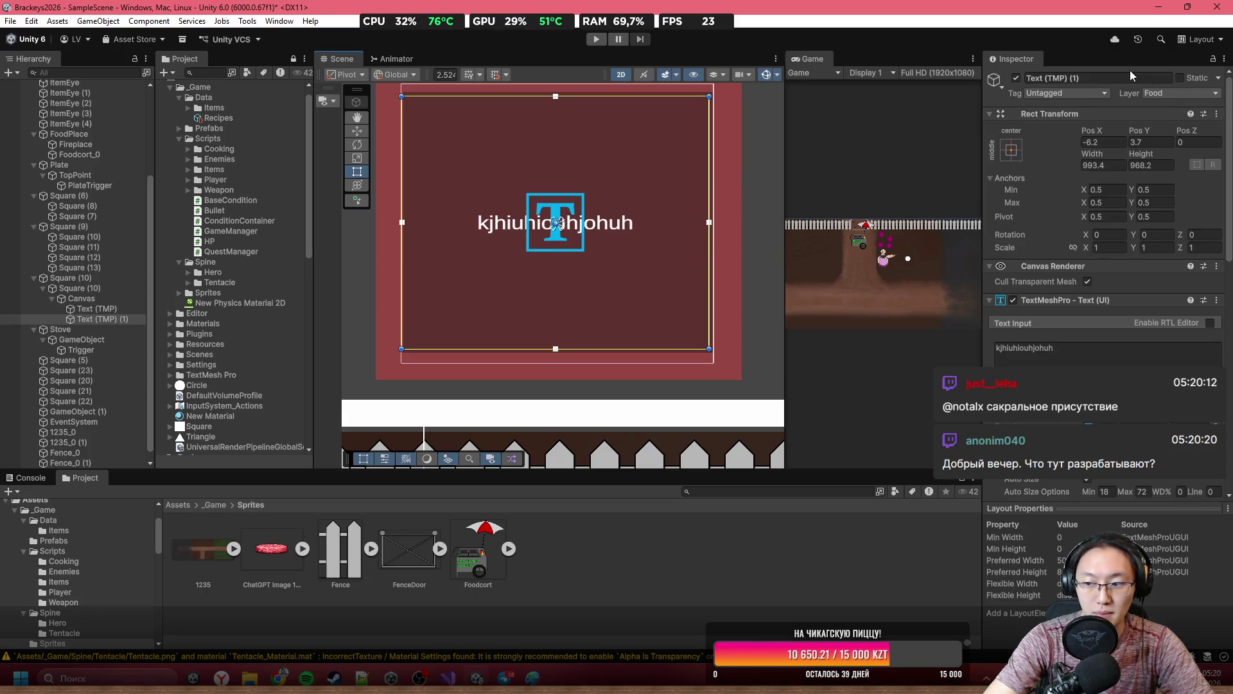
key(e)
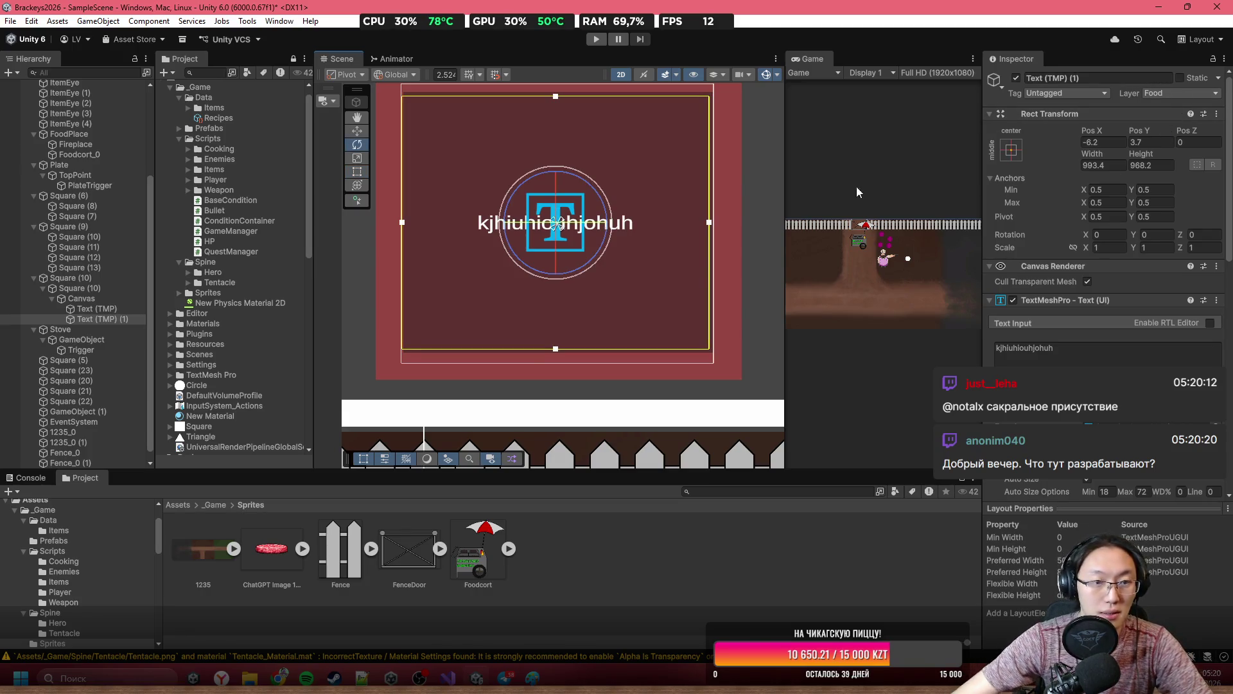
click(1112, 77)
text(Price)
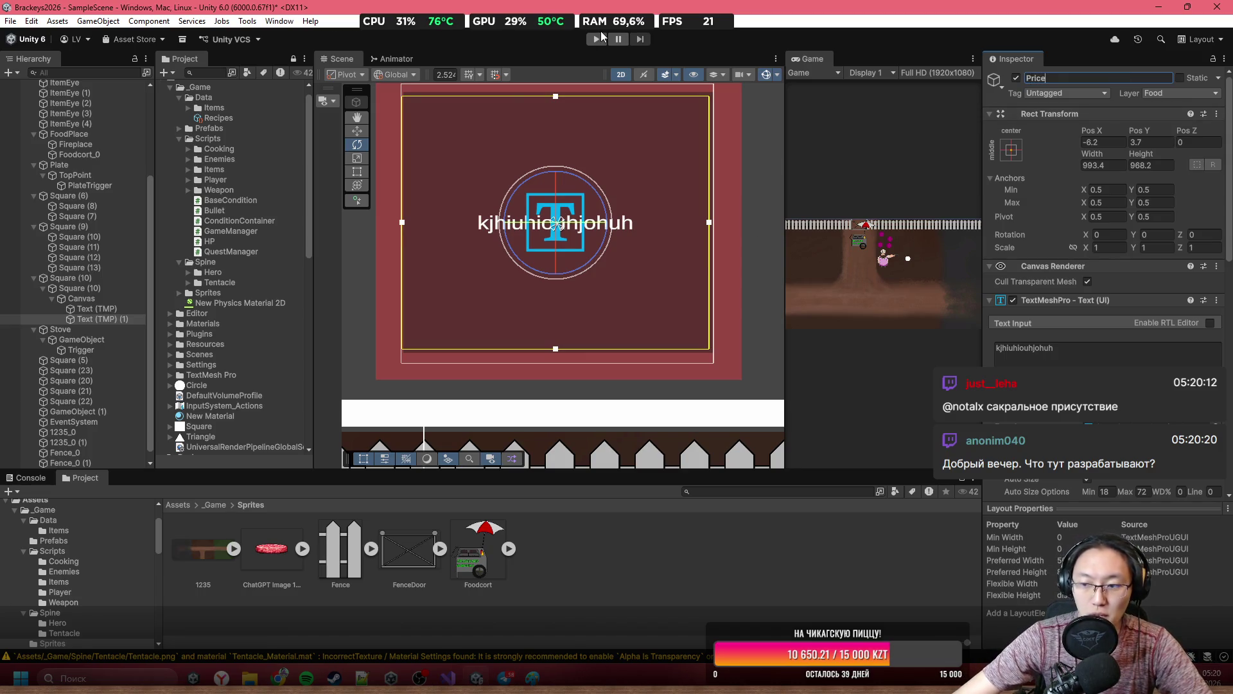
Resize Price to 397.7 × 166.3 in the box's lower-right corner.
click(357, 171)
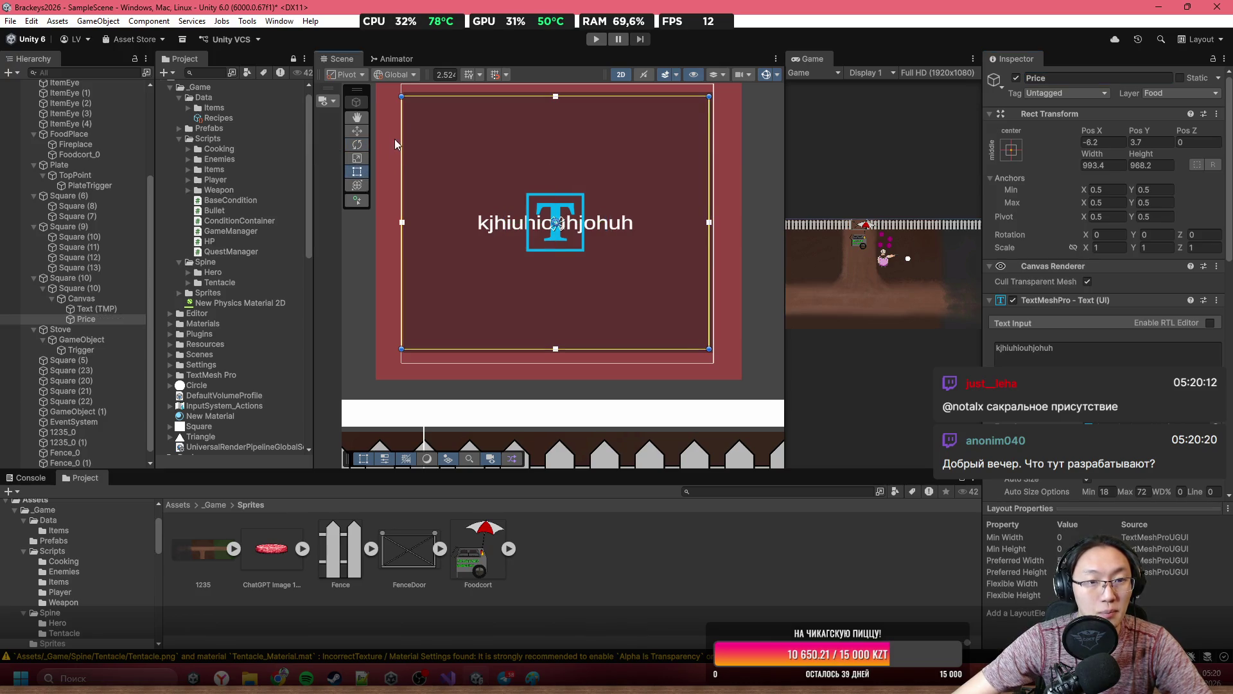
mouse_move(399, 95)
mouse_down()
mouse_move(527, 224)
mouse_move(589, 335)
mouse_up()
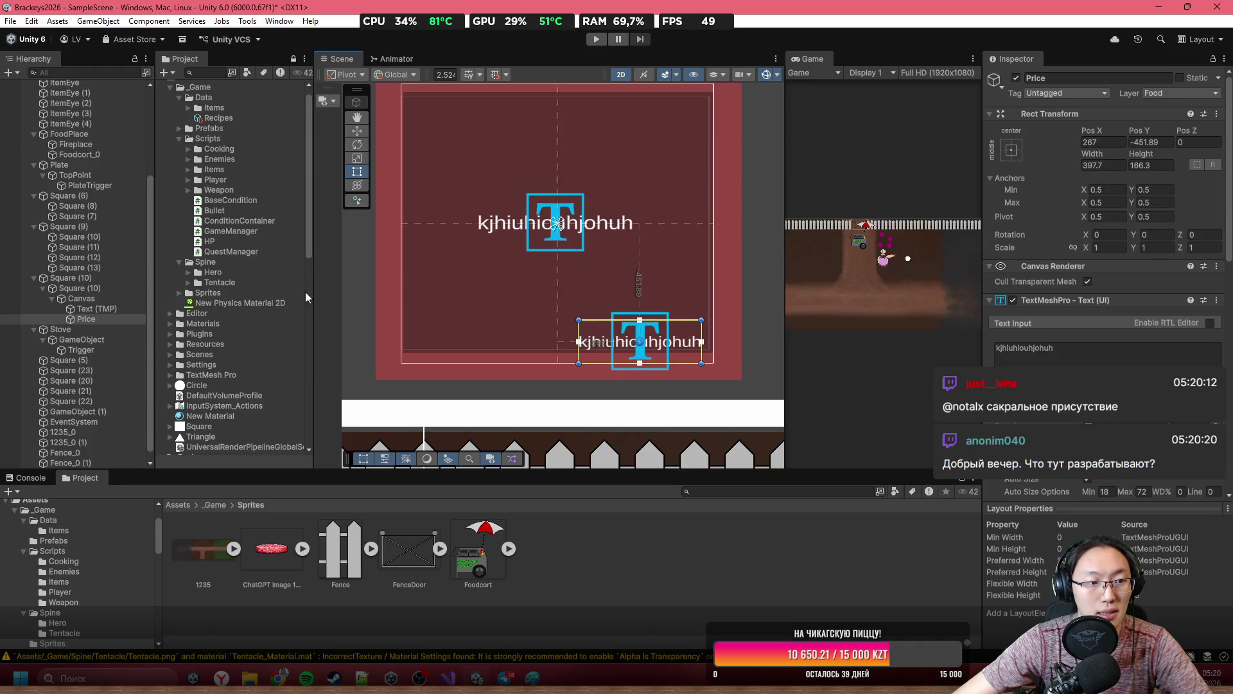
right_click(83, 320)
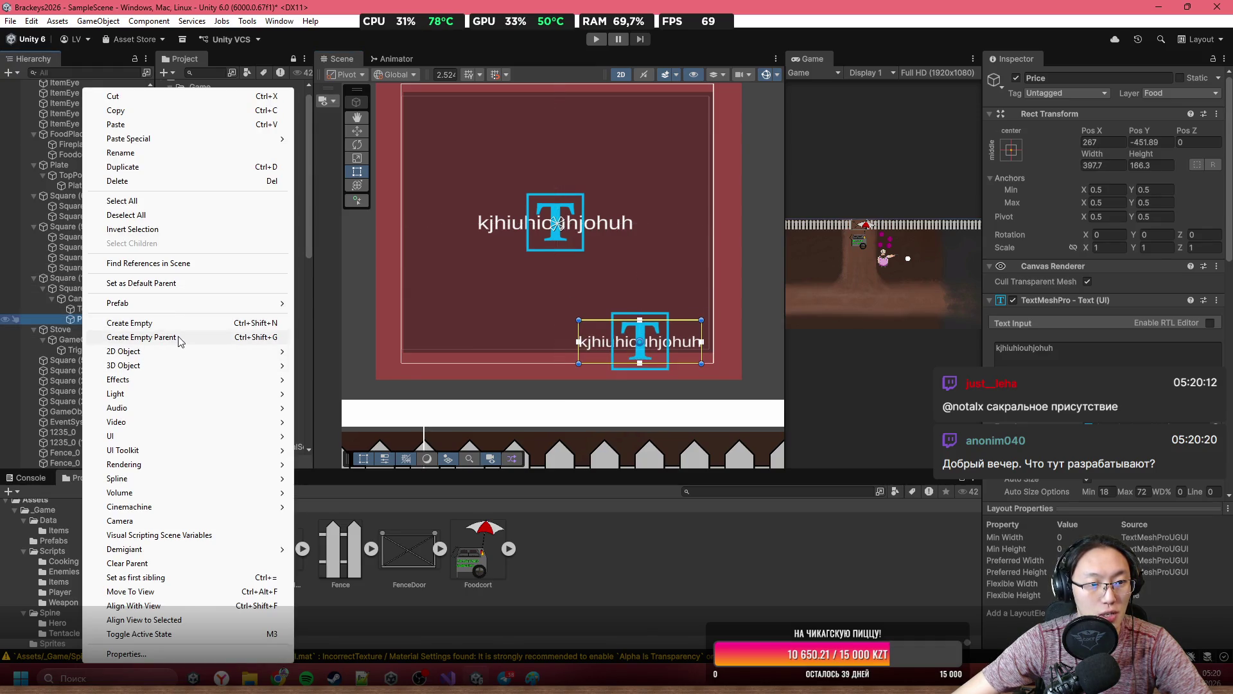
Wrap Price in a new parent object with an Image component as its white backing.
click(148, 337)
click(1107, 272)
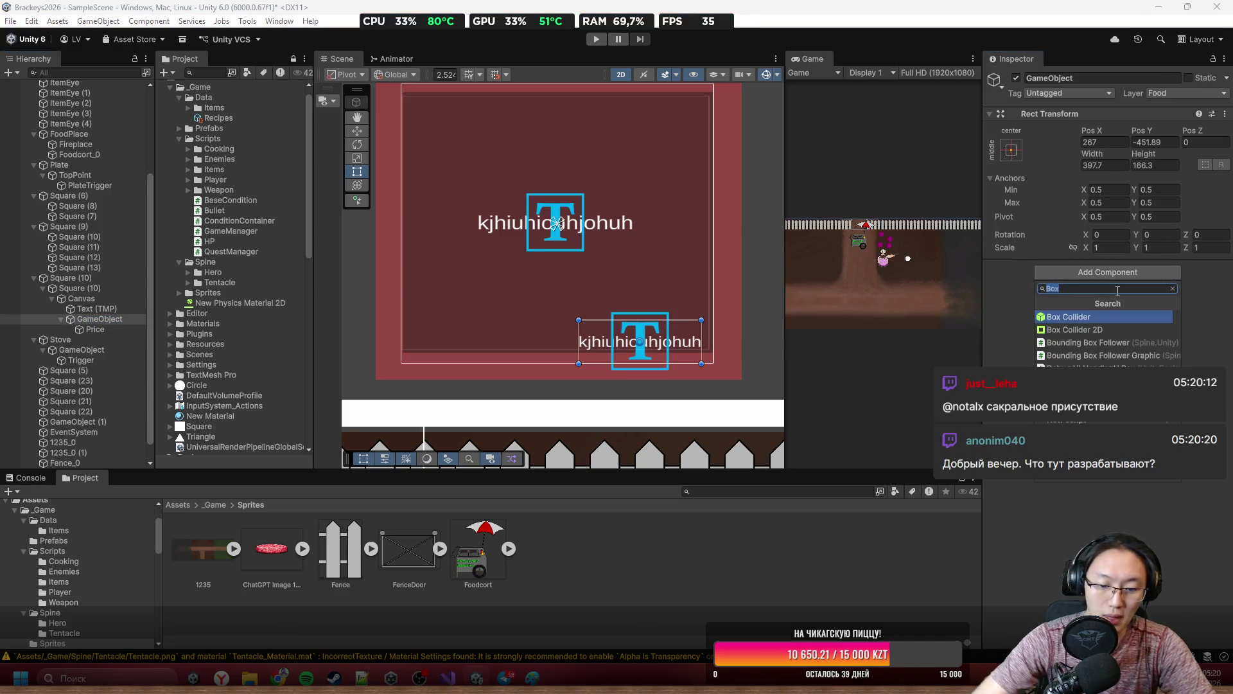
text(image)
key(Return)
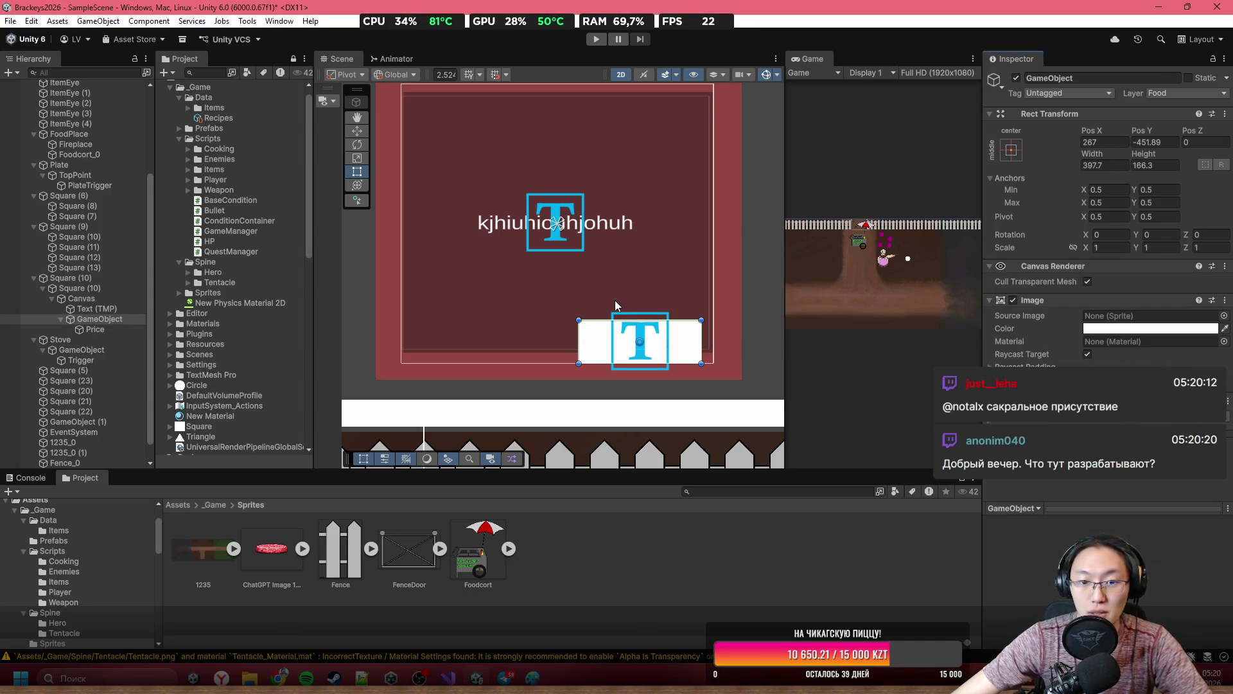
scroll(611, 311, up, 1)
Set the Price text's vertex colour to black (000000).
click(646, 343)
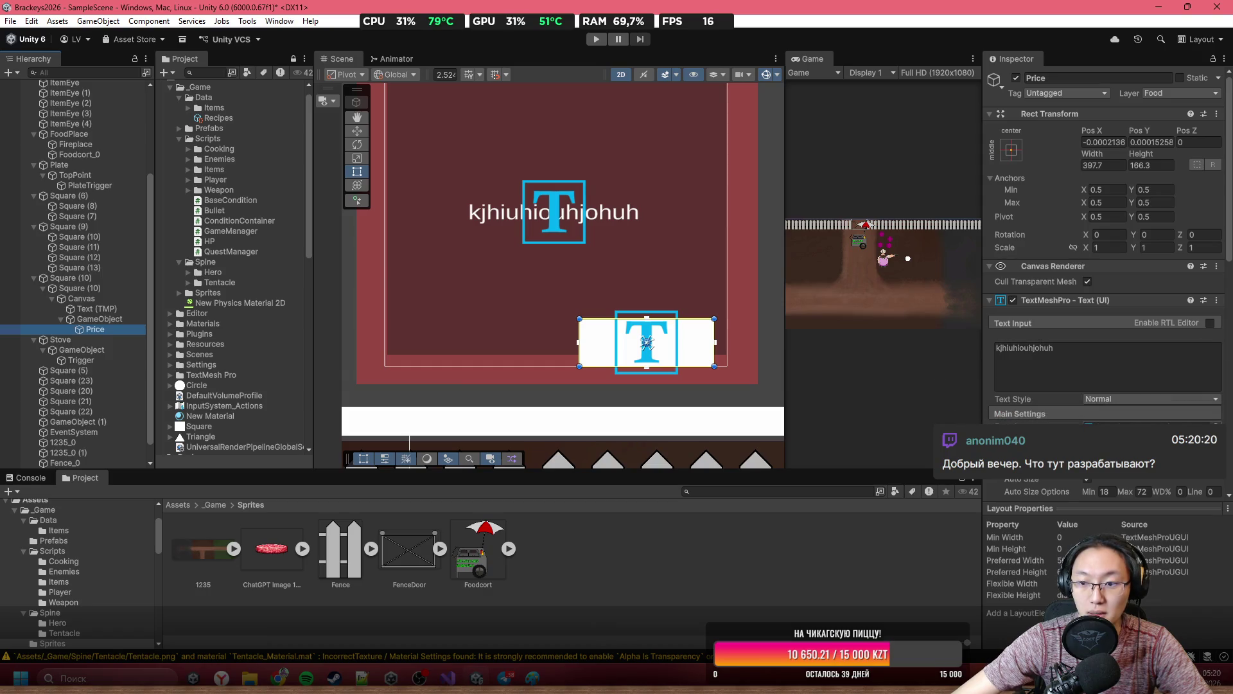
scroll(1077, 387, down, 5)
click(1113, 306)
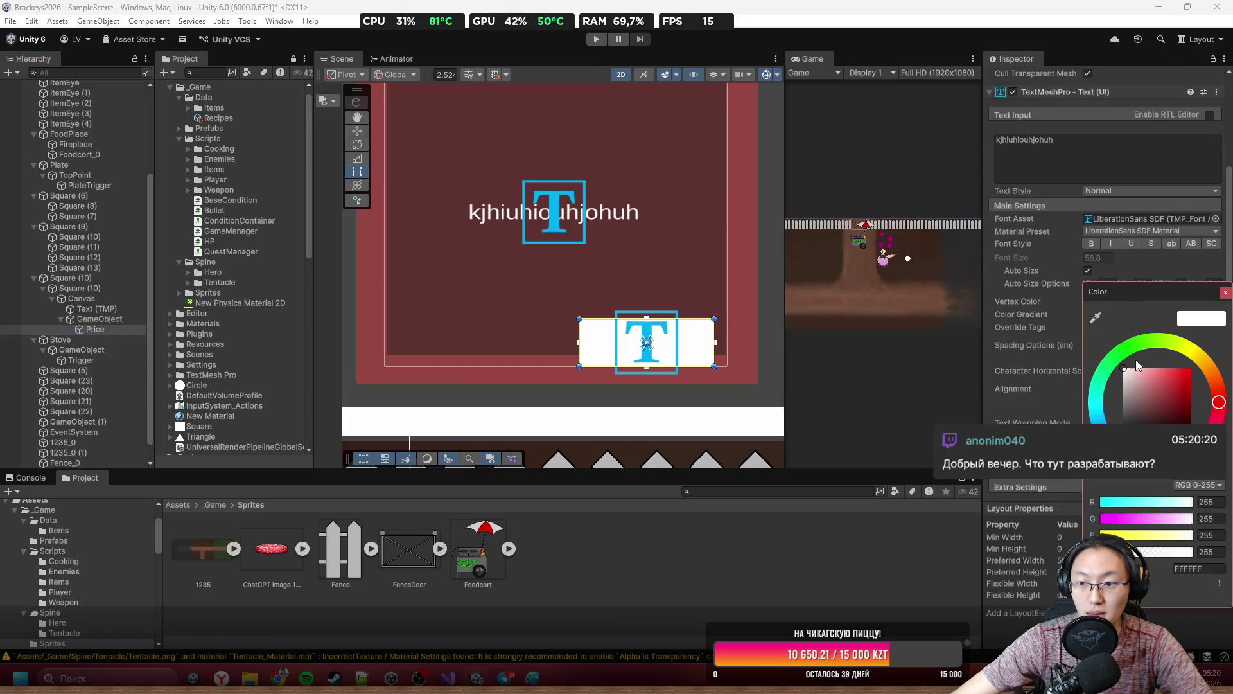
click(1127, 427)
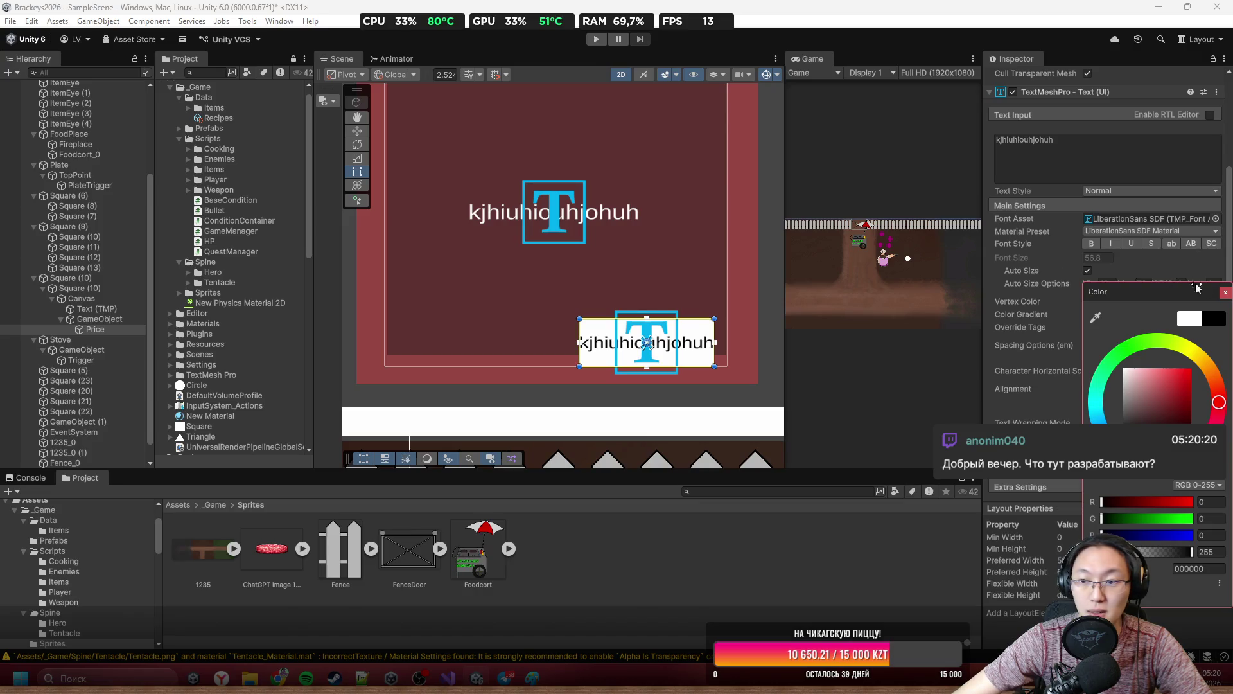
click(1225, 292)
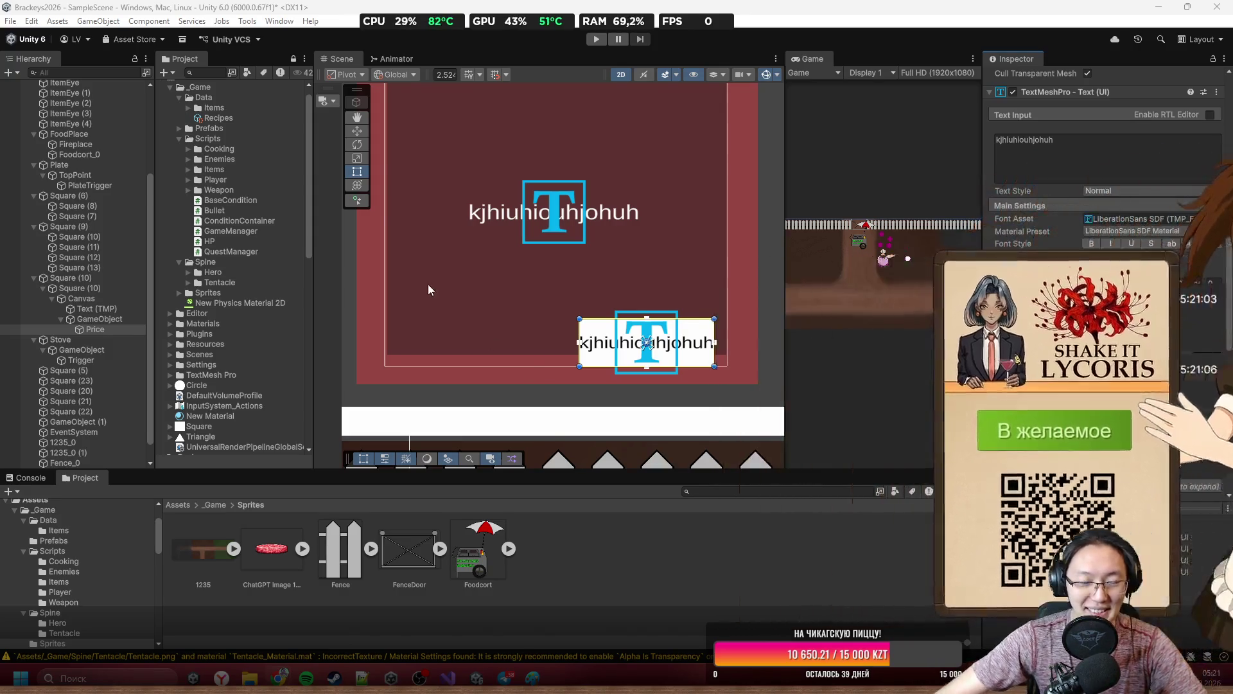
scroll(595, 340, up, 3)
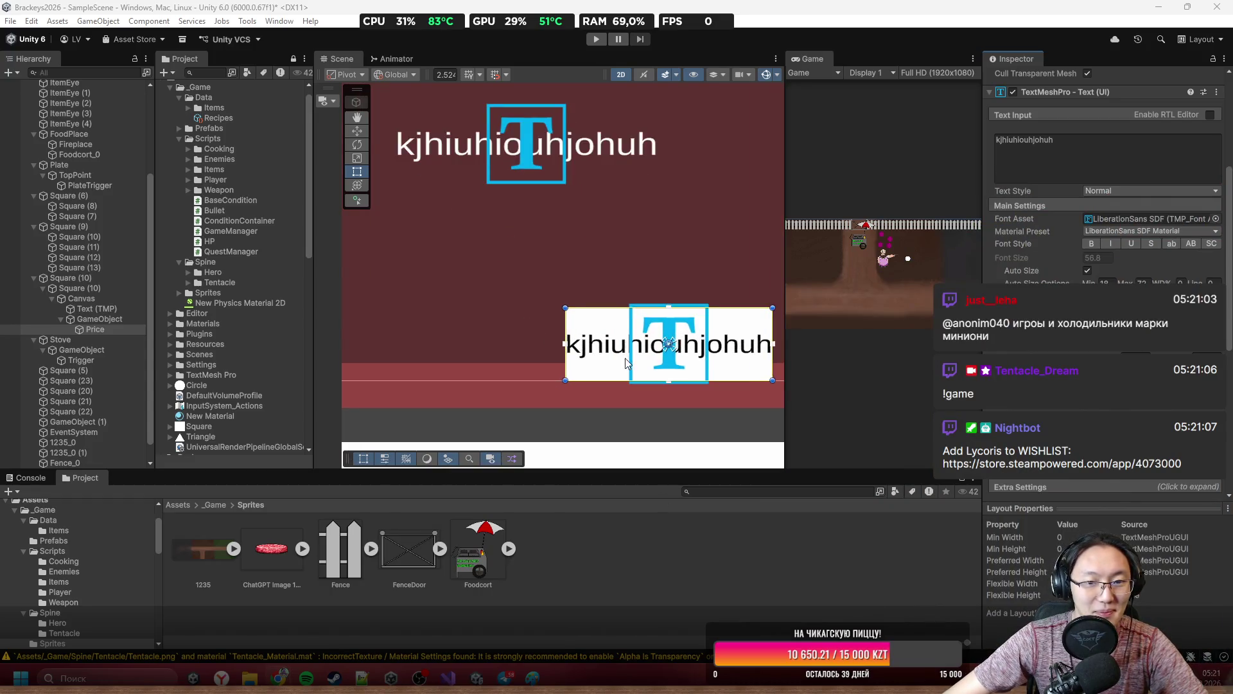
Rename the price label's parent object to PriceTag.
click(120, 319)
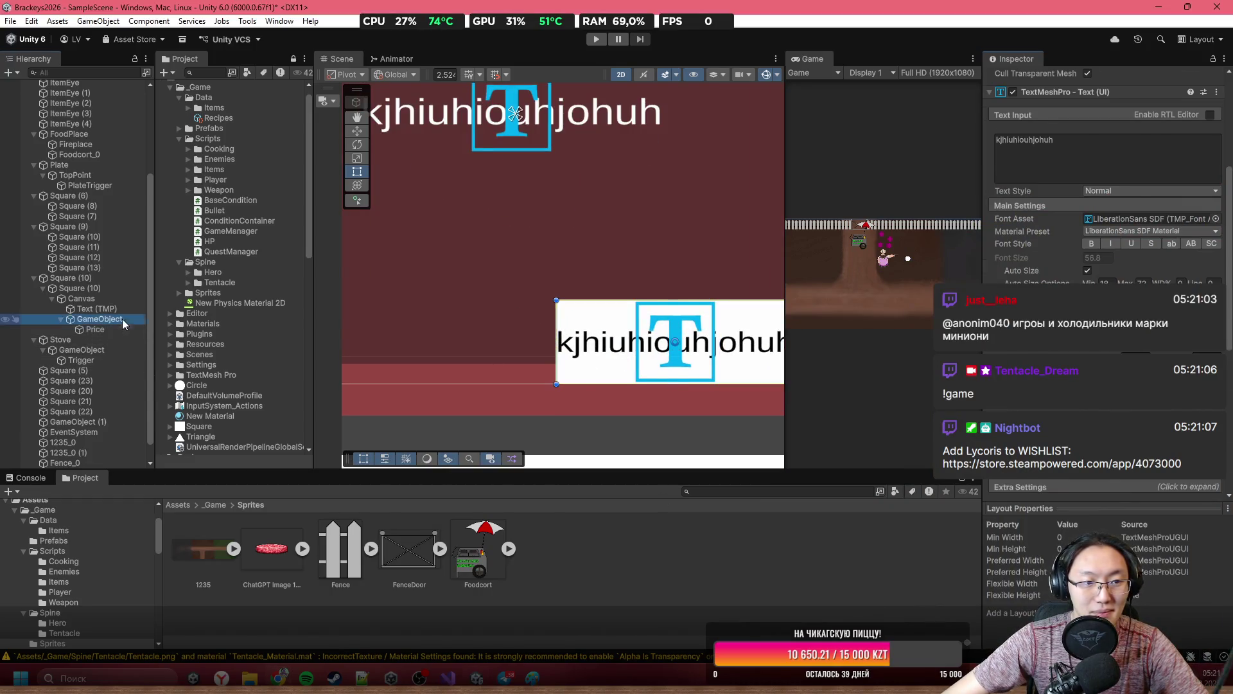
click(1068, 78)
text(Pric)
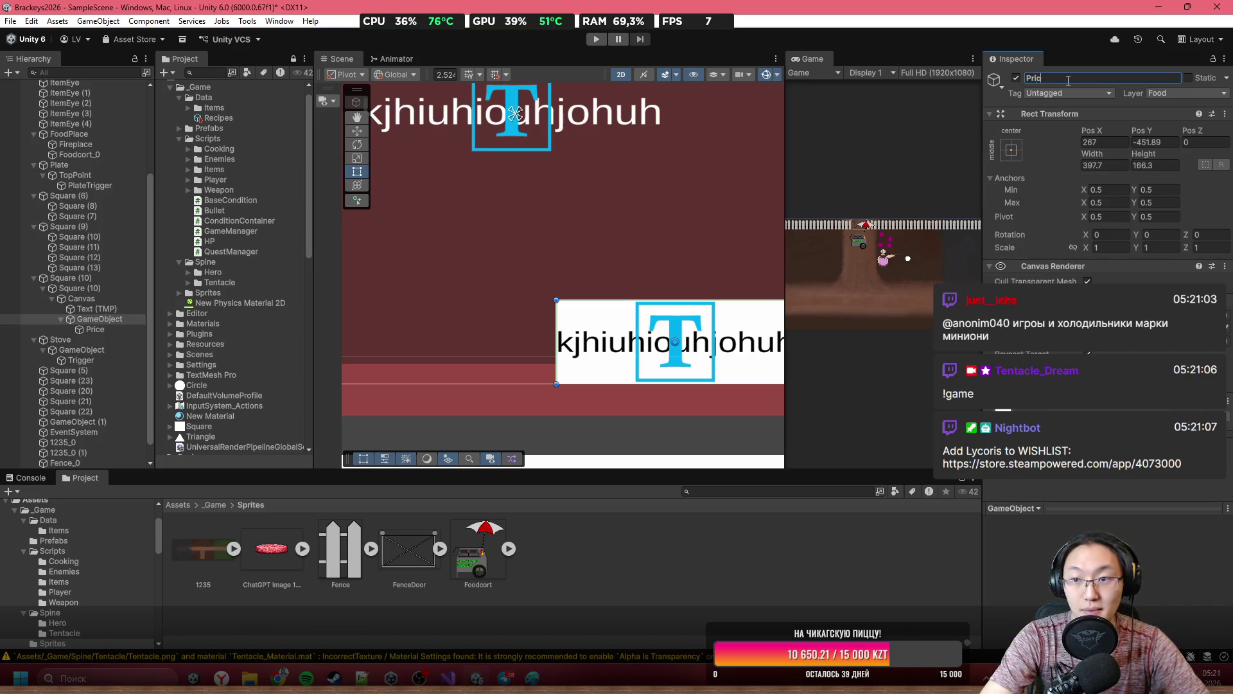
text(eTag)
key(Return)
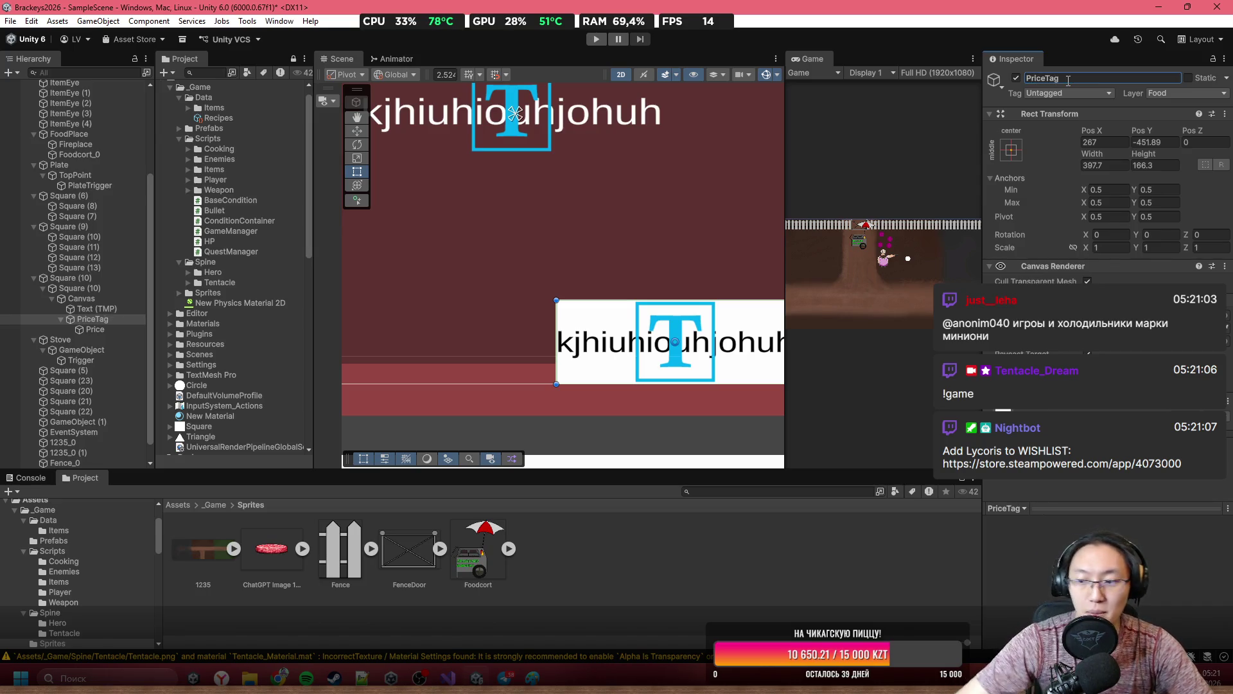
scroll(612, 271, down, 2)
Set the Price text object's Text Input to 42$.
drag(737, 223, 509, 221)
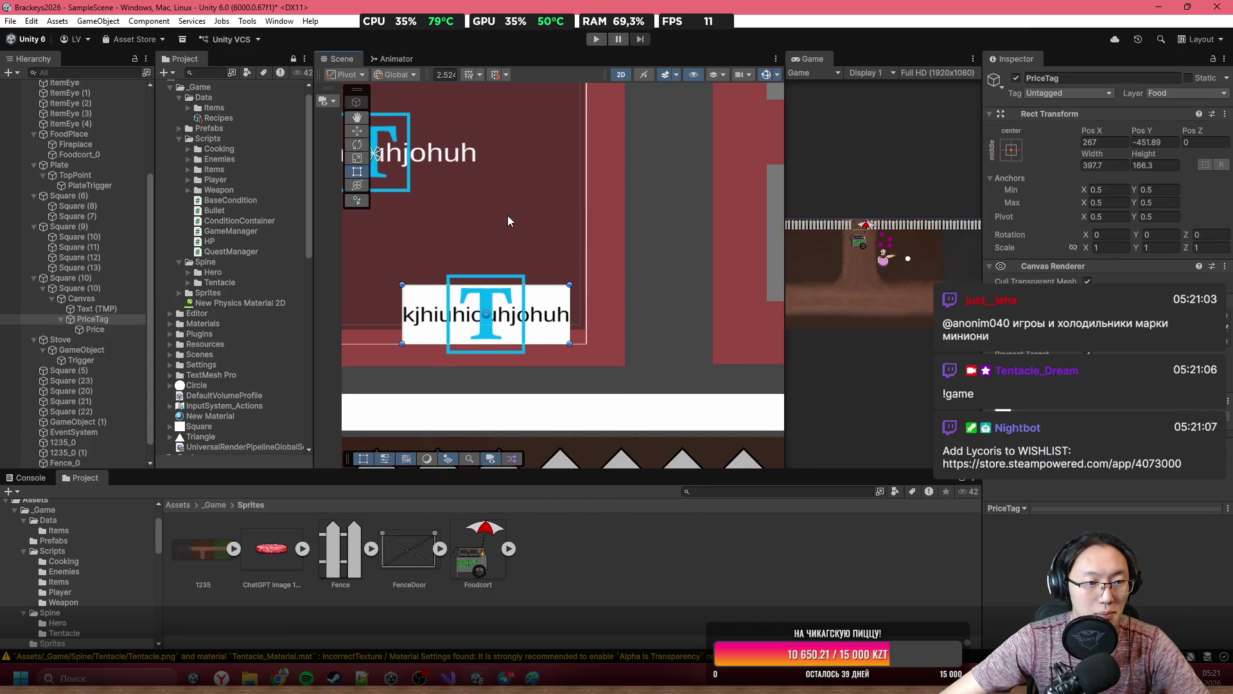
click(111, 325)
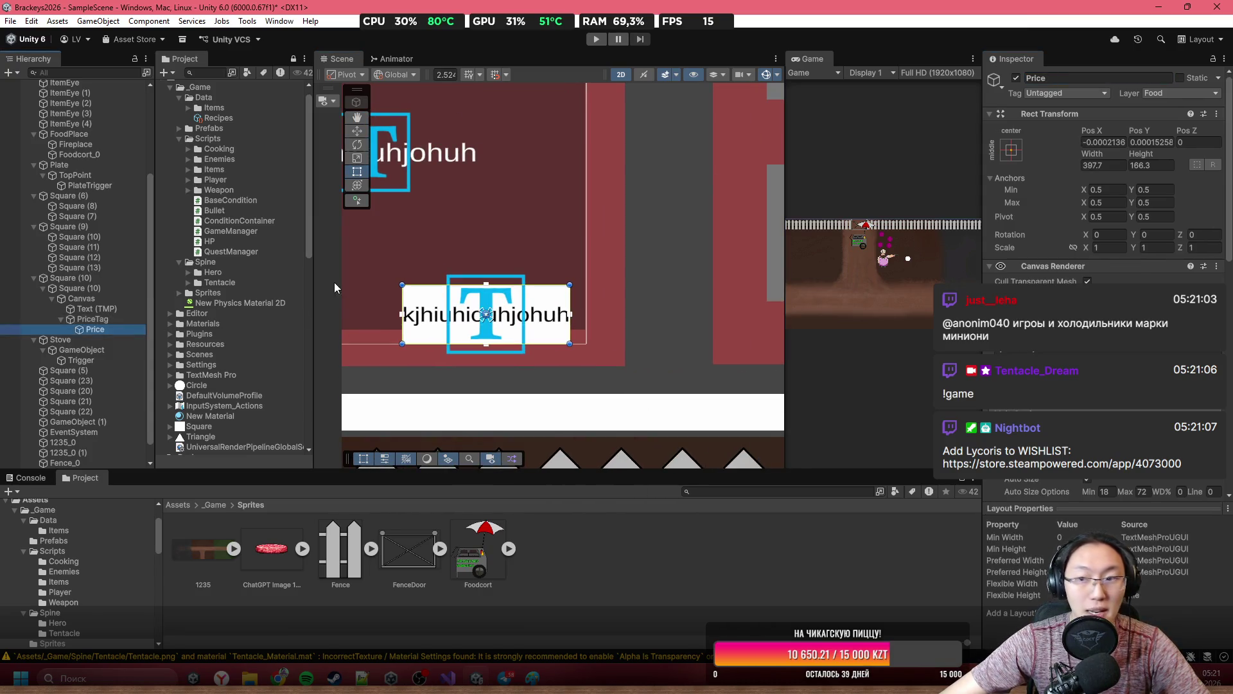
click(1143, 80)
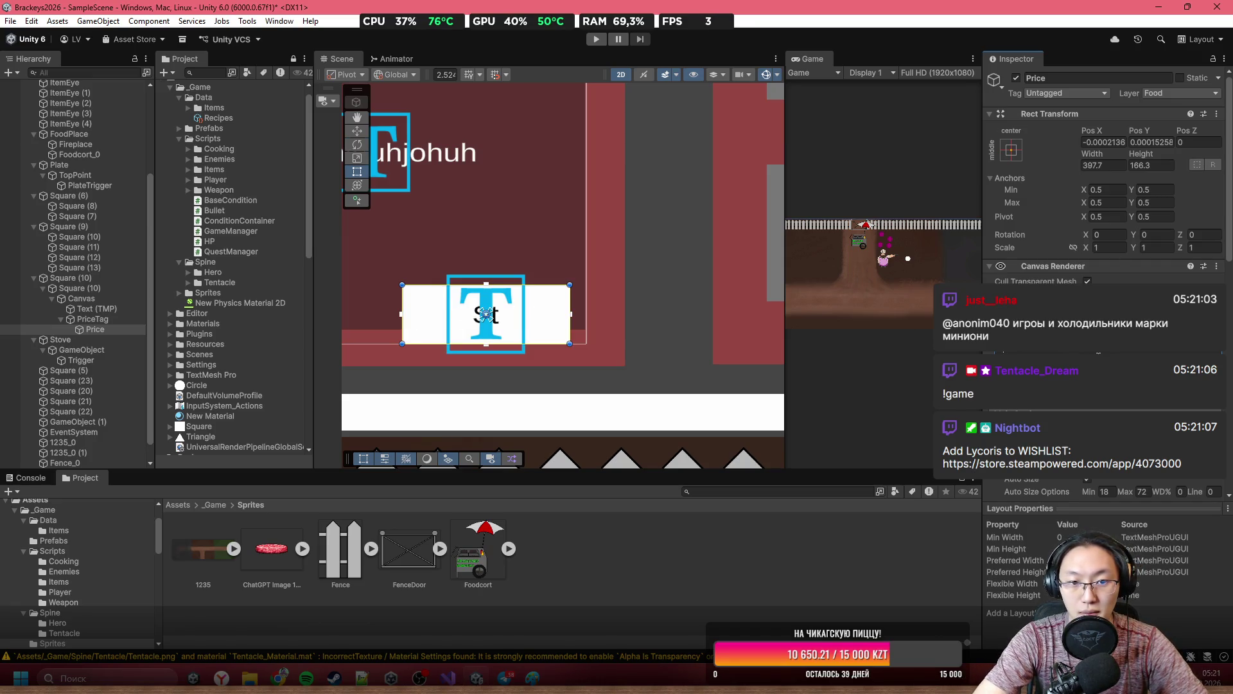
text(41)
key(BackSpace)
text(2)
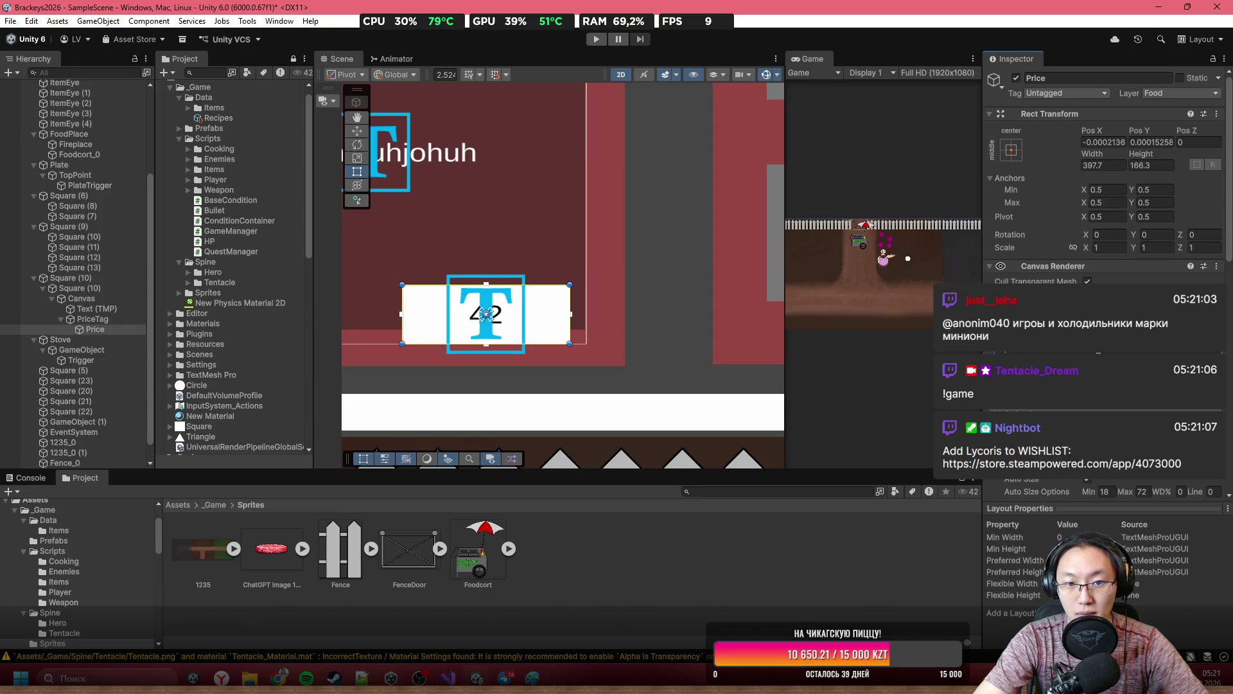
text($)
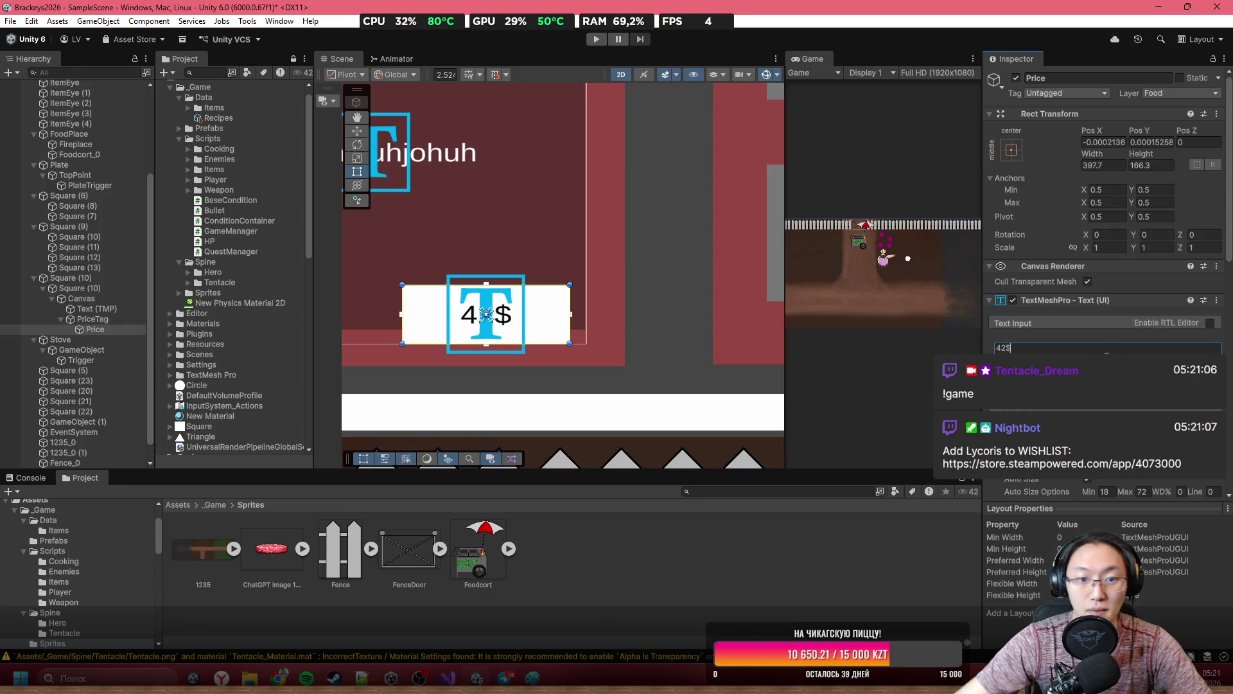
scroll(578, 286, down, 3)
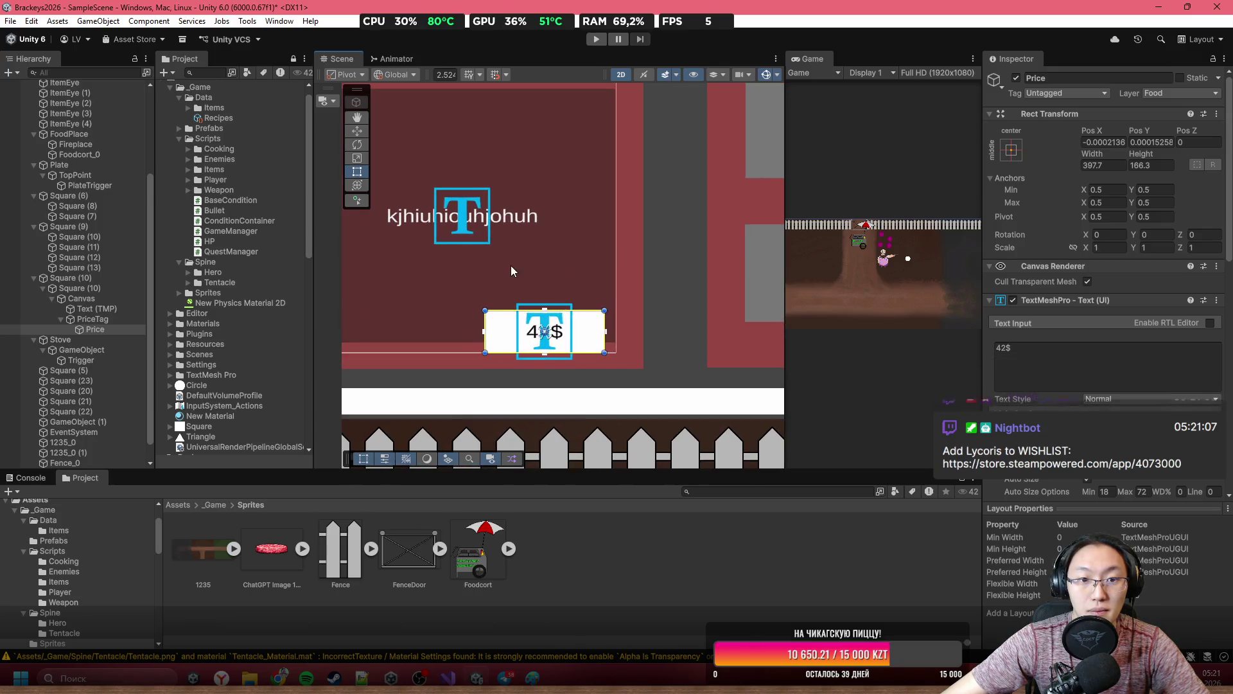
Untick TextMeshProUGUI in the Scene Gizmos list to hide its icons.
click(778, 76)
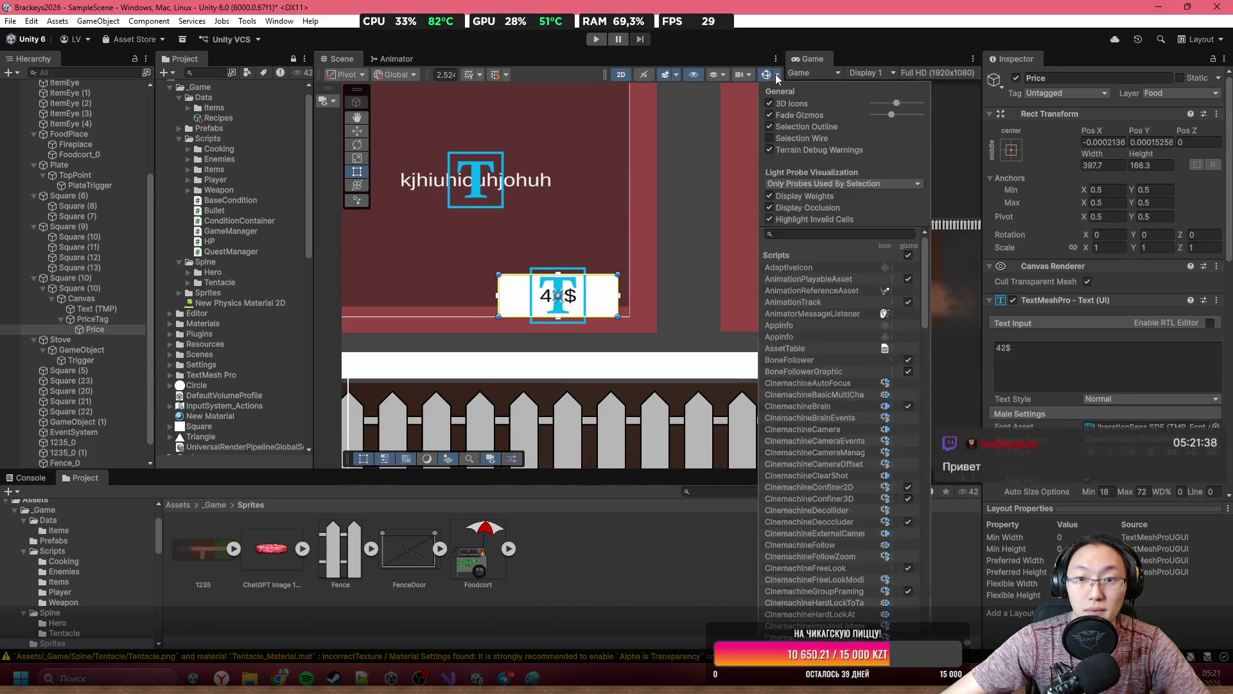
click(777, 77)
click(777, 78)
scroll(835, 437, down, 10)
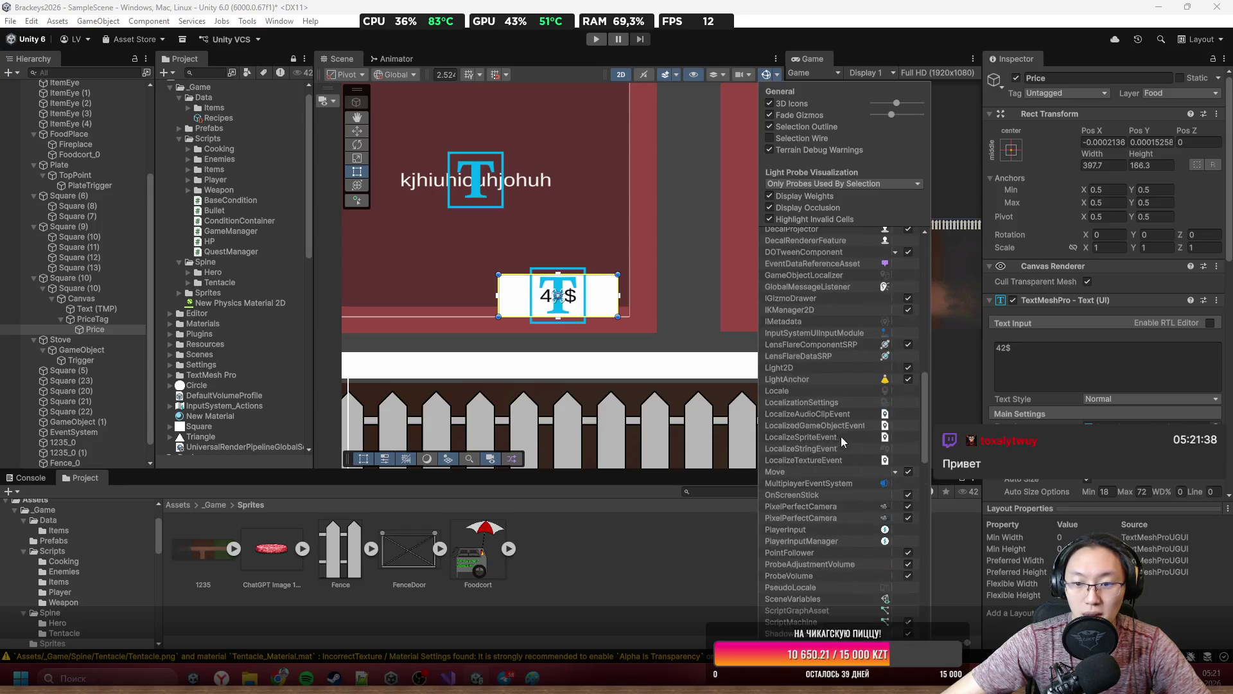
click(887, 418)
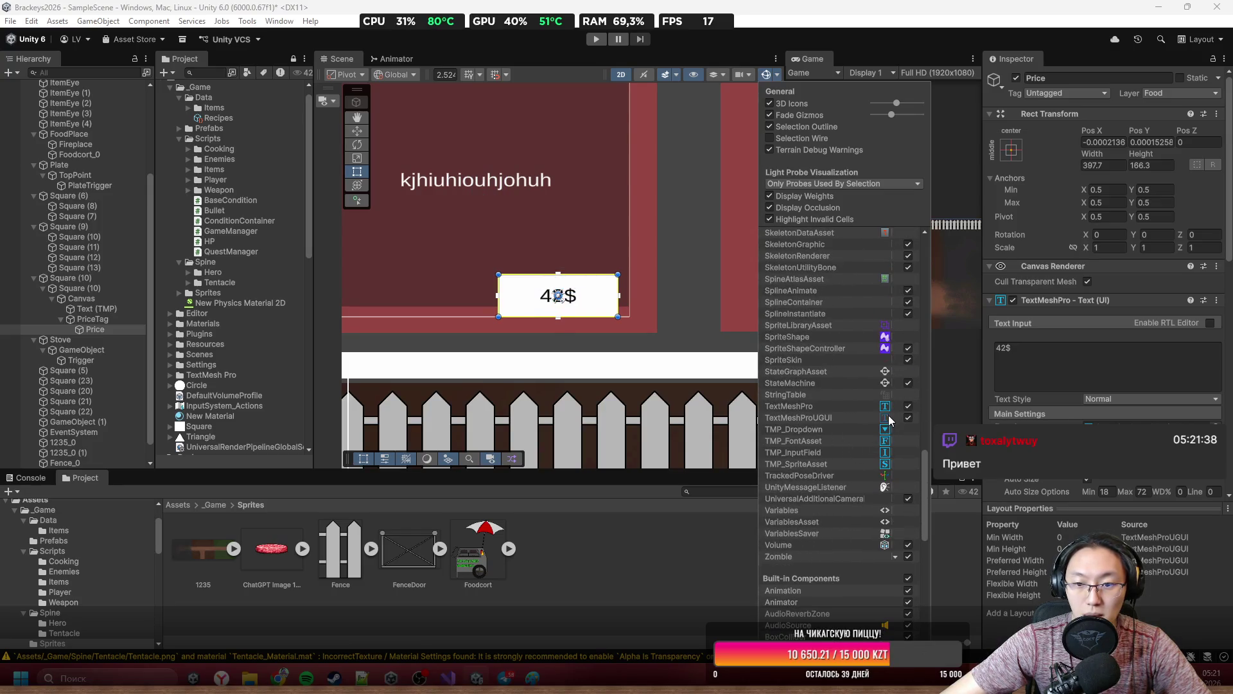
click(594, 329)
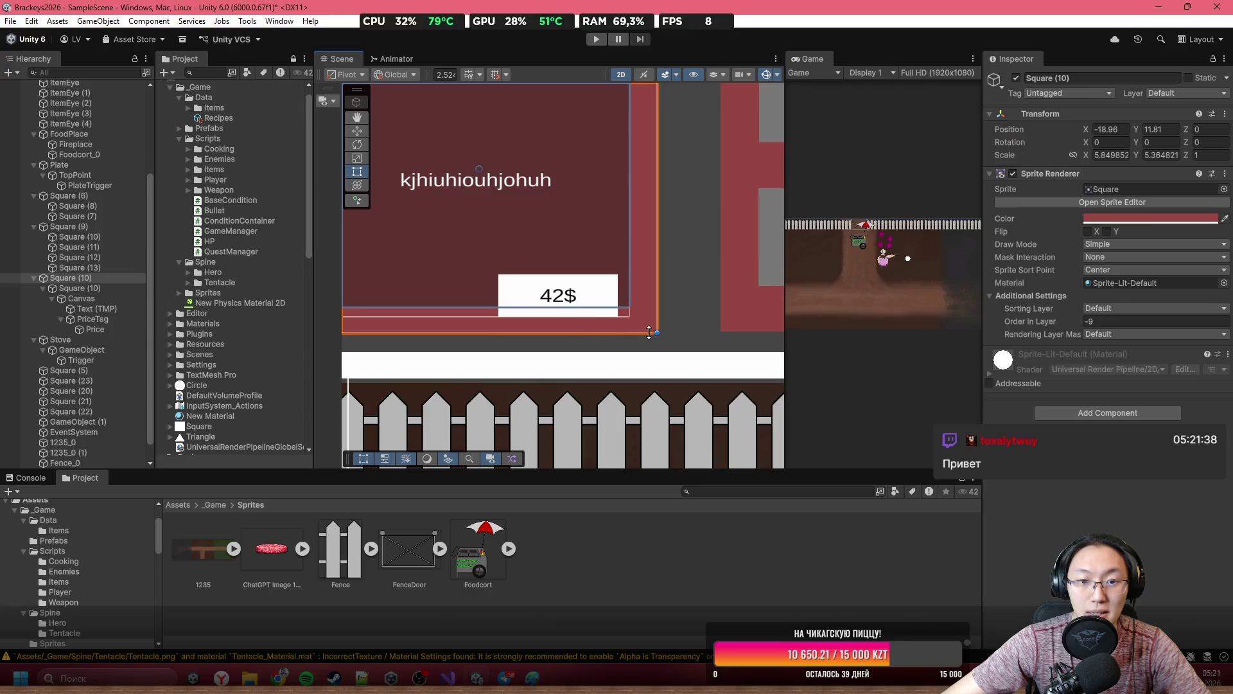
scroll(700, 283, down, 3)
scroll(673, 264, up, 2)
scroll(673, 263, up, 2)
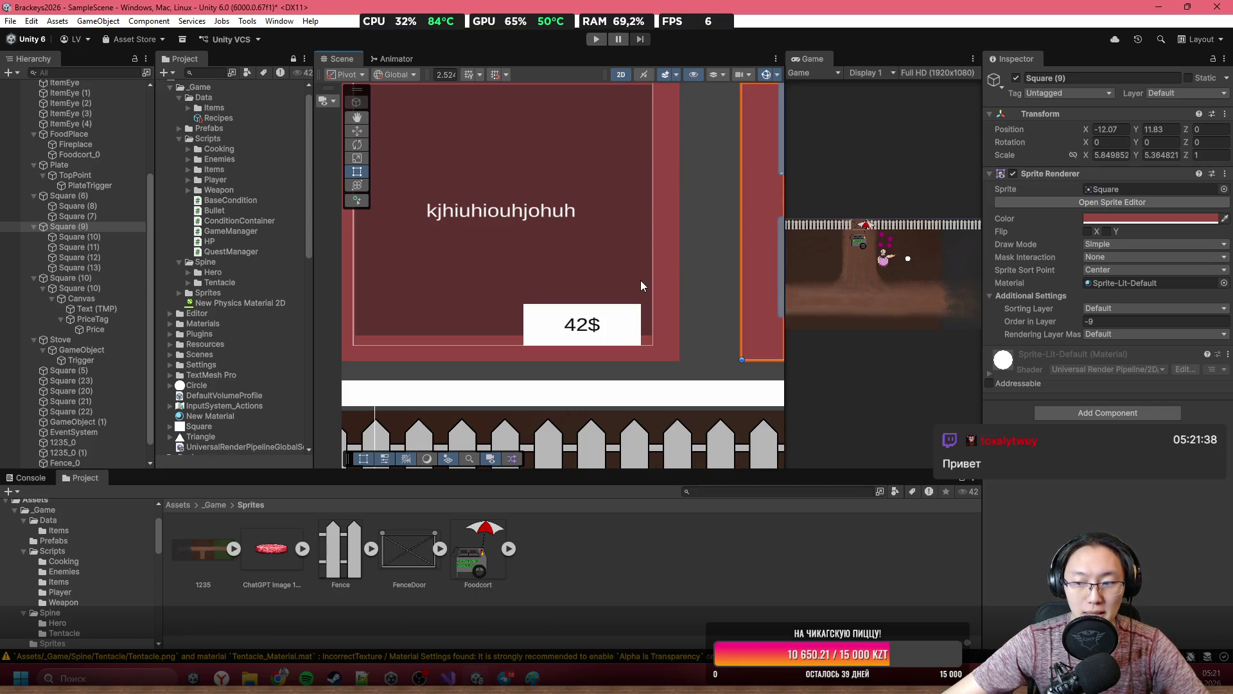
scroll(561, 366, down, 2)
mouse_move(499, 679)
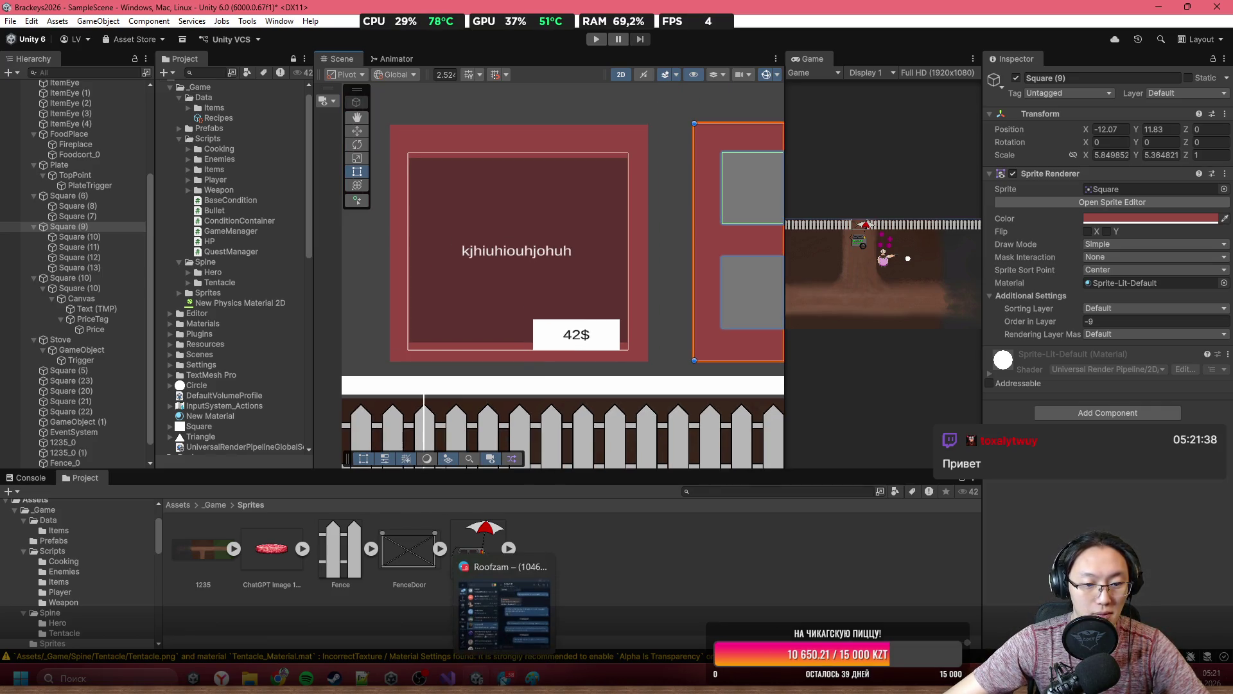
click(494, 565)
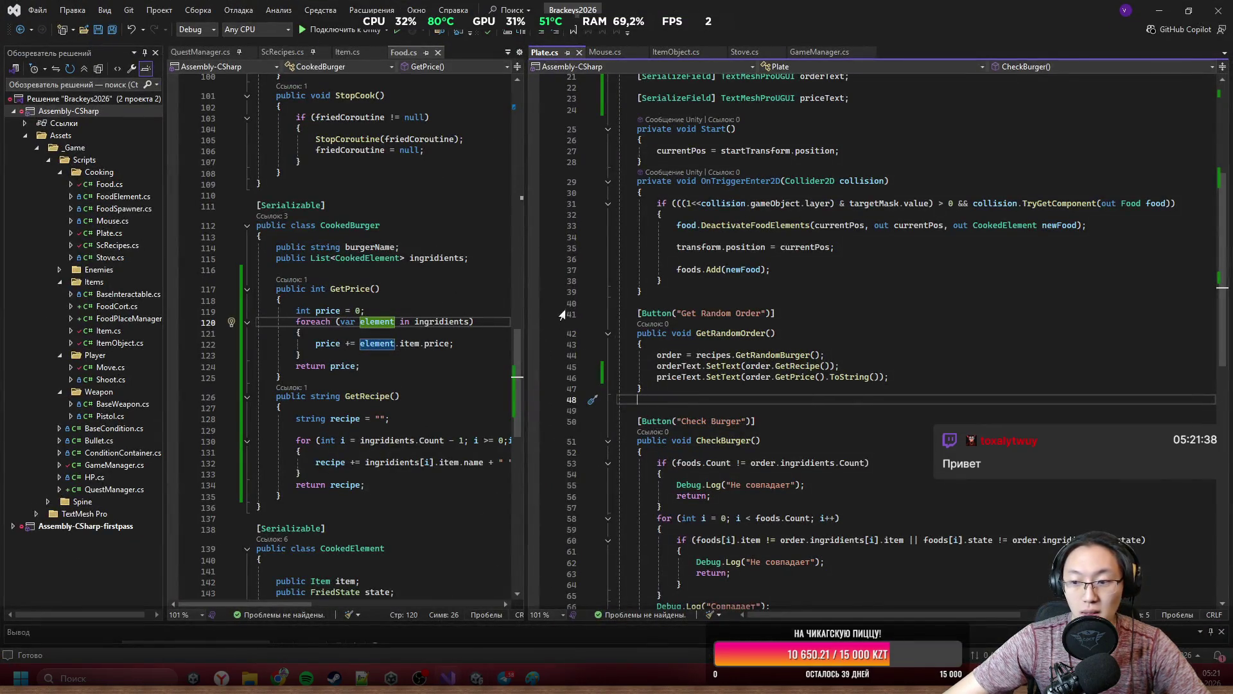
click(523, 299)
drag(527, 291, 623, 294)
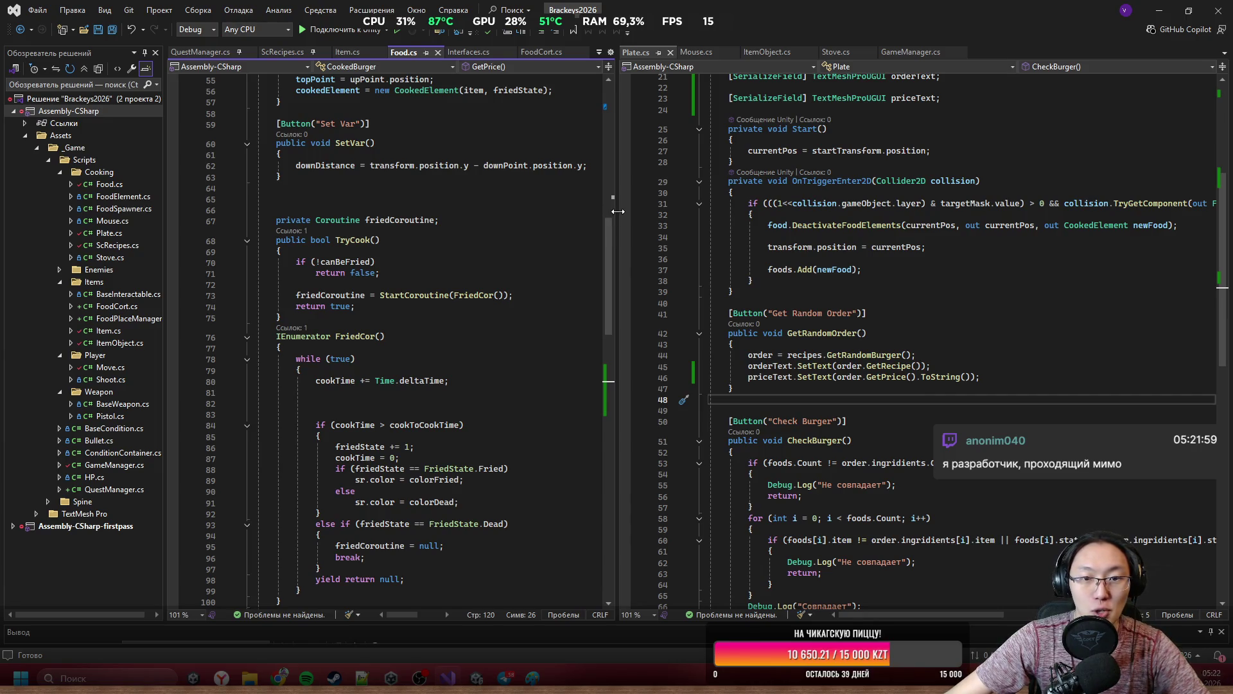
drag(615, 218, 780, 218)
click(517, 444)
scroll(518, 445, down, 9)
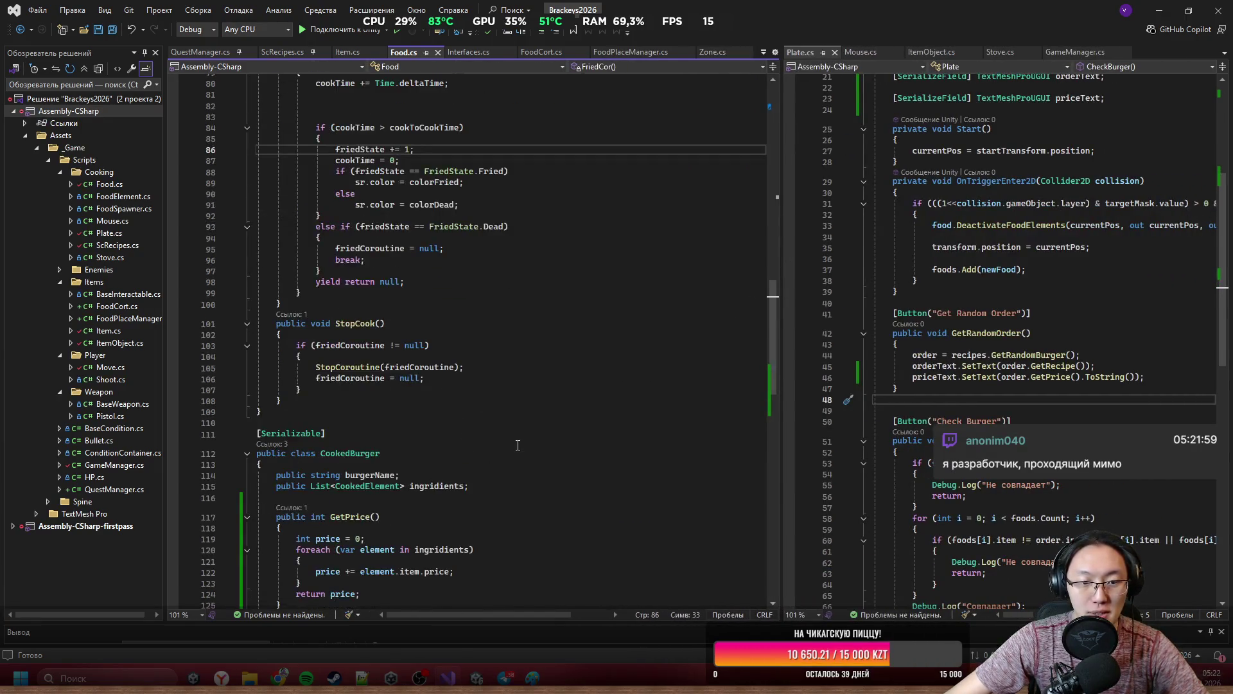
scroll(642, 322, up, 11)
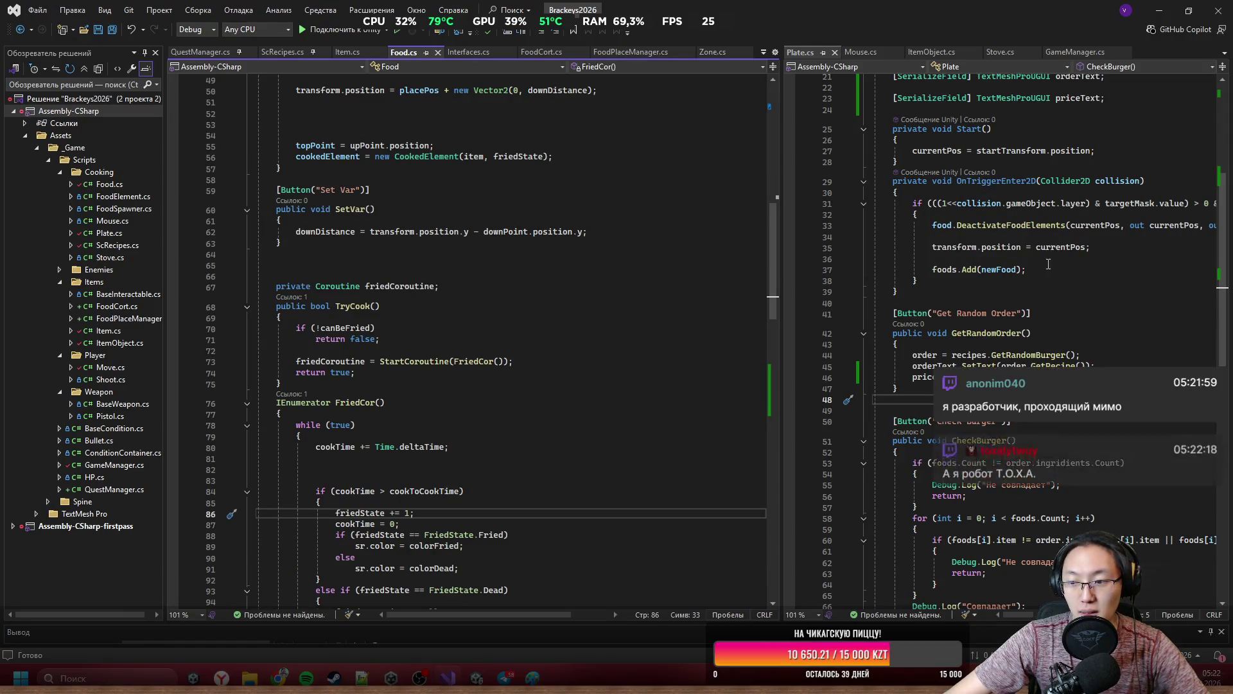
mouse_move(878, 10)
mouse_down()
mouse_move(878, 571)
mouse_move(934, 522)
mouse_move(843, 427)
mouse_move(842, 458)
mouse_move(850, 428)
mouse_move(893, 386)
mouse_up()
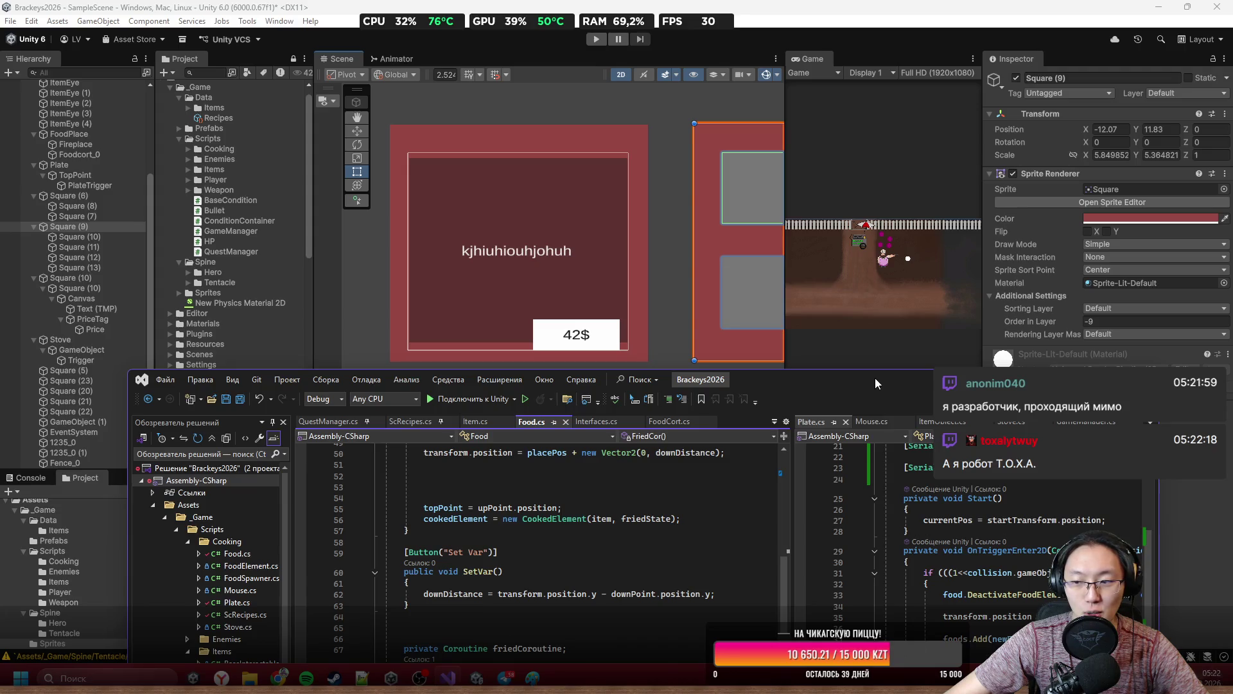
drag(843, 375, 829, 265)
double_click(830, 265)
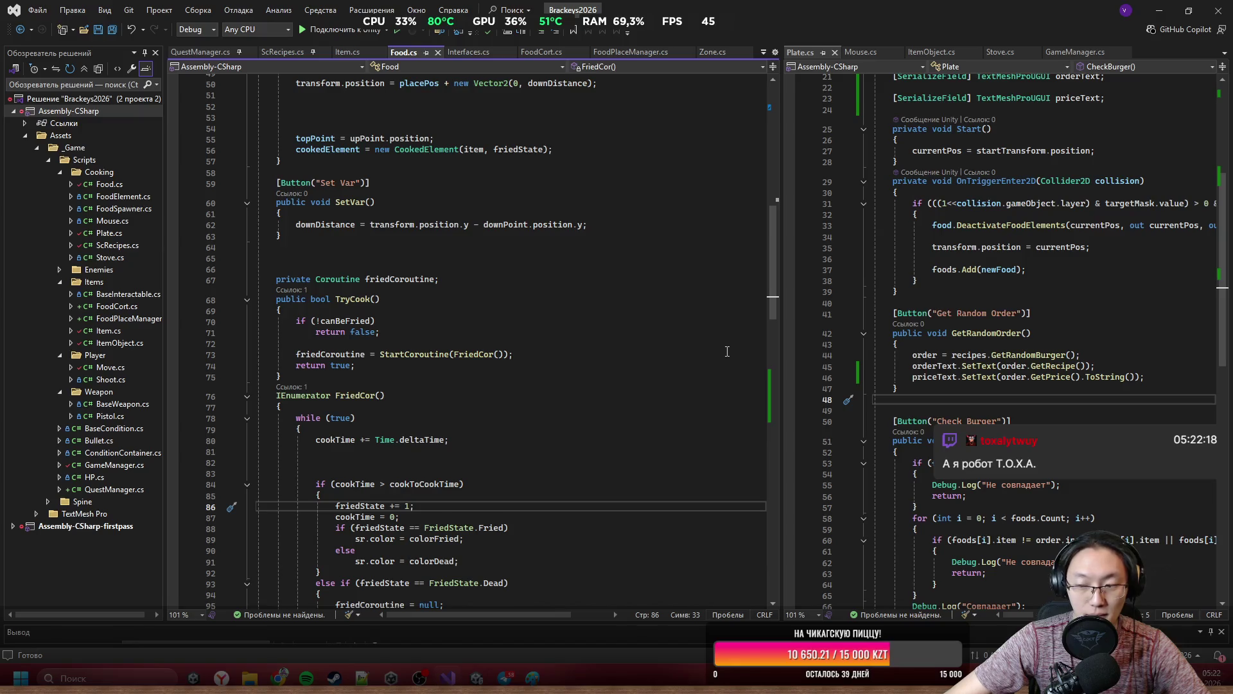
scroll(727, 351, down, 7)
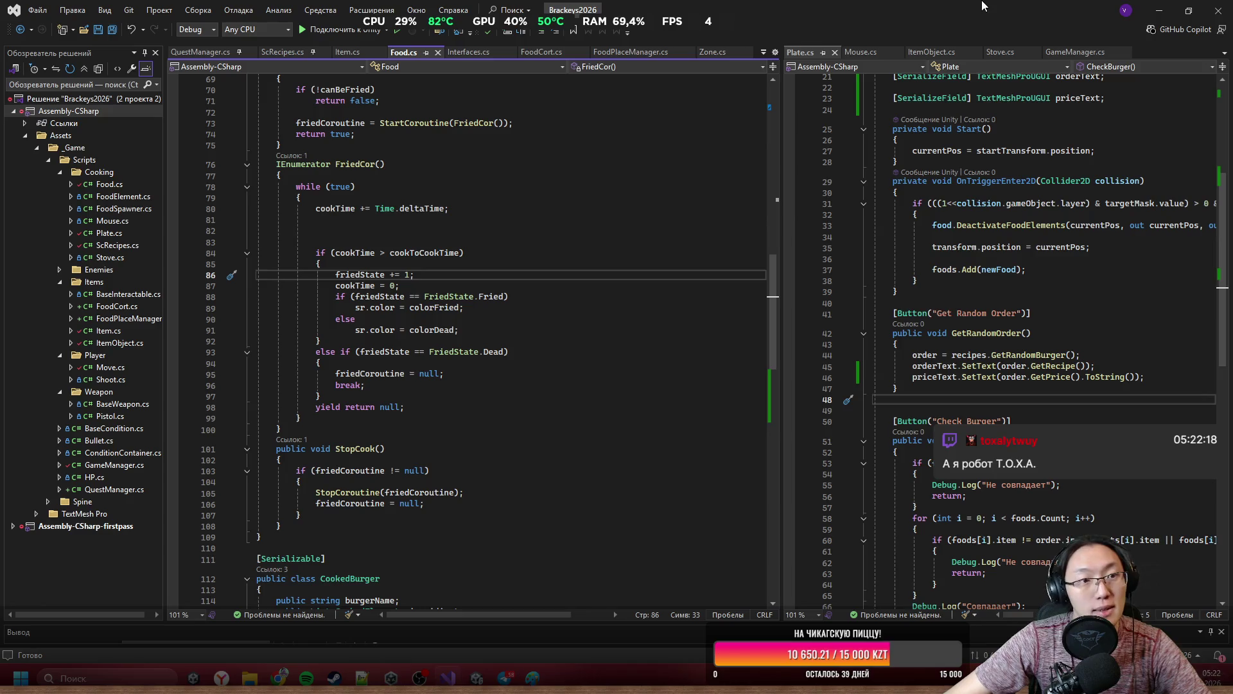
key(alt+Tab)
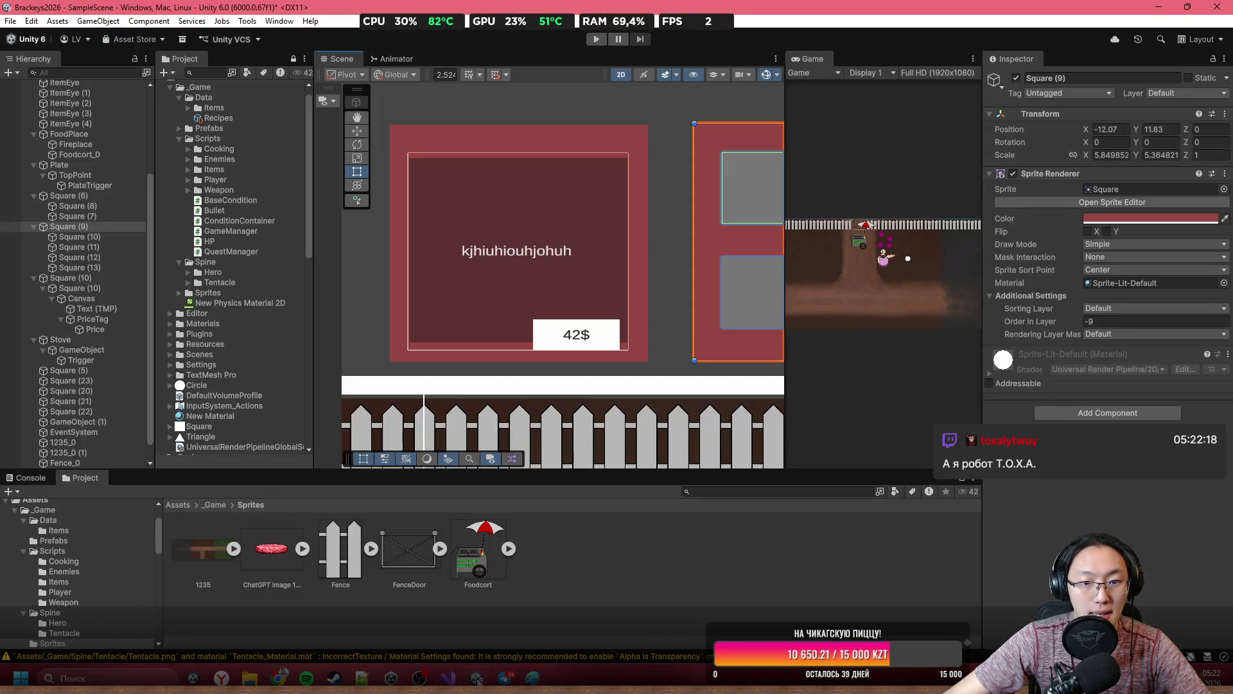
On PlateTrigger, assign the Price object to the Plate (Script) Price Text field.
scroll(82, 129, up, 4)
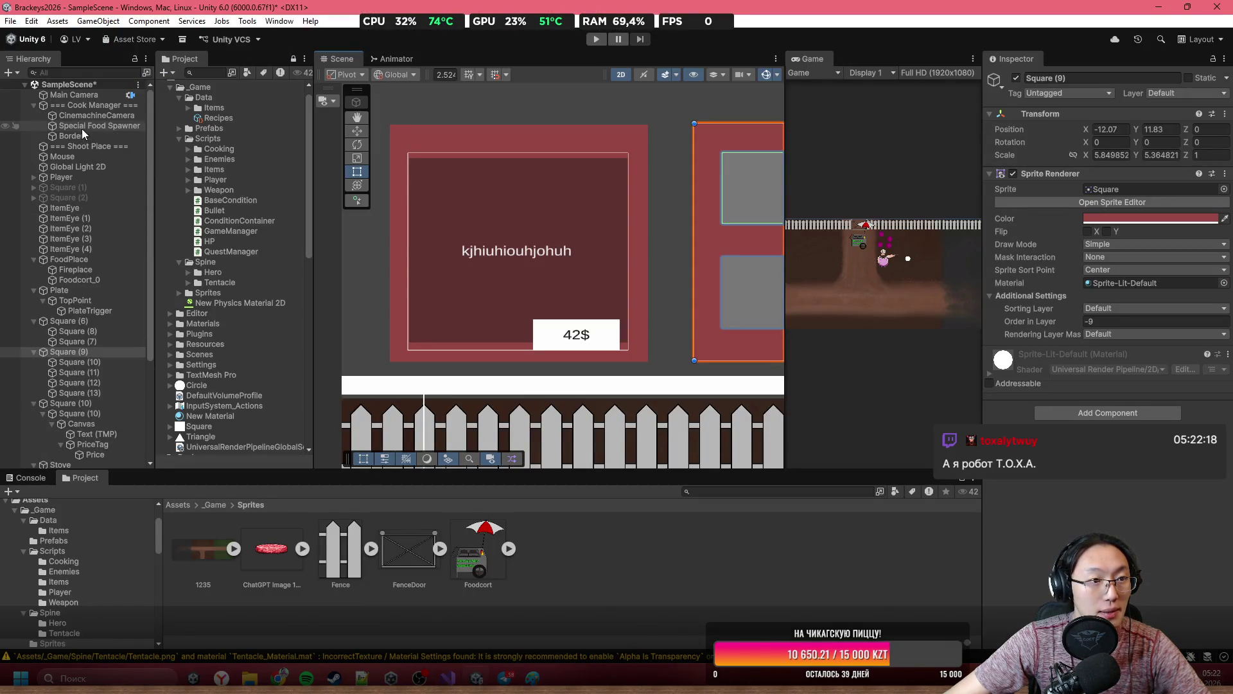
key(f)
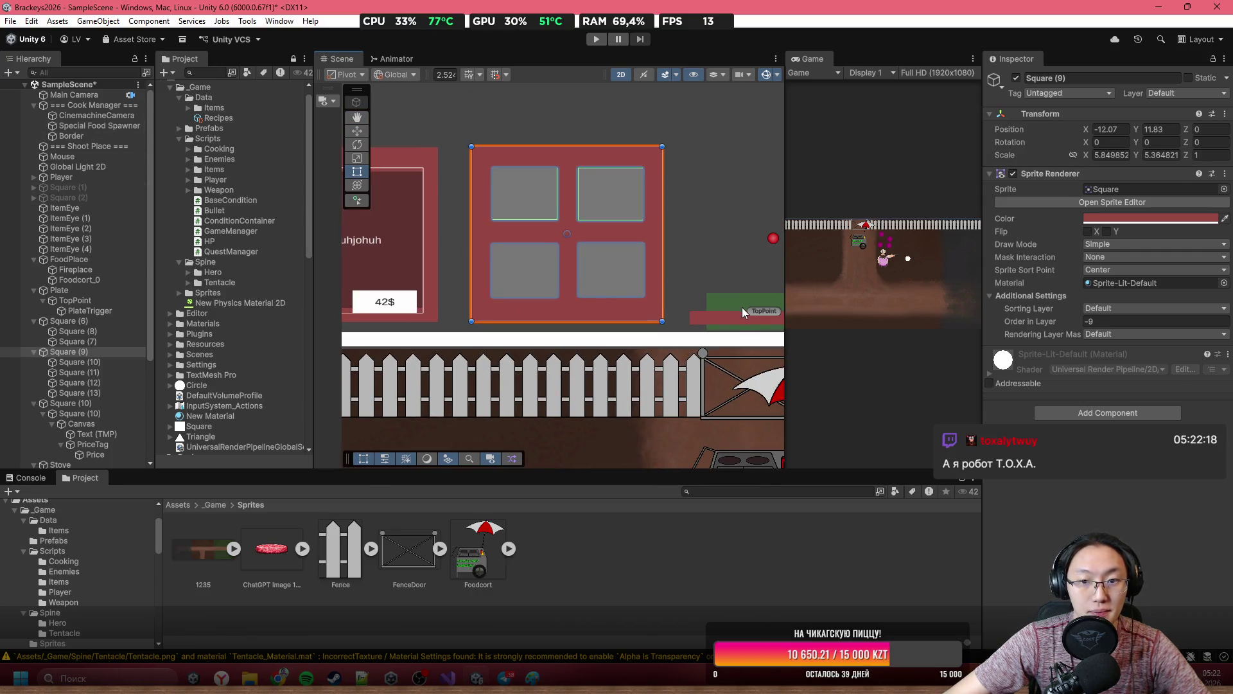
click(742, 312)
scroll(532, 282, down, 1)
scroll(1150, 506, down, 5)
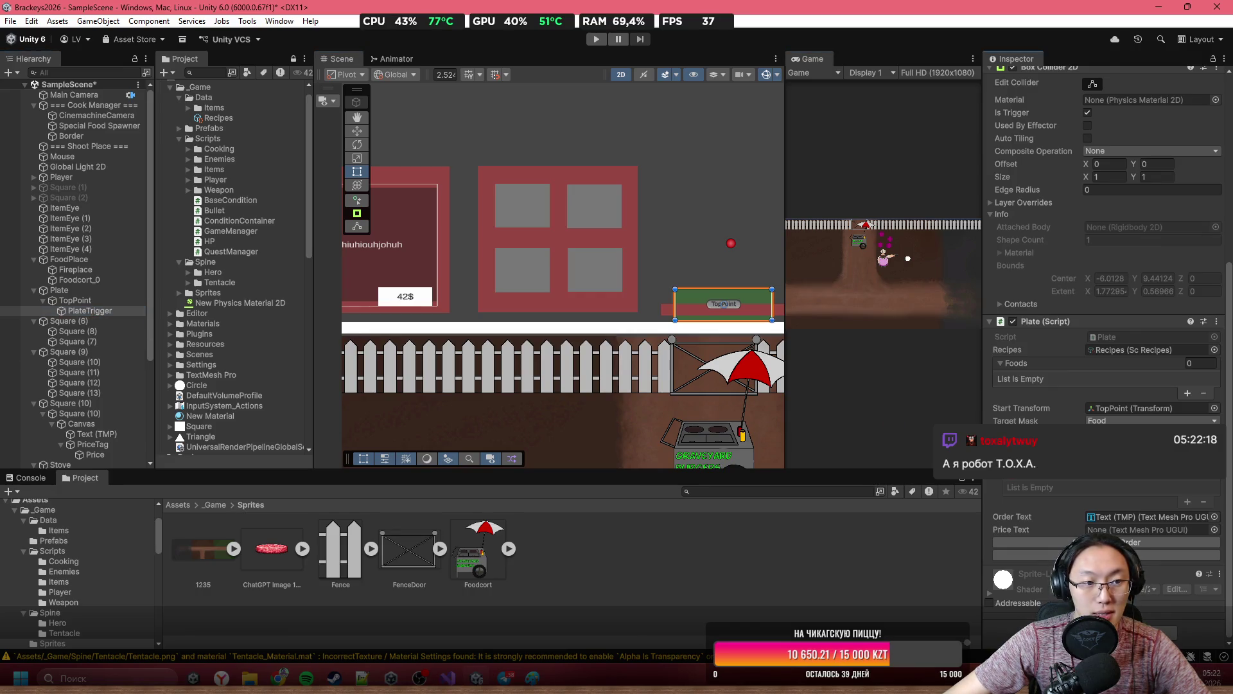
scroll(110, 283, down, 3)
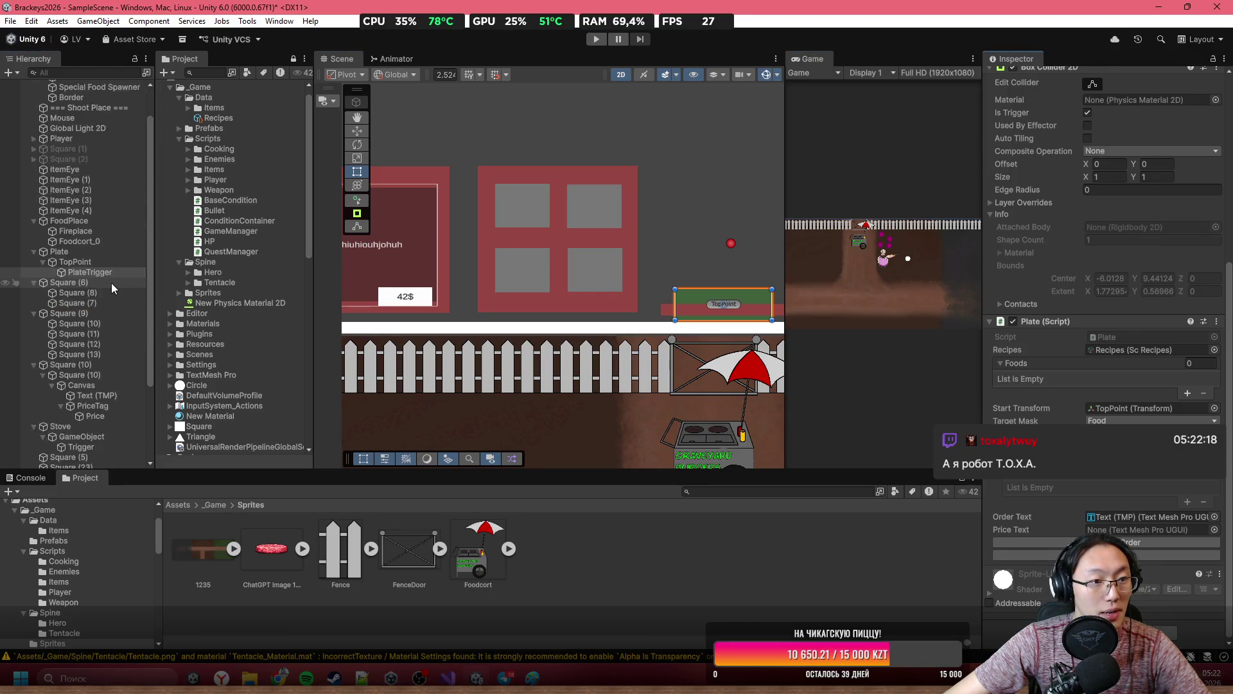
drag(95, 339, 1149, 530)
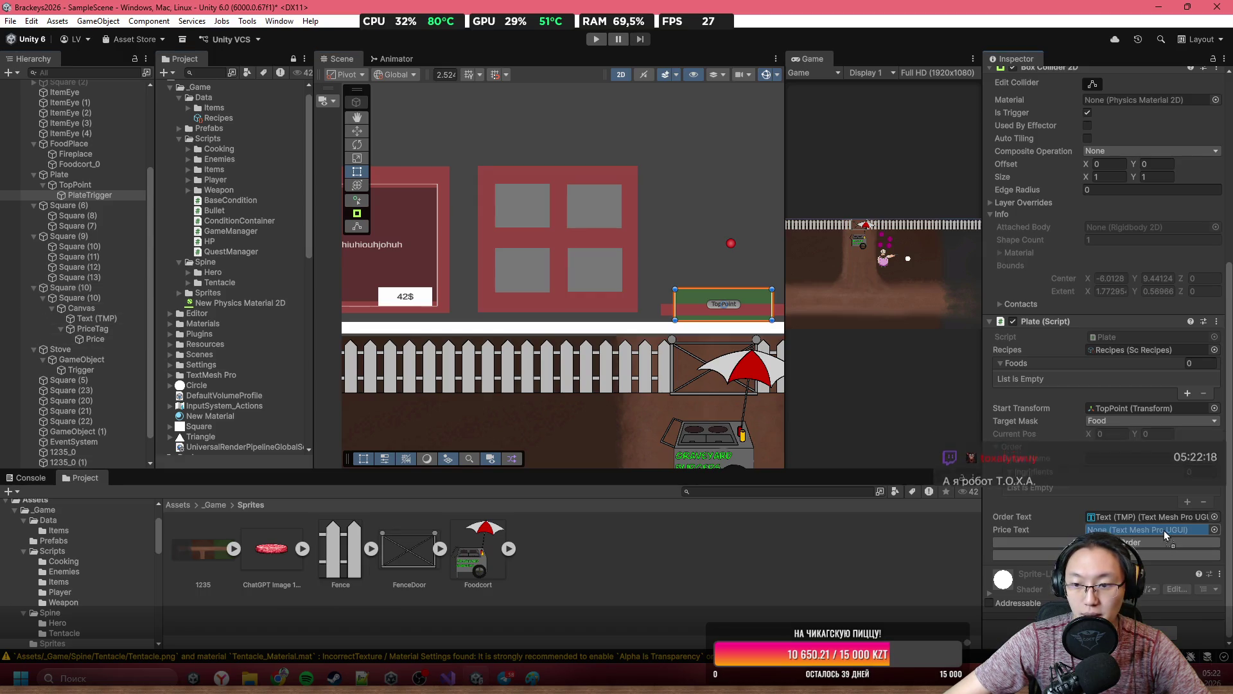
scroll(472, 298, up, 3)
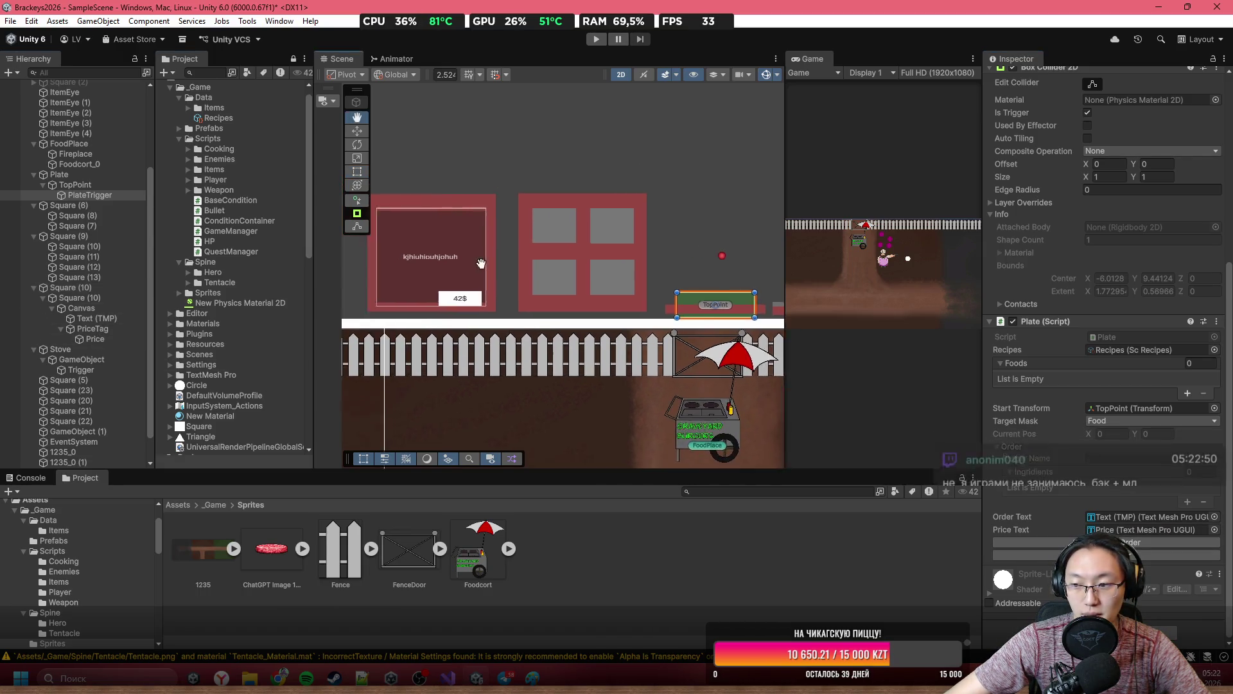
Pan and zoom the Scene view to inspect the plate, its 42$ price tag, fence and food cart.
drag(552, 294, 407, 229)
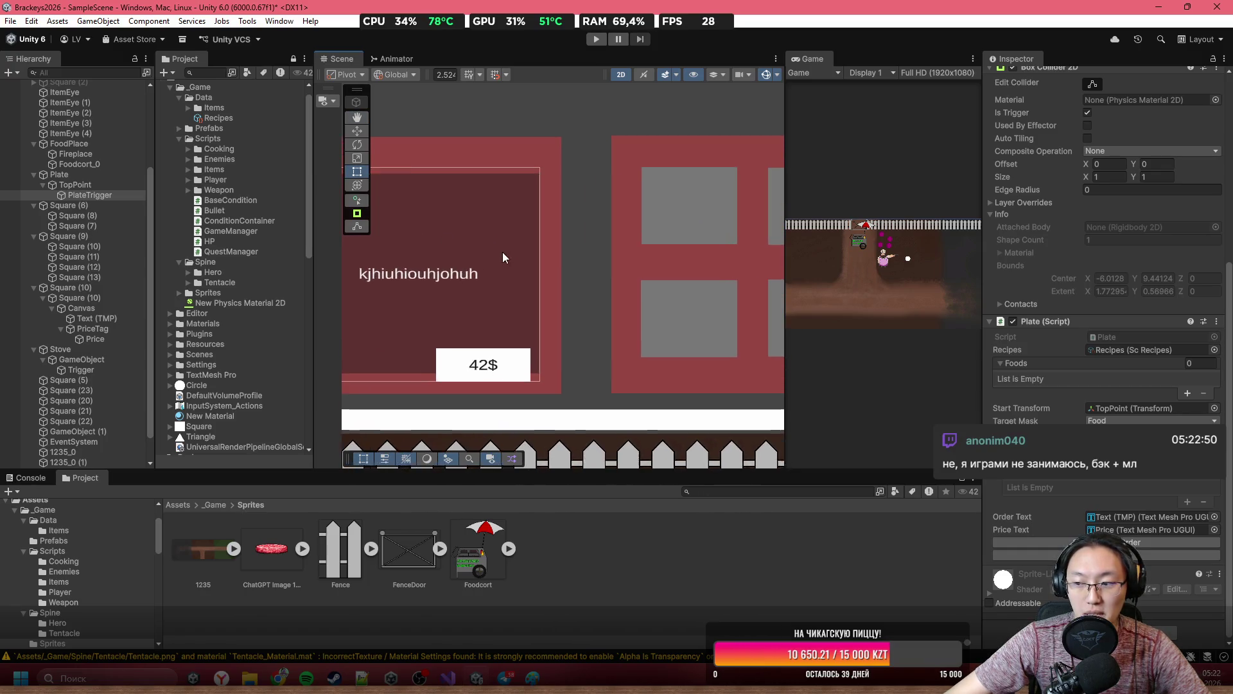
drag(502, 252, 402, 195)
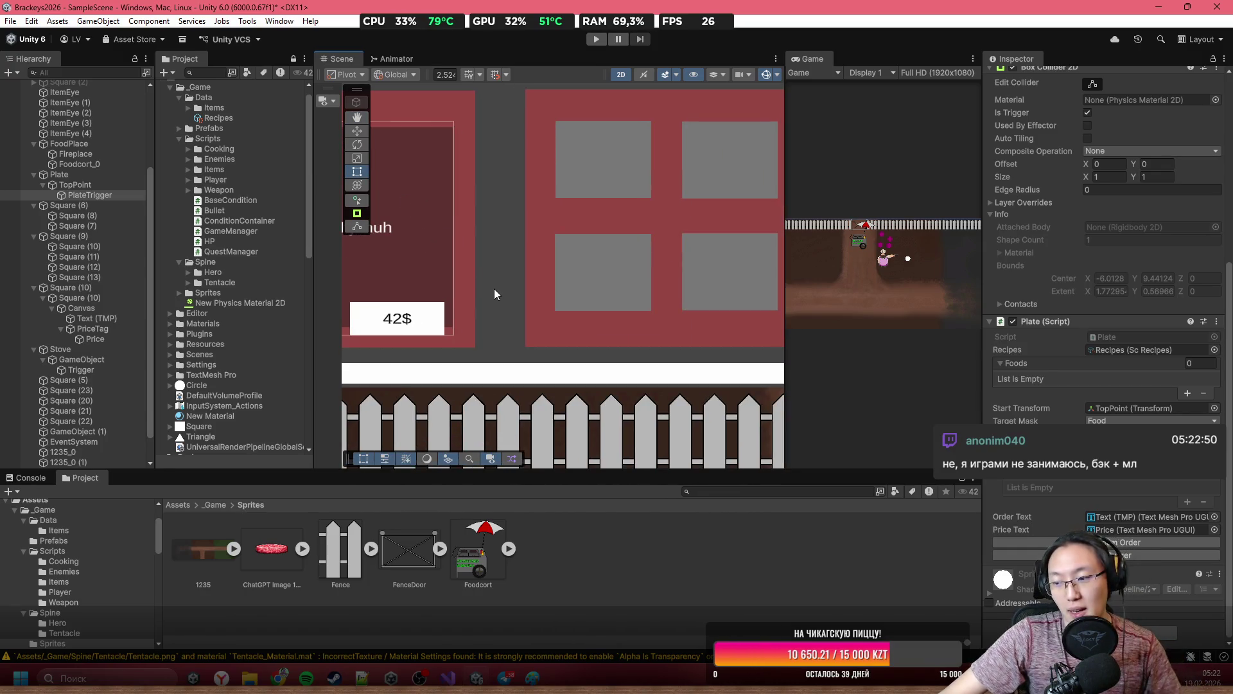
scroll(514, 298, down, 5)
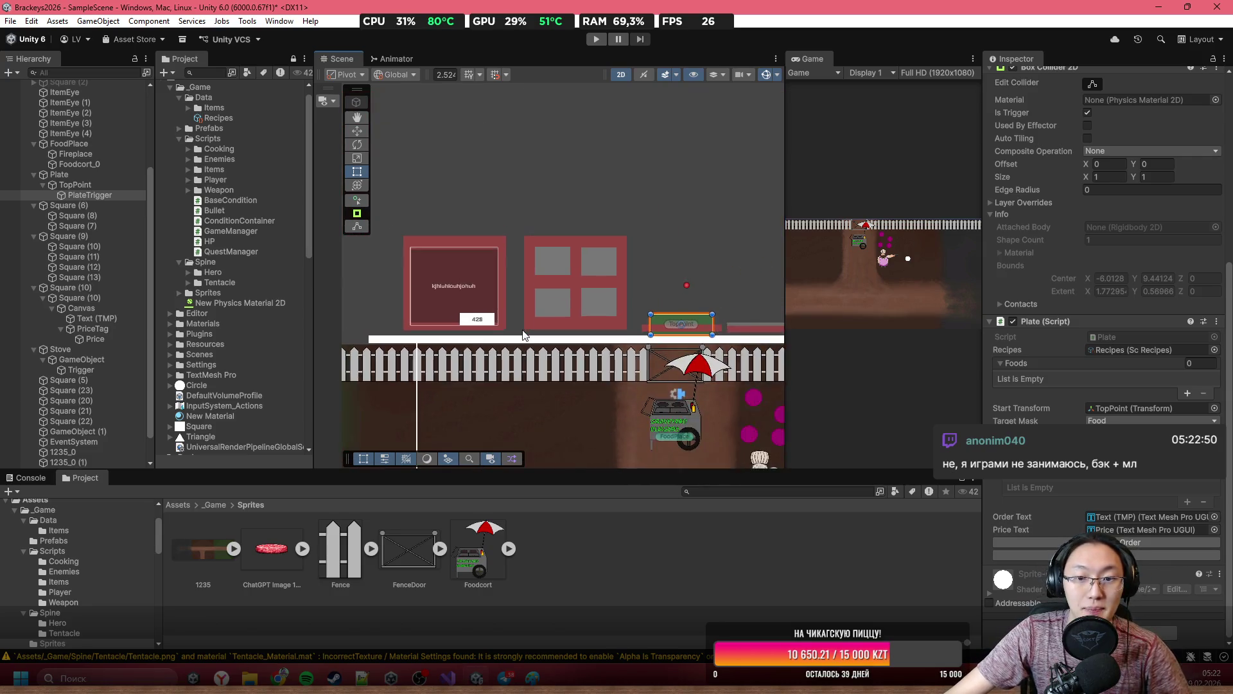
drag(522, 316, 406, 194)
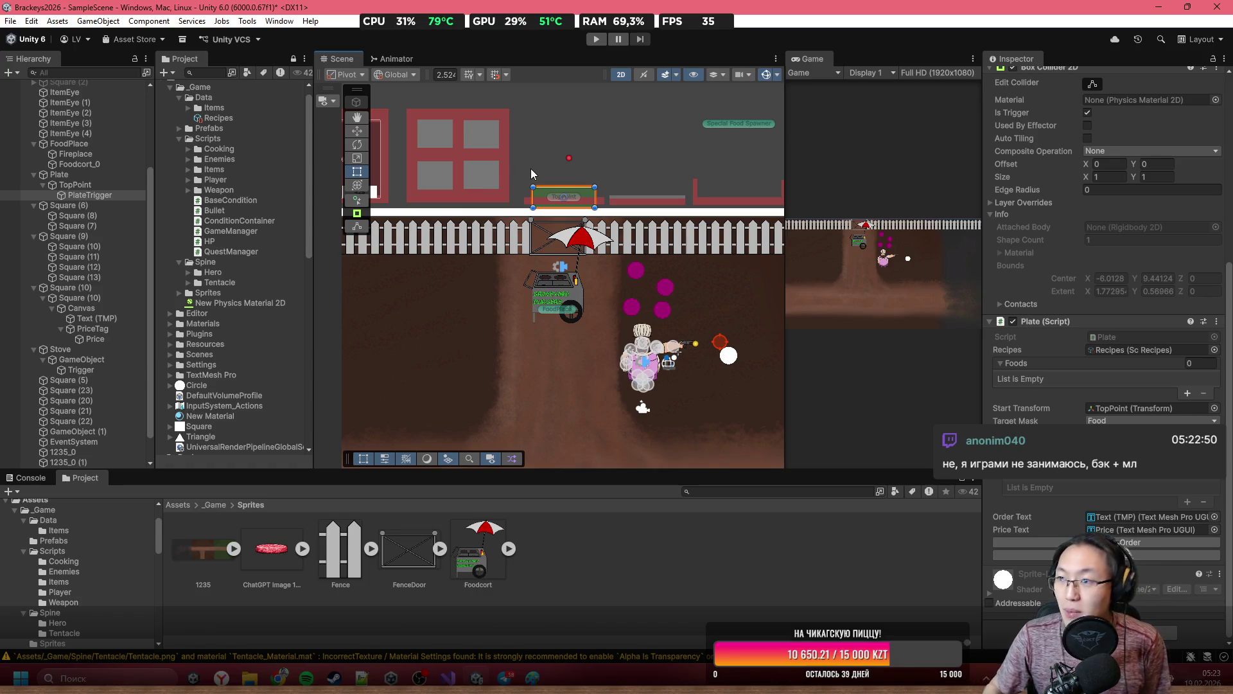
scroll(576, 134, down, 2)
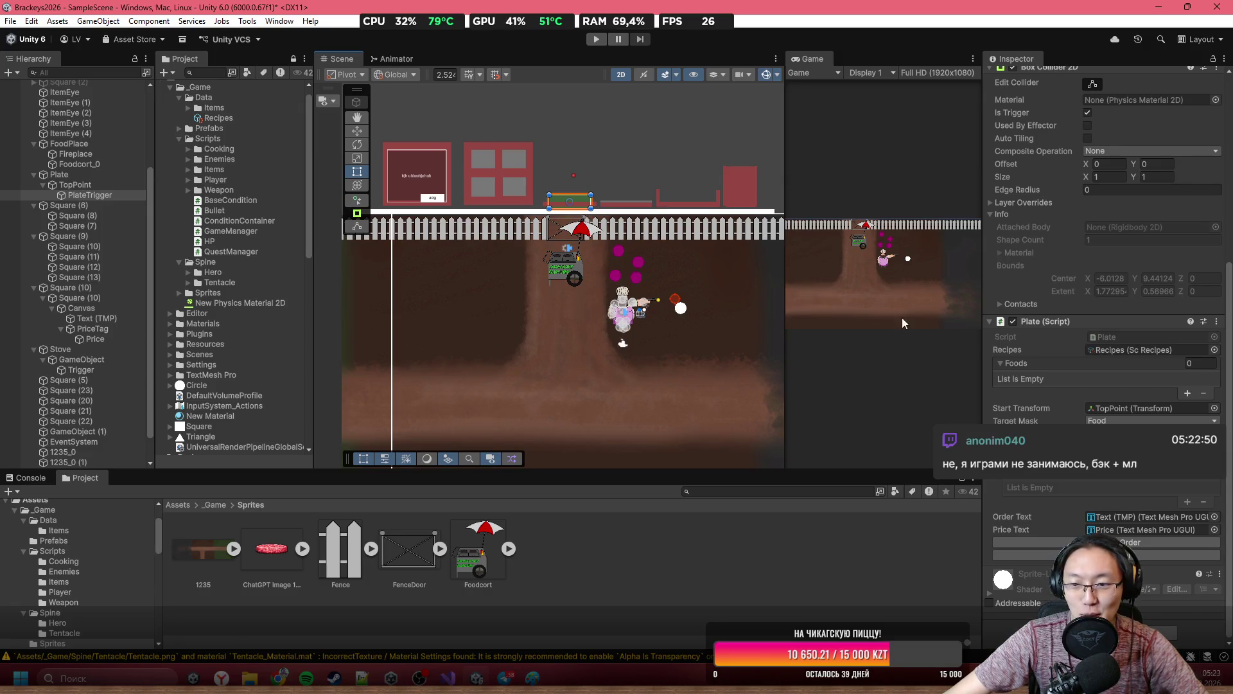
scroll(523, 288, down, 2)
scroll(523, 288, up, 4)
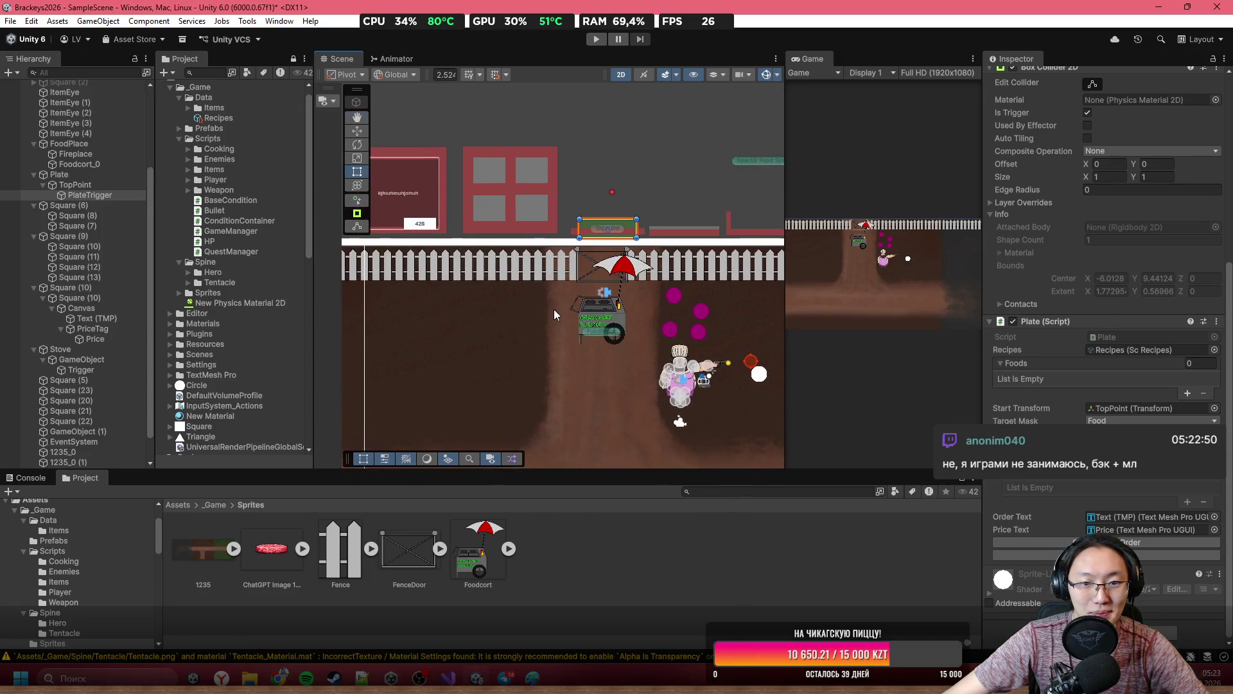
scroll(553, 310, down, 2)
scroll(516, 272, up, 4)
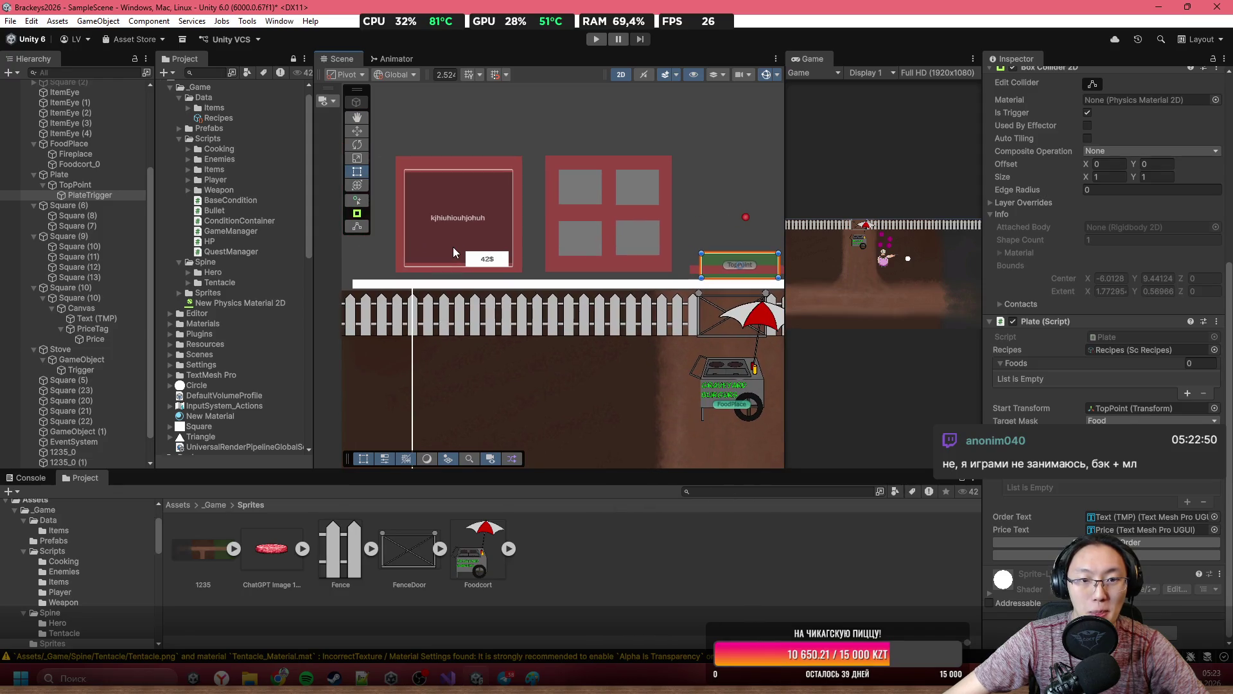
scroll(662, 385, down, 1)
drag(641, 360, 568, 296)
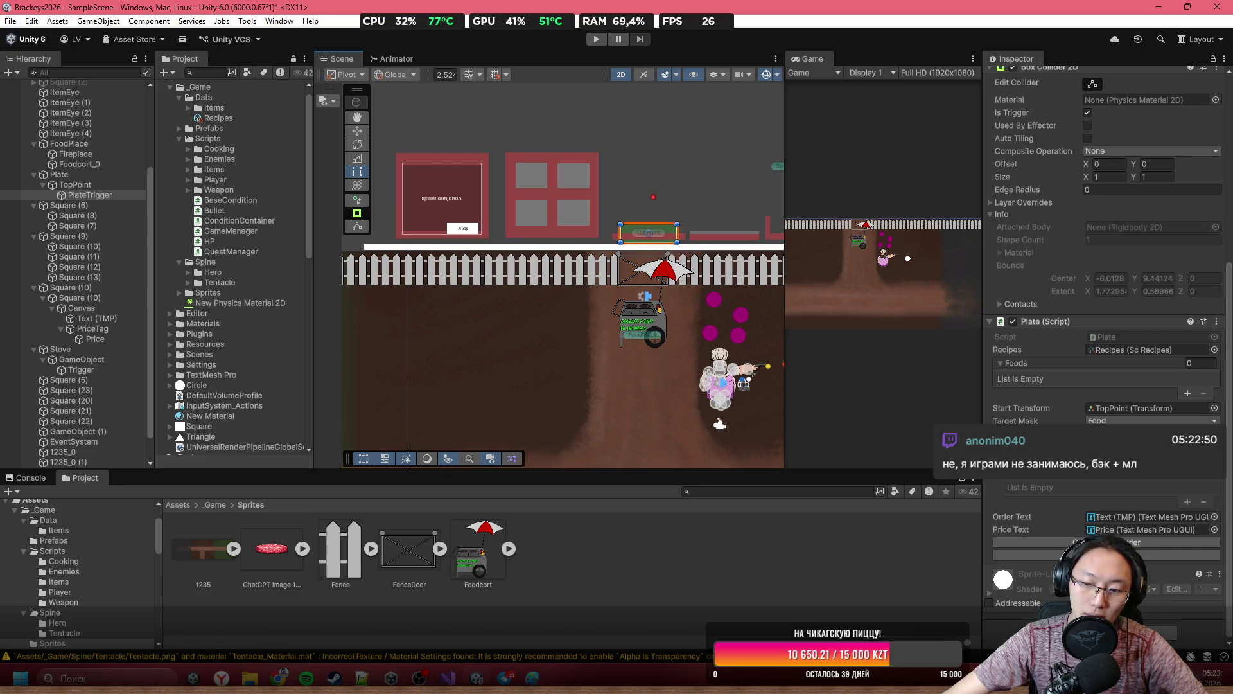
Bring Visual Studio with Plate.cs back to the front.
click(1211, 677)
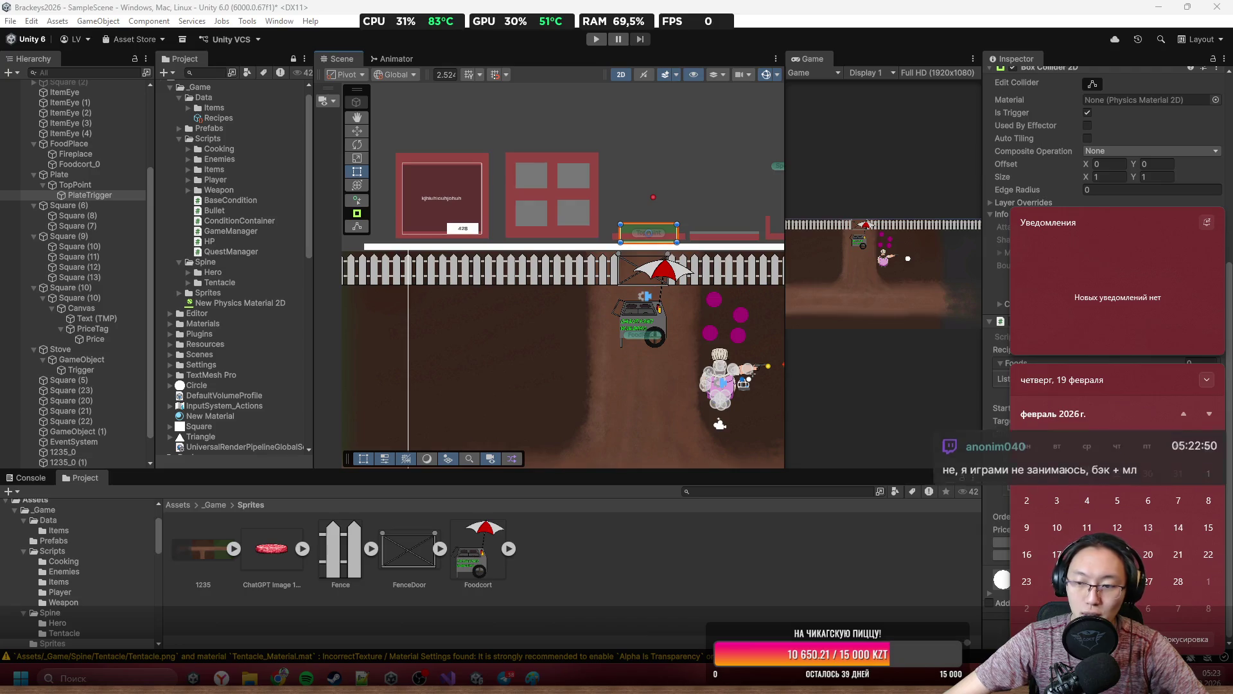
drag(566, 258, 538, 269)
scroll(579, 289, up, 2)
scroll(650, 303, down, 1)
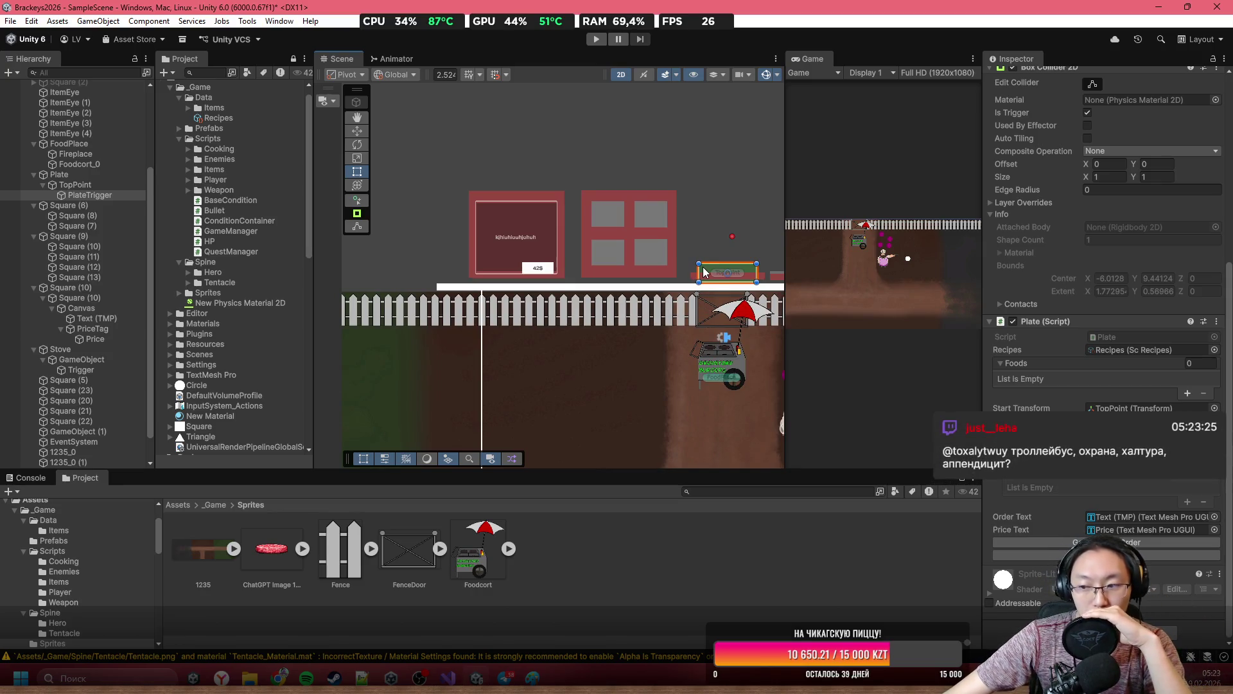
scroll(662, 266, up, 1)
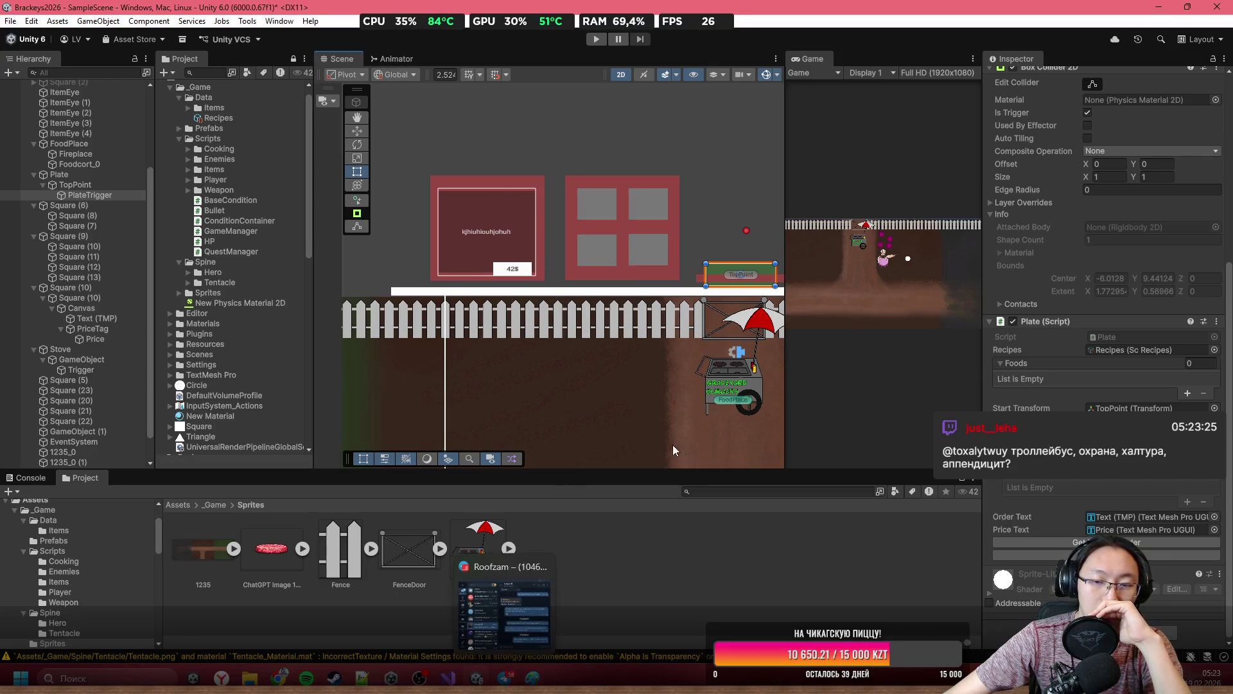
click(449, 678)
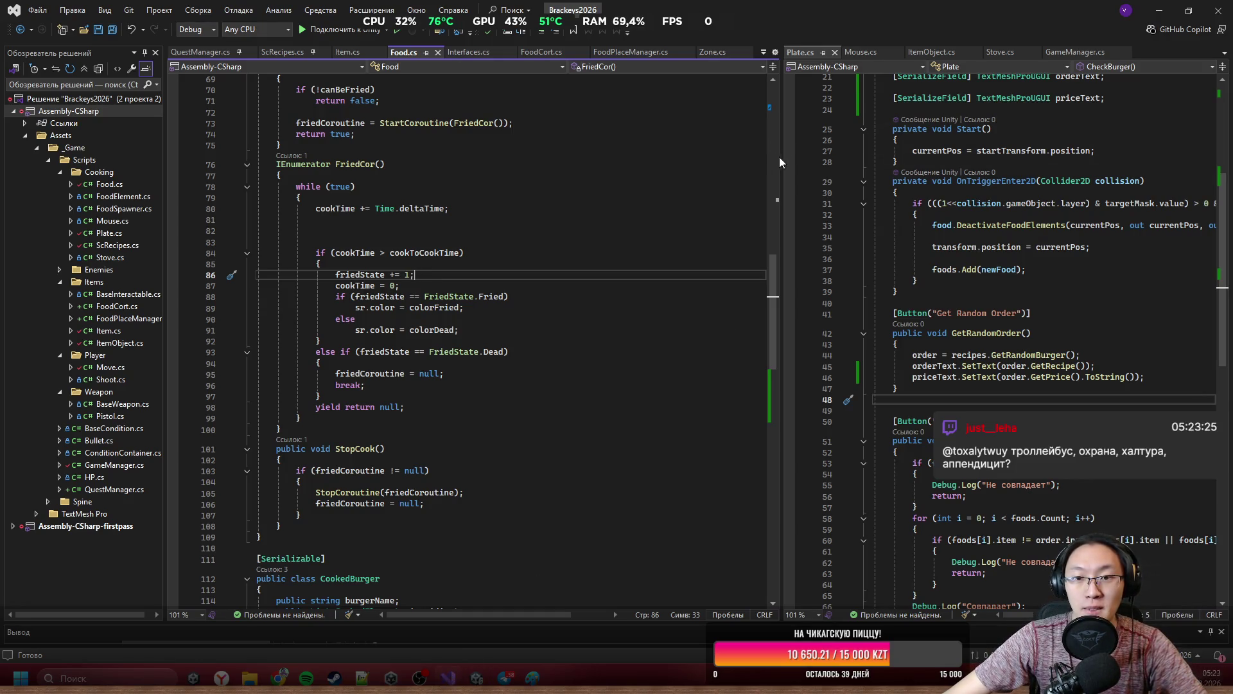
Add a '[SerializeField, ReadOnly] int money = 0;' field at the top of Plate and save.
drag(780, 161, 387, 162)
scroll(679, 148, up, 6)
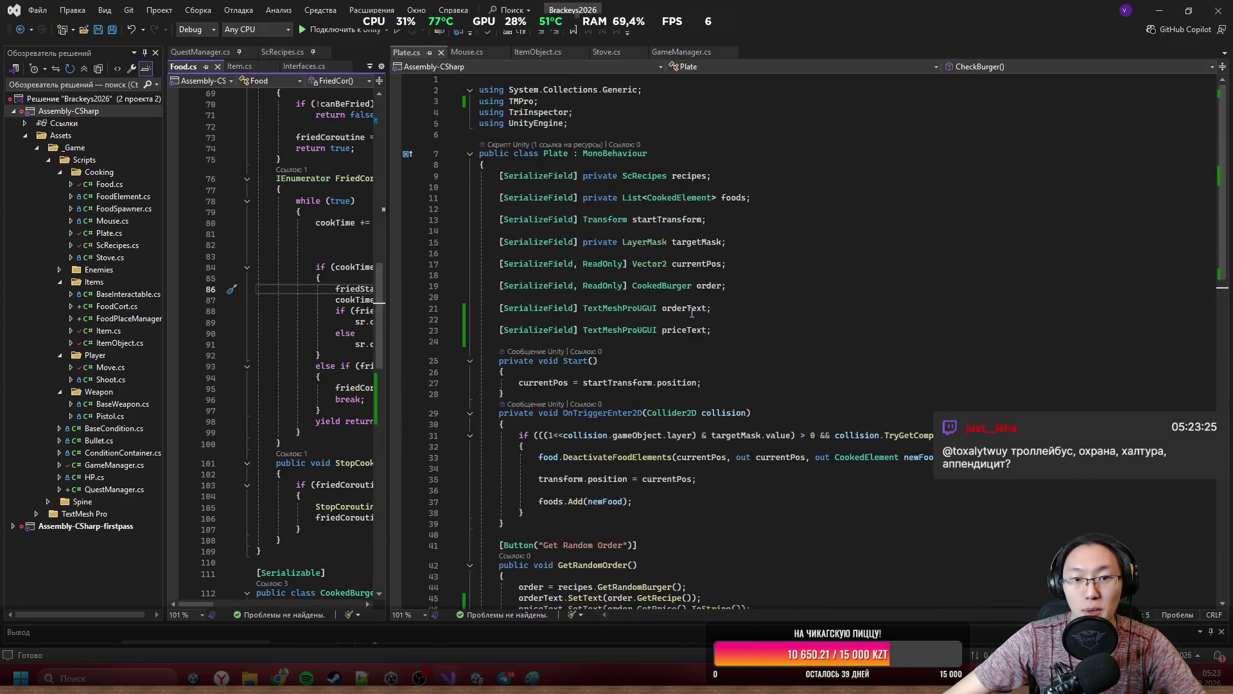
click(679, 148)
click(752, 165)
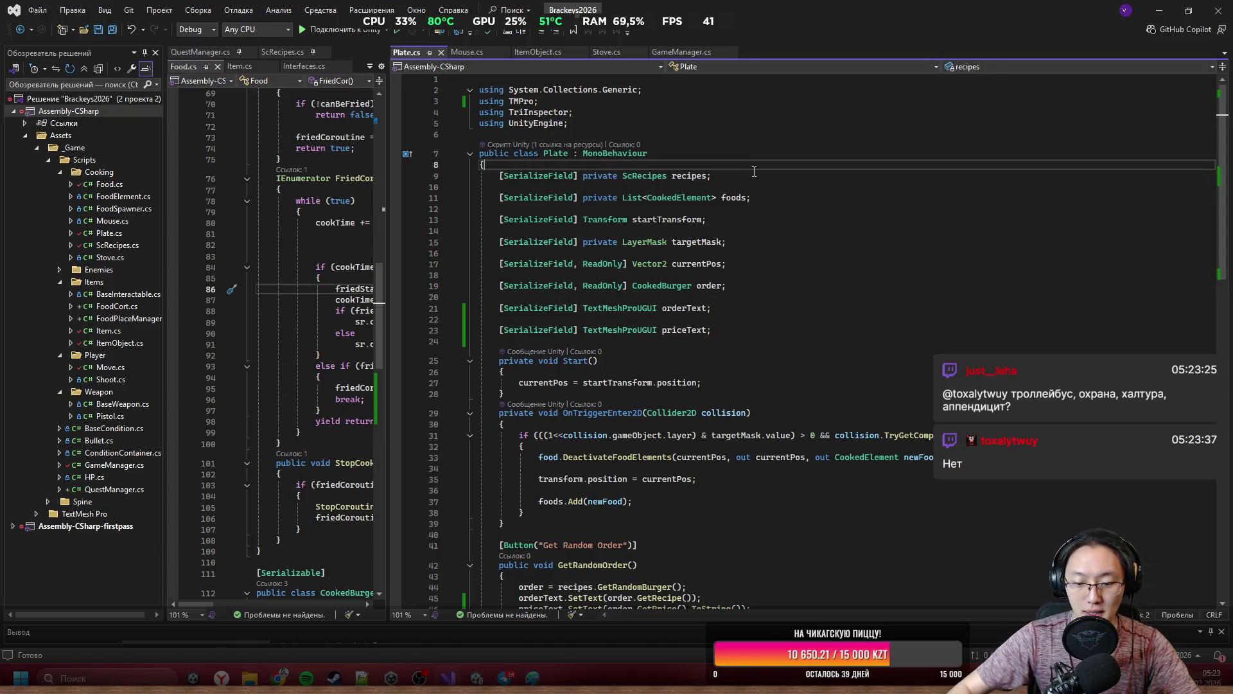
key(Return)
key(Return)
key(Up)
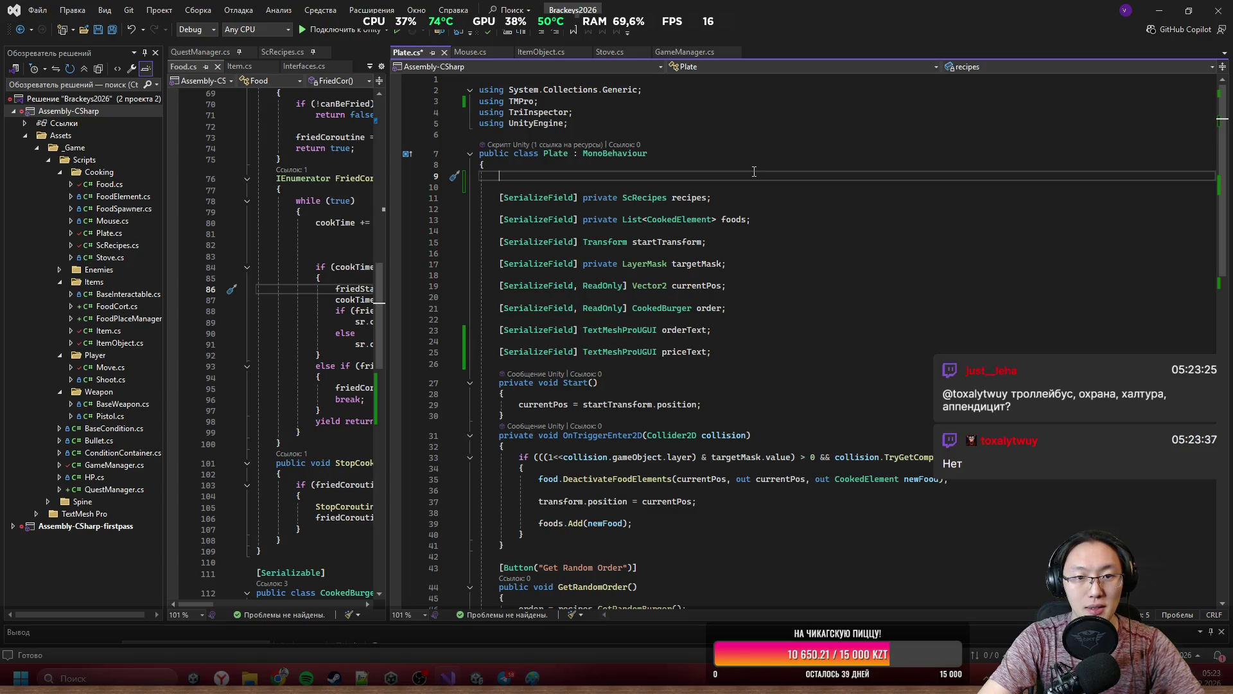
text([SG)
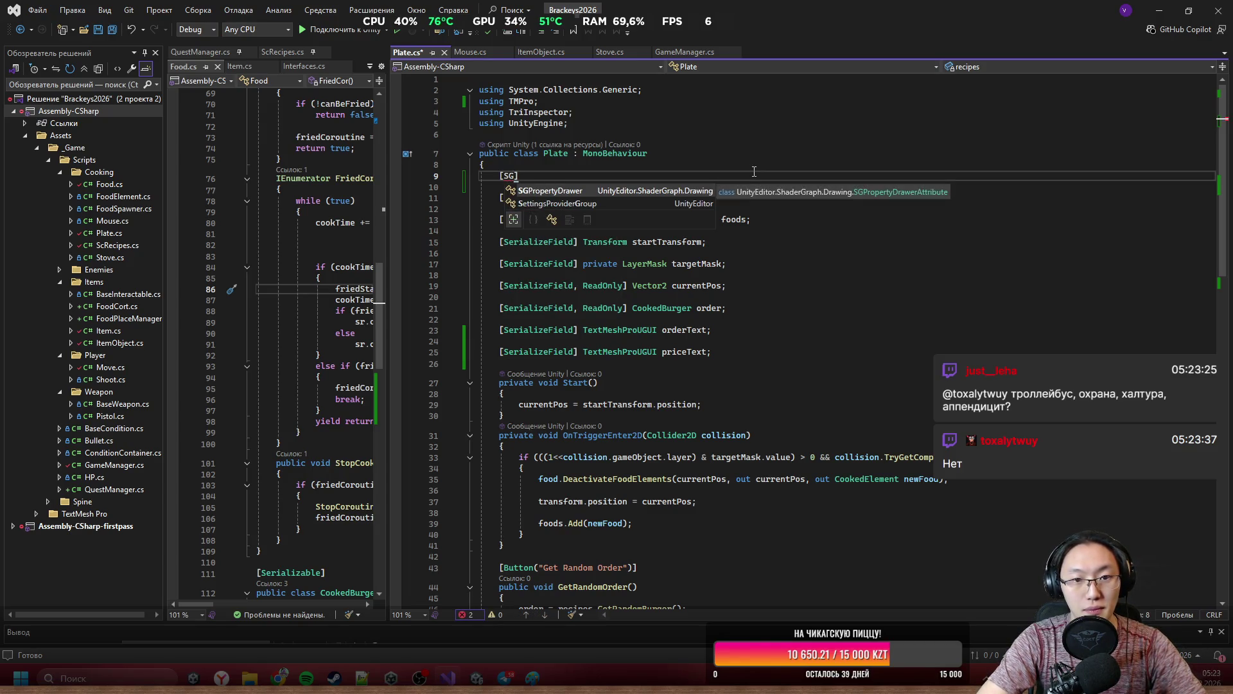
key(BackSpace)
text(e)
key(Tab)
text(,R)
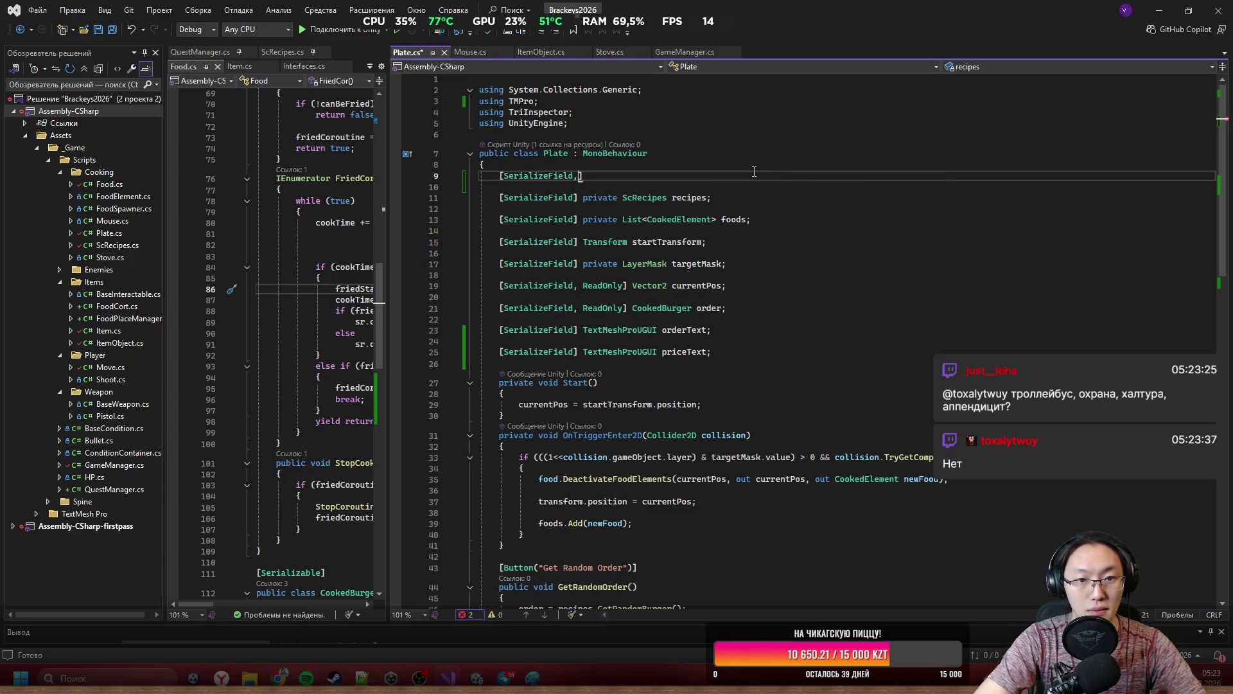
text(ea)
key(Tab)
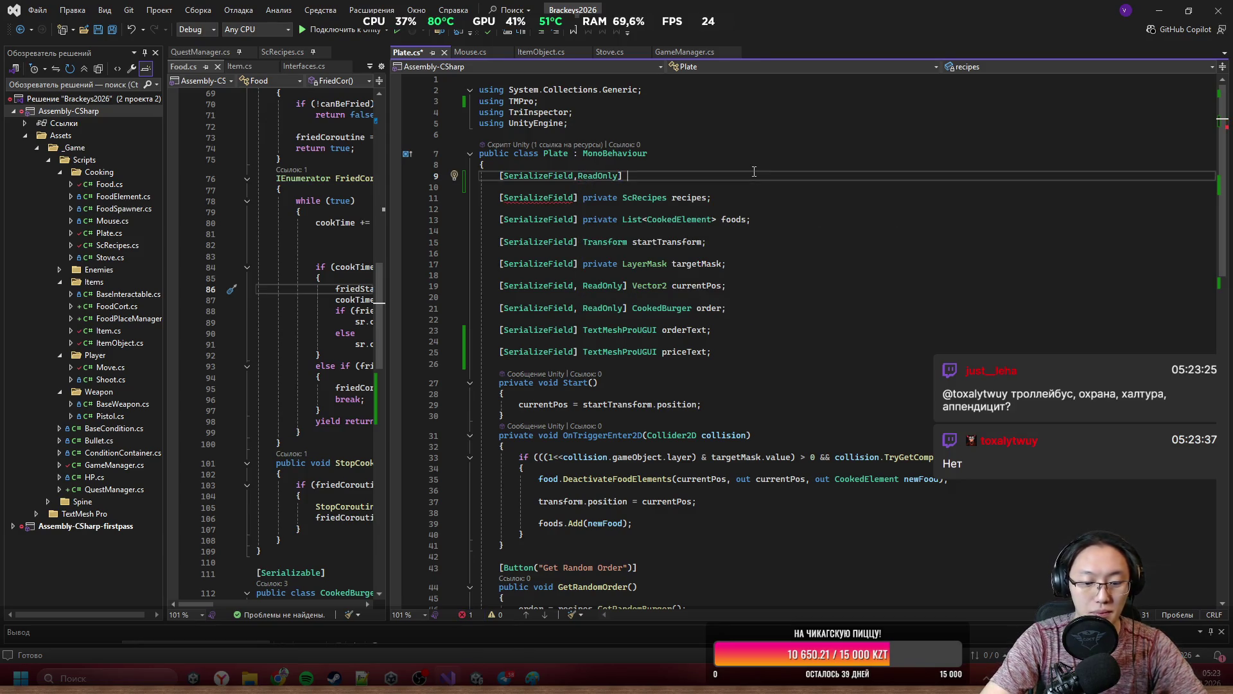
text(int )
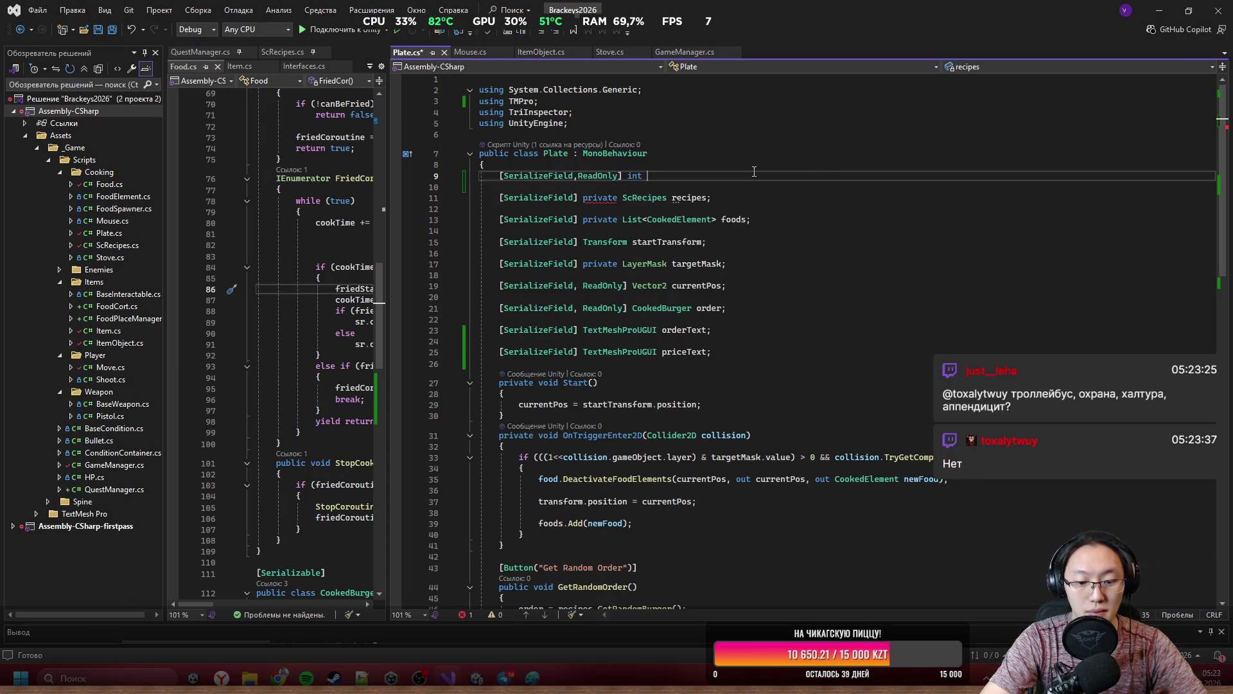
text(money = 0;)
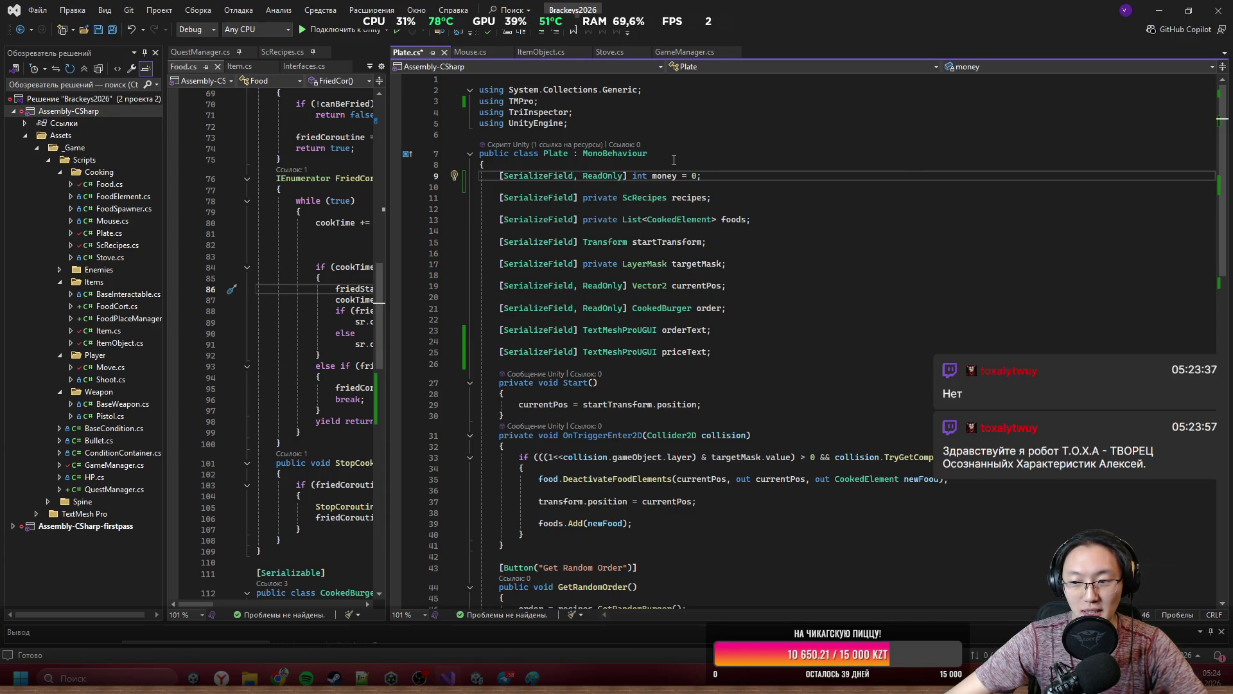
click(752, 228)
key(ctrl+s)
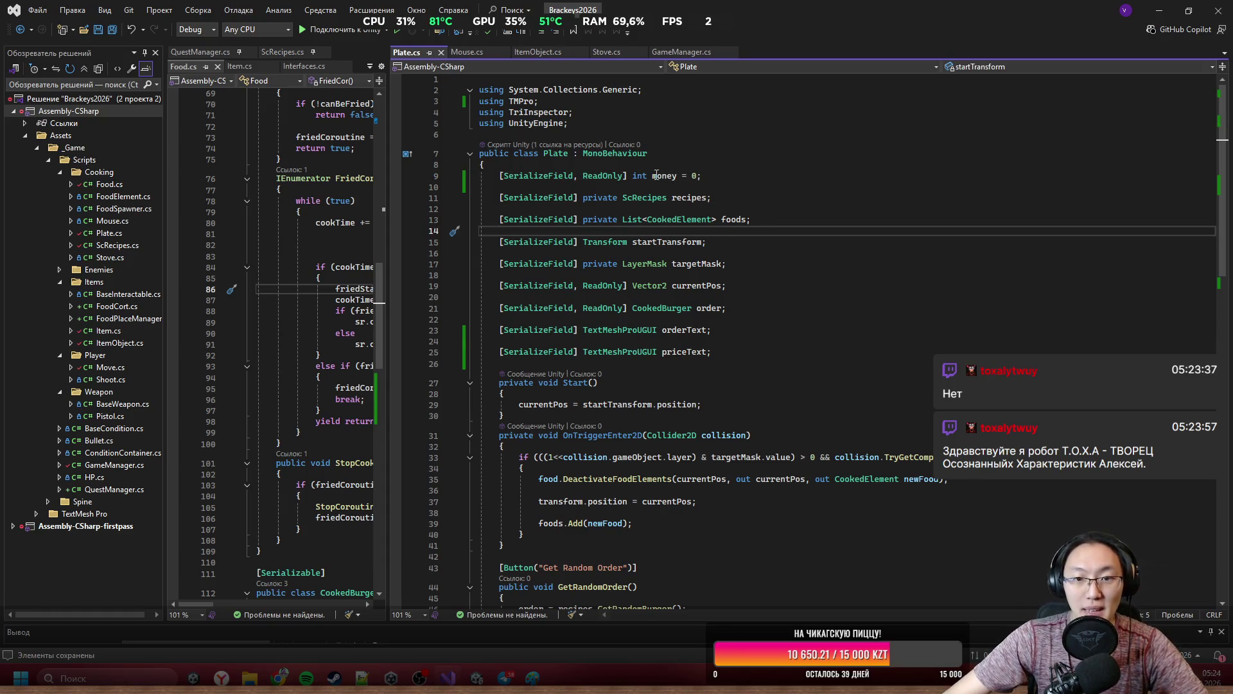
Start a 'money +=' line after the match log in CheckBurger.
click(656, 175)
scroll(655, 174, down, 15)
scroll(750, 267, up, 13)
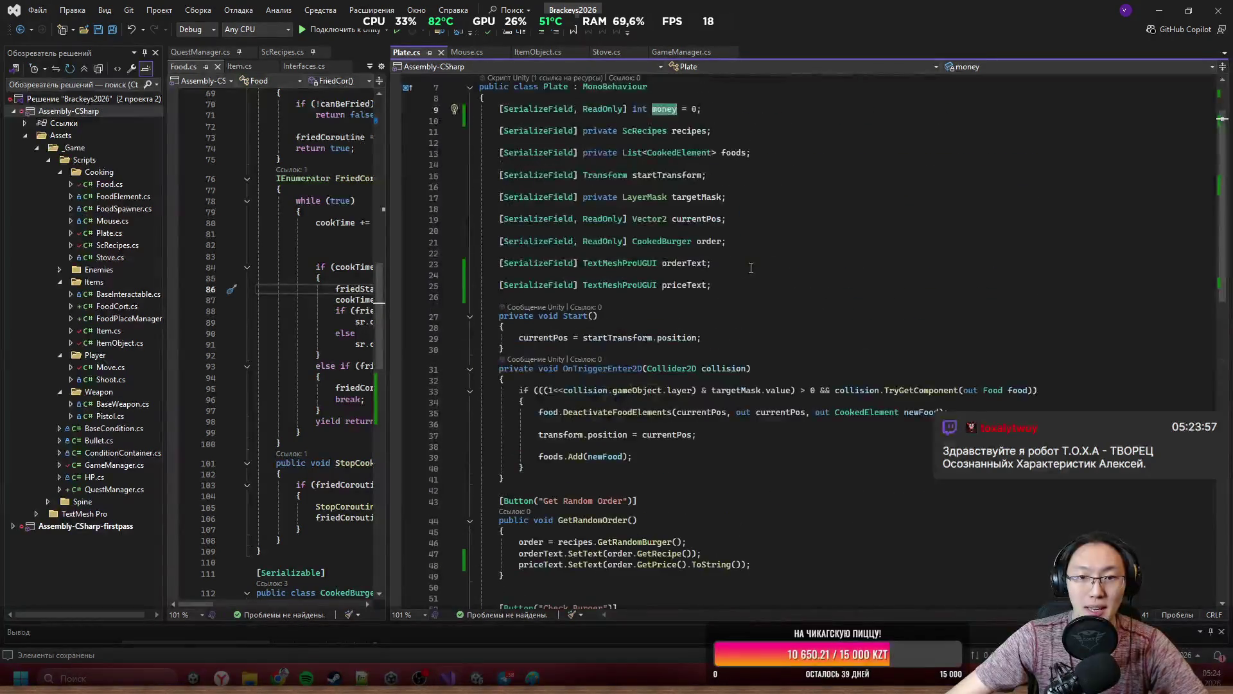
scroll(751, 268, down, 7)
drag(521, 273, 752, 334)
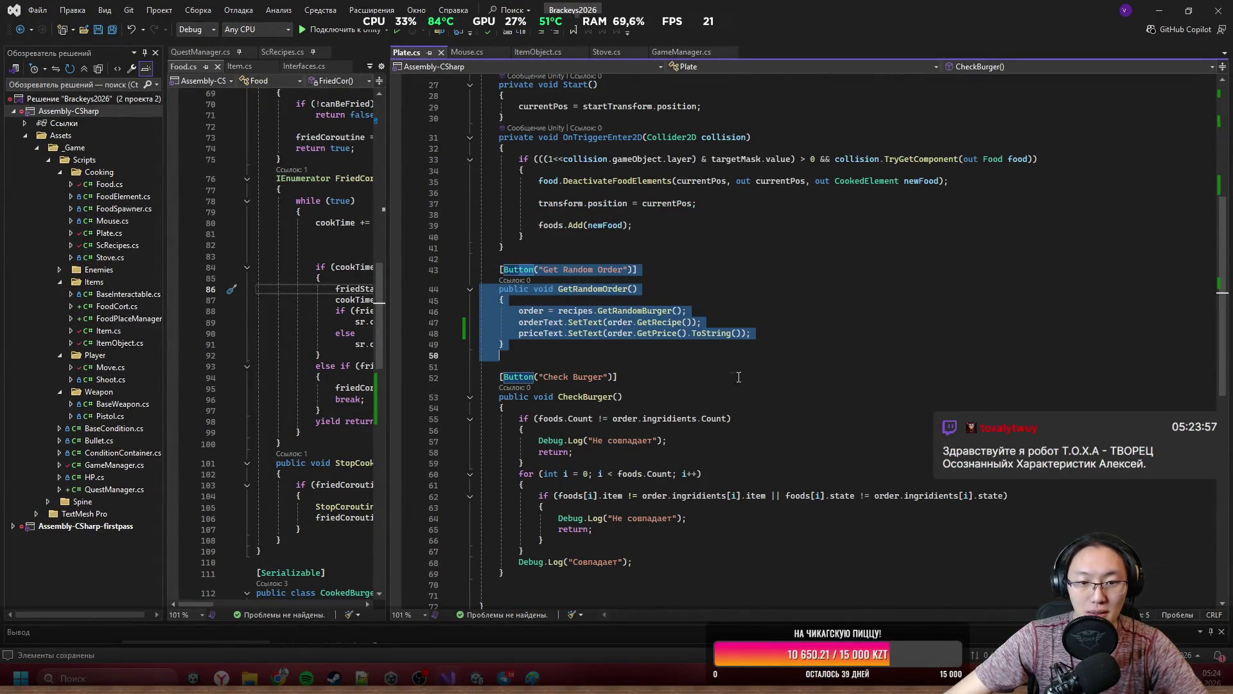
click(514, 378)
scroll(532, 409, down, 3)
click(671, 460)
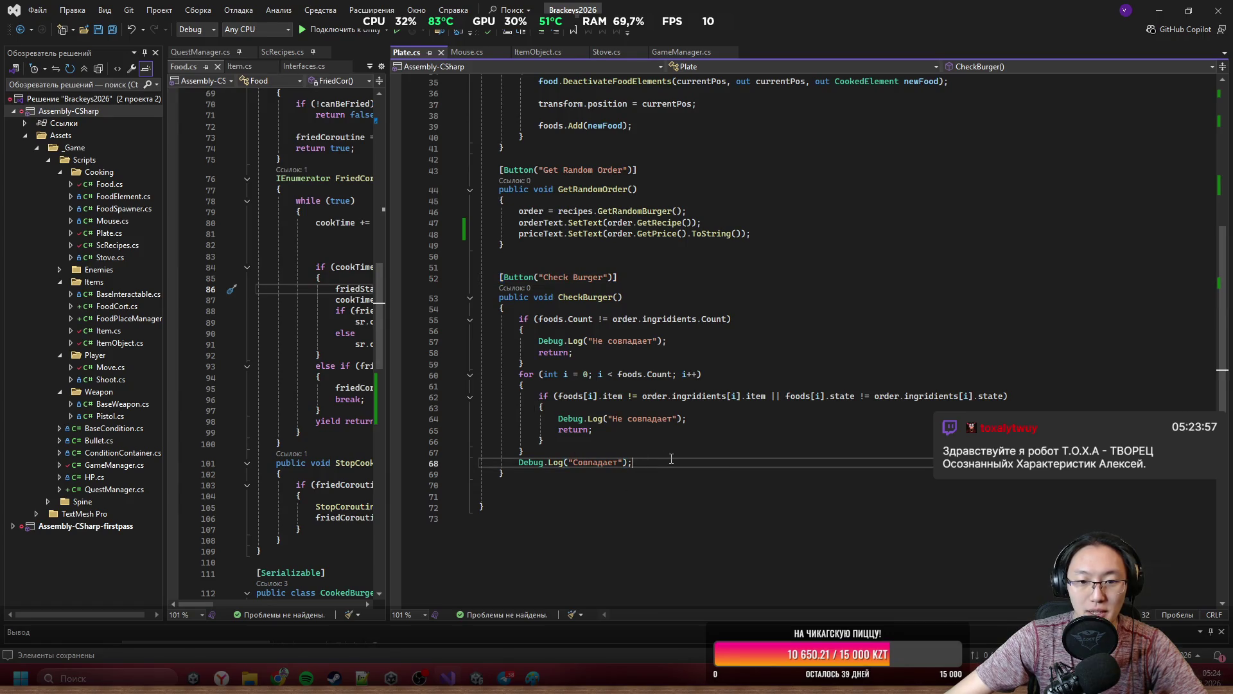
key(Return)
key(Return)
key(Return)
key(Up)
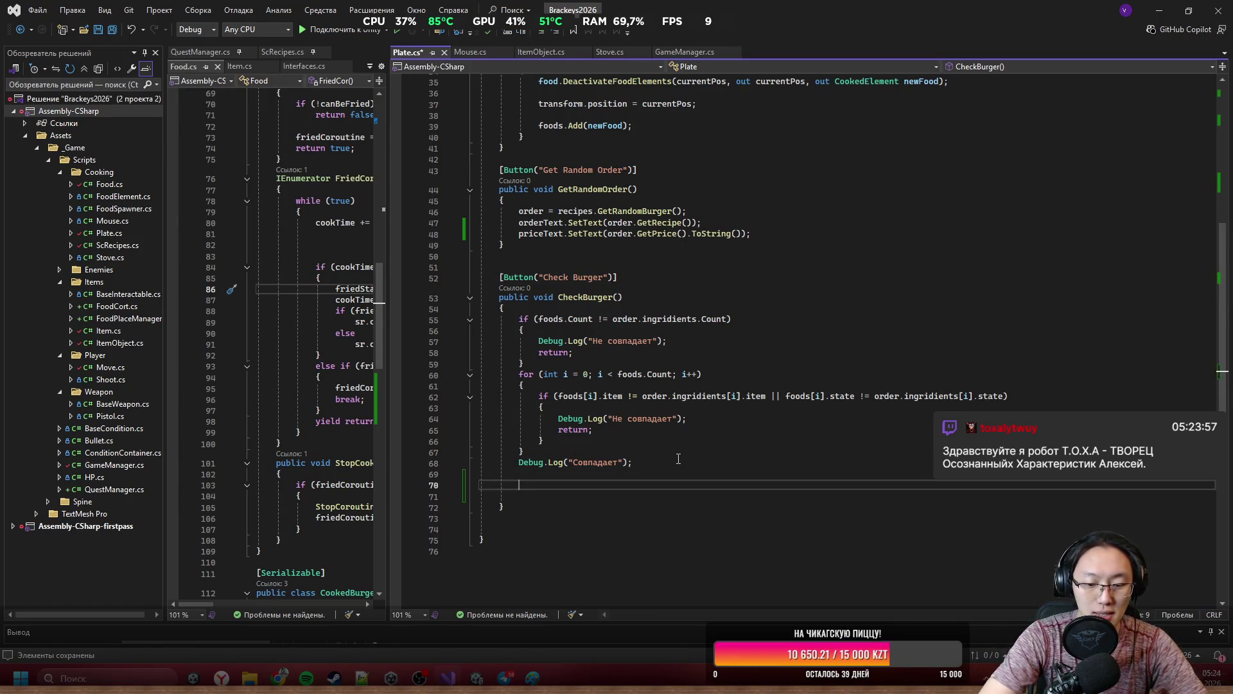
text(mo)
key(Tab)
text(+)
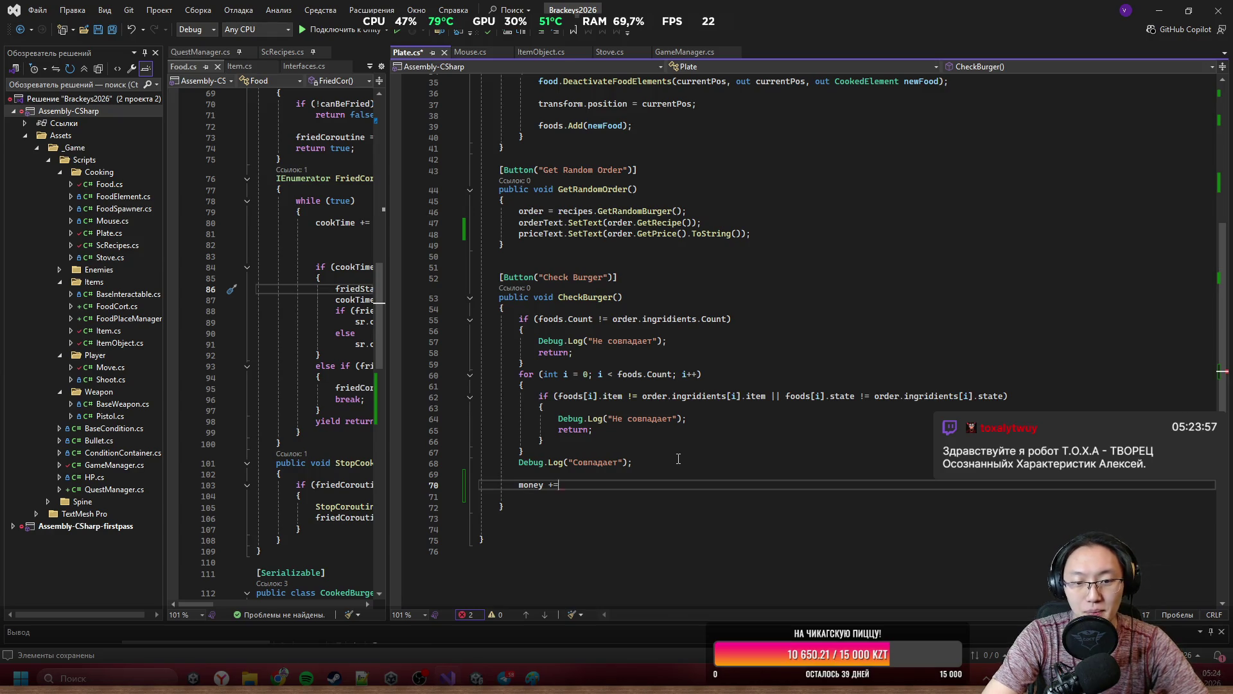
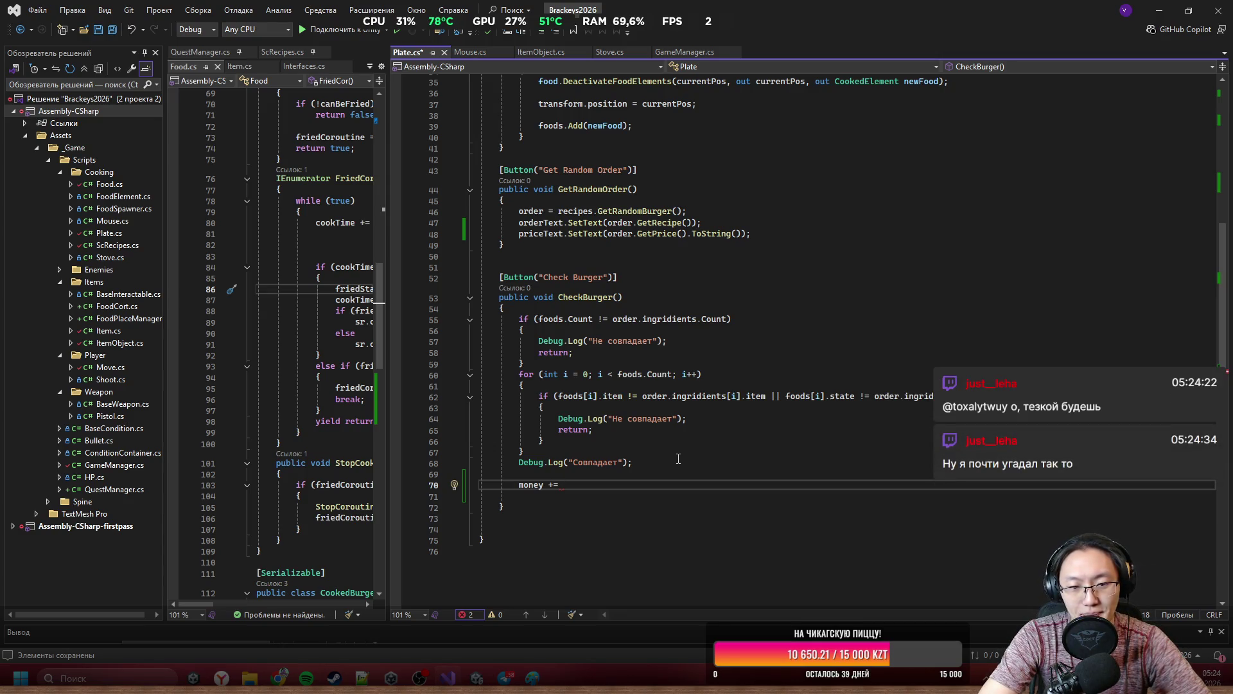
Complete line 70 in CheckBurger as 'money += order.GetPrice();' using IntelliSense.
scroll(635, 501, up, 11)
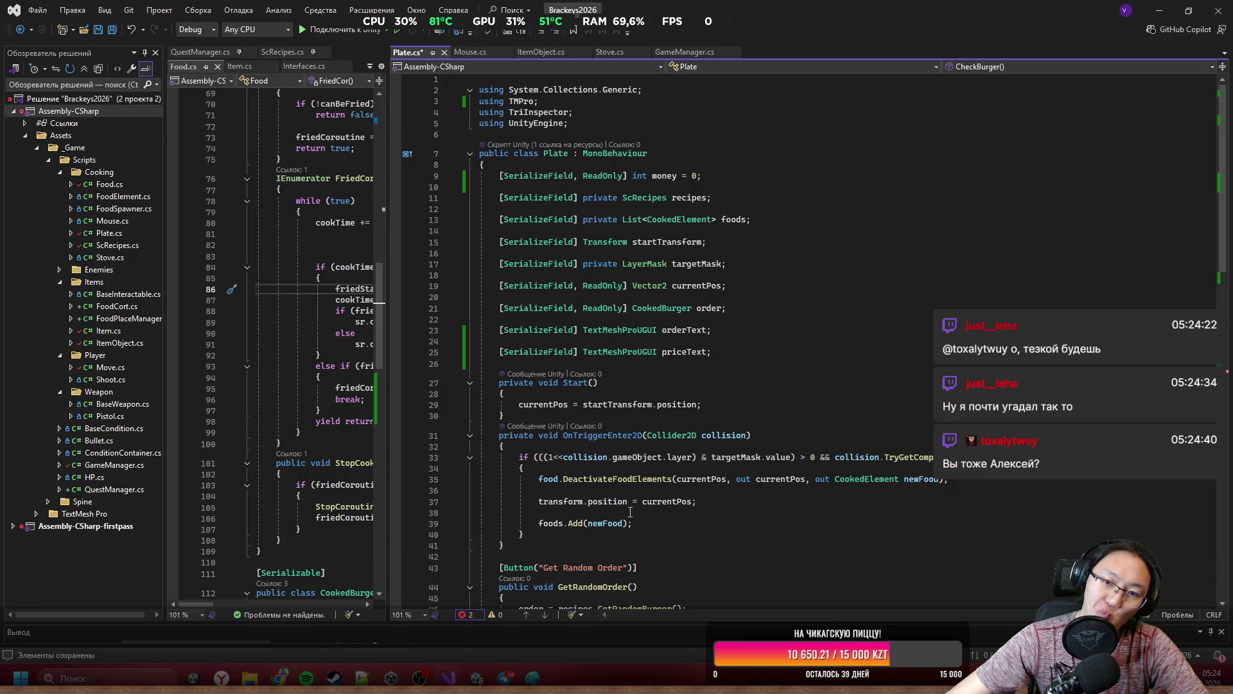
scroll(630, 512, down, 15)
text(money +=)
scroll(633, 511, up, 5)
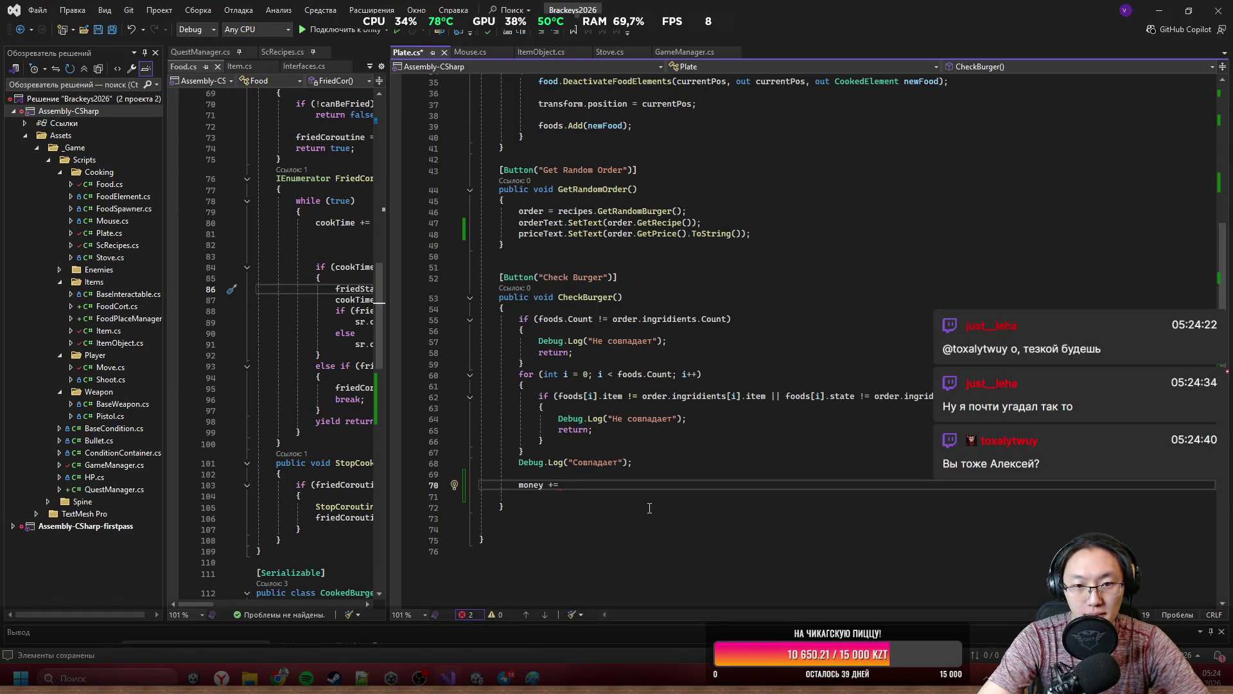
text(or)
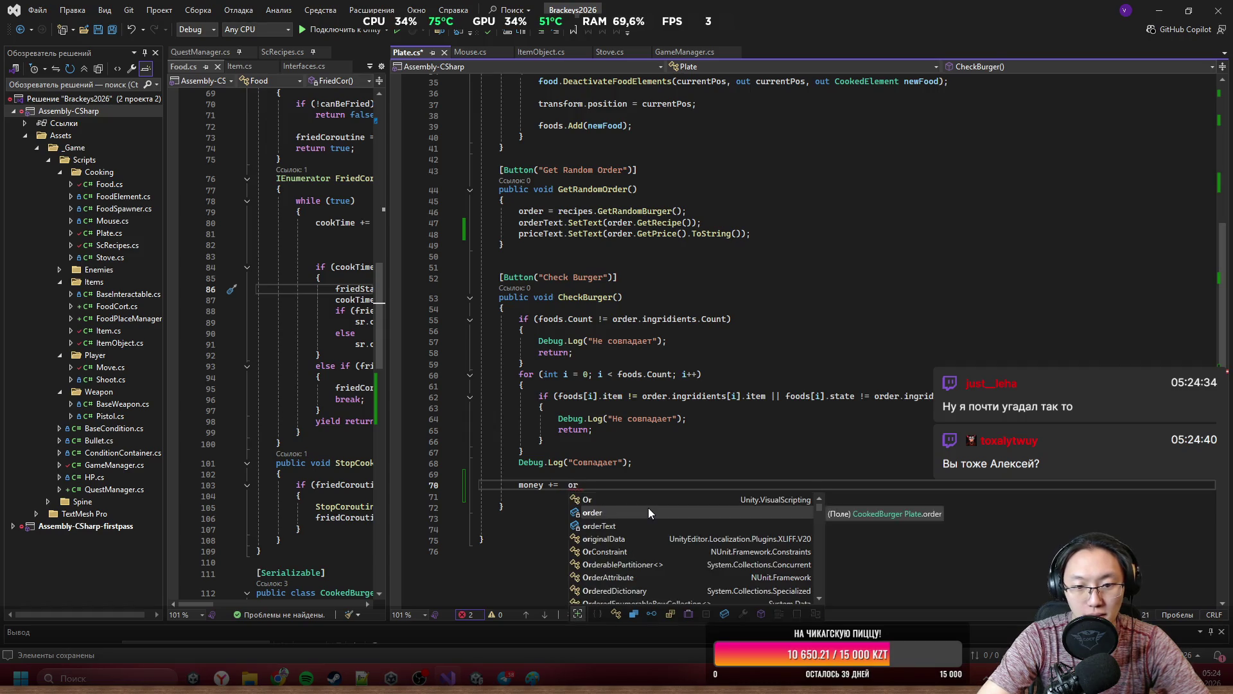
text(der.GetHashCode()
key(BackSpace)
key(BackSpace)
key(BackSpace)
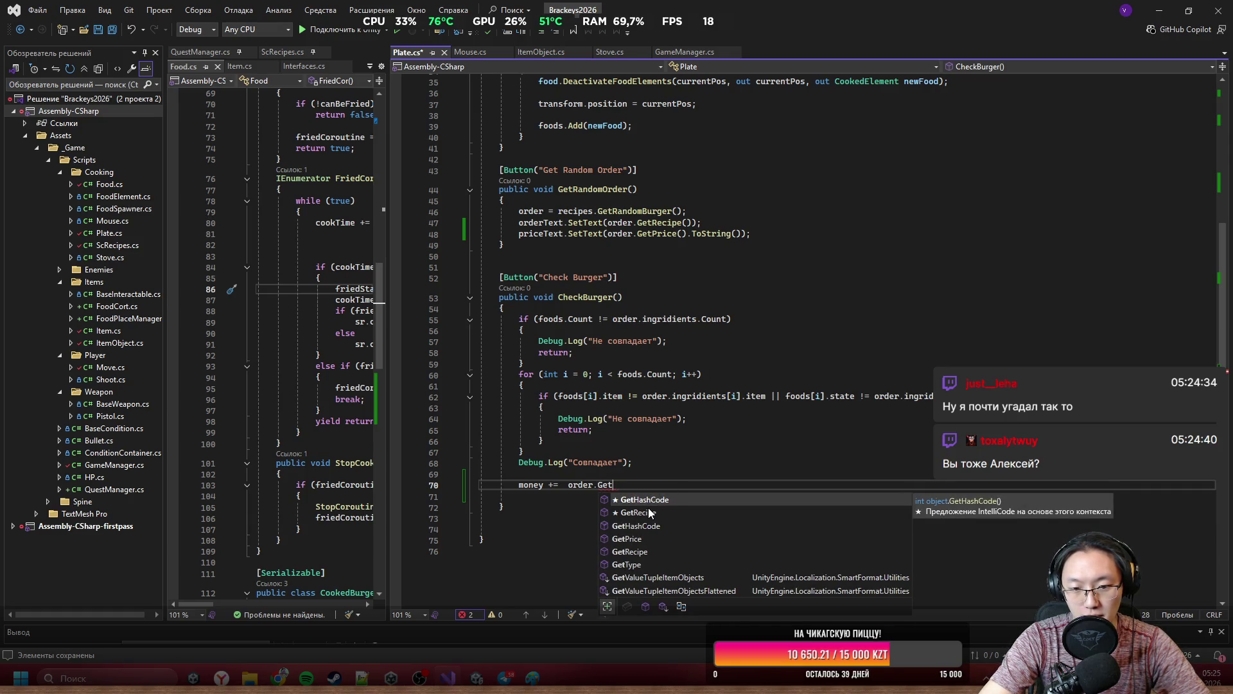
key(Down)
key(Down)
key(Down)
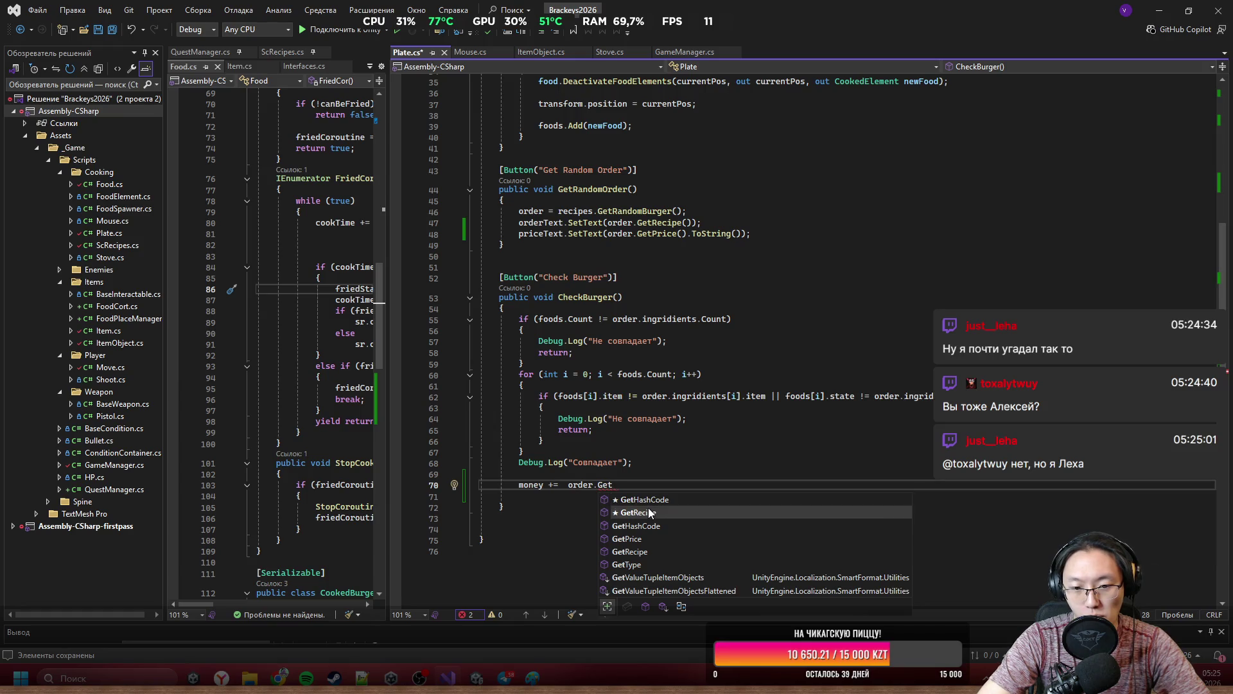
key(Tab)
text(();)
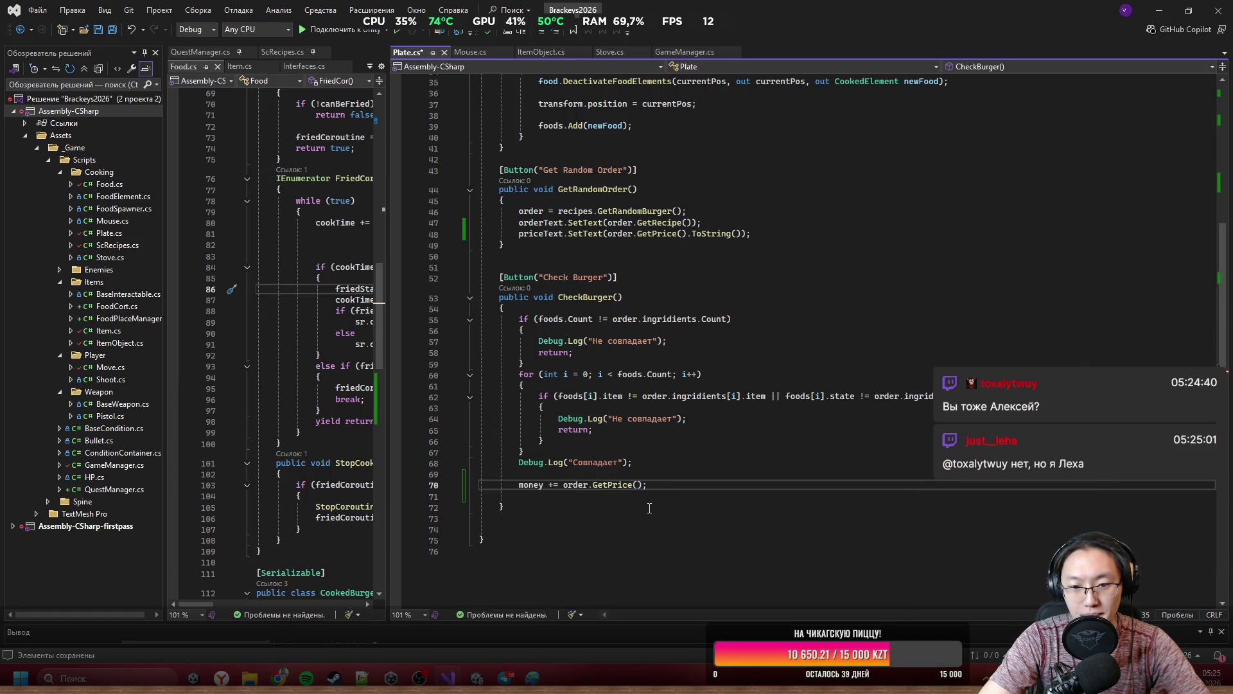
key(Down)
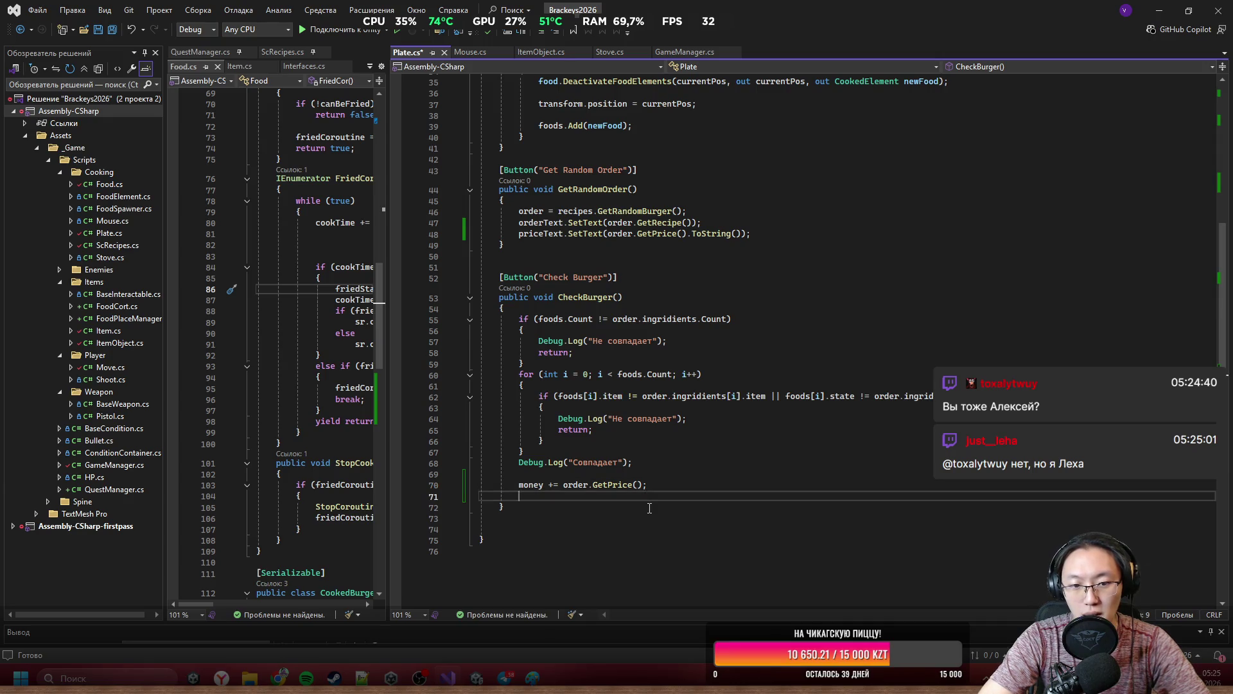
Highlight the priceText field's uses in Plate.cs, then return to the Unity editor.
scroll(649, 508, up, 11)
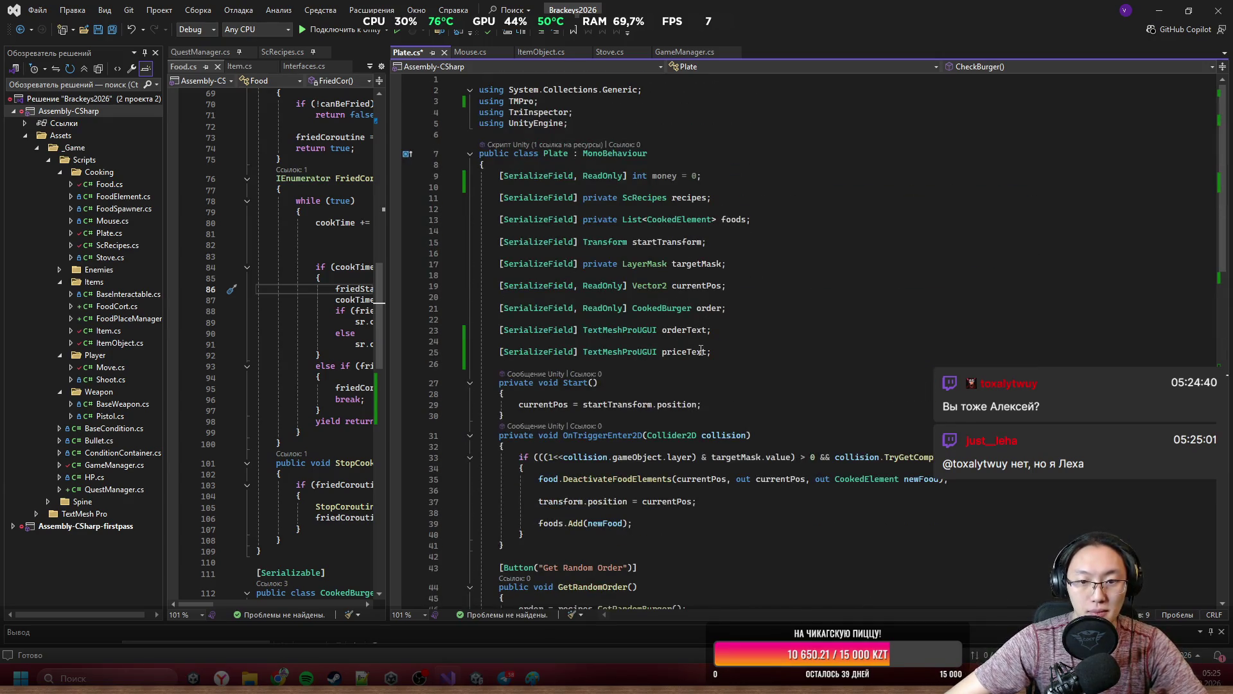
double_click(701, 351)
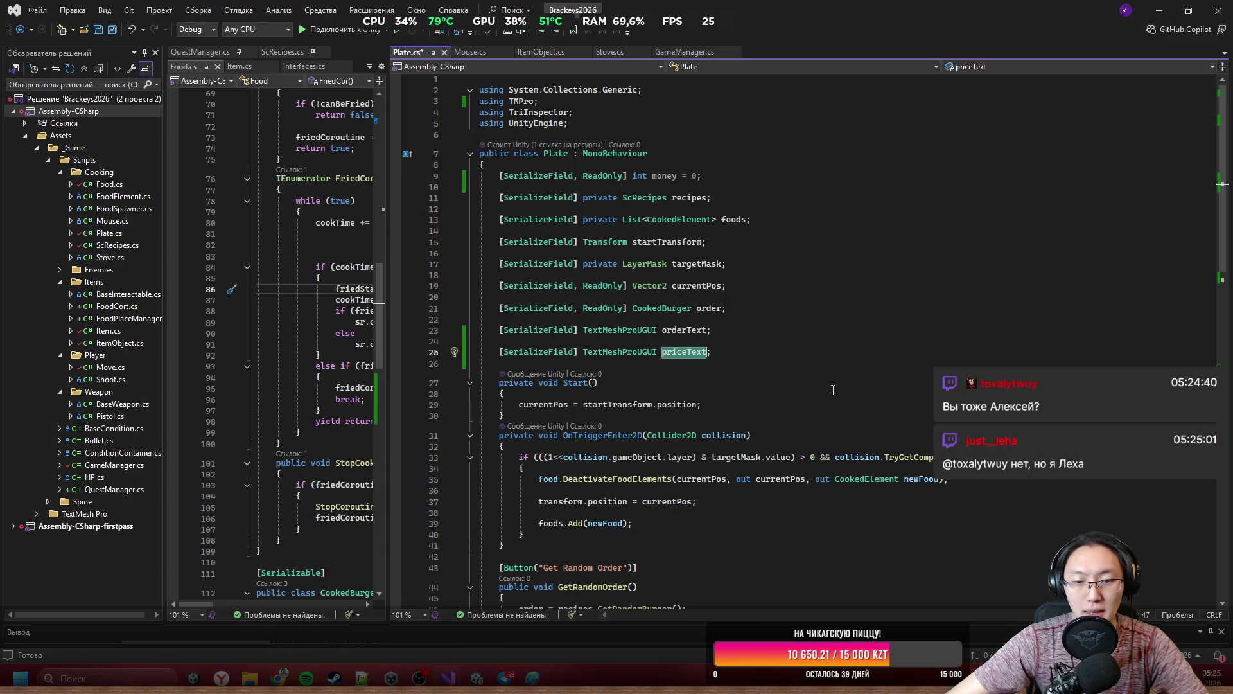
scroll(834, 390, down, 14)
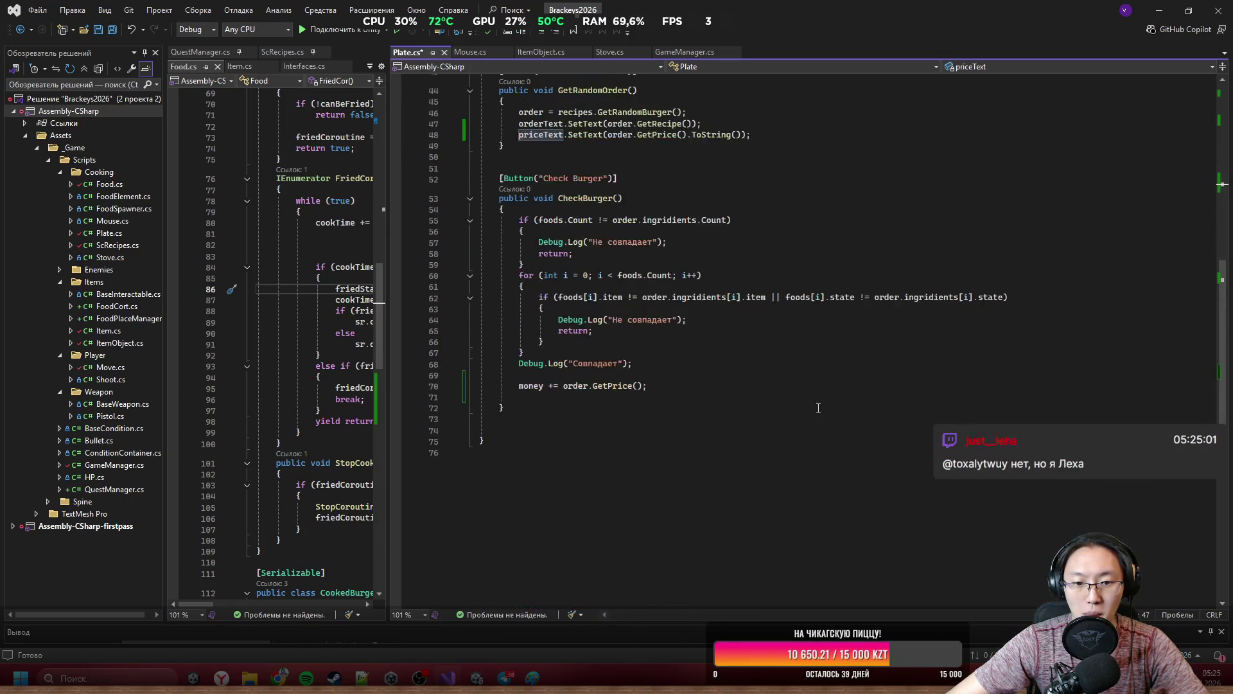
scroll(818, 408, up, 13)
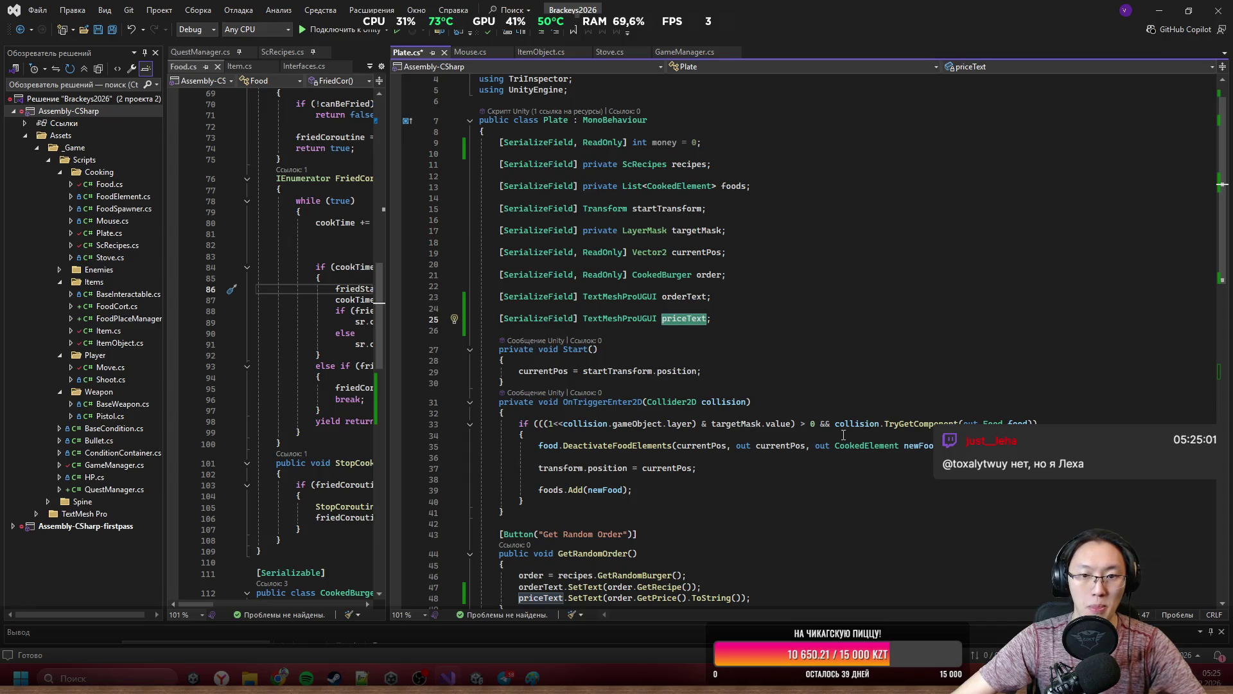
click(1159, 11)
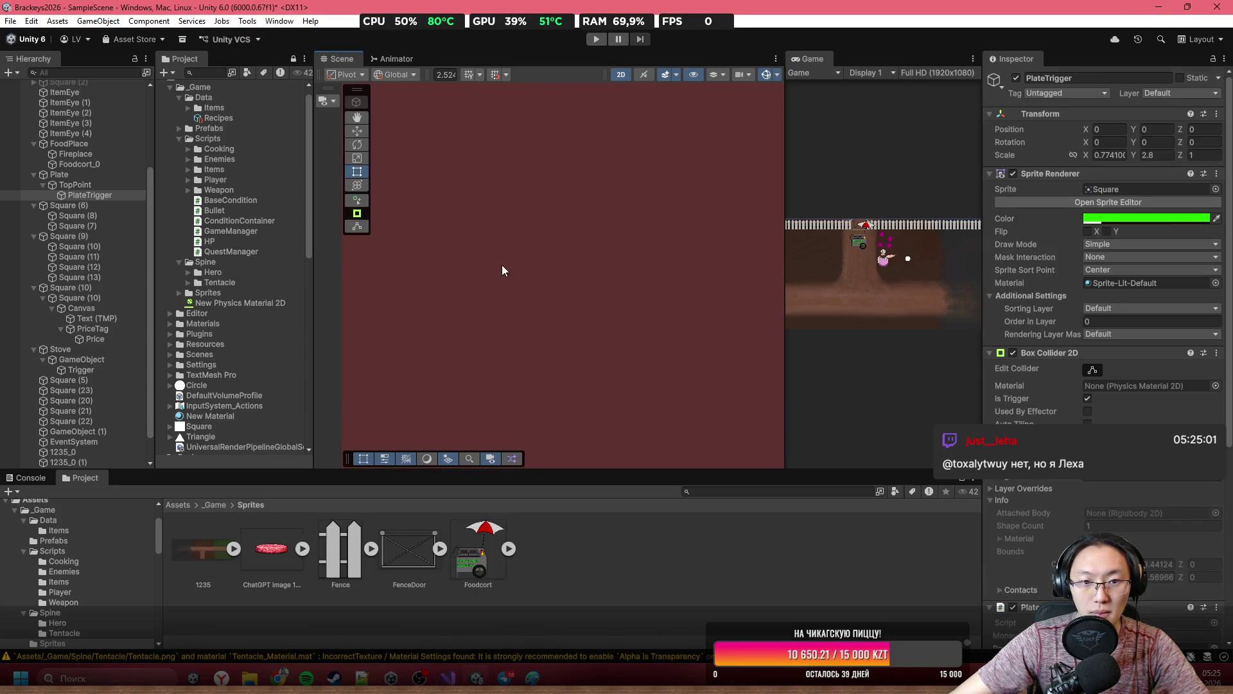
Move the price tag to the canvas's lower left.
scroll(502, 264, down, 10)
click(636, 381)
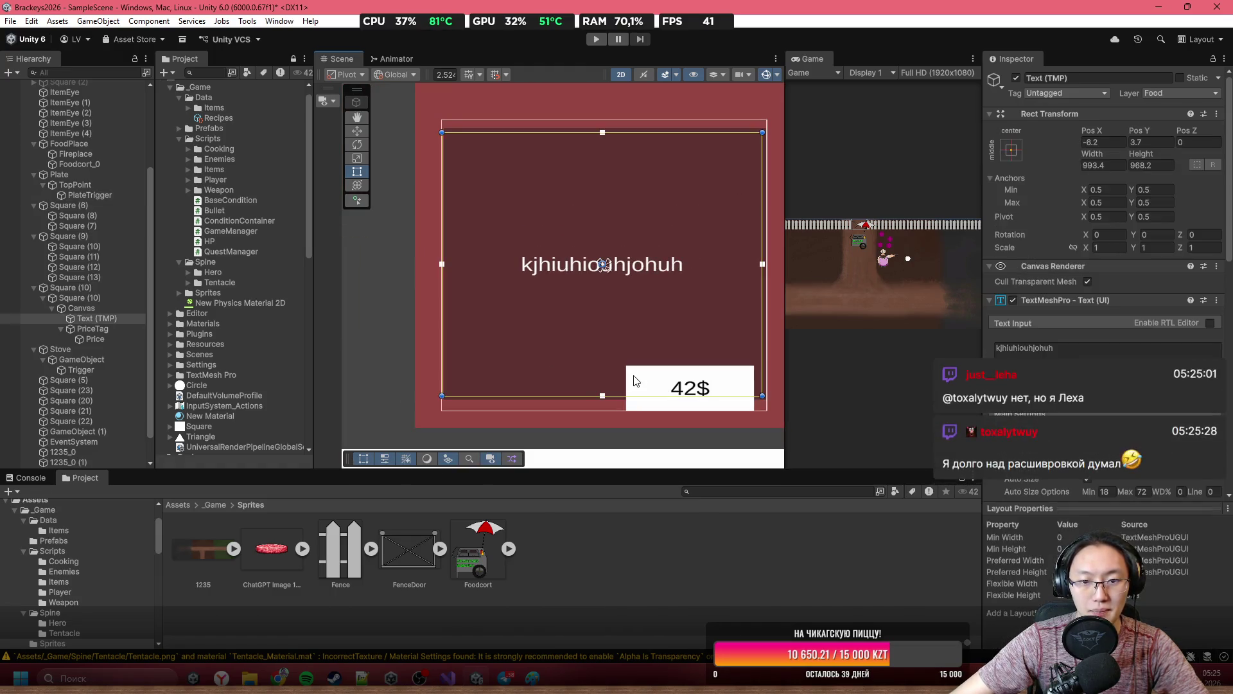
click(636, 380)
mouse_move(634, 386)
mouse_down()
mouse_move(482, 386)
mouse_move(504, 381)
mouse_move(635, 383)
mouse_move(454, 394)
mouse_up()
click(90, 329)
Narrow the Price text to about half the tag and duplicate it with Ctrl+D.
click(86, 339)
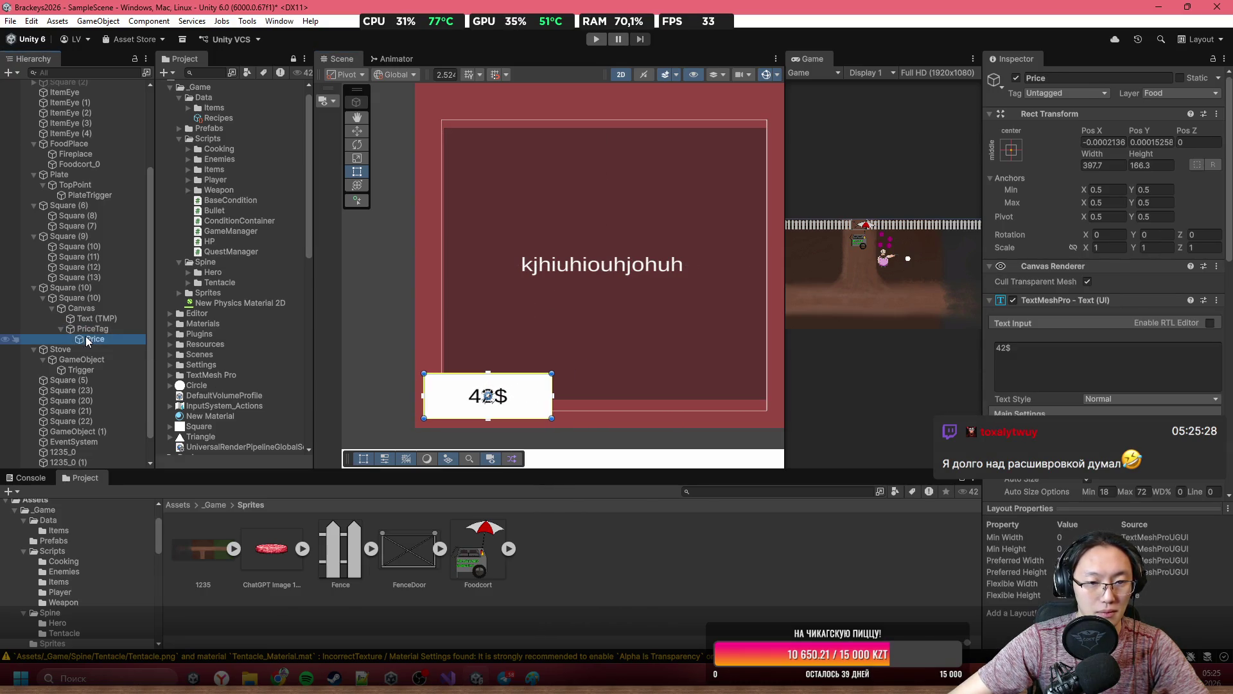
scroll(575, 358, up, 3)
drag(436, 432, 519, 365)
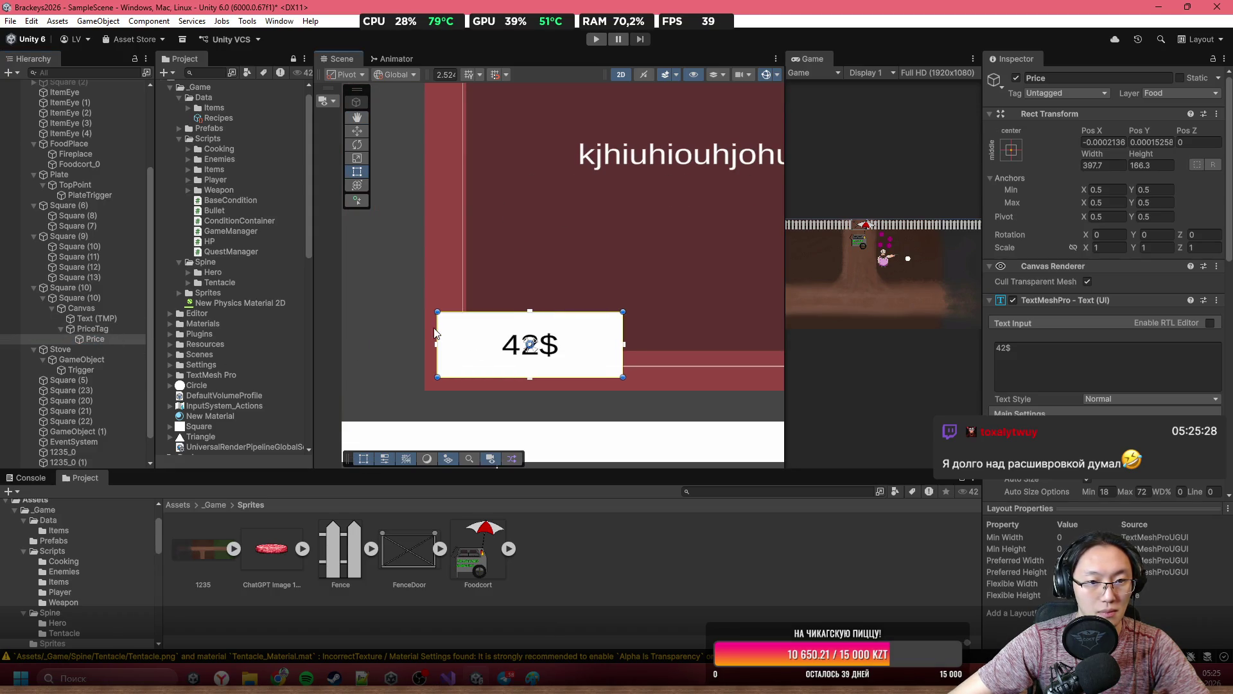
mouse_move(434, 333)
mouse_down()
mouse_move(565, 334)
mouse_move(506, 332)
mouse_up()
key(ctrl+d)
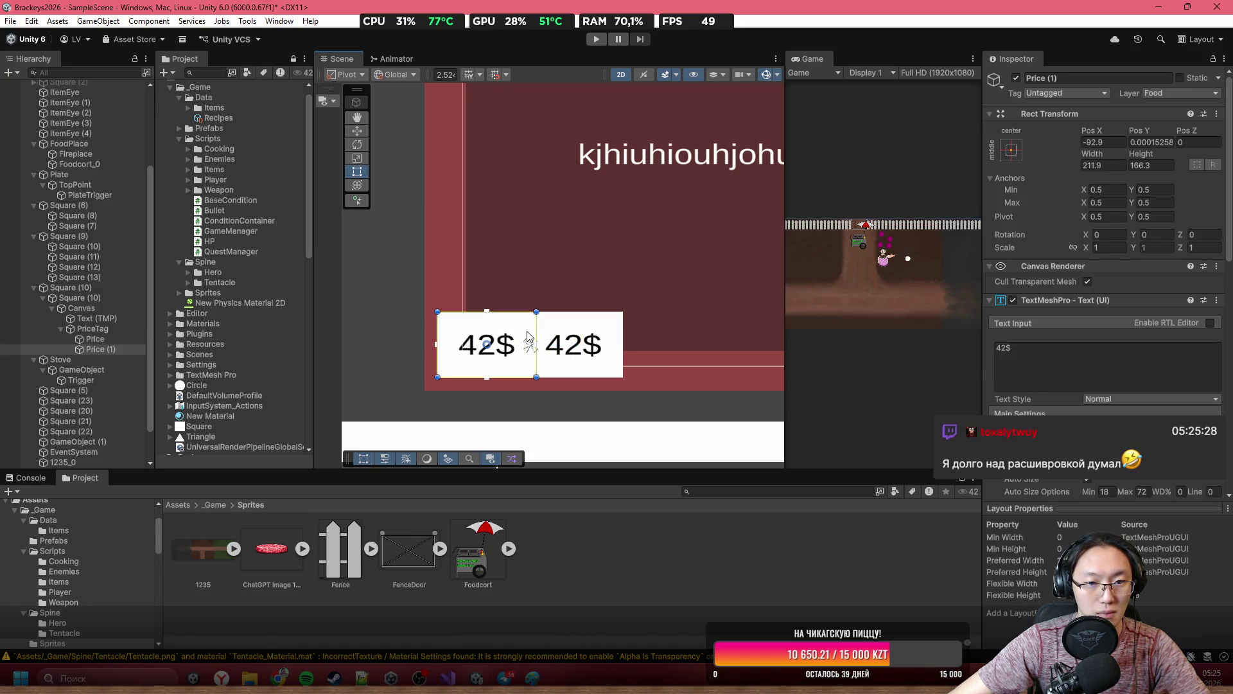
click(598, 332)
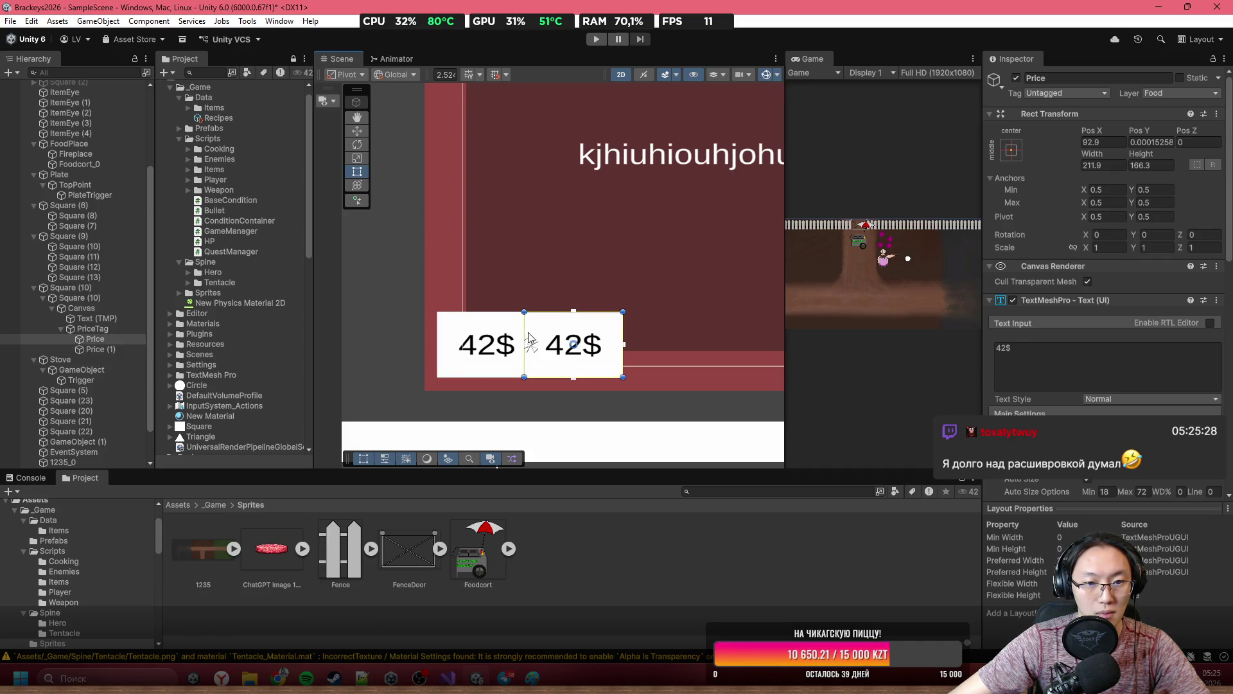
drag(525, 334, 534, 334)
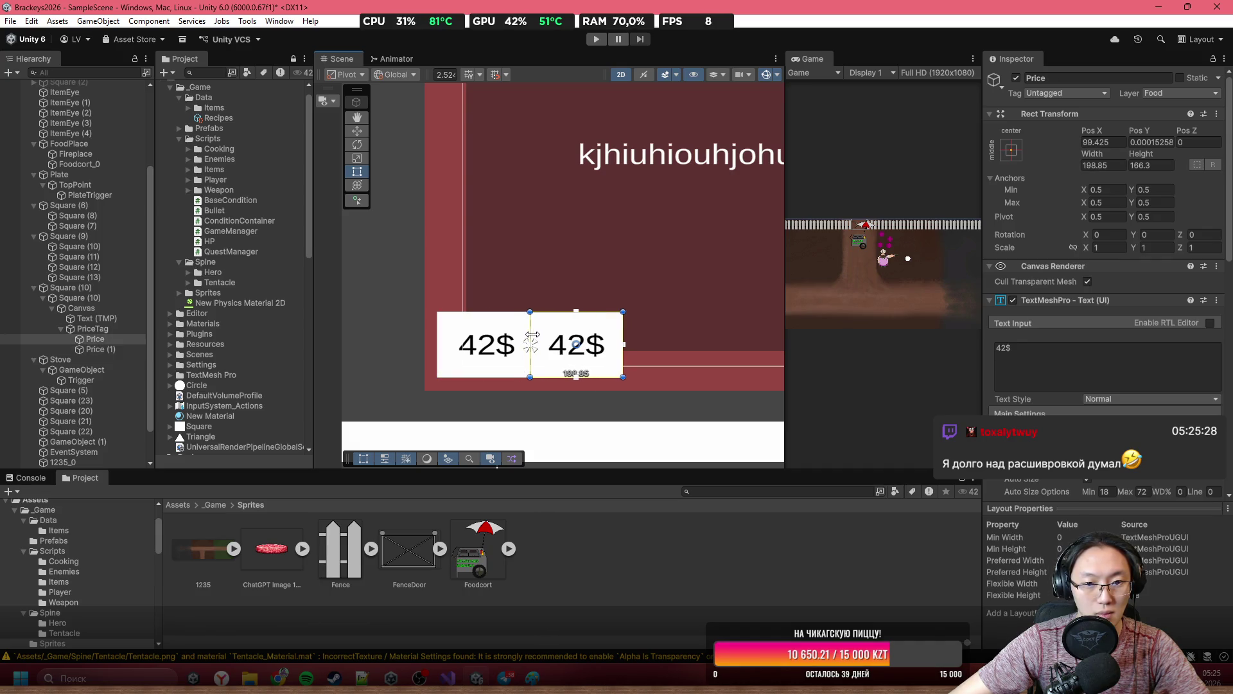
Set the duplicated Price (1) label's text to 'Money:'.
click(99, 340)
click(97, 349)
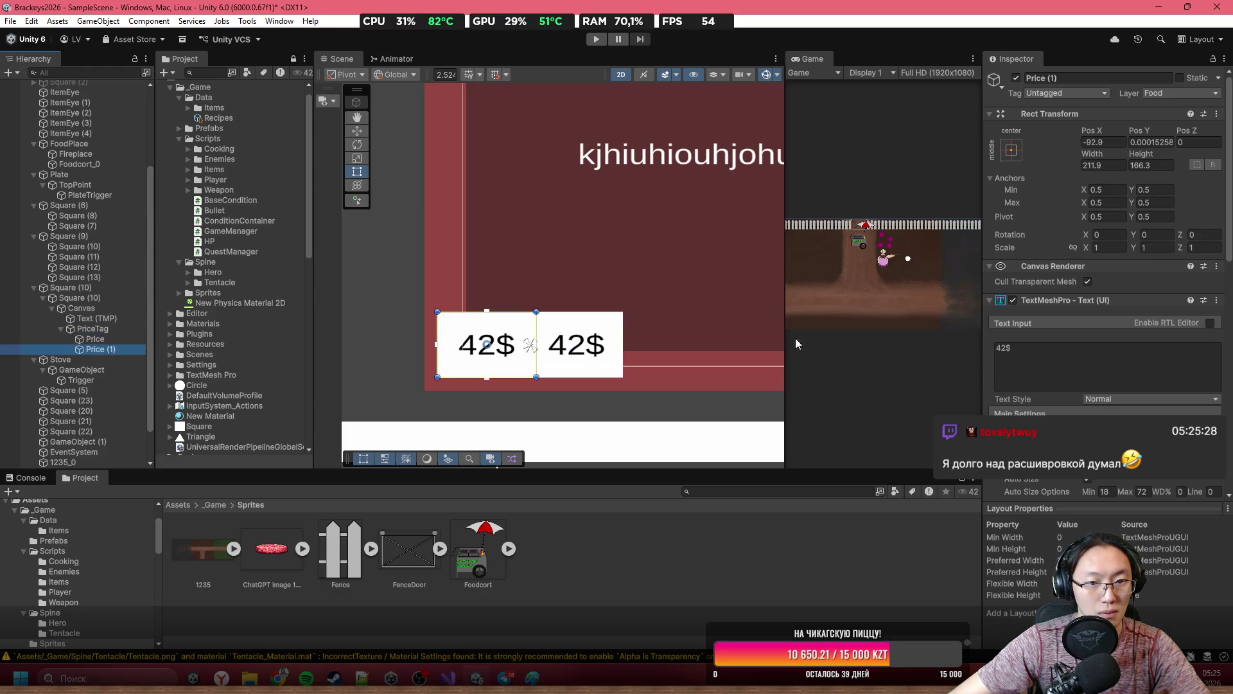
click(1028, 353)
text(Money)
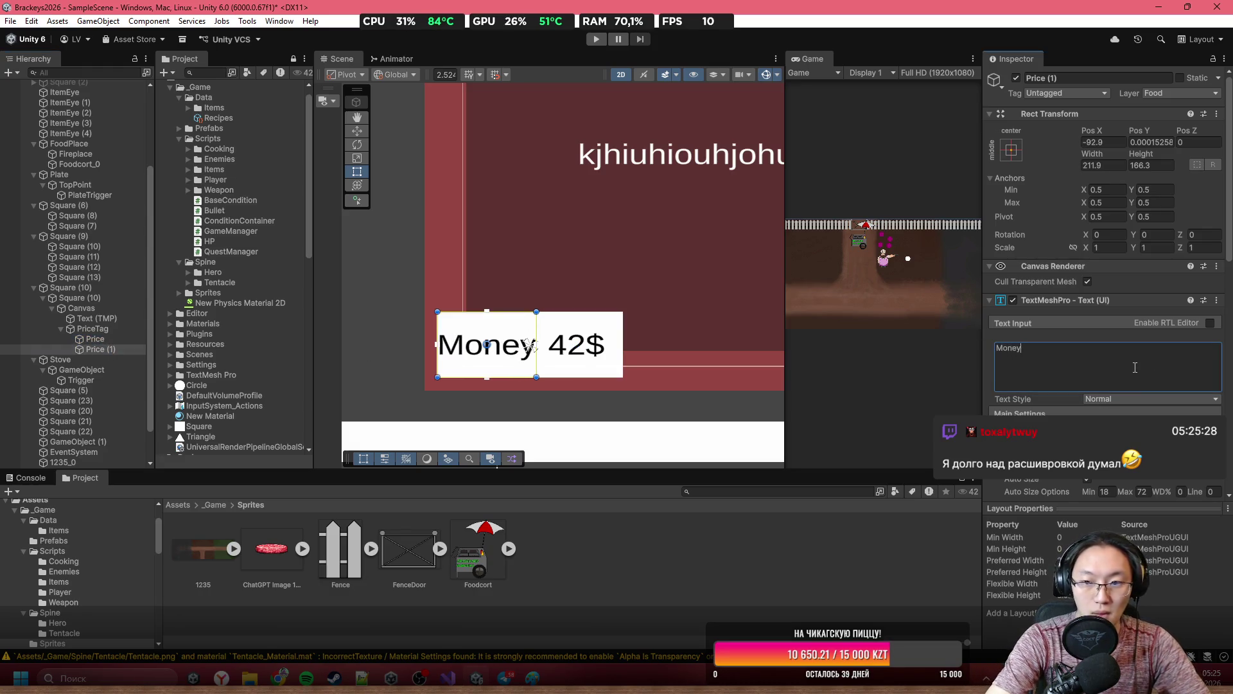
text(:)
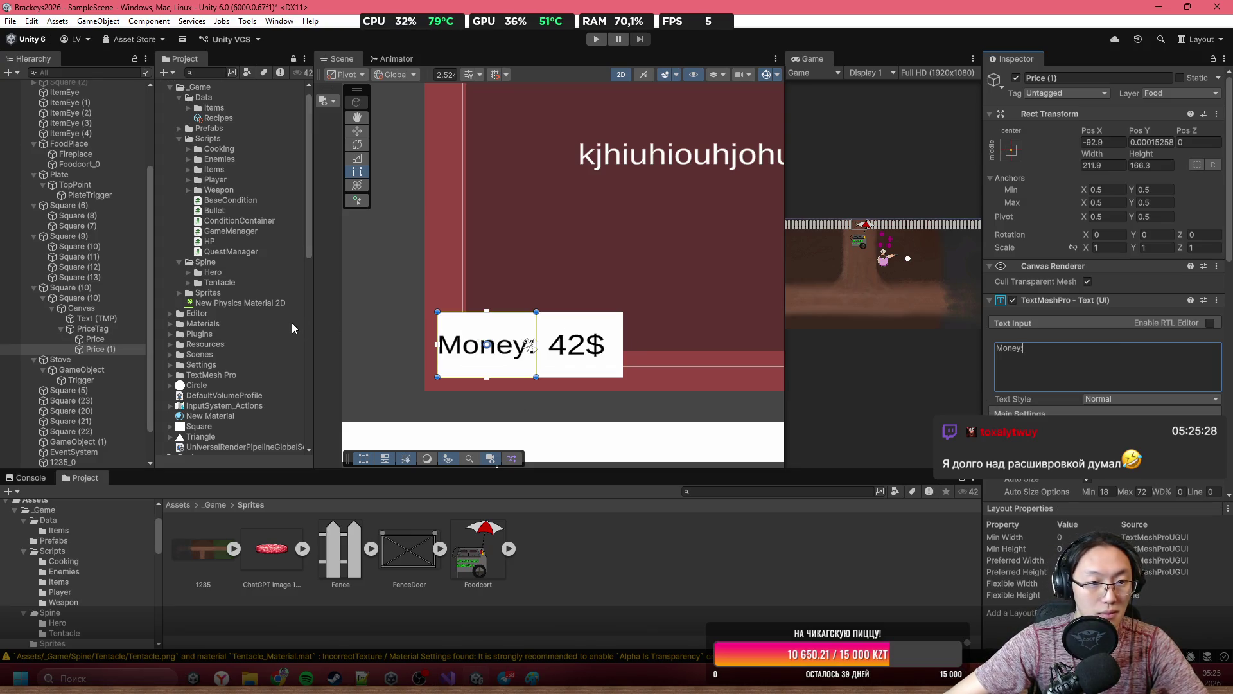
Widen the price tag box, the Money: label and the price value text.
click(538, 331)
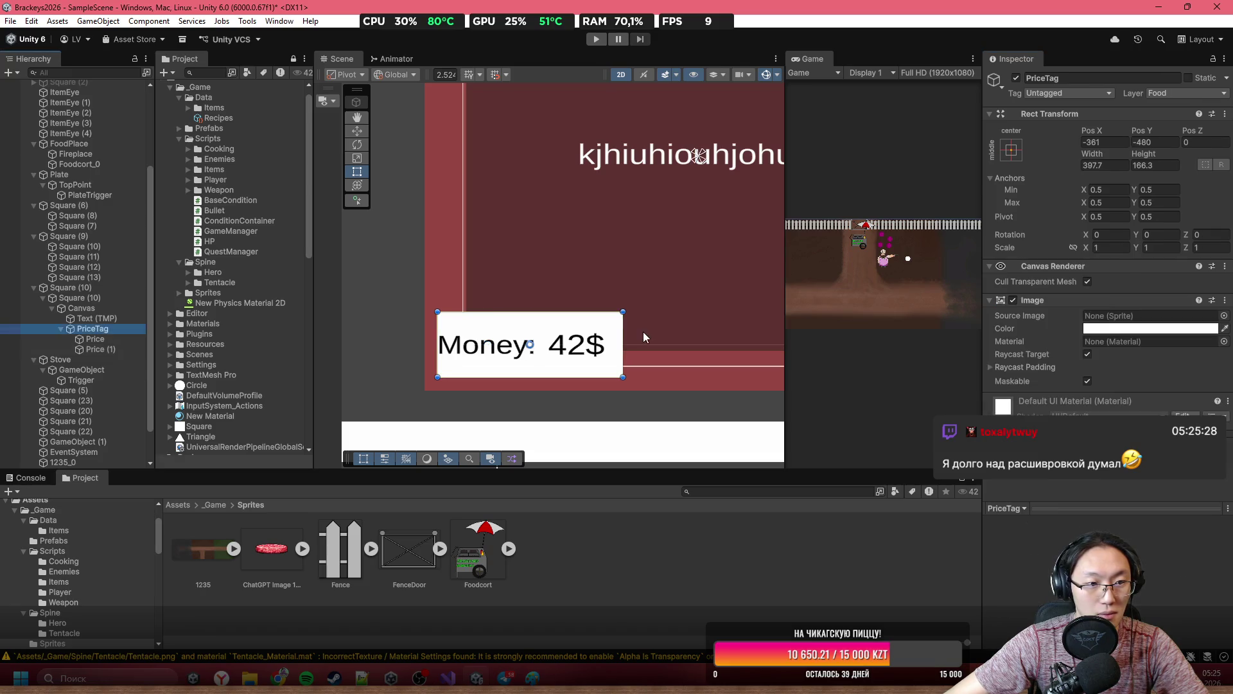
mouse_move(623, 331)
mouse_down()
mouse_move(689, 331)
mouse_move(673, 331)
mouse_up()
click(95, 339)
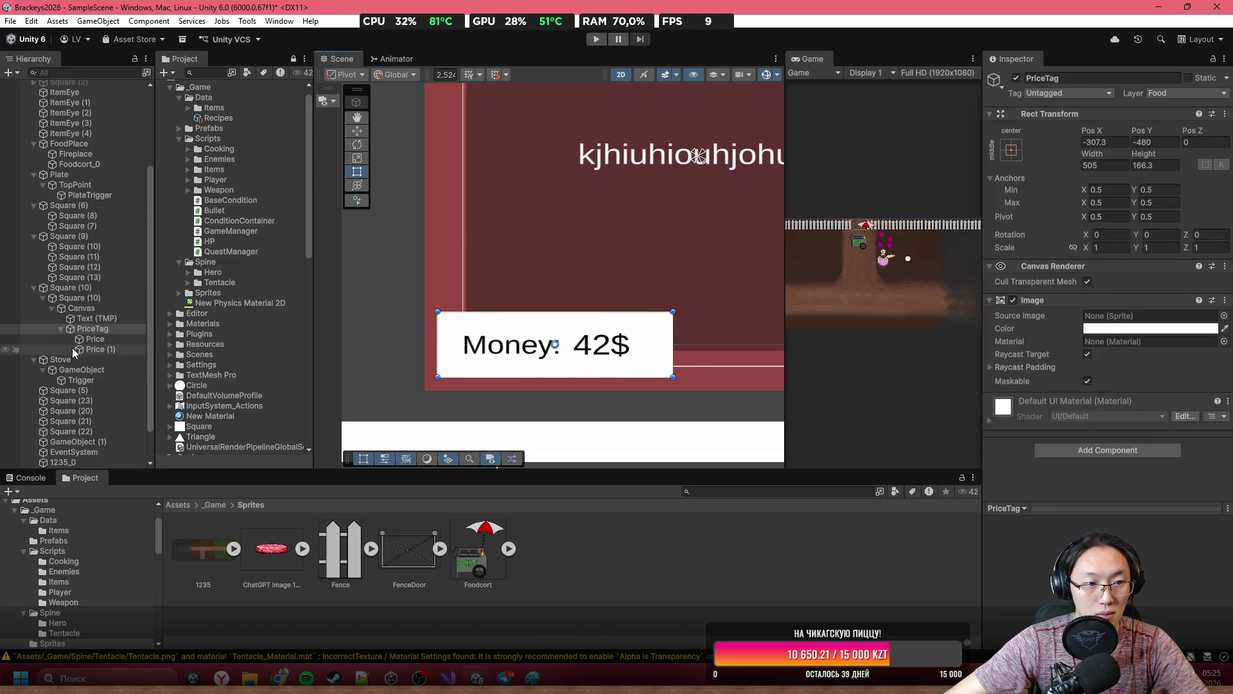
click(535, 341)
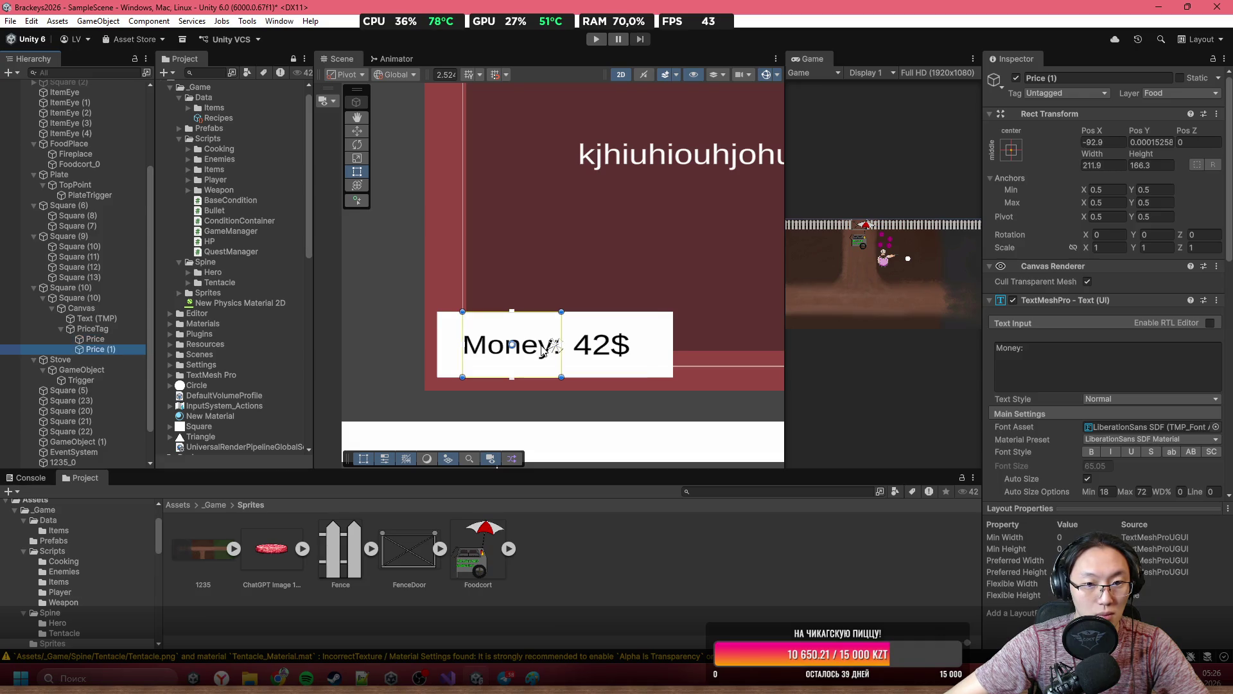
drag(465, 336, 437, 336)
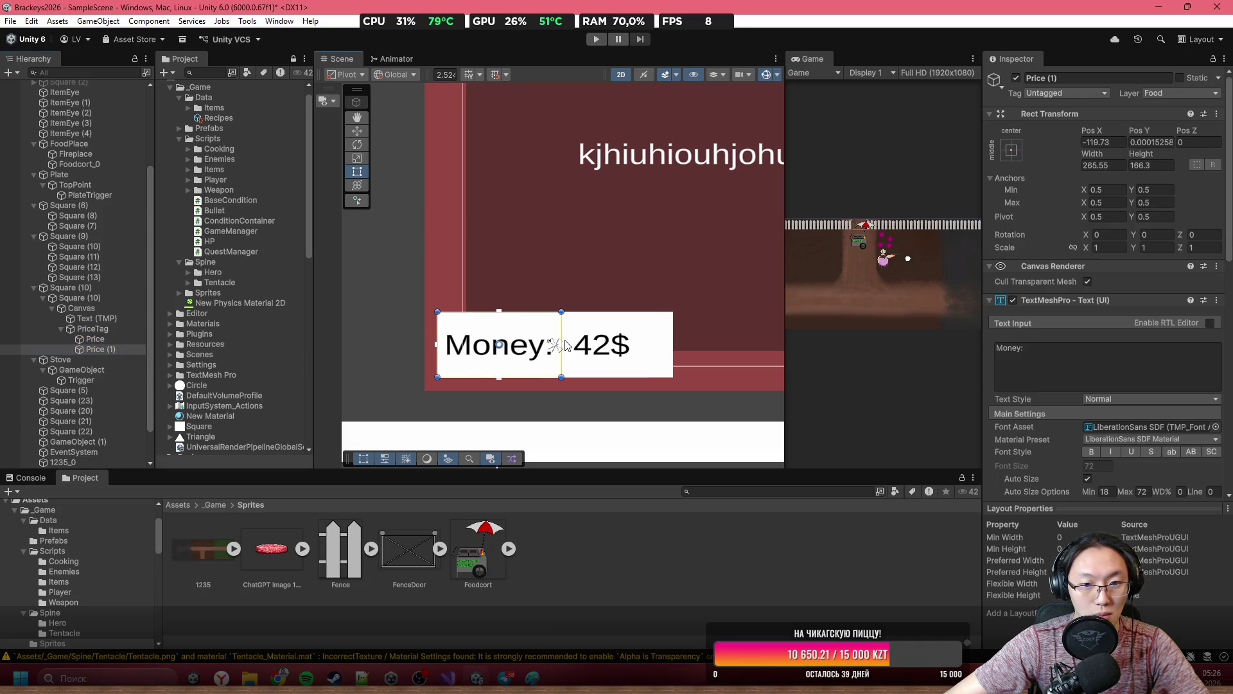
drag(559, 341, 496, 371)
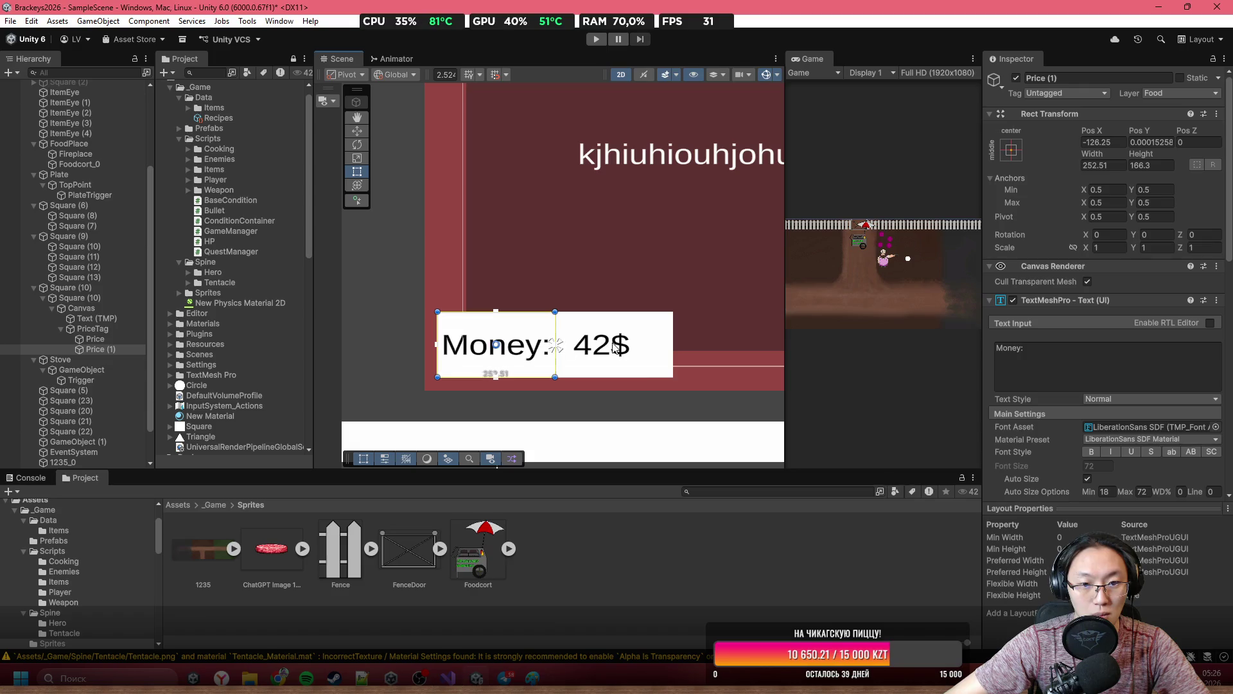
click(615, 347)
drag(648, 345, 673, 344)
Set the price value text to '0/50$' in the TextMeshPro Text Input.
click(1099, 350)
text(0/)
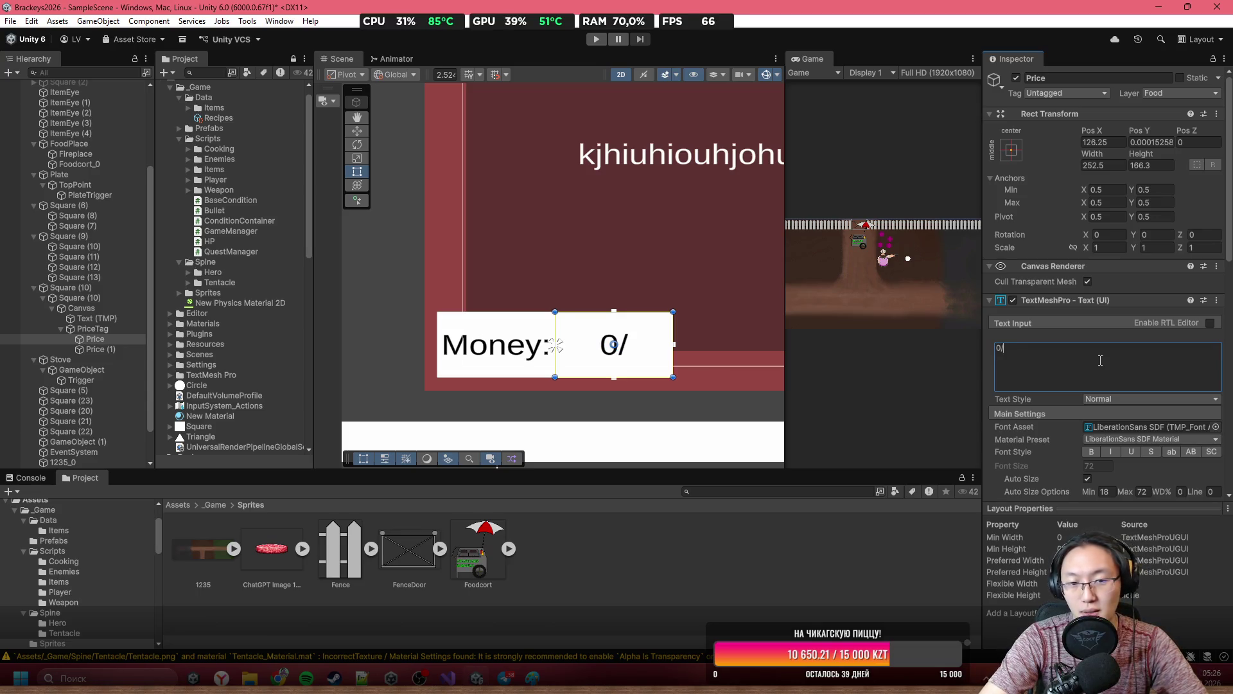
text(12)
key(BackSpace)
key(BackSpace)
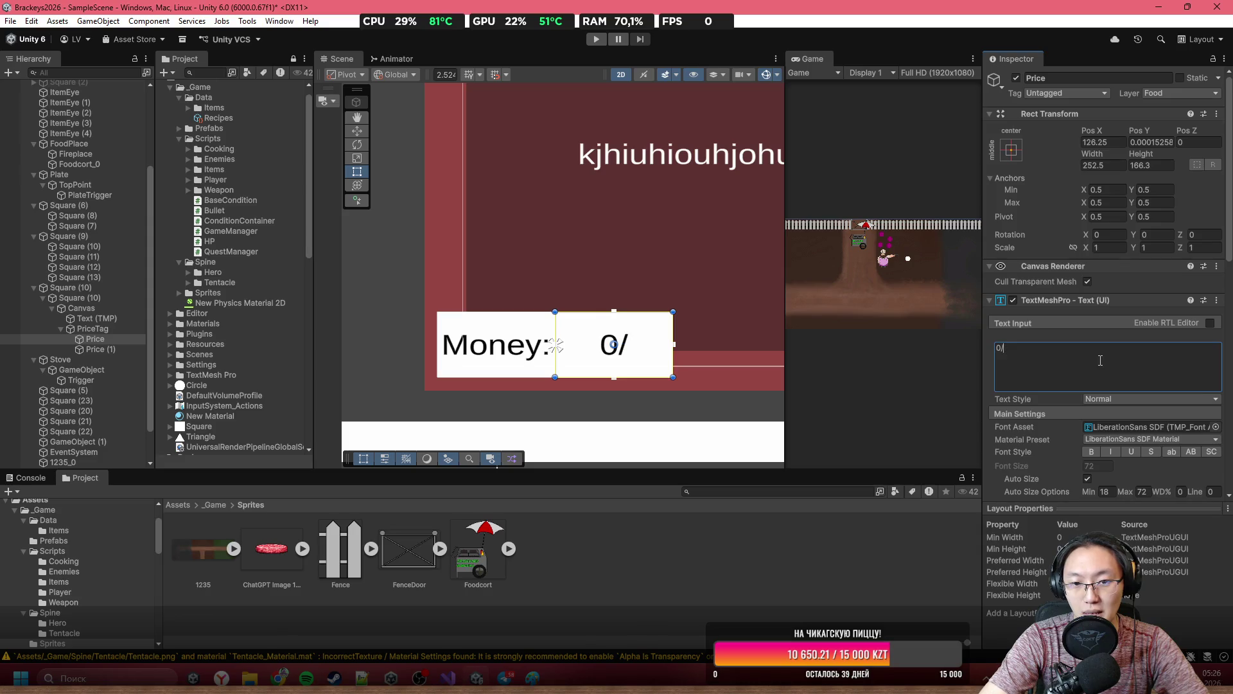
text(50%)
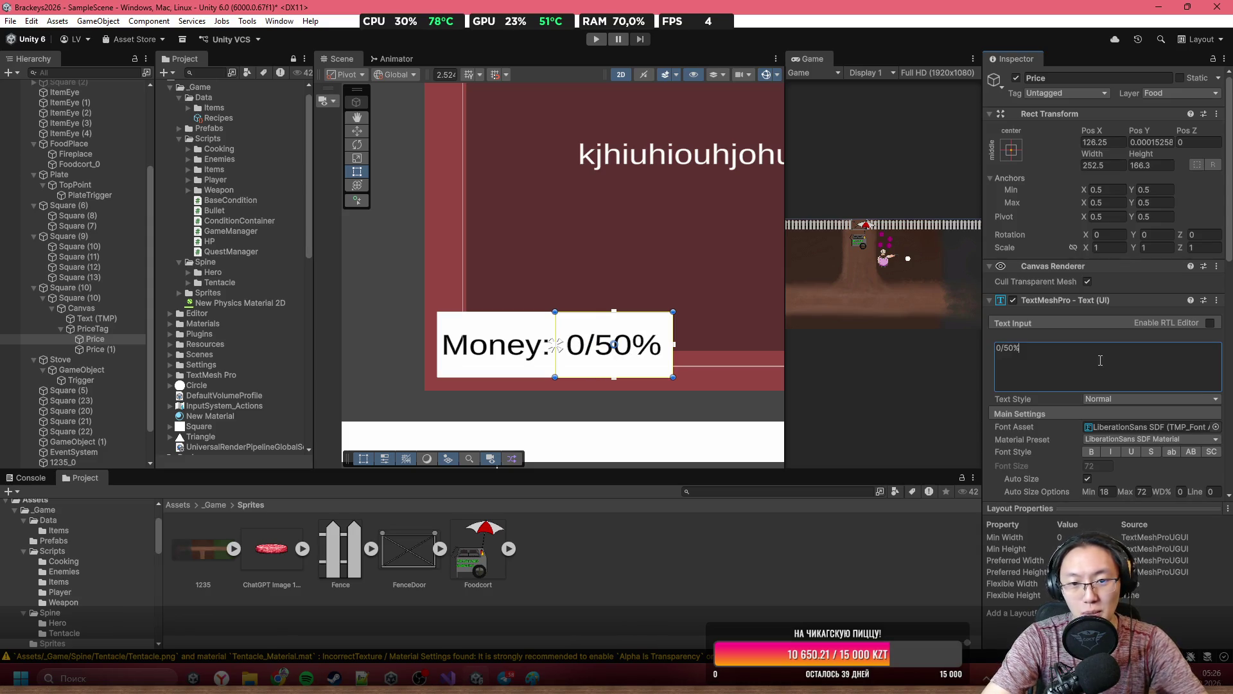
key(BackSpace)
text(;)
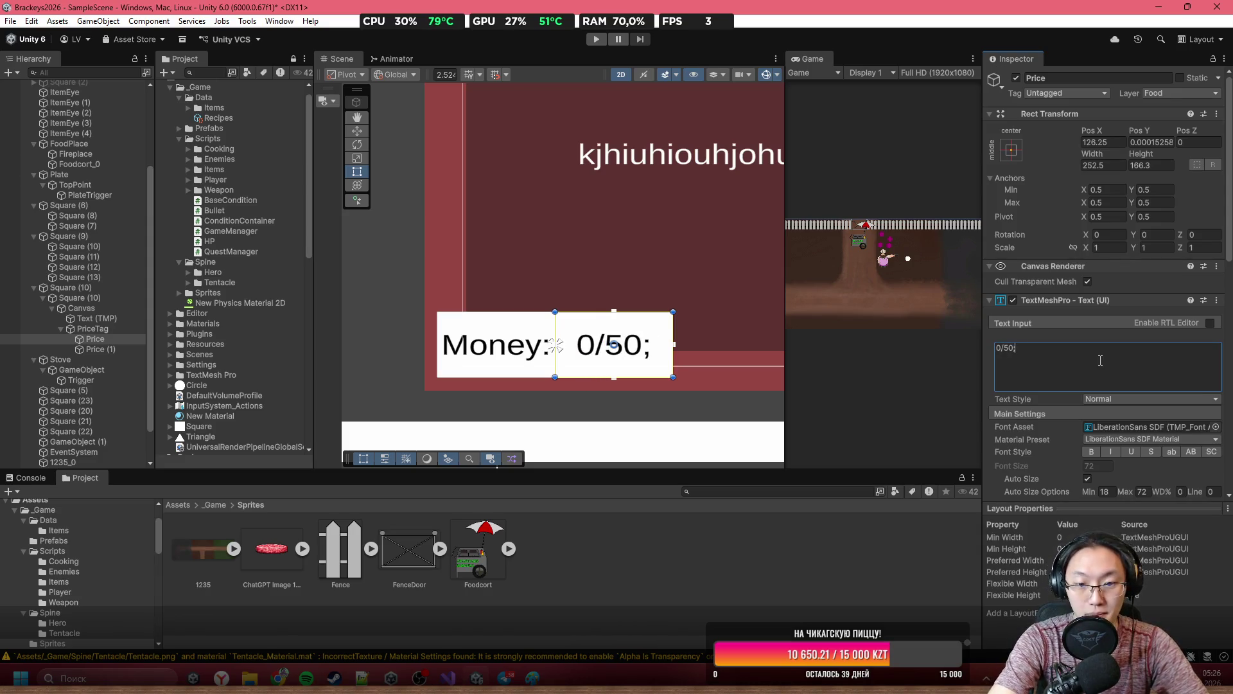
key(BackSpace)
text($)
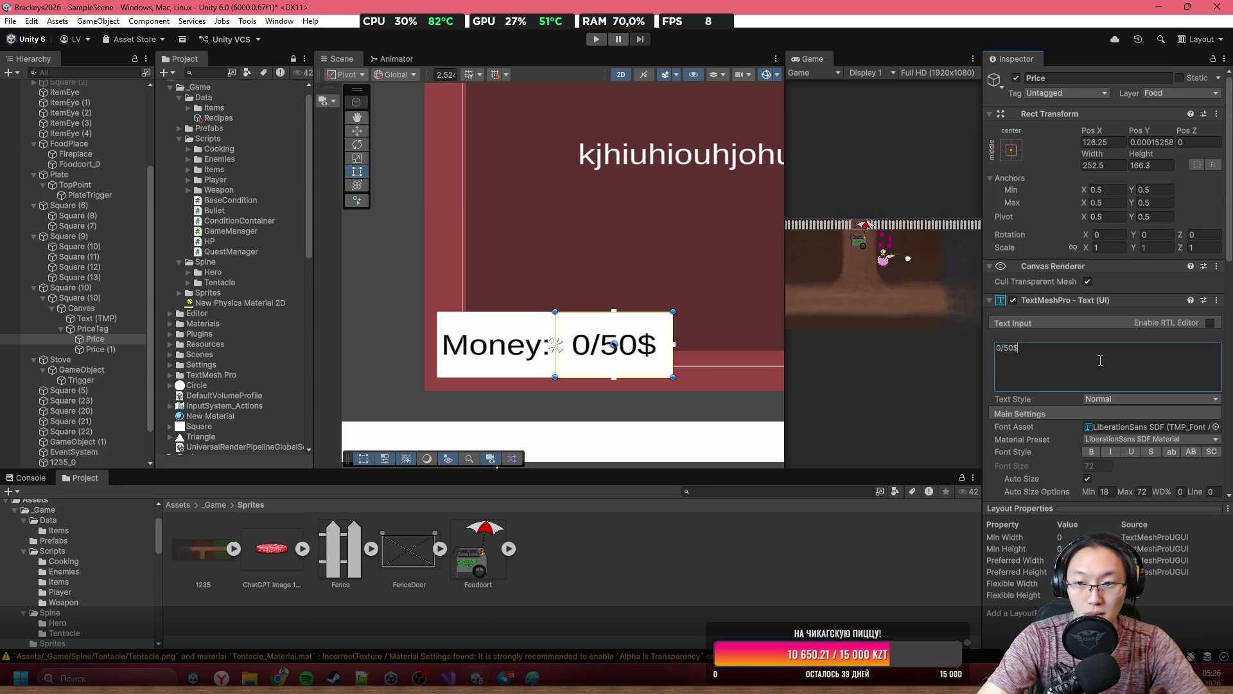
scroll(592, 228, down, 4)
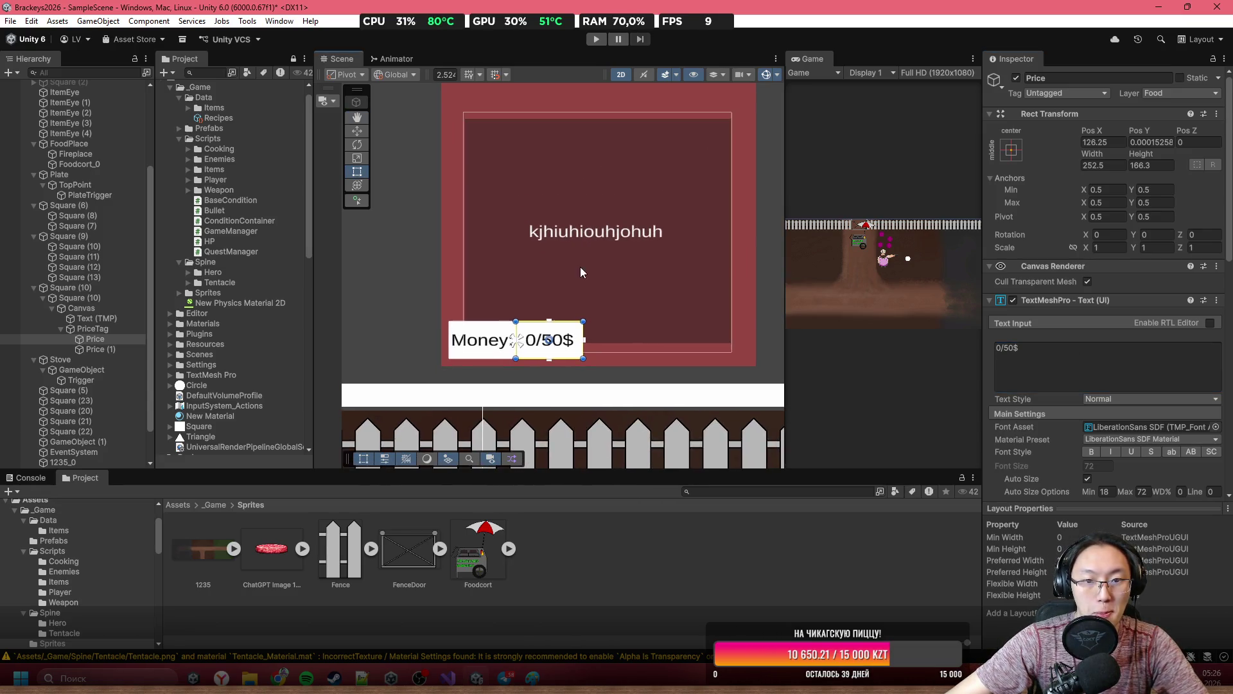
scroll(569, 340, up, 1)
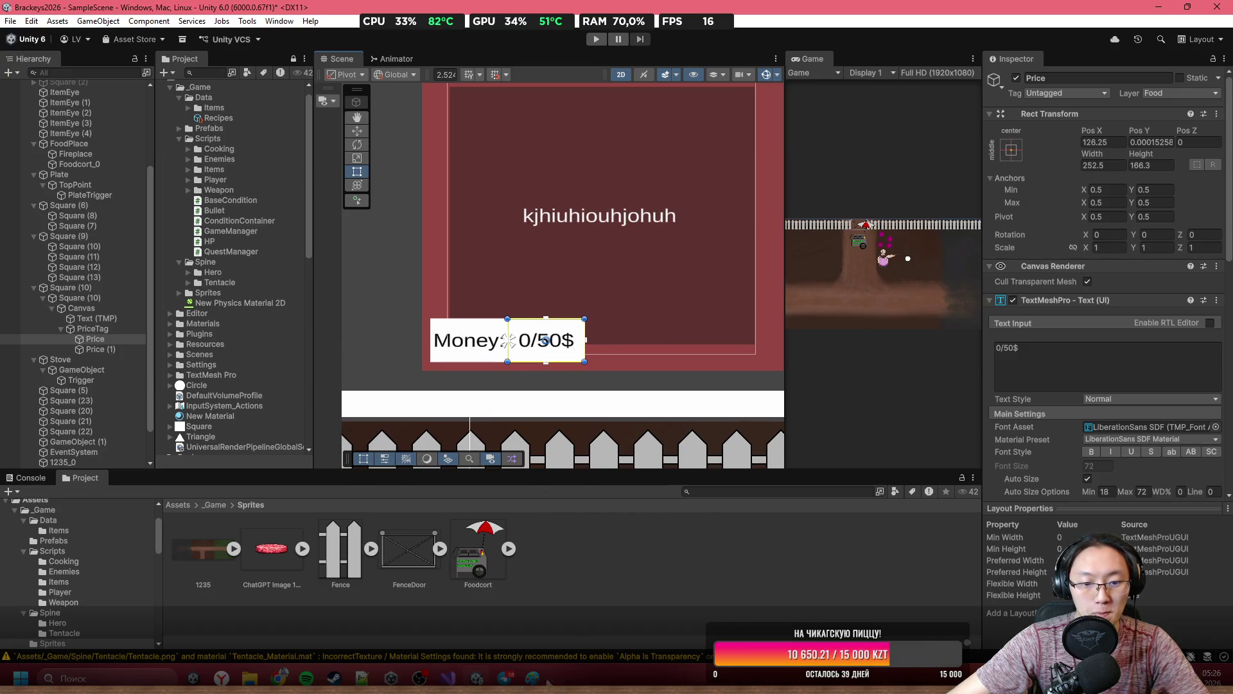
key(alt+Tab)
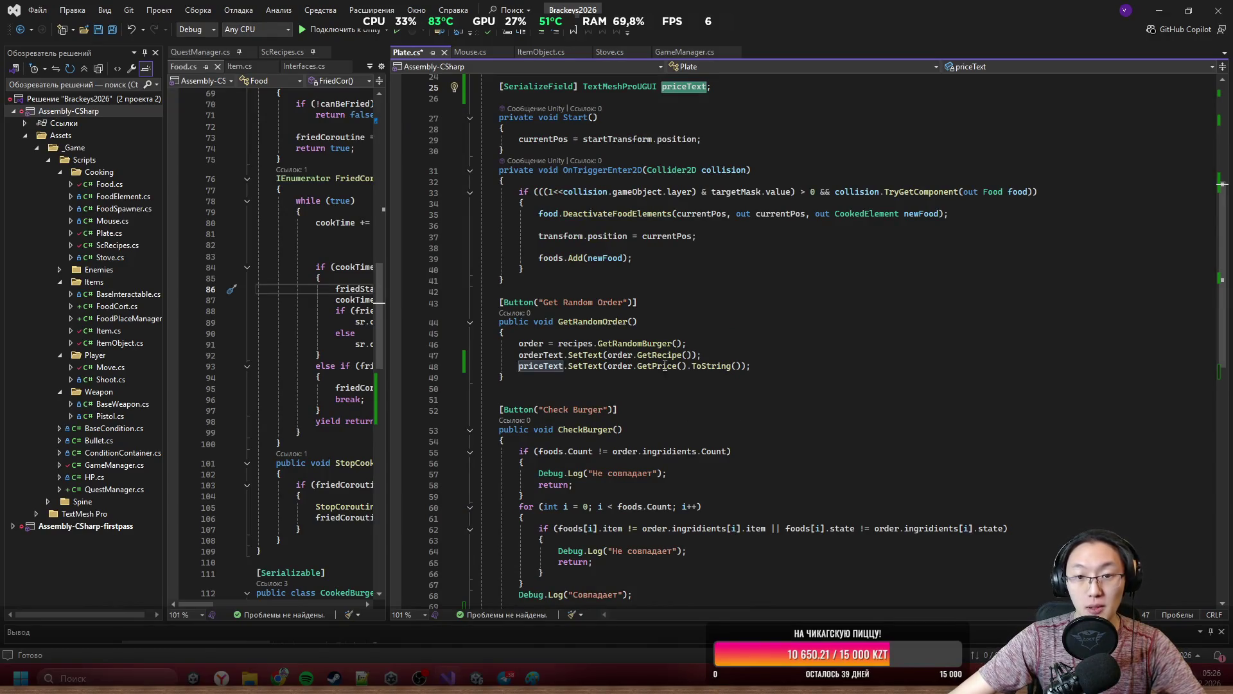
Rename the priceText field to CurrentMoney with Ctrl+R and save Plate.cs.
scroll(664, 365, down, 9)
scroll(680, 350, up, 11)
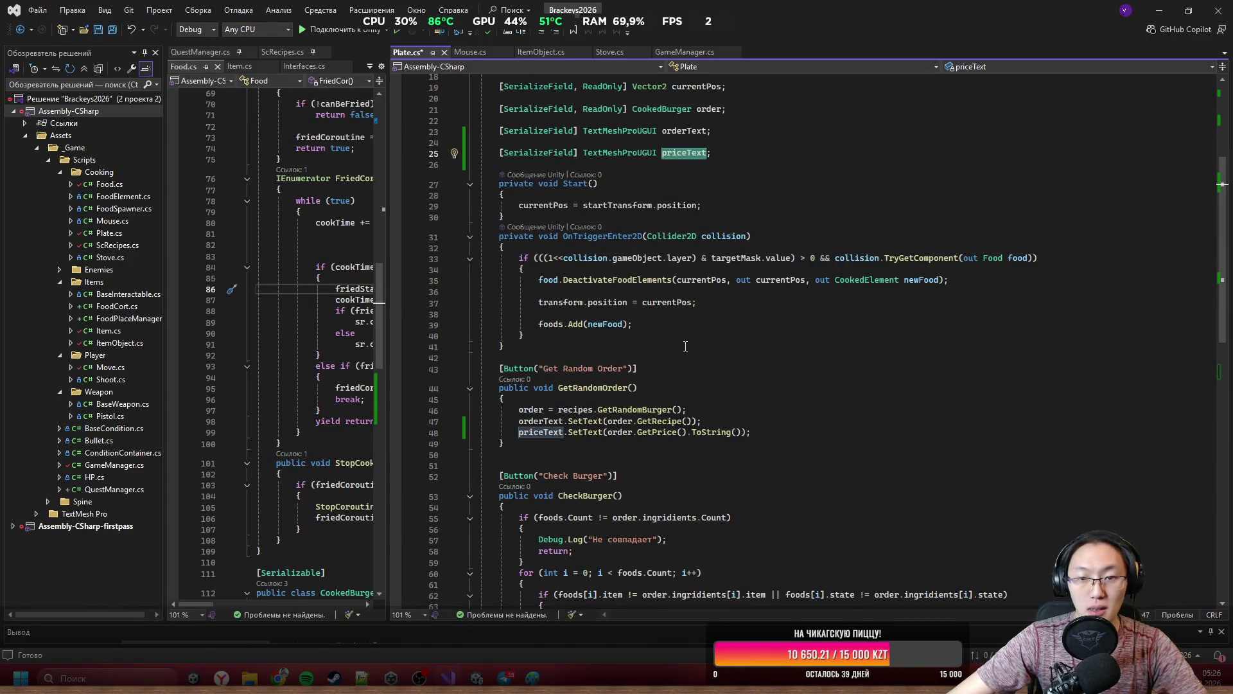
scroll(685, 346, down, 11)
scroll(694, 321, up, 14)
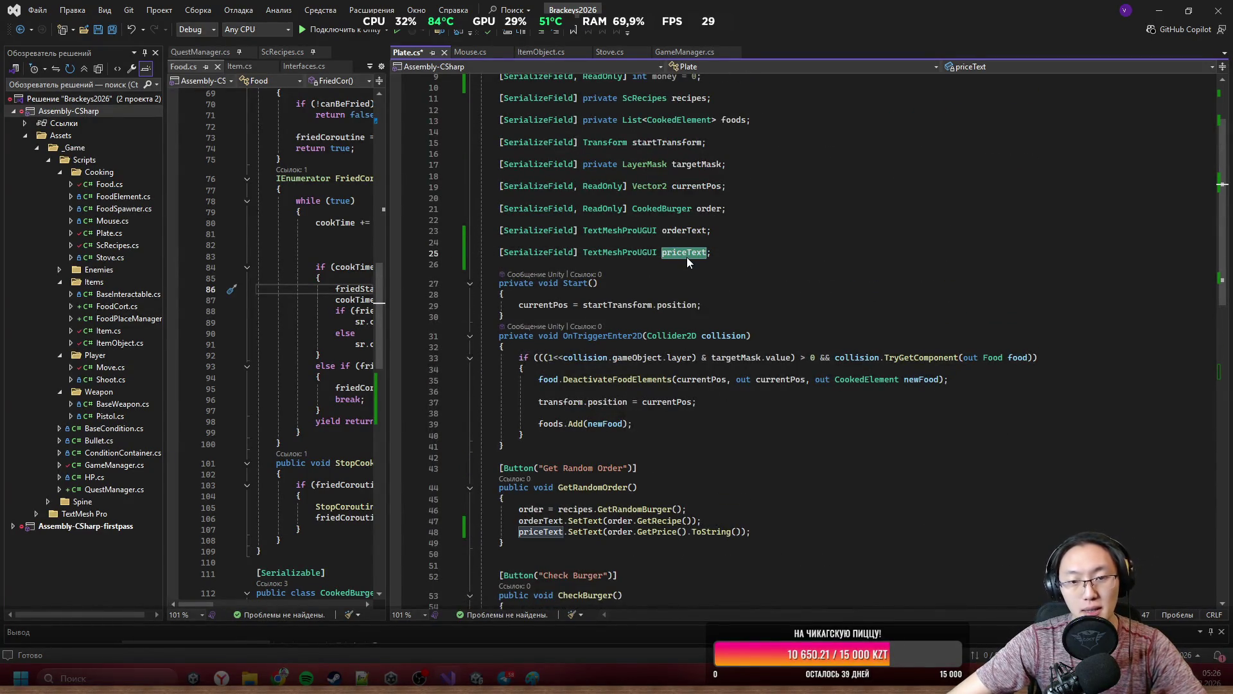
key(ctrl+r)
key(ctrl+r)
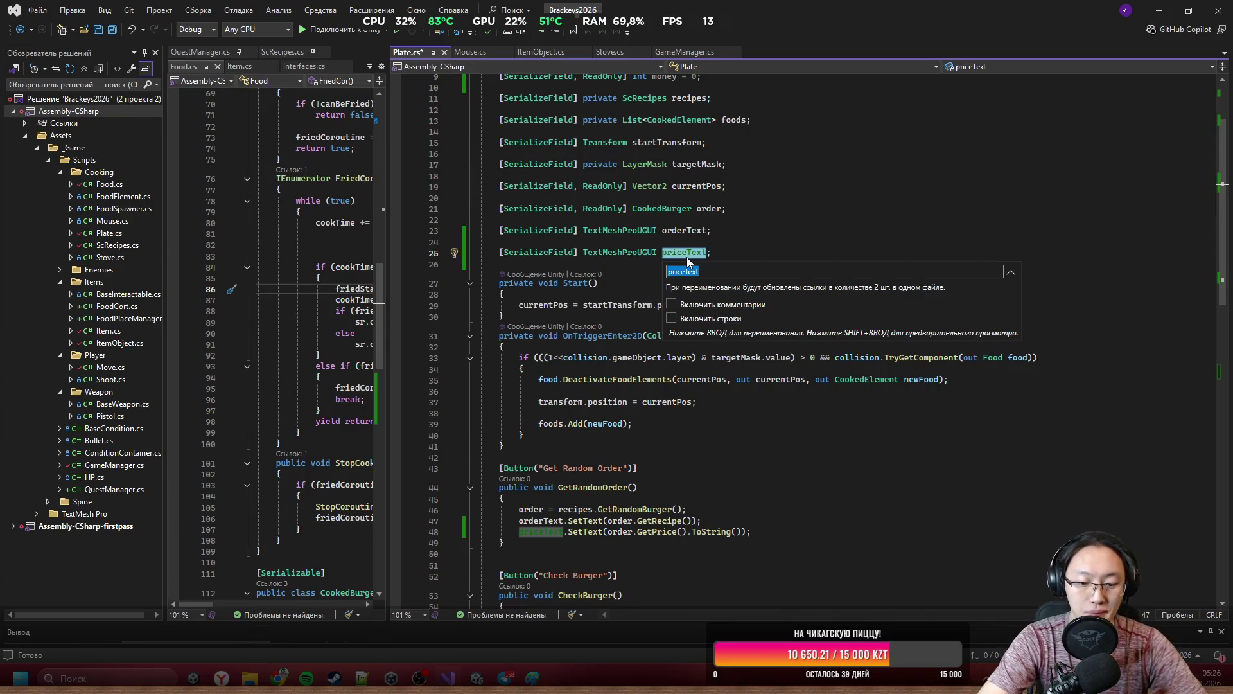
text(Currnet)
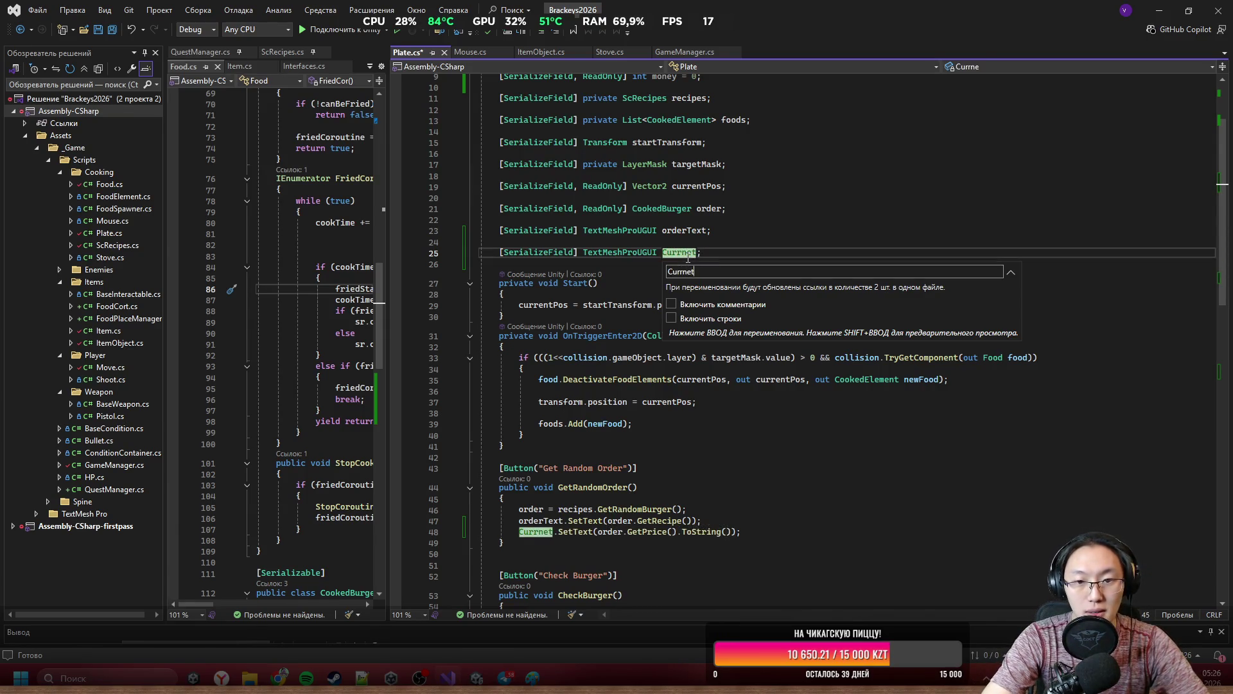
key(BackSpace)
key(BackSpace)
key(BackSpace)
text(entMoney)
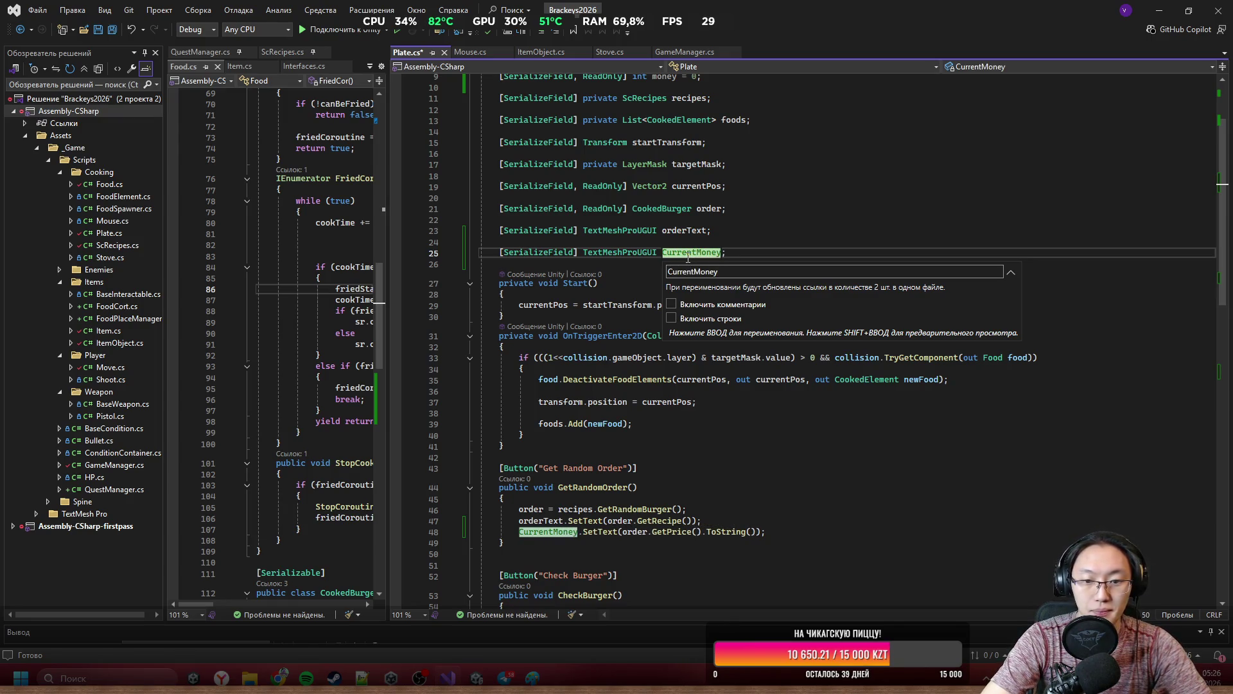
key(Return)
key(ctrl+s)
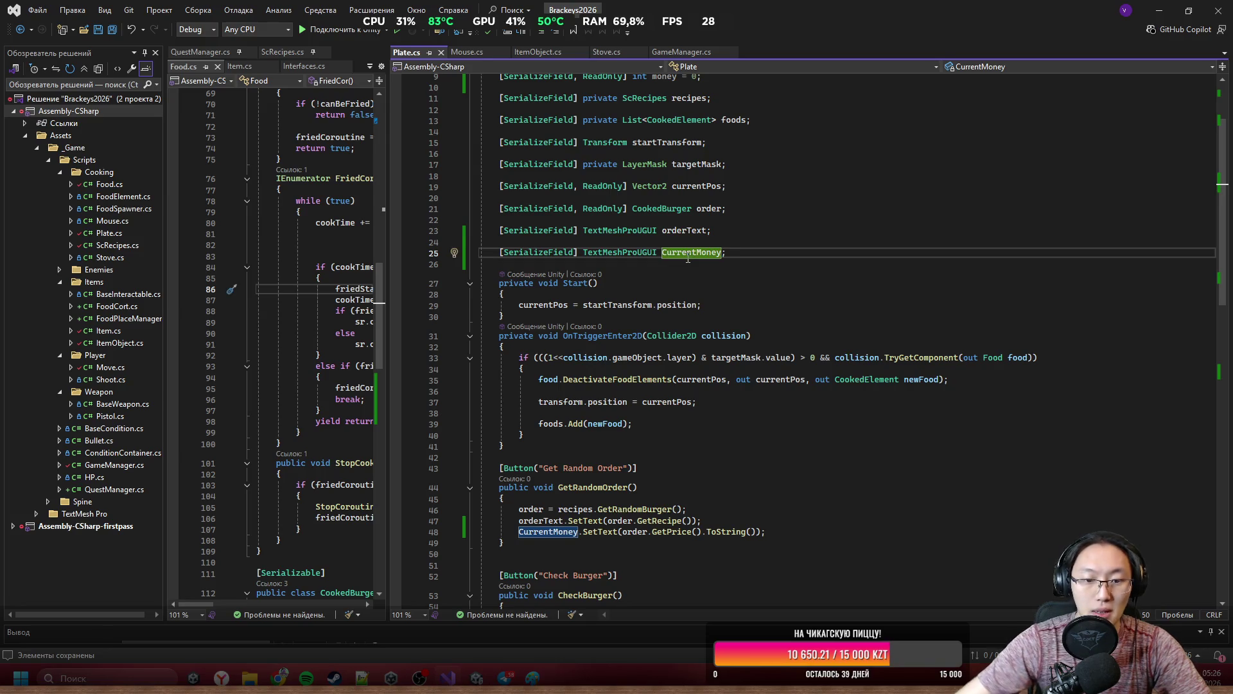
Rename CurrentMoney again to lowercase currentMoney.
scroll(688, 257, down, 2)
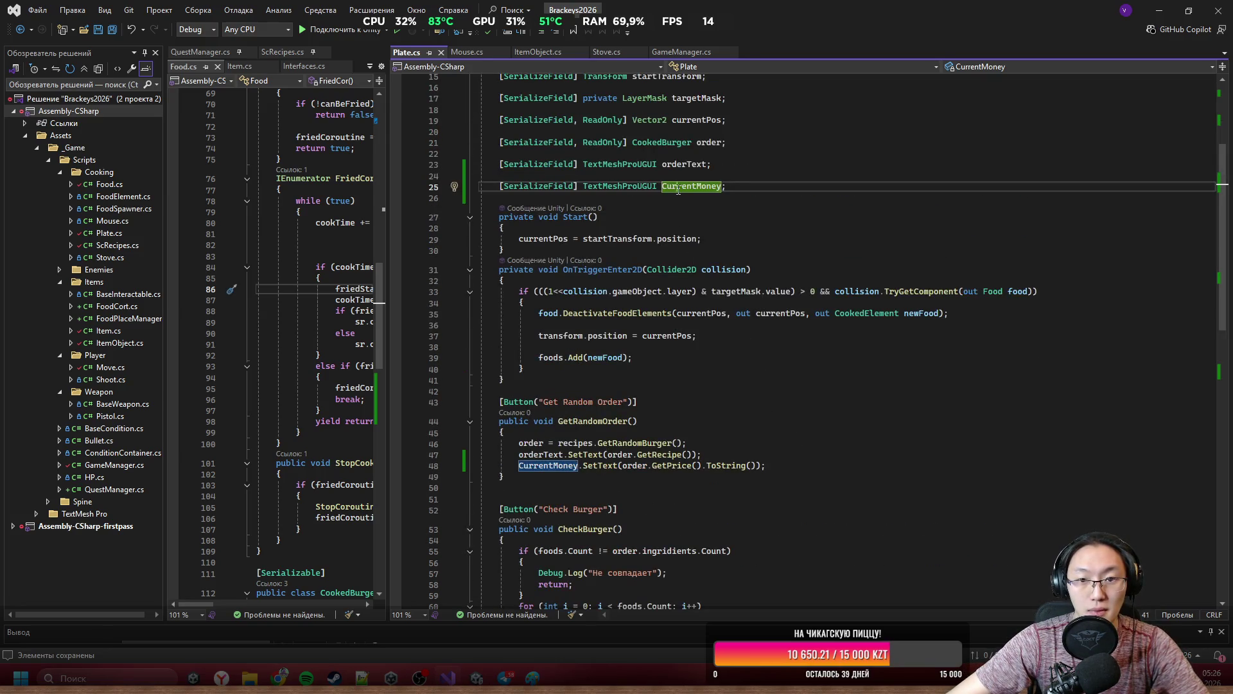
key(ctrl+r)
key(ctrl+r)
text(currentMoney)
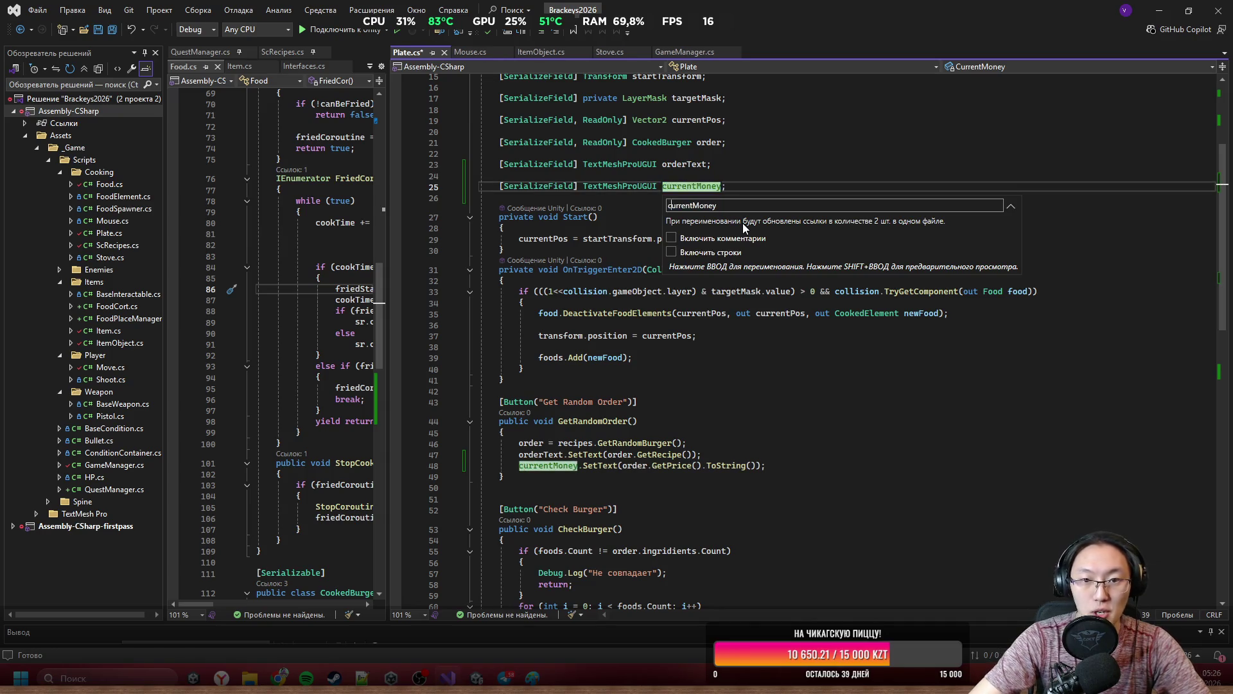
key(Return)
scroll(658, 458, down, 6)
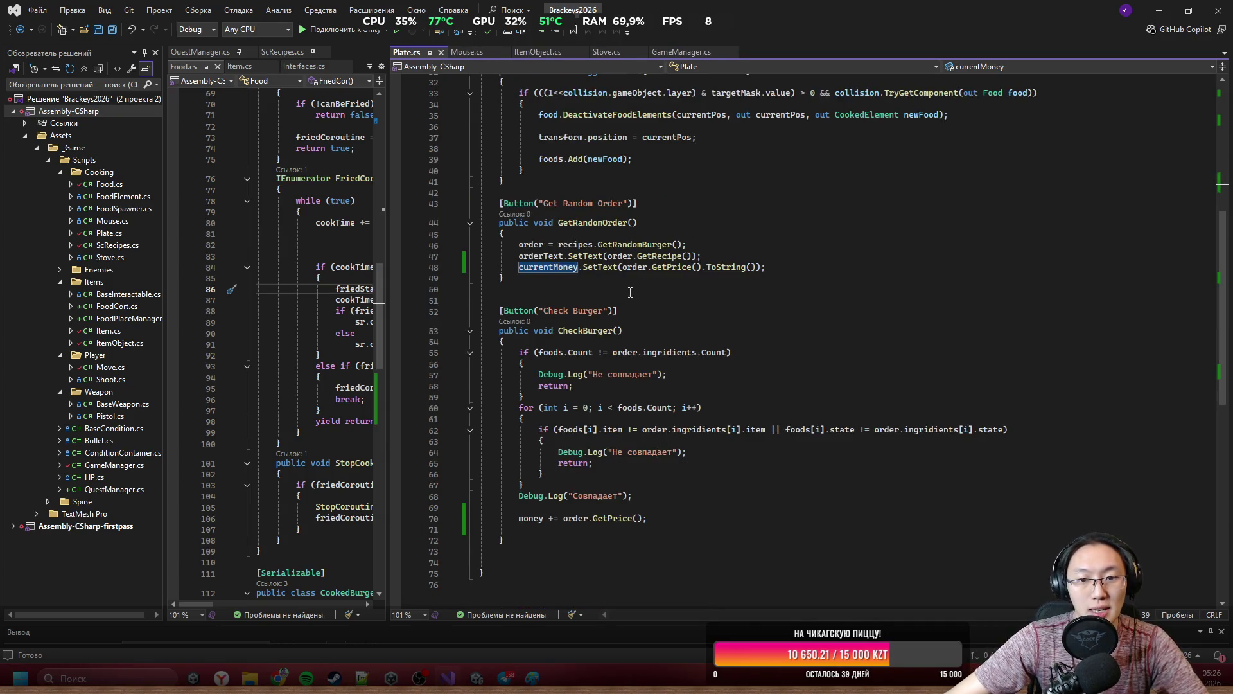
Append + "\n" + order.GetPrice().ToString() to the orderText SetText call on line 47.
drag(518, 267, 785, 268)
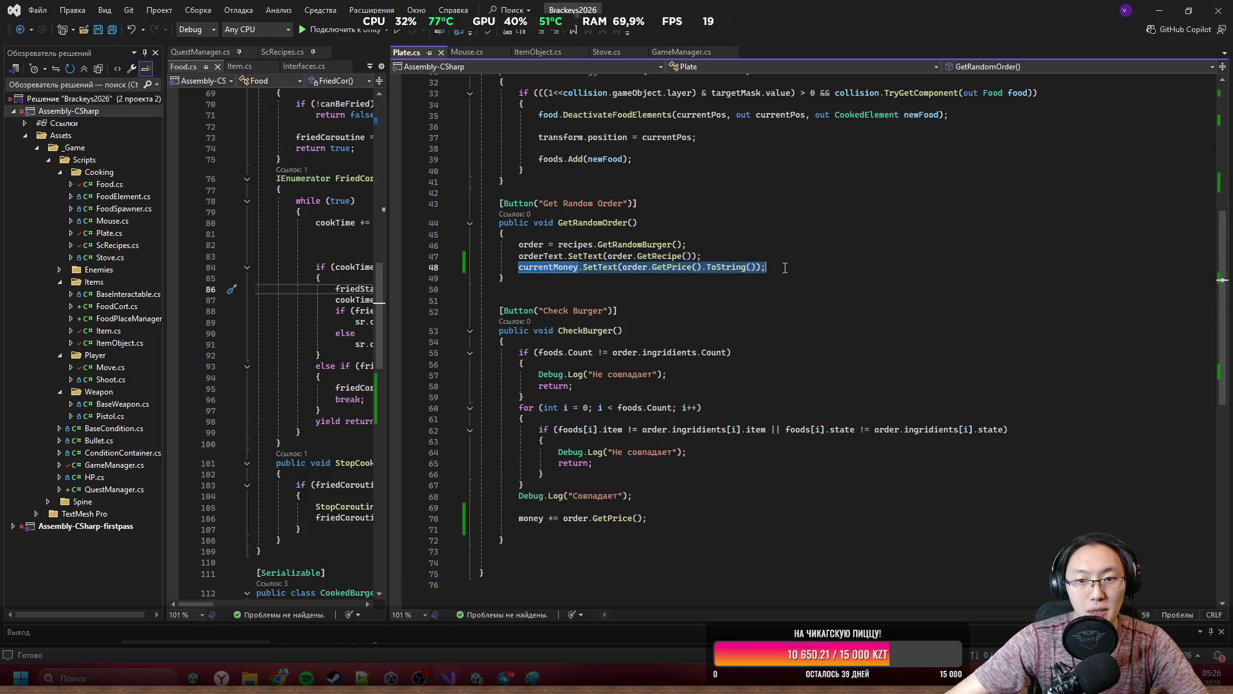
click(717, 257)
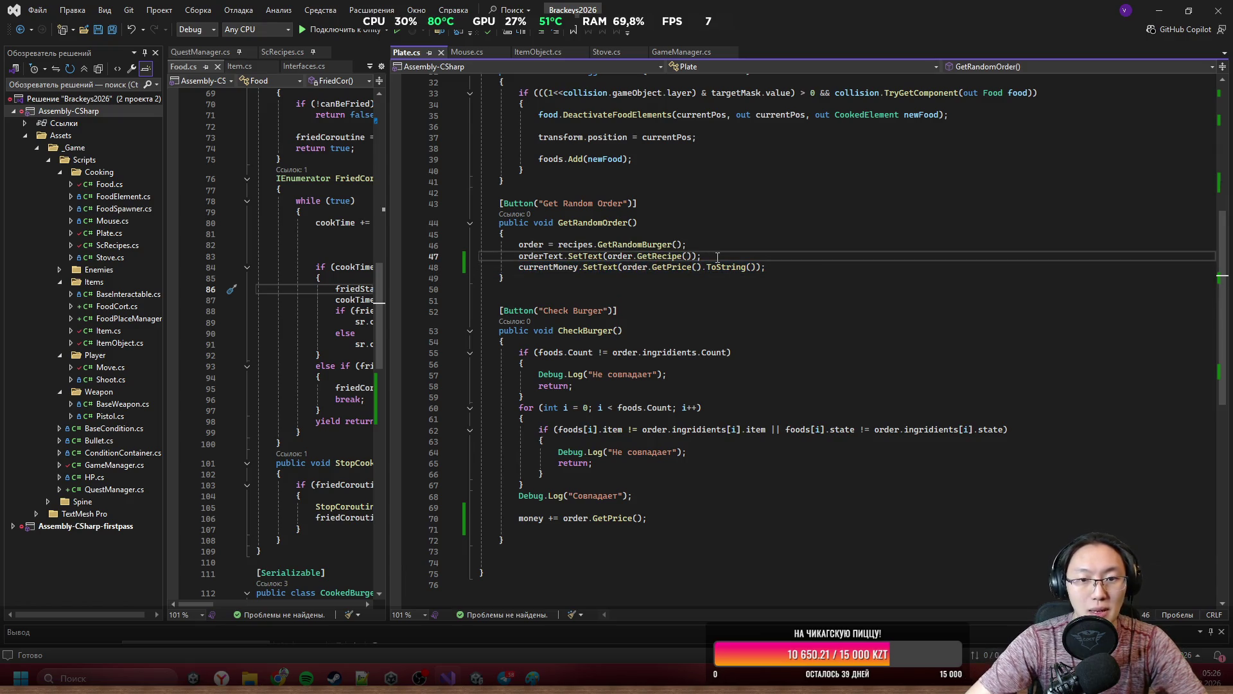
text(")
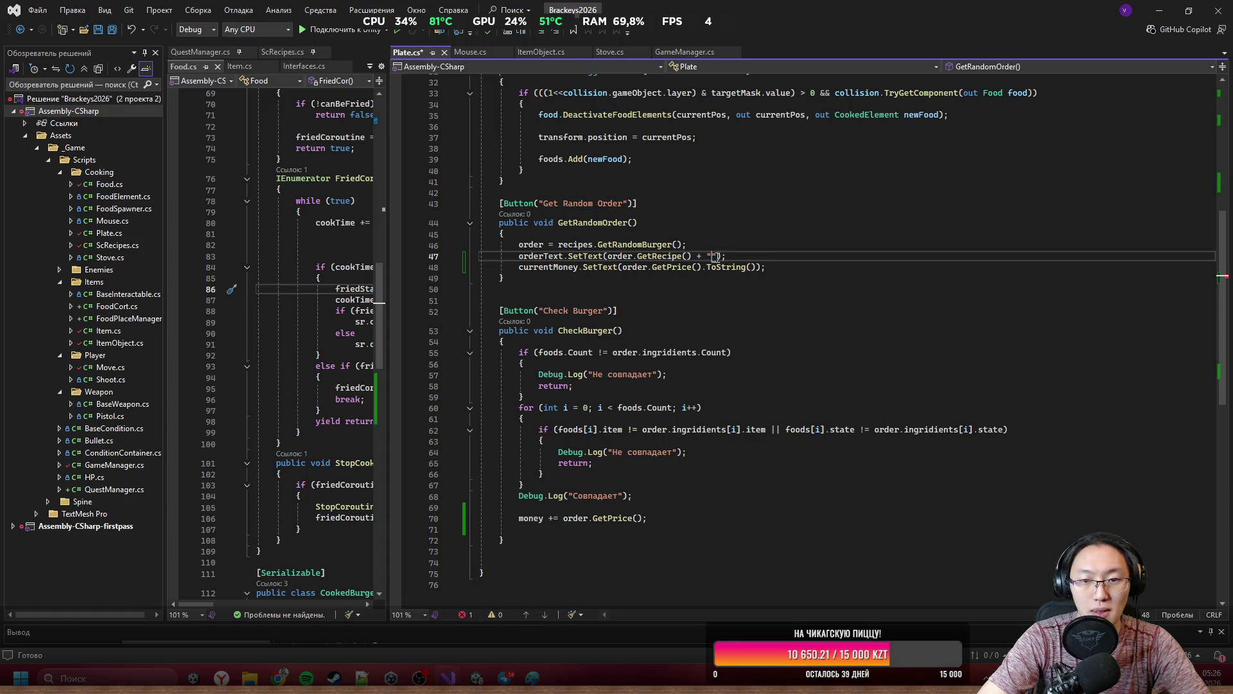
text(\n)
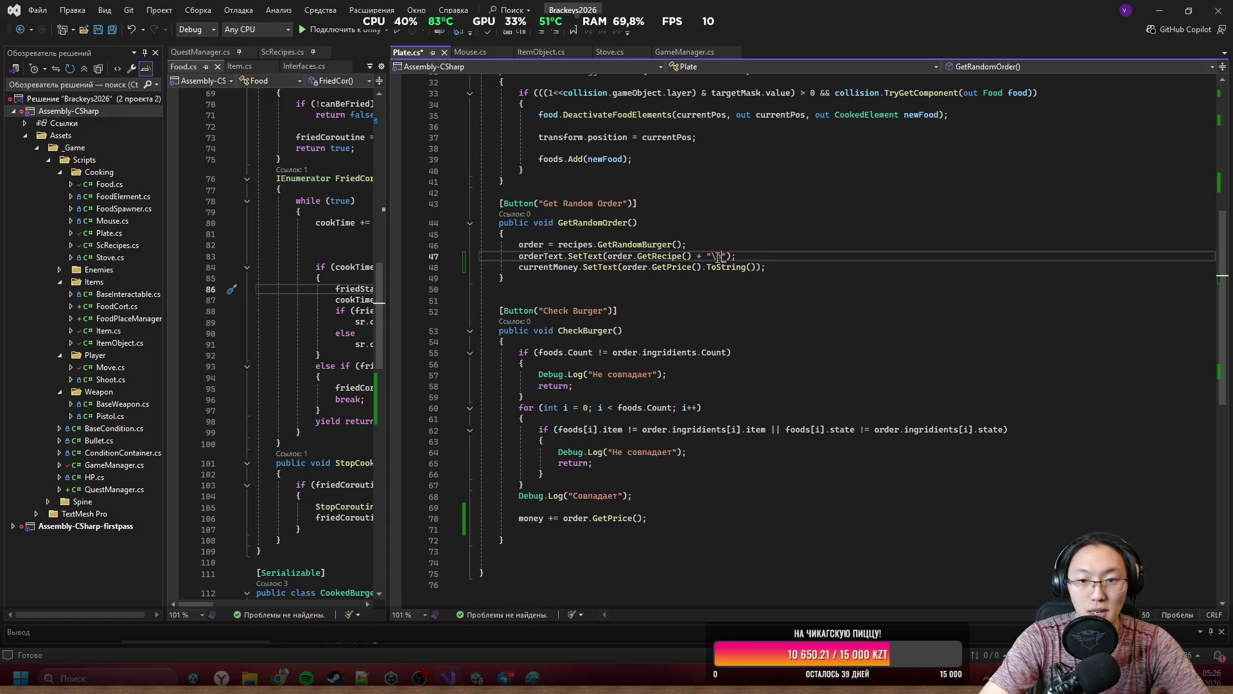
text(" +)
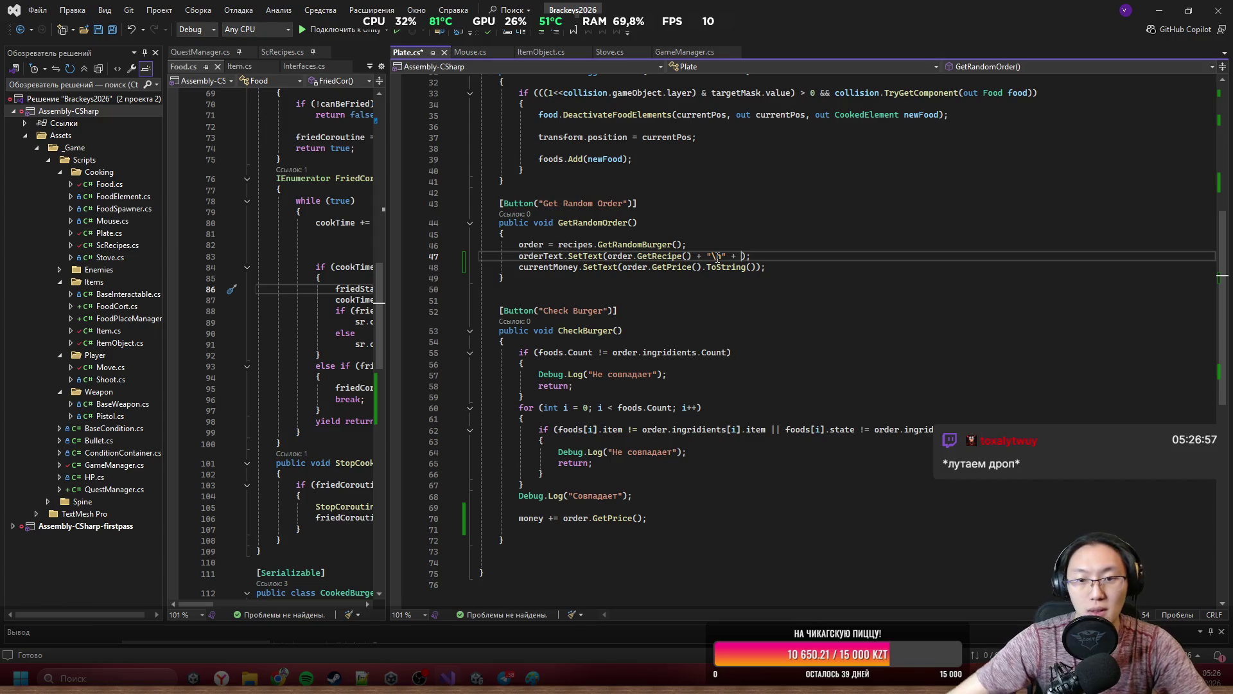
drag(642, 267, 759, 269)
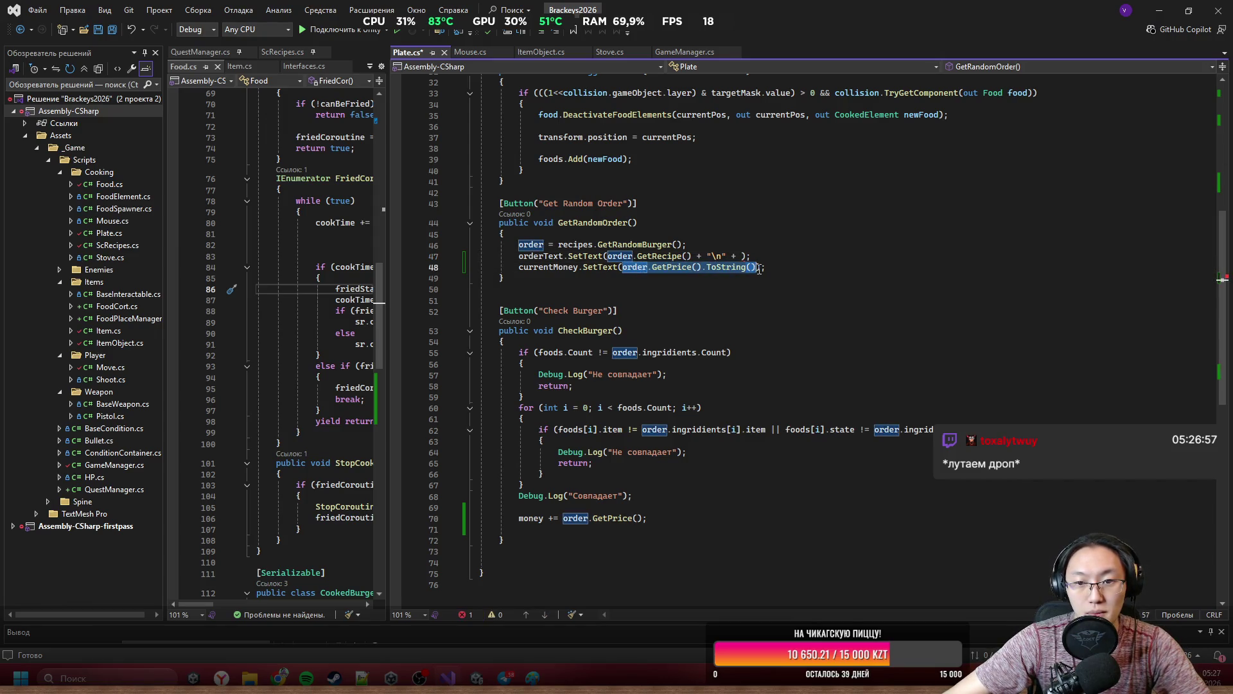
key(ctrl+c)
key(Up)
key(Left)
key(Left)
key(ctrl+v)
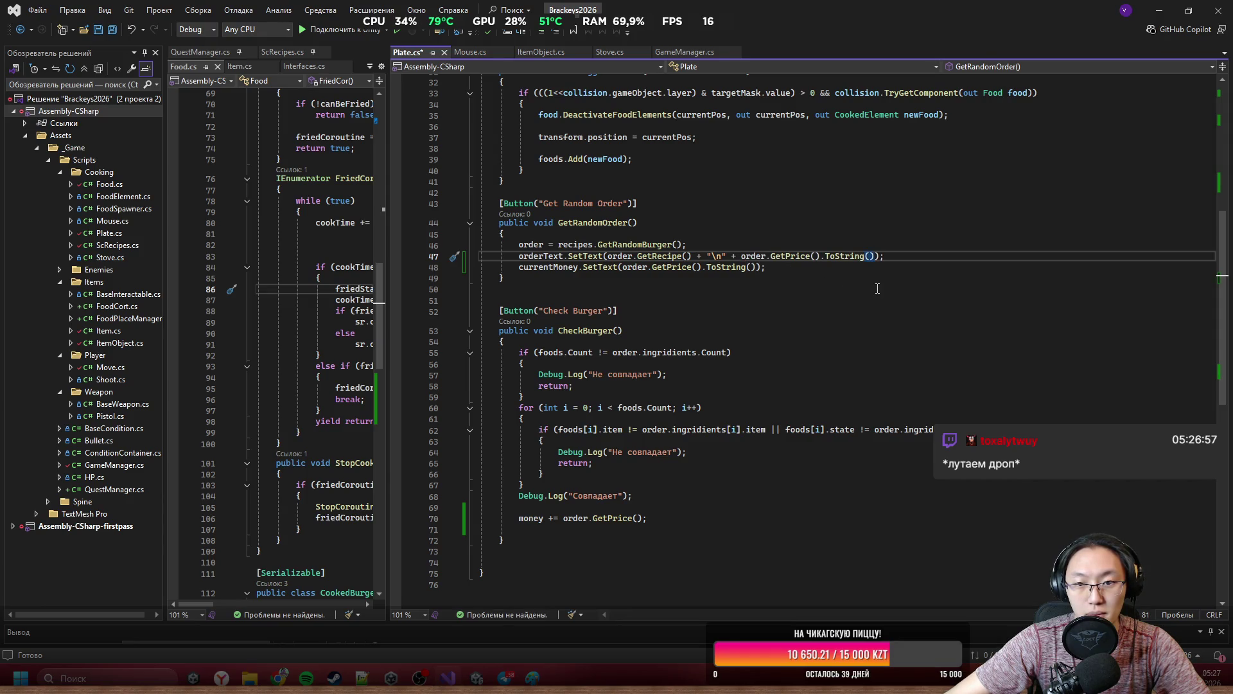
Select the whole currentMoney SetText line on line 48.
click(835, 341)
click(818, 268)
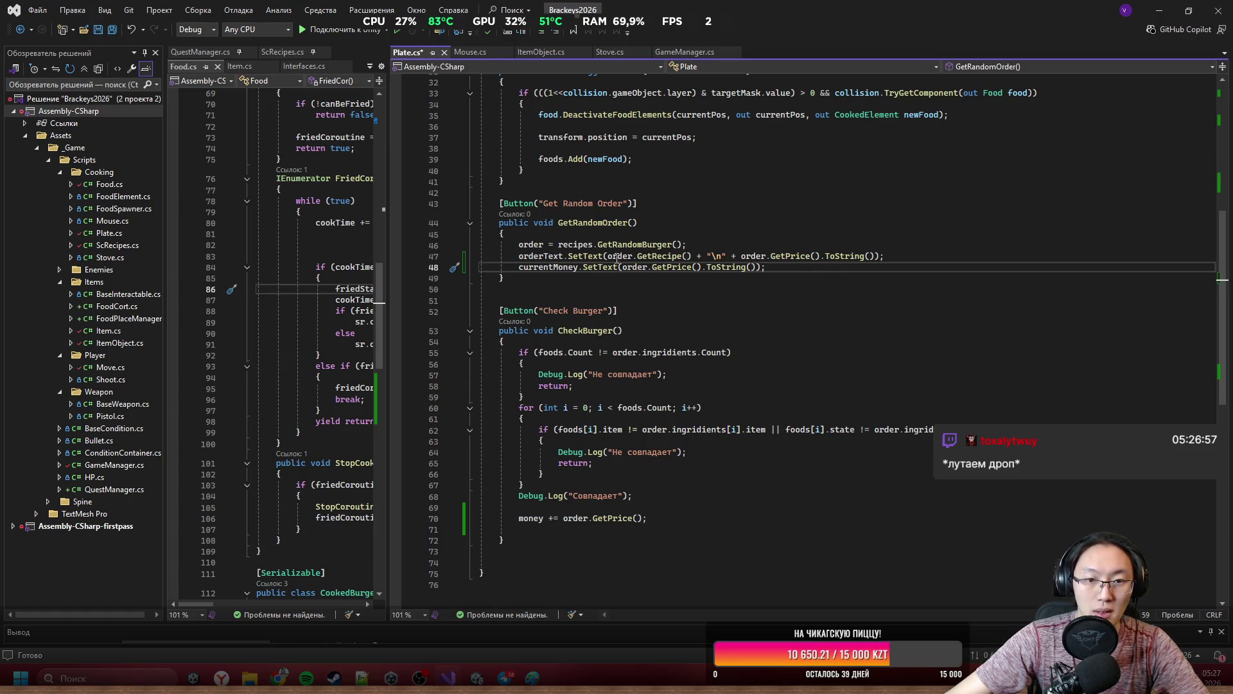
key(shift+Home)
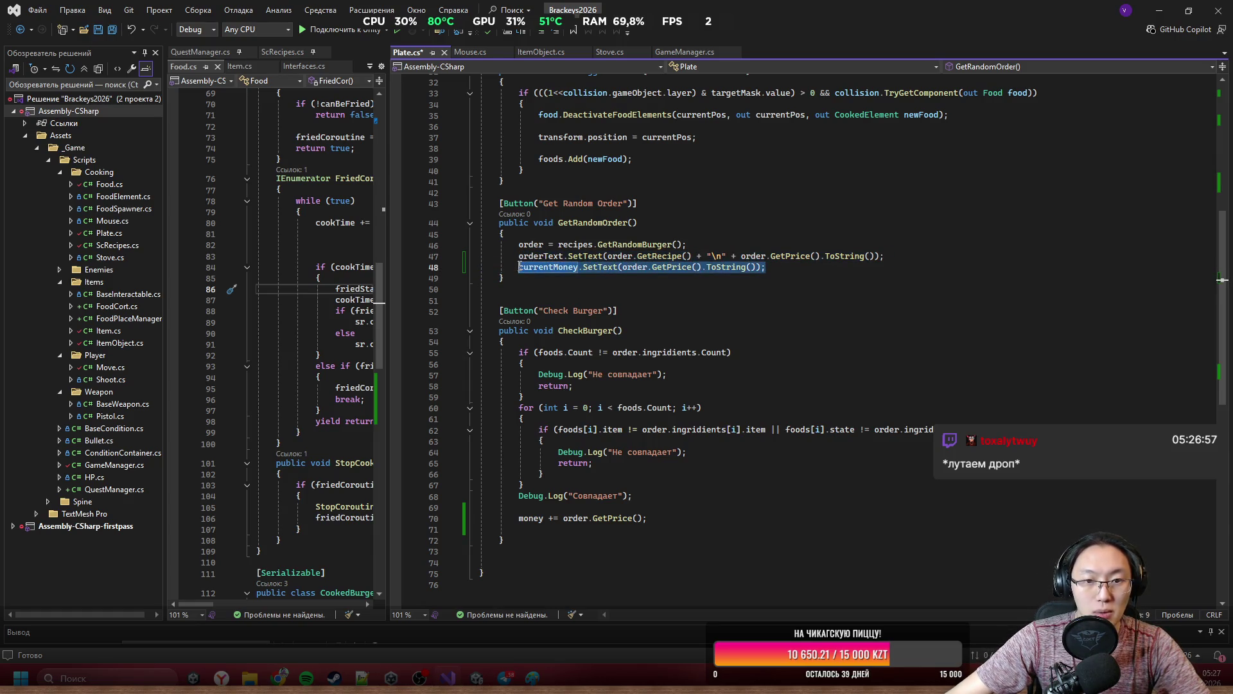
Move the currentMoney SetText line from GetRandomOrder into CheckBurger's line 71.
key(BackSpace)
click(682, 528)
key(ctrl+v)
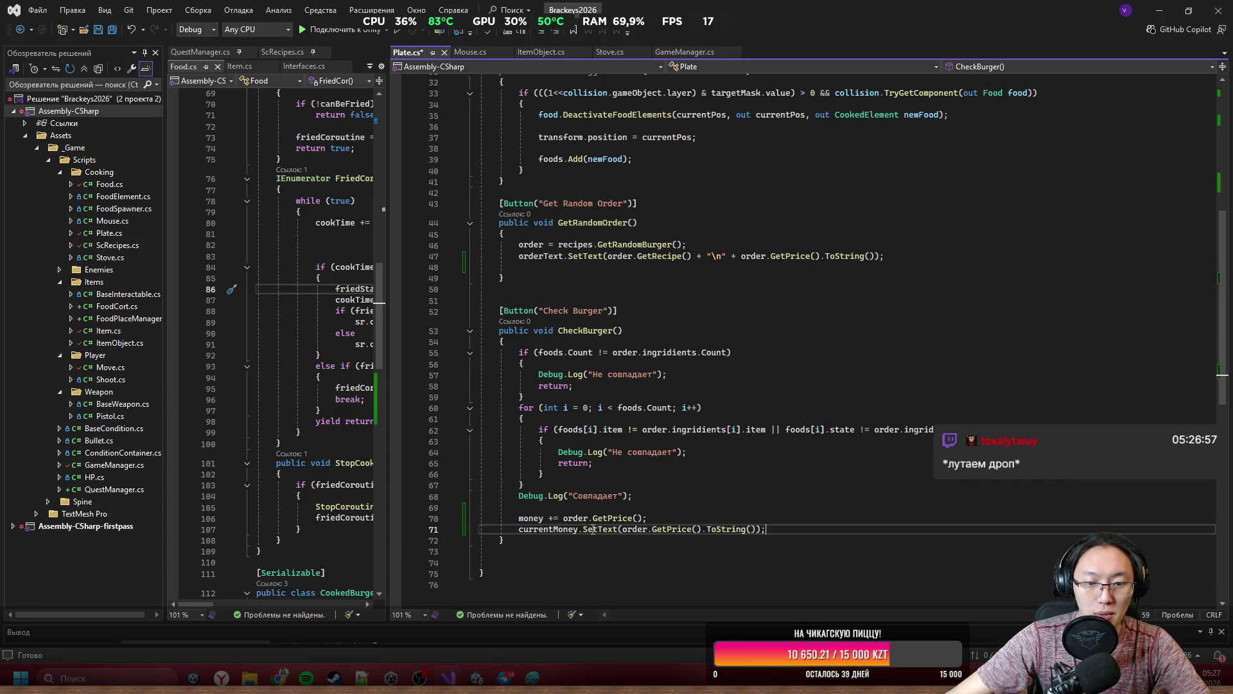
key(Up)
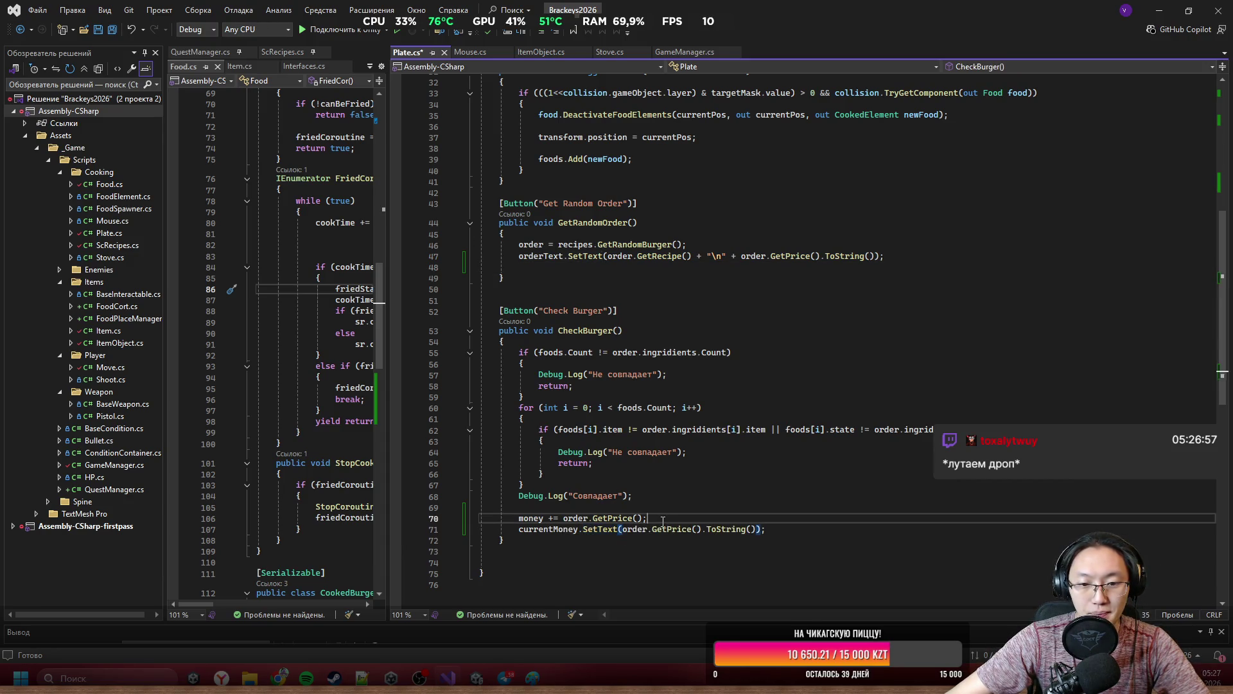
scroll(564, 527, down, 2)
scroll(597, 476, up, 2)
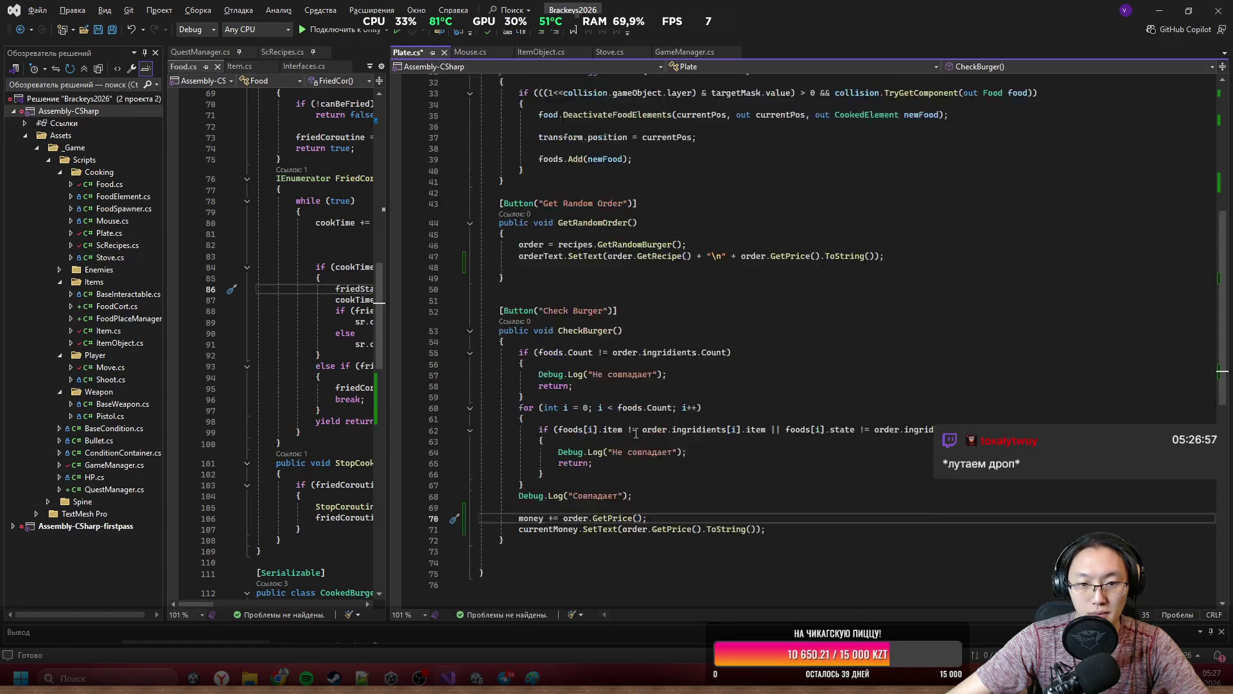
scroll(631, 427, down, 2)
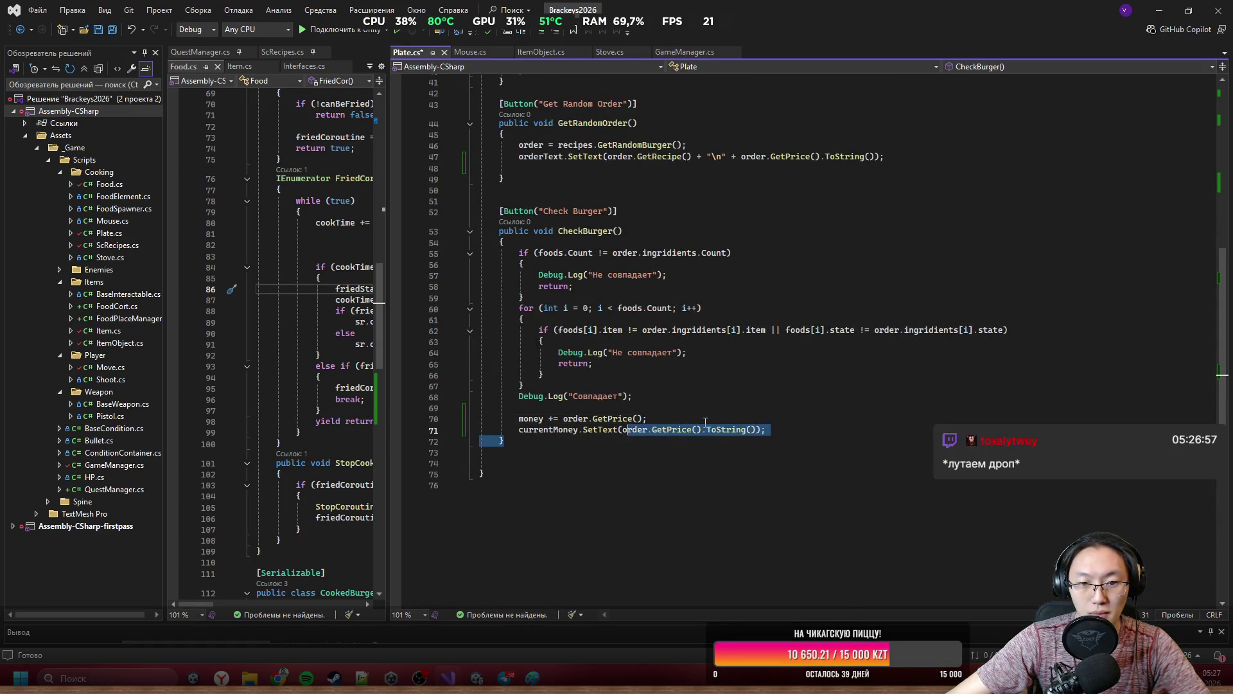
Replace order.GetPrice() with money and append + "/" in that SetText call, saving Plate.cs.
click(667, 438)
click(621, 429)
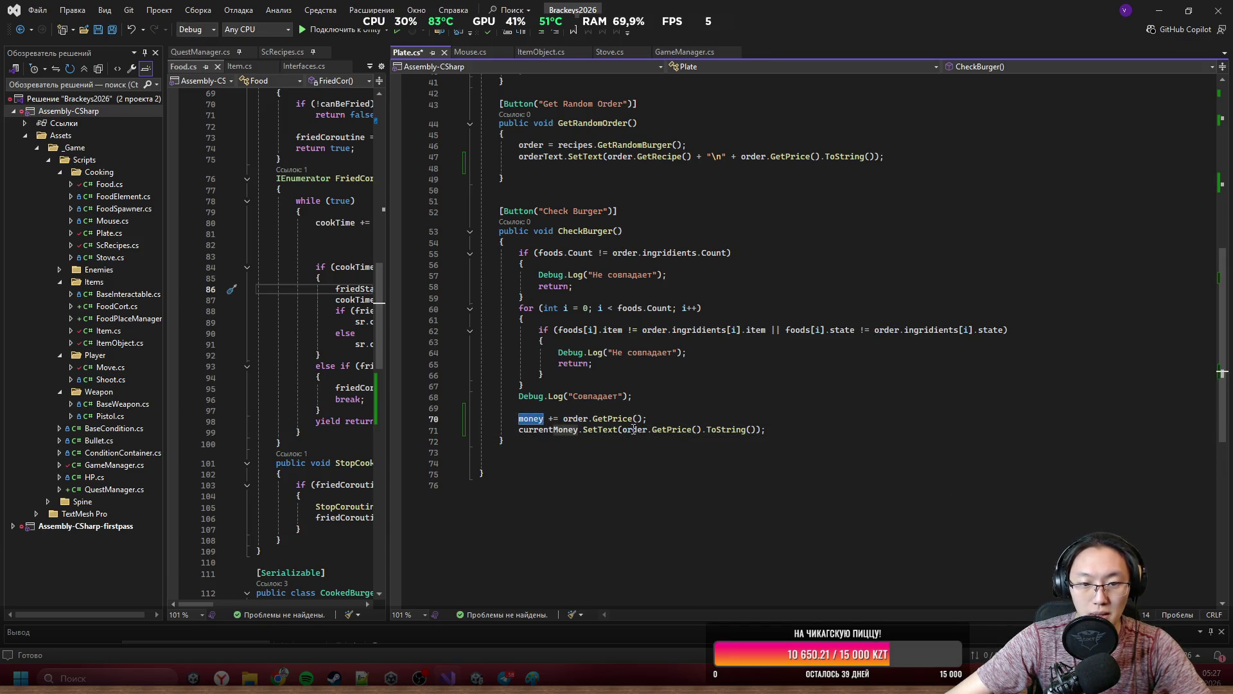
mouse_move(623, 429)
mouse_down()
mouse_move(523, 419)
mouse_move(709, 434)
mouse_up()
text(money)
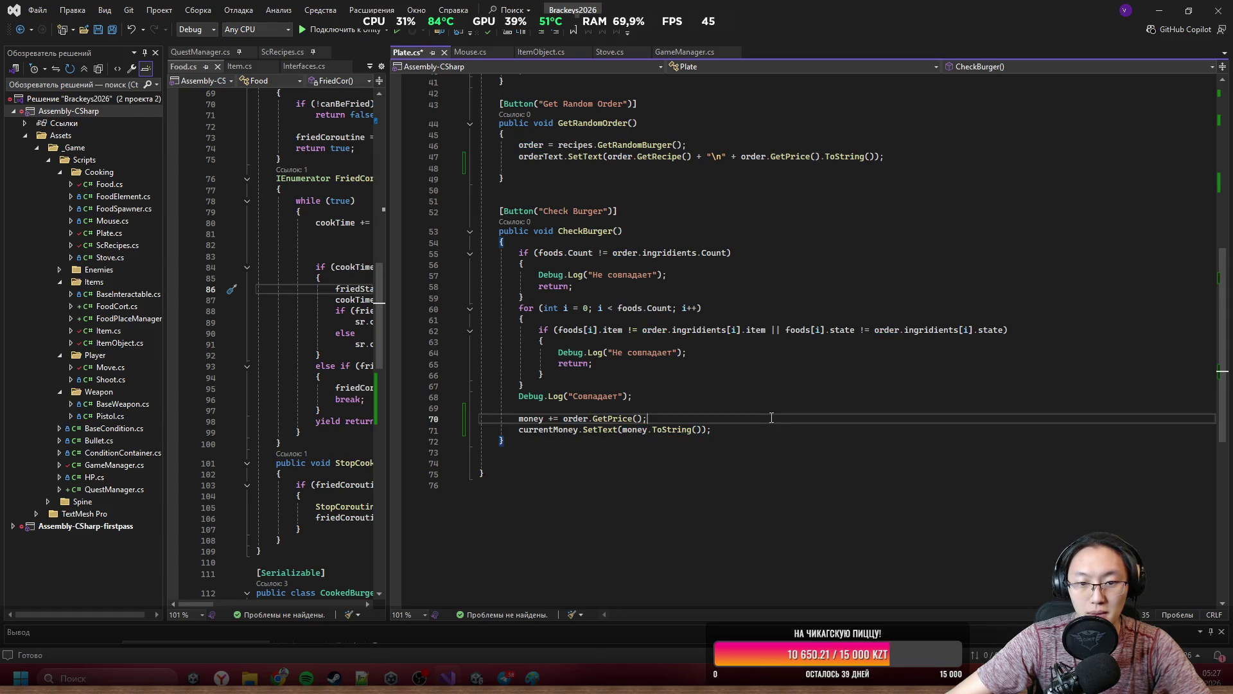
click(726, 474)
key(ctrl+s)
click(700, 429)
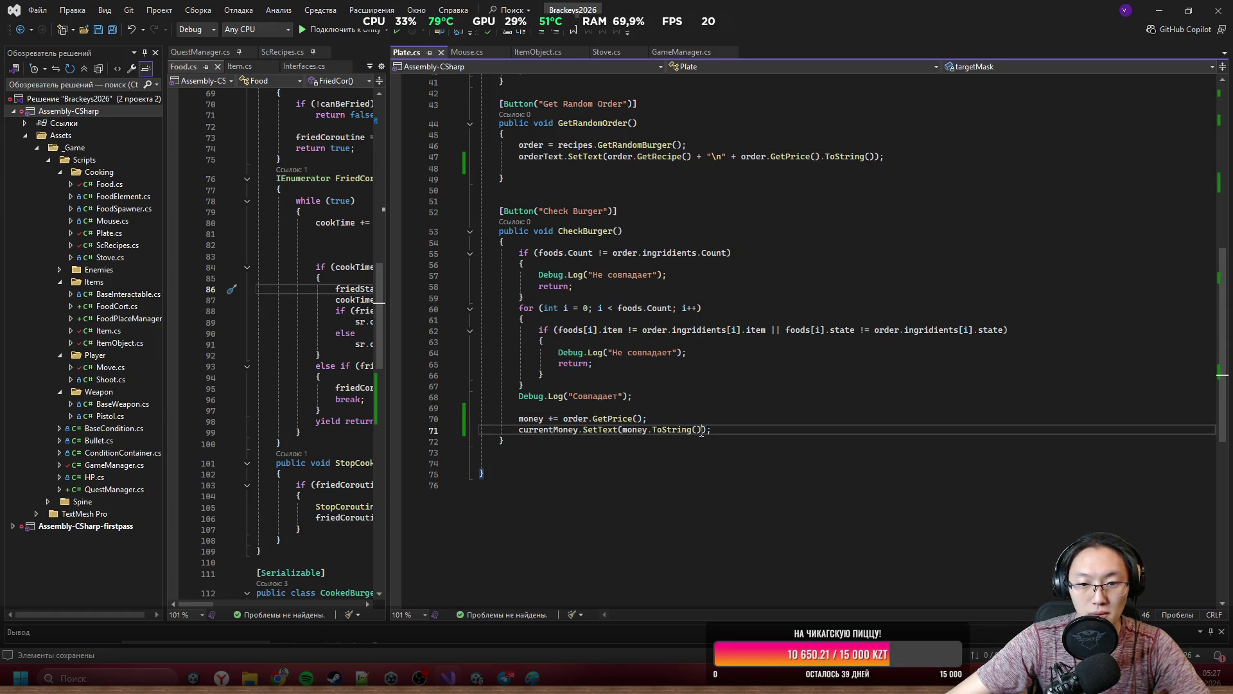
text(+ ")
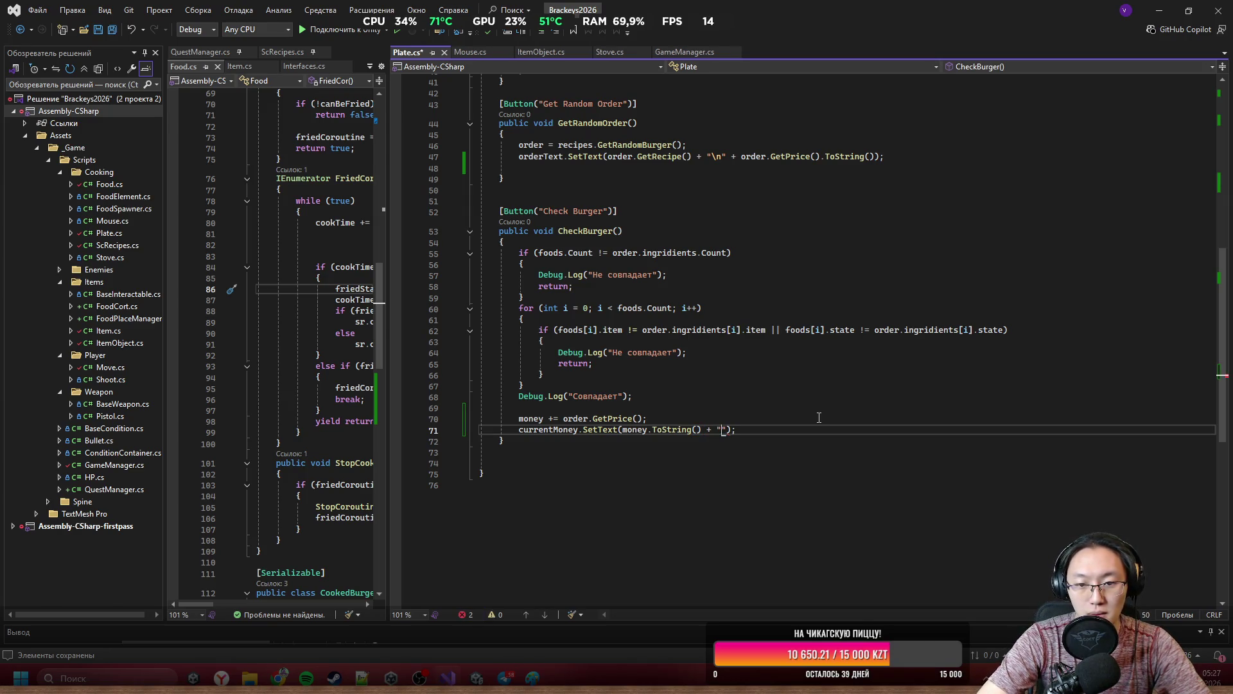
text(/)
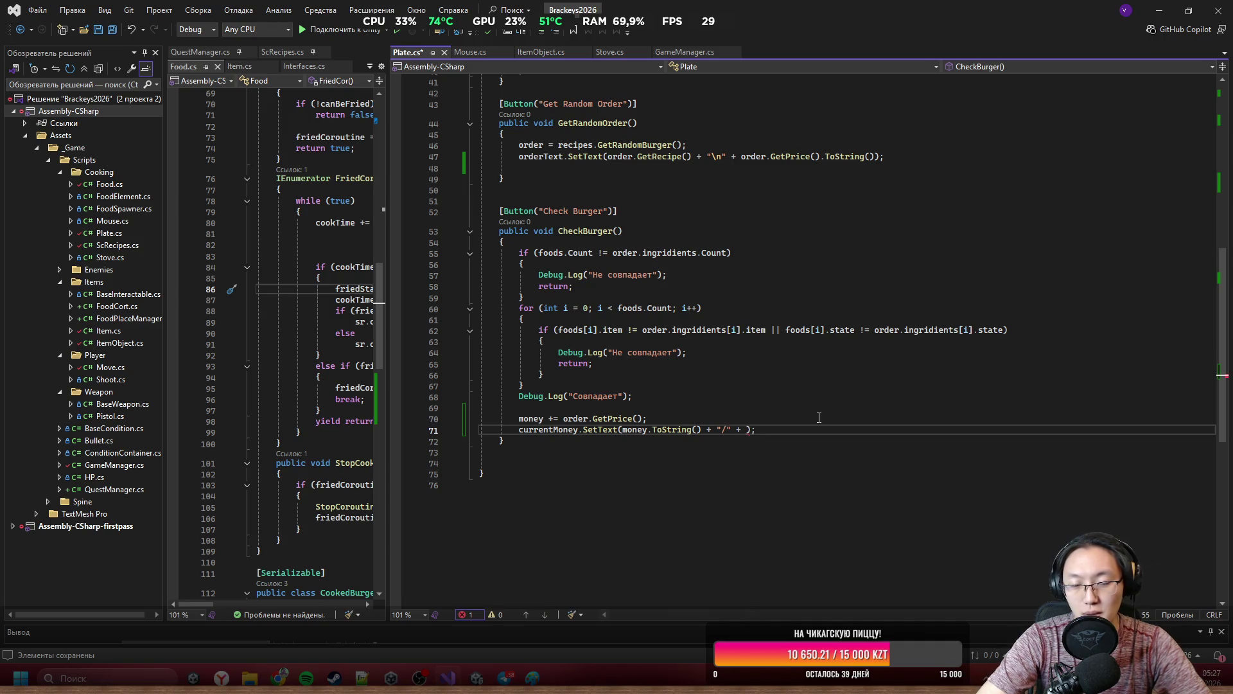
Insert blank lines below the currentMoney field declaration.
scroll(819, 418, up, 13)
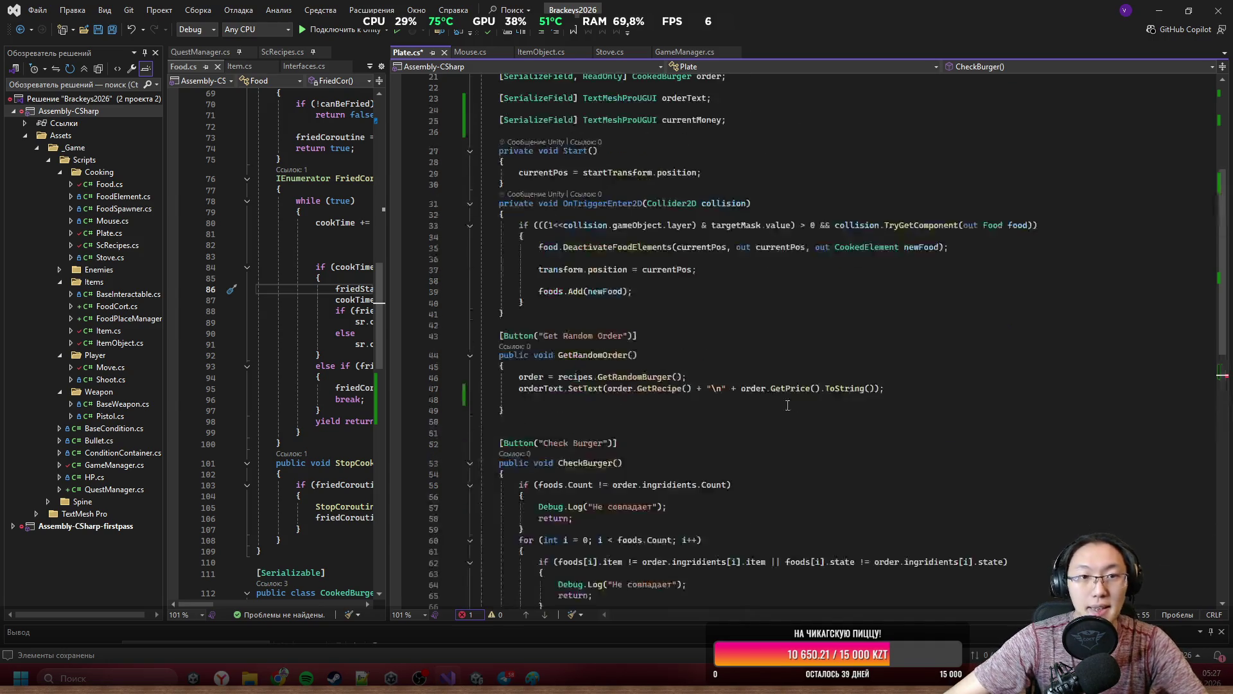
scroll(749, 392, down, 13)
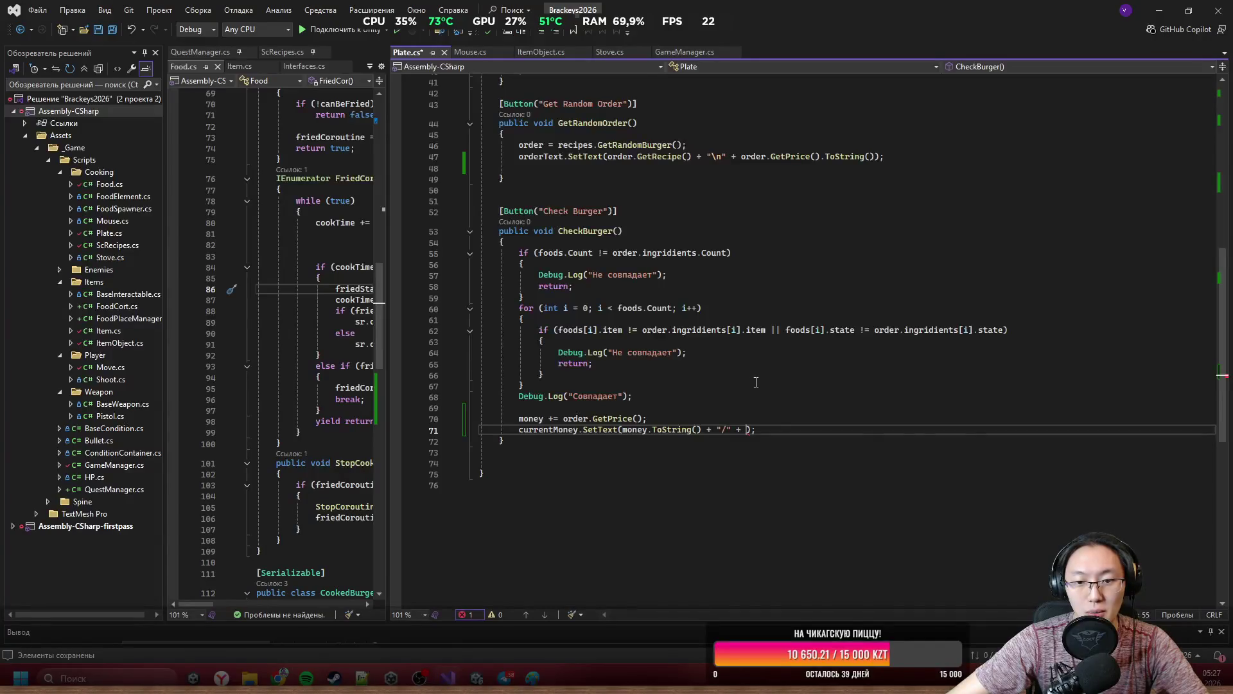
scroll(745, 382, up, 12)
click(742, 317)
key(Return)
key(Return)
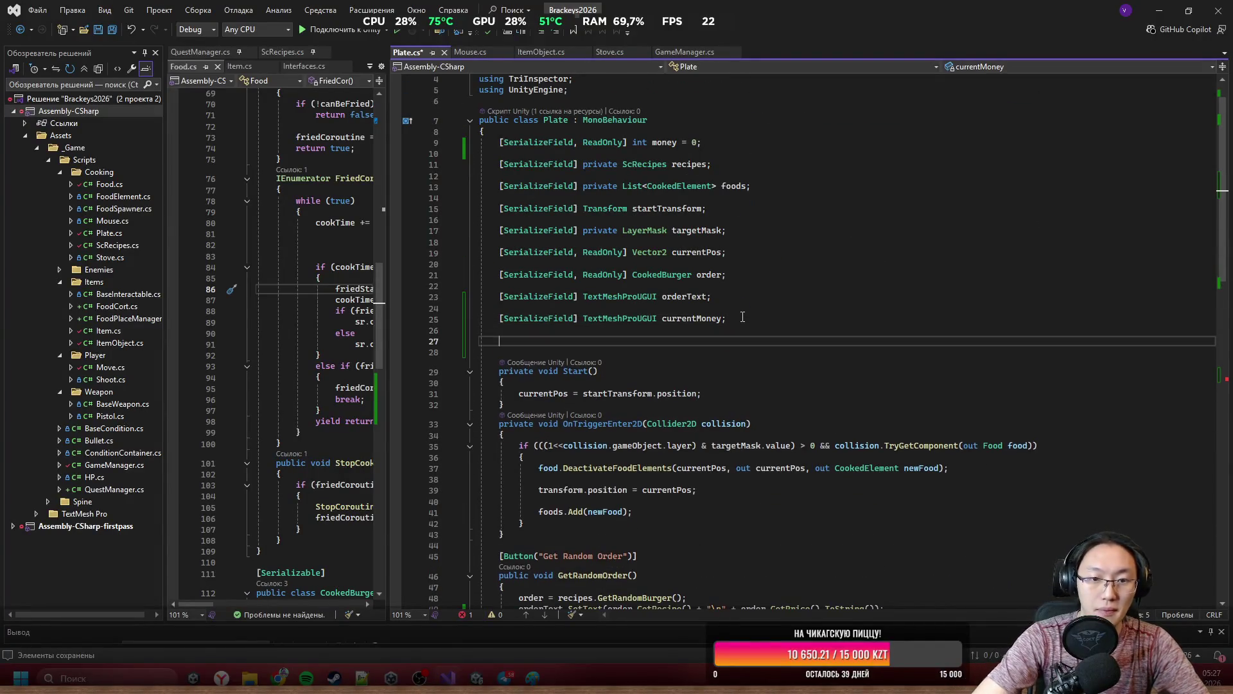
Add a [SerializeField] int needMoney = 50 field to Plate.
text([SerializeF)
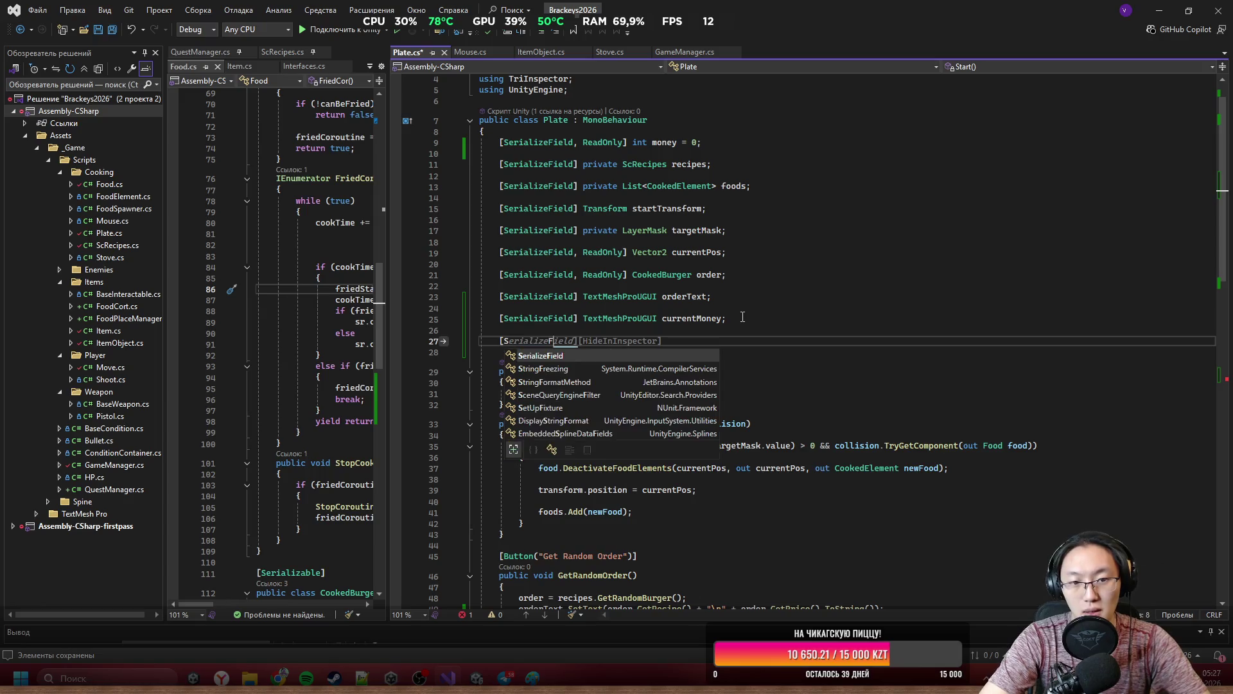
key(Tab)
text(] )
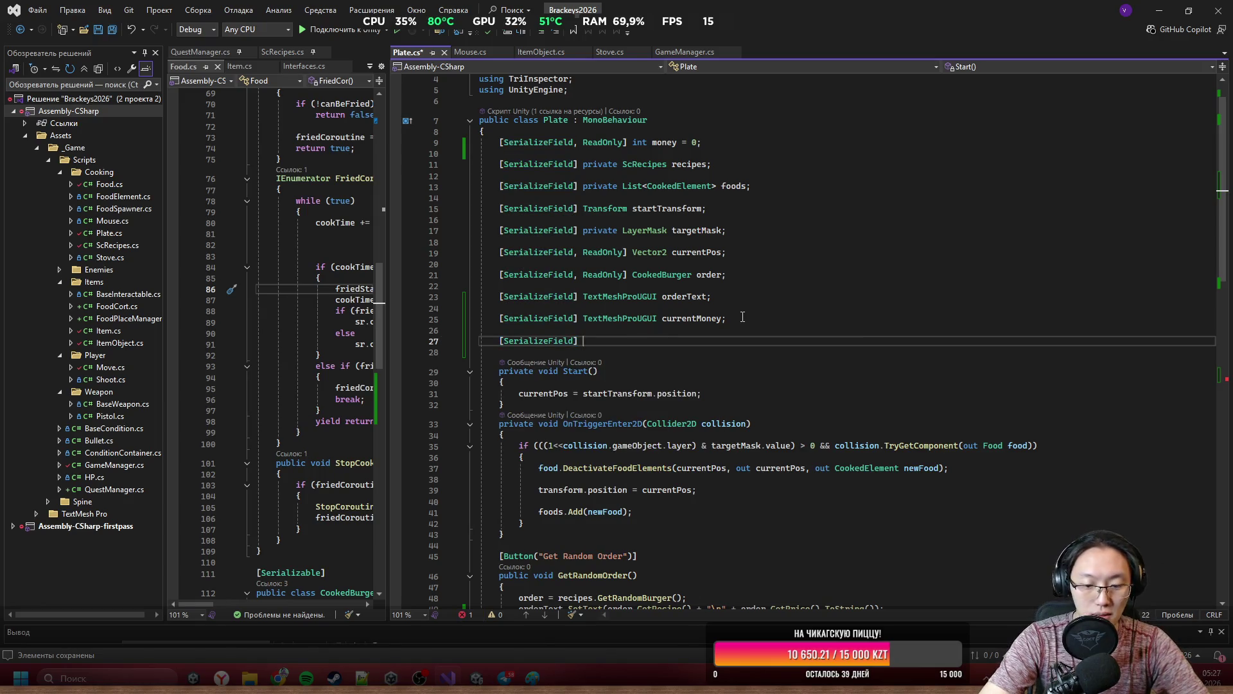
text(int )
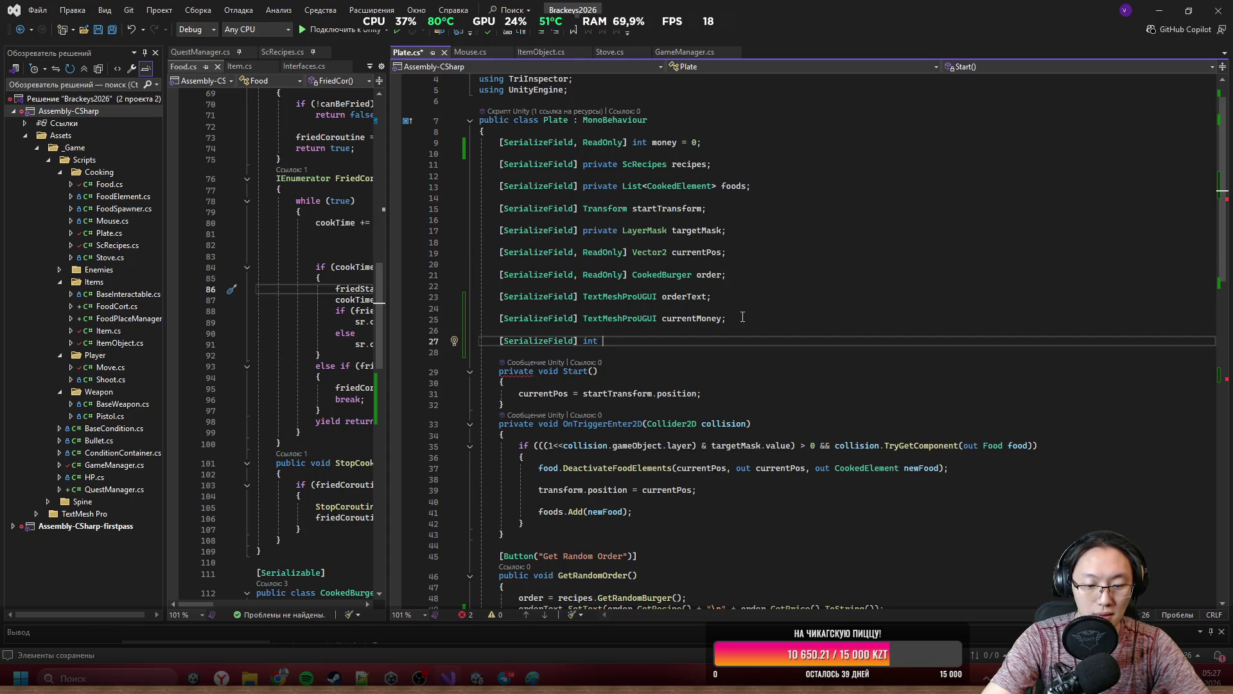
text(needMoeny)
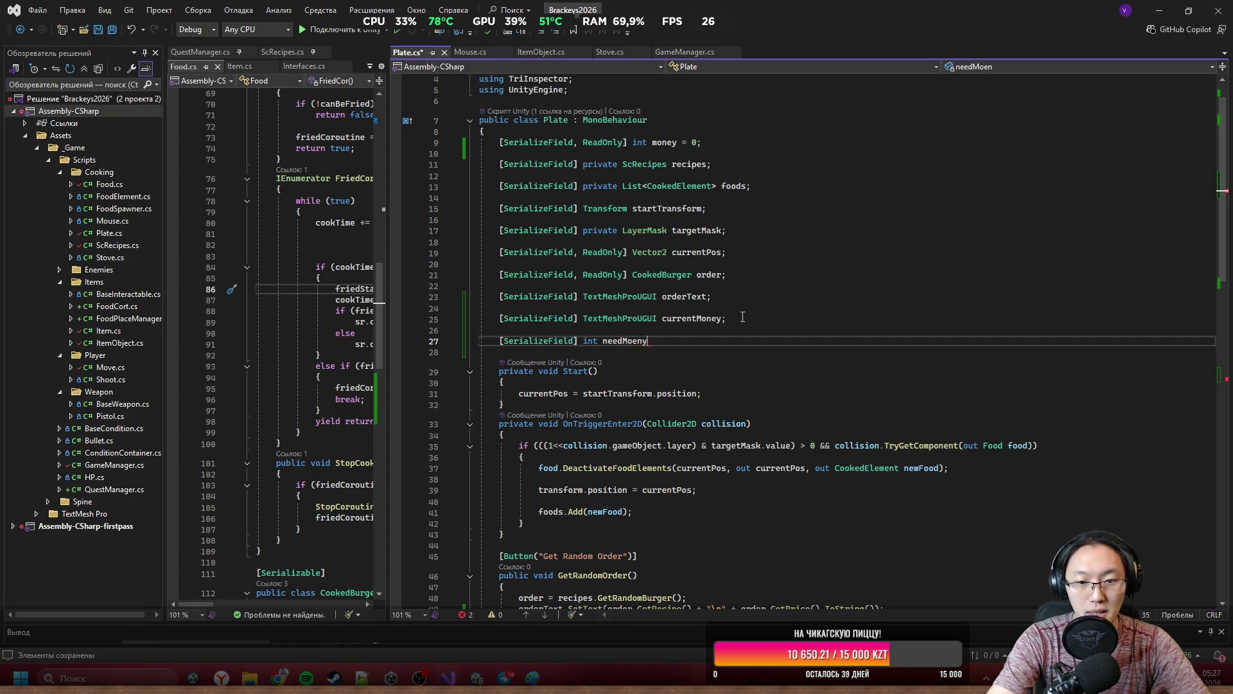
text(need)
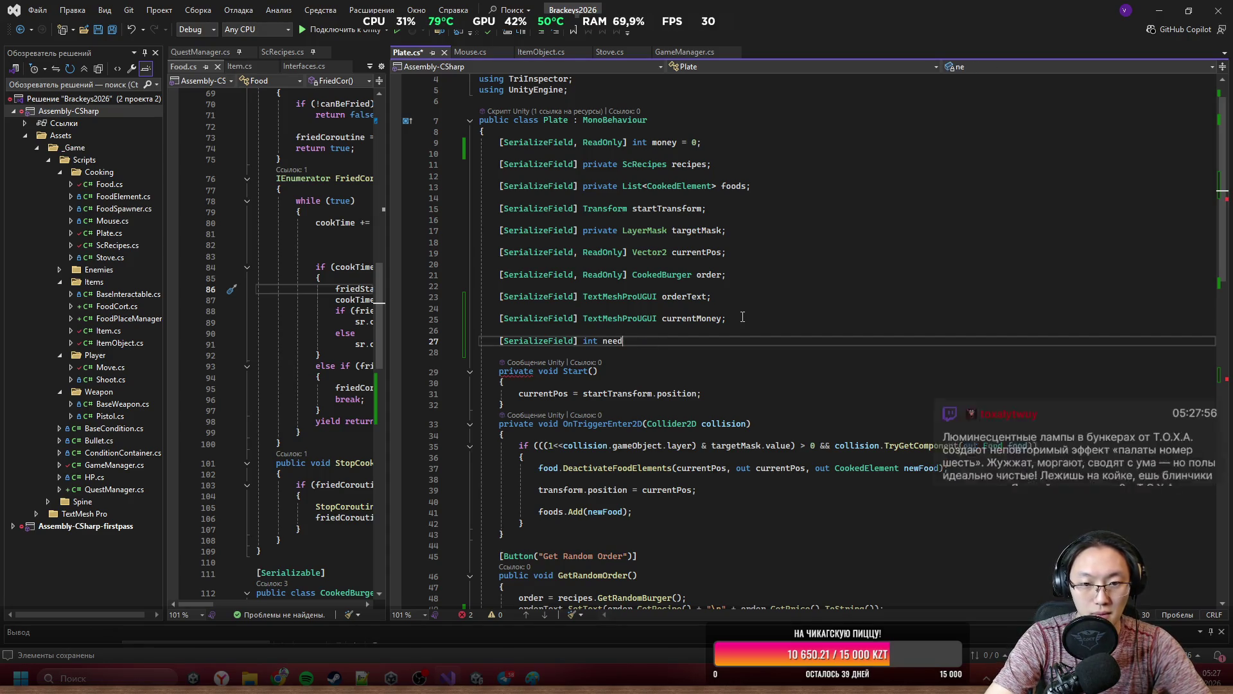
text(Money = 50;)
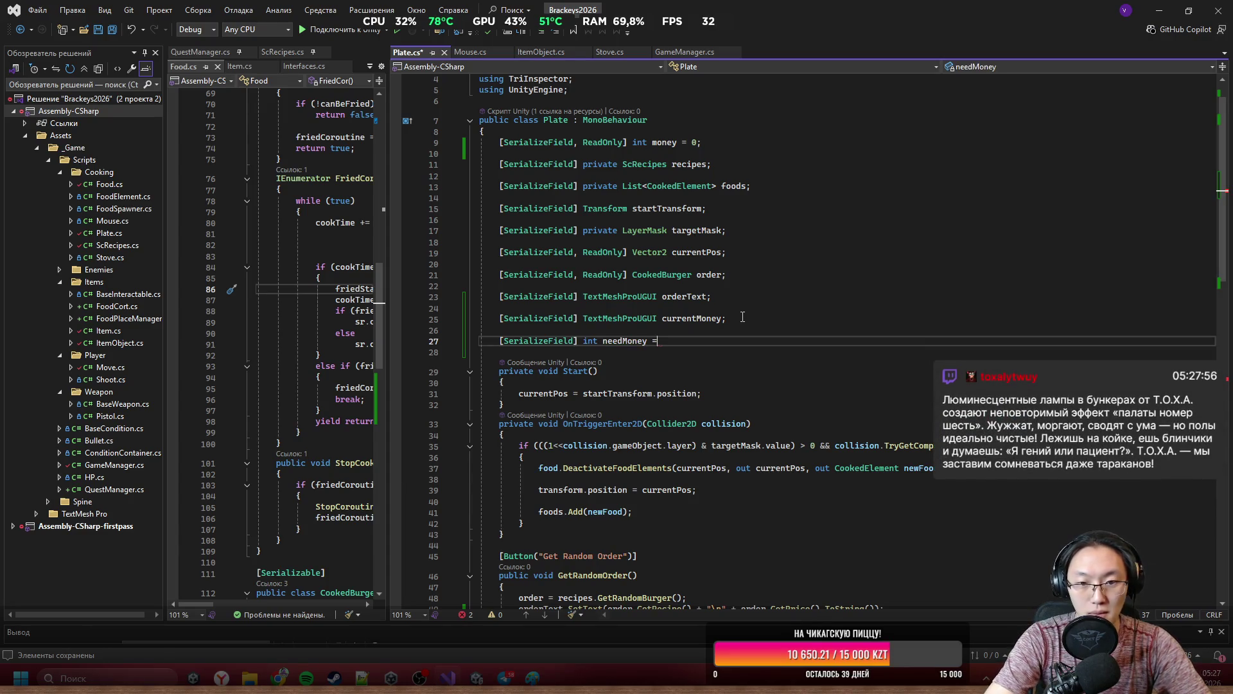
Append needMoney.ToString() after "/" + in CheckBurger's currentMoney text.
scroll(714, 363, down, 10)
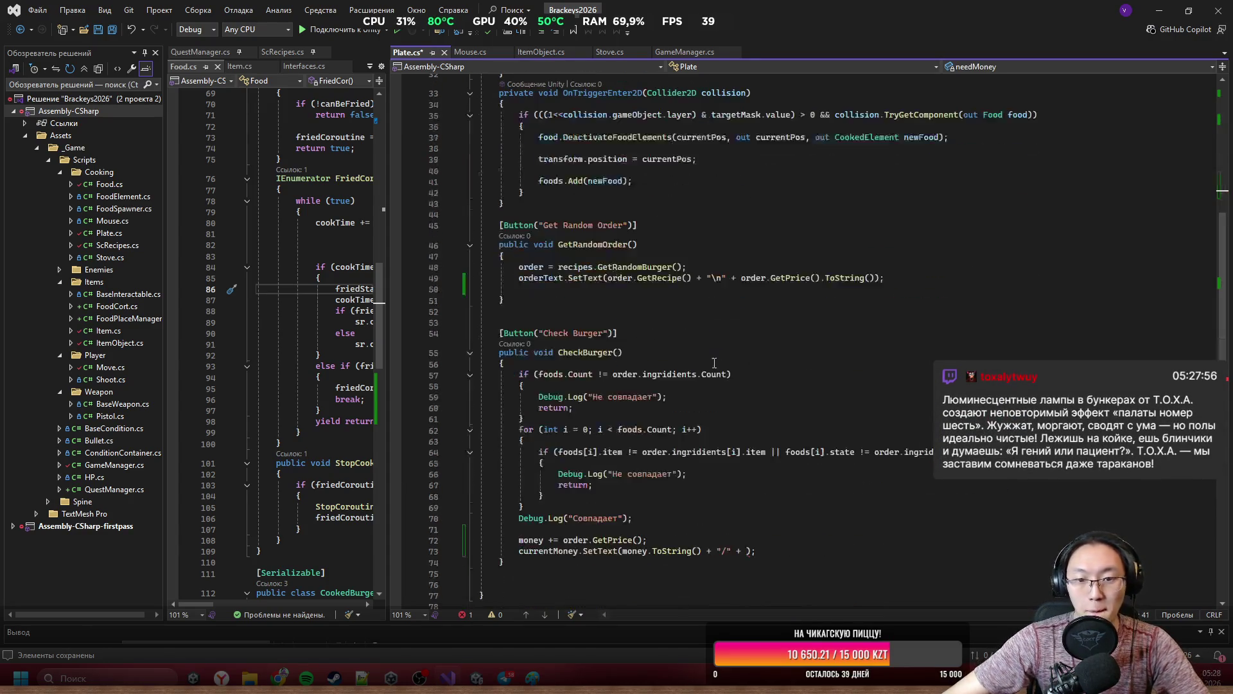
click(748, 547)
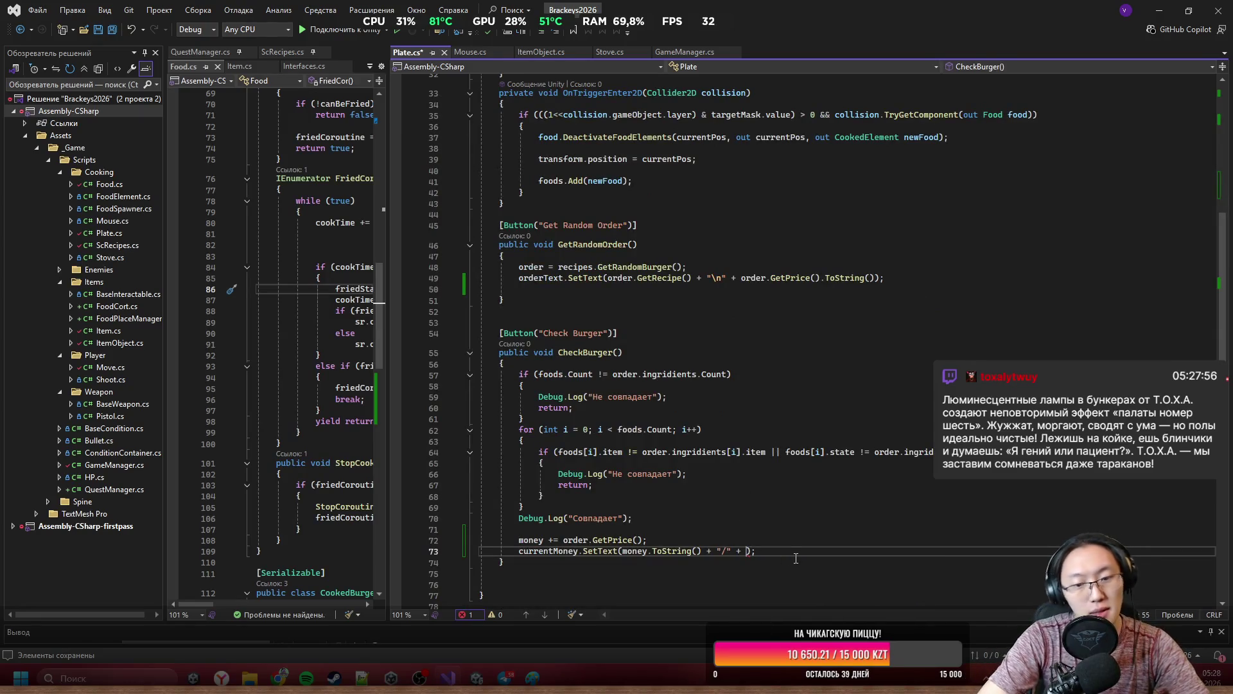
text(needMoney.)
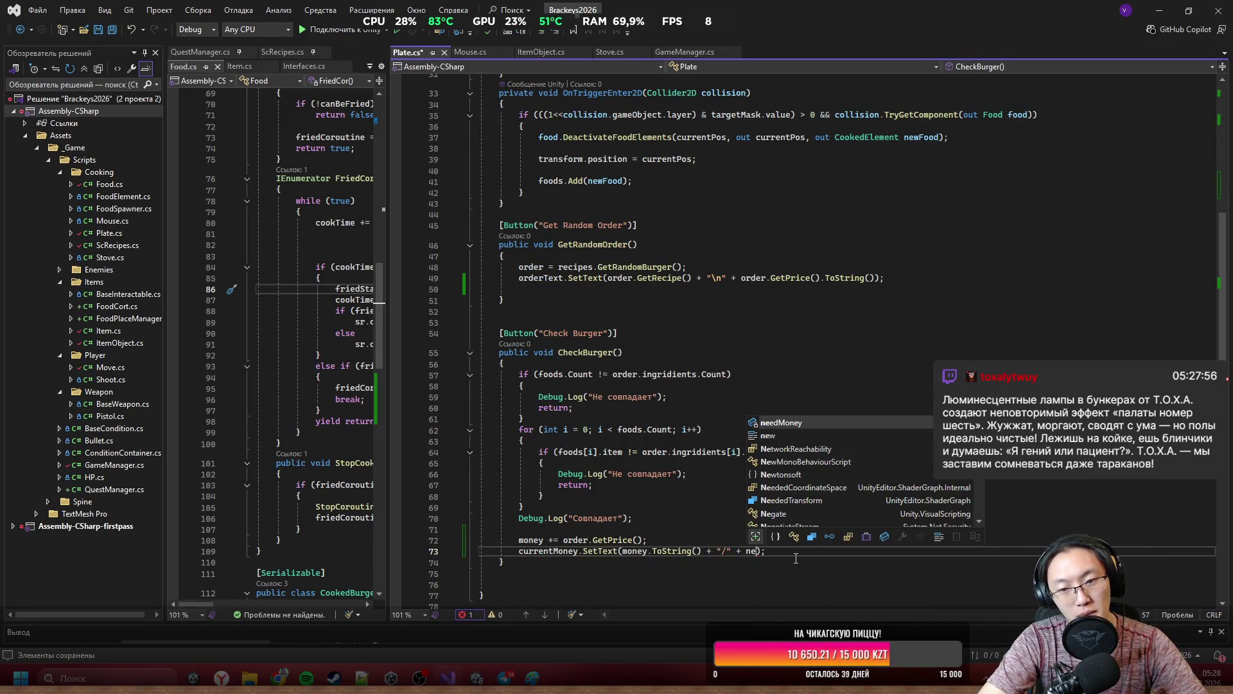
text(ToString)
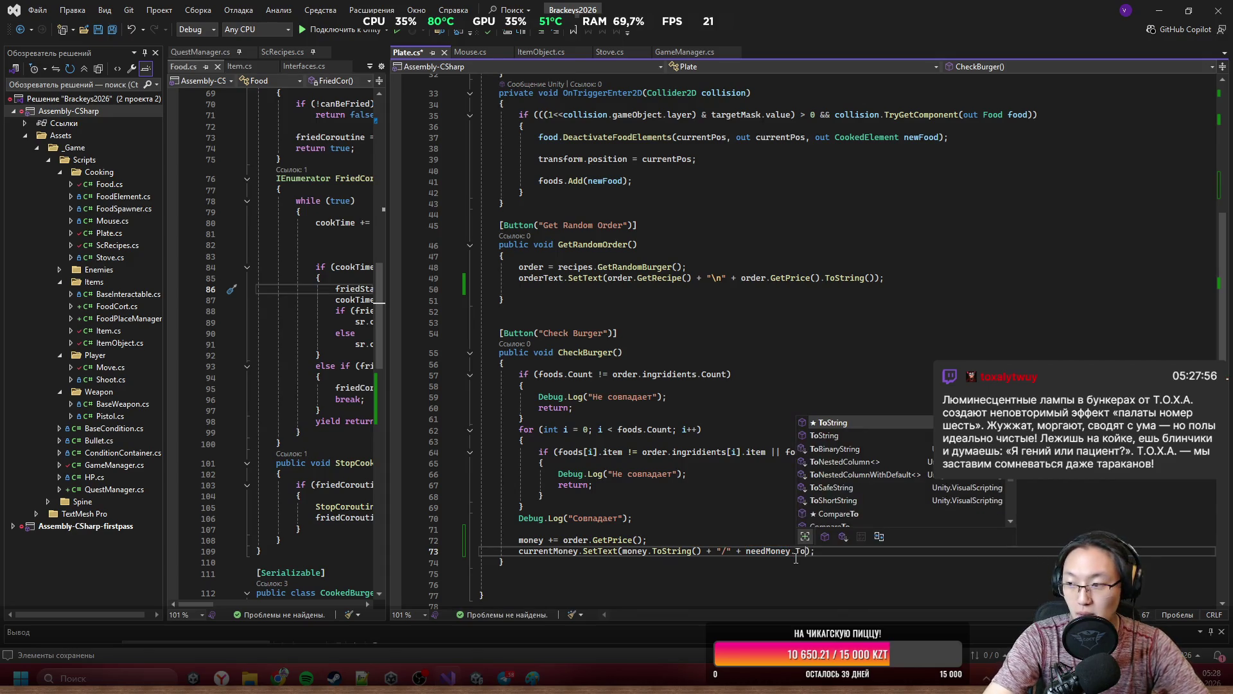
key(Tab)
text(())
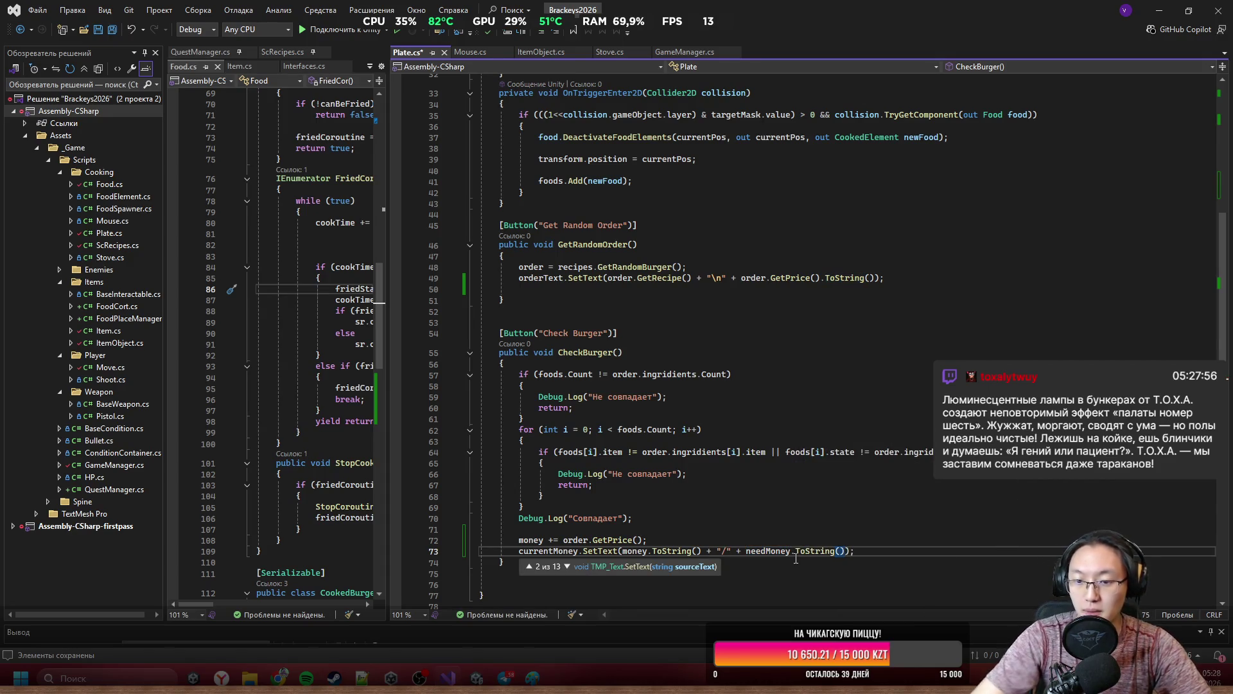
key(Escape)
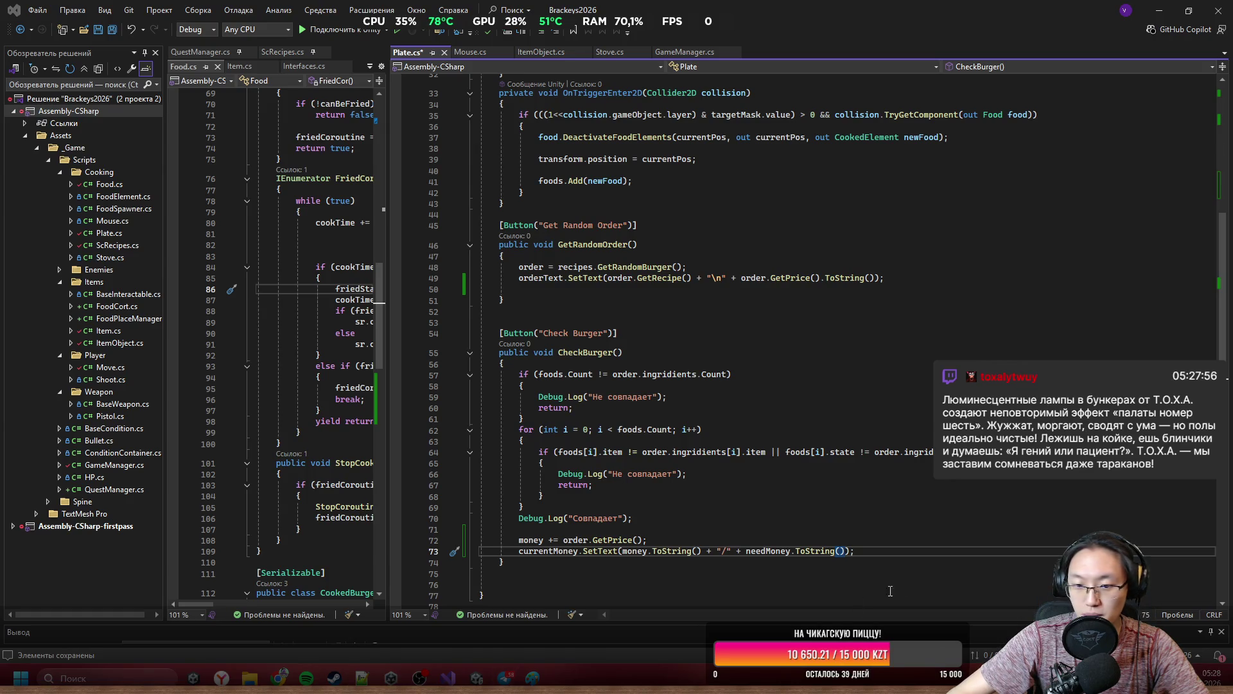
Add a new private void UpdateMoney() method below CheckBurger in Plate.cs.
key(Down)
key(Down)
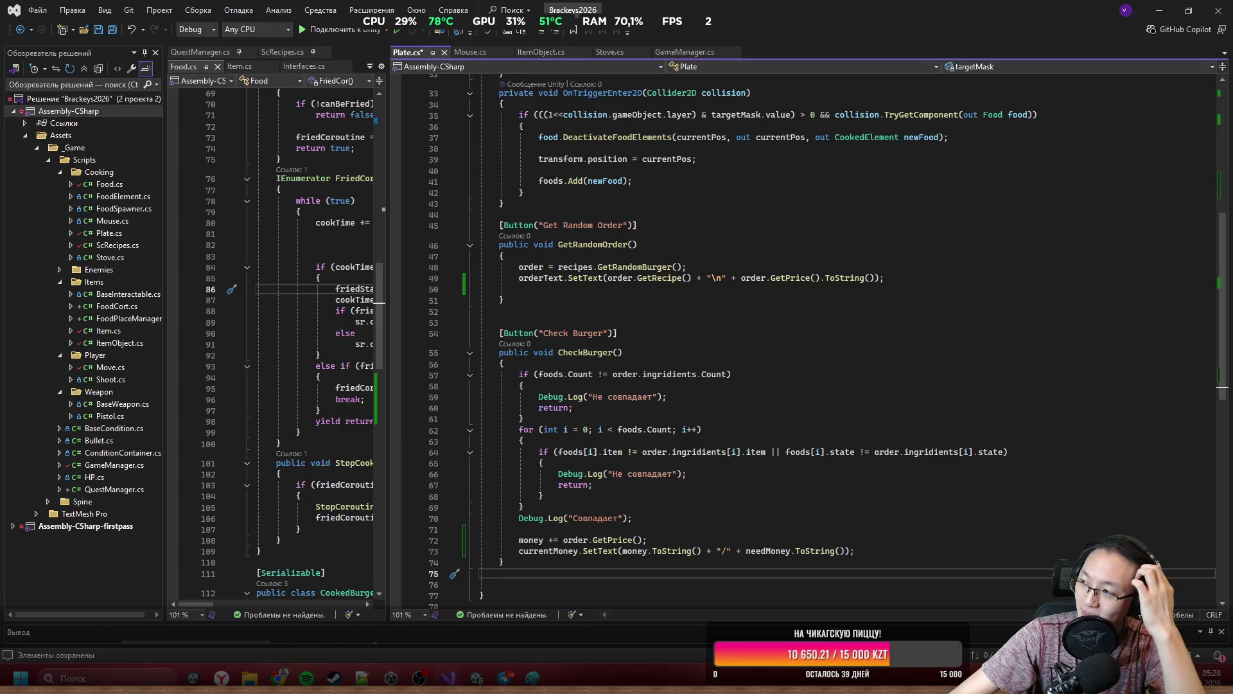
scroll(760, 362, down, 5)
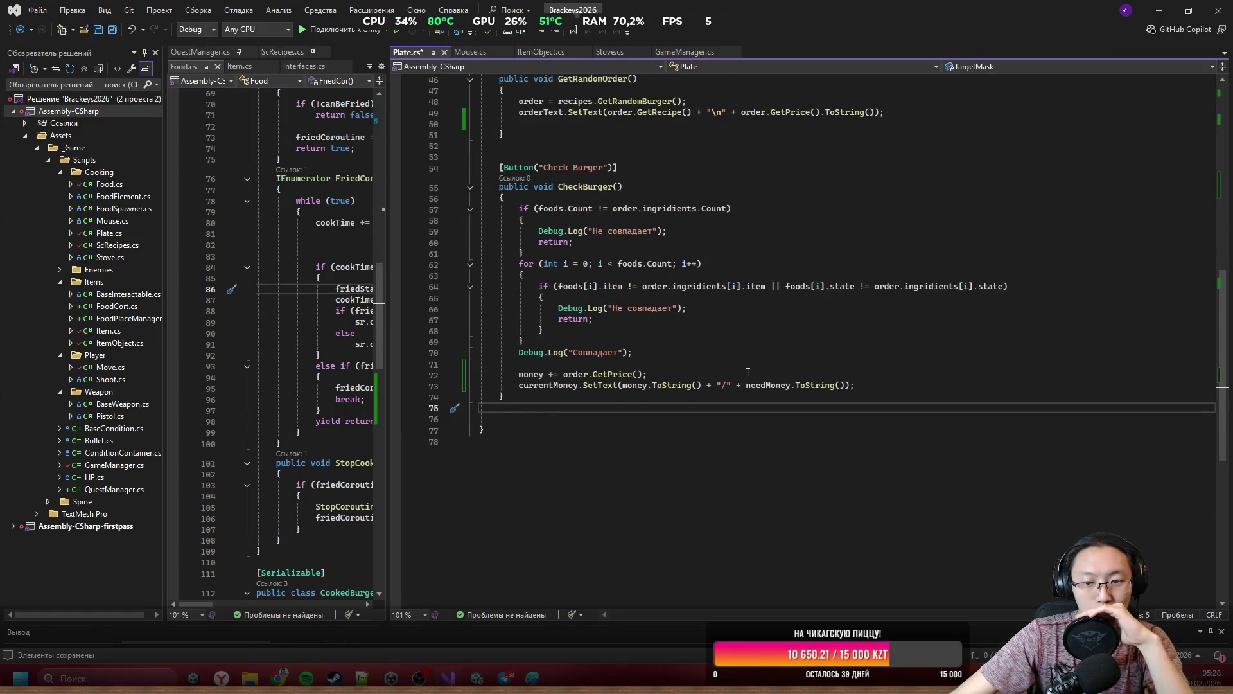
click(747, 372)
key(Up)
key(Up)
key(Up)
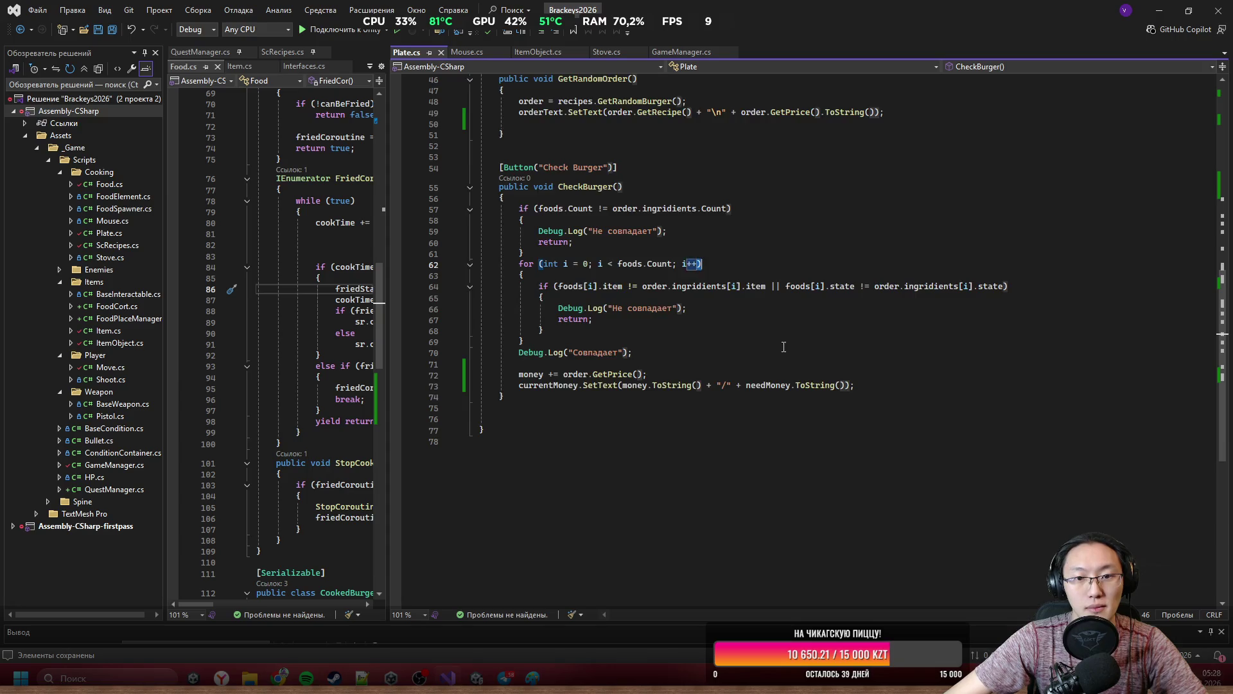
scroll(784, 347, up, 5)
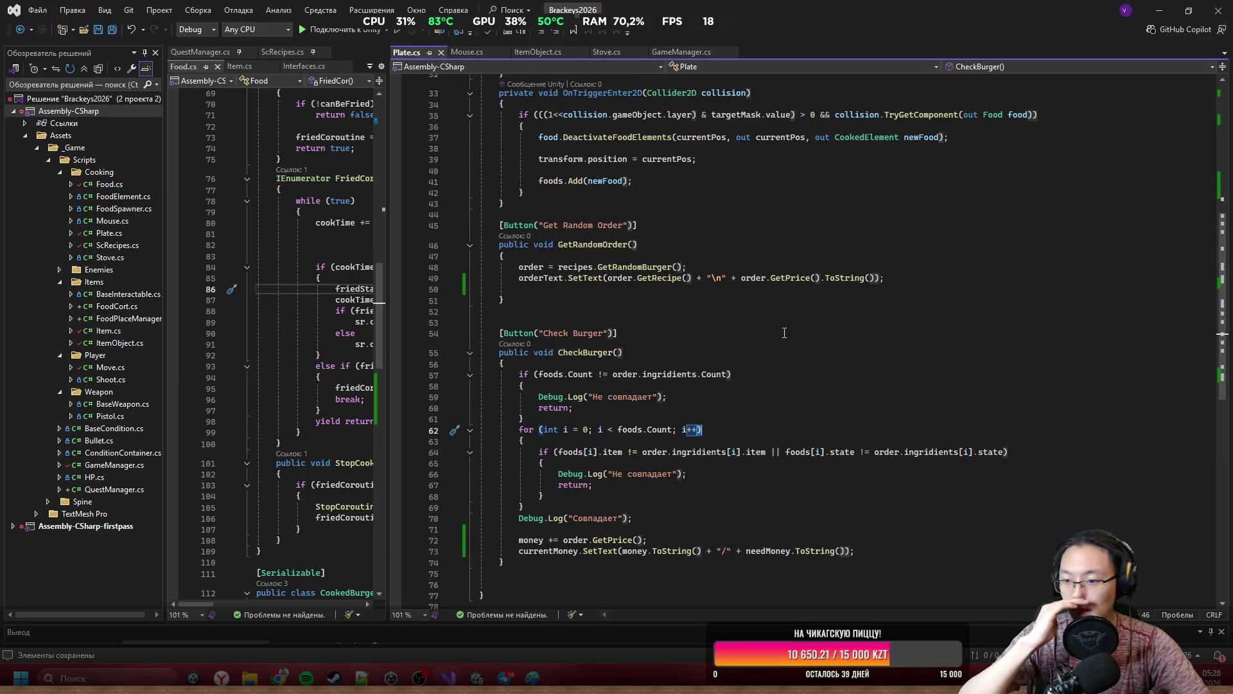
scroll(784, 333, down, 5)
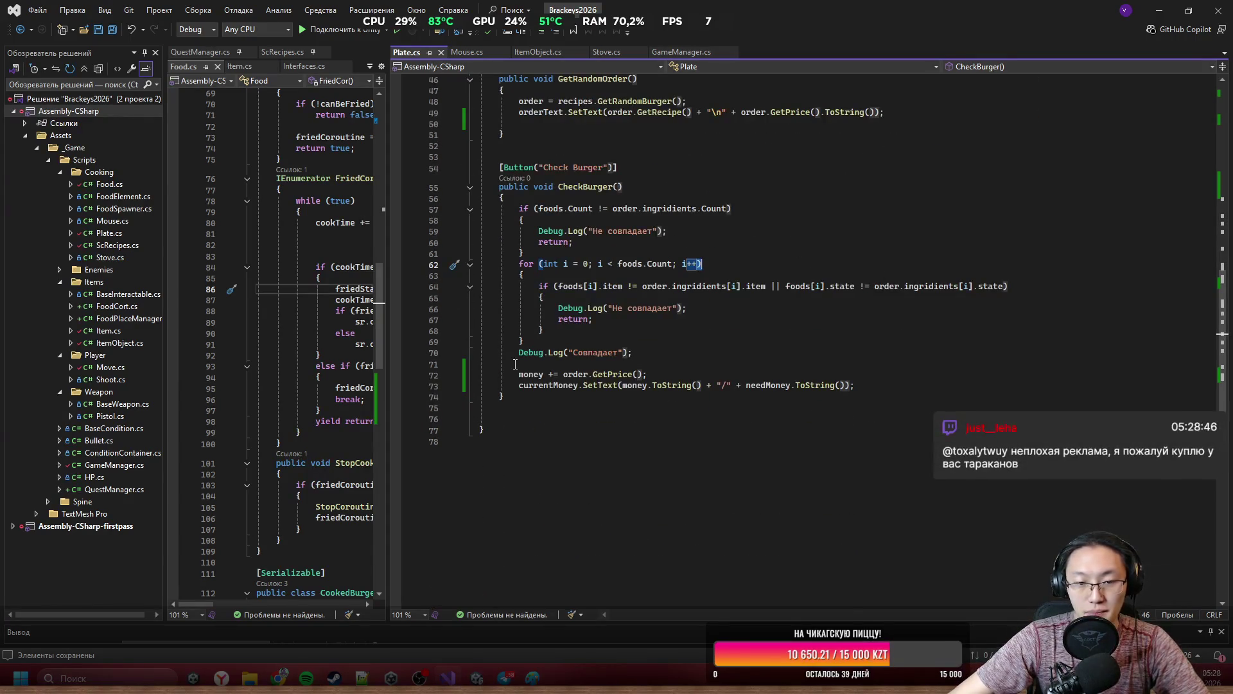
click(552, 353)
click(726, 308)
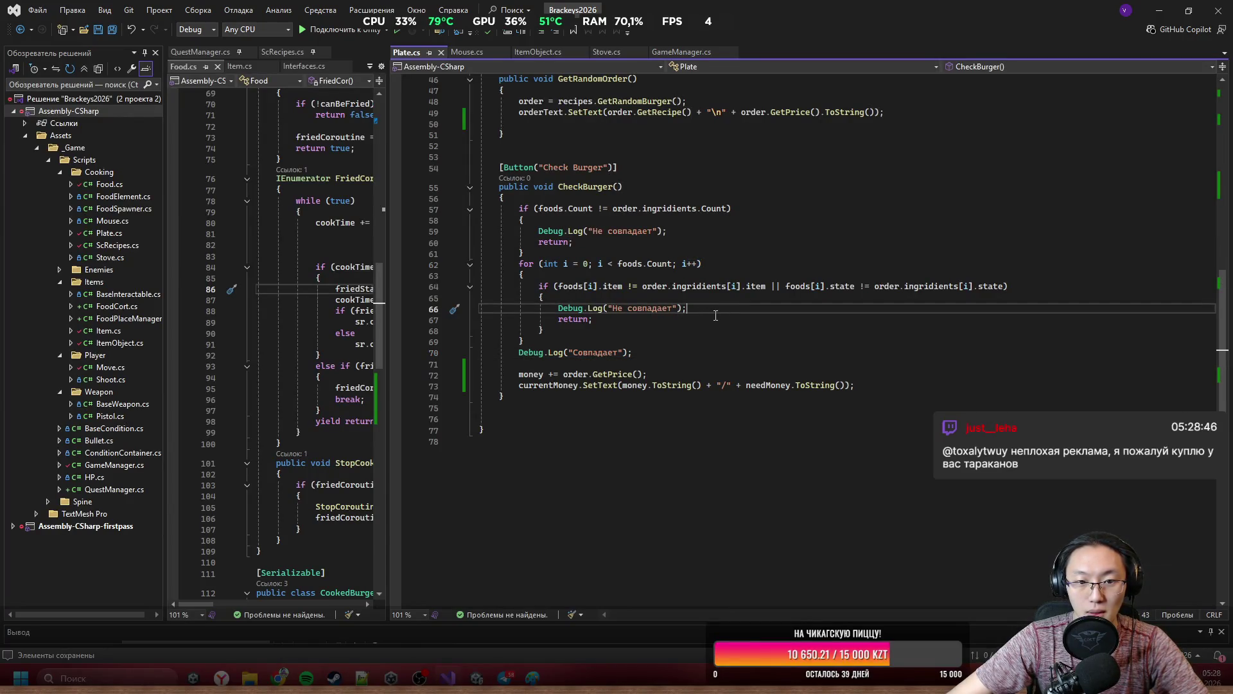
click(600, 420)
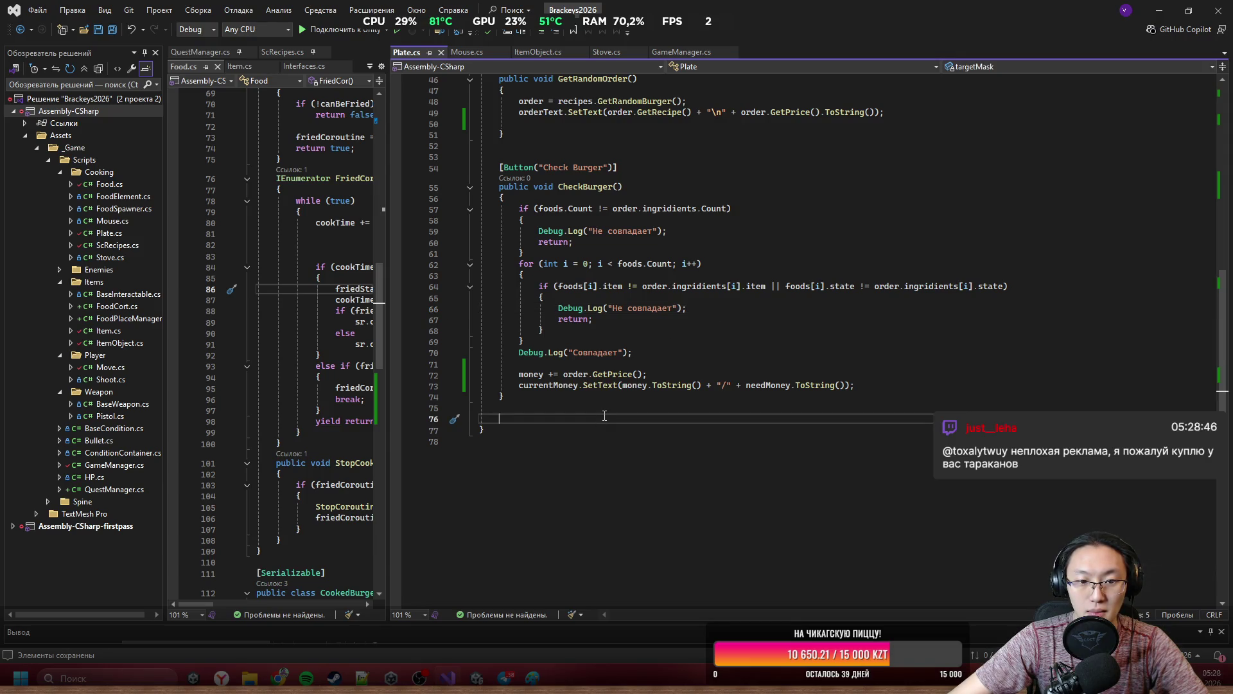
key(Return)
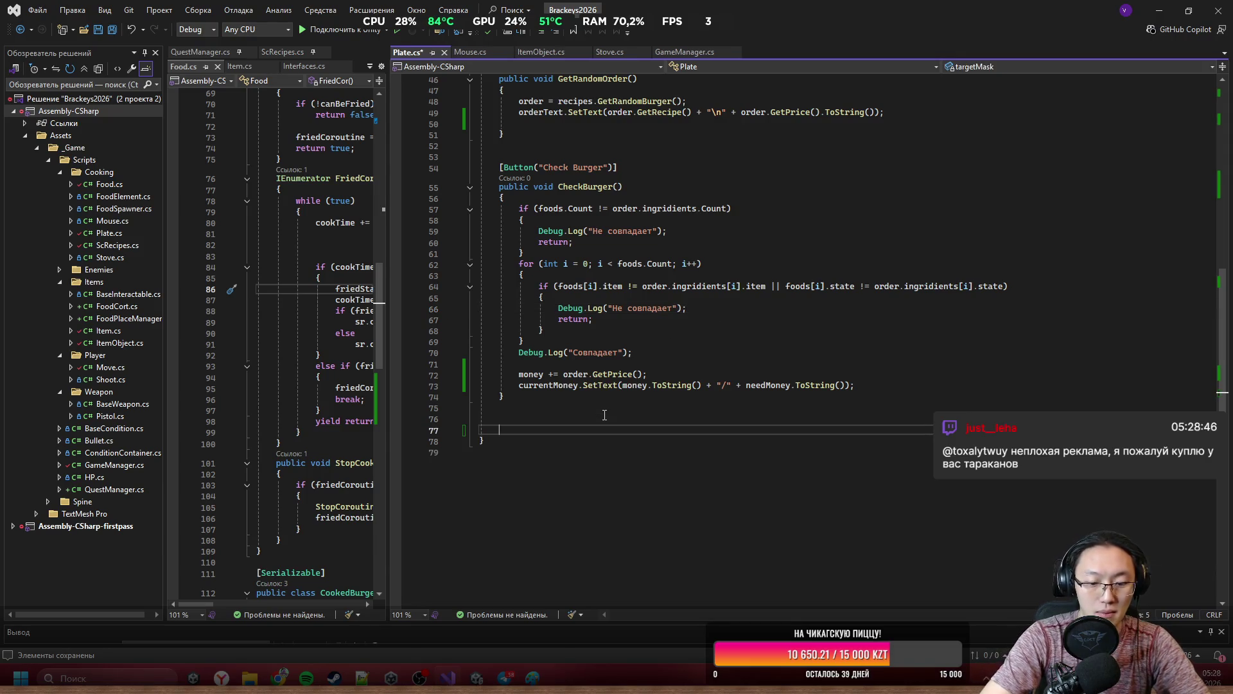
click(604, 415)
text(privat)
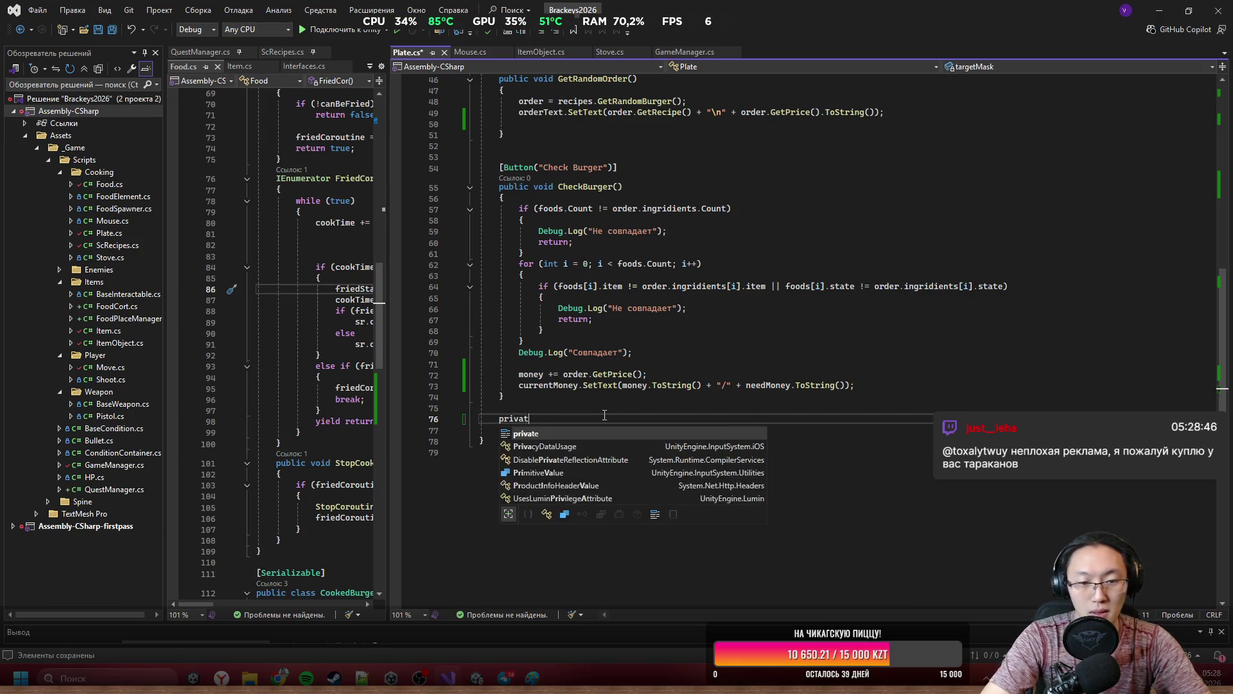
text(e void Update)
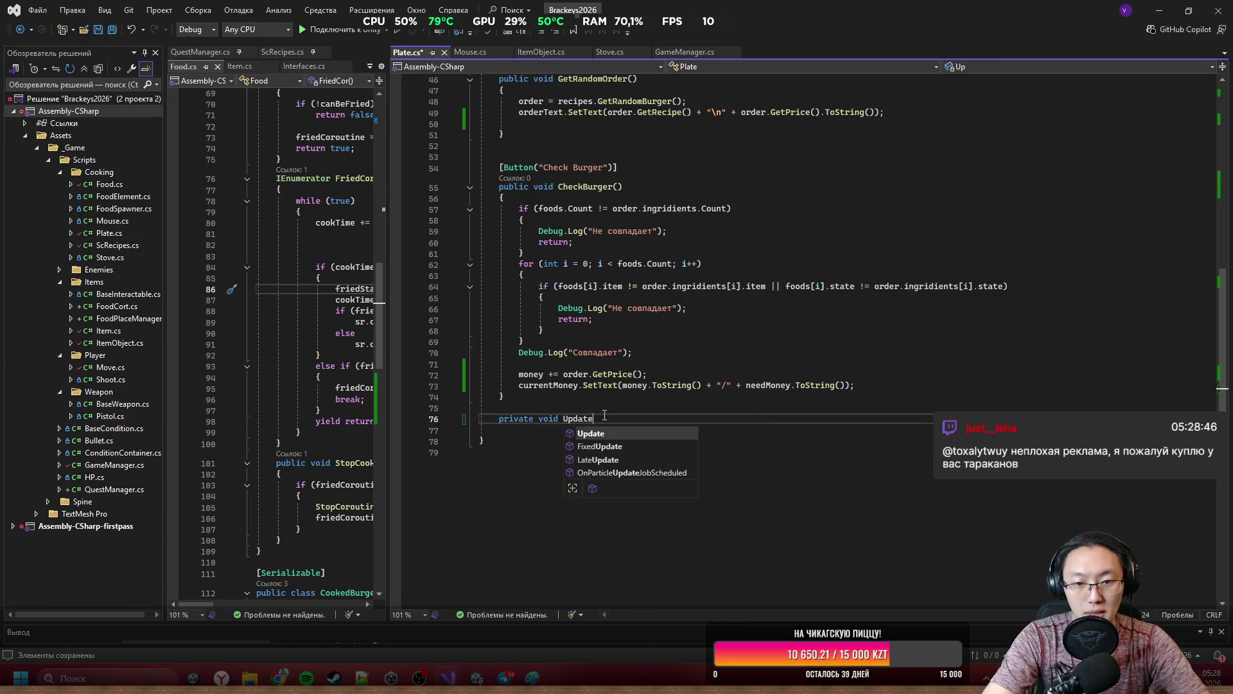
text(Money())
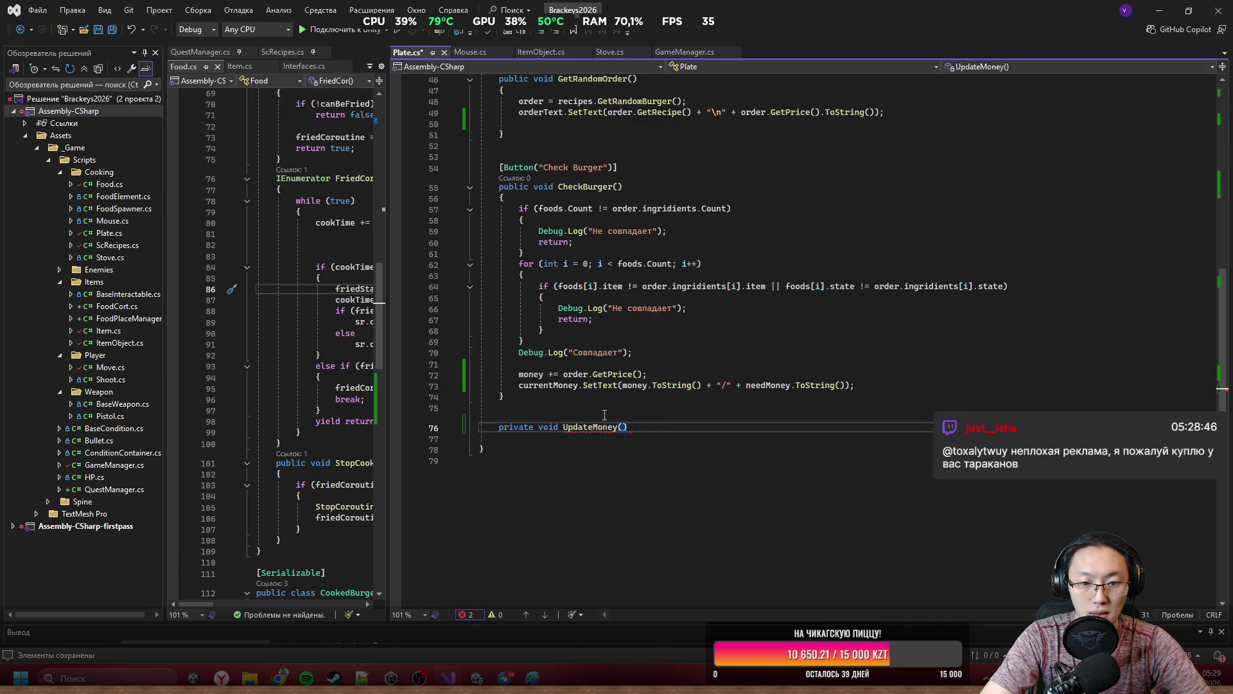
key(Return)
text({)
key(Return)
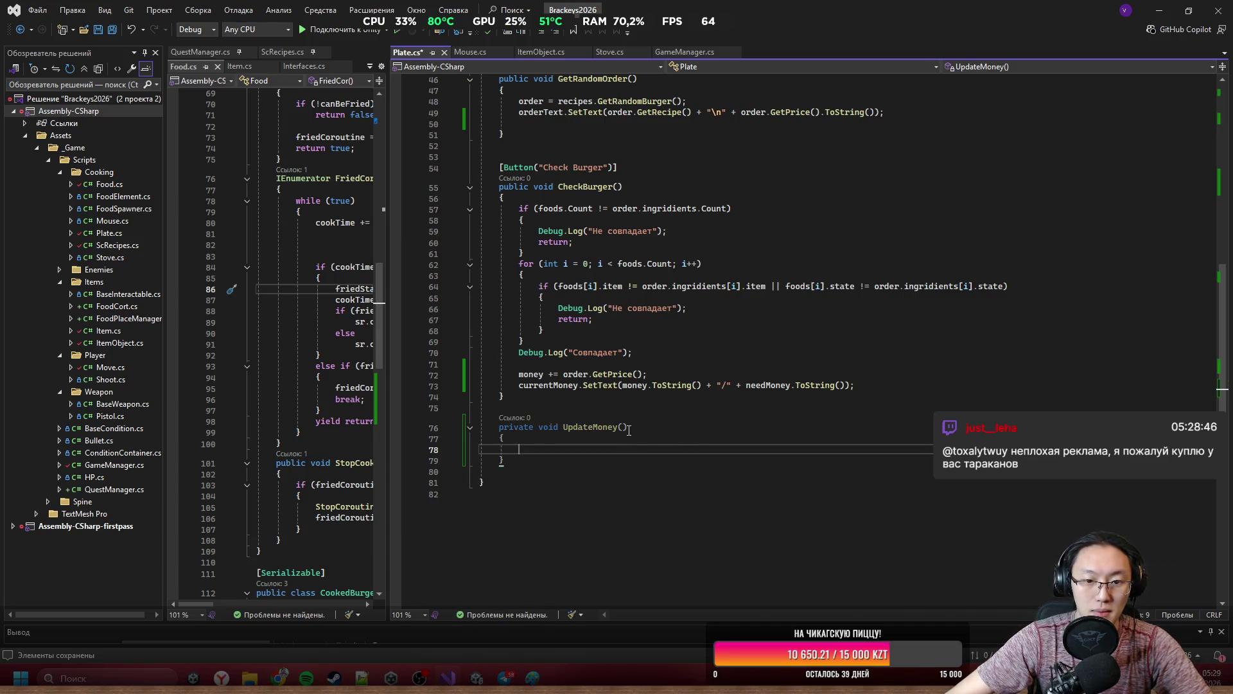
Give UpdateMoney an int additional parameter.
click(711, 426)
key(Left)
text(int add)
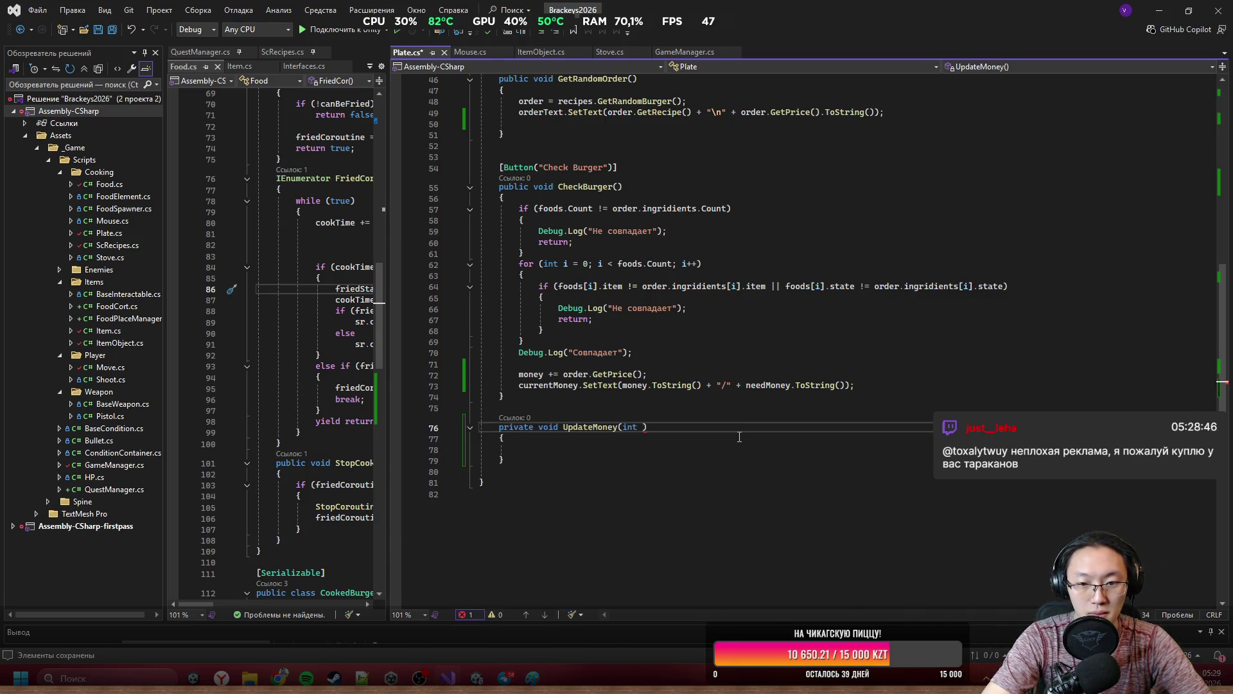
text(ition)
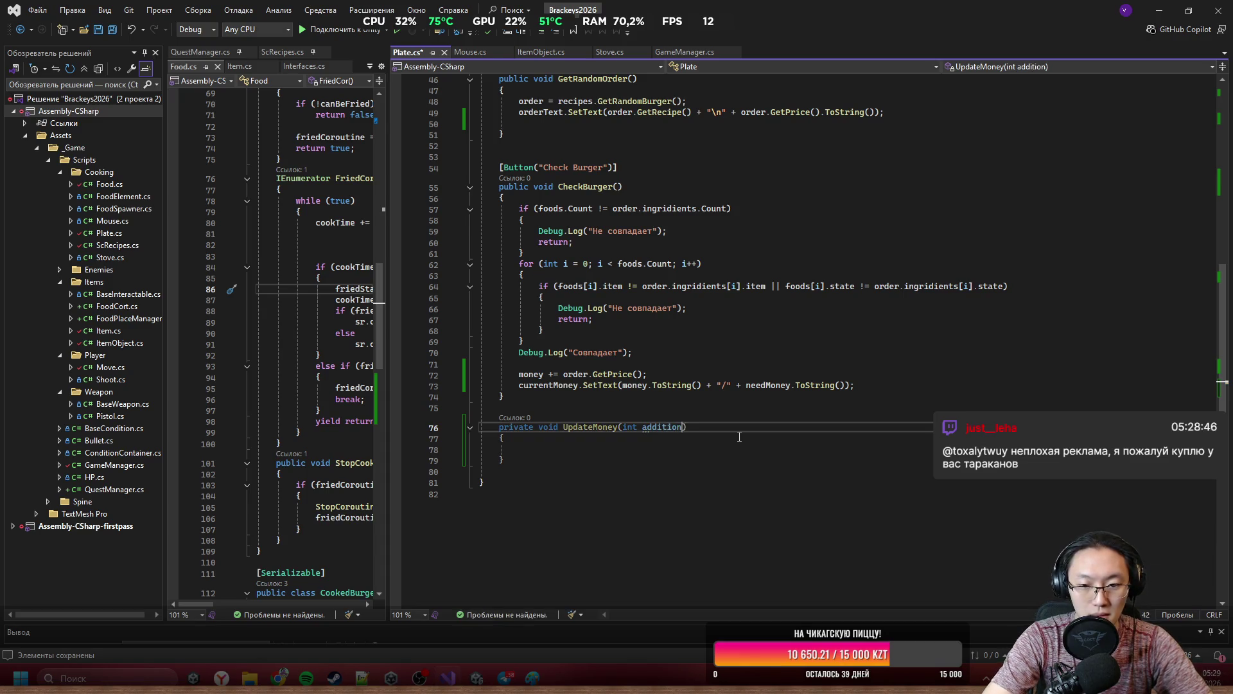
text(al)
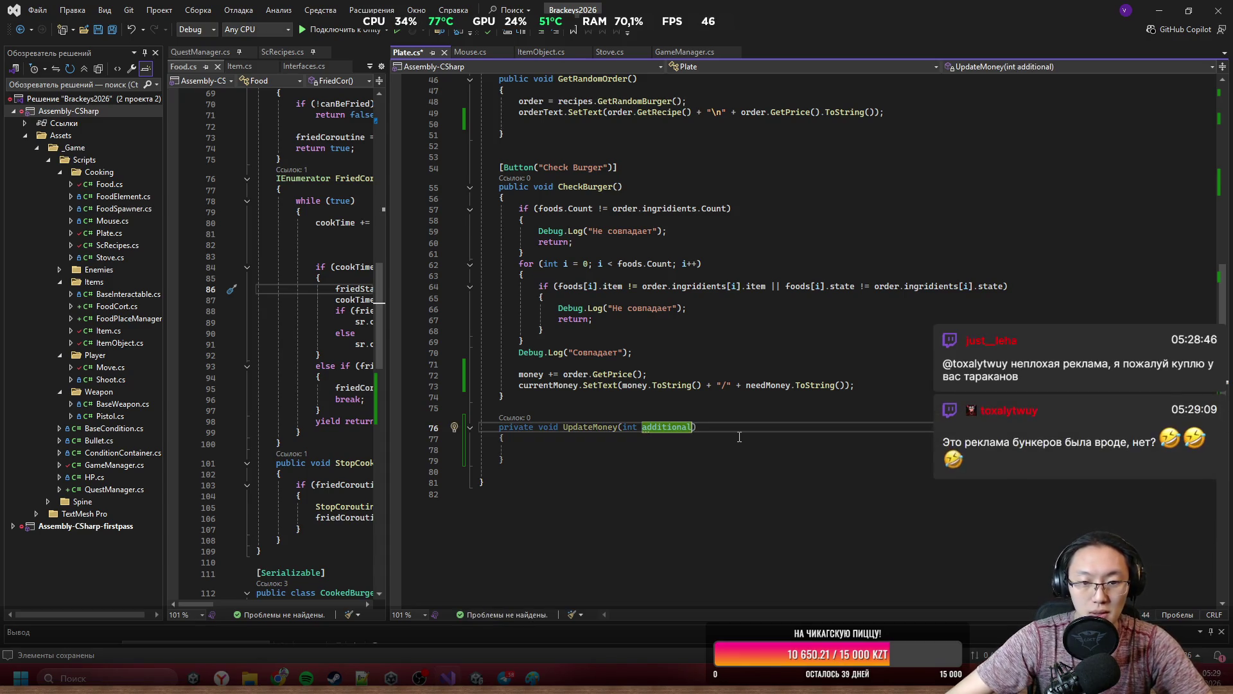
key(Down)
key(Down)
Move the money and currentMoney text lines from CheckBurger into UpdateMoney, calling UpdateMoney() instead.
mouse_move(854, 386)
mouse_down()
mouse_move(483, 385)
mouse_move(514, 372)
mouse_up()
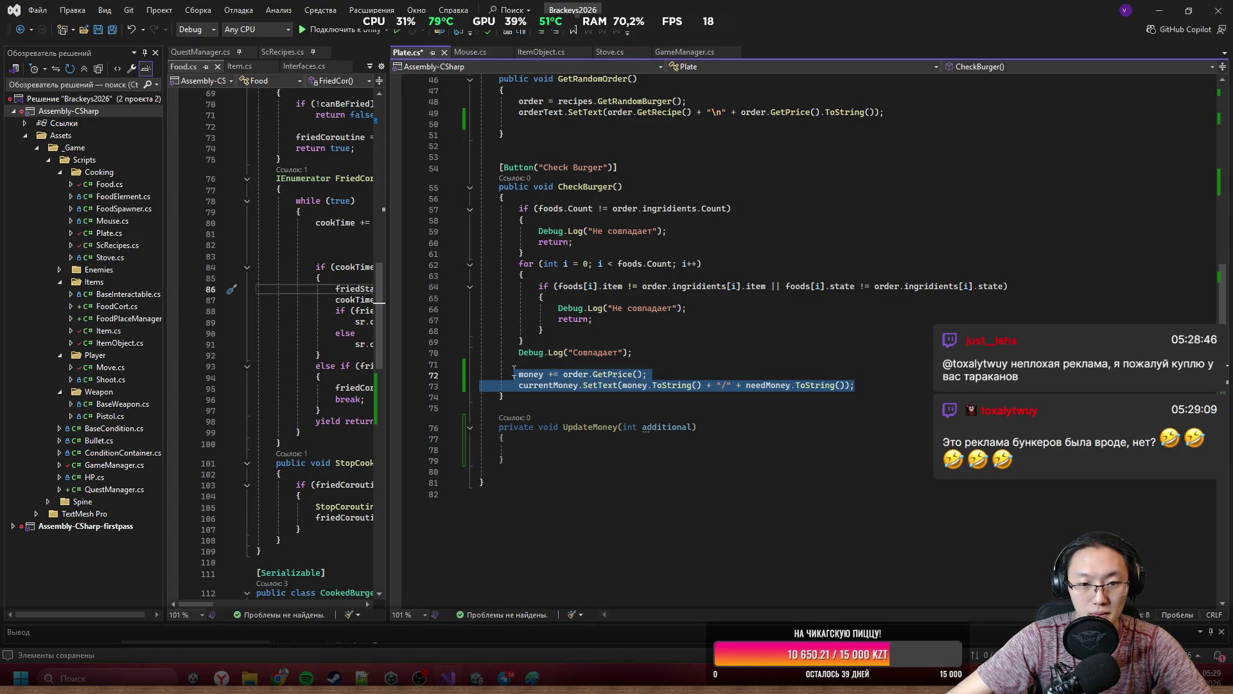
key(ctrl+x)
click(924, 439)
key(ctrl+v)
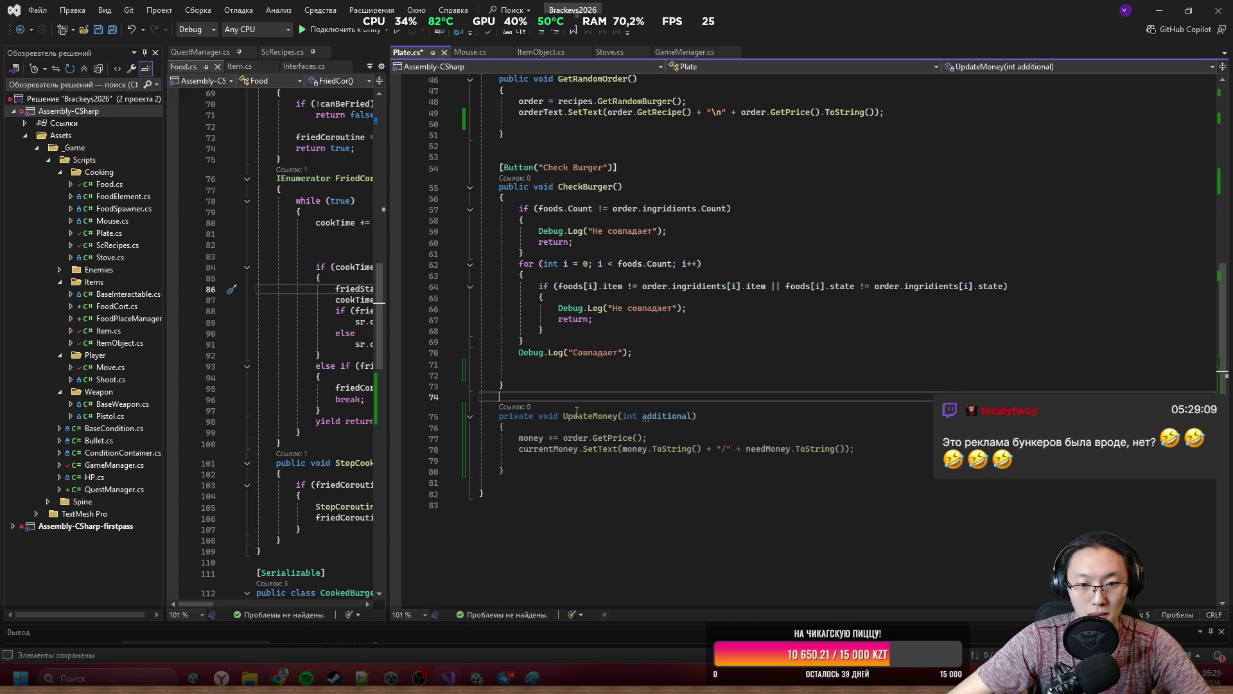
click(635, 379)
text(Up)
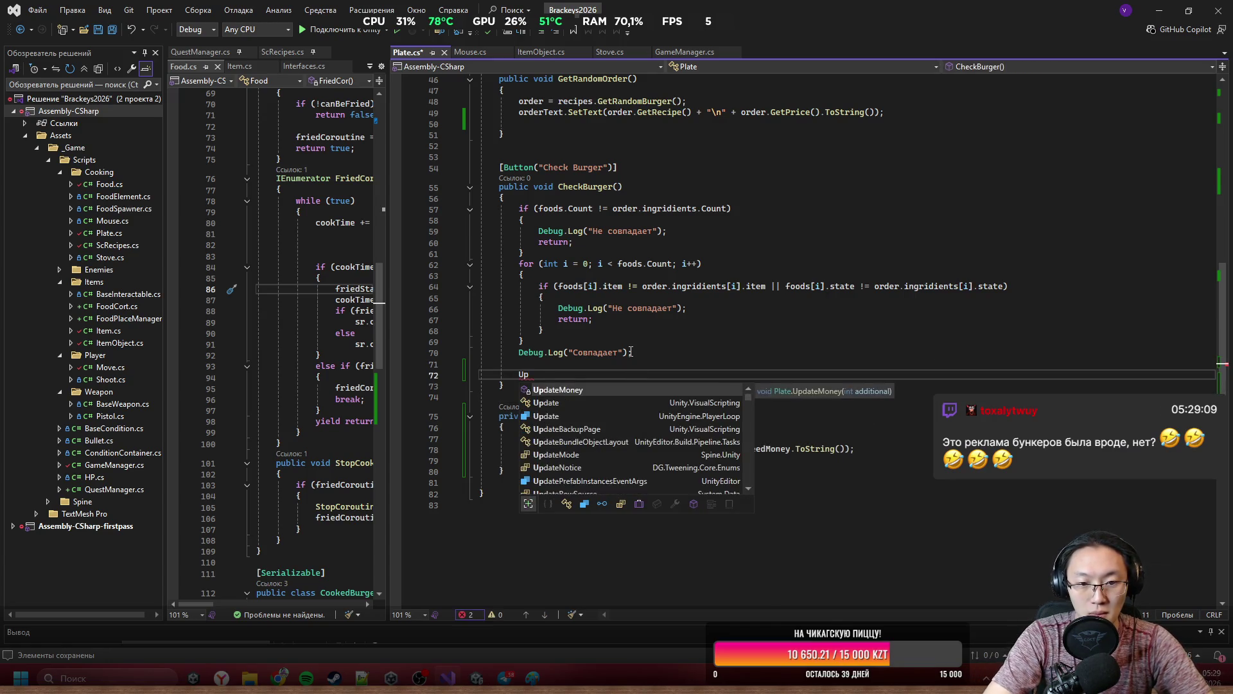
text(dateMoney();)
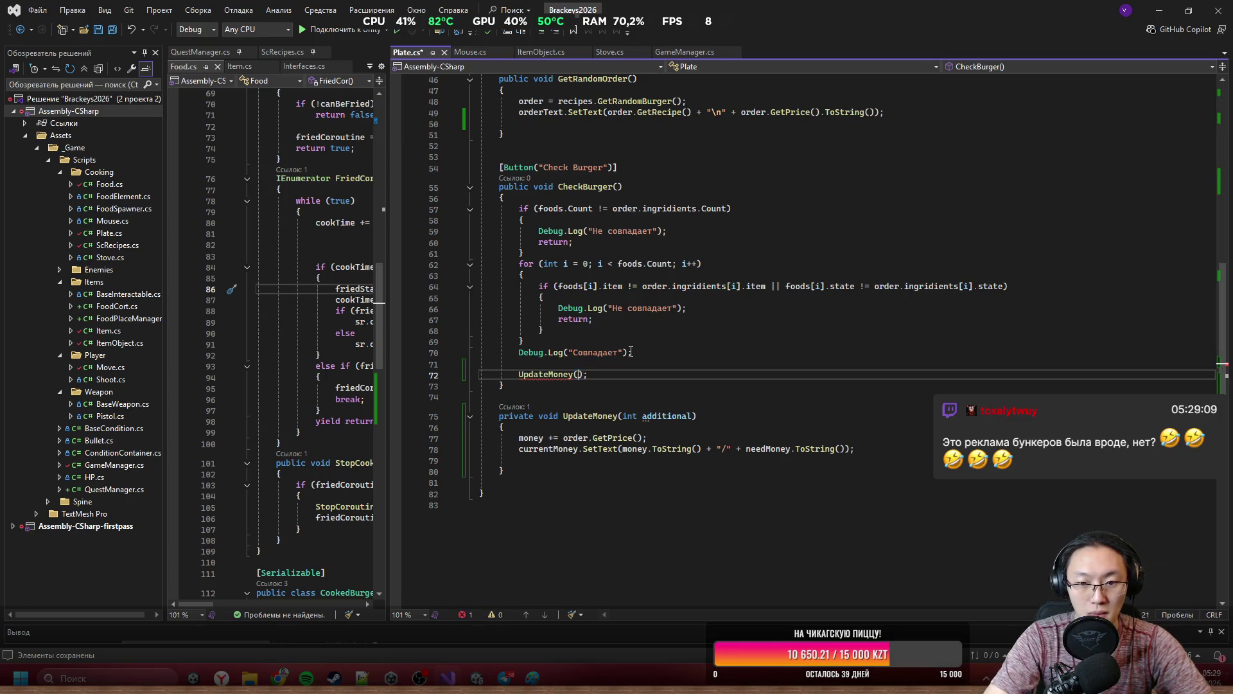
key(Left)
key(Left)
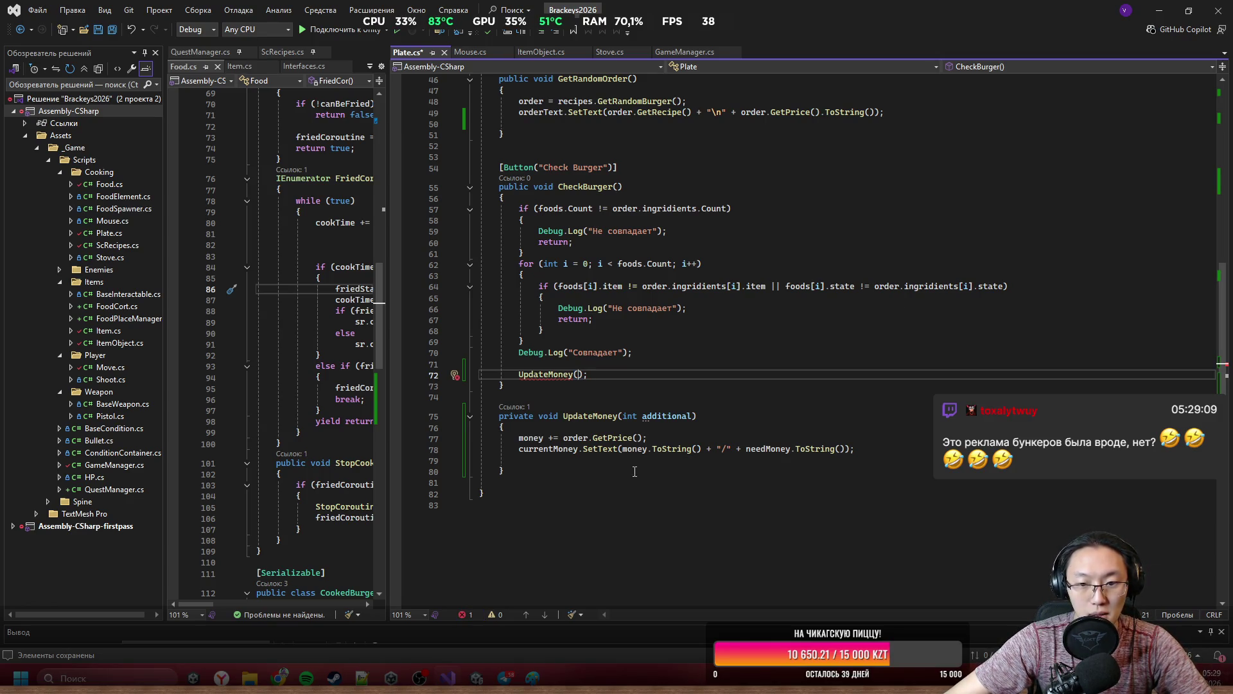
Move the money += statement back into CheckBurger above the UpdateMoney call.
click(647, 437)
key(shift+Home)
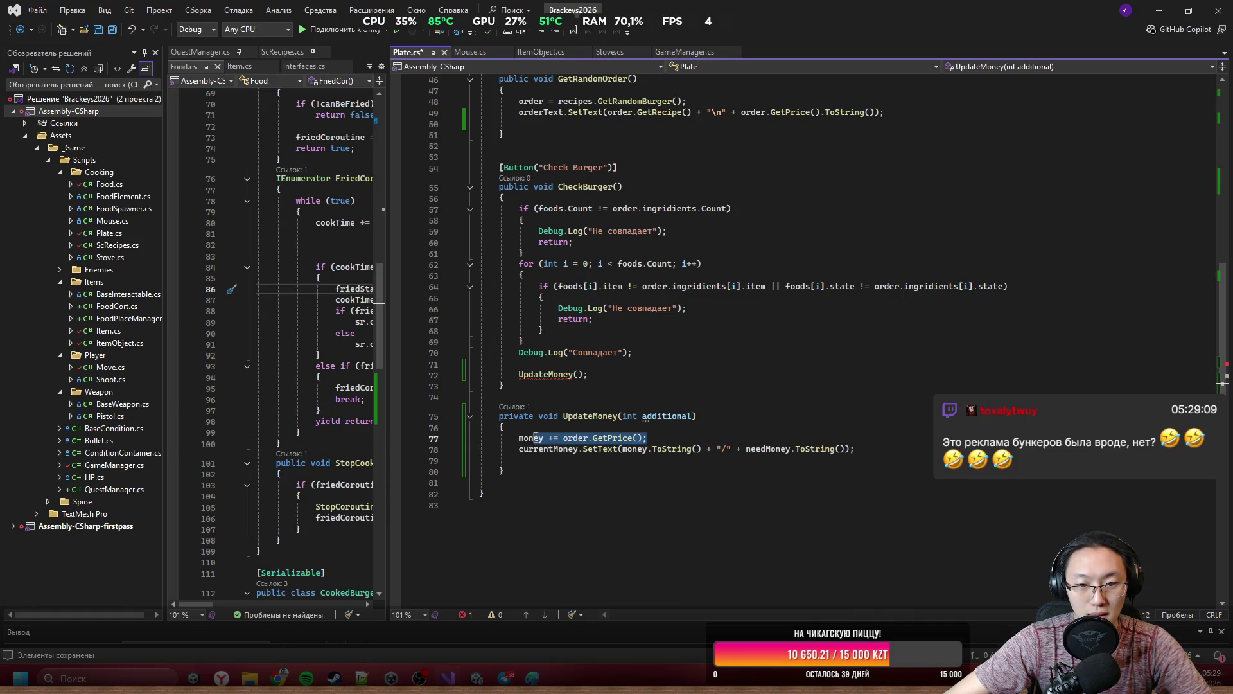
drag(521, 438, 518, 438)
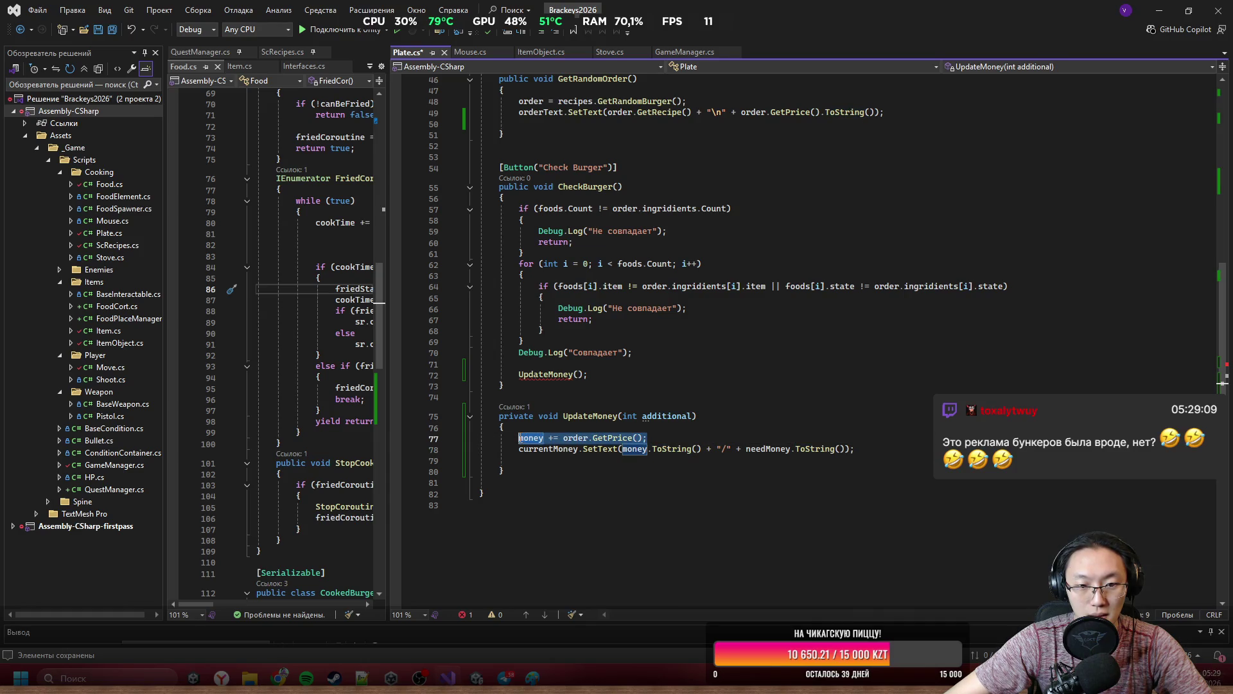
key(ctrl+x)
click(592, 364)
key(ctrl+v)
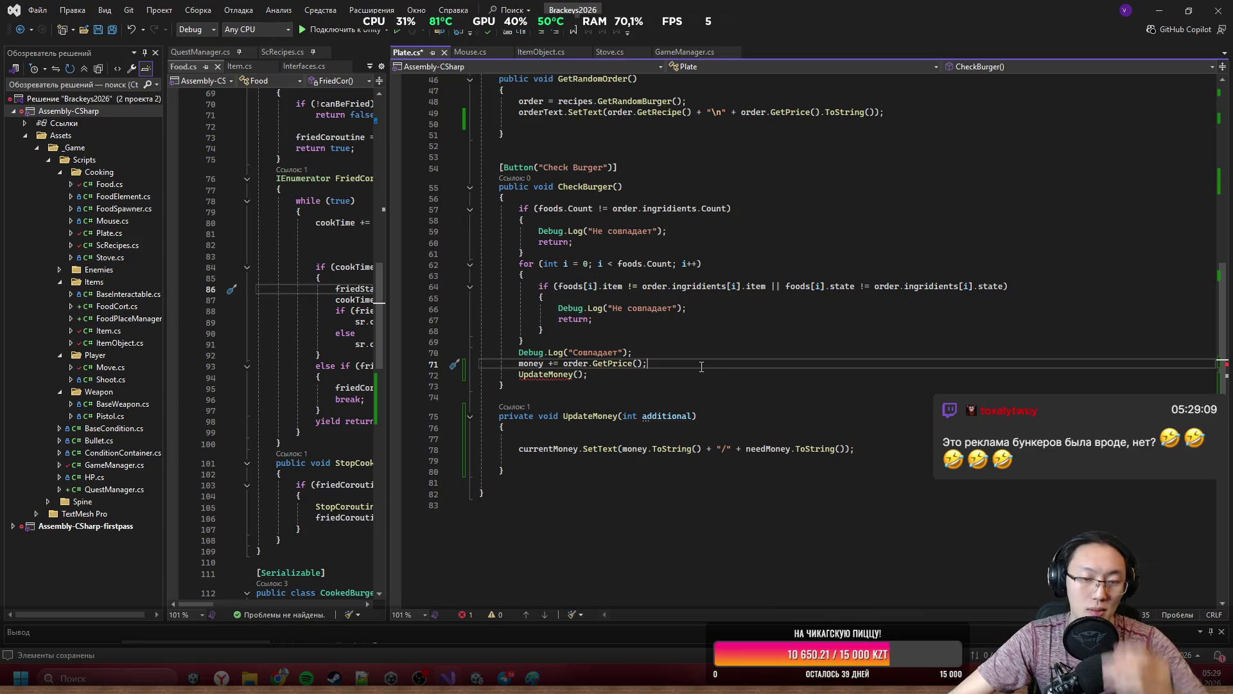
key(Return)
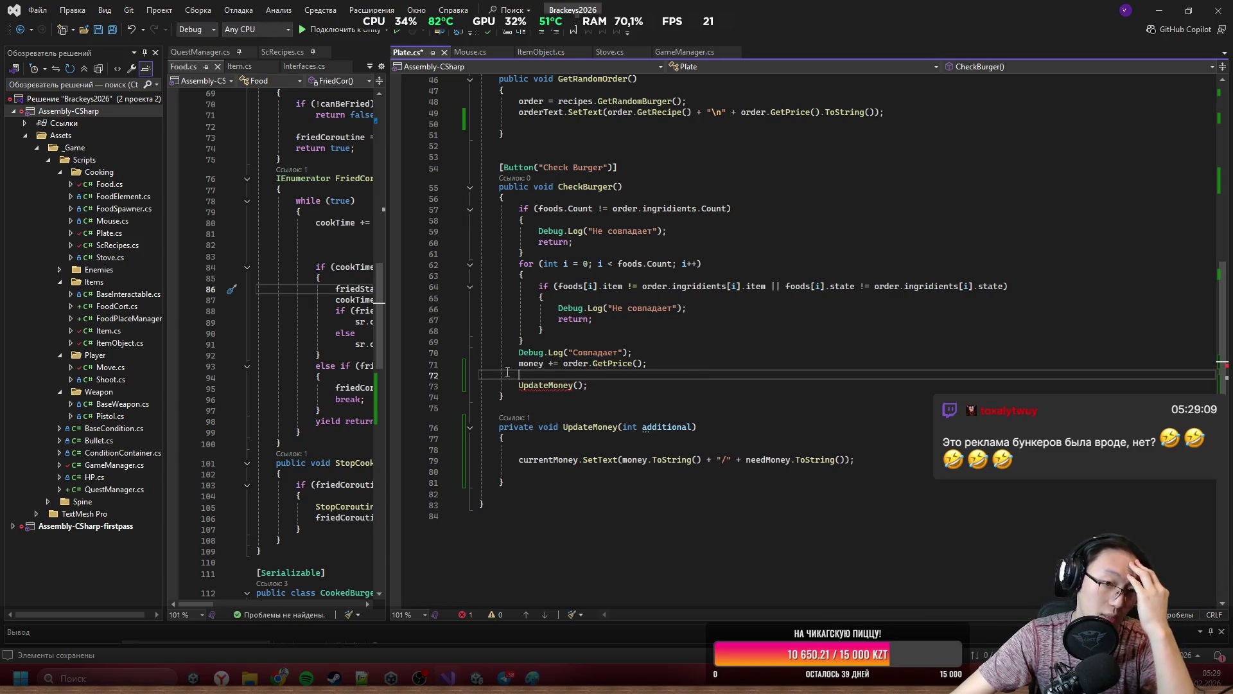
Pass order.GetPrice() as the UpdateMoney call's argument.
key(Down)
key(End)
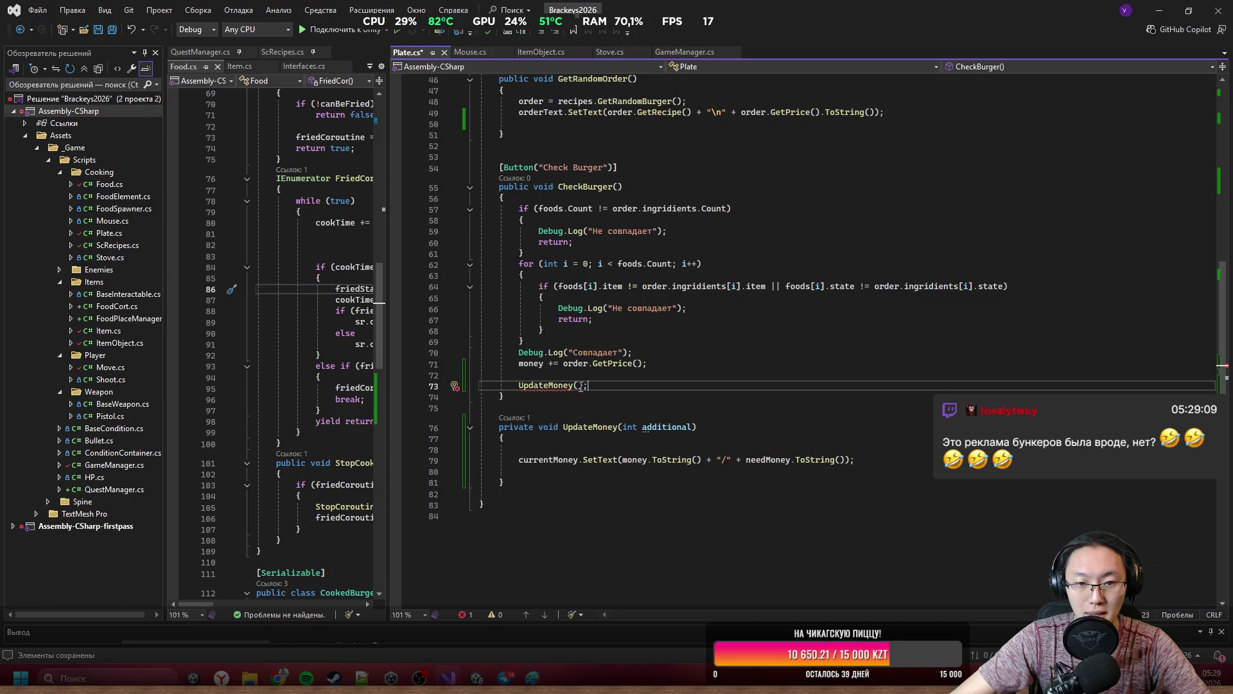
mouse_move(588, 363)
mouse_down()
mouse_move(546, 364)
mouse_move(641, 361)
mouse_up()
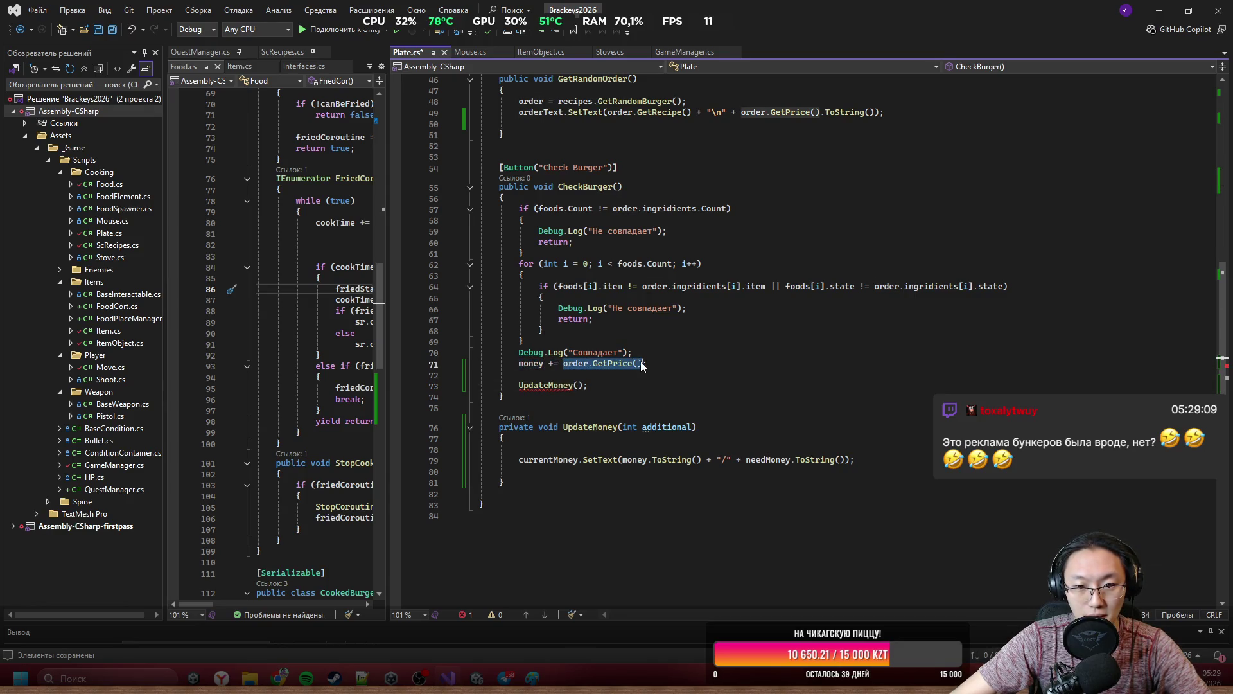
key(ctrl+x)
click(581, 385)
key(ctrl+v)
Delete the leftover money += line and the Debug.Log("Совпадает") line from CheckBurger.
click(707, 356)
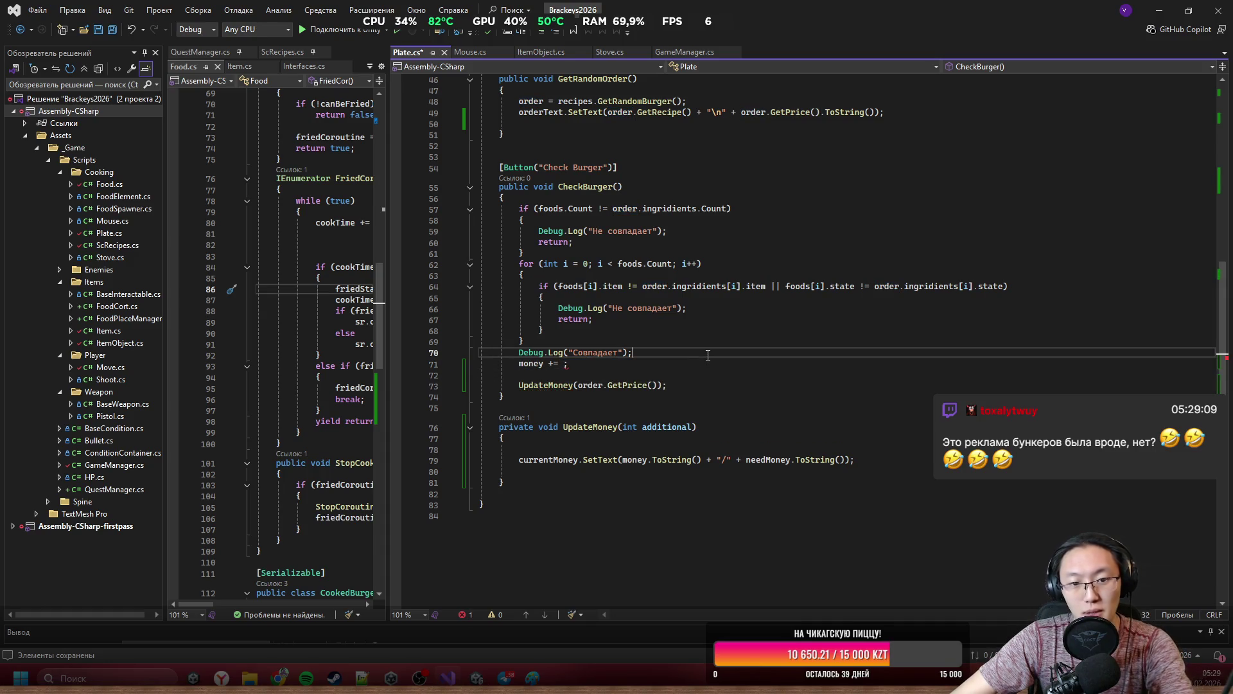
key(Down)
key(ctrl+x)
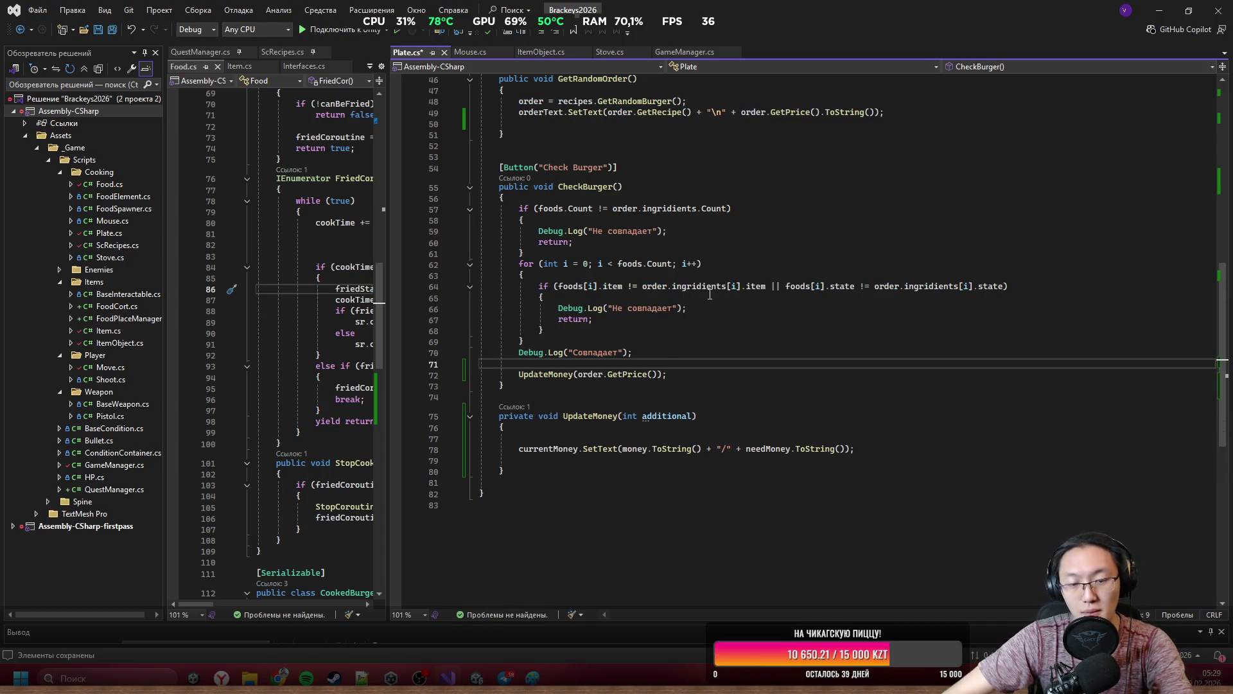
click(671, 354)
key(shift+Up)
key(Delete)
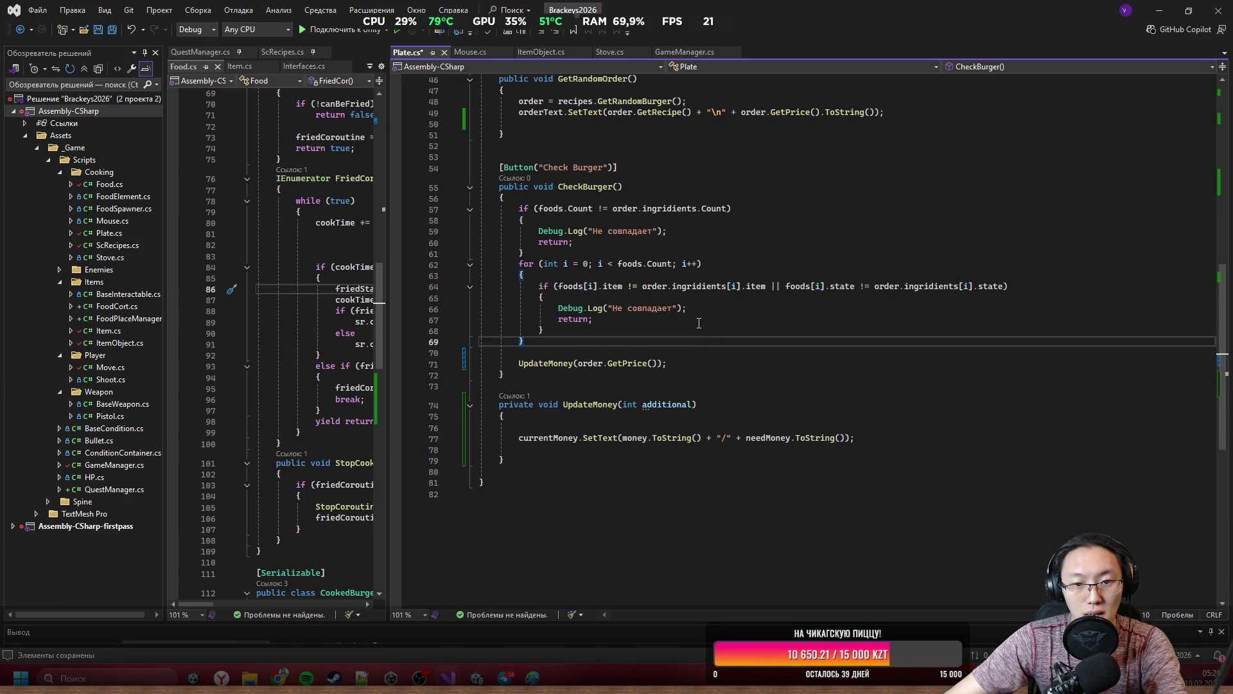
Replace both "Не совпадает" mismatch logs with UpdateMoney(-10);.
mouse_move(538, 230)
mouse_down()
mouse_move(668, 257)
mouse_move(693, 329)
mouse_up()
click(692, 330)
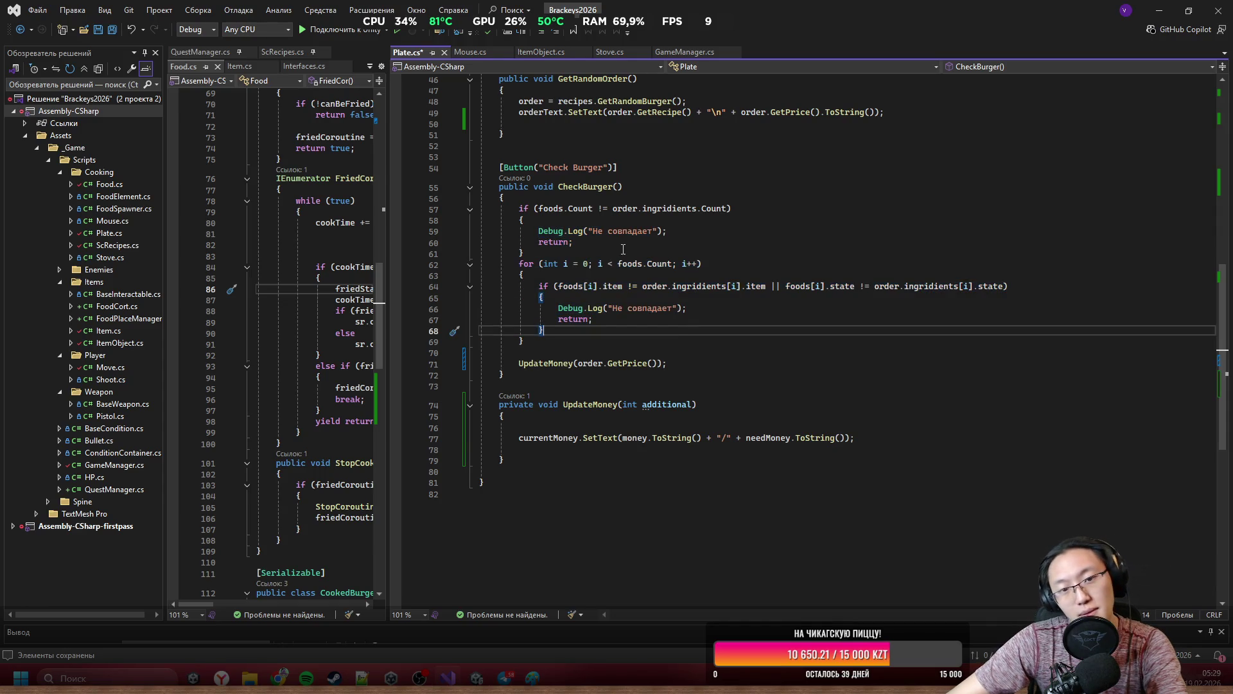
double_click(551, 232)
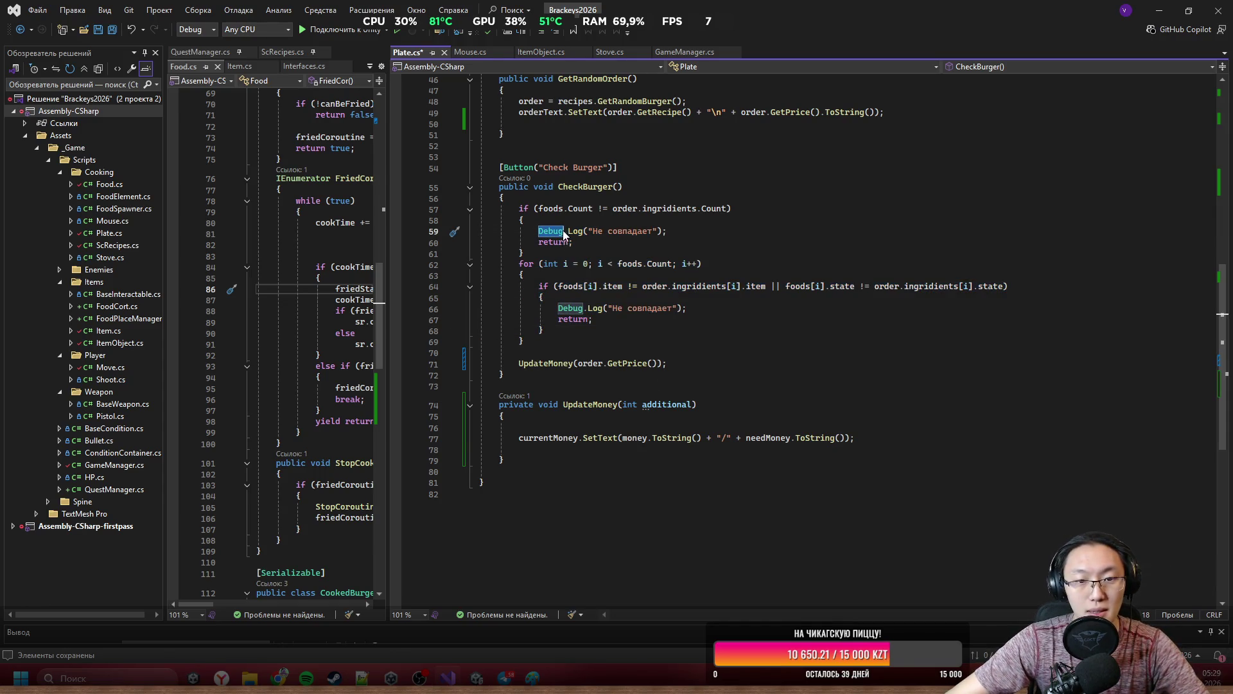
shift+click(702, 234)
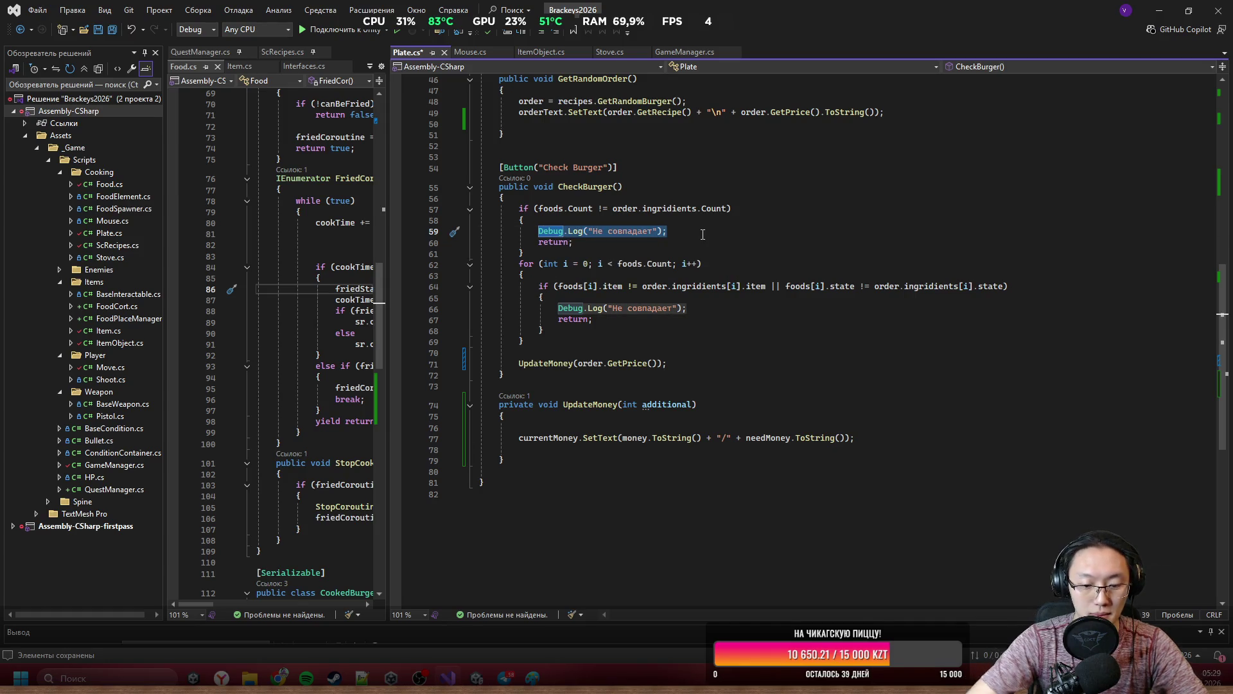
text(UpdateMoney()
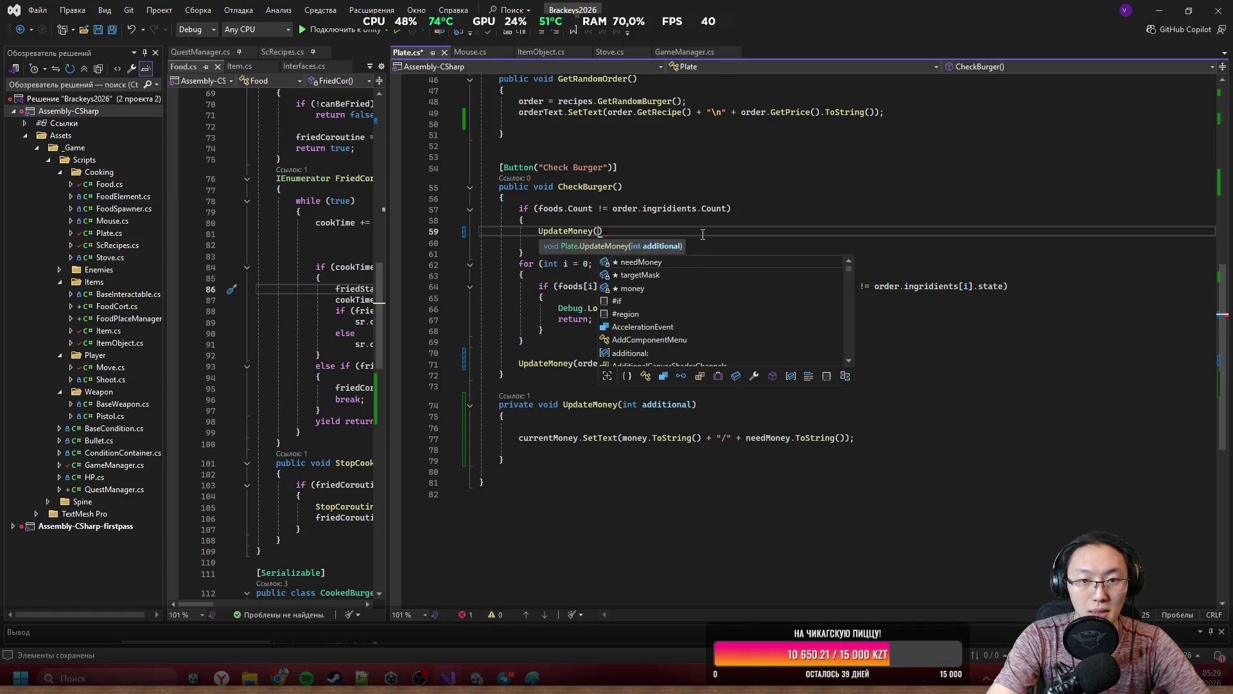
text(-10);)
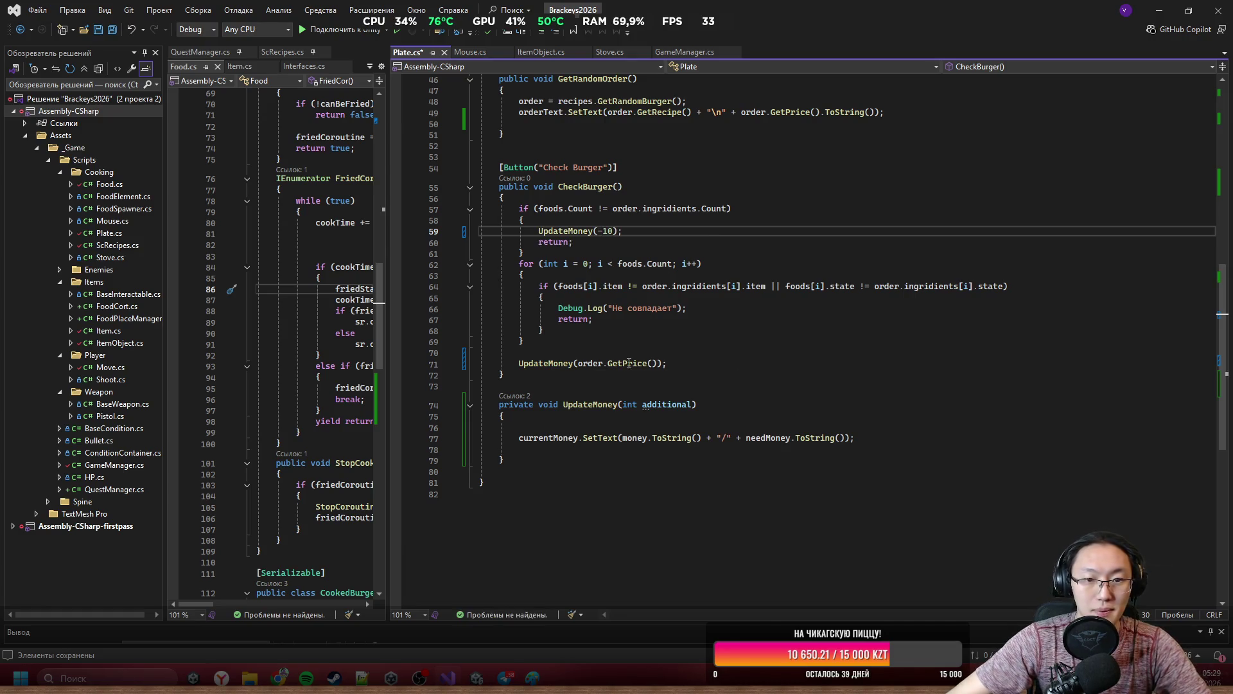
key(shift+Up)
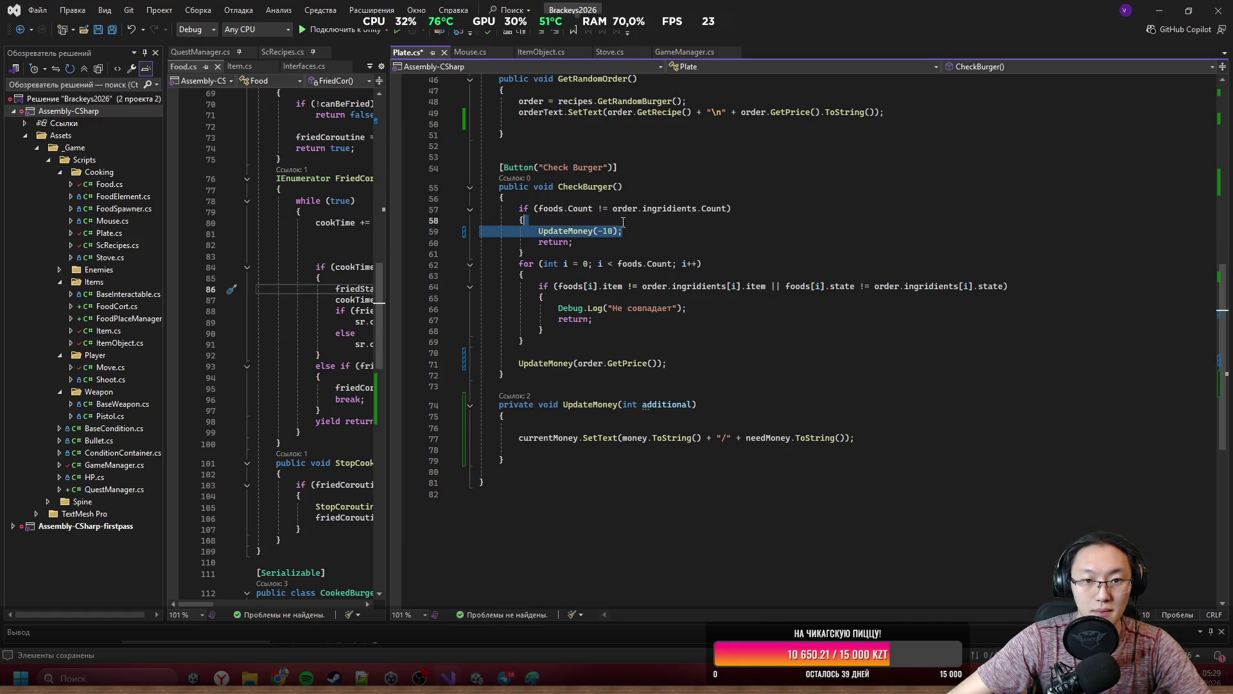
key(ctrl+c)
drag(691, 308, 543, 297)
key(ctrl+v)
click(713, 332)
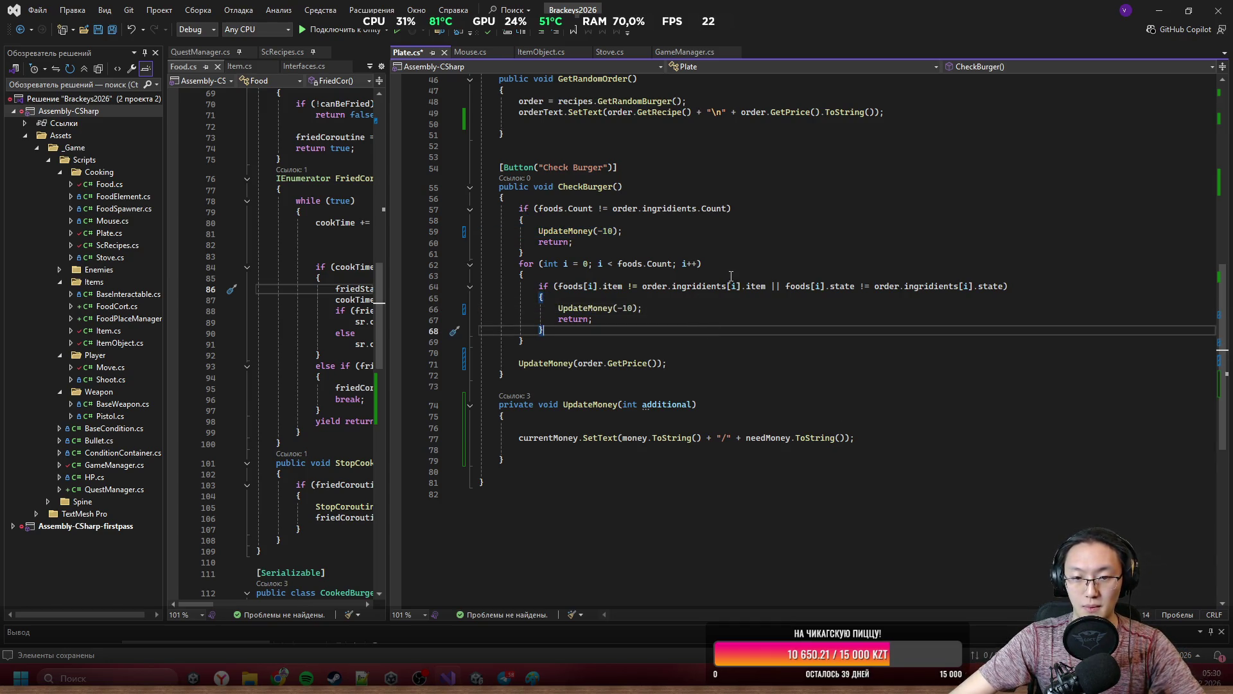
key(Down)
key(Down)
key(Down)
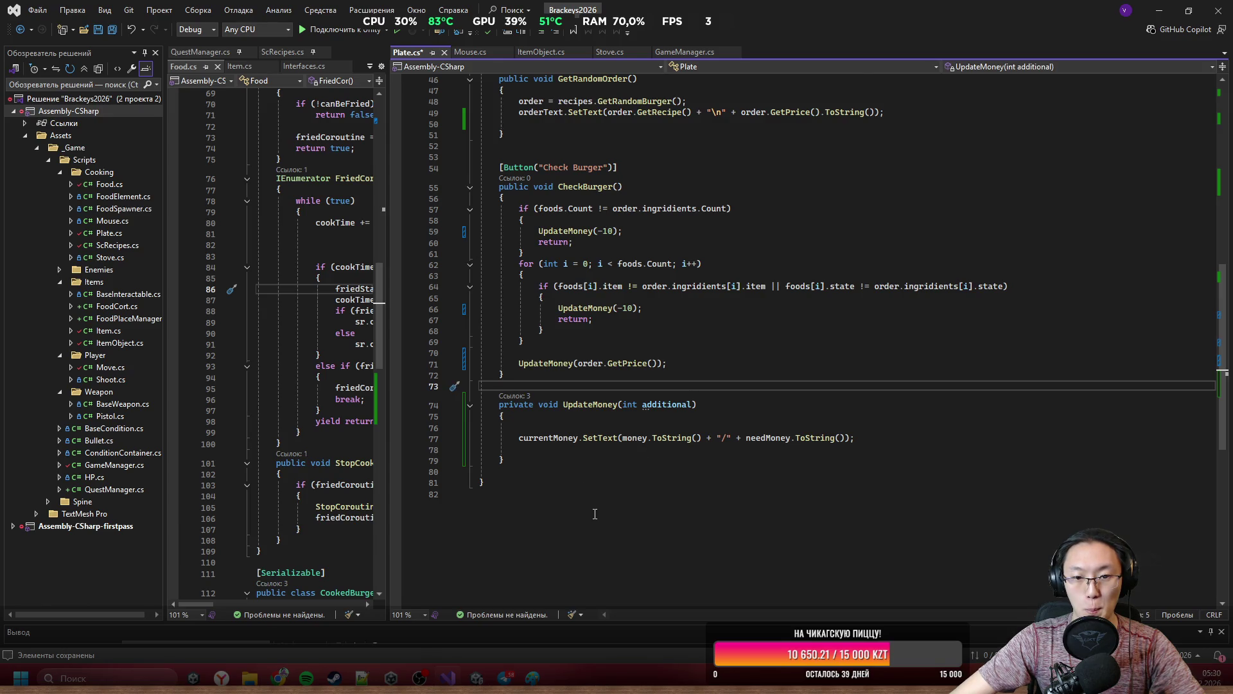
scroll(590, 435, down, 1)
scroll(594, 514, up, 2)
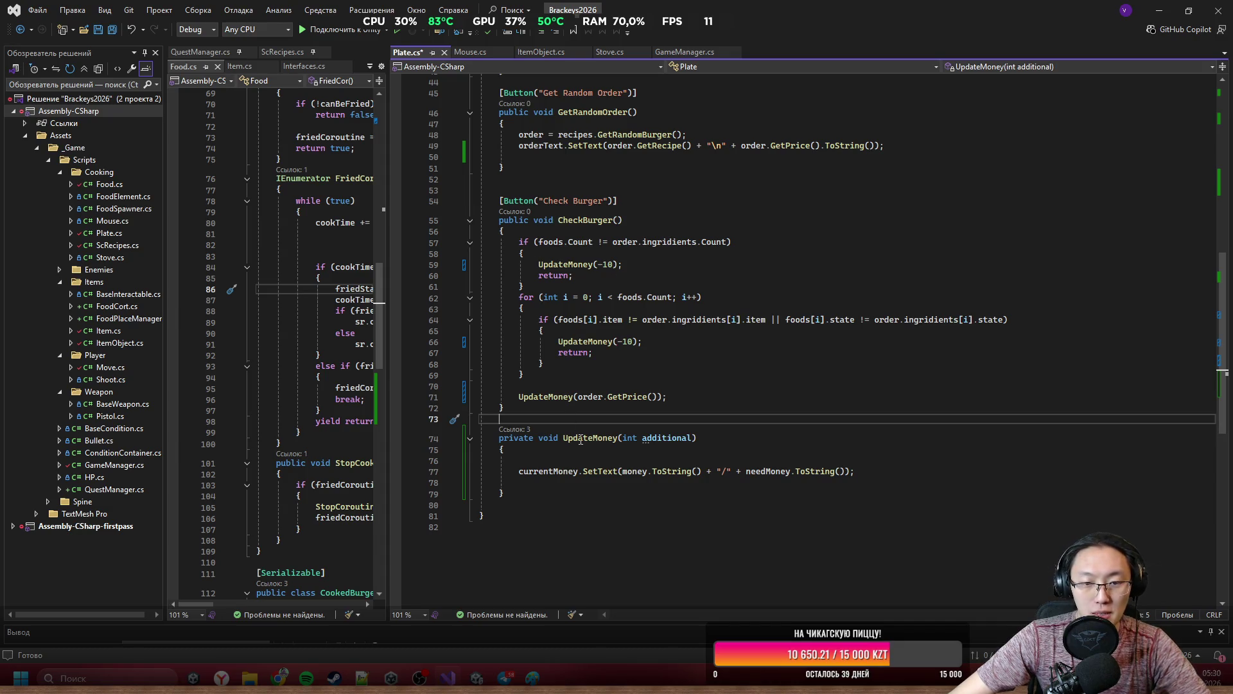
click(664, 396)
click(602, 461)
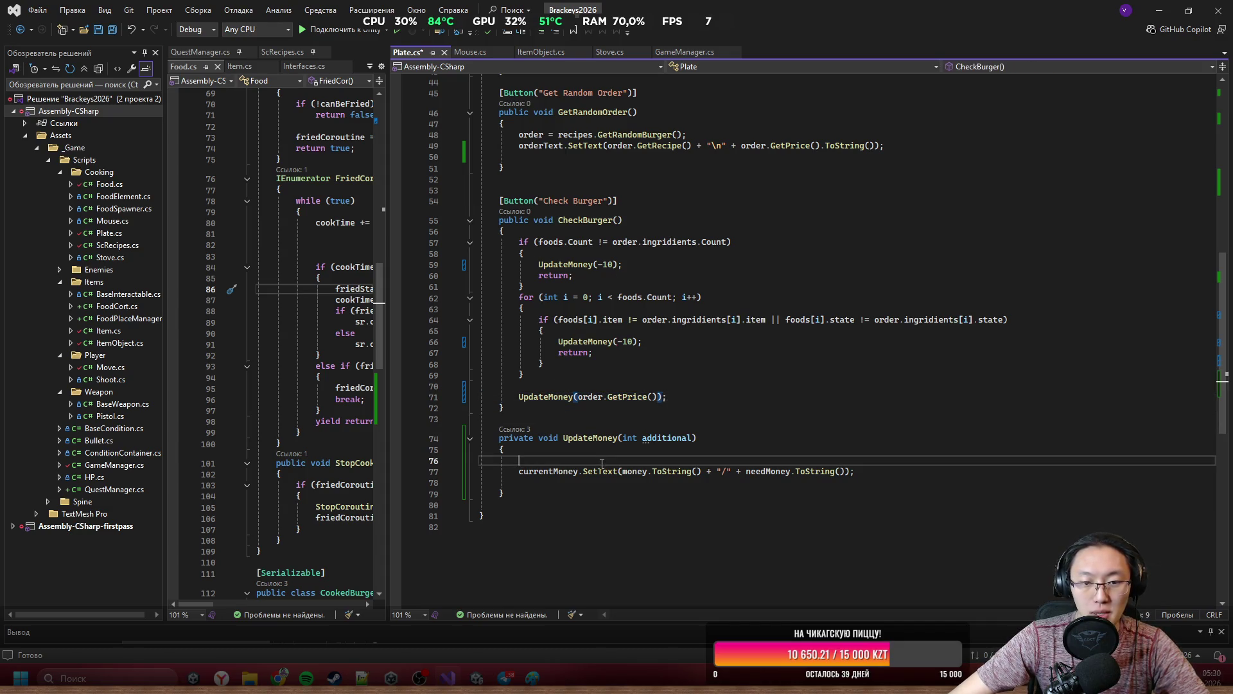
key(ctrl+s)
scroll(765, 338, up, 10)
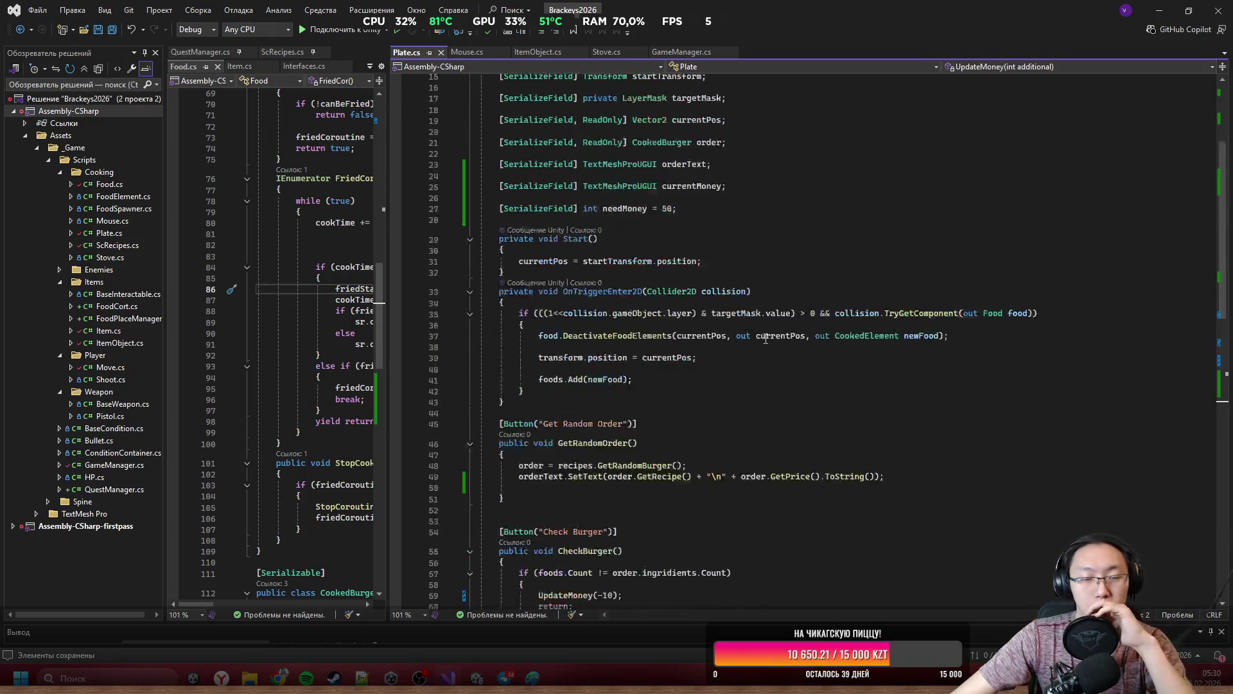
scroll(765, 339, up, 5)
scroll(751, 341, down, 18)
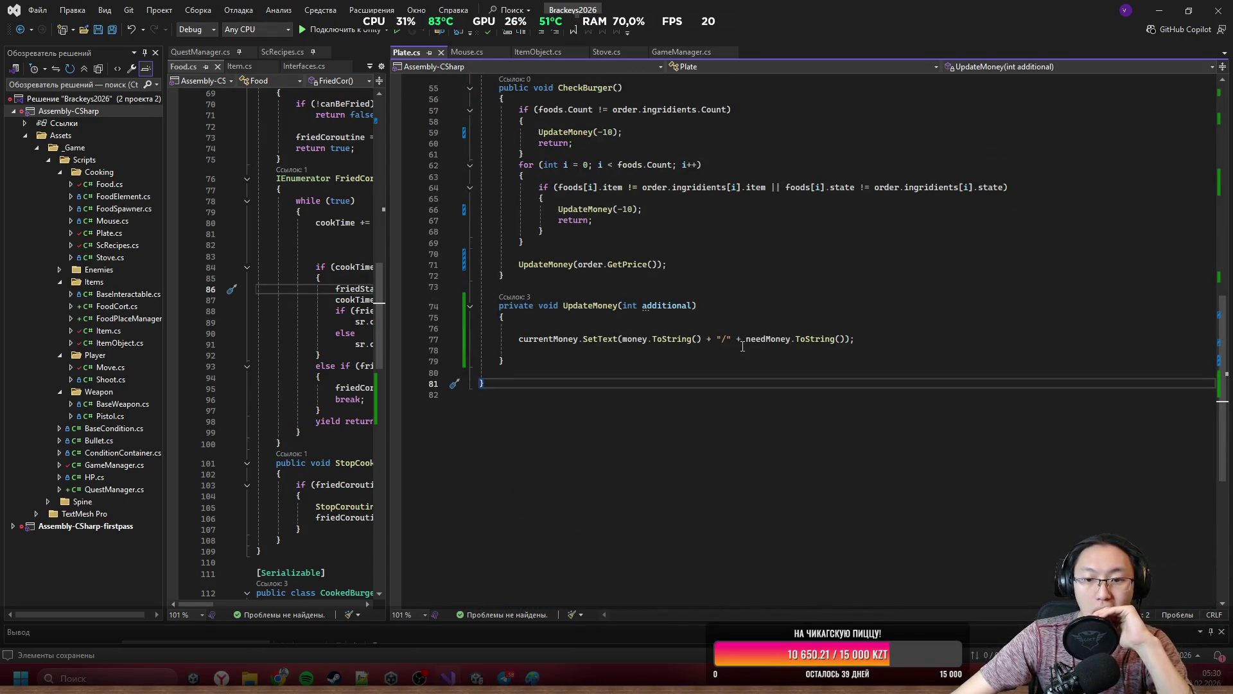
scroll(743, 347, up, 9)
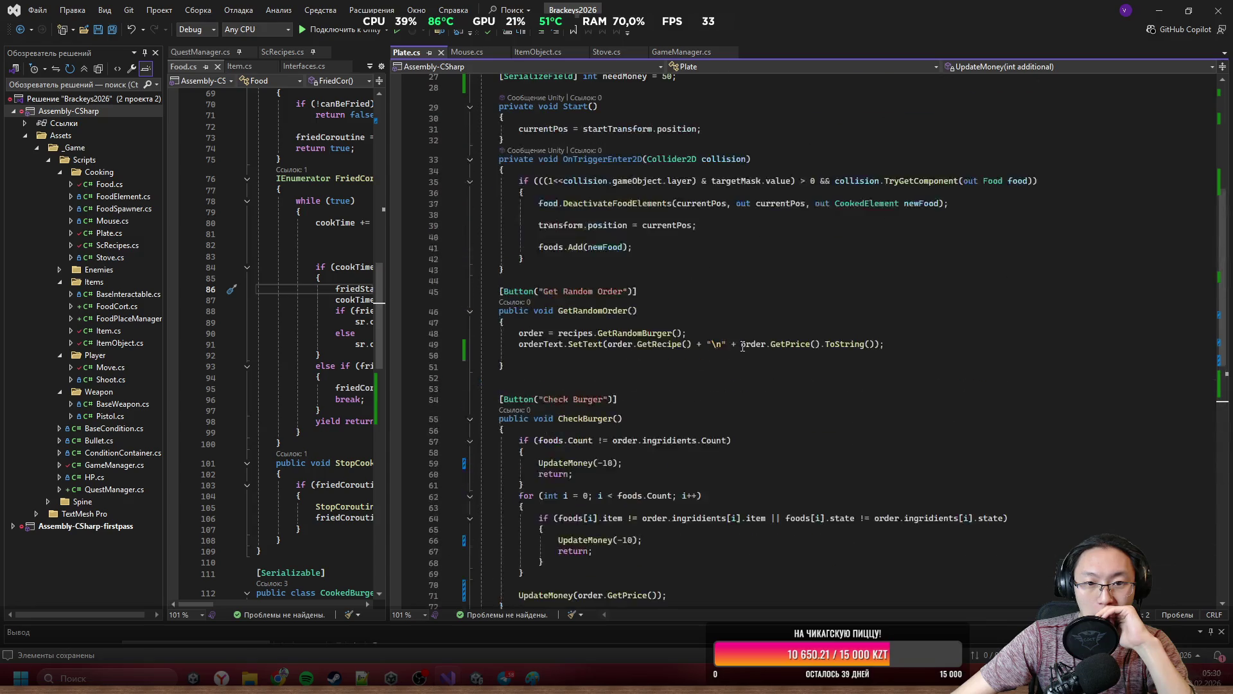
scroll(743, 347, down, 8)
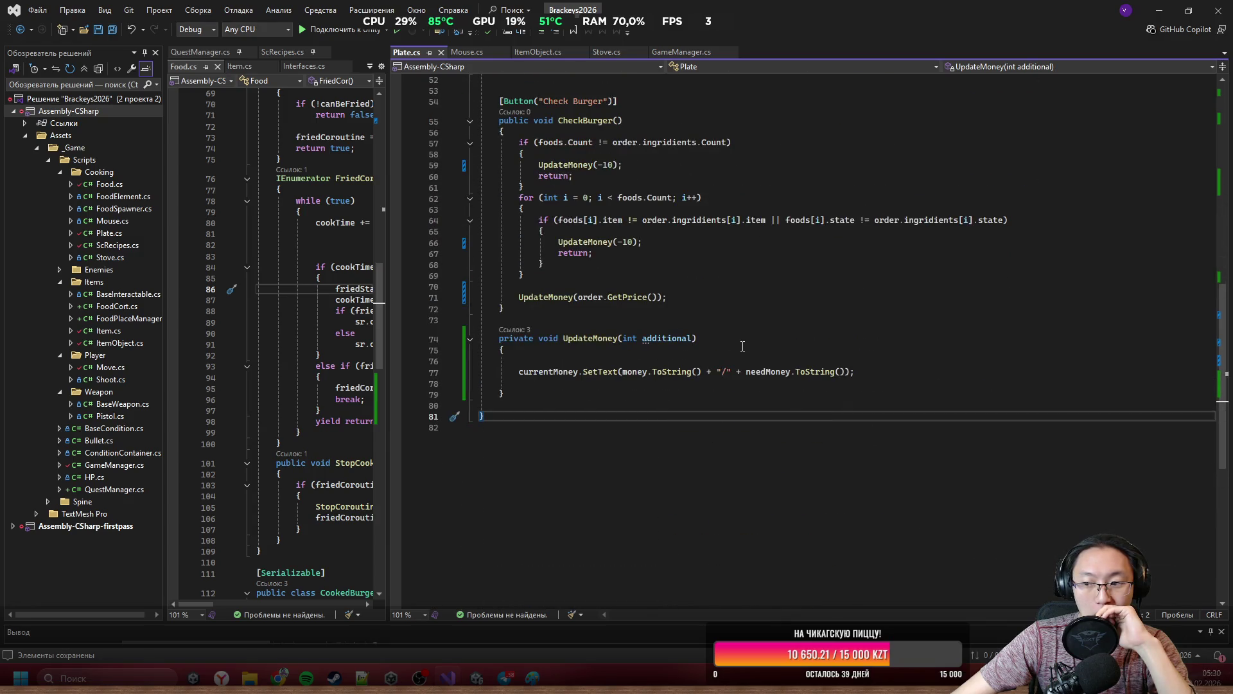
scroll(742, 347, up, 10)
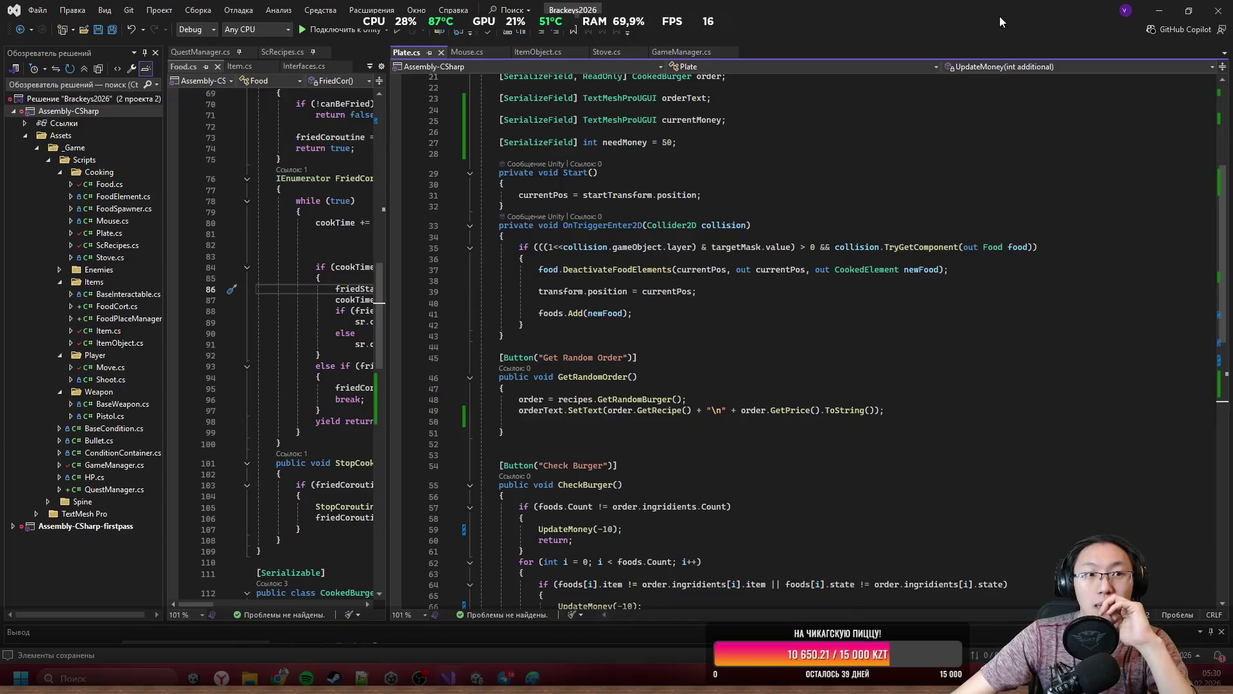
click(1157, 14)
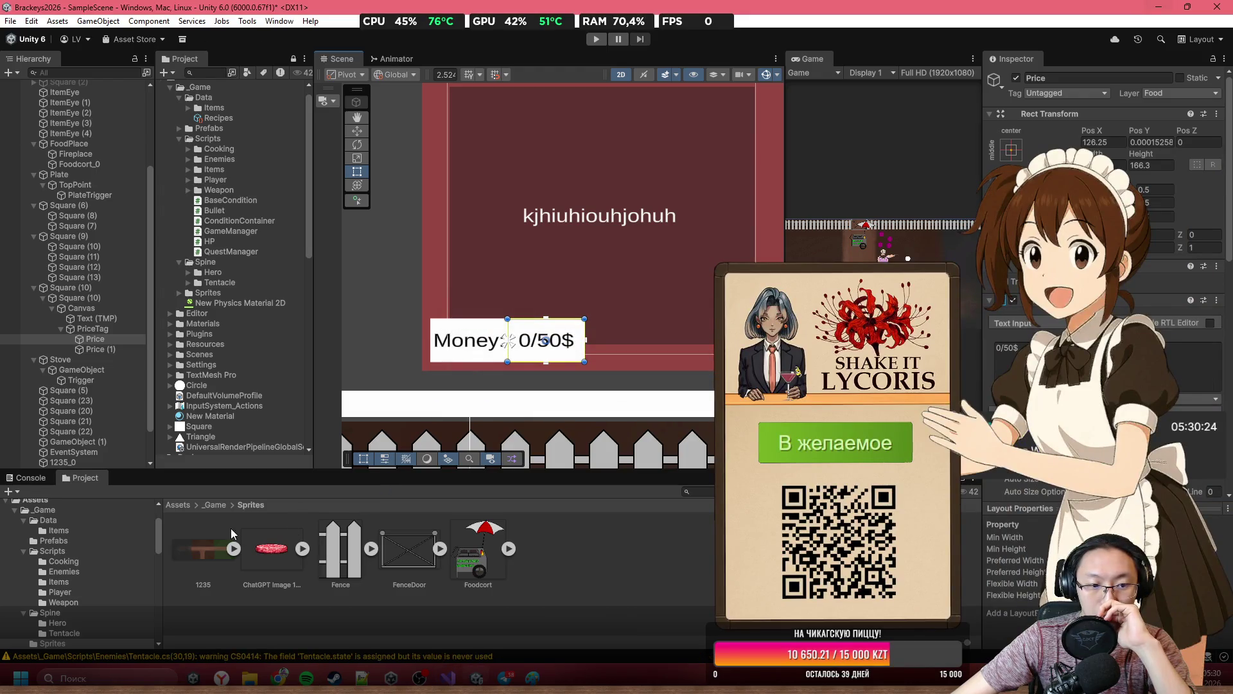
Go to Assets/_Game/Data/Items and set the Bone item's Price to 5.
click(218, 507)
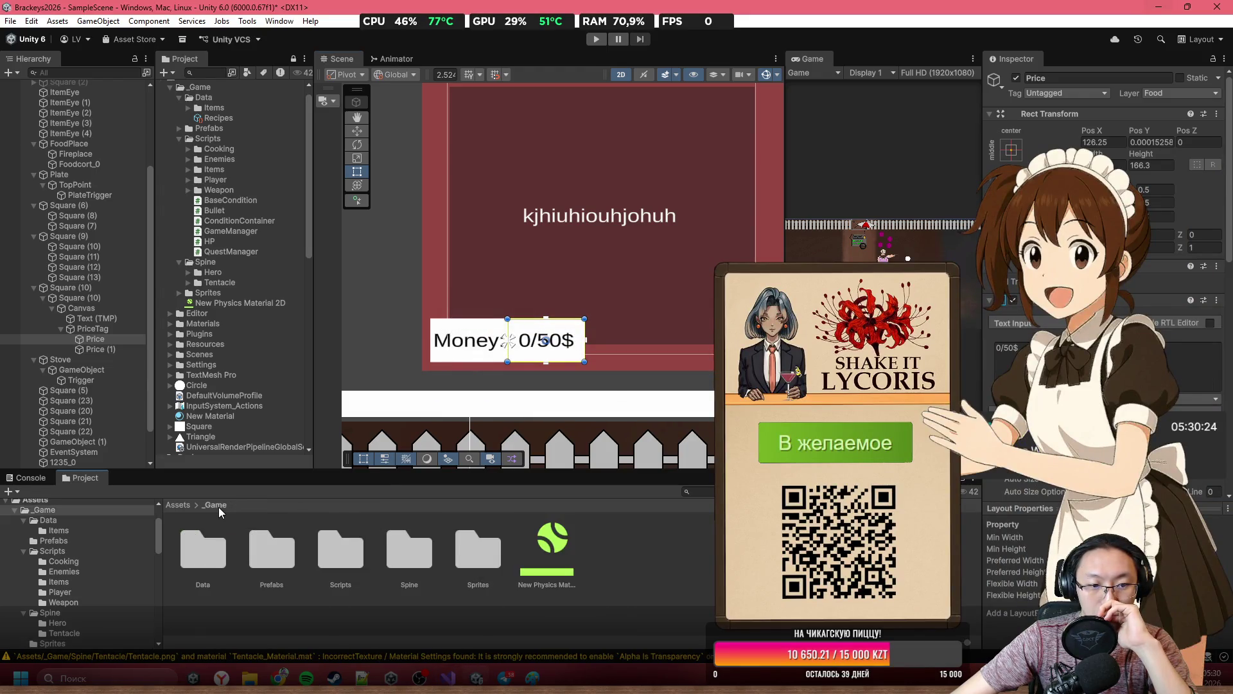
double_click(233, 556)
click(219, 560)
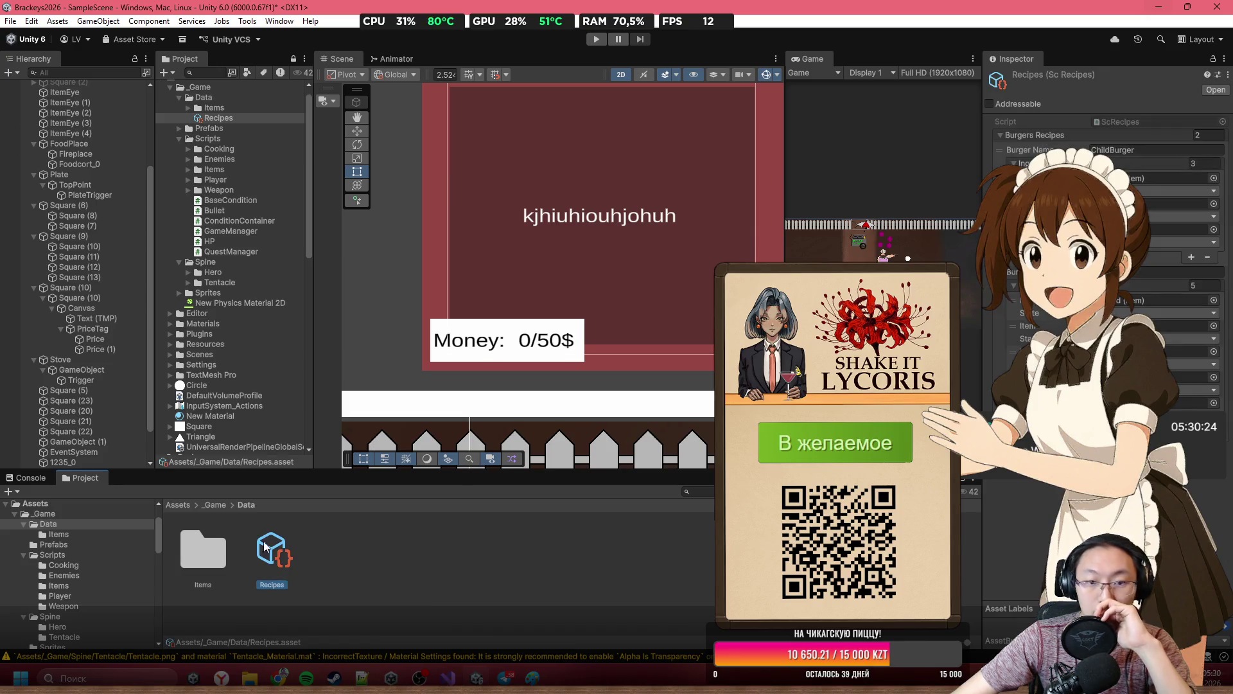
double_click(219, 560)
click(204, 552)
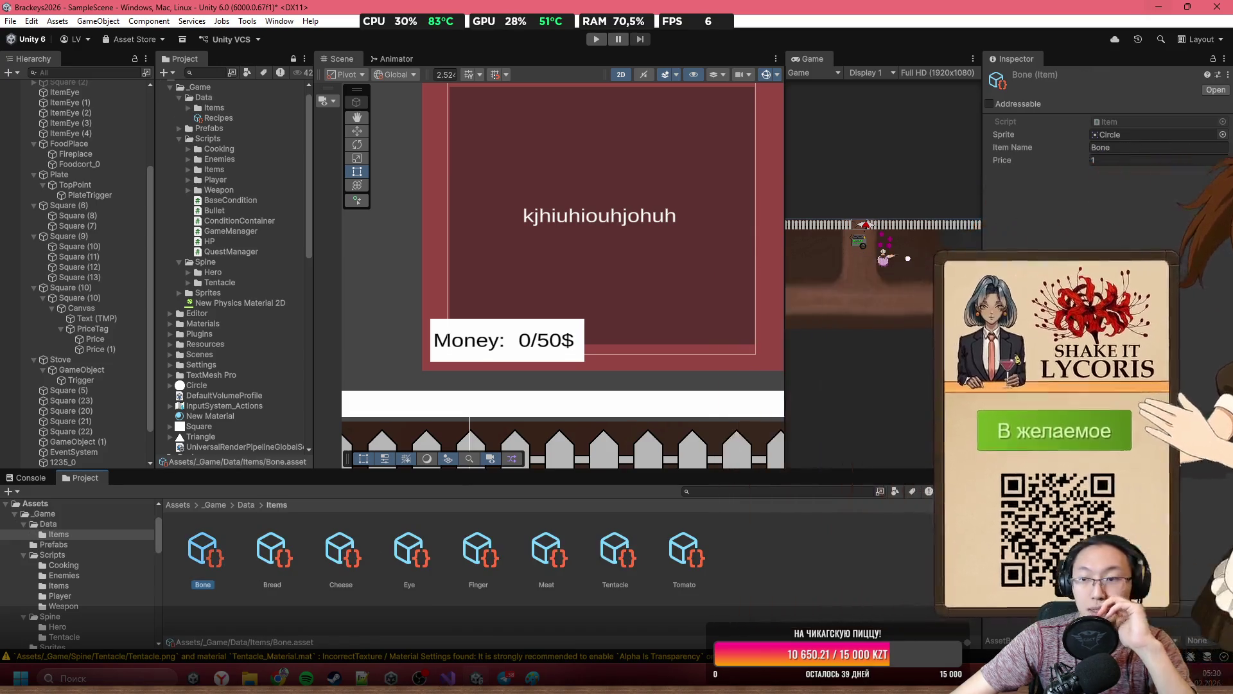
text(5)
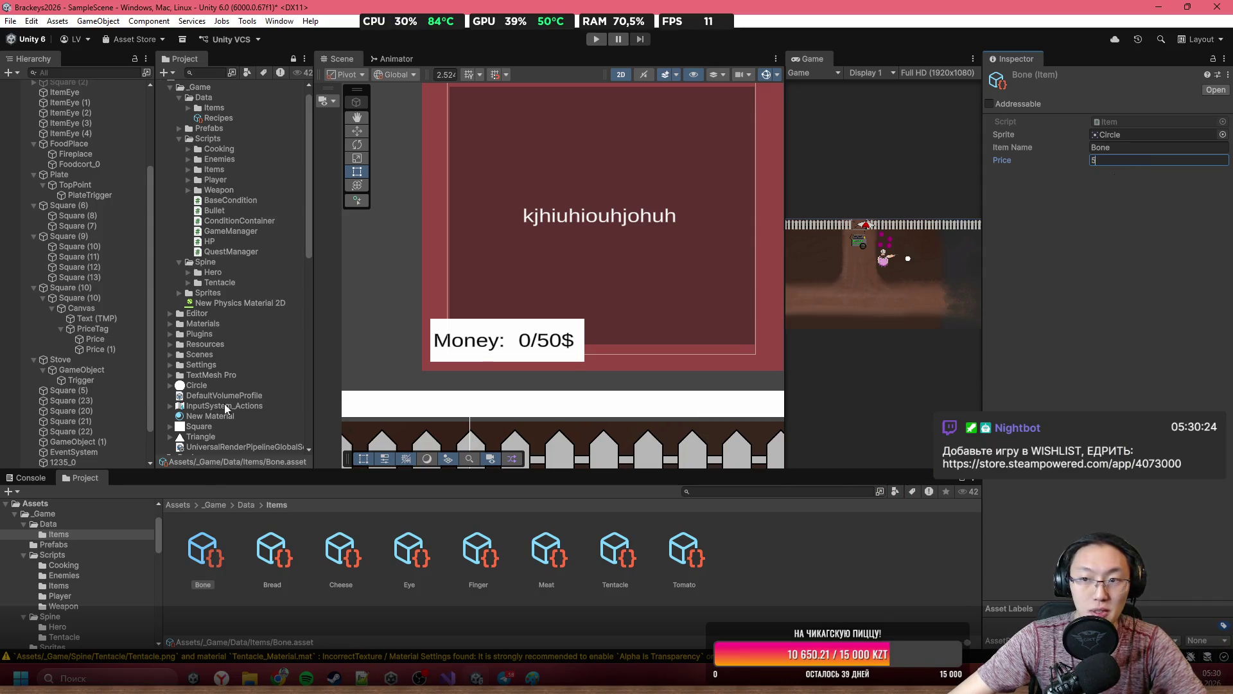
click(257, 532)
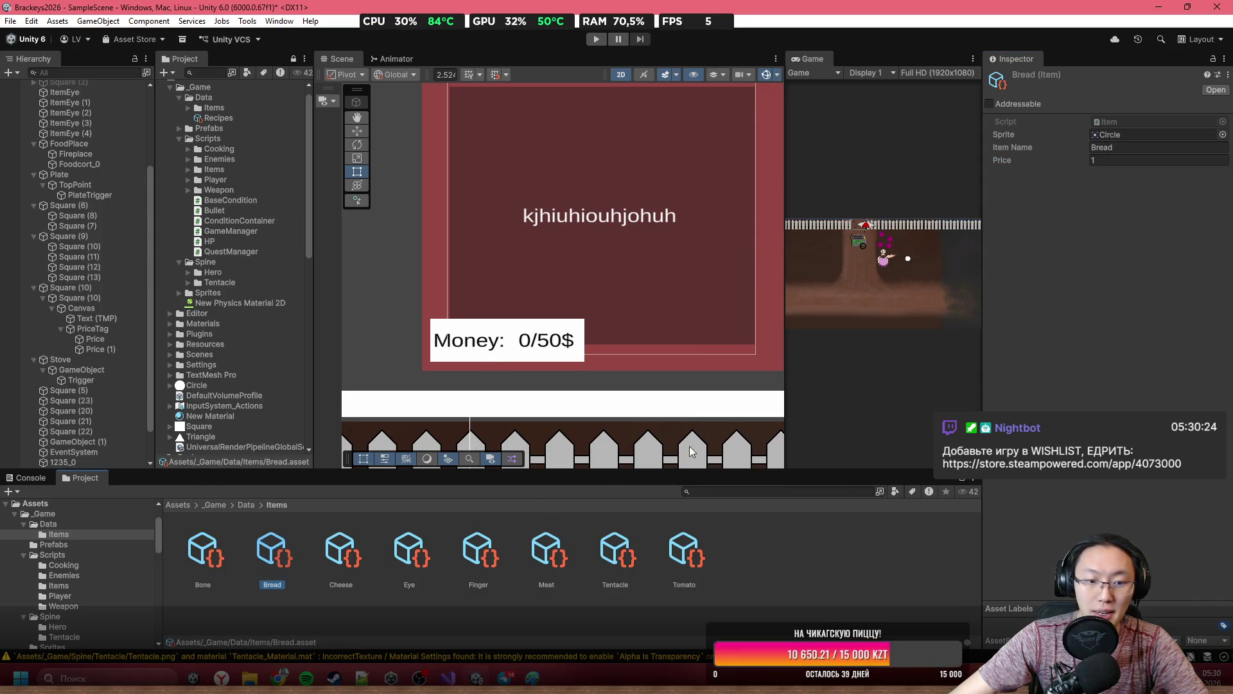
Check the Cheese, Eye and Finger prices and edit the Meat item's Price.
click(350, 551)
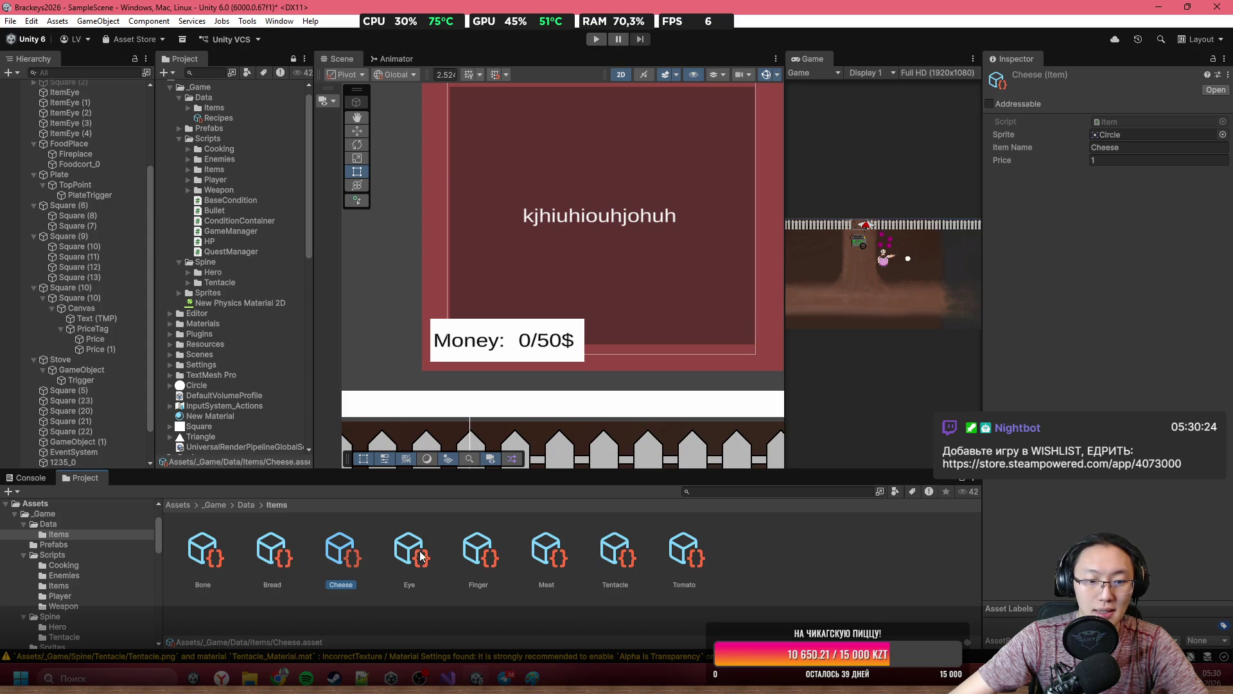
click(1098, 161)
text(2)
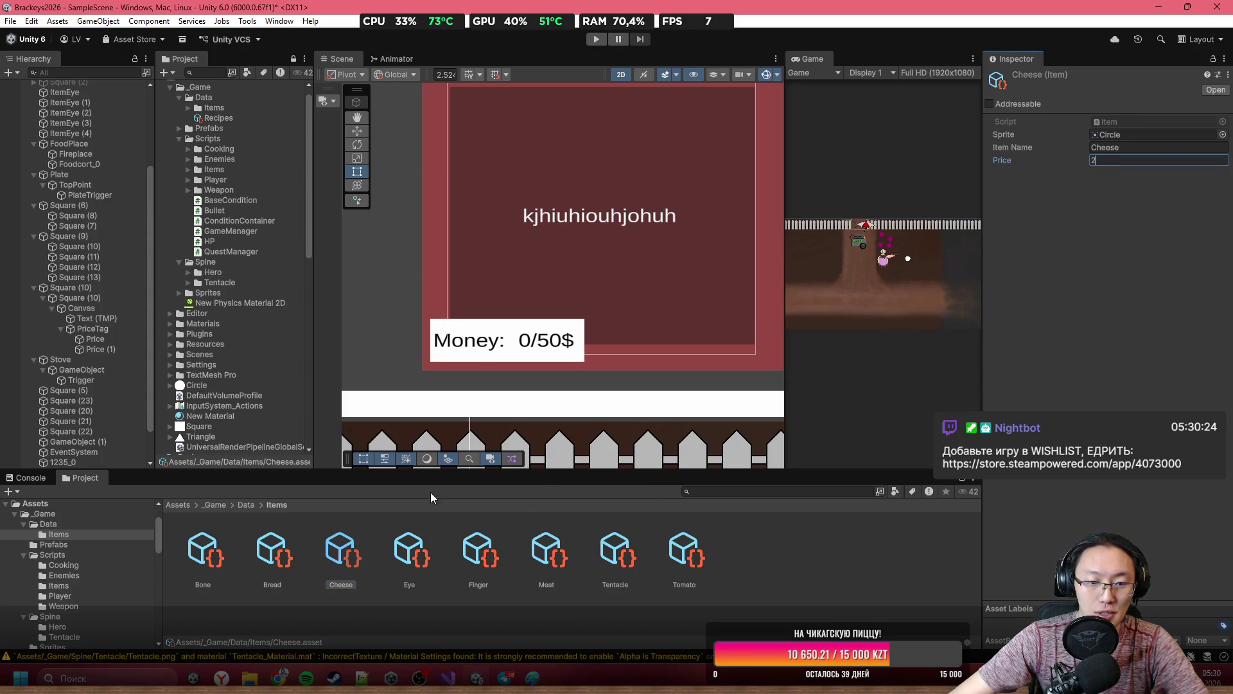
click(411, 551)
click(1126, 162)
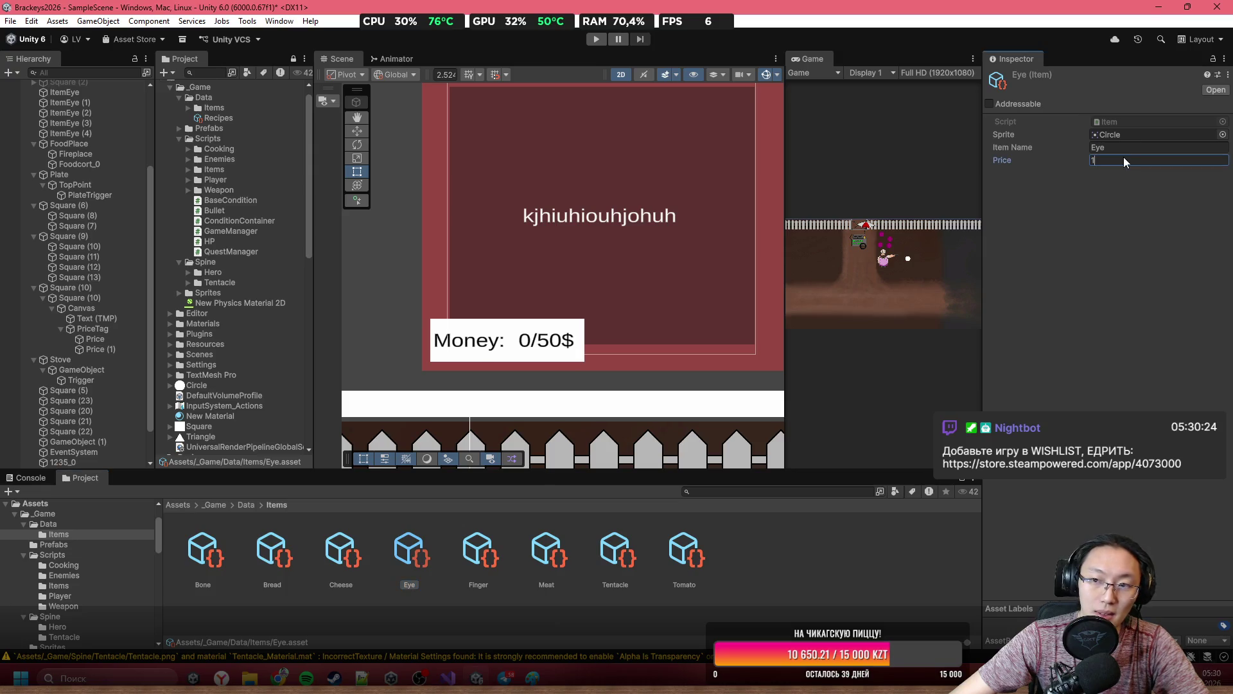
click(479, 551)
click(1126, 161)
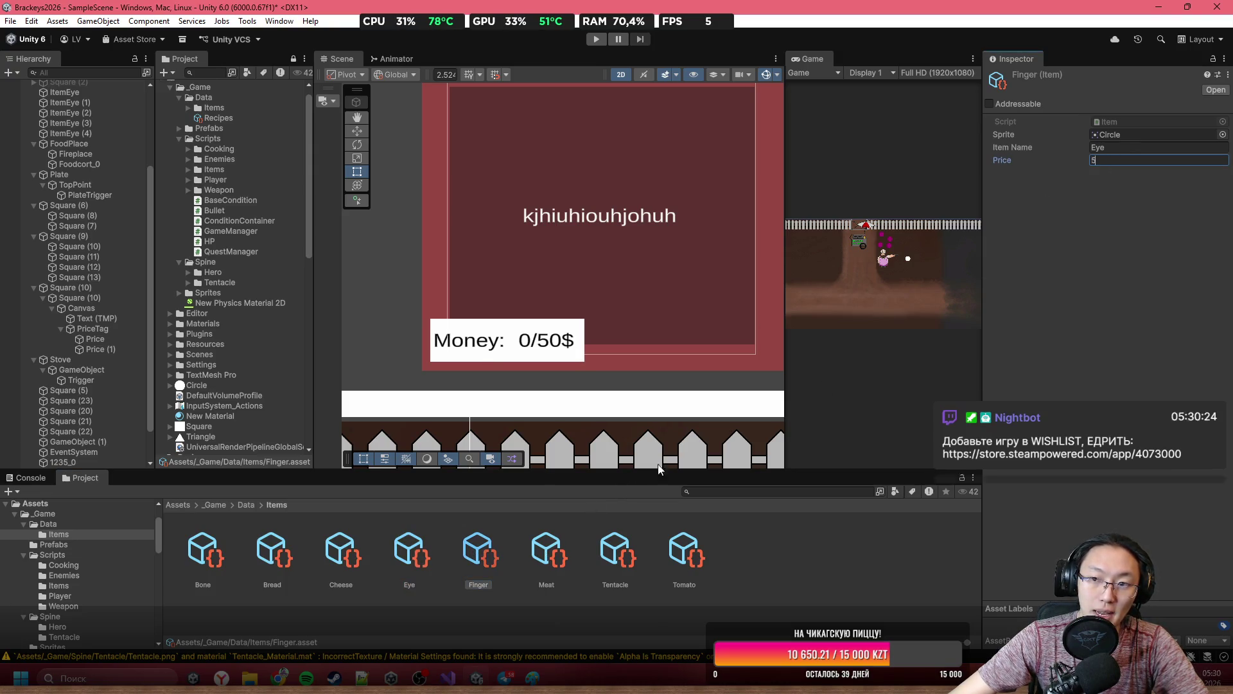
click(547, 551)
click(1104, 160)
text(2)
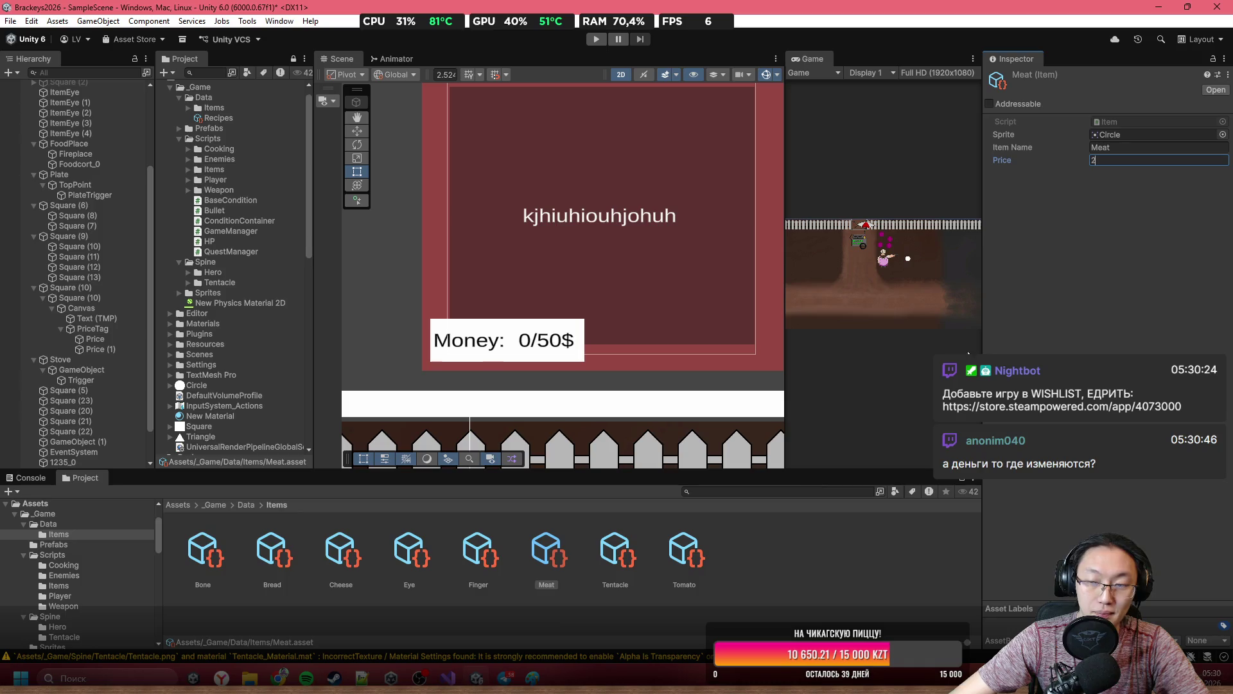
key(Return)
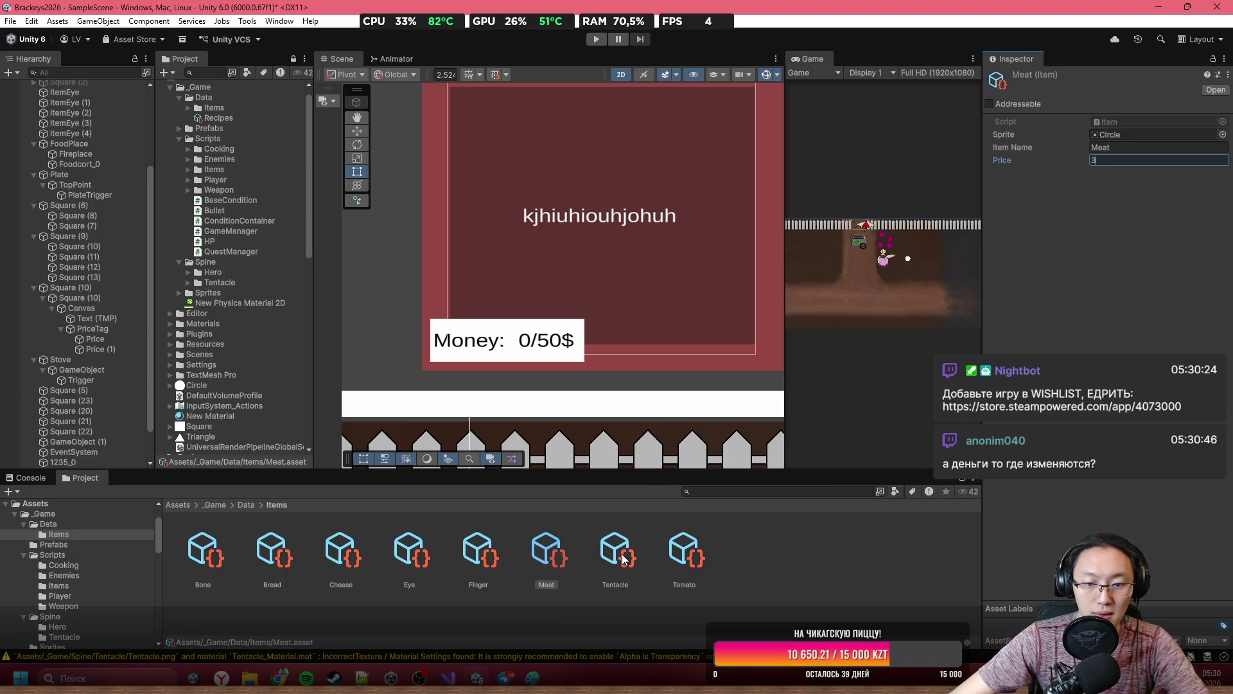
Set the Tentacle item's Price to 7, then clear the asset selection.
click(625, 550)
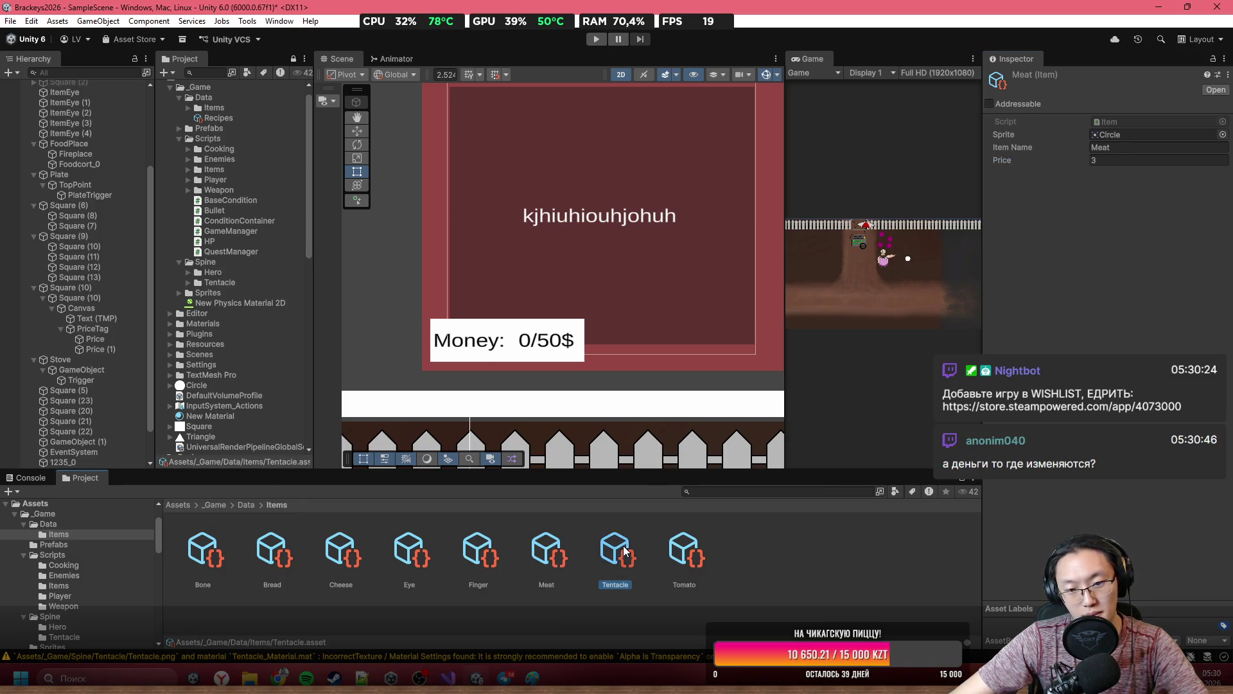
click(1130, 162)
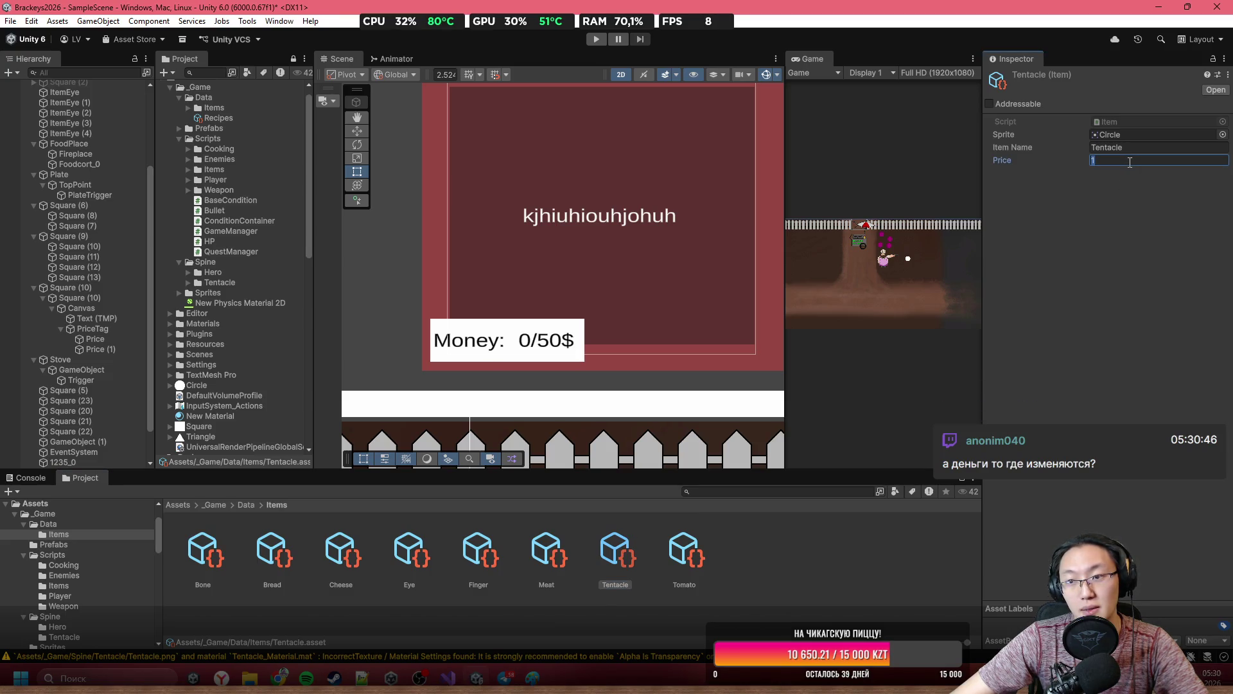
text(7)
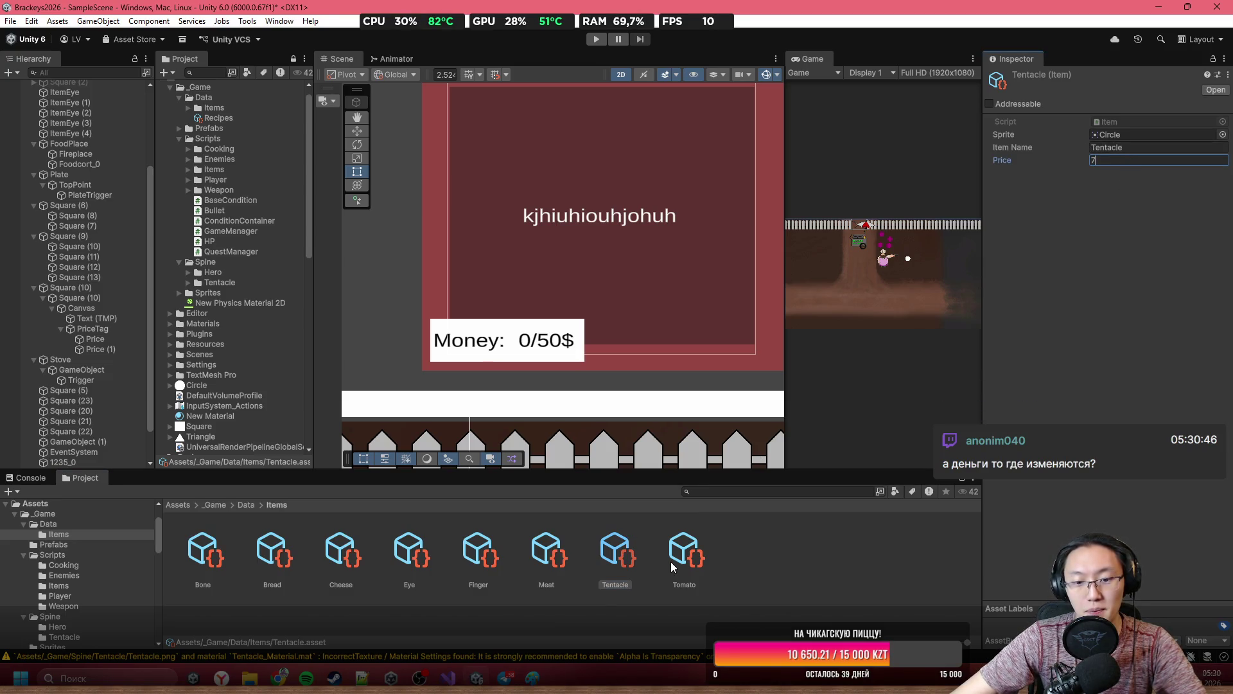
click(672, 566)
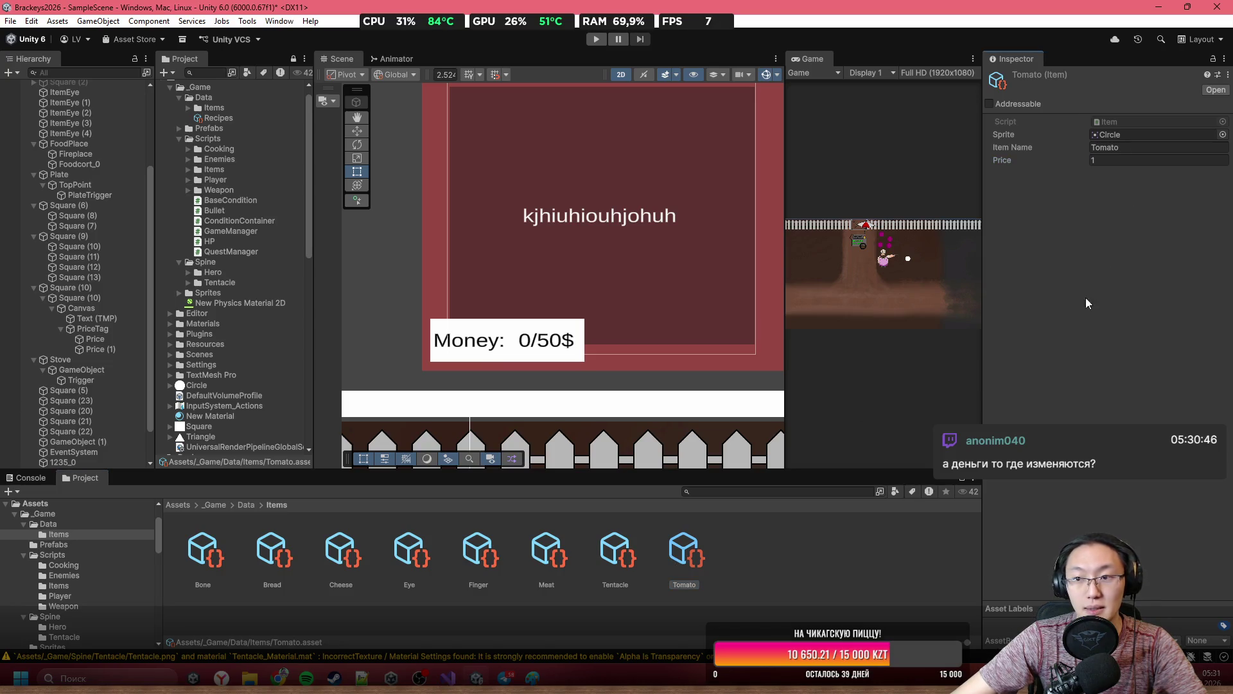
scroll(597, 347, down, 5)
click(512, 549)
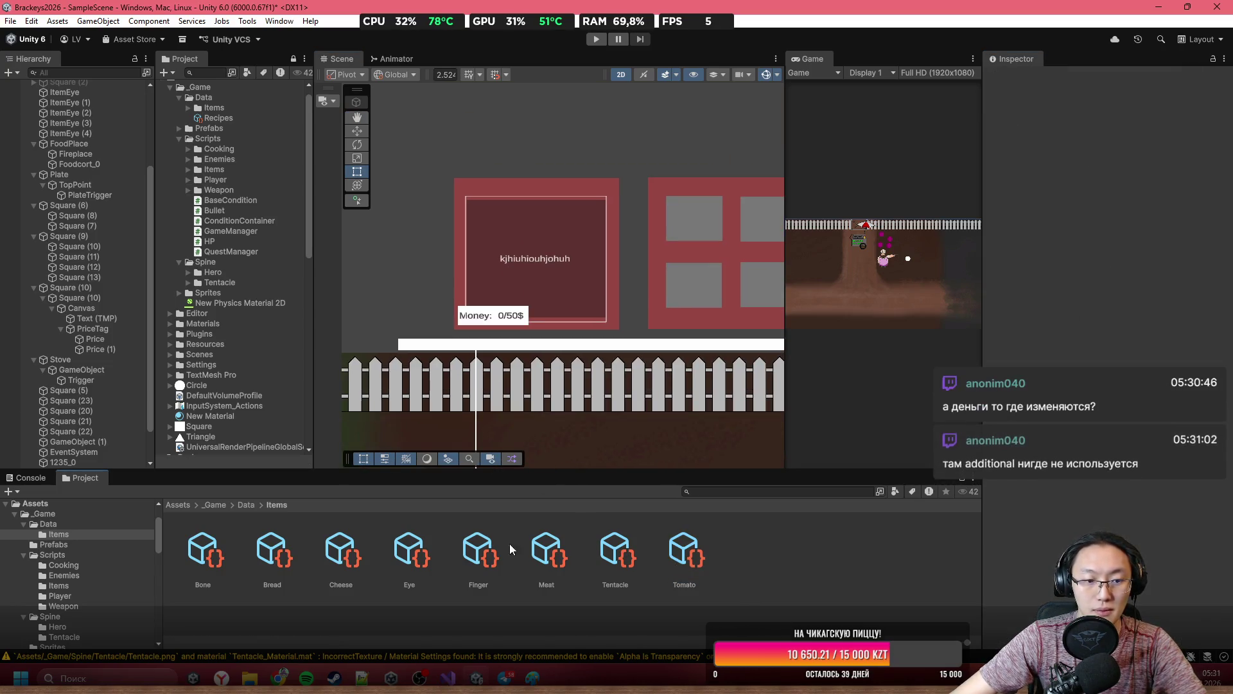
Start play mode in Unity, then switch to Visual Studio showing Plate.cs.
click(596, 39)
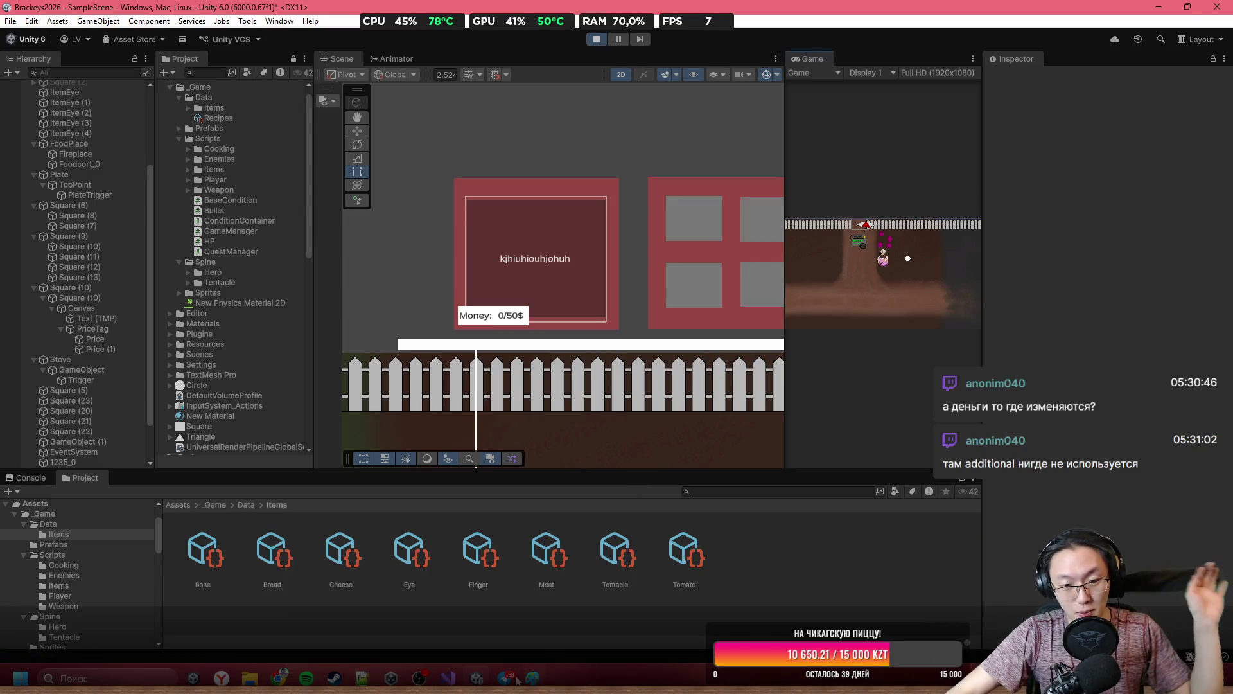
click(514, 679)
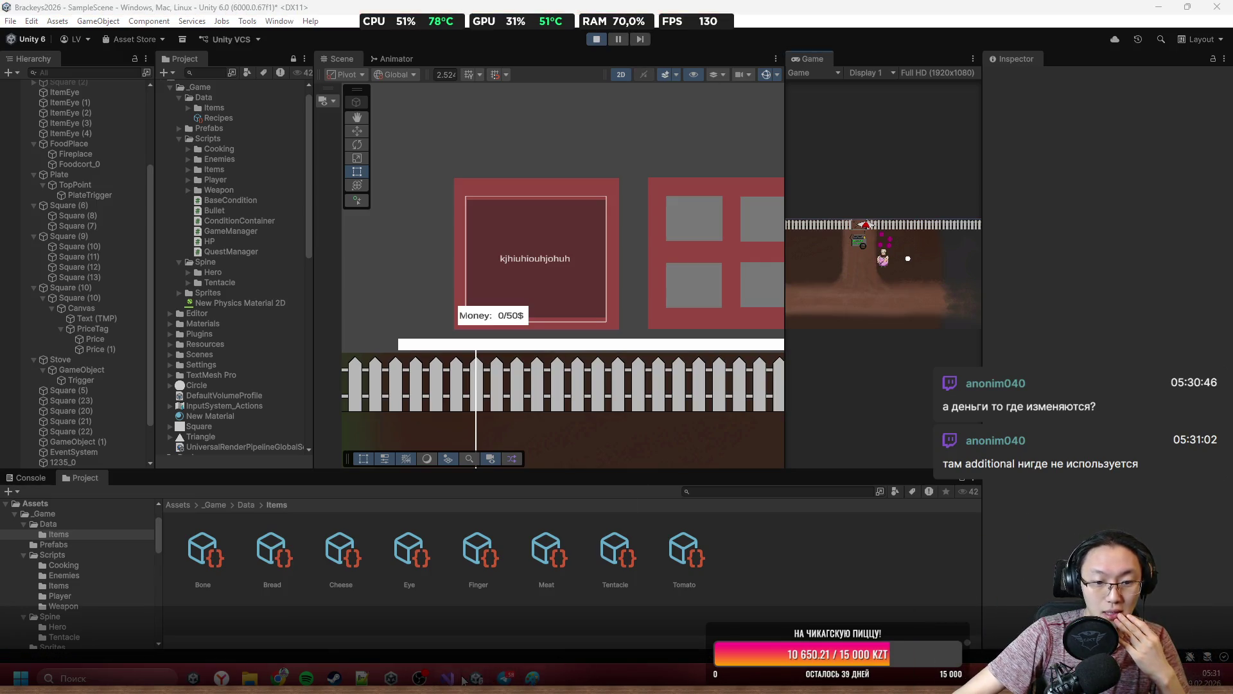
click(448, 678)
scroll(721, 456, up, 3)
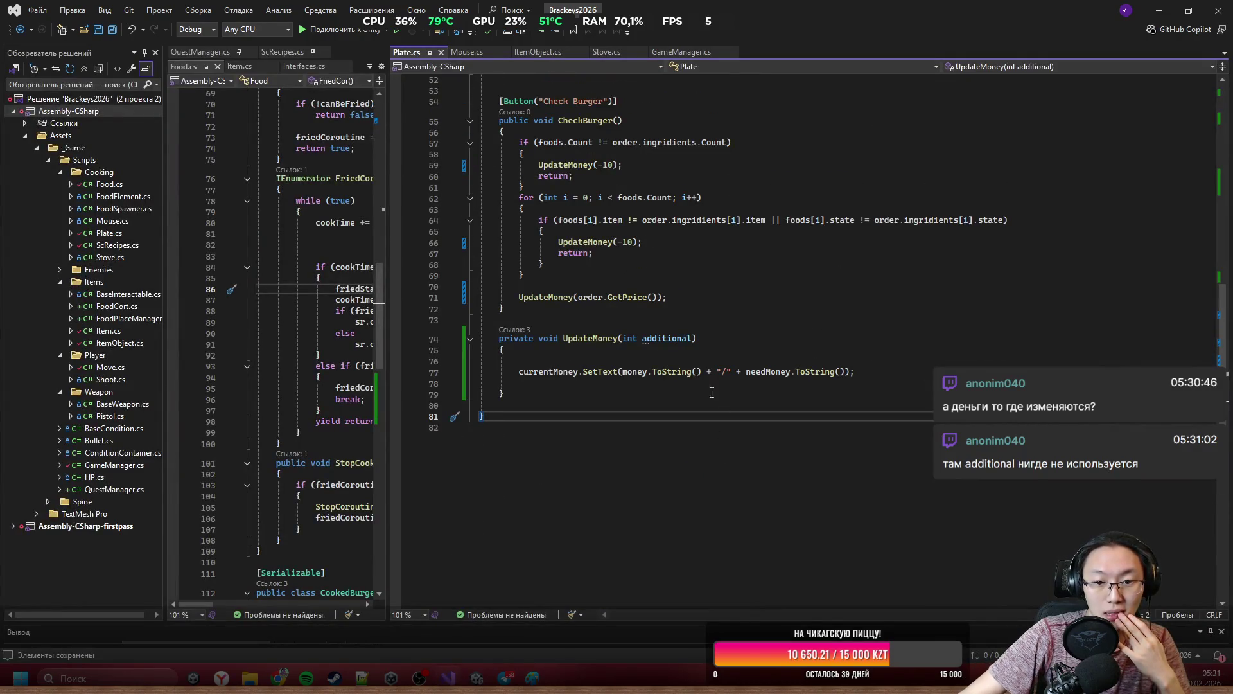
Add 'money += additional;' on line 76 inside UpdateMoney.
scroll(679, 399, up, 2)
scroll(596, 379, up, 15)
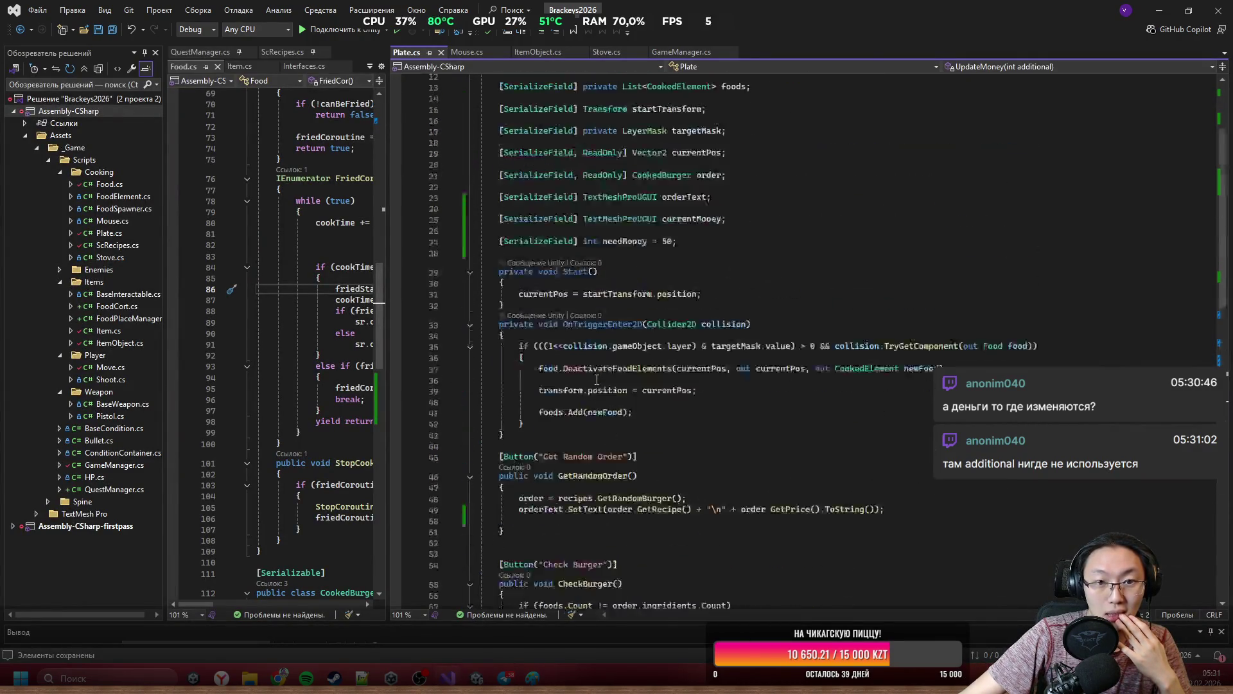
scroll(597, 380, down, 7)
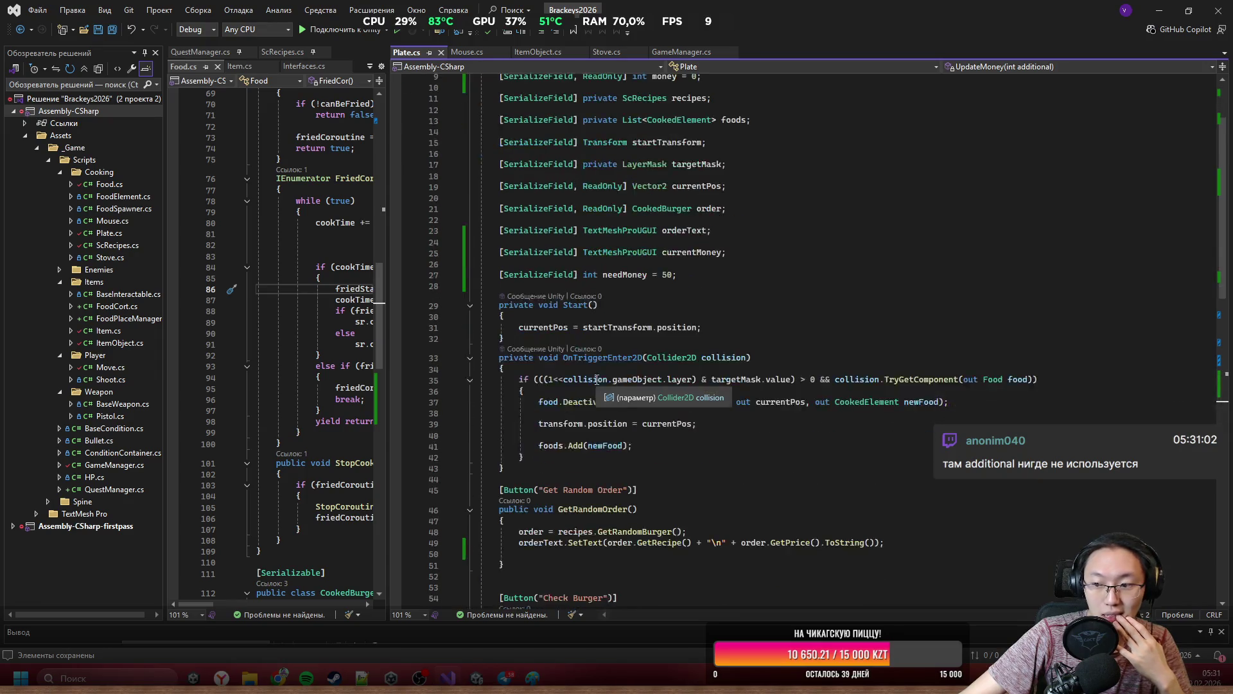
scroll(541, 350, down, 7)
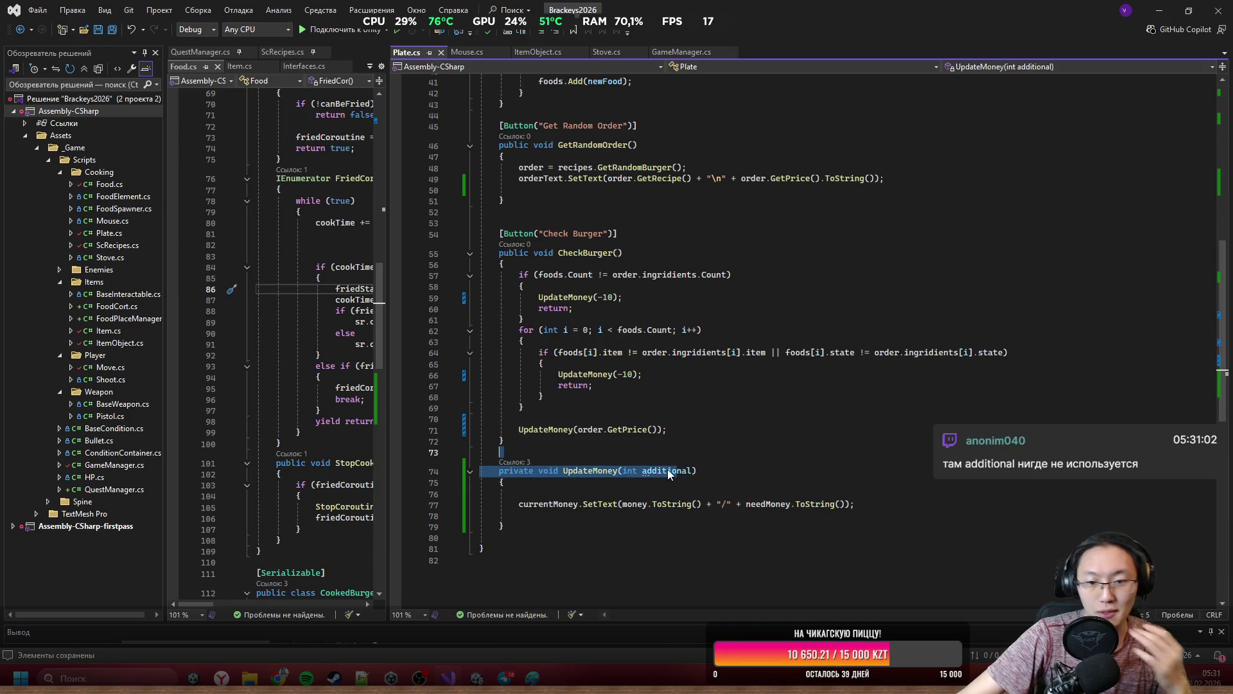
double_click(666, 471)
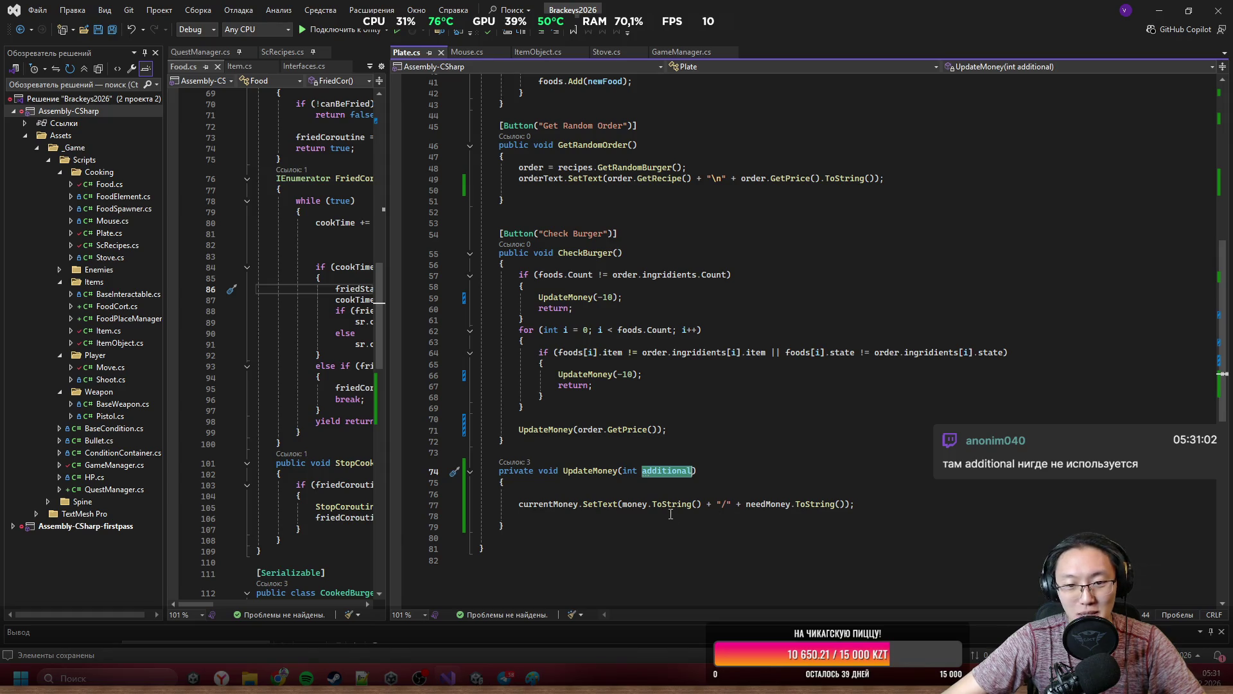
click(630, 493)
text(mo)
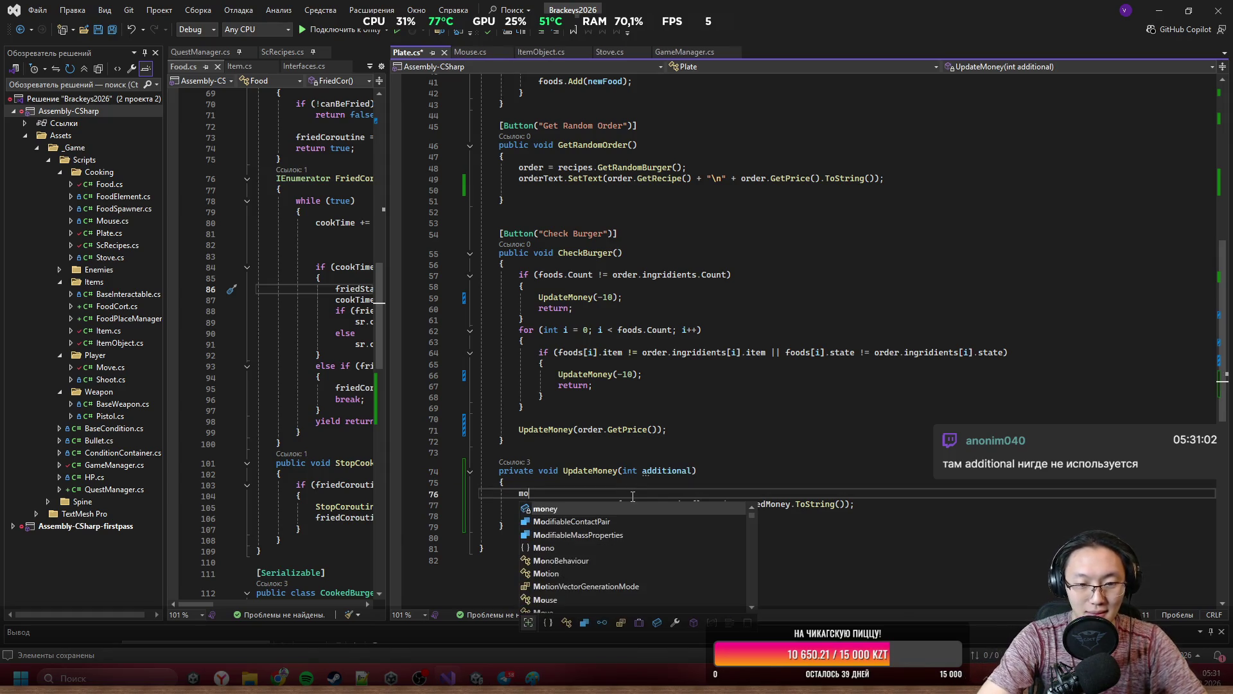
text(ney += additional;)
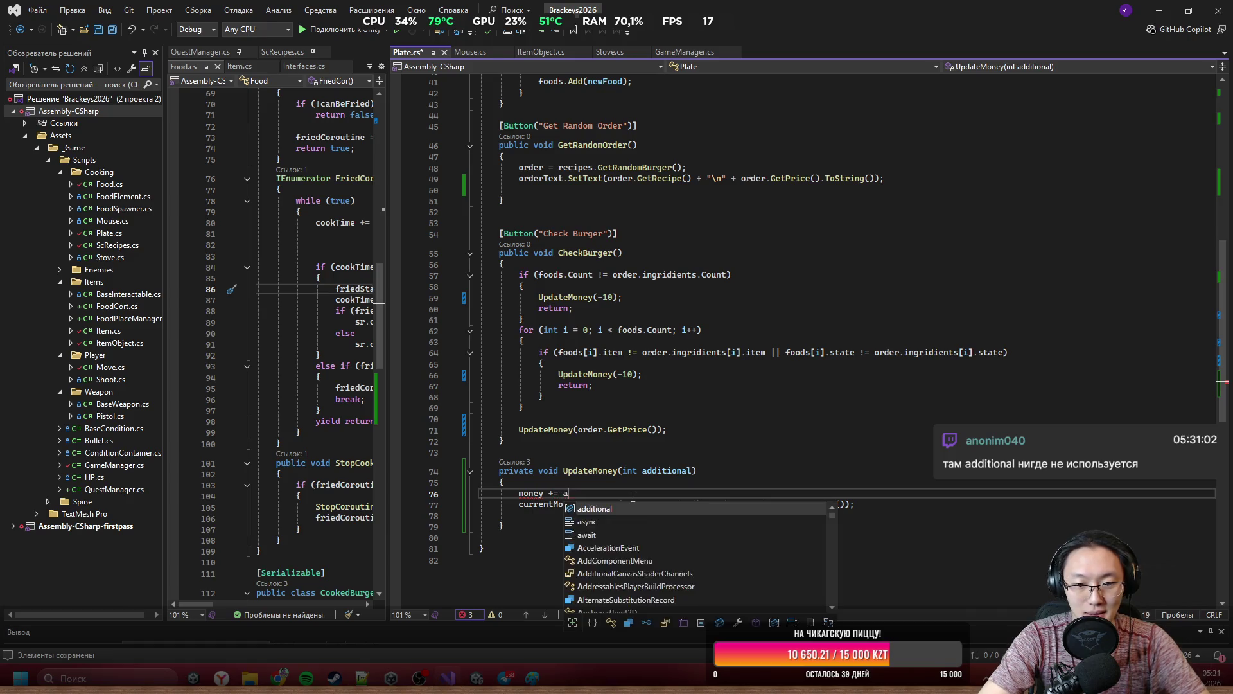
Save Plate.cs and switch back to the Unity editor.
key(ctrl+s)
click(931, 352)
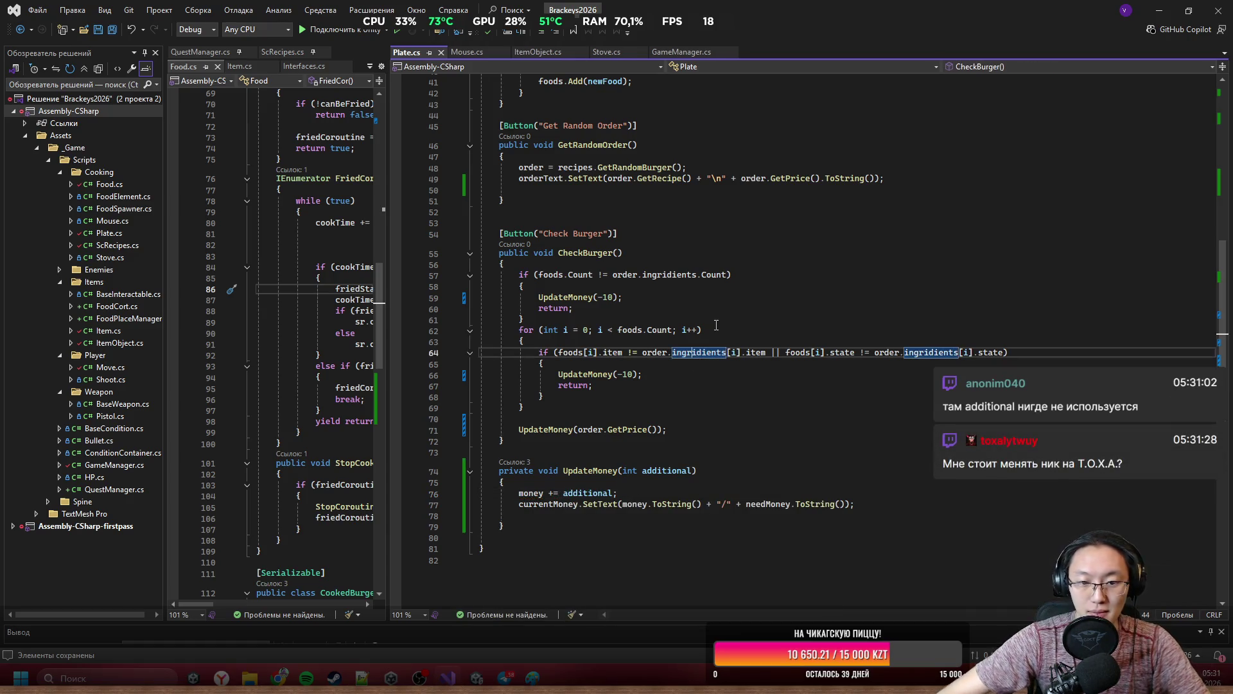
click(1028, 309)
click(1159, 11)
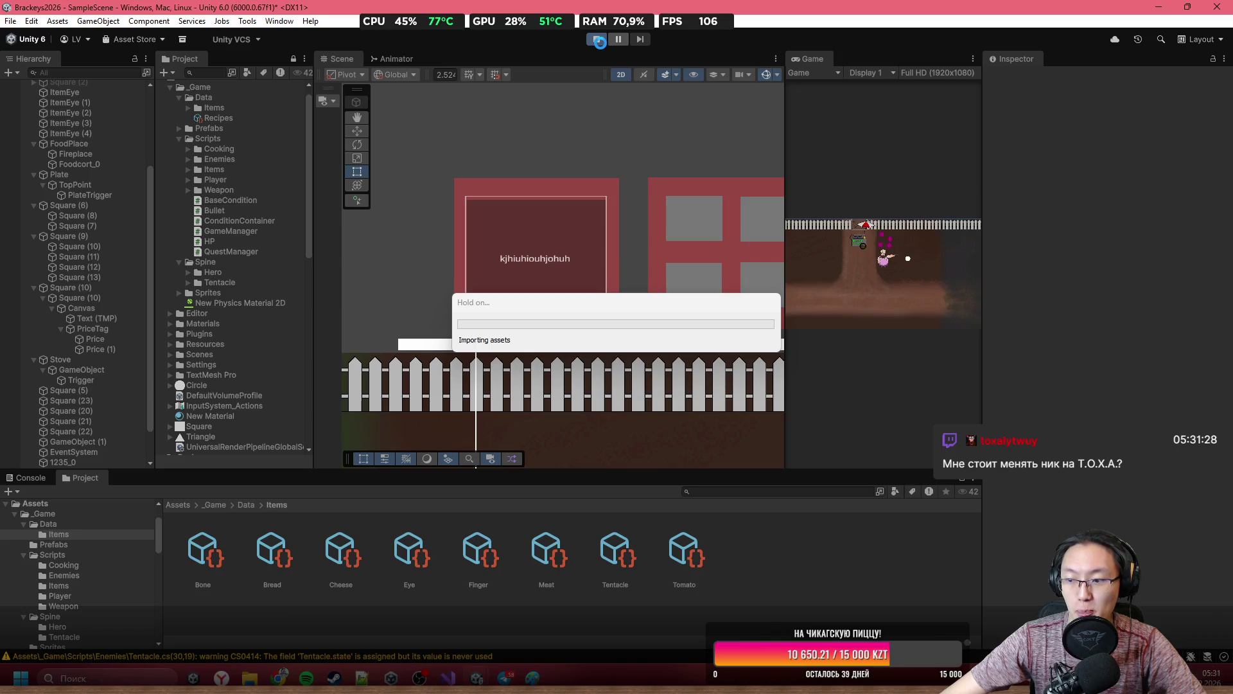
Select PlateTrigger and generate a random burger order with Get Random Order.
double_click(816, 57)
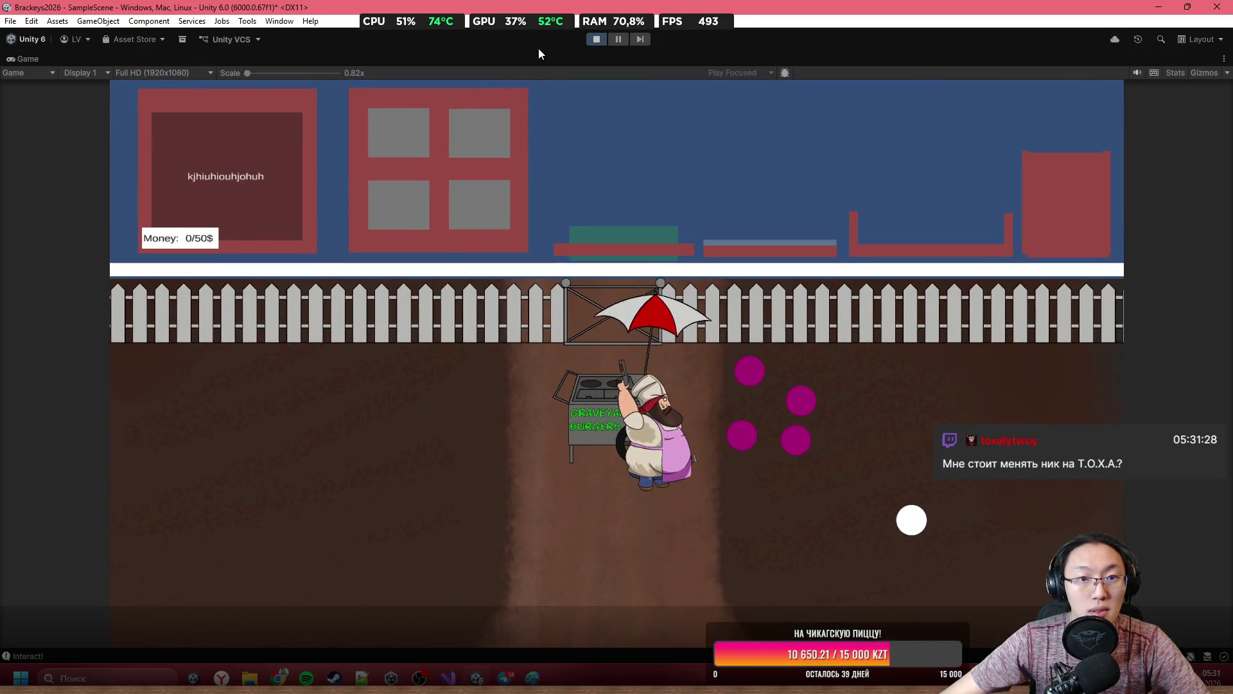
double_click(549, 65)
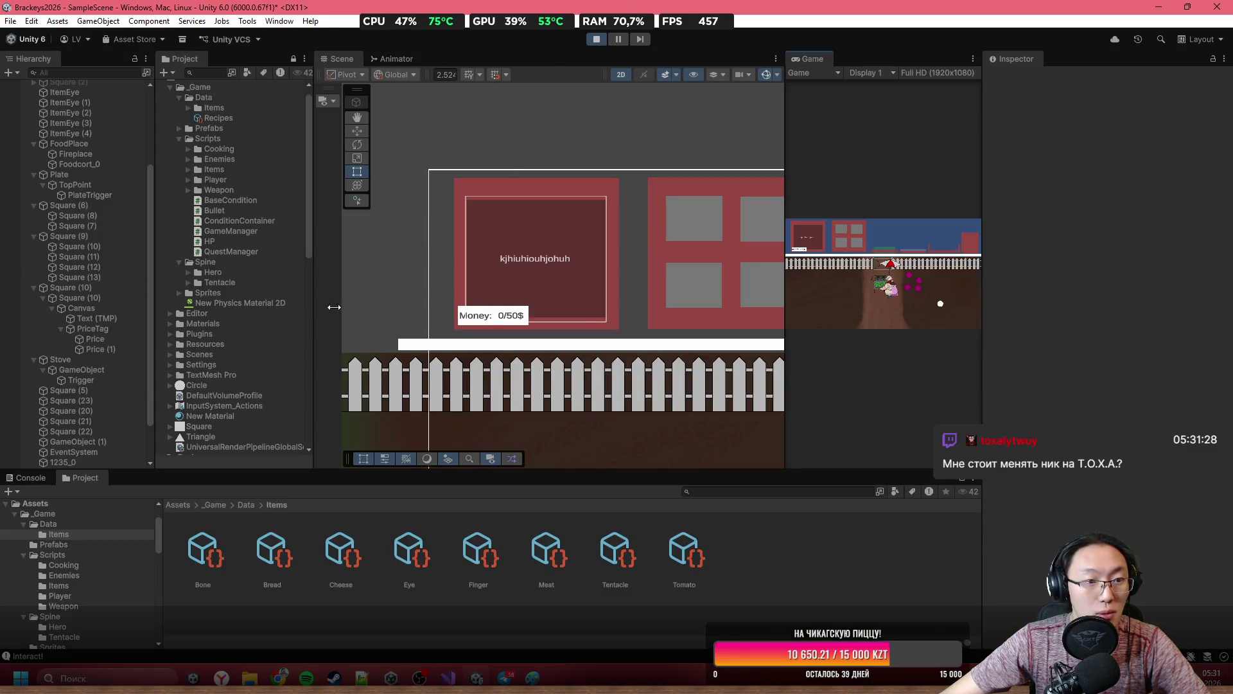
click(81, 380)
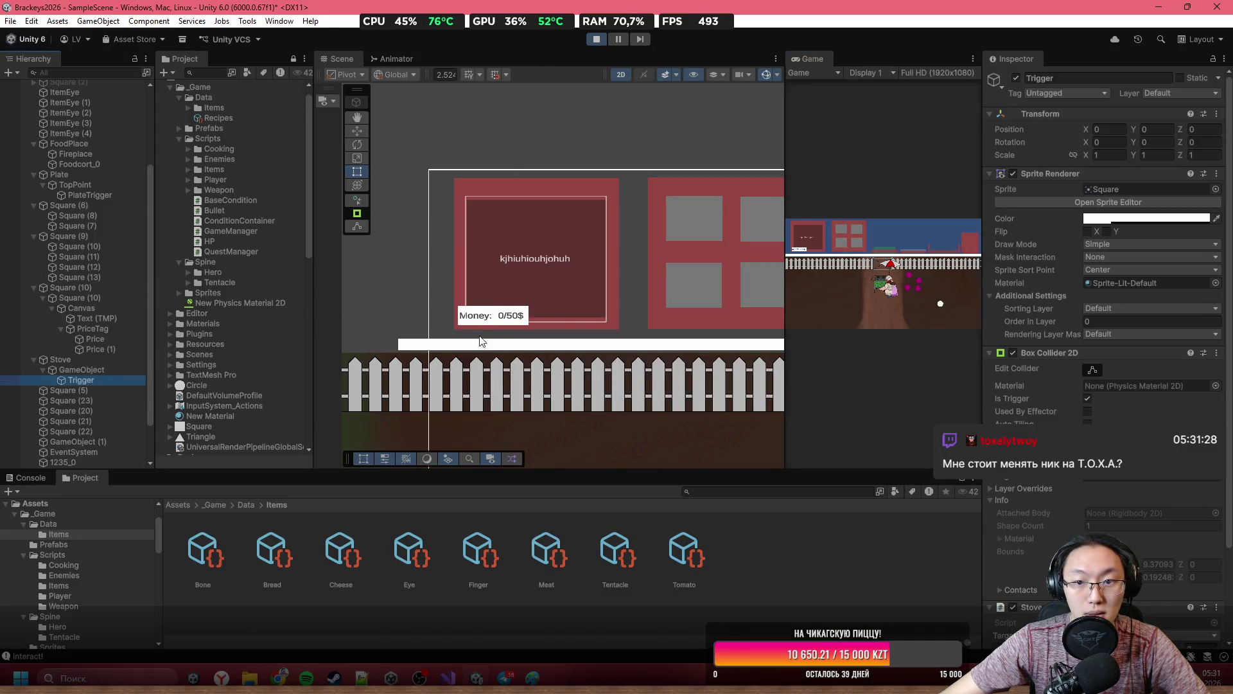
click(715, 314)
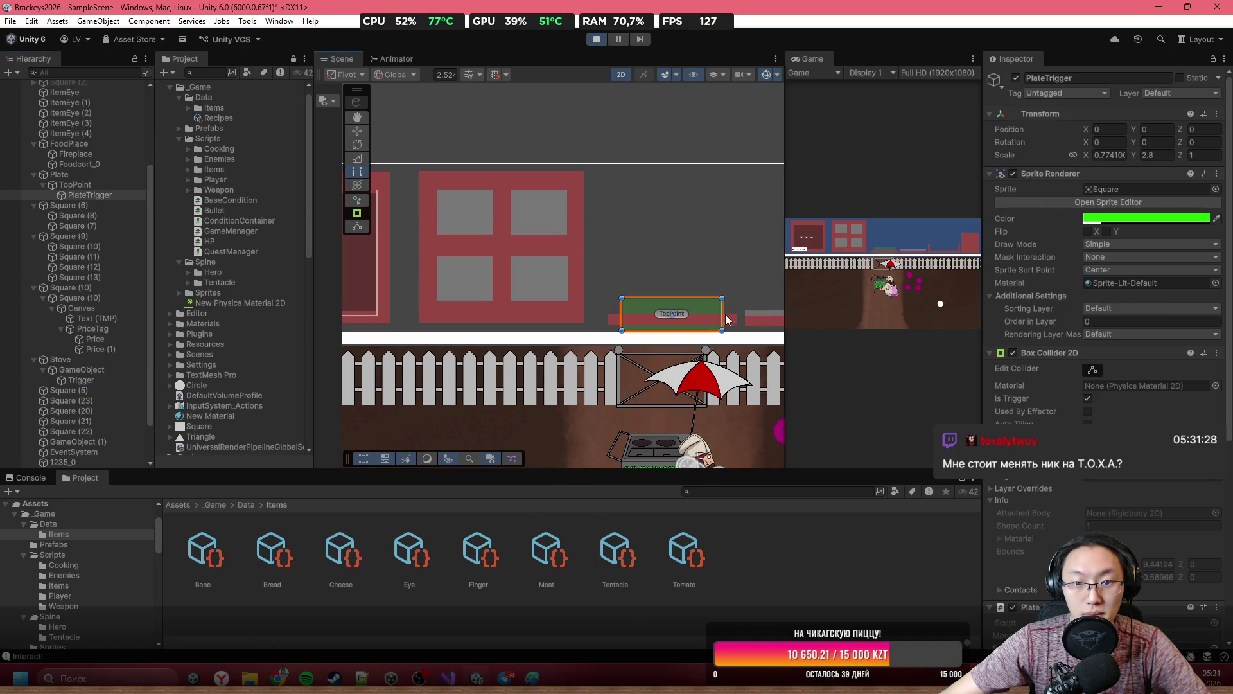
scroll(1098, 376, down, 4)
scroll(1097, 378, down, 3)
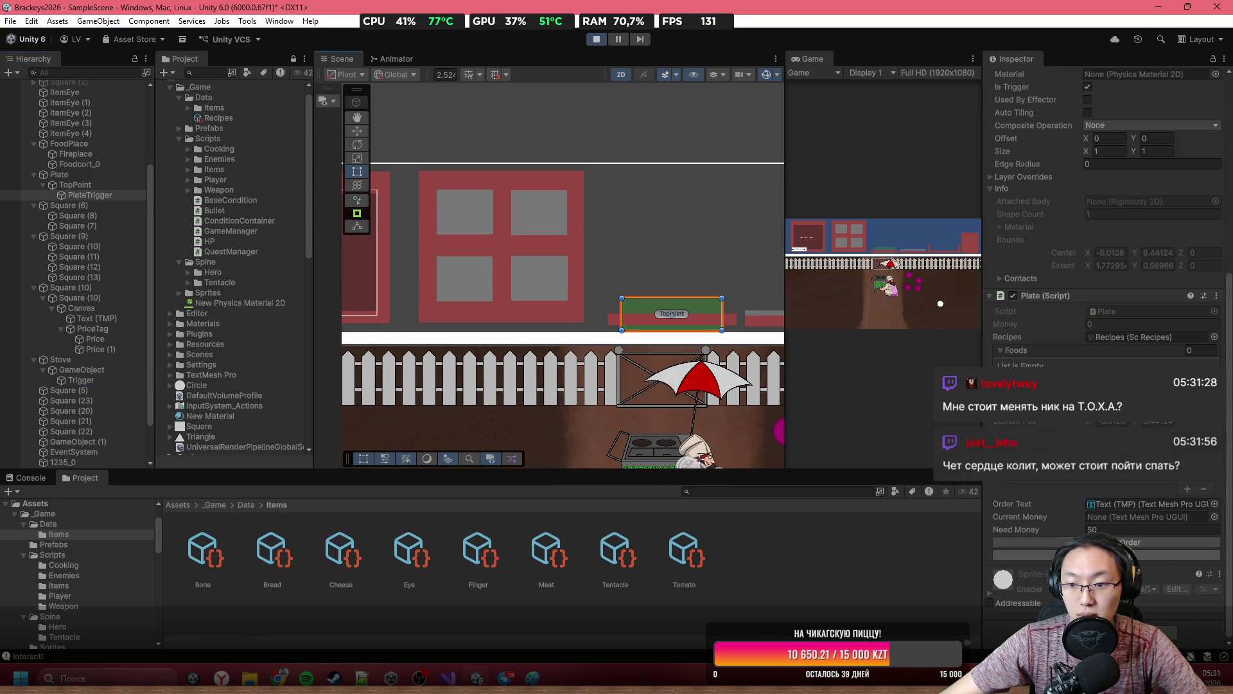
click(1132, 543)
scroll(618, 272, up, 5)
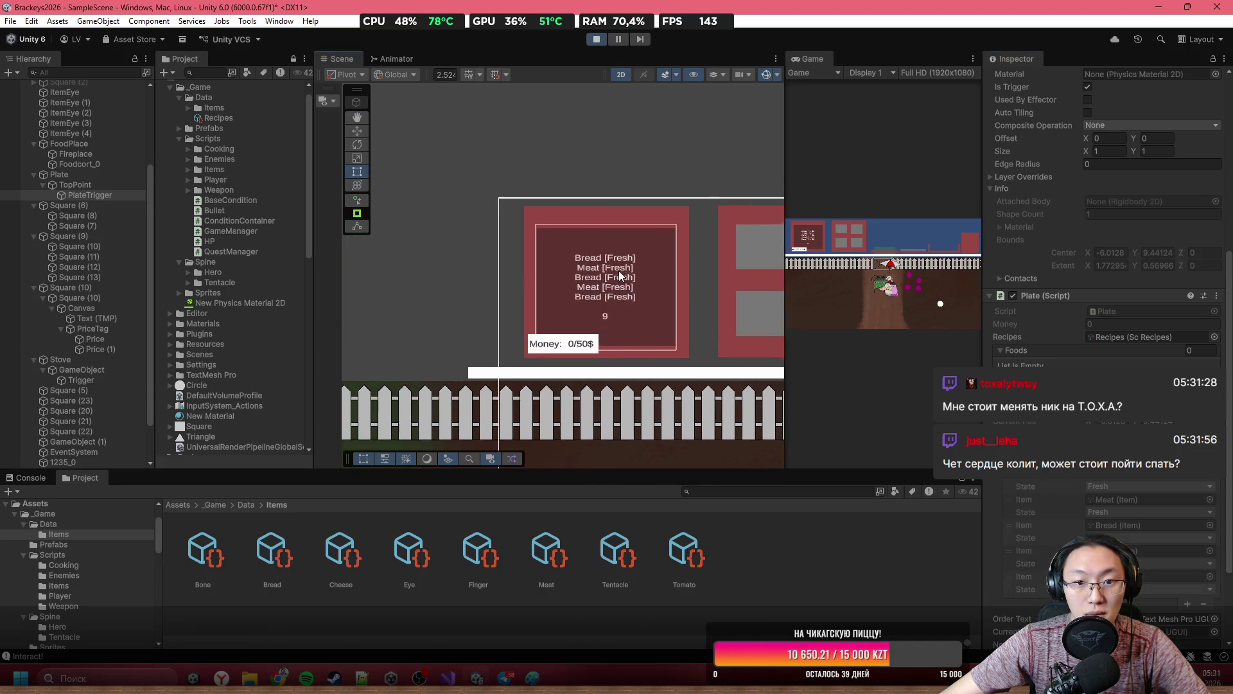
drag(649, 273, 535, 258)
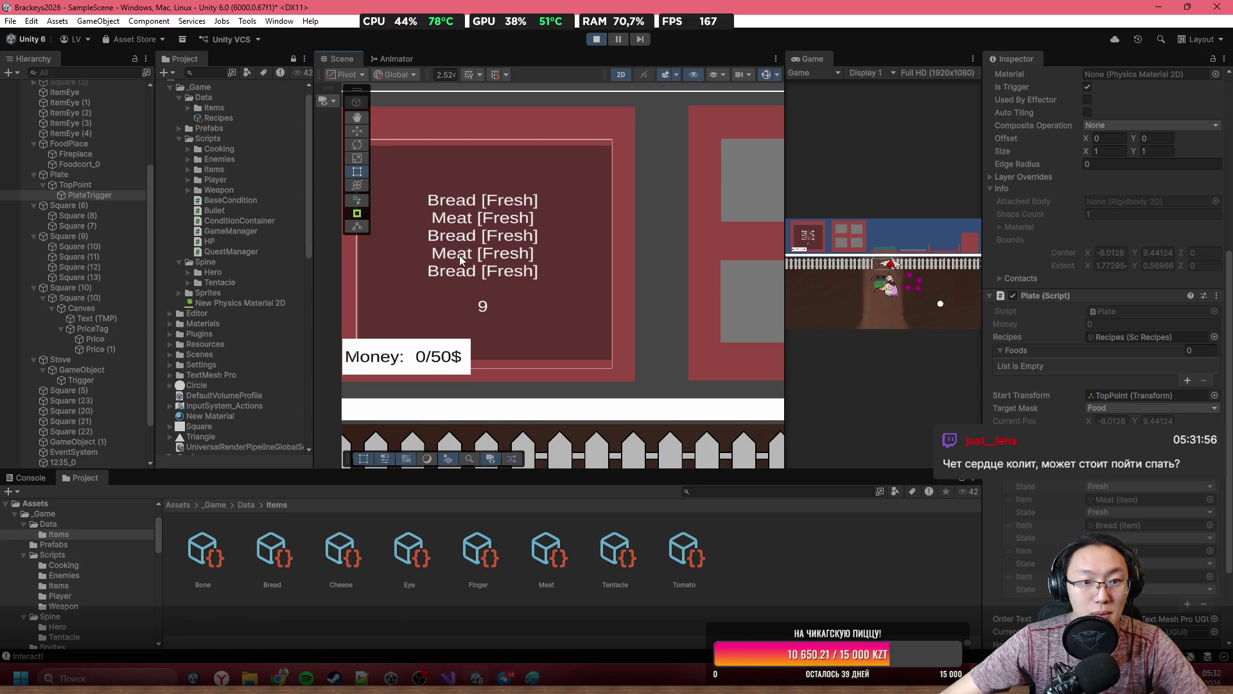
In the maximized Game view, stack bread and meat pieces on the plate to match the order.
double_click(803, 59)
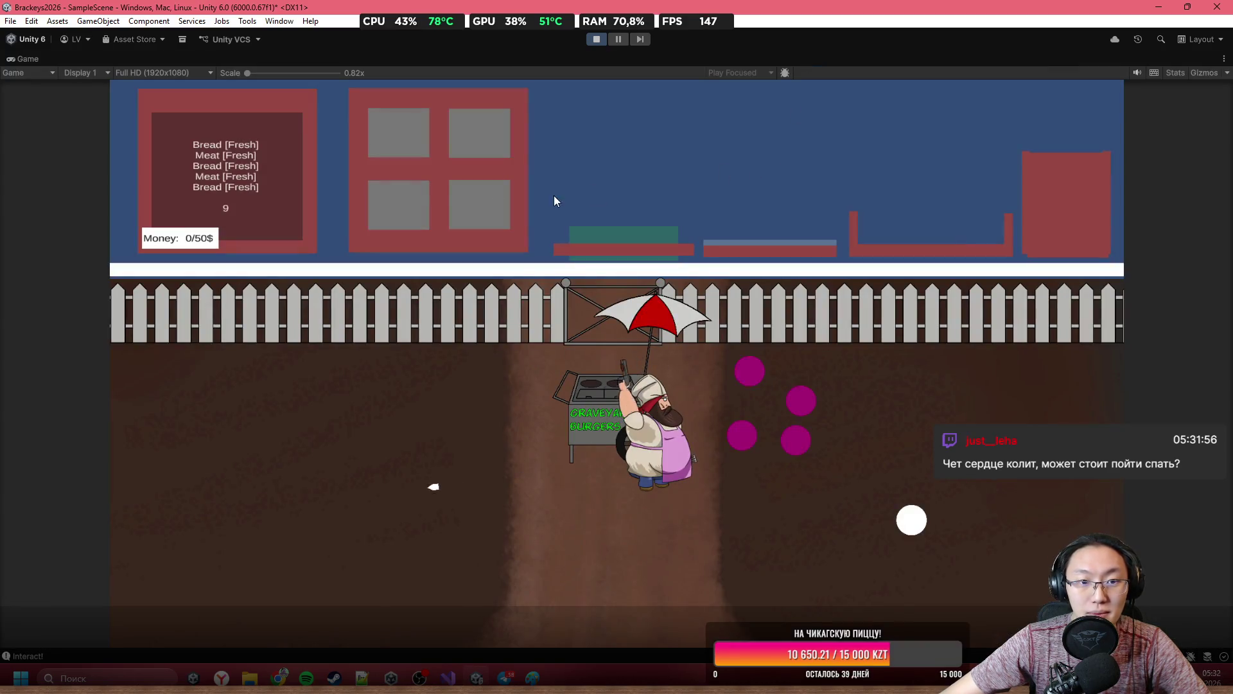
mouse_move(407, 135)
mouse_down()
mouse_move(524, 125)
mouse_move(531, 151)
mouse_move(565, 141)
mouse_up()
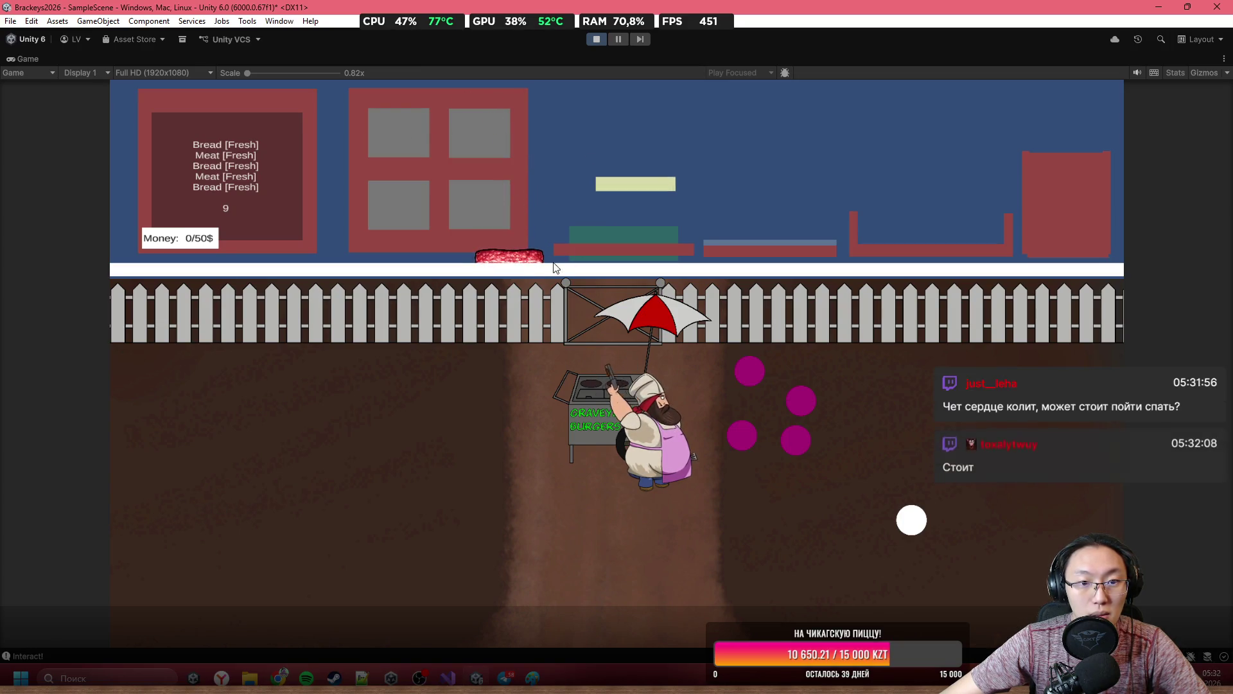
drag(483, 153, 607, 169)
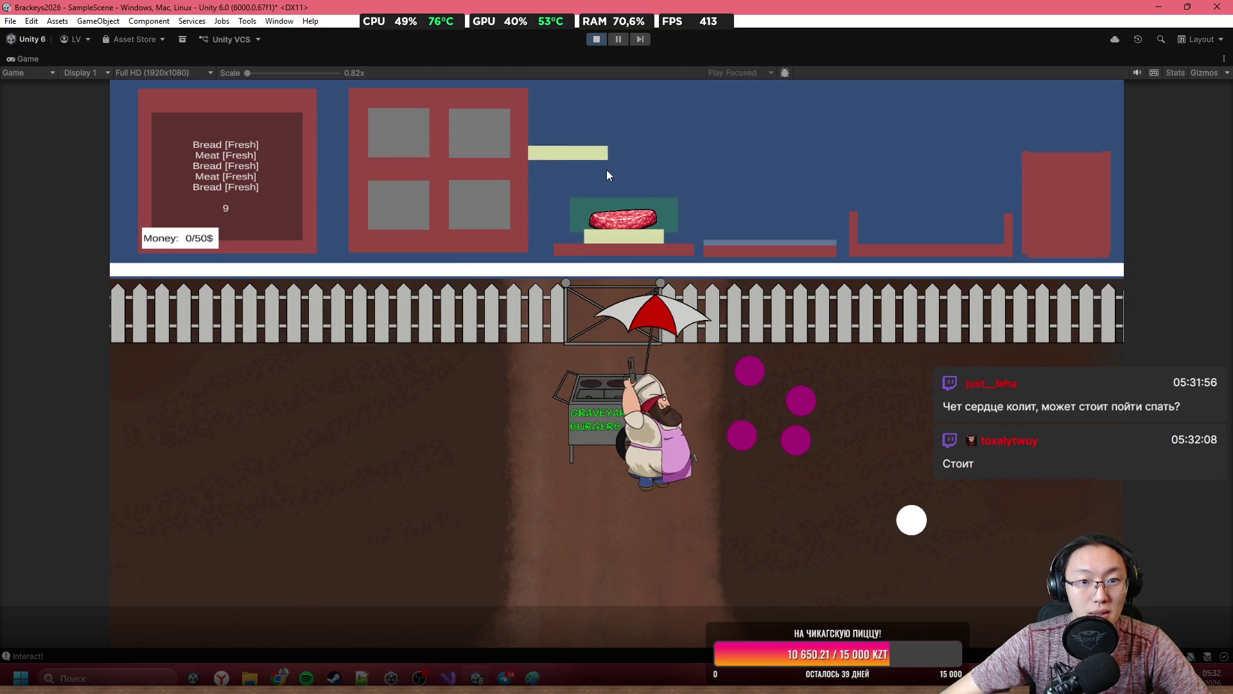
mouse_move(448, 133)
mouse_down()
mouse_move(614, 113)
mouse_move(662, 135)
mouse_up()
key(shift+space)
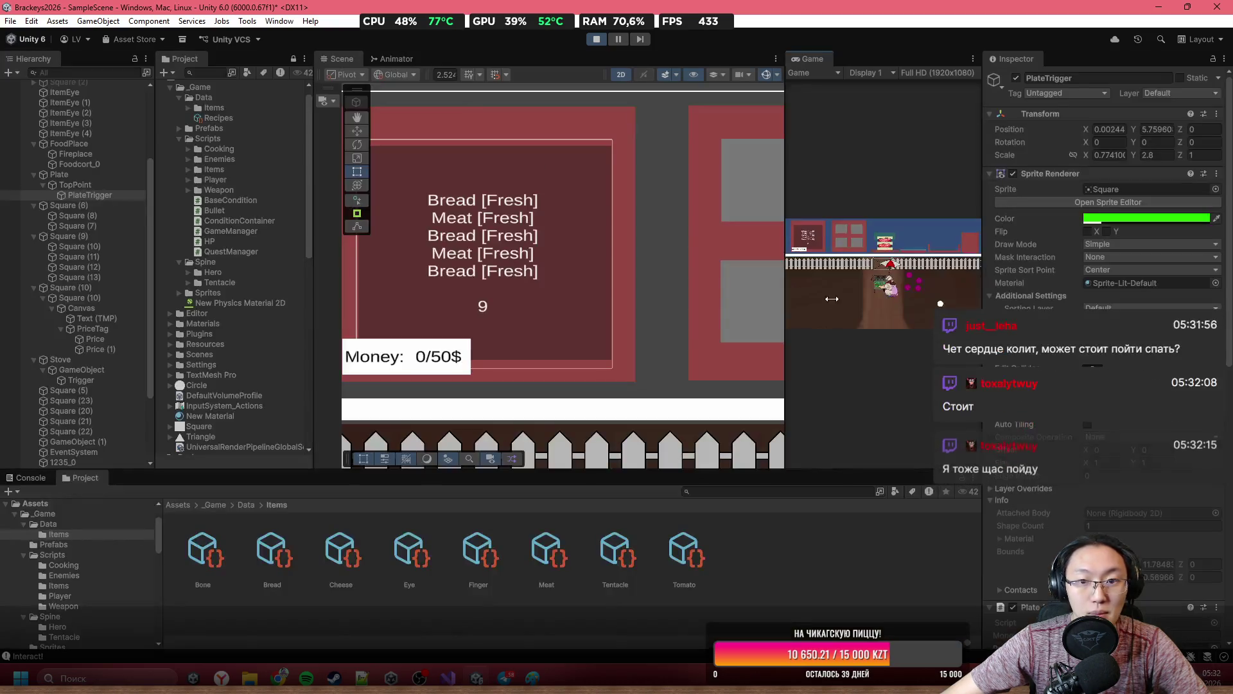
Open the NullReferenceException from the Console at Plate.cs line 77, then stop play mode.
scroll(495, 246, down, 3)
drag(519, 248, 573, 253)
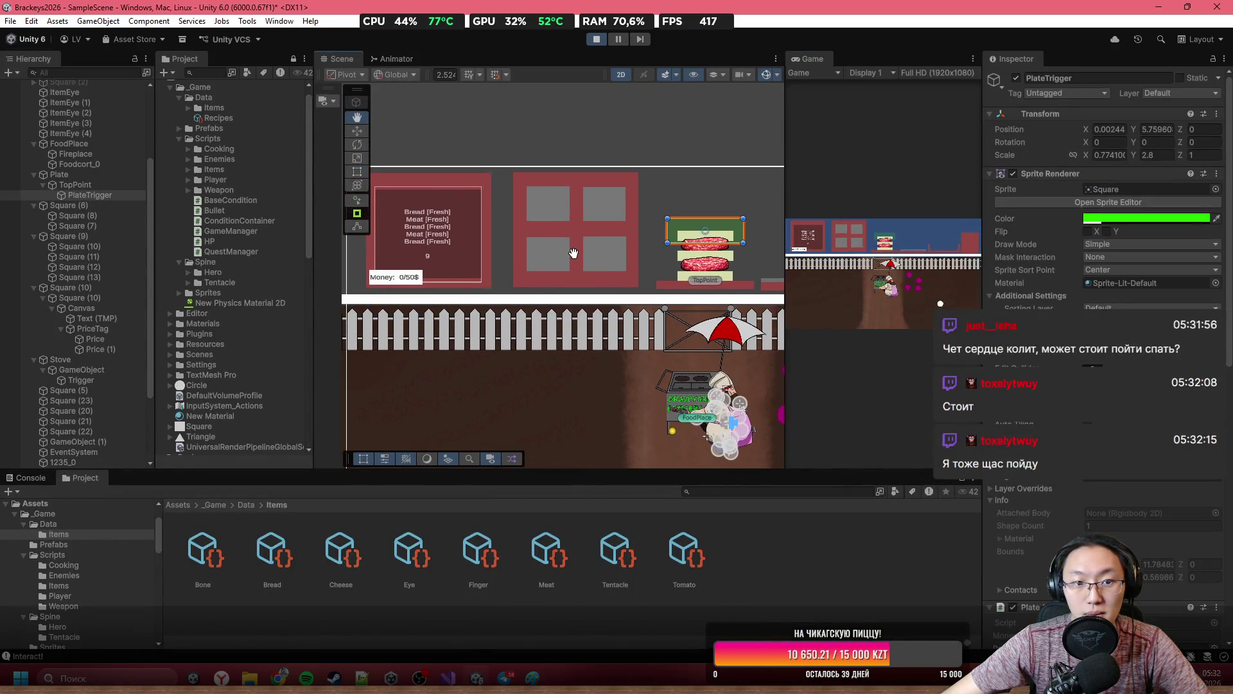
scroll(1104, 257, down, 10)
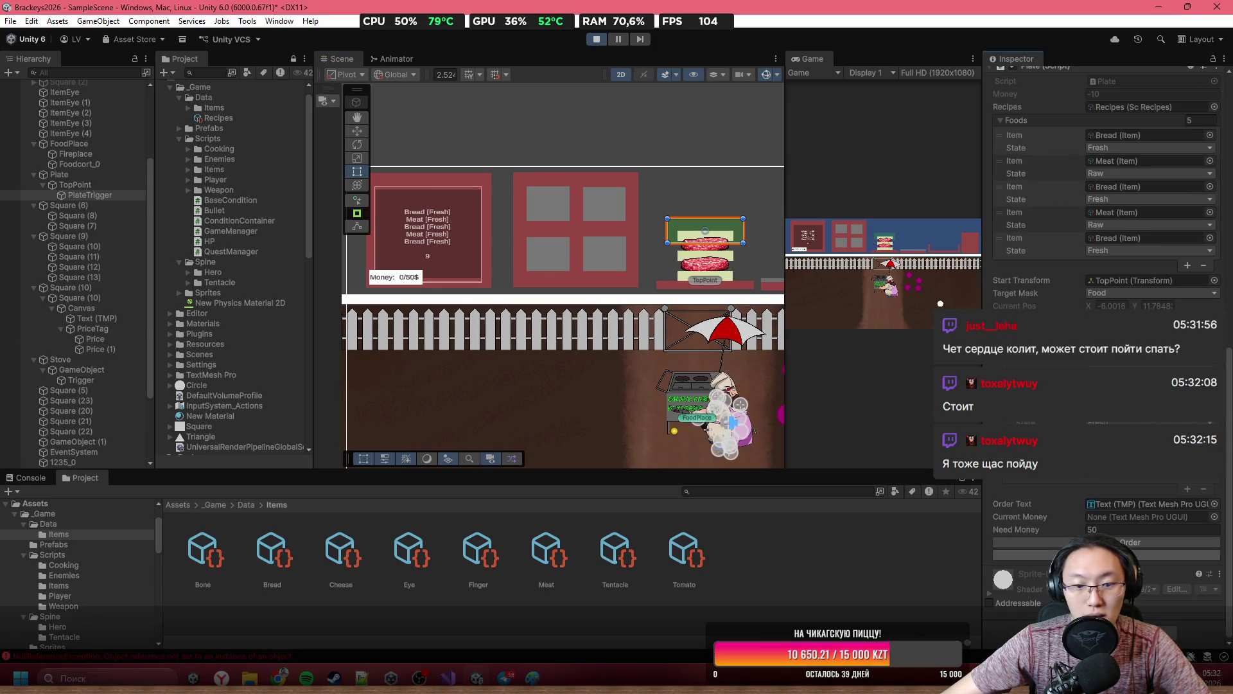
click(181, 657)
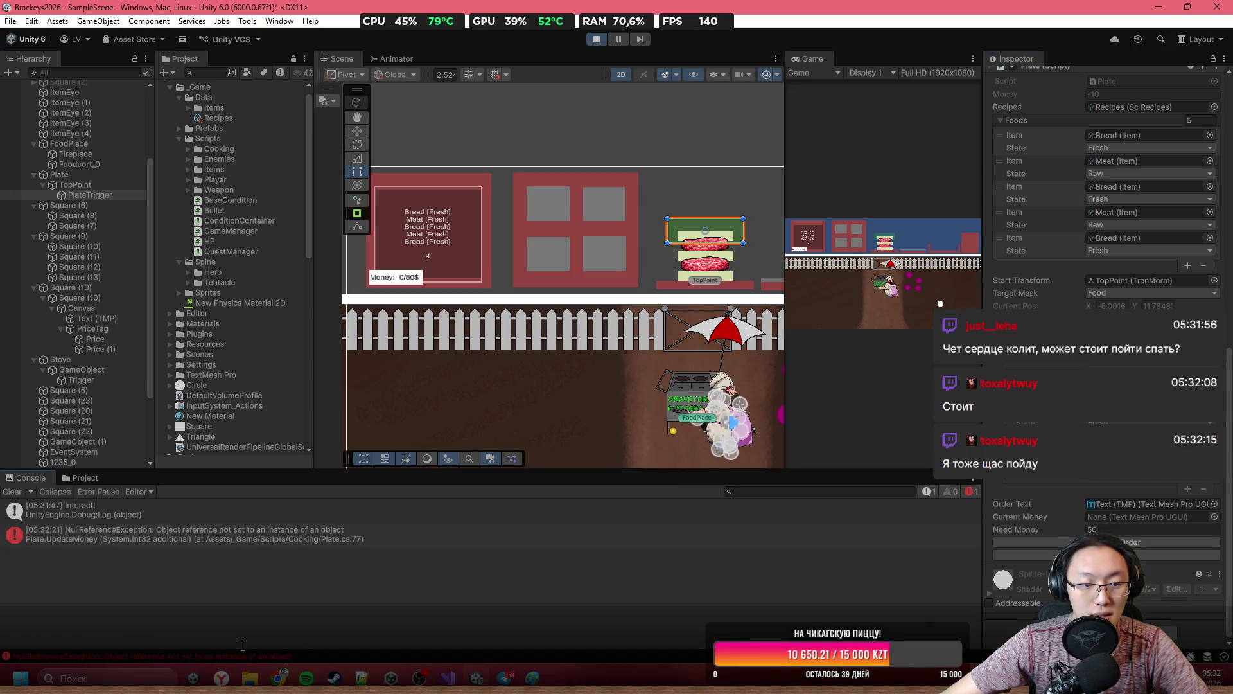
double_click(367, 538)
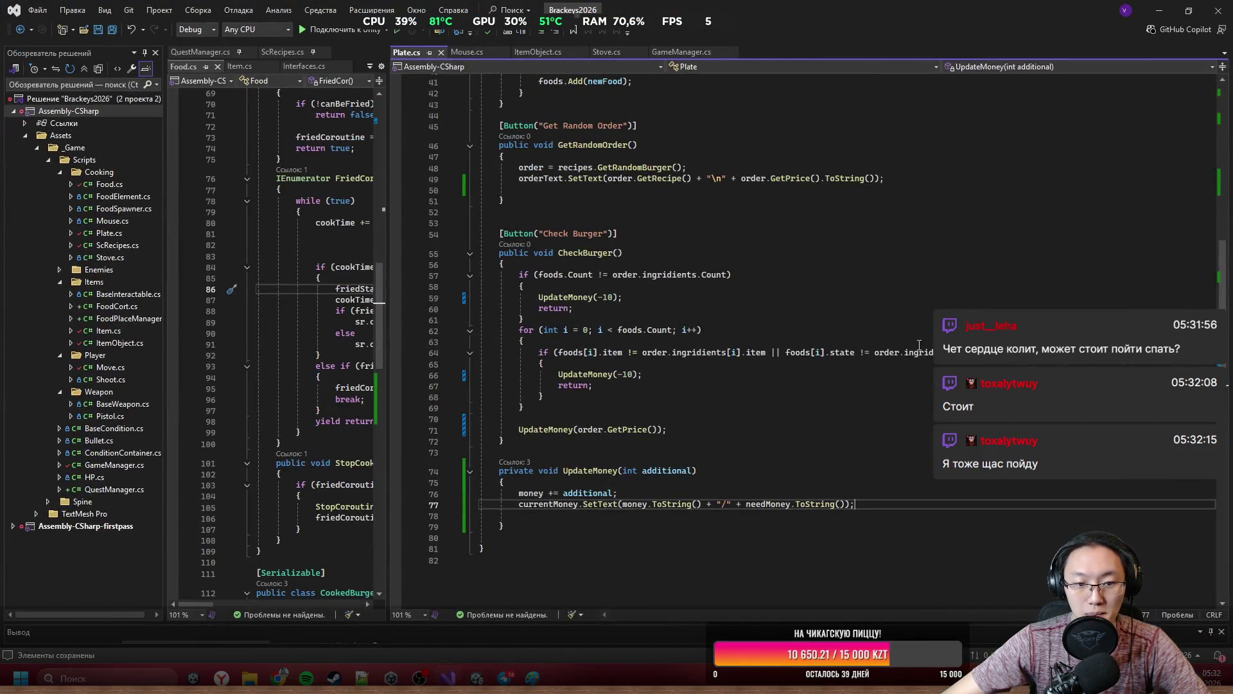
click(1155, 7)
click(596, 40)
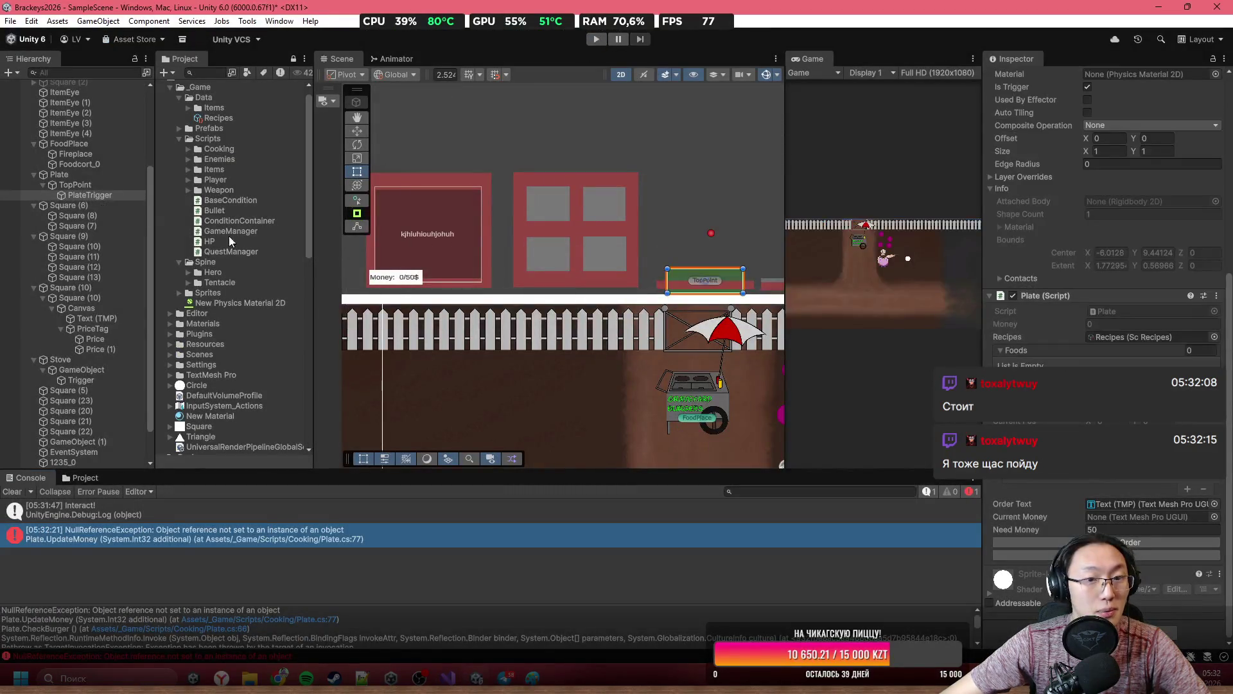
Assign the Price text to the Plate's Current Money field and run the game again.
drag(637, 273, 595, 263)
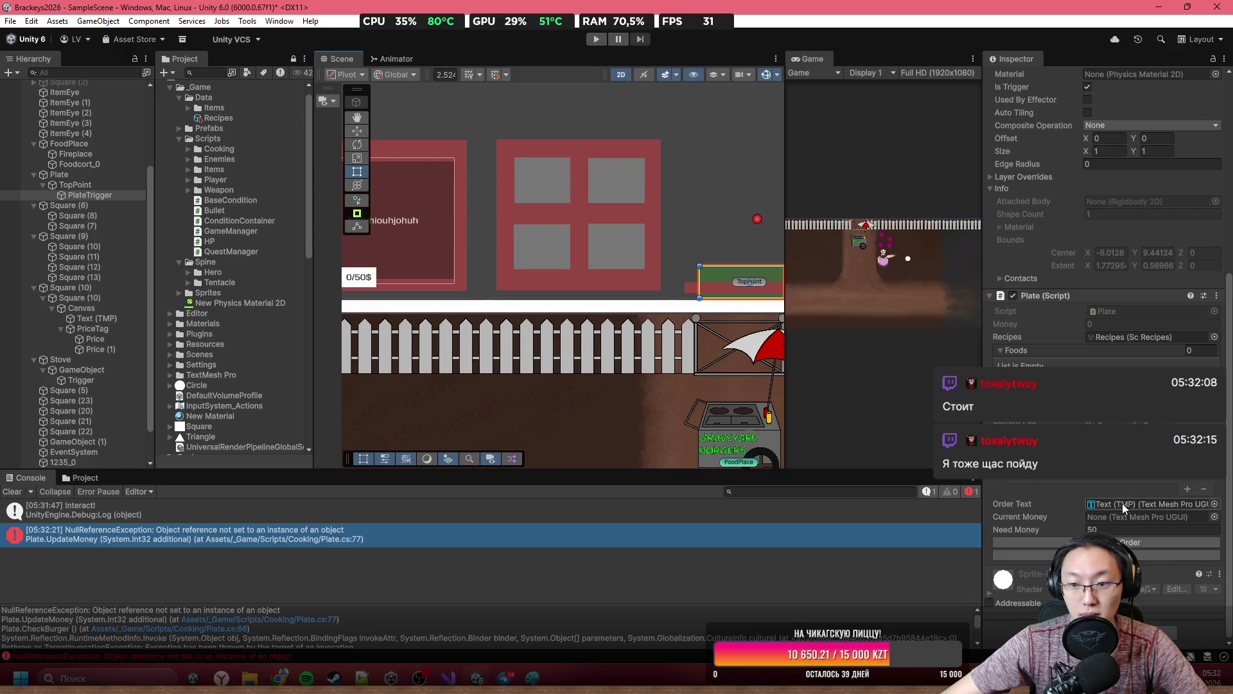
click(1214, 517)
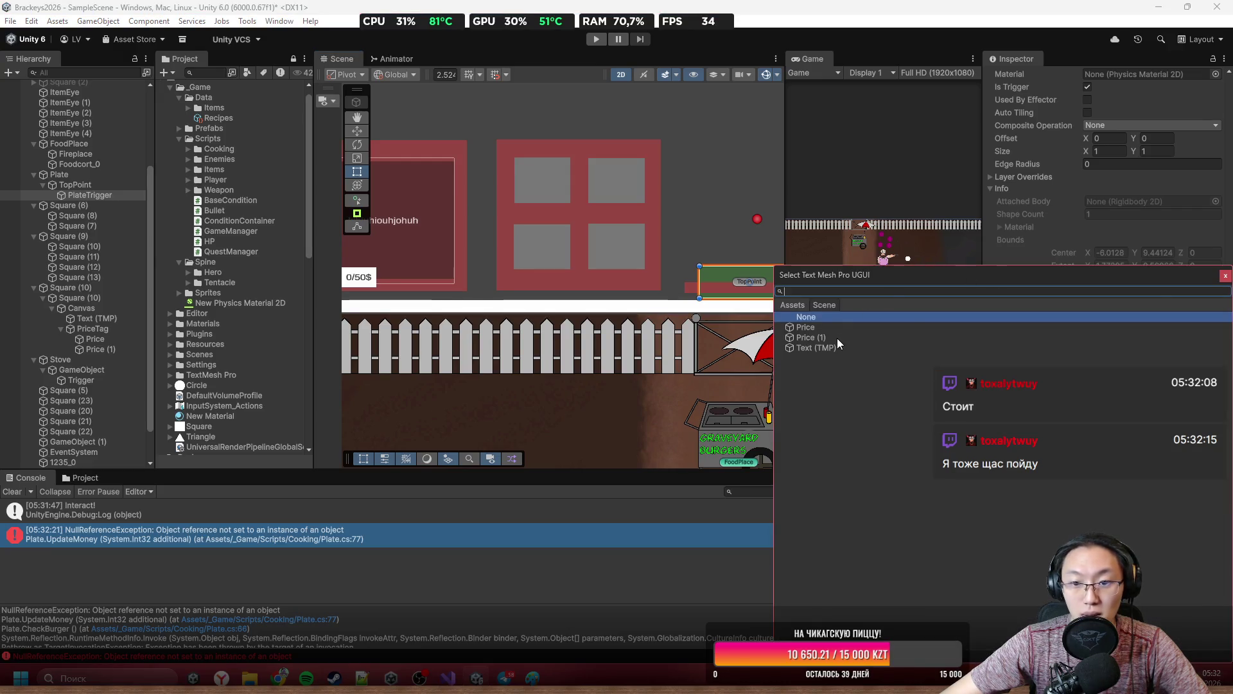
key(Escape)
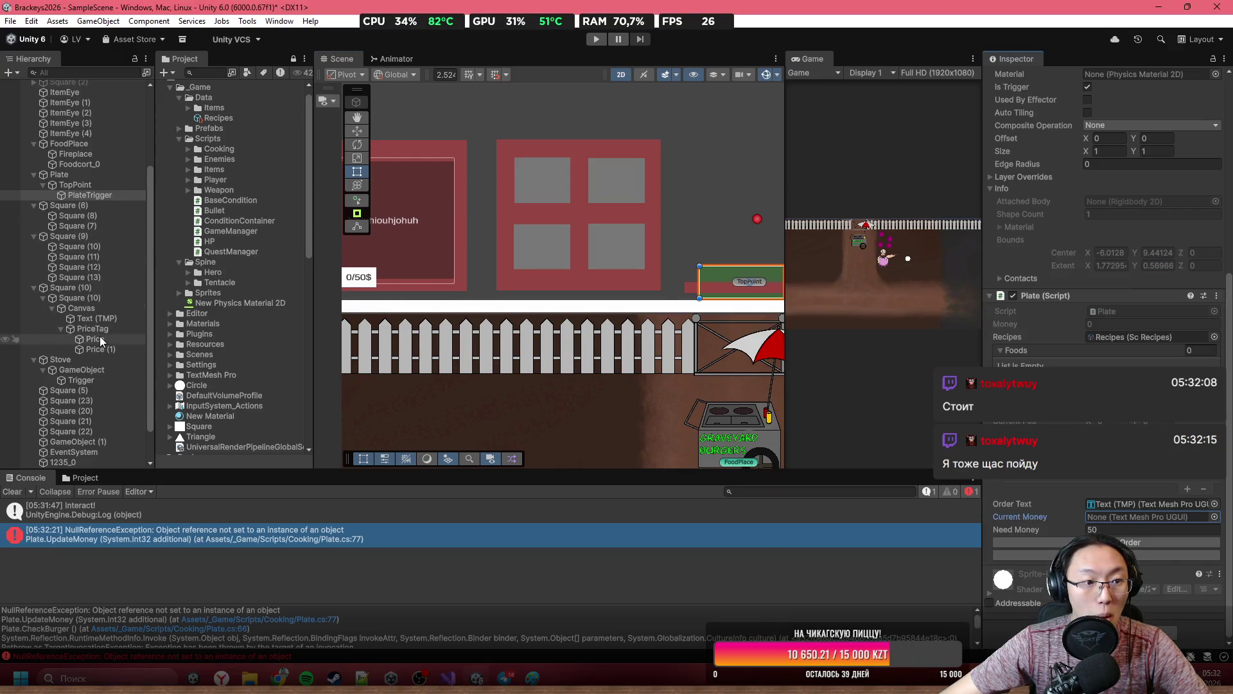
drag(478, 313, 547, 303)
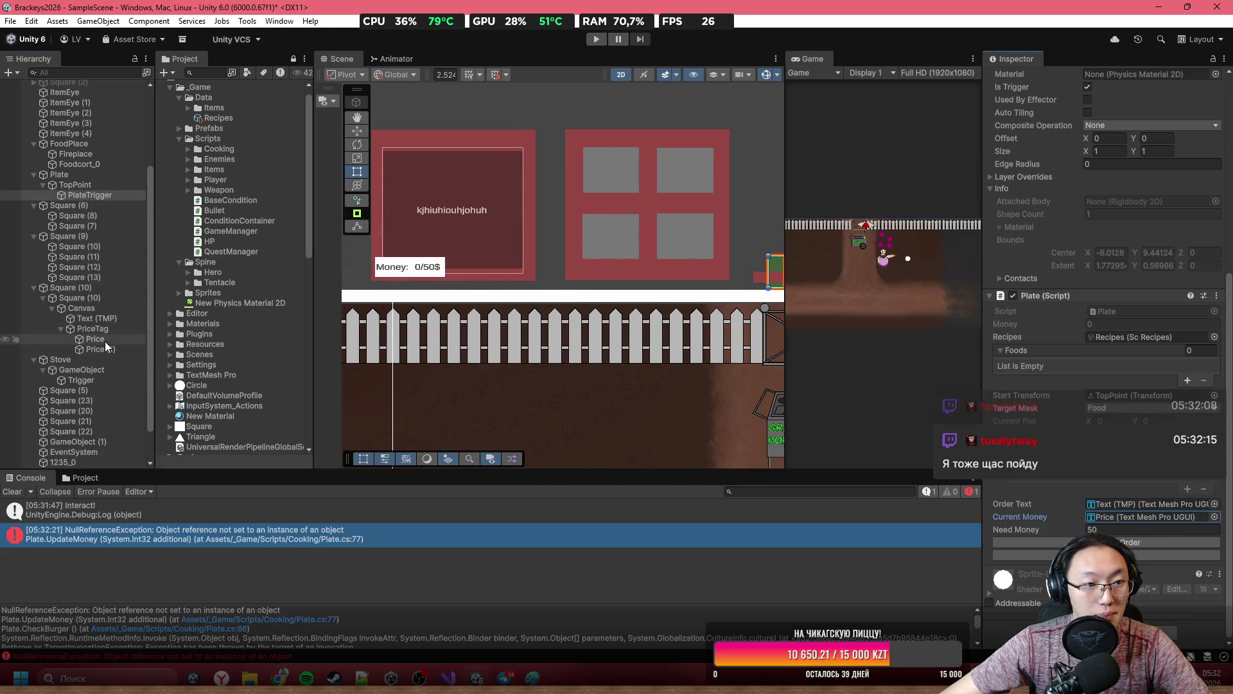
click(104, 340)
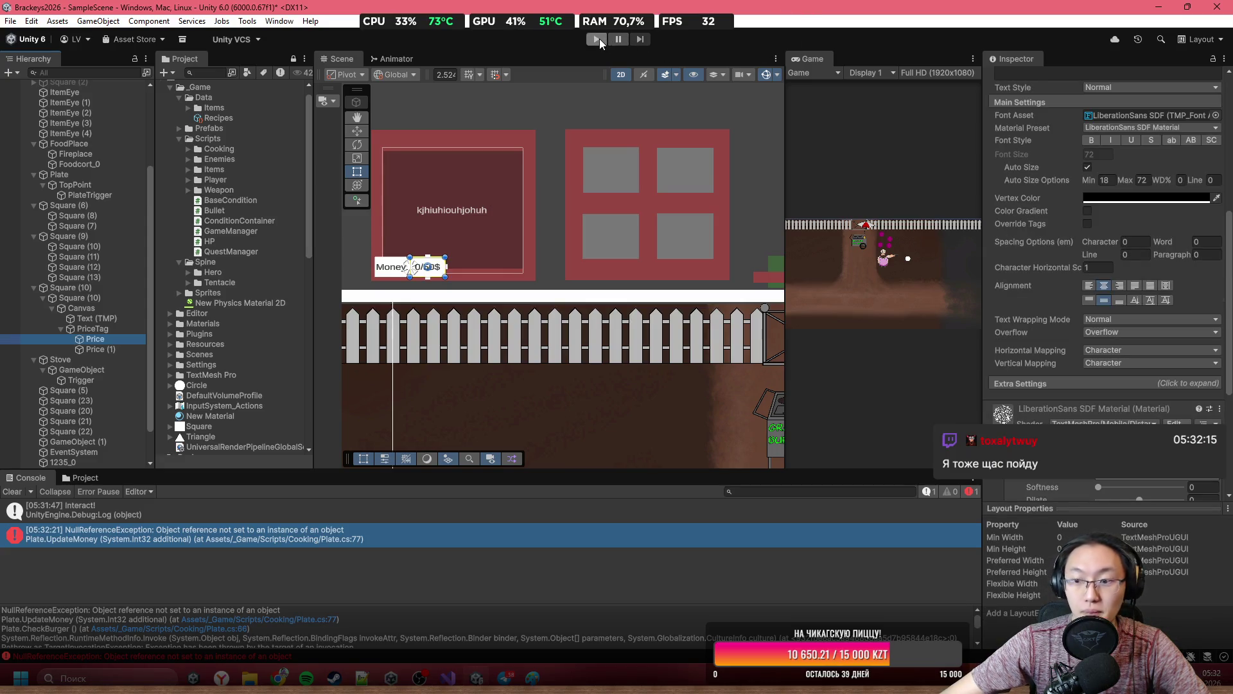
click(597, 40)
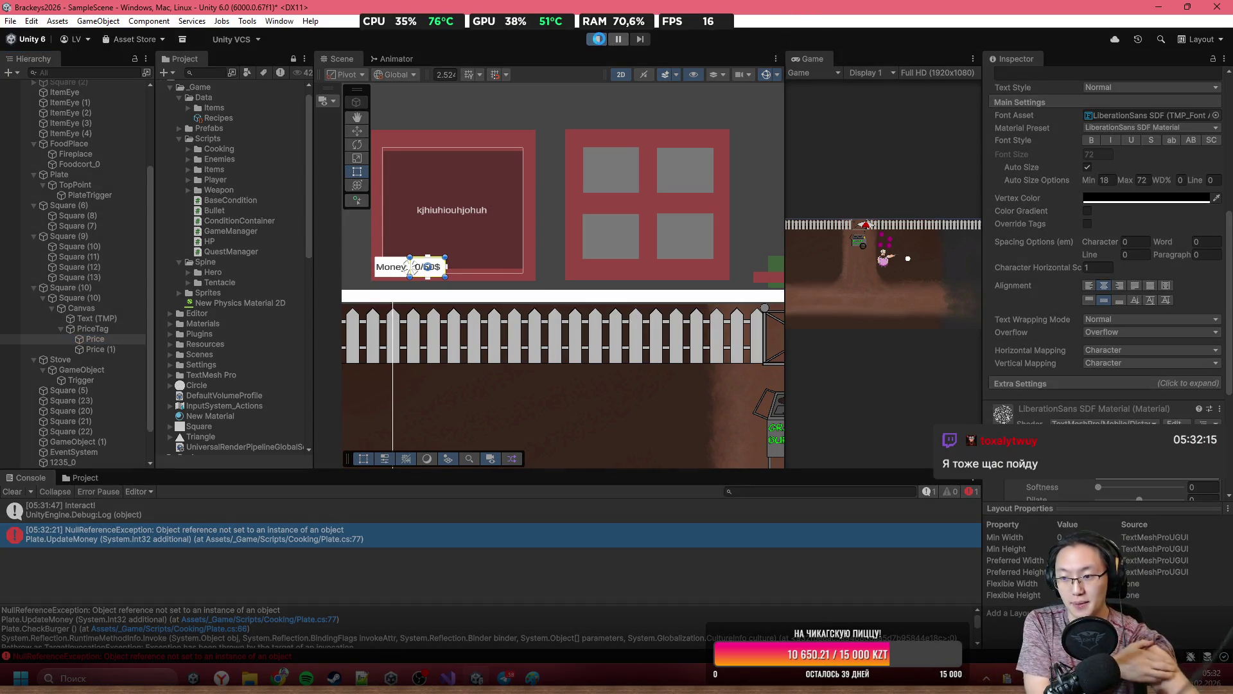
click(599, 39)
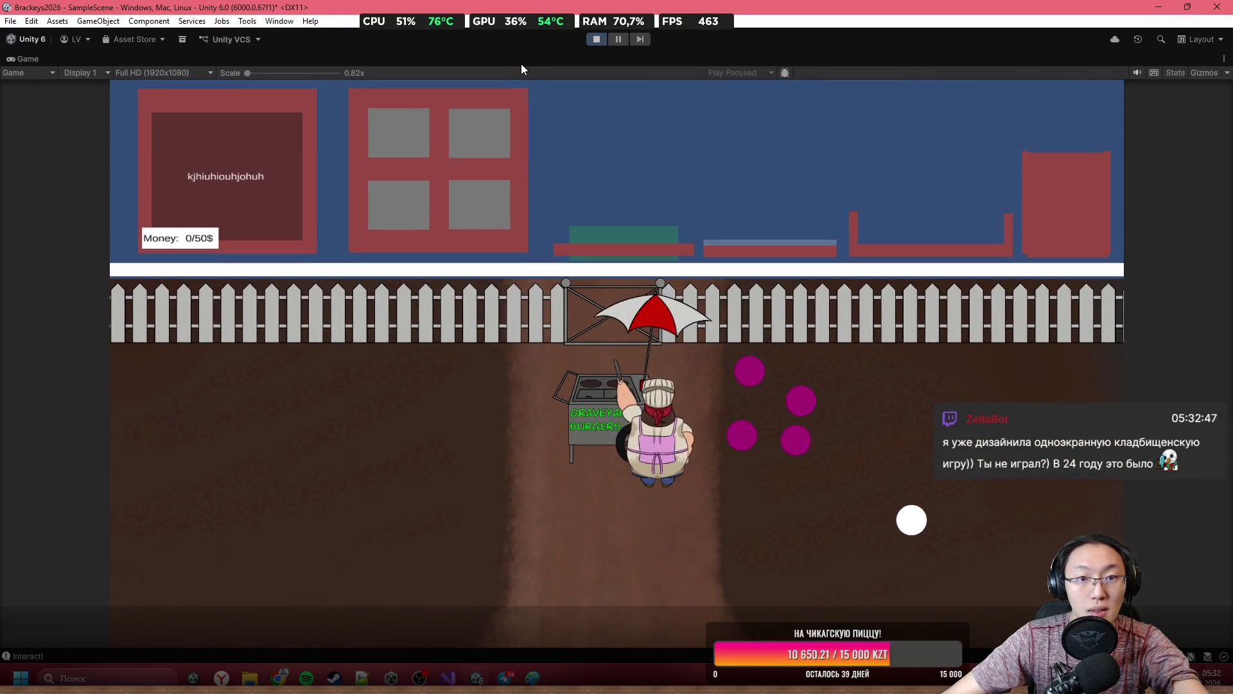
Select PlateTrigger and generate a new random burger order.
double_click(522, 63)
drag(783, 148, 283, 147)
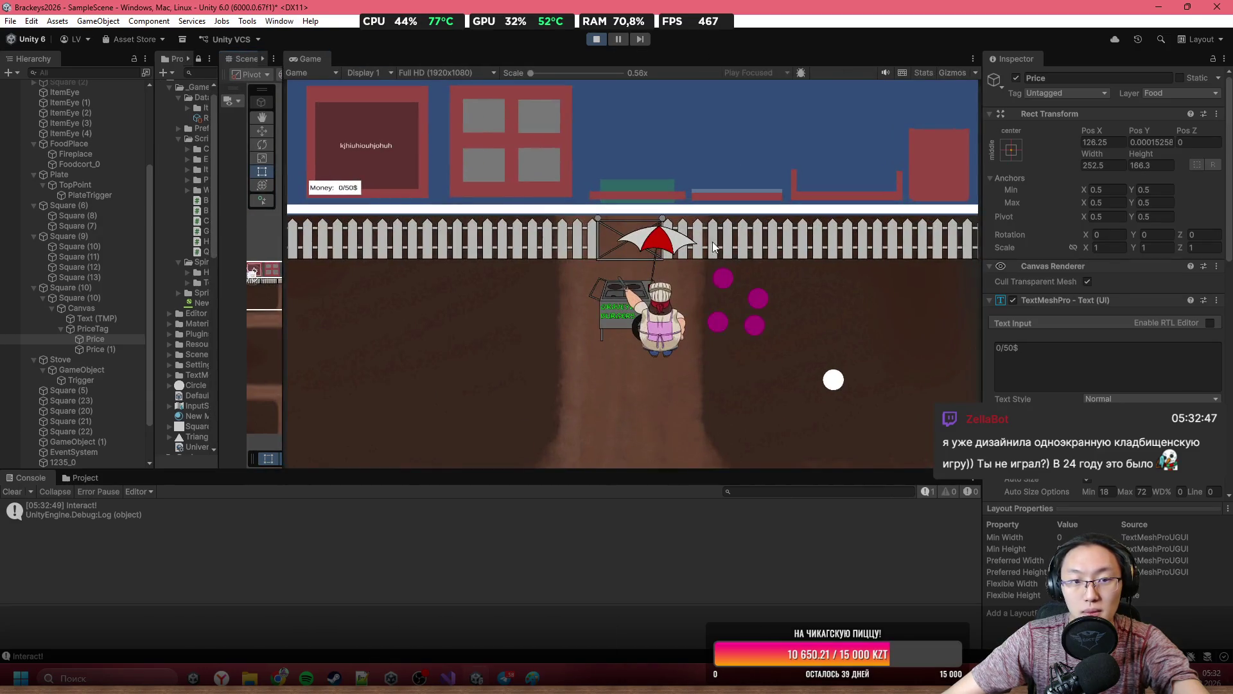
scroll(1166, 379, down, 4)
scroll(1105, 257, up, 5)
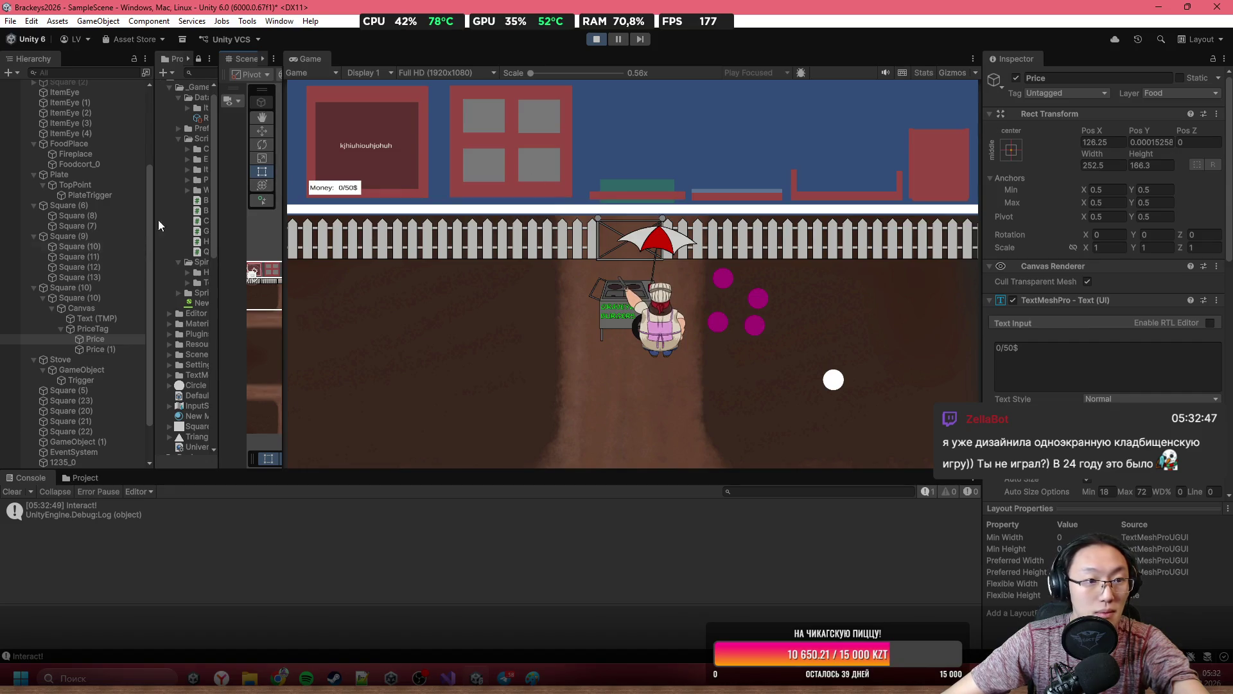
click(93, 195)
scroll(1145, 387, down, 8)
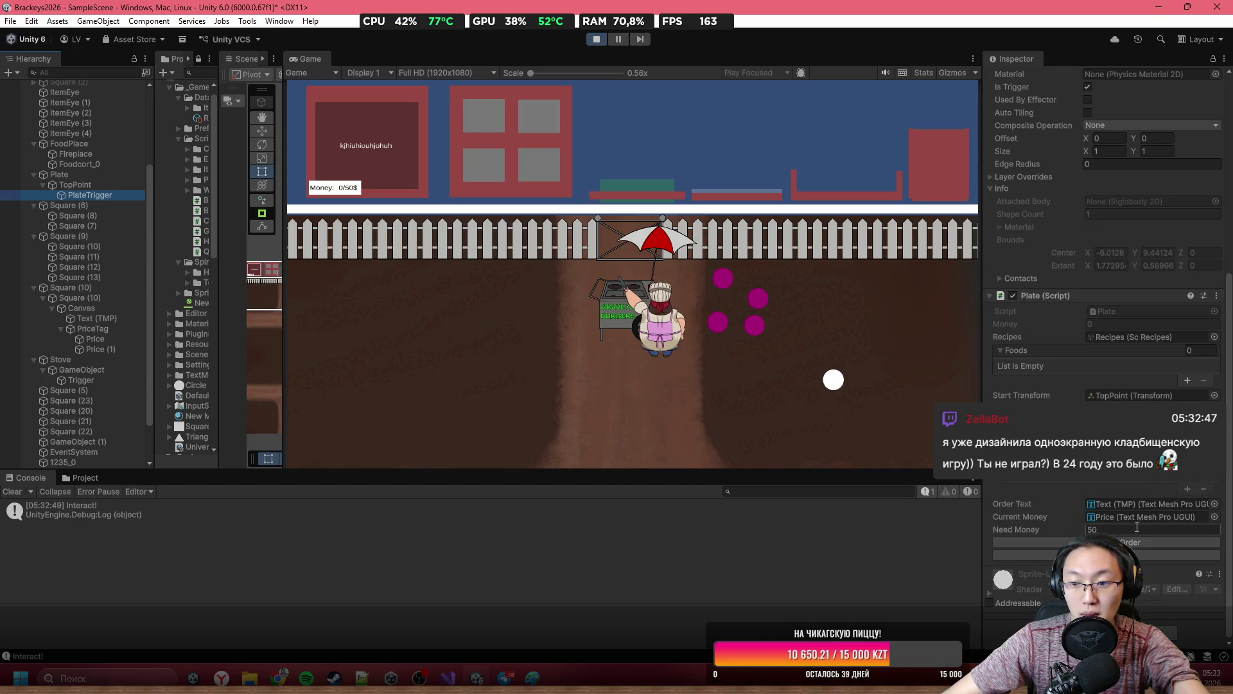
click(586, 157)
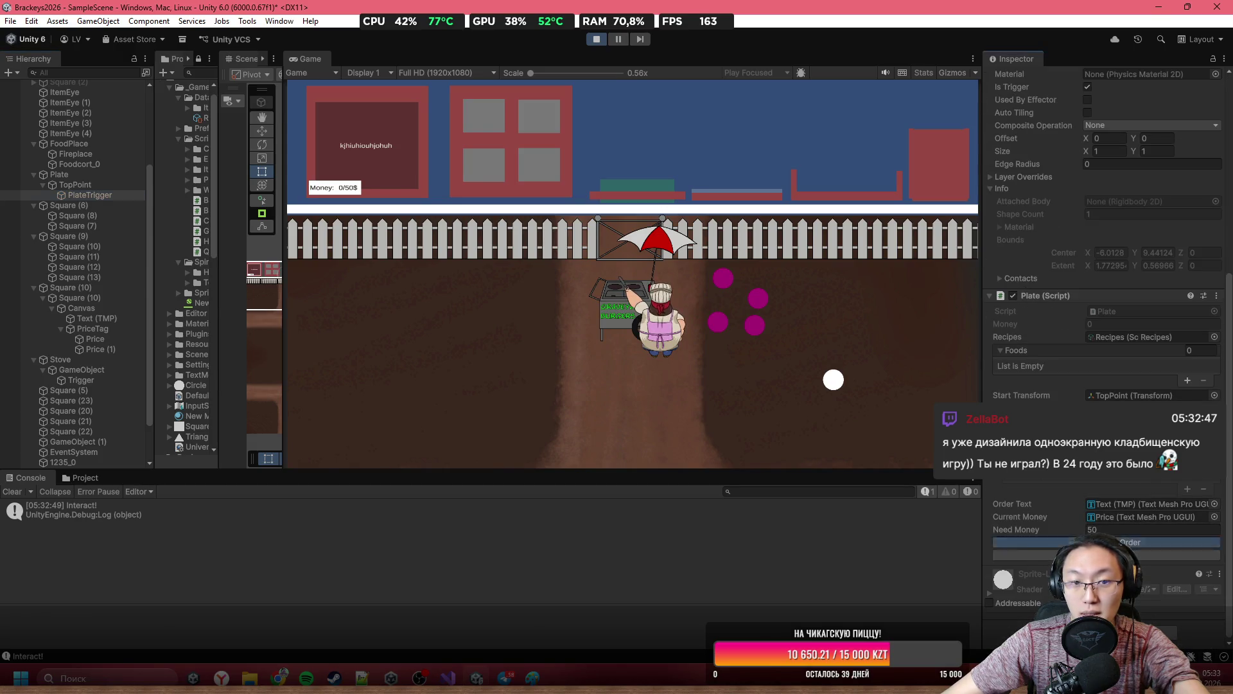
Stack a bread-meat burger, check it, and see money drop to -10/50, then stop play.
click(495, 118)
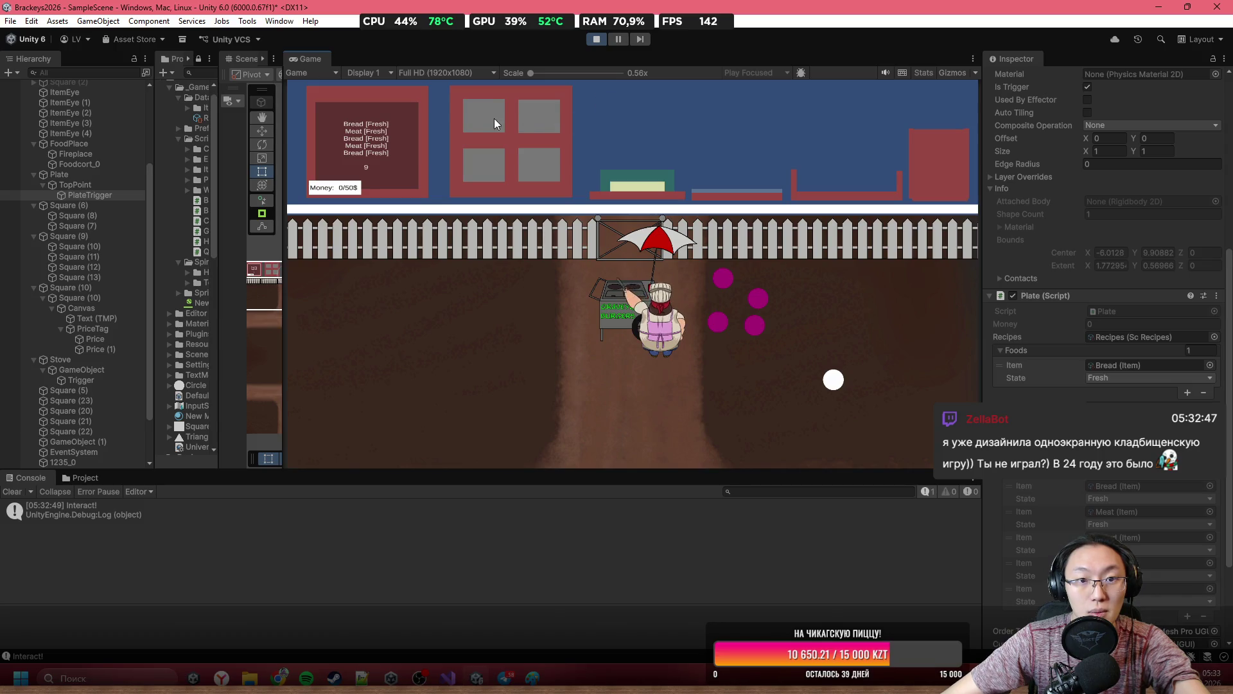
click(633, 125)
click(490, 114)
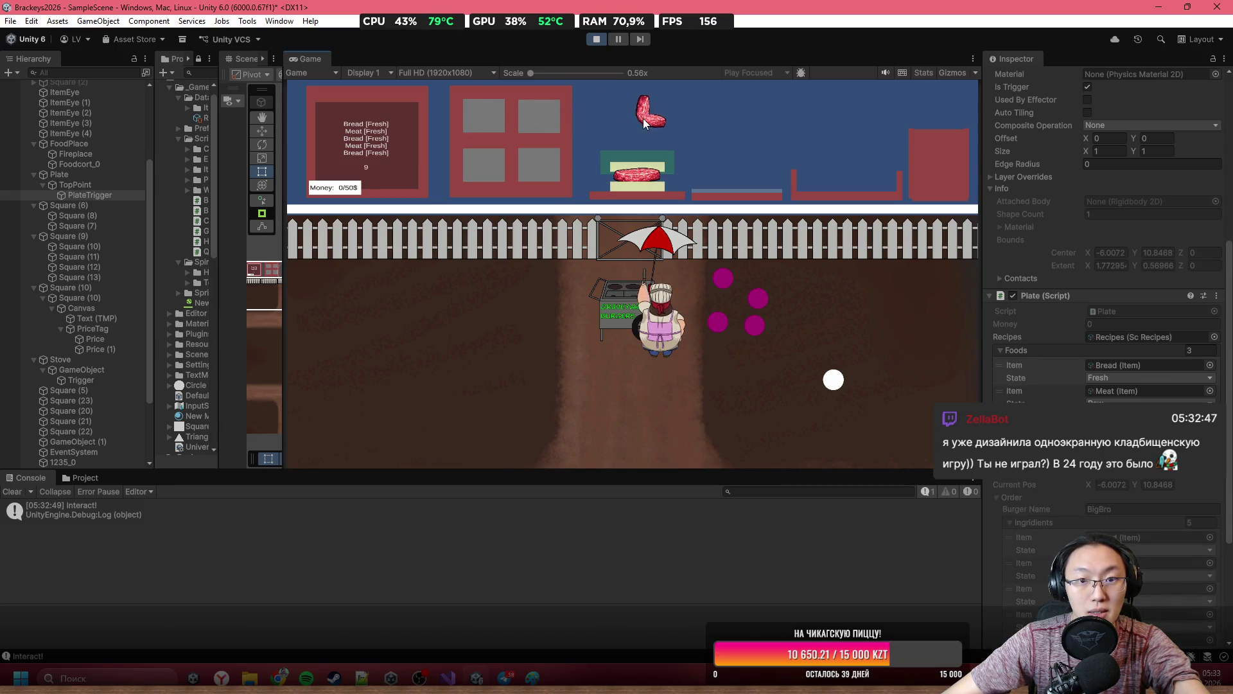
click(636, 122)
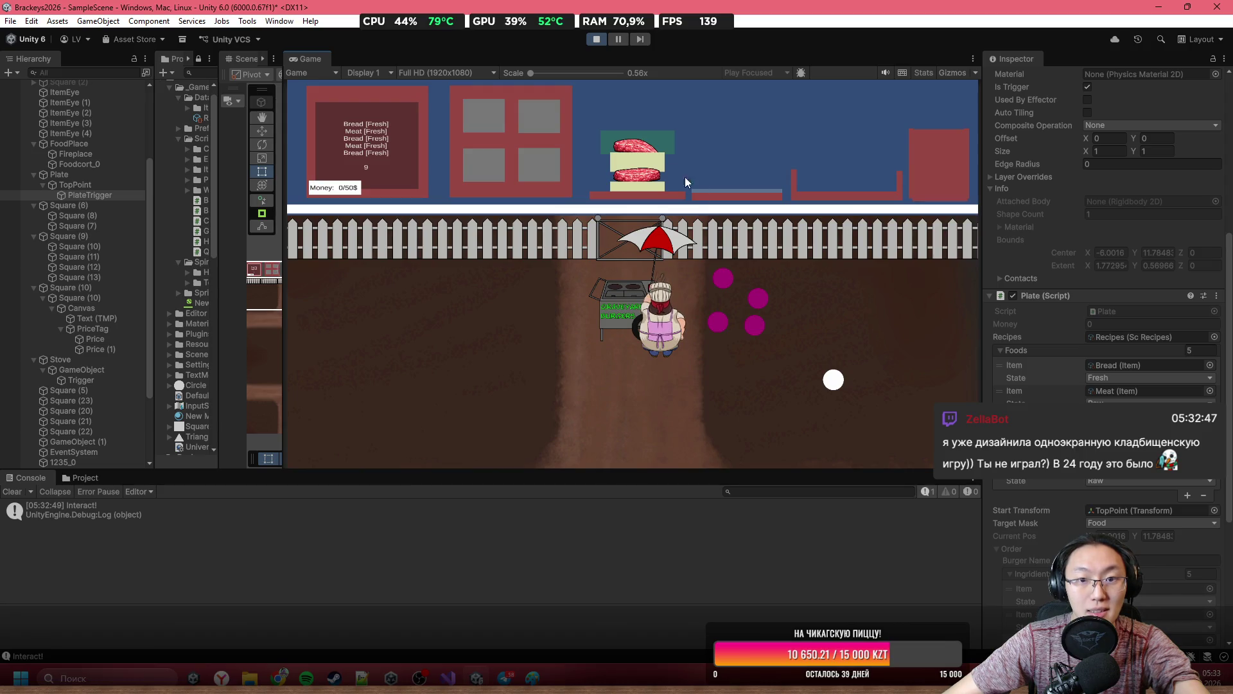
scroll(1105, 322, down, 6)
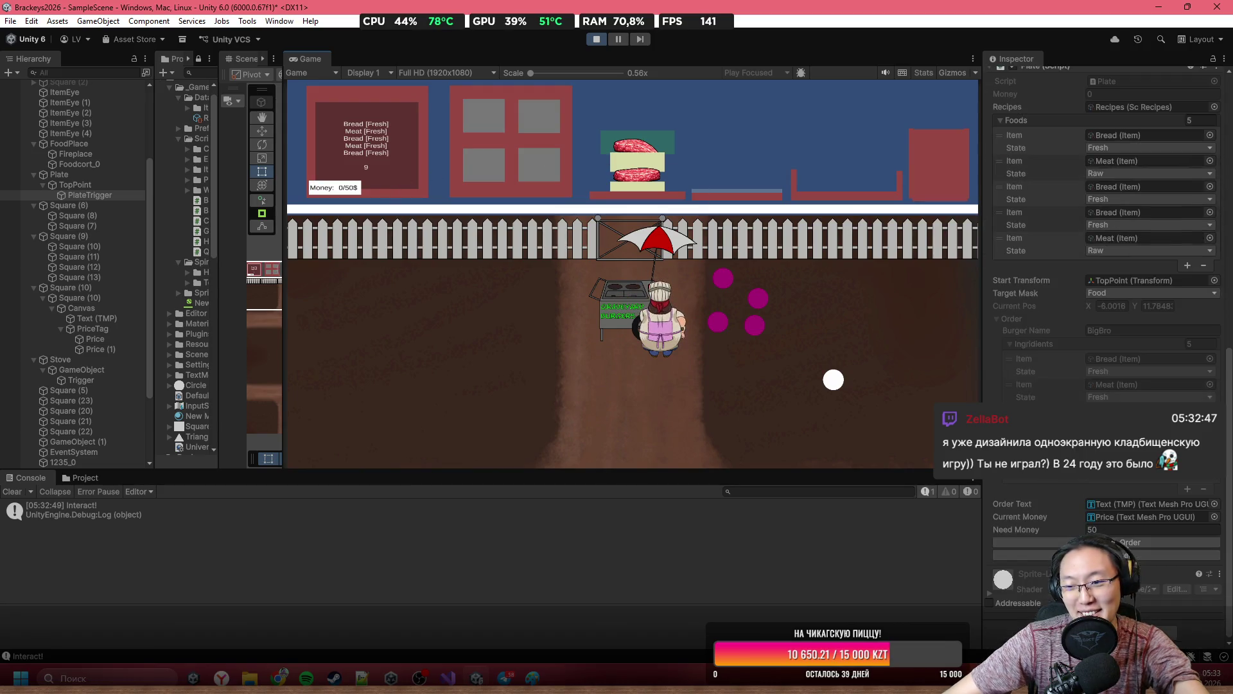
click(1131, 543)
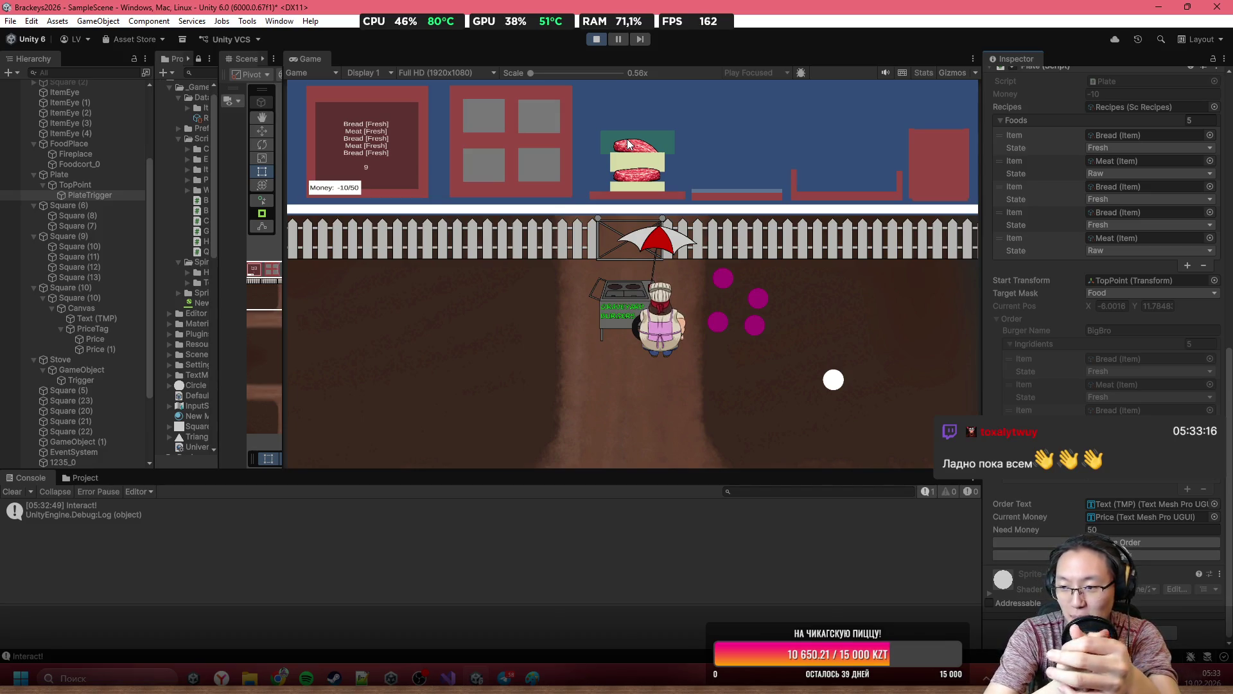
click(603, 39)
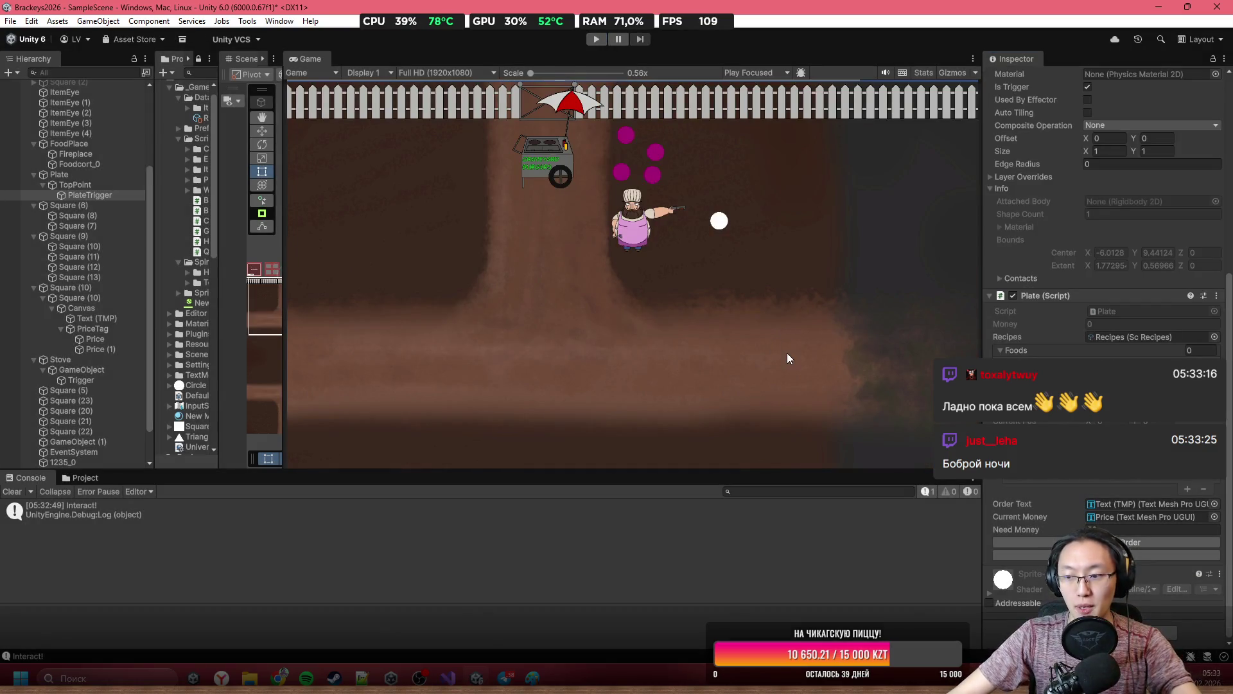
Open blank lines after UpdateMoney(order.GetPrice()) at the end of CheckBurger in Plate.cs.
click(450, 671)
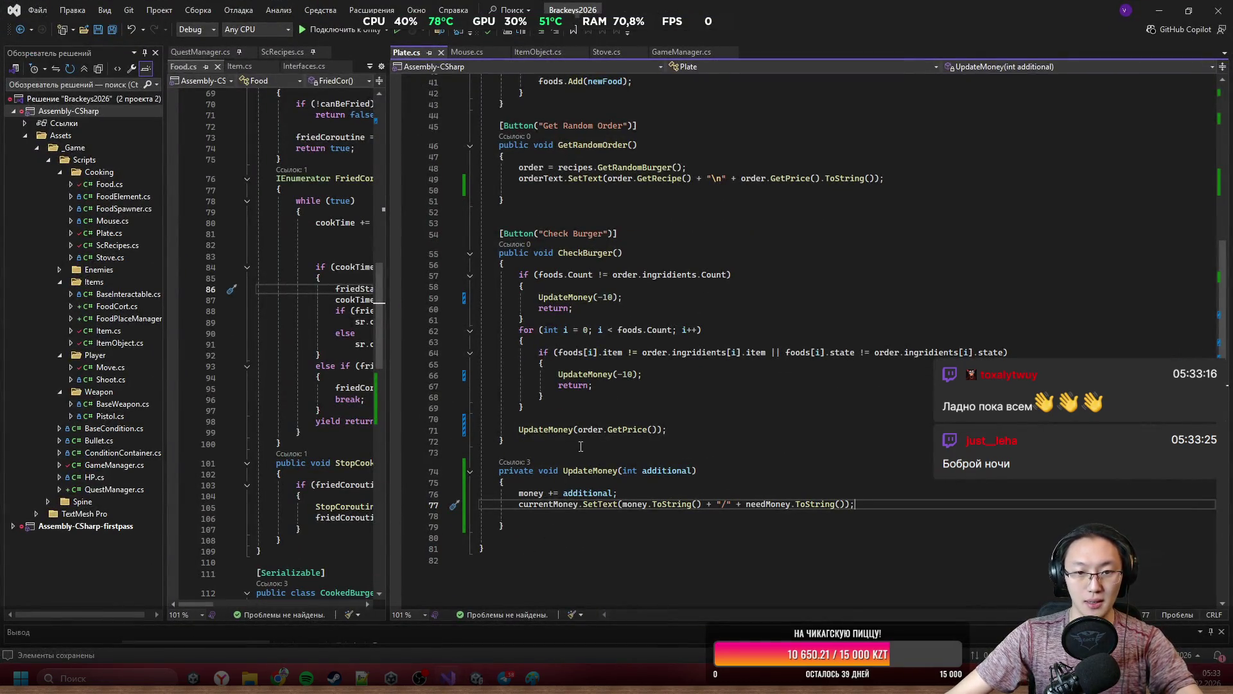
scroll(581, 449, up, 1)
drag(533, 294, 488, 462)
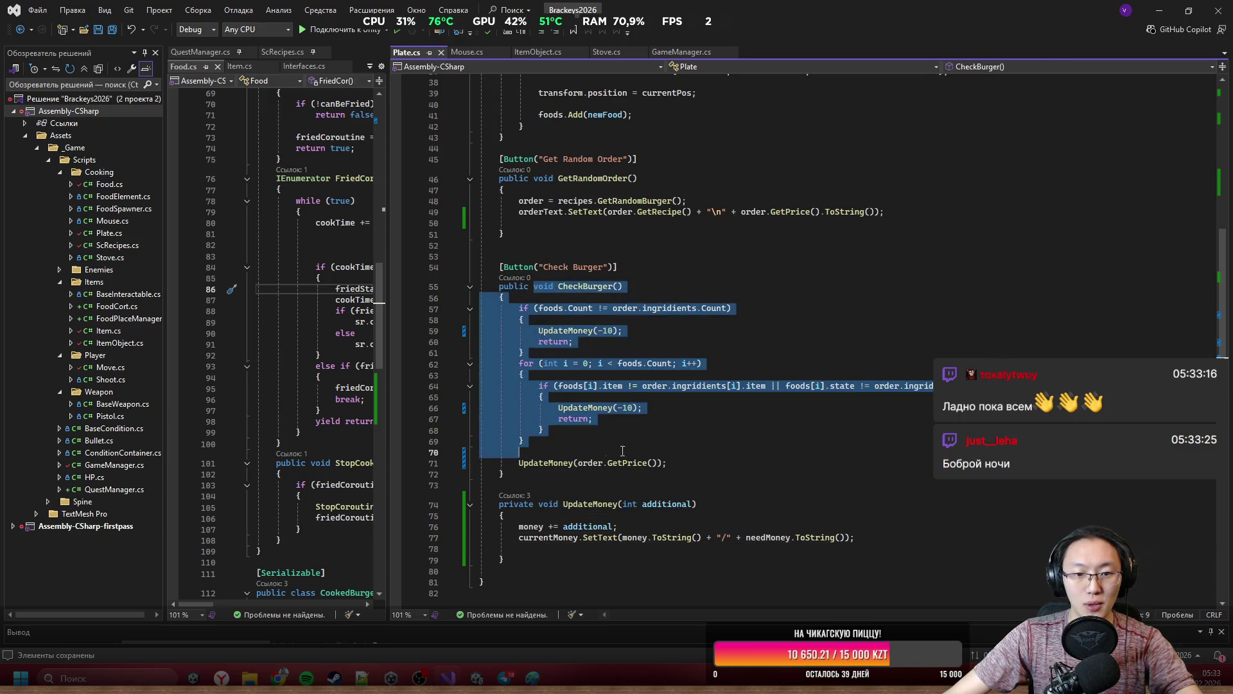
click(752, 464)
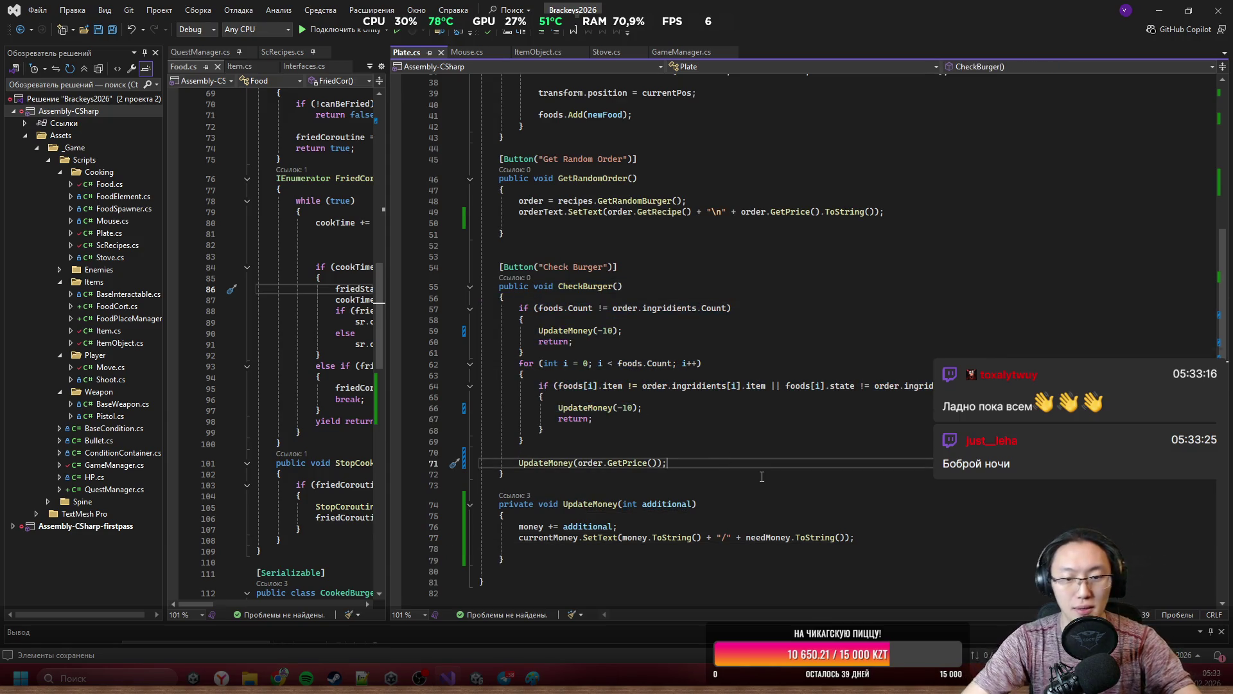
key(Return)
key(Return)
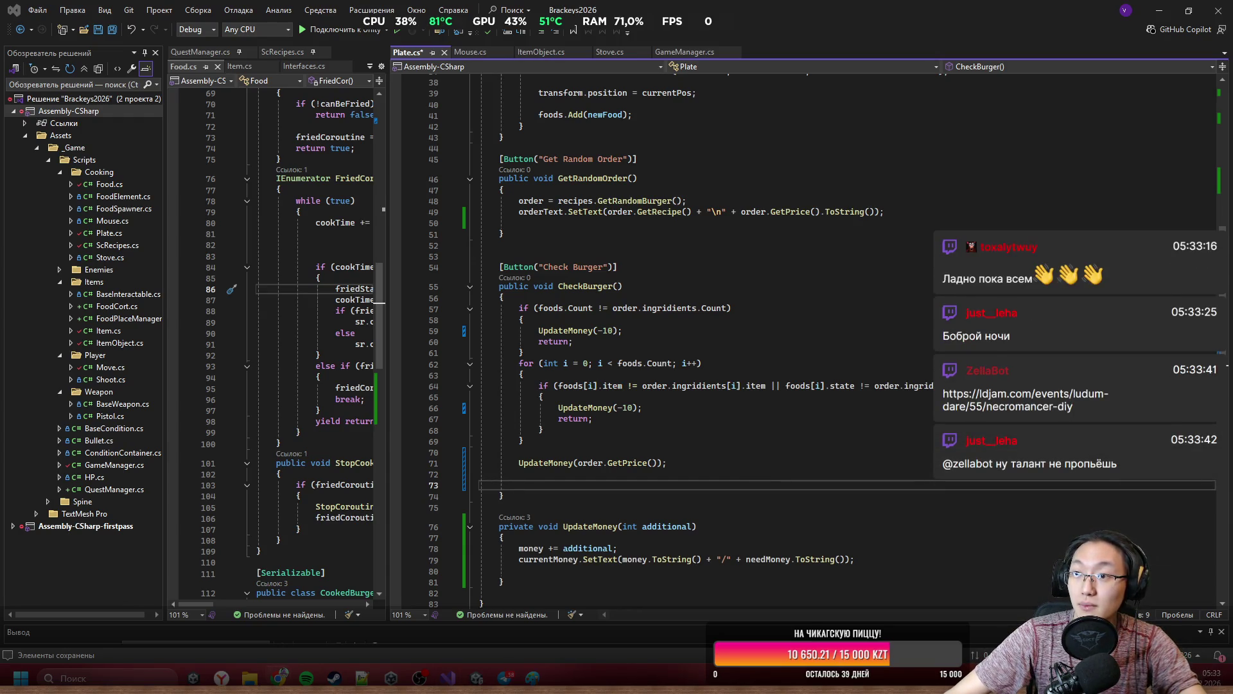
key(alt+Tab)
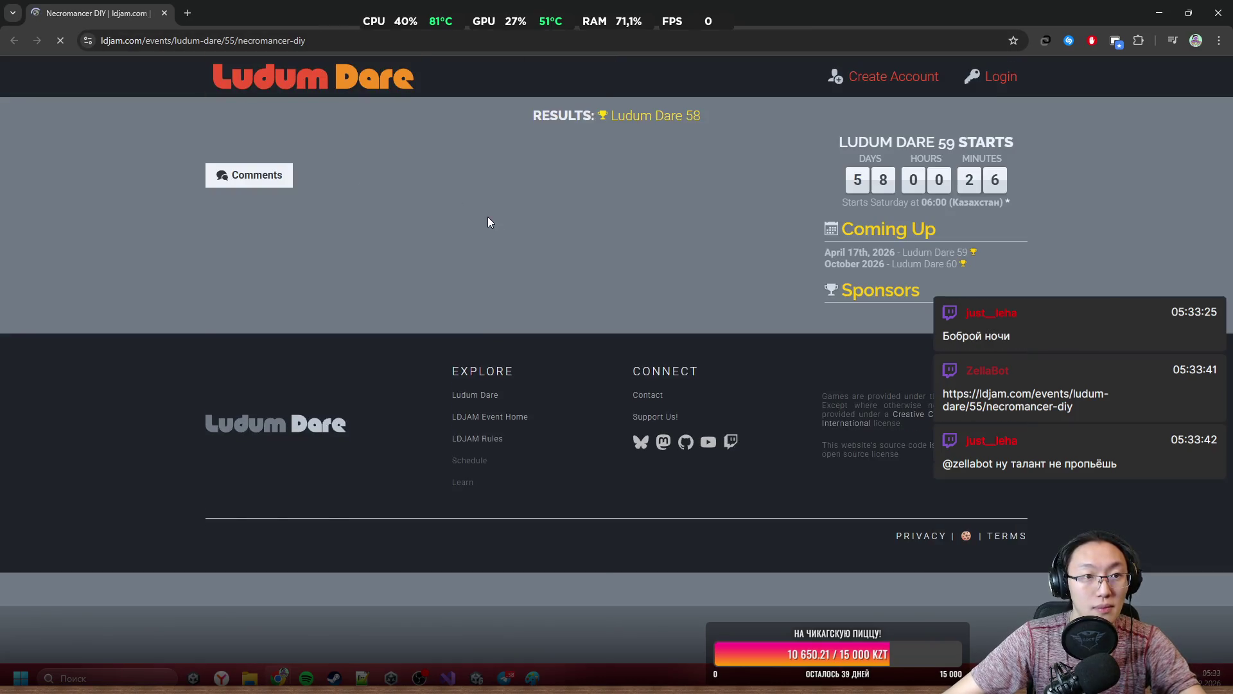
Scroll through Necromancer DIY's Ludum Dare page to its final ratings and links.
scroll(481, 399, down, 3)
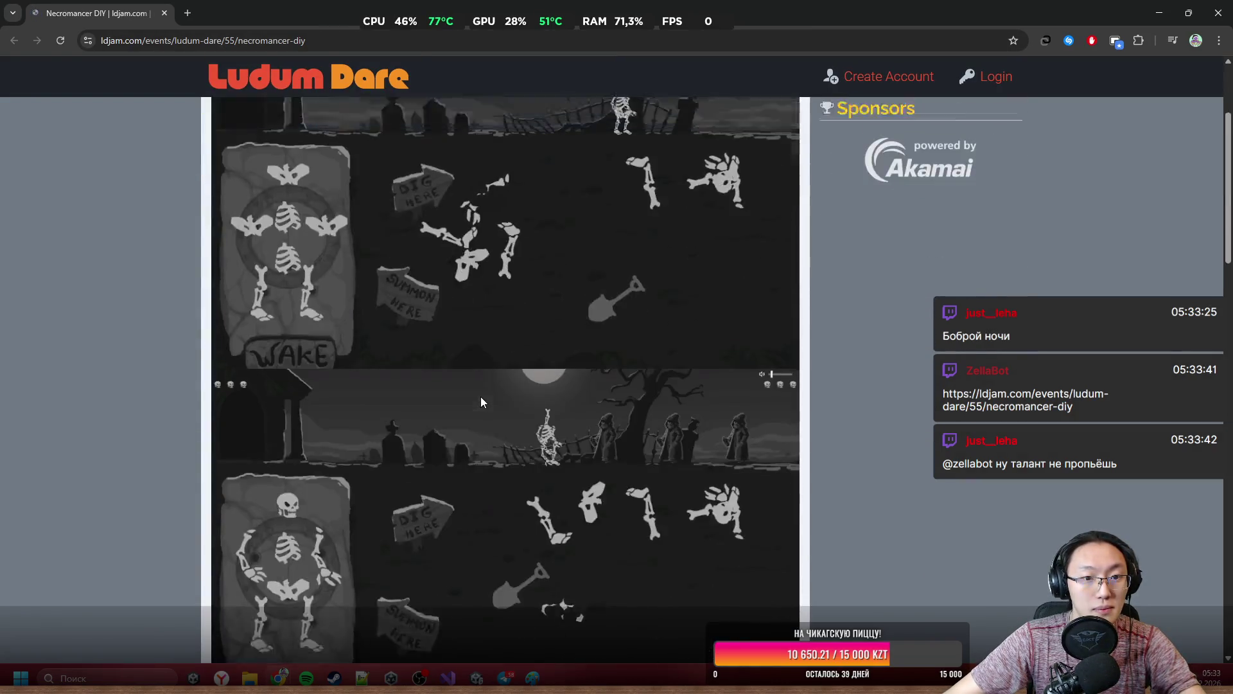
scroll(480, 396, up, 3)
scroll(481, 396, down, 5)
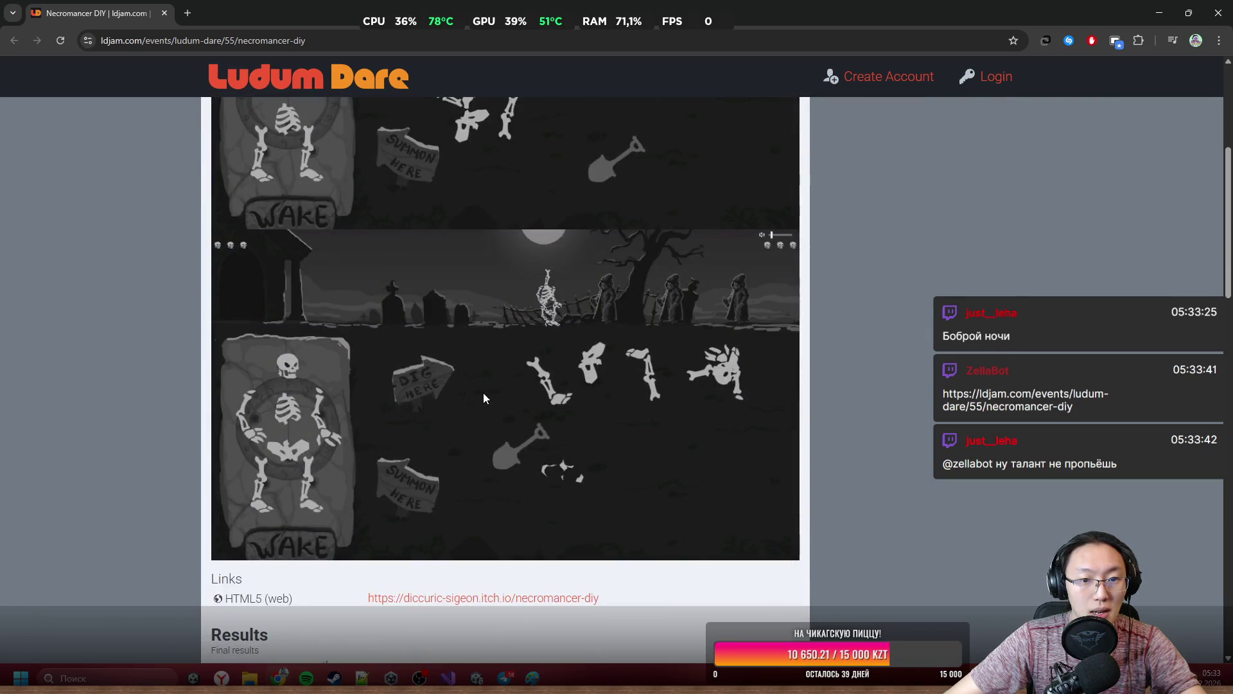
scroll(484, 397, down, 3)
scroll(485, 398, down, 2)
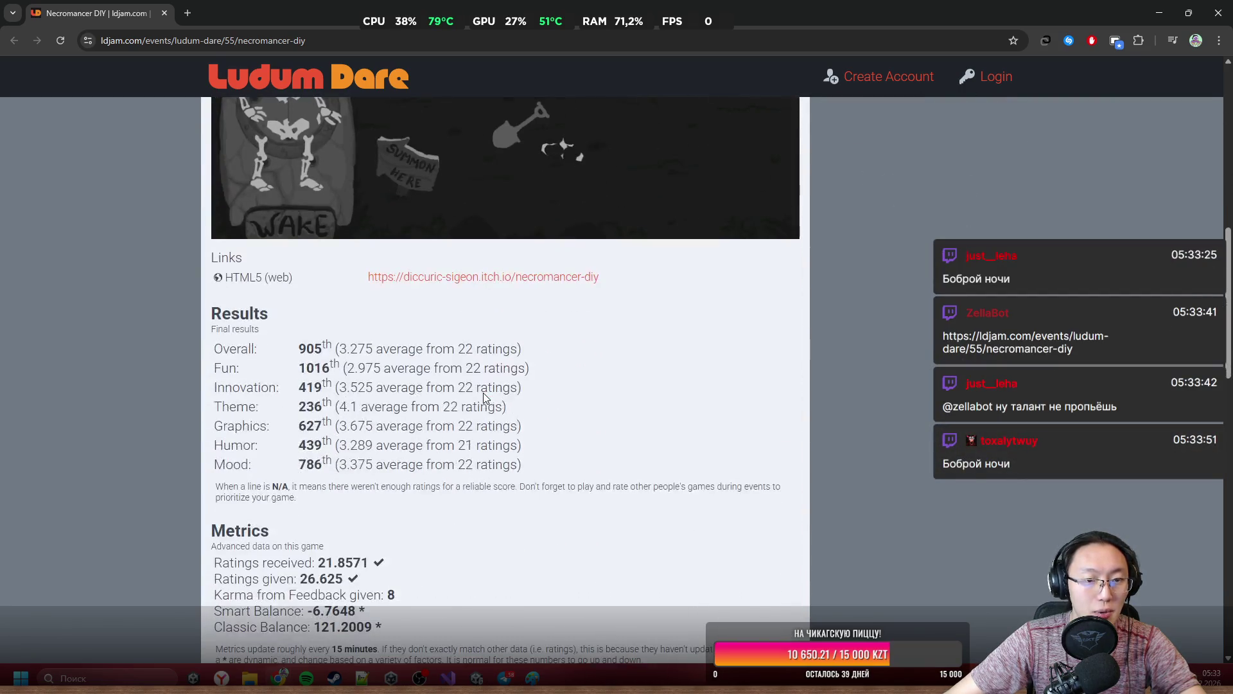
Open the game's itch.io HTML5 page in a new tab and switch to it.
click(485, 277)
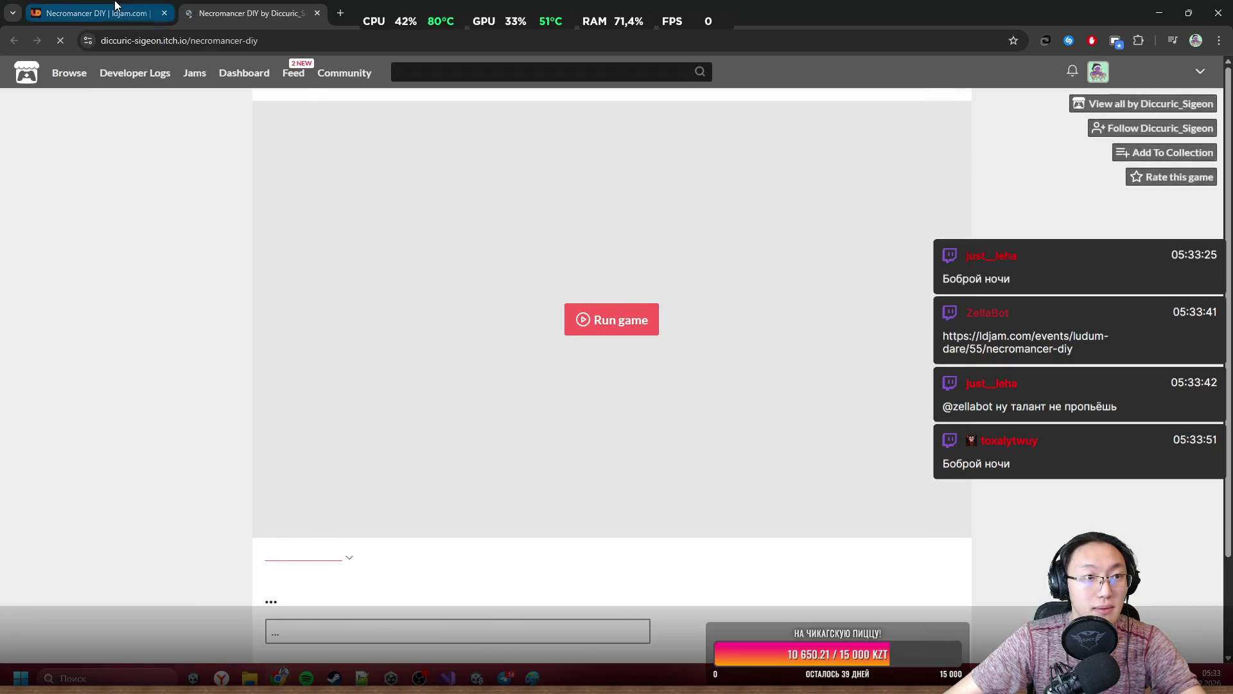
click(172, 13)
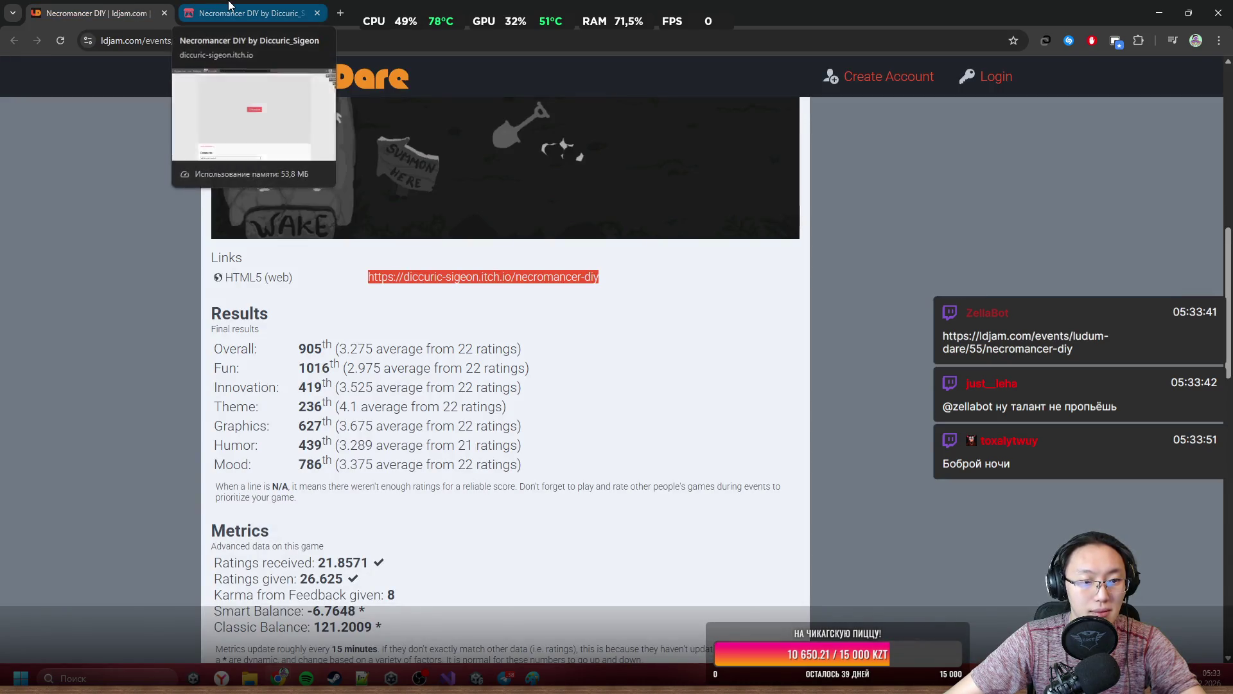
click(230, 8)
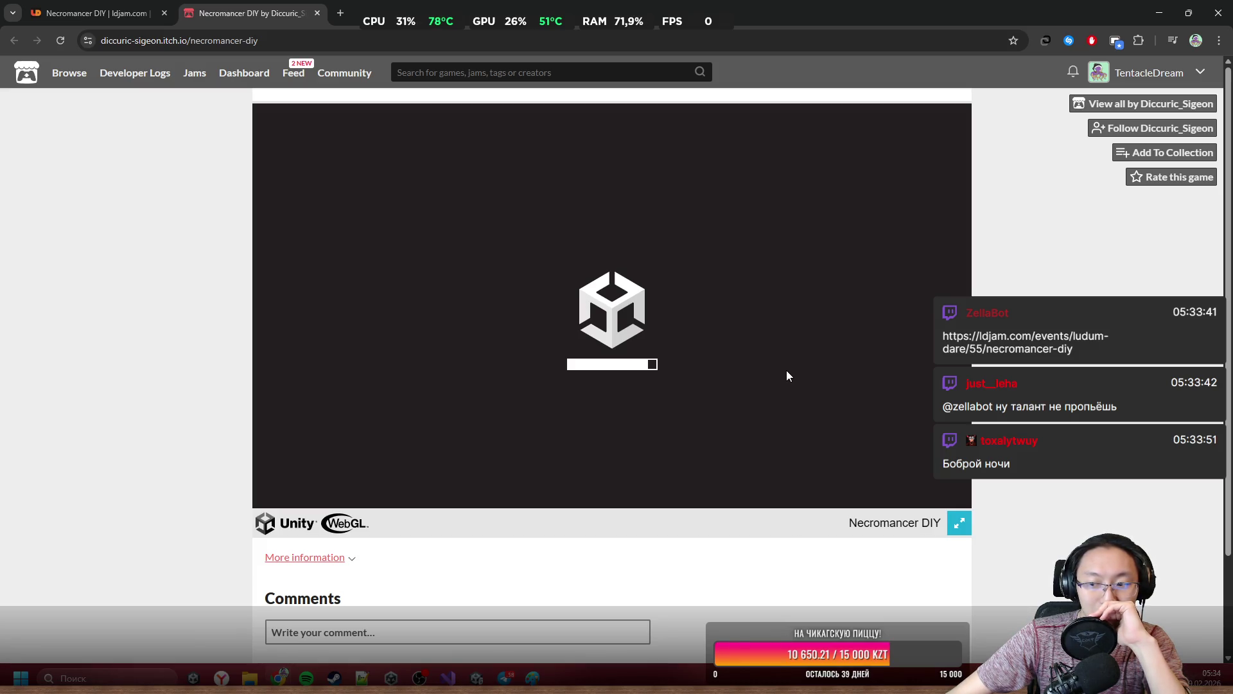
Launch Necromancer DIY fullscreen and dig up two graves for bones.
click(955, 519)
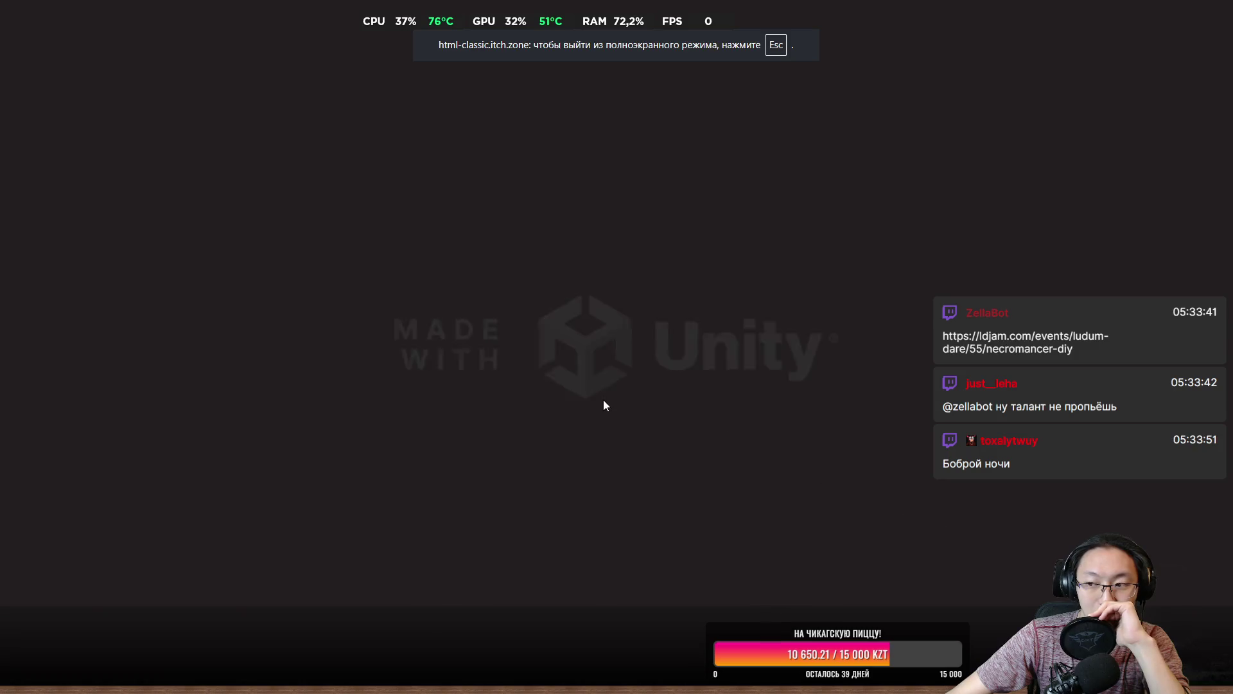
click(703, 333)
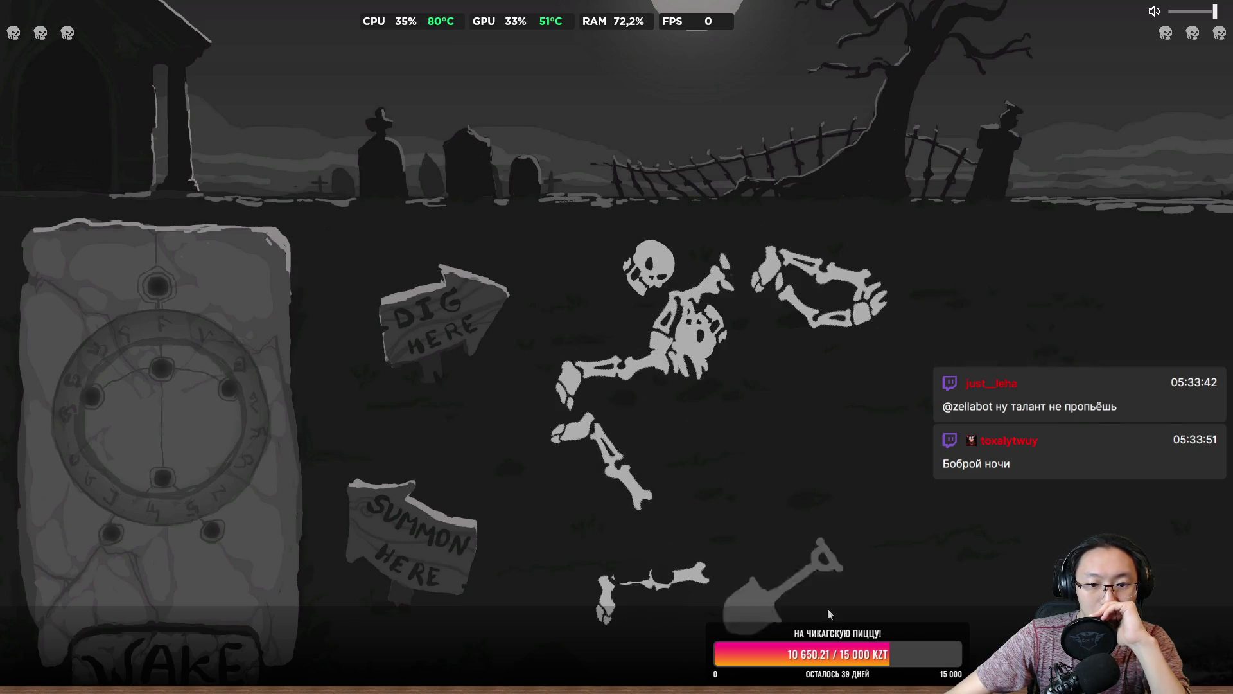
click(1010, 321)
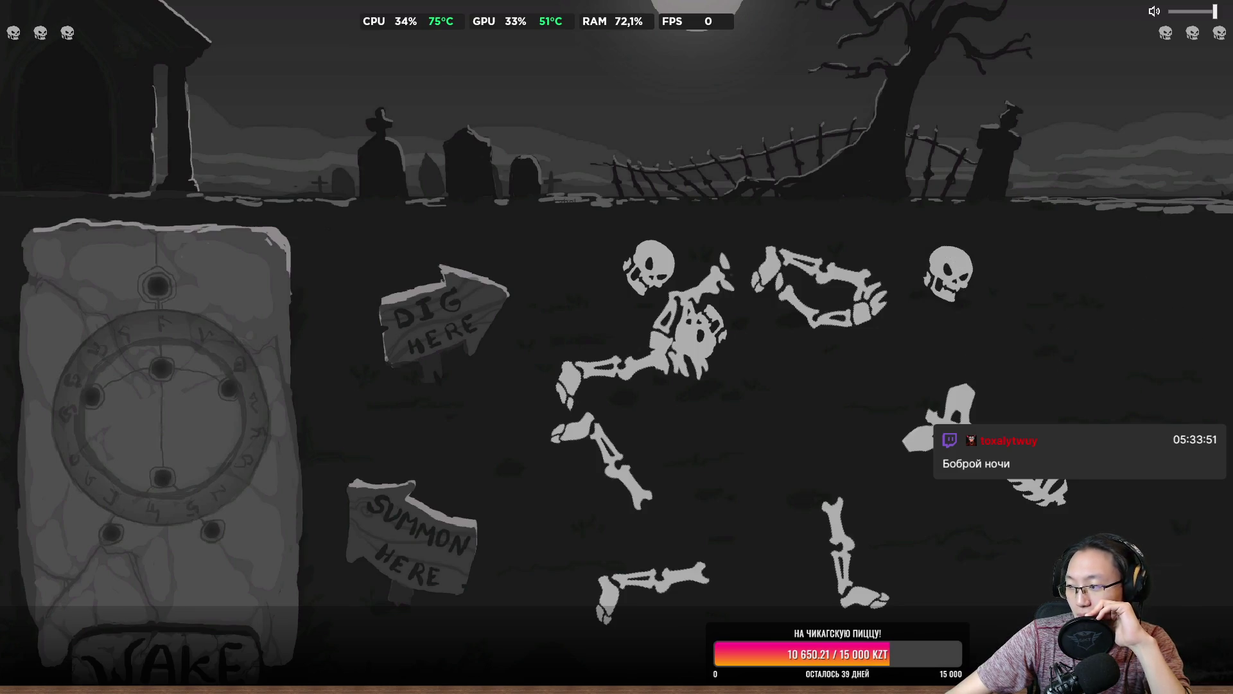
Assemble a skeleton on the summoning stone from skull, ribcage, two arms and two legs.
click(935, 285)
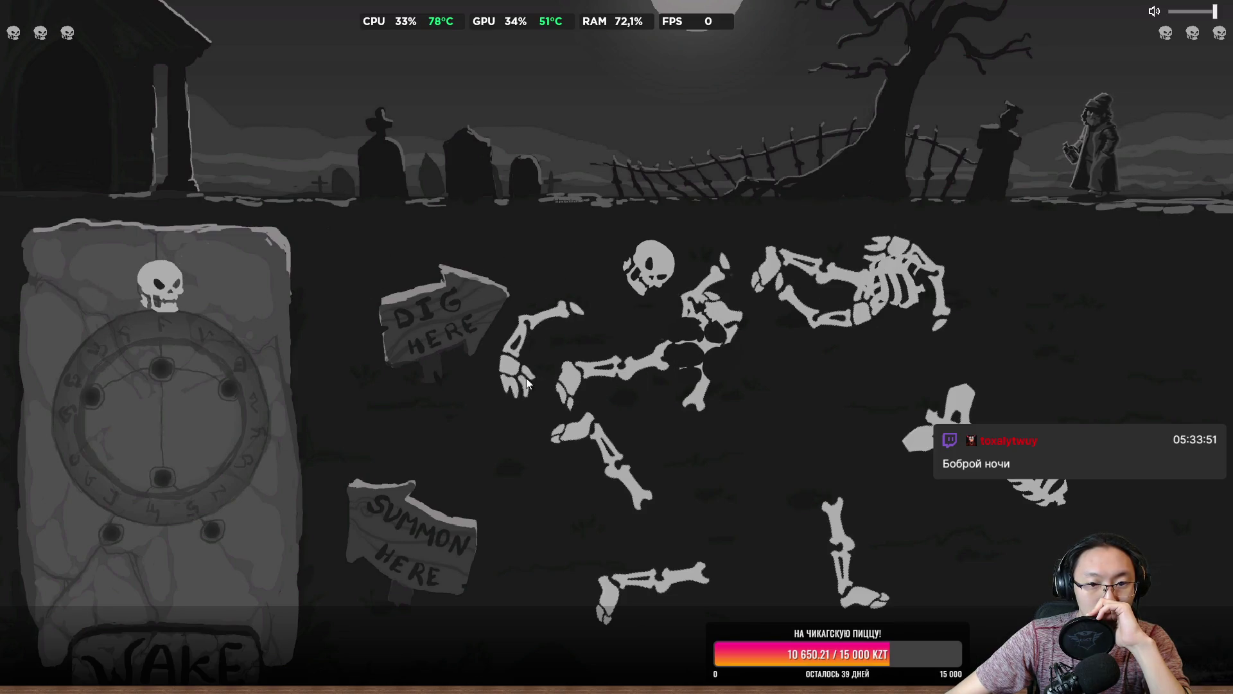
mouse_move(526, 378)
mouse_down()
mouse_move(193, 519)
mouse_move(142, 497)
mouse_move(153, 527)
mouse_move(44, 483)
mouse_move(76, 472)
mouse_move(70, 375)
mouse_up()
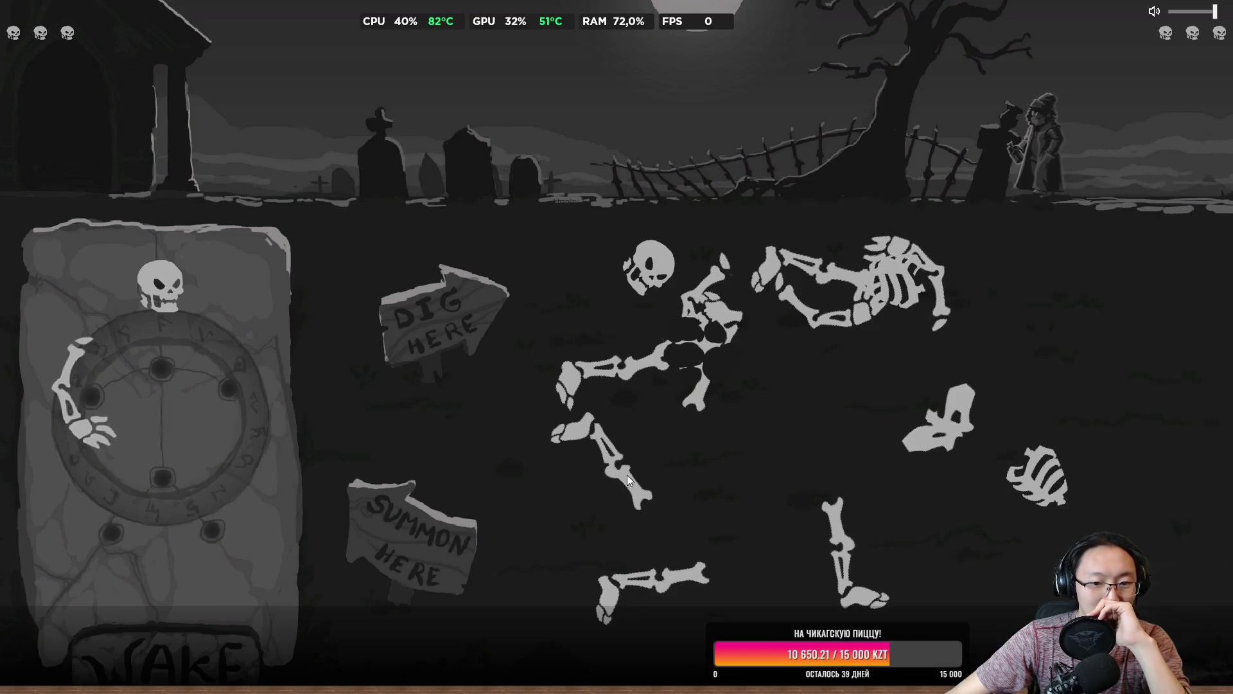
mouse_move(627, 475)
mouse_down()
mouse_move(199, 468)
mouse_move(103, 540)
mouse_up()
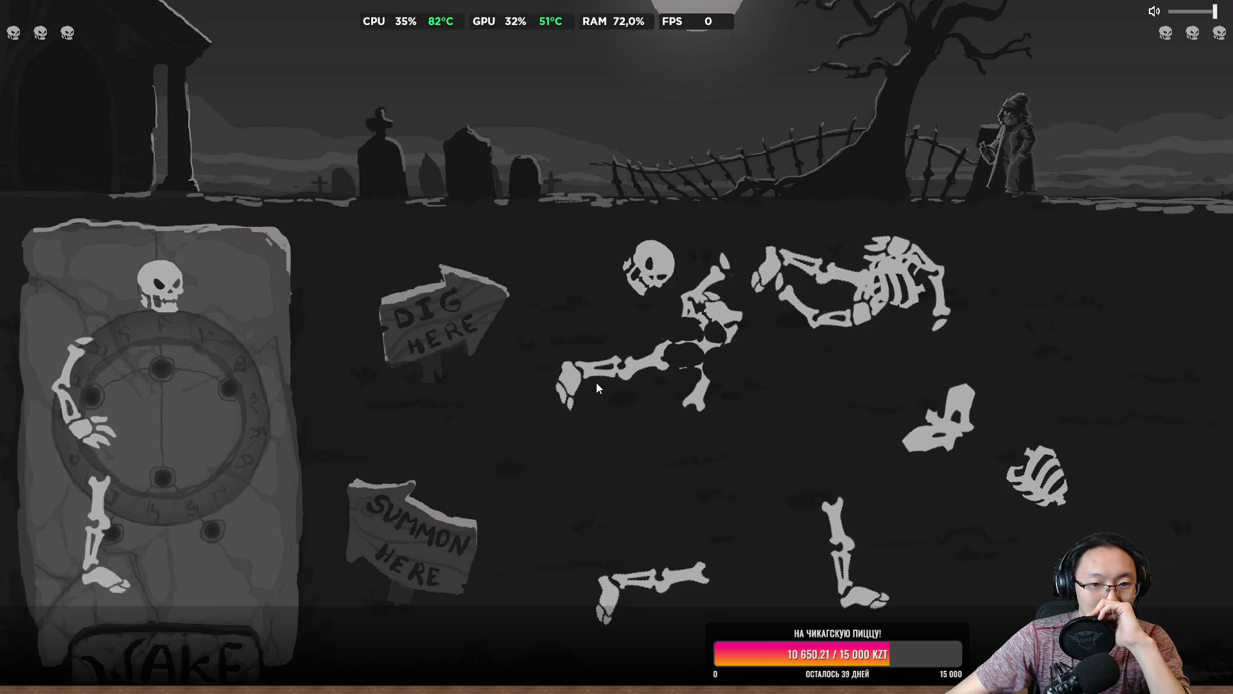
mouse_move(597, 383)
mouse_down()
mouse_move(211, 425)
mouse_move(204, 531)
mouse_up()
drag(588, 563, 572, 554)
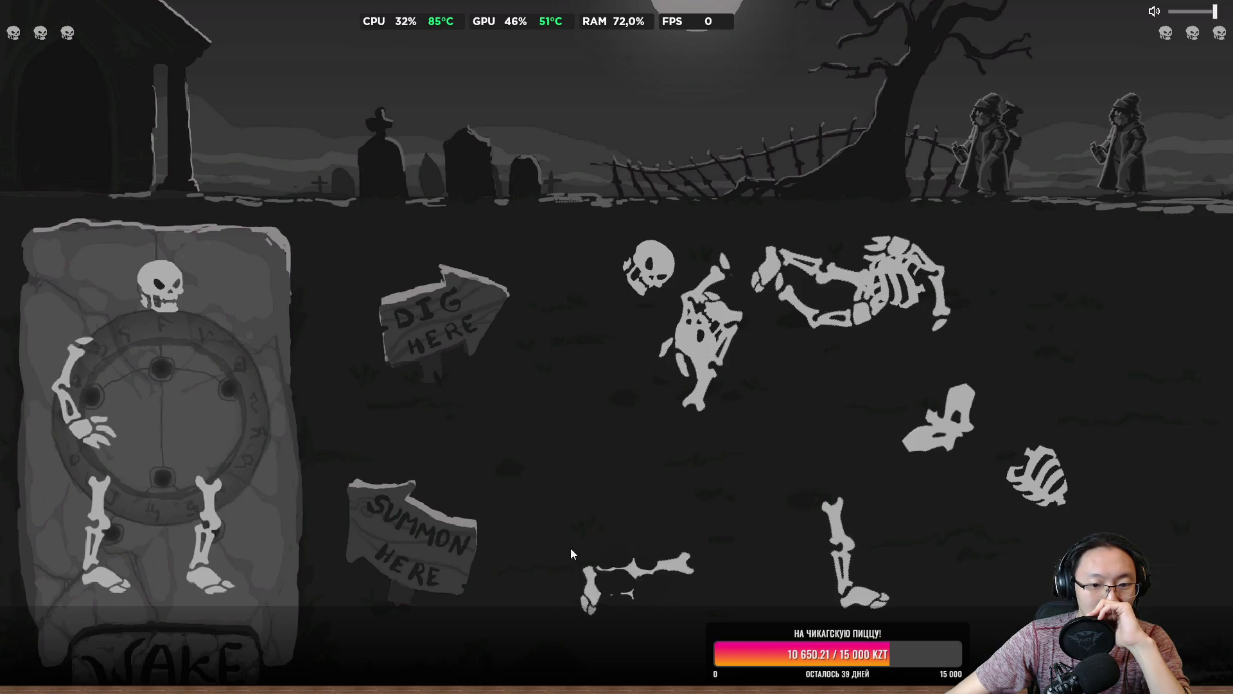
mouse_move(1054, 486)
mouse_down()
mouse_move(723, 457)
mouse_move(166, 373)
mouse_up()
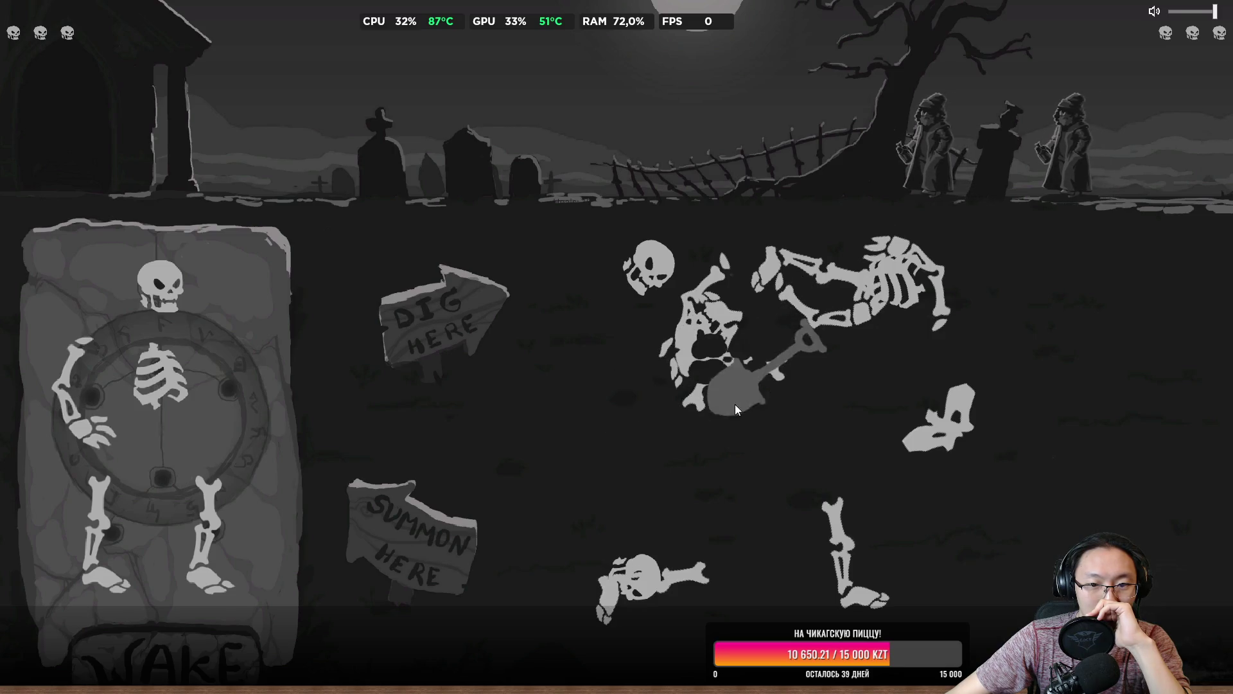
mouse_move(905, 289)
mouse_down()
mouse_move(925, 372)
mouse_move(253, 403)
mouse_up()
mouse_move(556, 460)
mouse_down()
mouse_move(752, 392)
mouse_move(199, 449)
mouse_up()
Wake the first skeleton and start another with a skull, leg and arm on the stone.
click(234, 654)
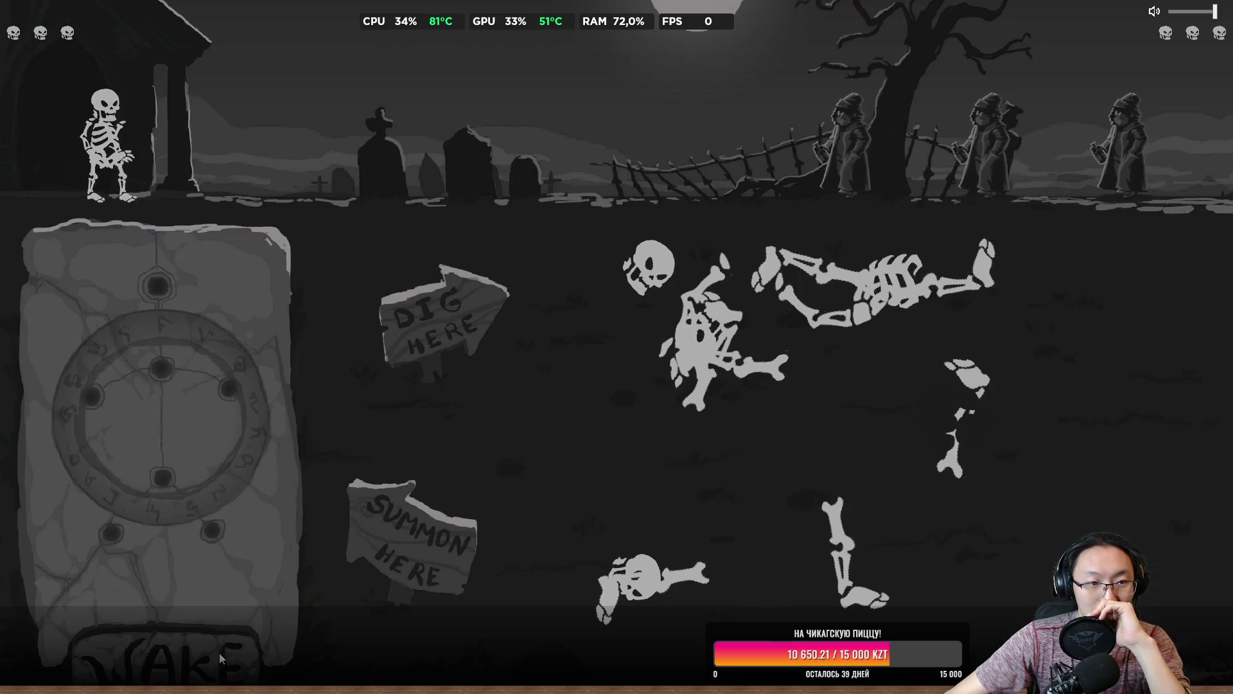
drag(650, 269, 360, 303)
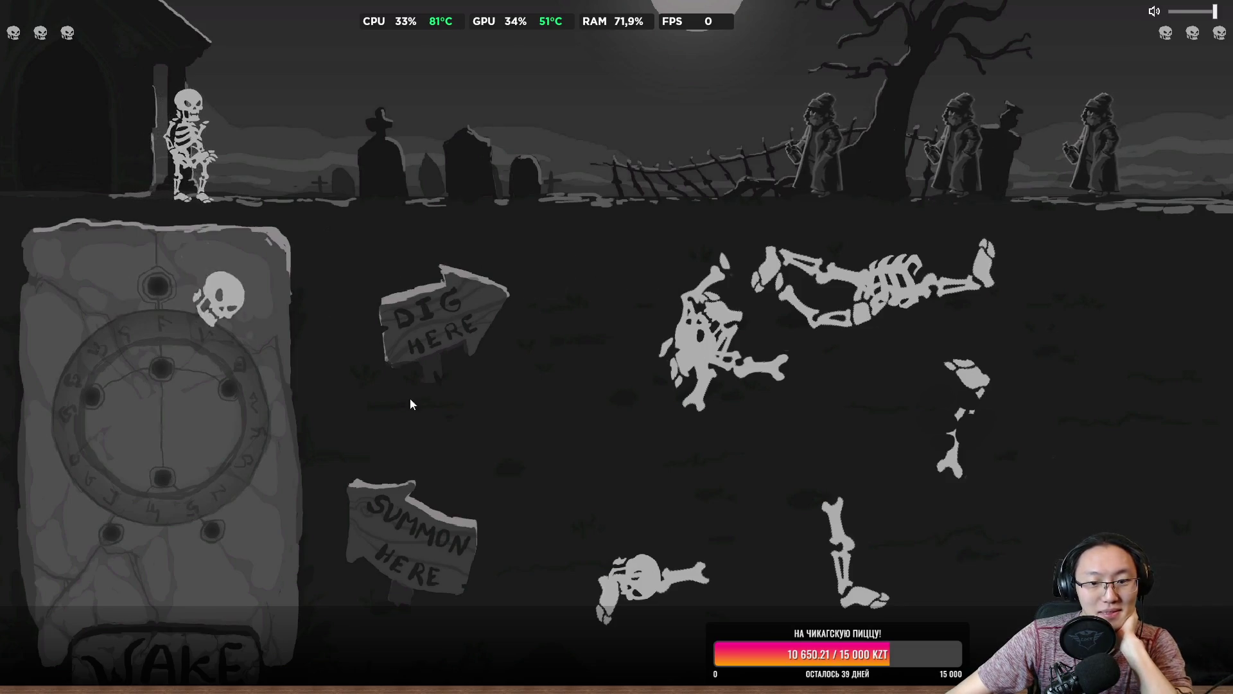
drag(517, 273, 237, 317)
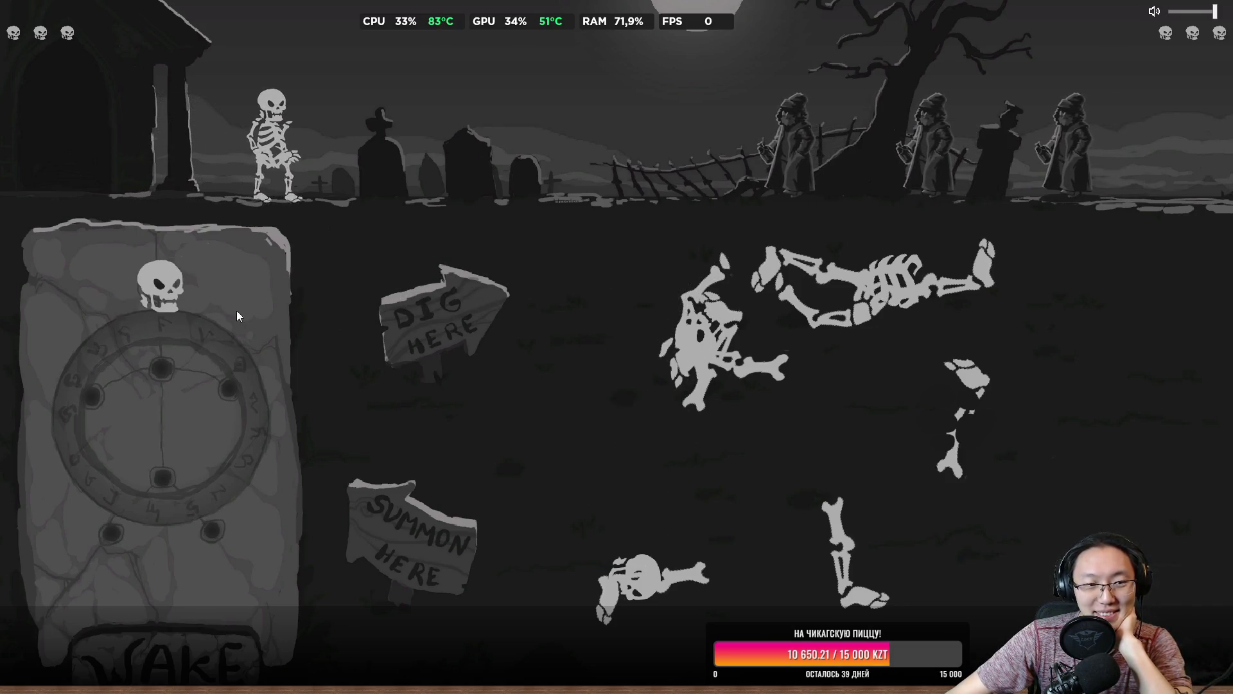
drag(707, 341, 665, 411)
mouse_move(713, 324)
mouse_down()
mouse_move(349, 489)
mouse_move(195, 509)
mouse_up()
mouse_move(674, 573)
mouse_down()
mouse_move(412, 579)
mouse_move(102, 546)
mouse_up()
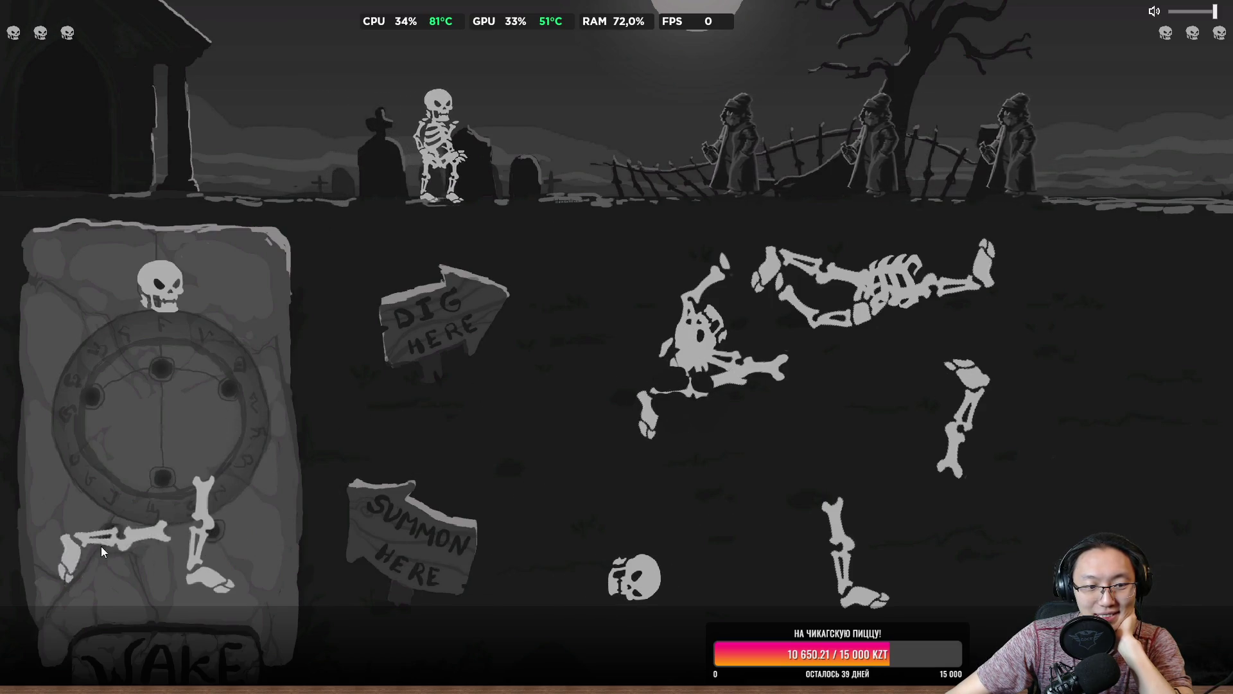
mouse_move(880, 290)
mouse_down()
mouse_move(759, 456)
mouse_move(1089, 309)
mouse_up()
Dig three spots at lower right, add pelvis, both arms and ribcage, then summon the skeleton.
click(1082, 430)
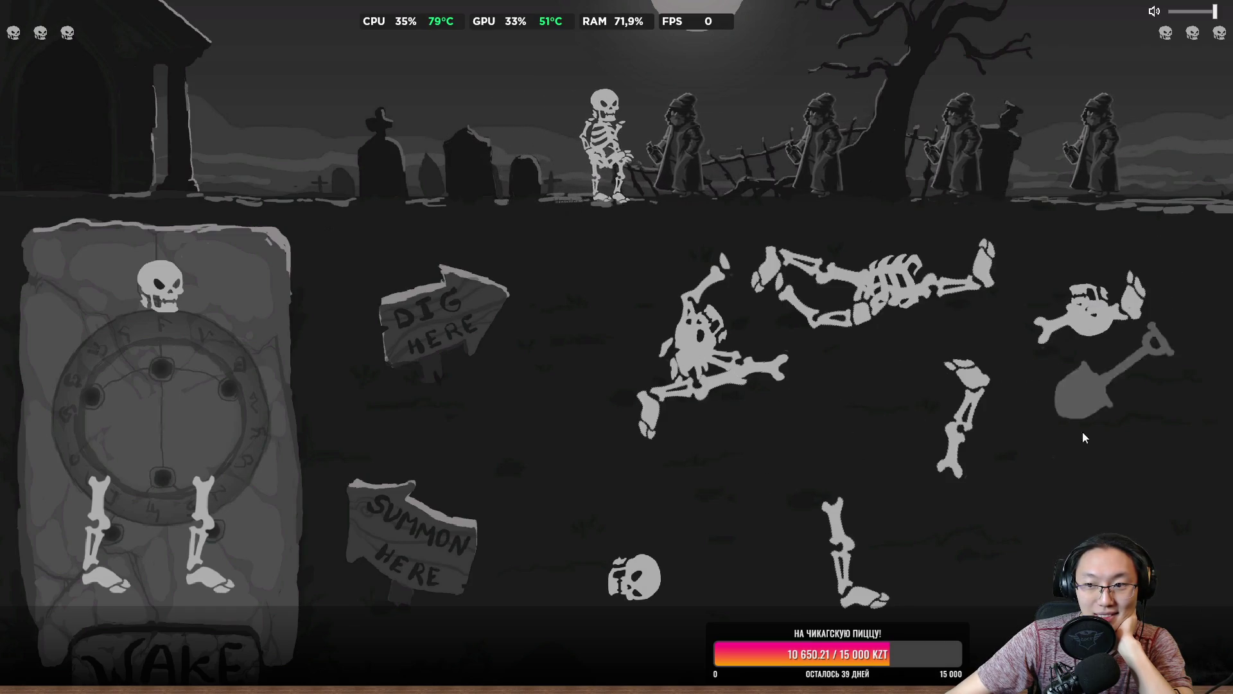
click(1032, 583)
click(1186, 477)
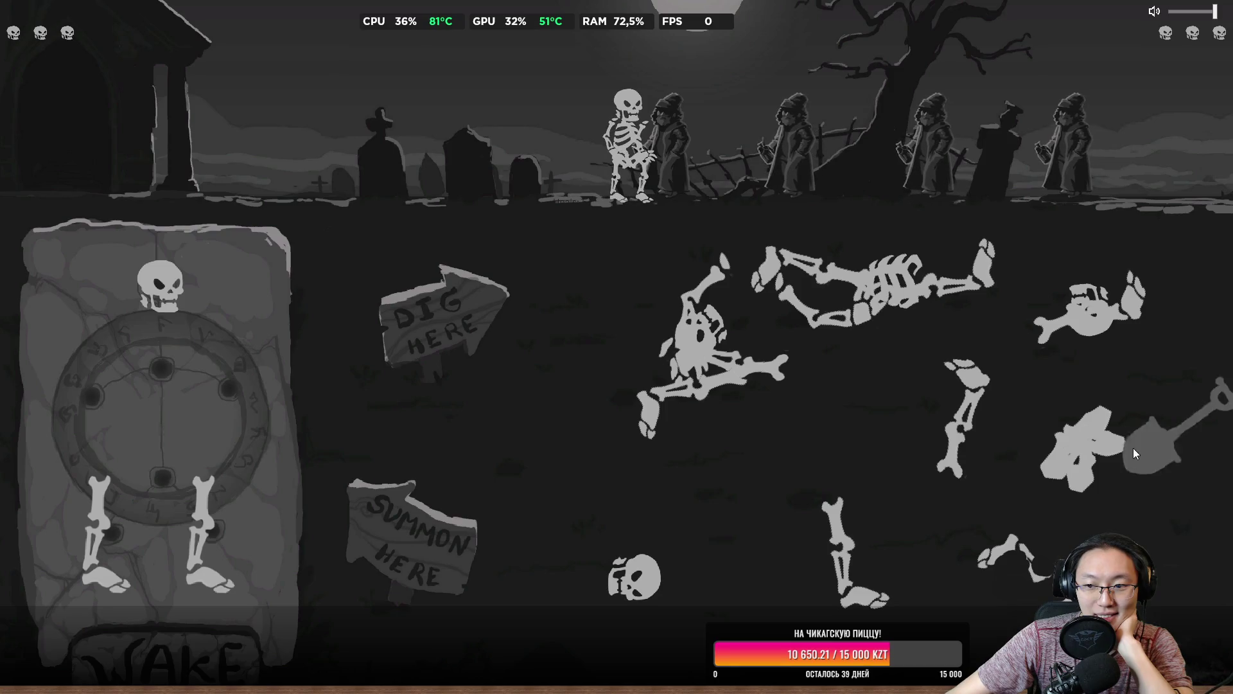
click(925, 493)
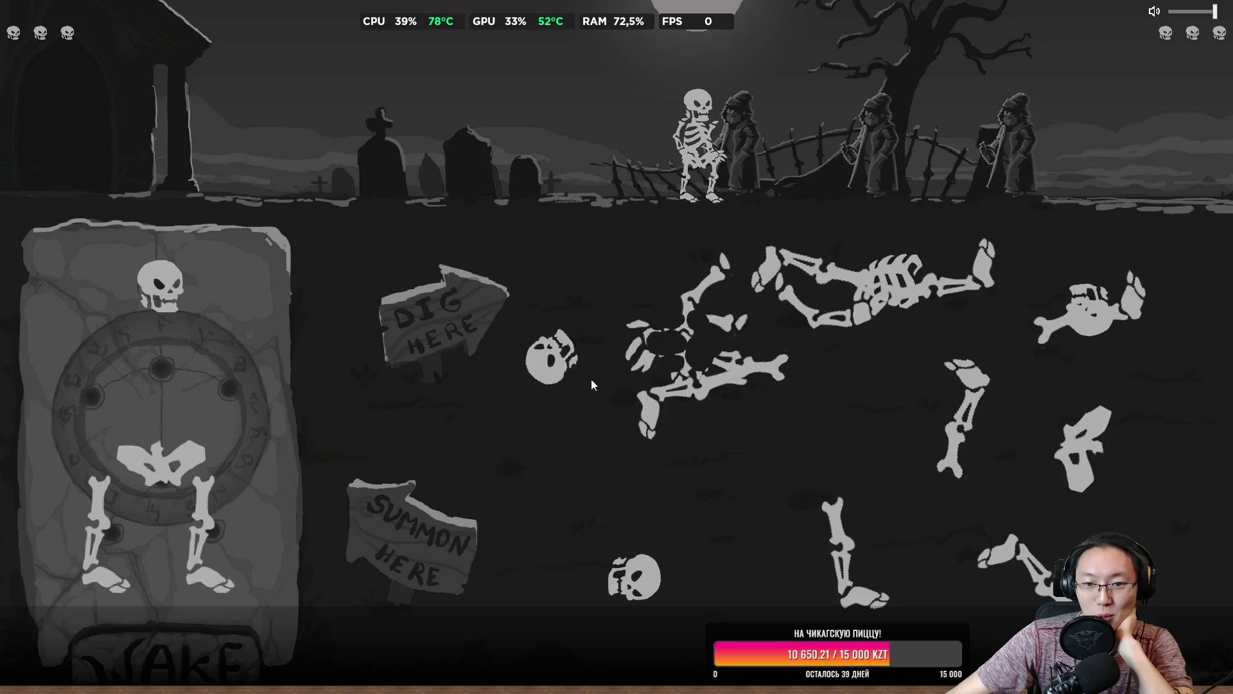
click(478, 452)
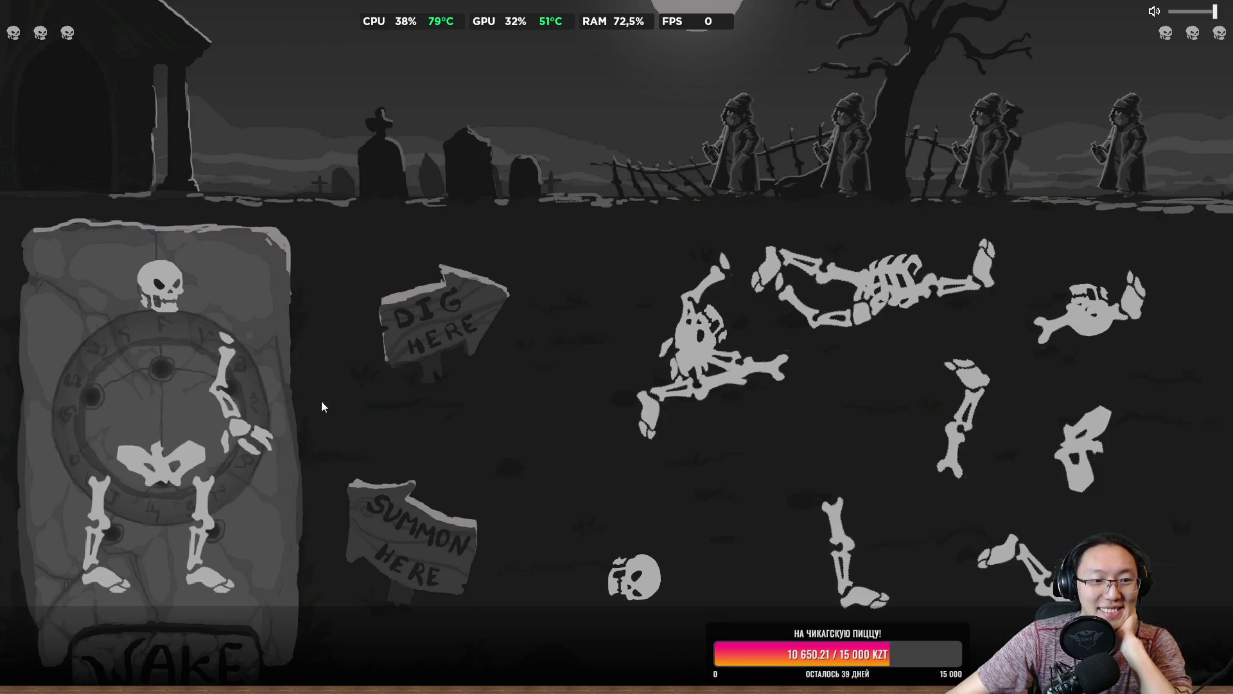
click(662, 367)
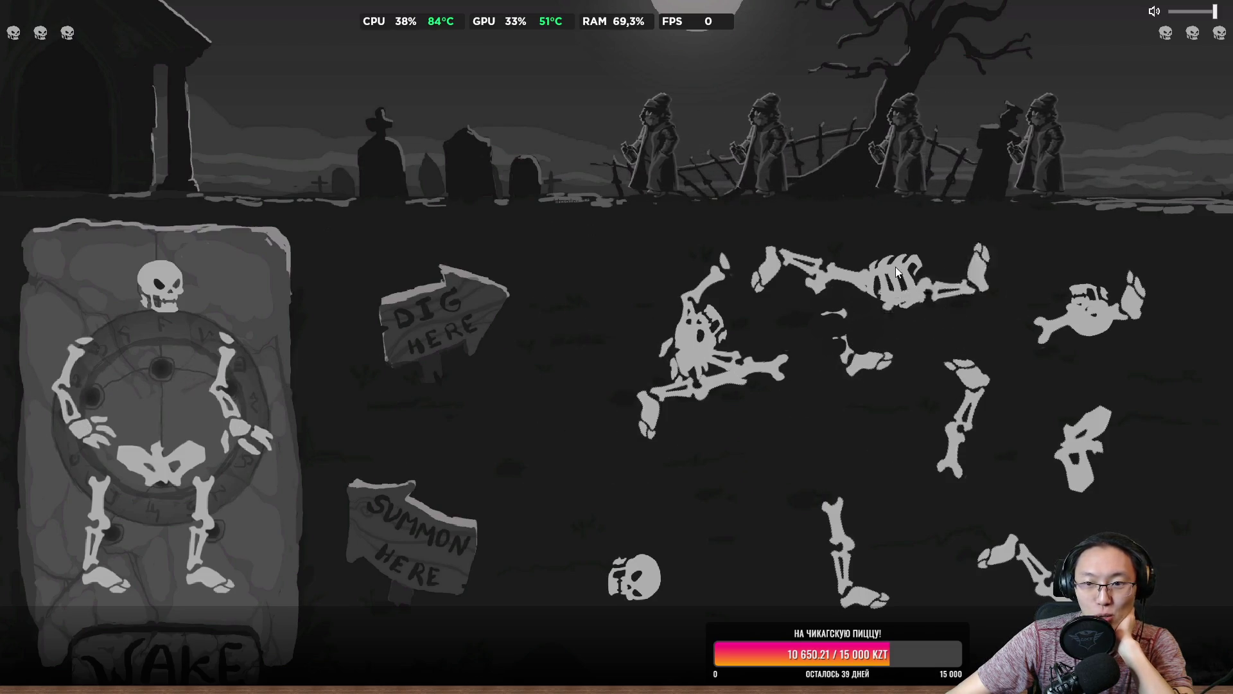
click(889, 319)
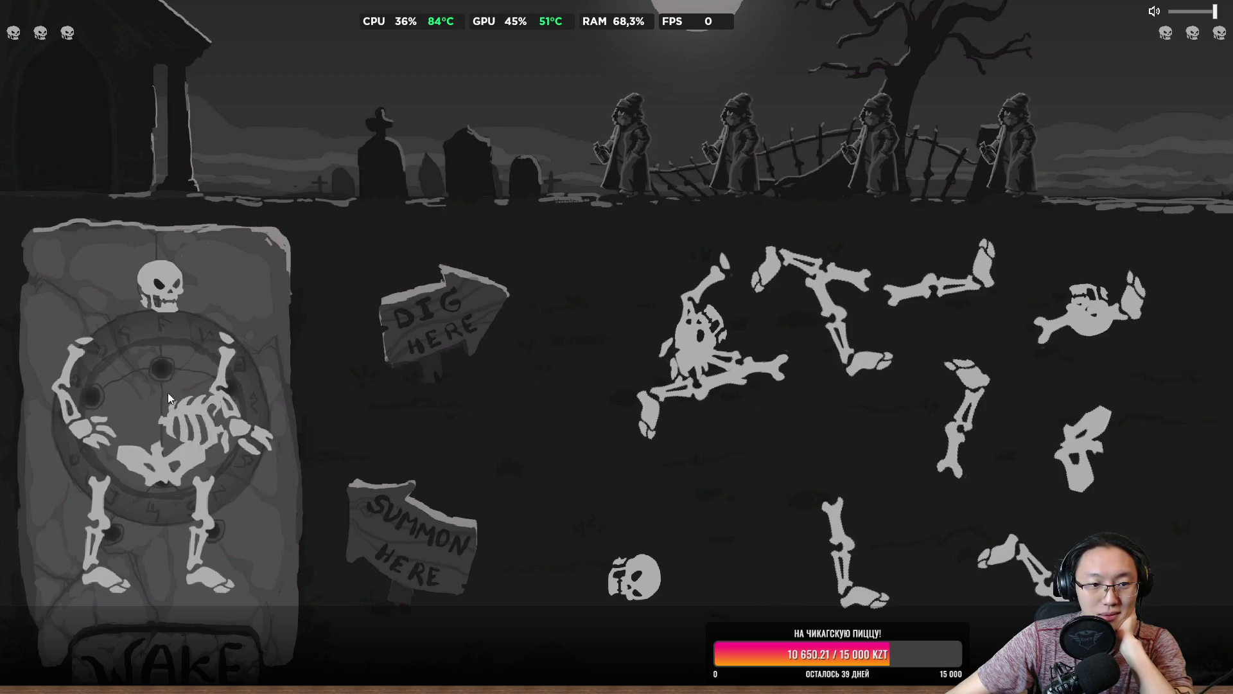
click(210, 657)
Build the next skeleton on the slab with a skull, arm, two legs and ribcage.
click(672, 377)
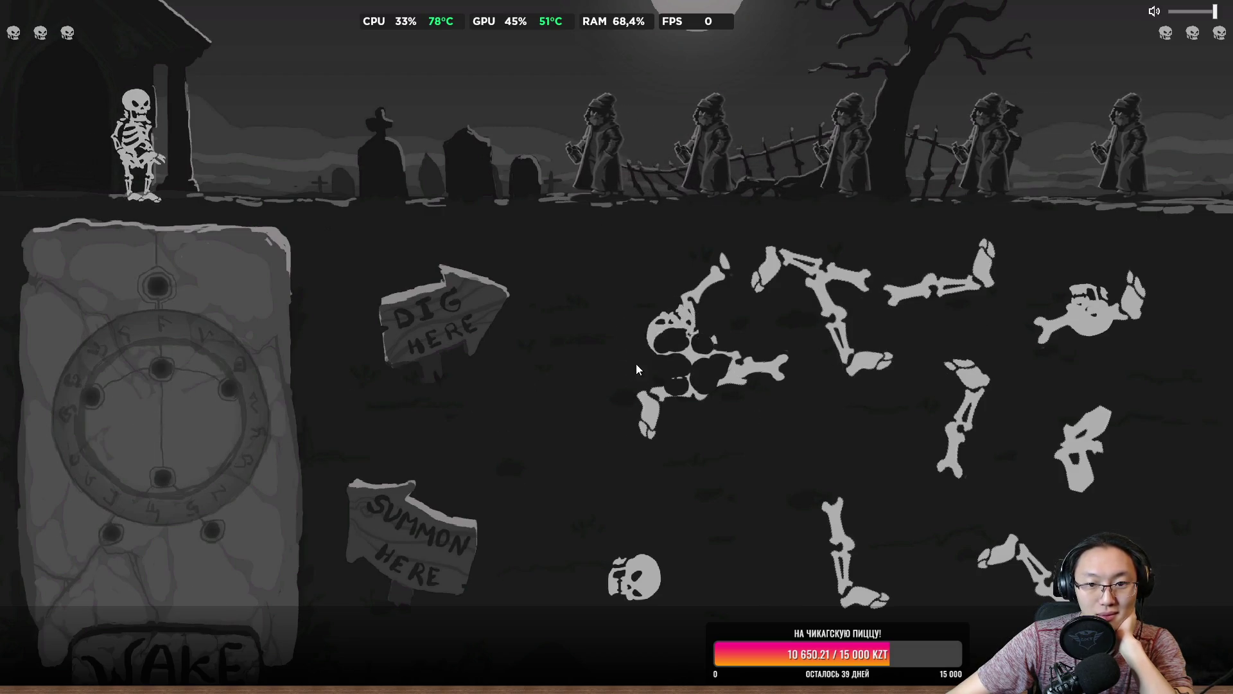
click(626, 542)
click(807, 541)
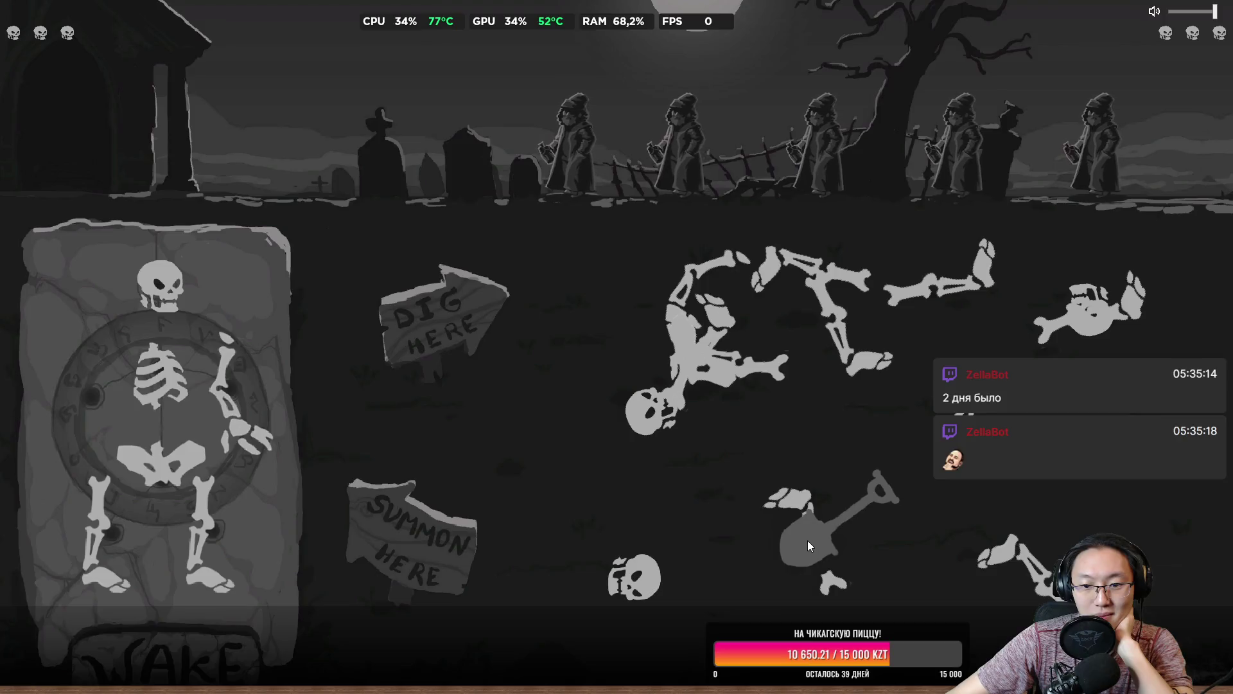
click(559, 491)
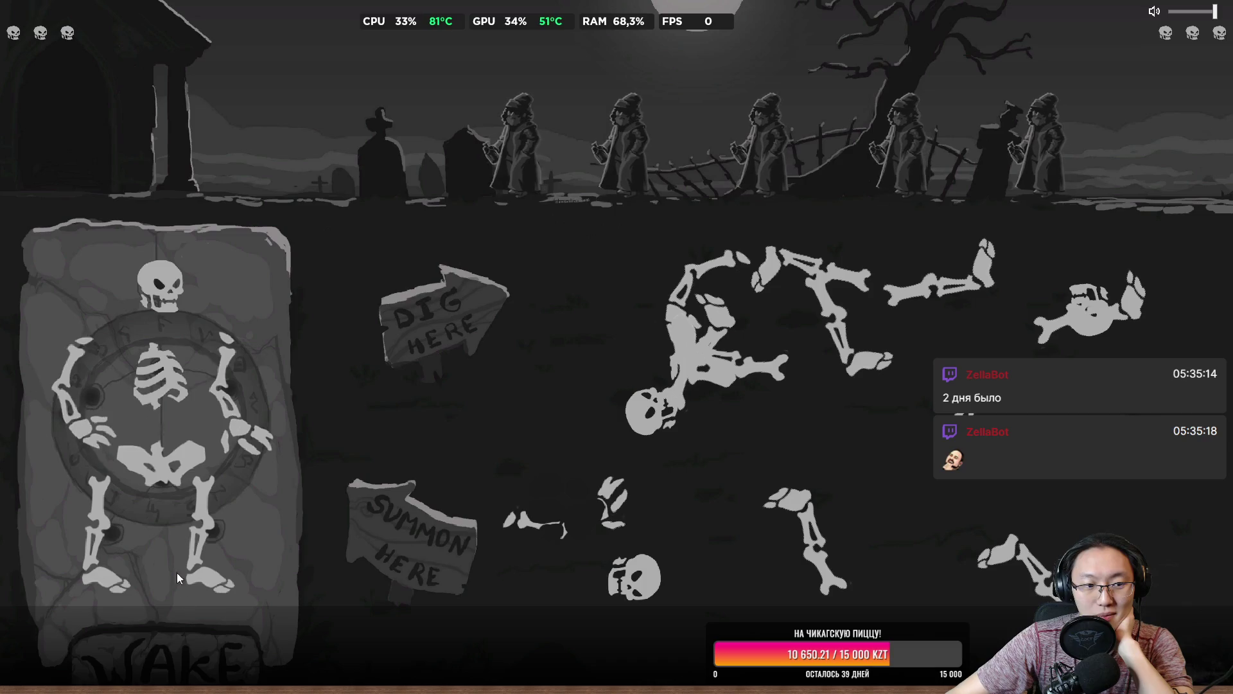
drag(649, 411, 171, 290)
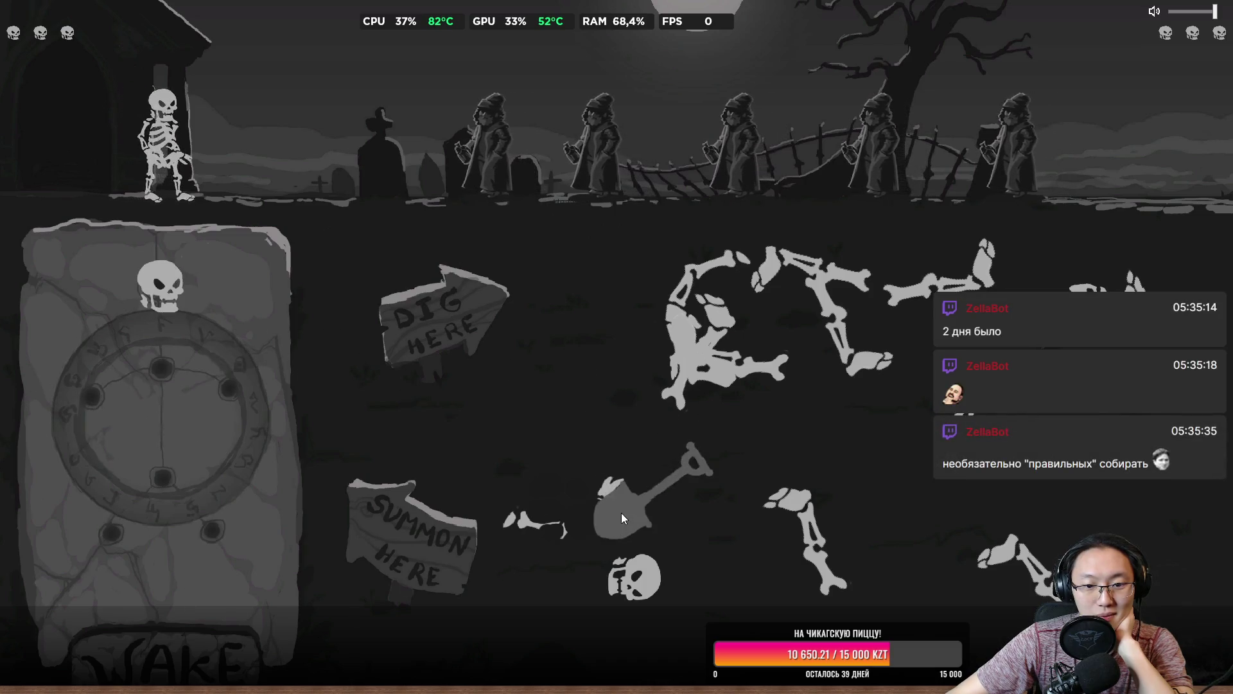
click(622, 512)
drag(533, 521, 257, 419)
drag(793, 507, 256, 516)
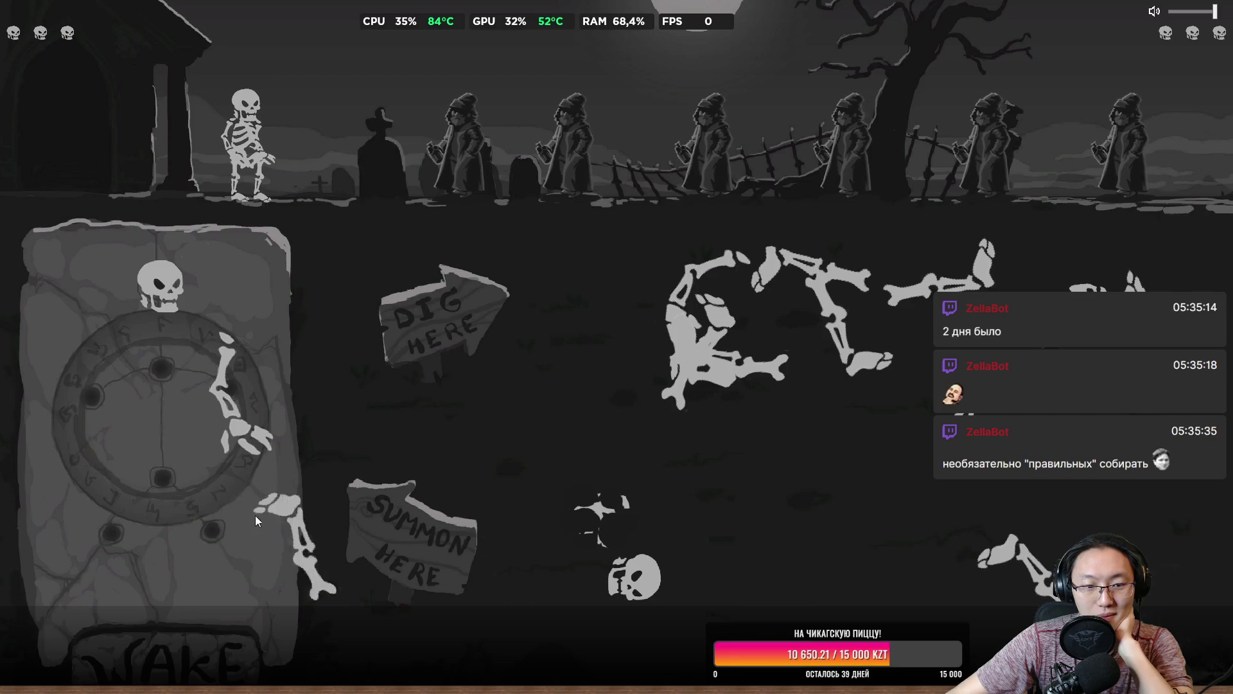
mouse_move(993, 560)
mouse_down()
mouse_move(606, 533)
mouse_move(96, 523)
mouse_up()
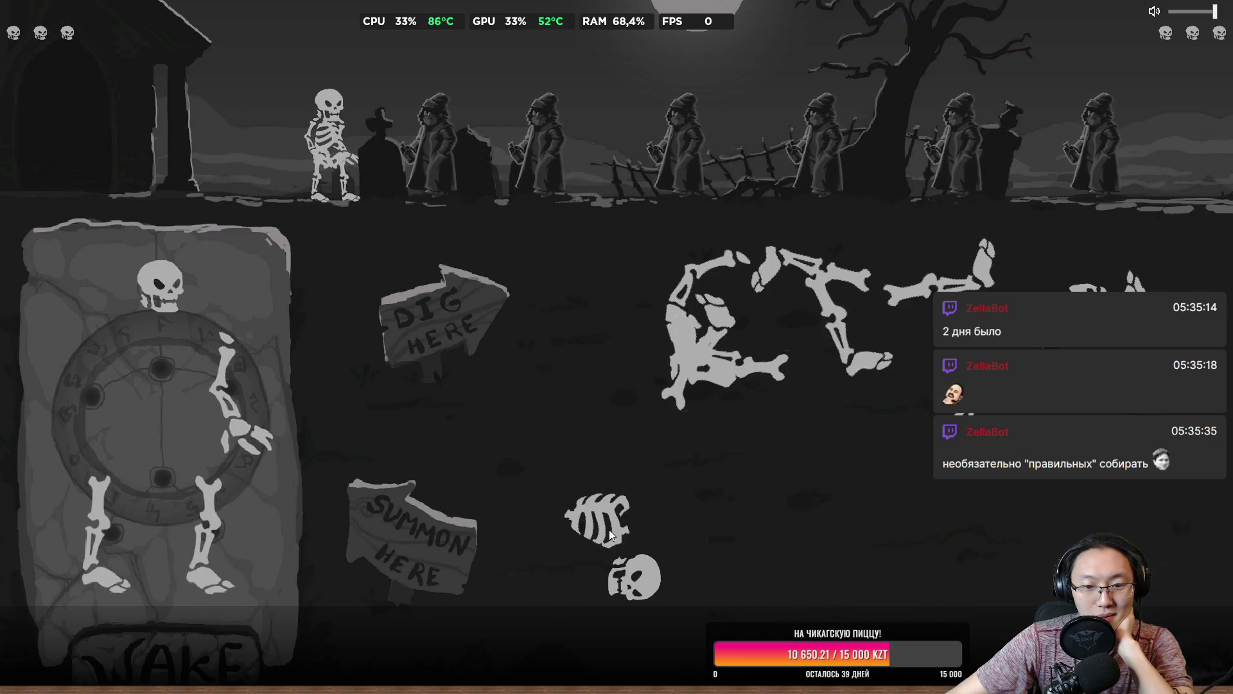
drag(611, 536, 163, 372)
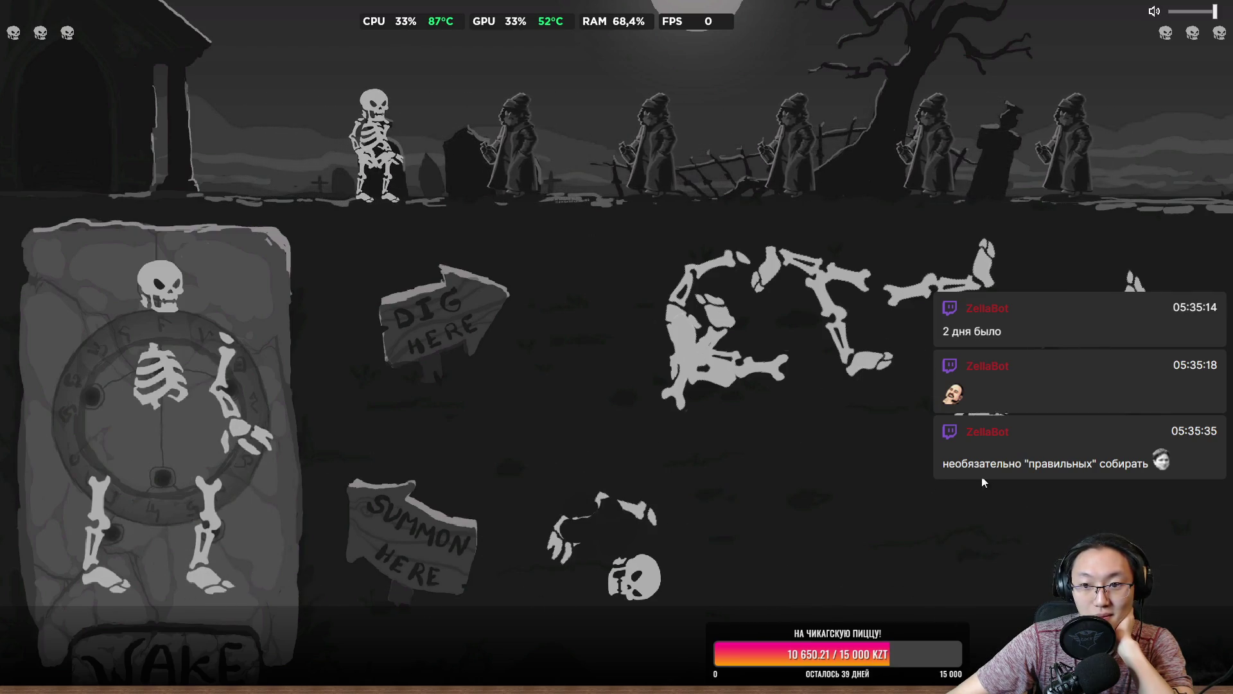
Dig up a fresh spread of bones across the field, add an arm, and summon the skeleton.
click(835, 487)
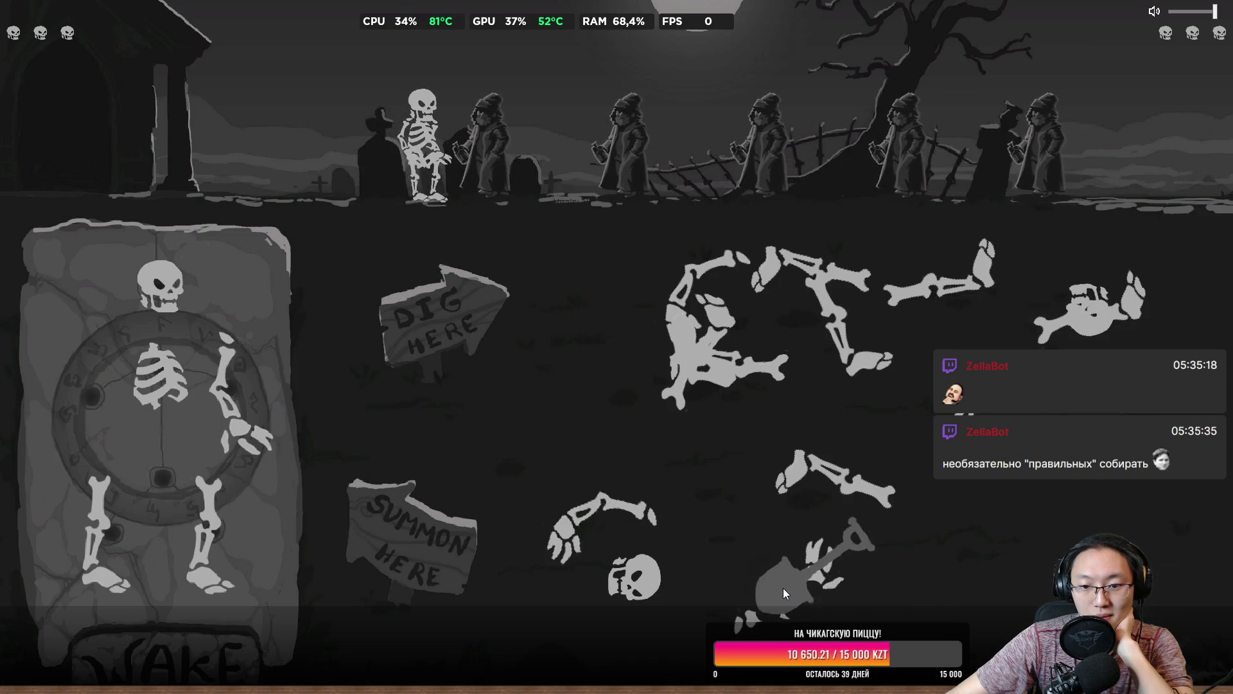
click(957, 581)
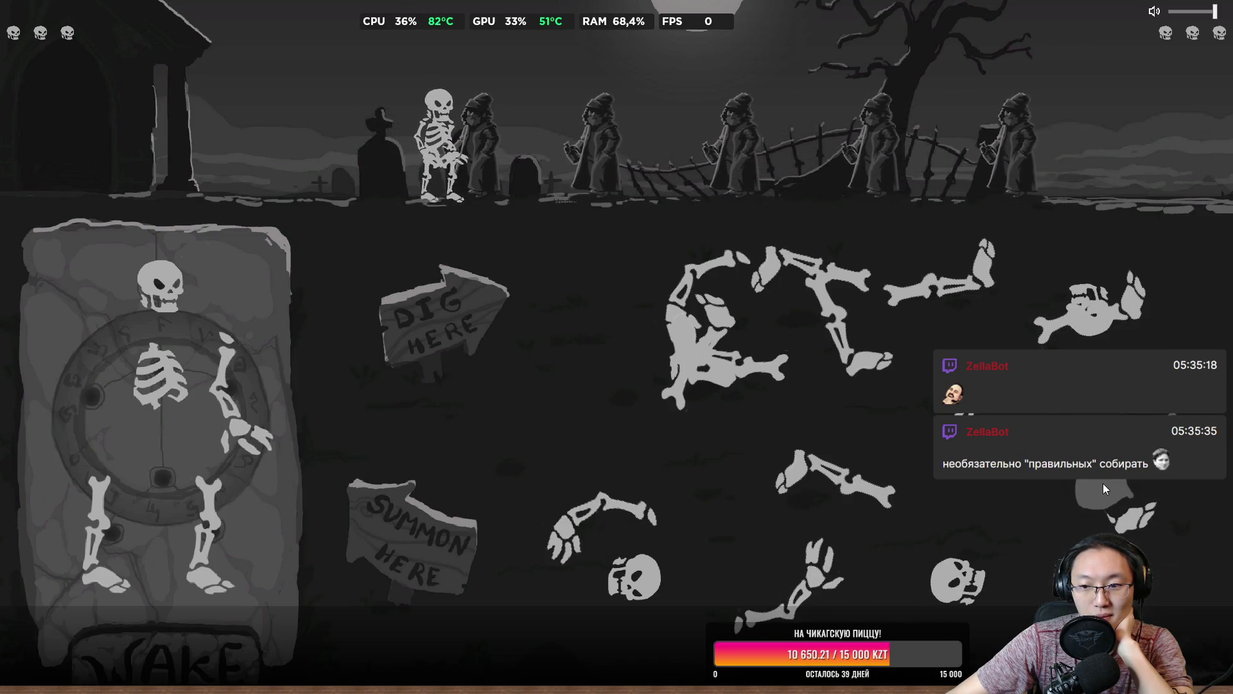
click(1103, 486)
click(557, 436)
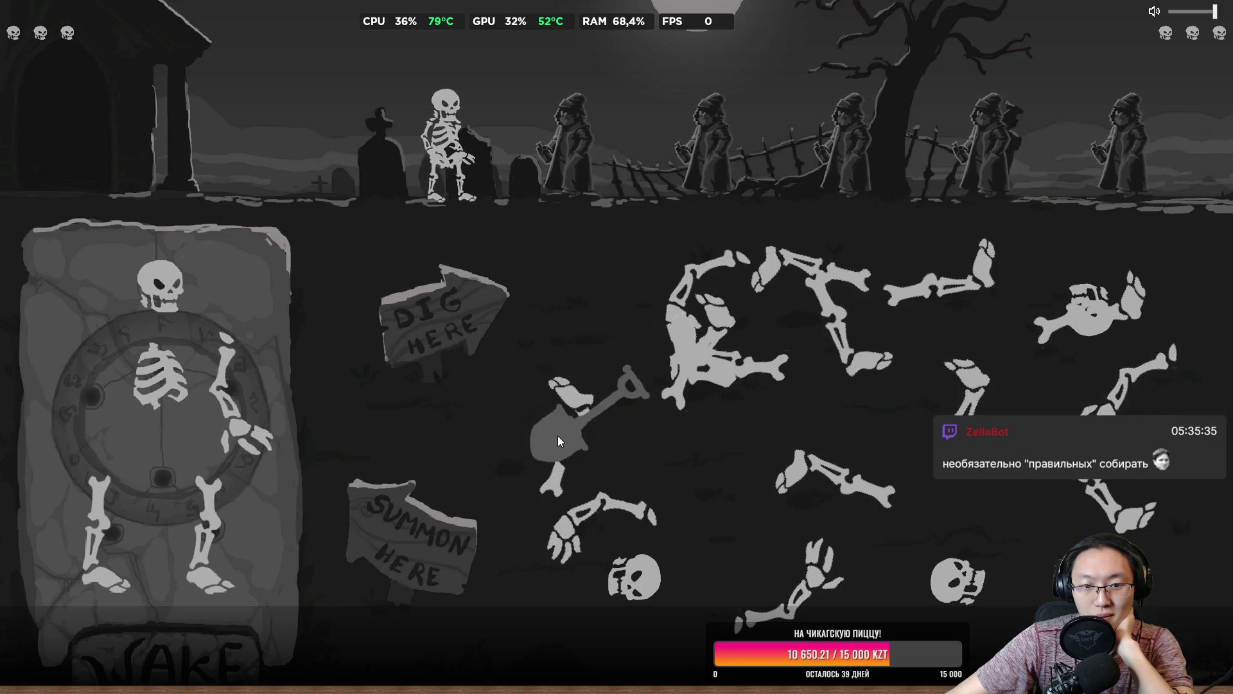
click(573, 272)
click(673, 415)
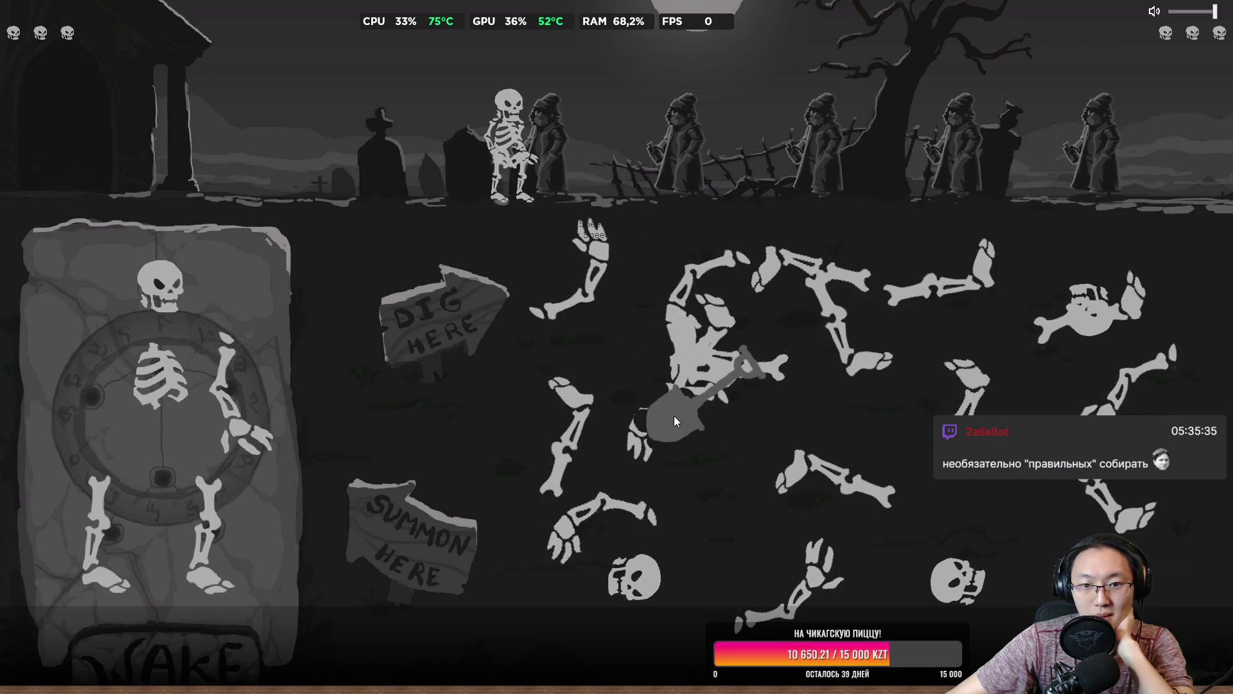
click(712, 510)
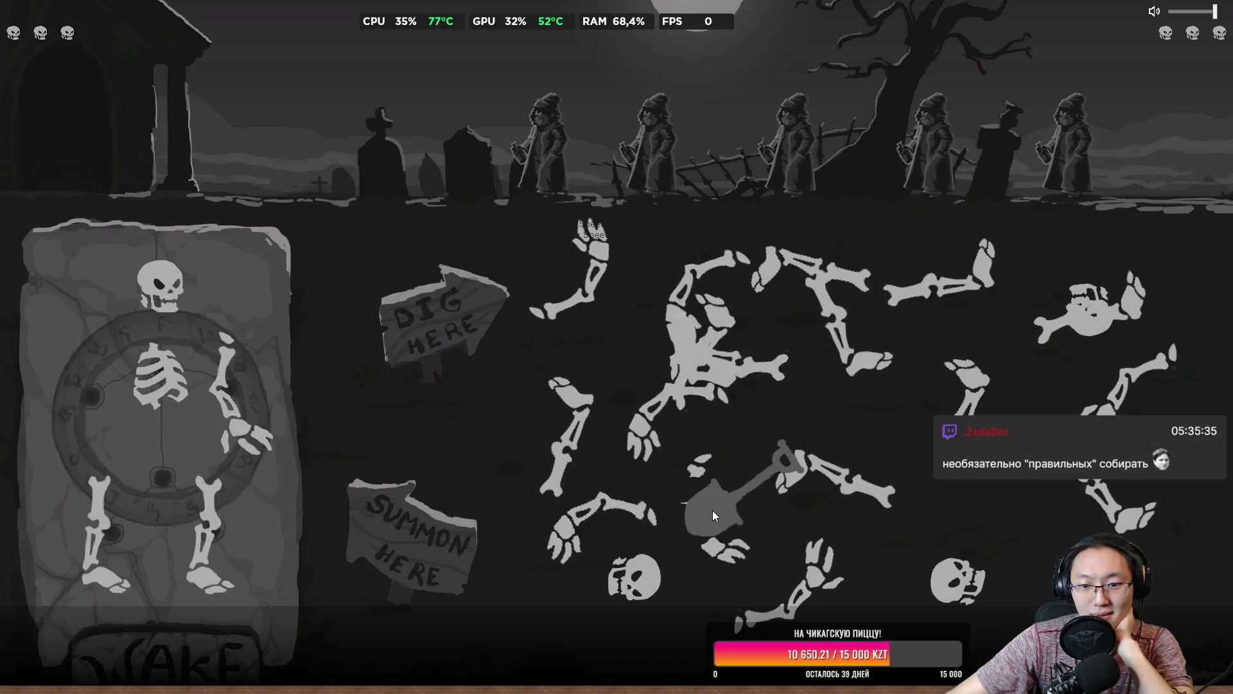
click(703, 346)
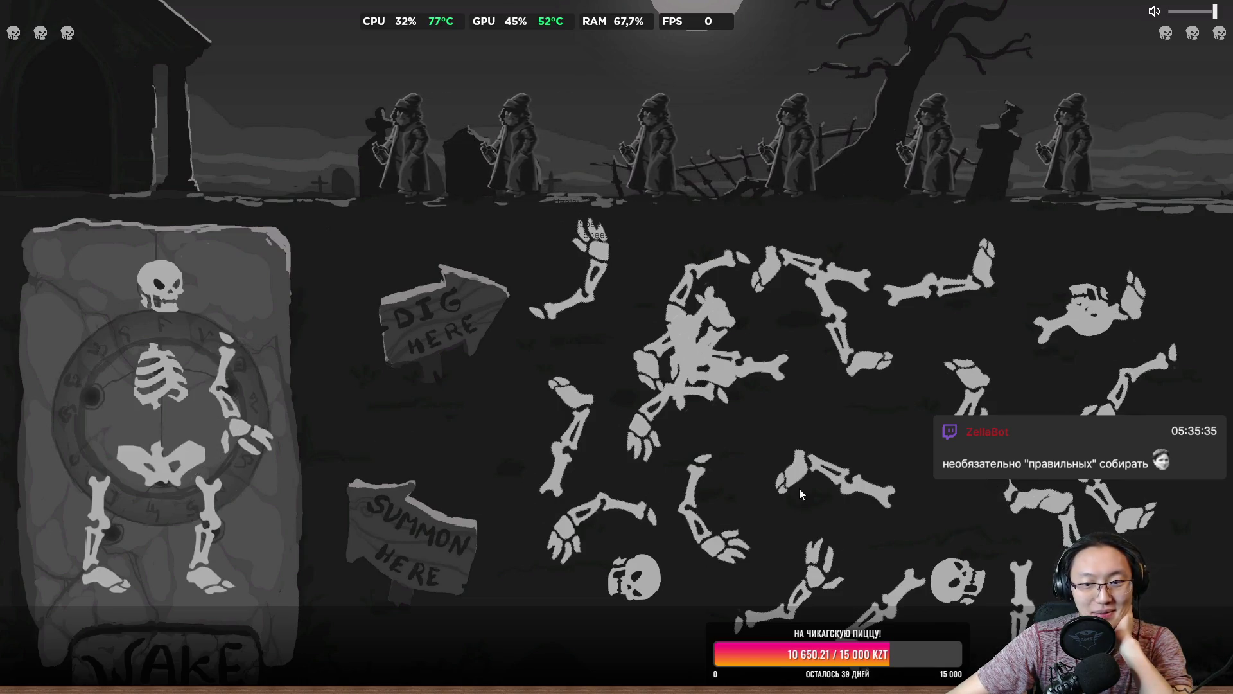
drag(858, 581, 257, 476)
click(222, 633)
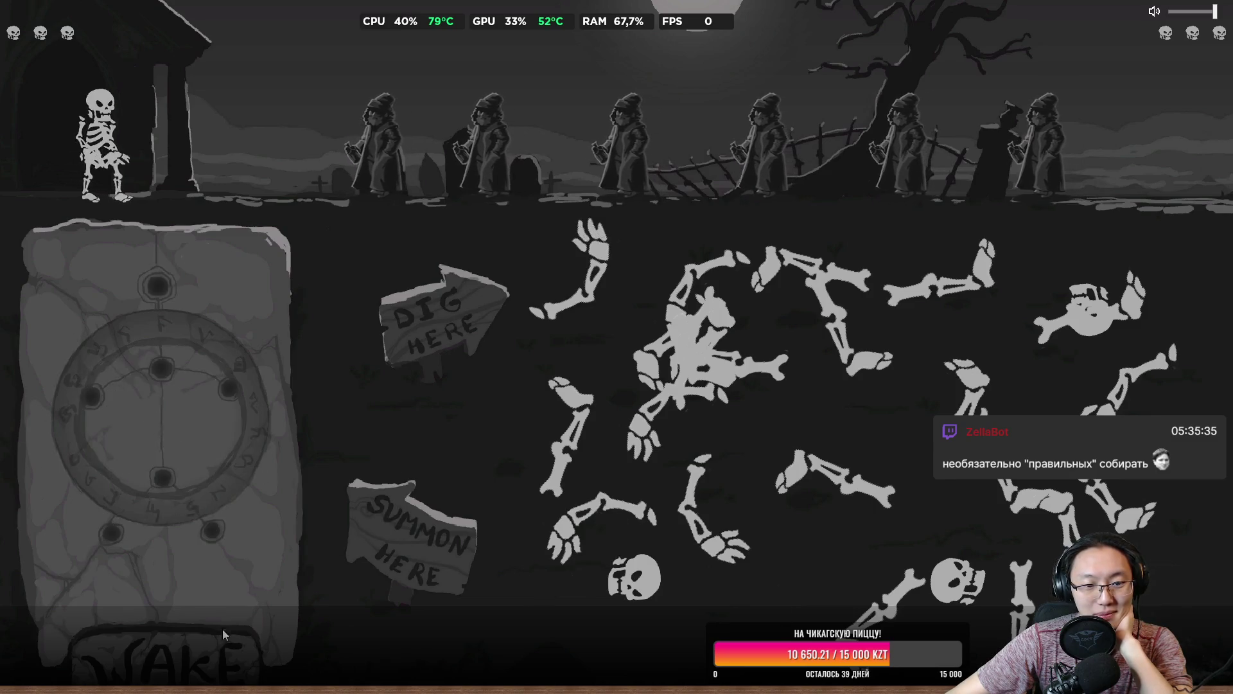
Fill the empty slab with arm, hand and leg bones, digging up more, then summon it.
drag(580, 287, 218, 383)
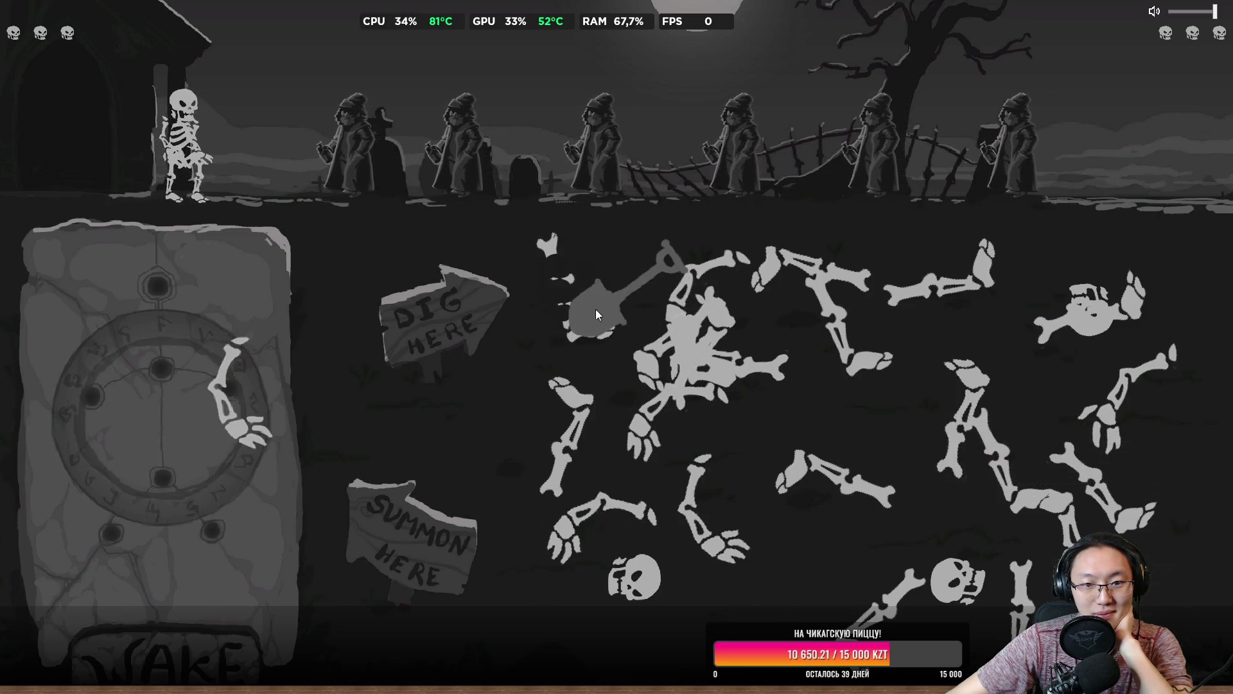
mouse_move(581, 328)
mouse_down()
mouse_move(595, 340)
mouse_move(299, 449)
mouse_move(271, 553)
mouse_up()
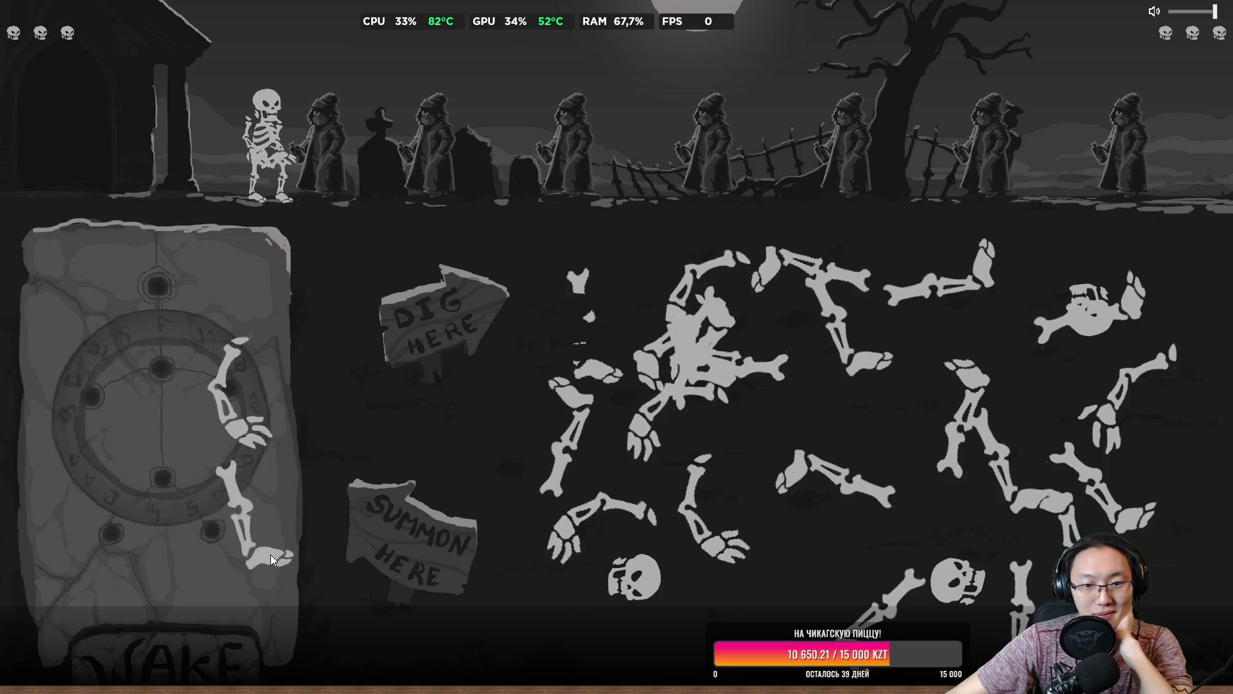
drag(569, 426, 187, 511)
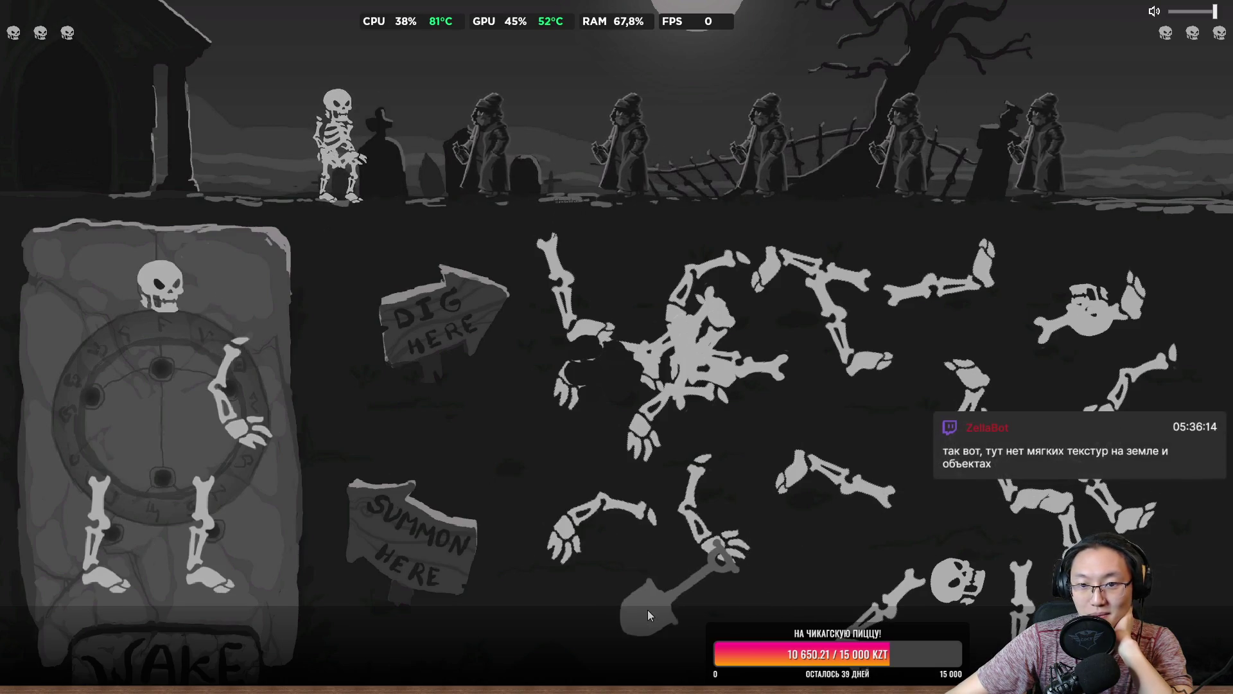
click(648, 611)
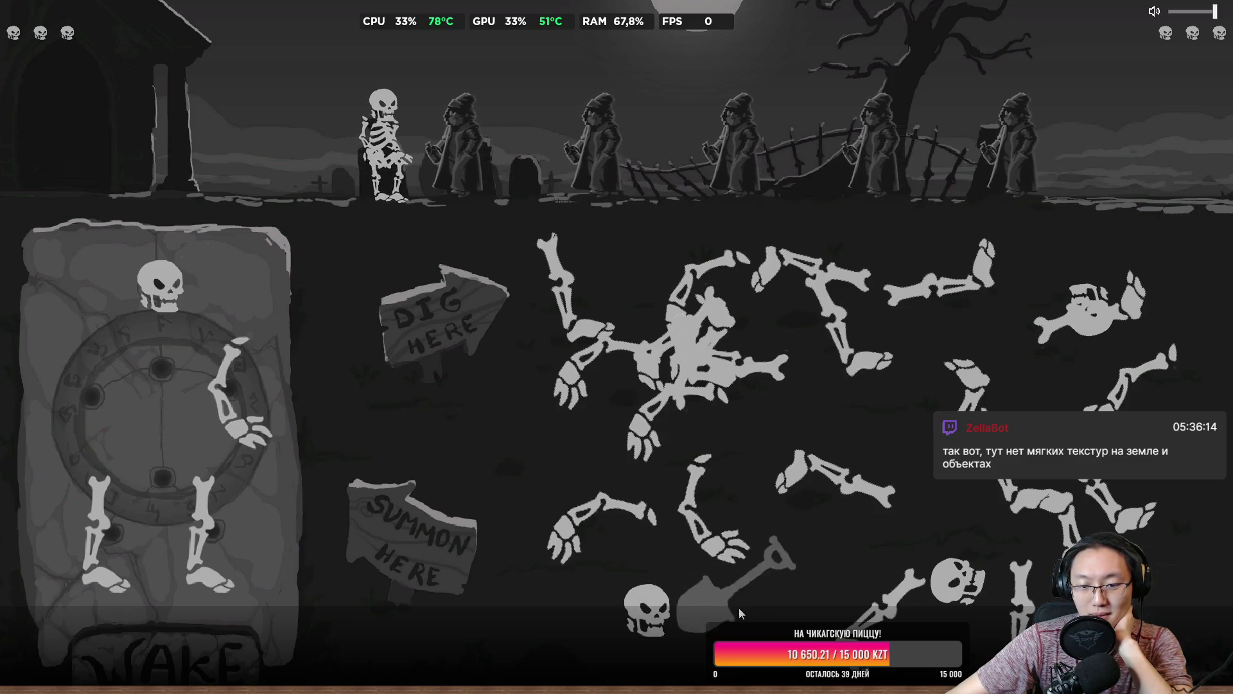
click(760, 608)
drag(772, 591, 195, 425)
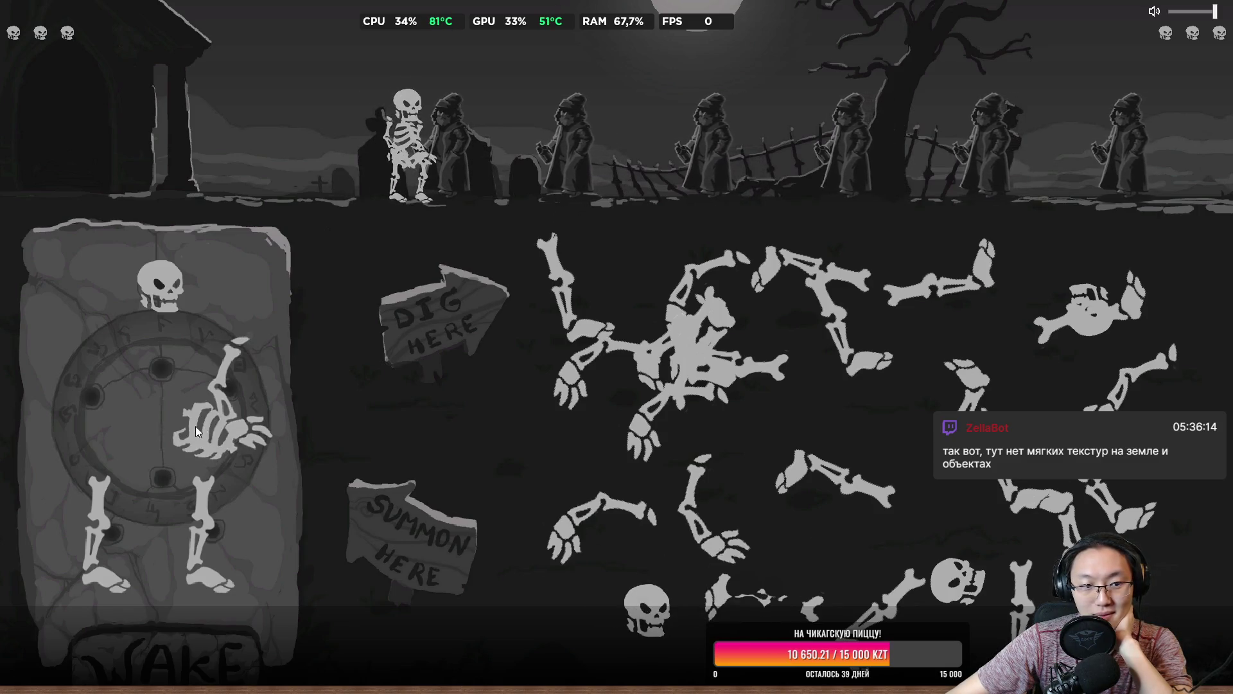
click(534, 600)
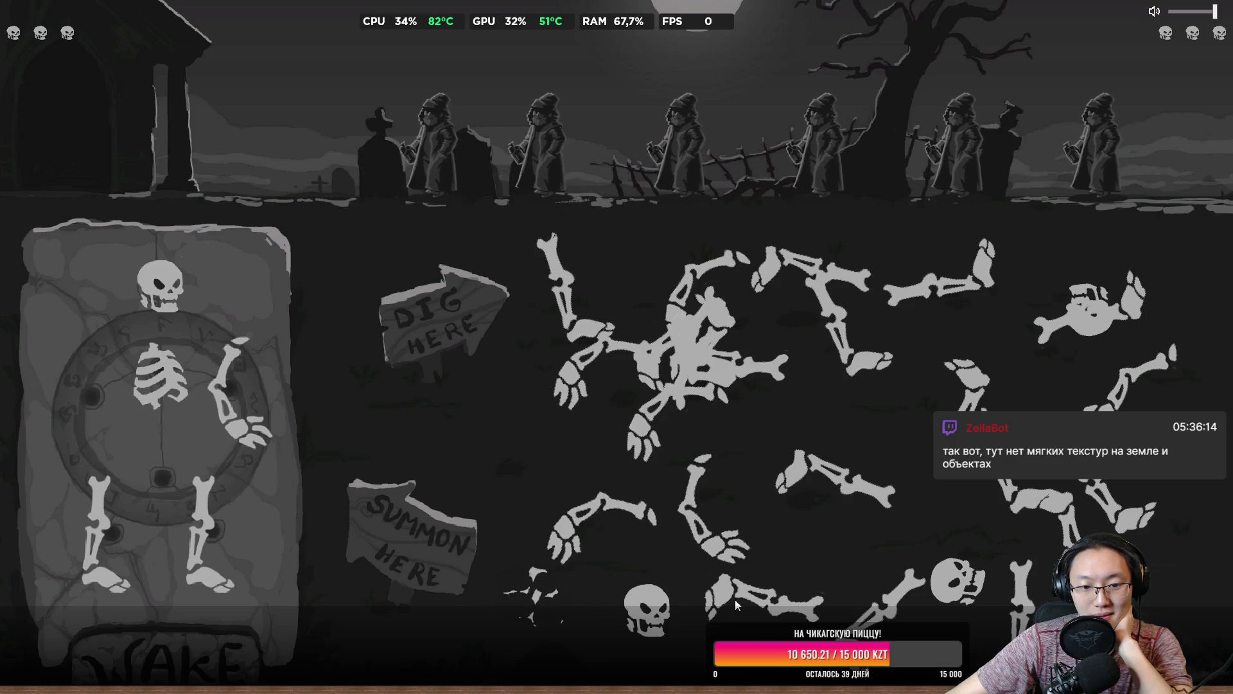
click(489, 449)
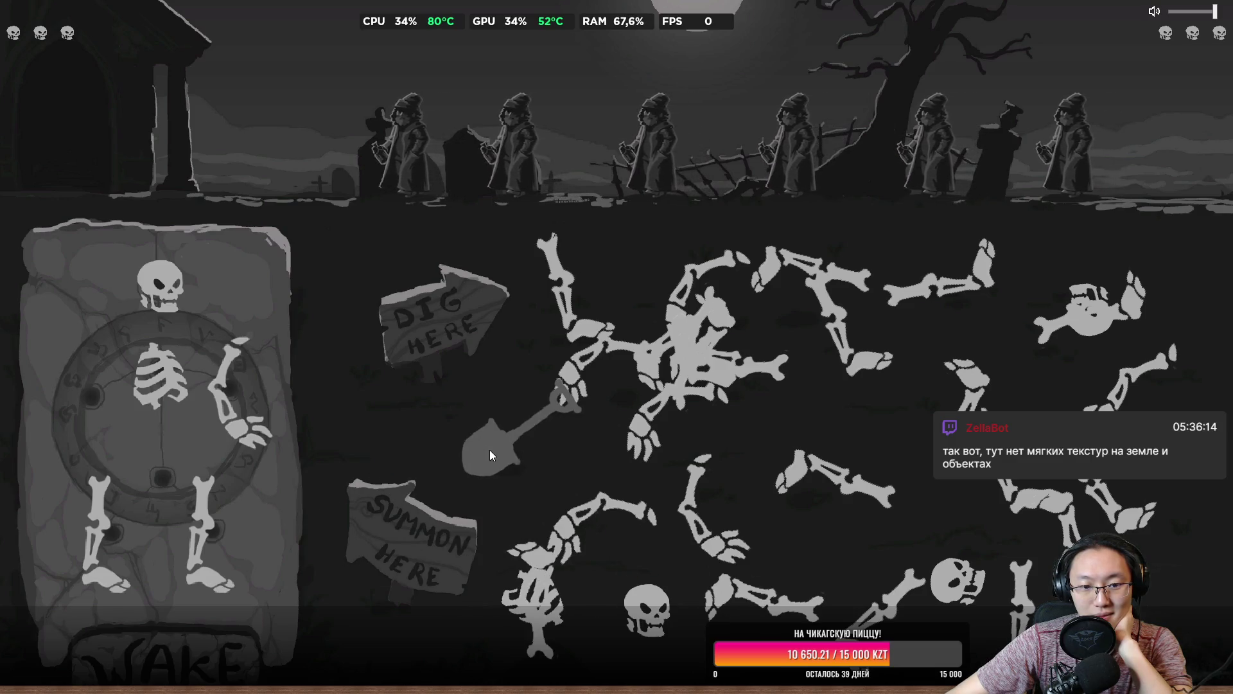
drag(533, 623, 251, 503)
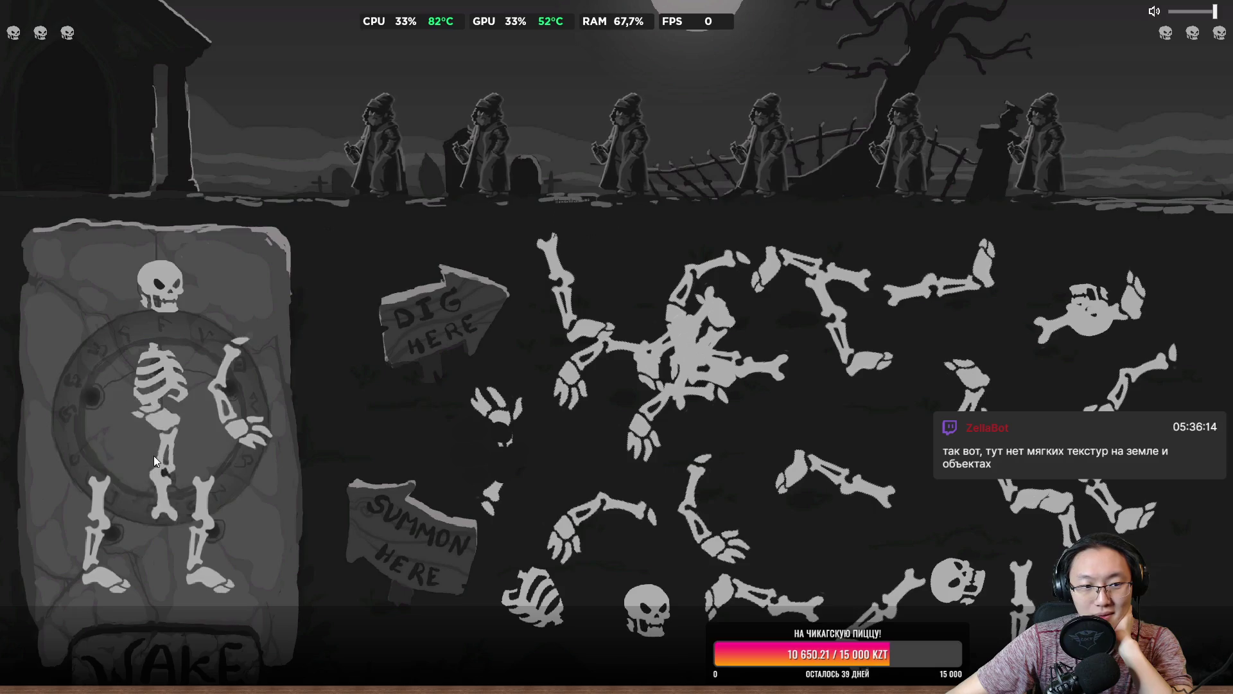
click(251, 646)
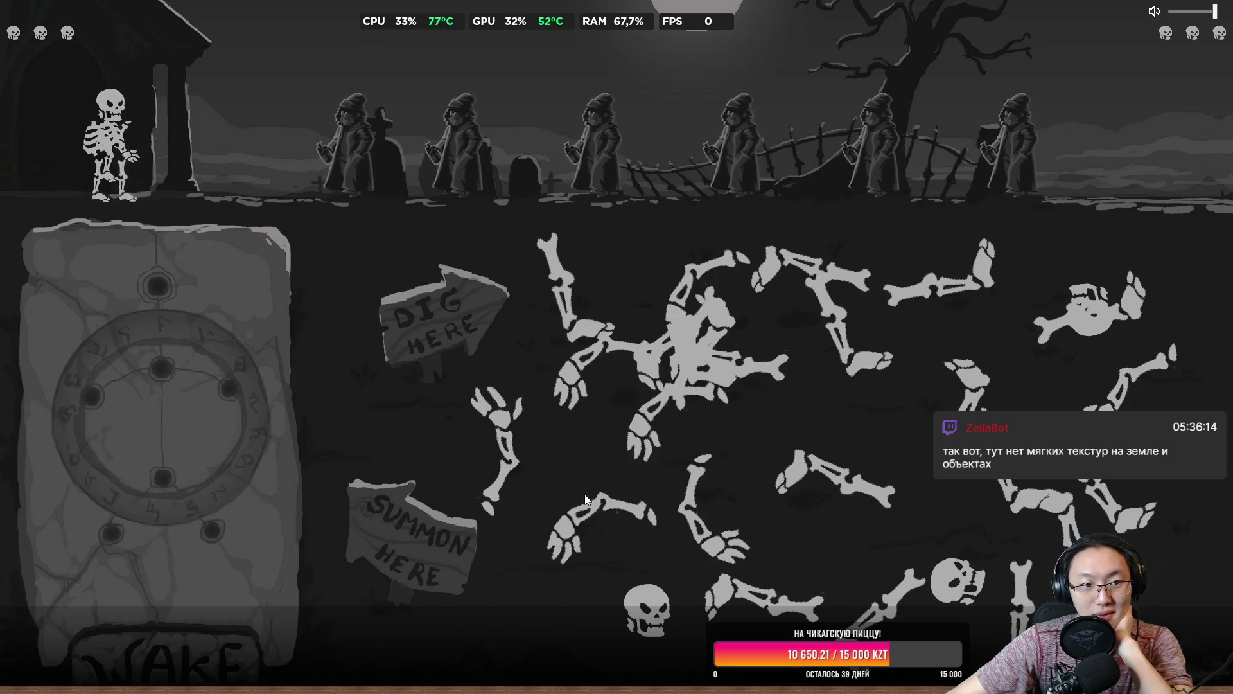
Build a new skeleton from arms, pelvis, legs, ribcage and spine on the emptied slab.
drag(499, 449, 242, 387)
drag(660, 372, 319, 456)
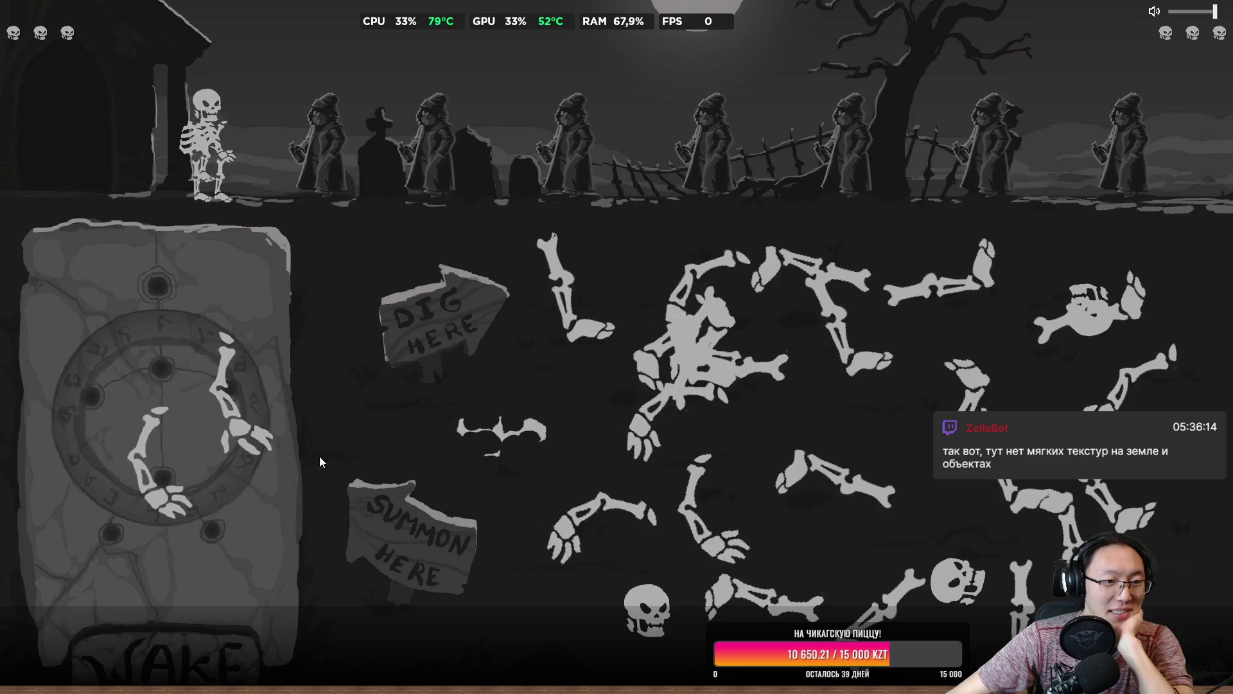
drag(697, 341, 215, 374)
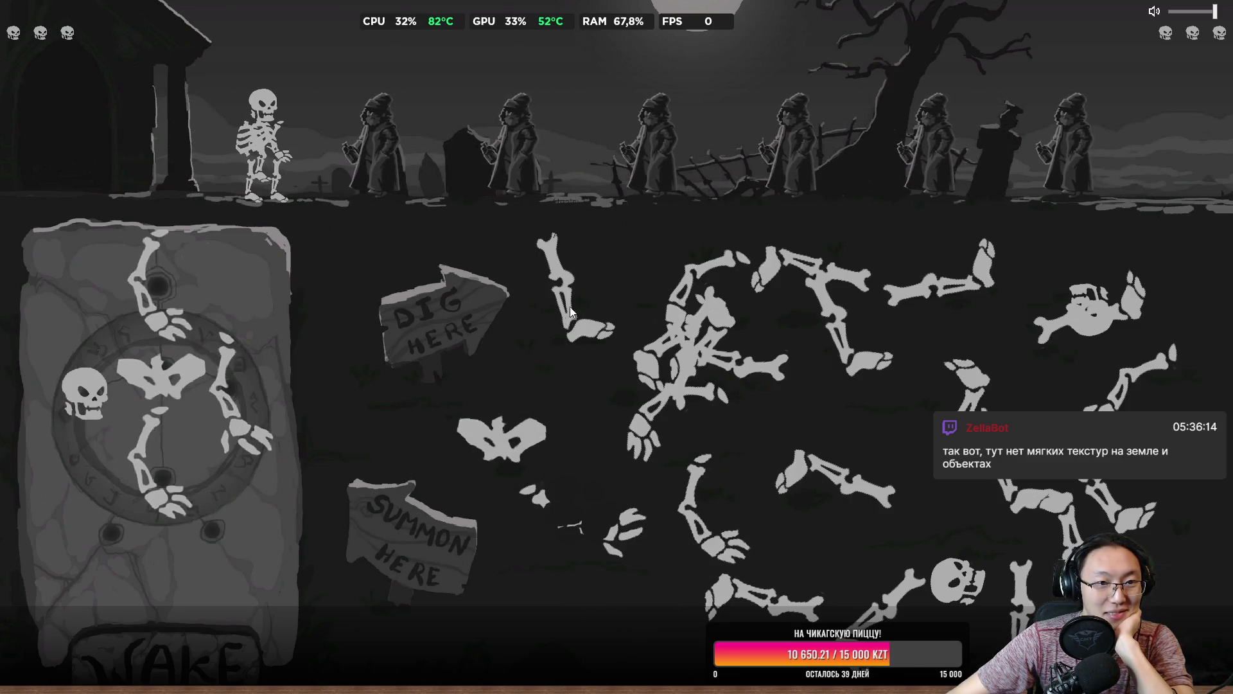
drag(571, 313, 200, 519)
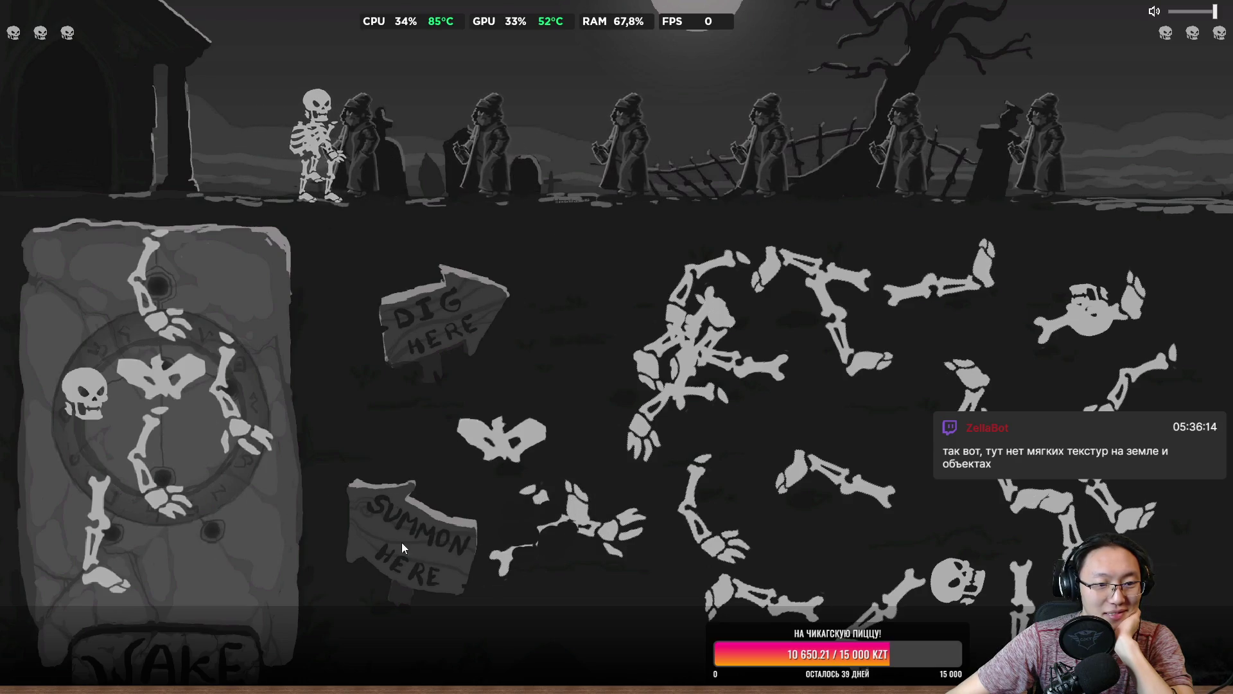
mouse_move(649, 424)
mouse_down()
mouse_move(417, 423)
mouse_move(152, 377)
mouse_up()
mouse_move(533, 531)
mouse_down()
mouse_move(385, 436)
mouse_move(158, 369)
mouse_up()
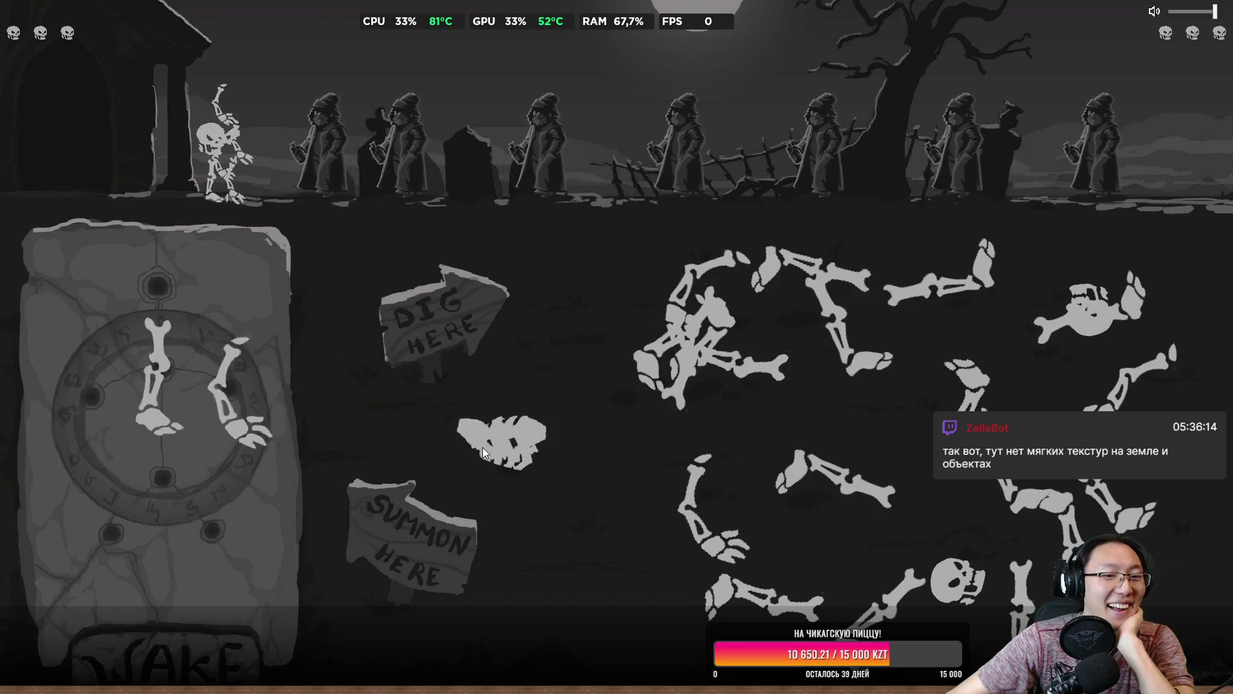
drag(488, 443, 195, 299)
drag(422, 443, 264, 436)
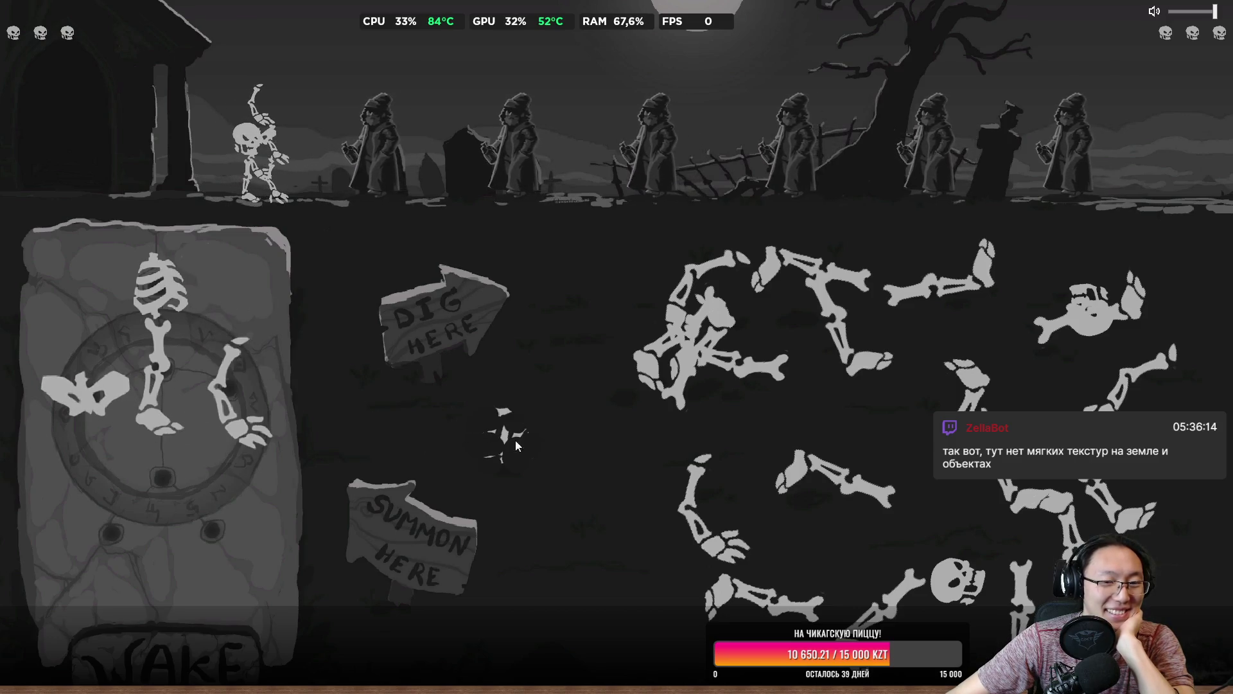
mouse_move(687, 340)
mouse_down()
mouse_move(551, 389)
mouse_move(144, 493)
mouse_up()
drag(689, 398, 446, 458)
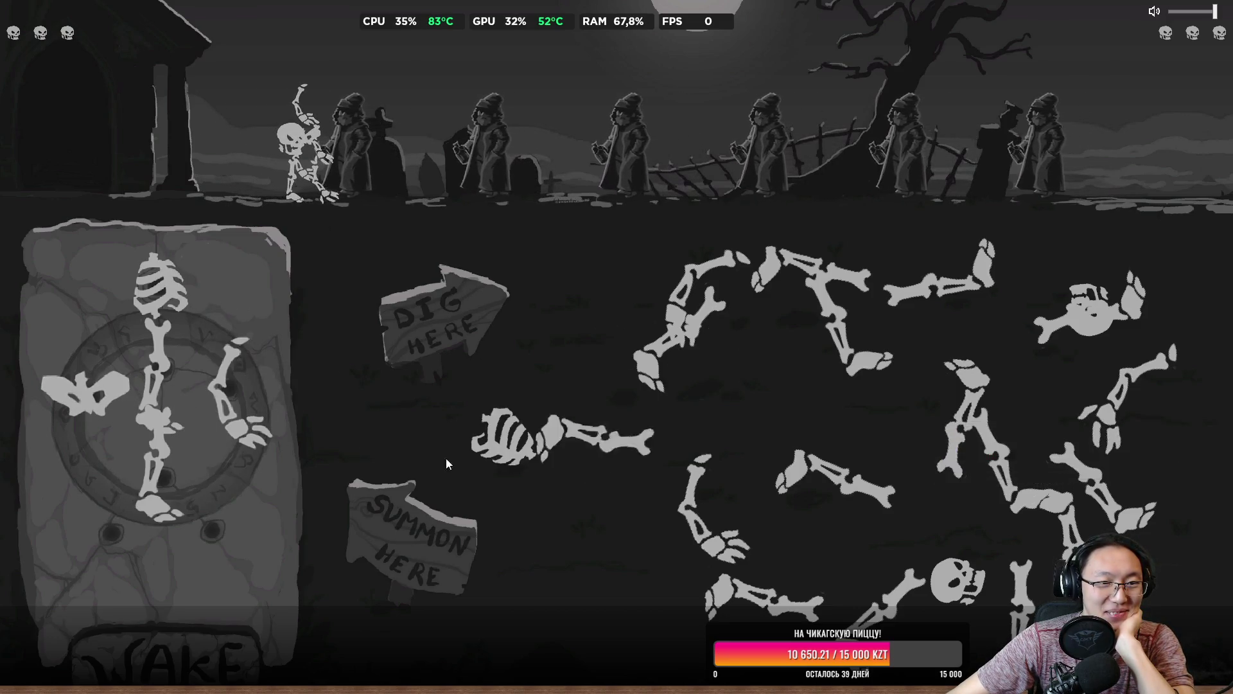
drag(620, 365, 220, 499)
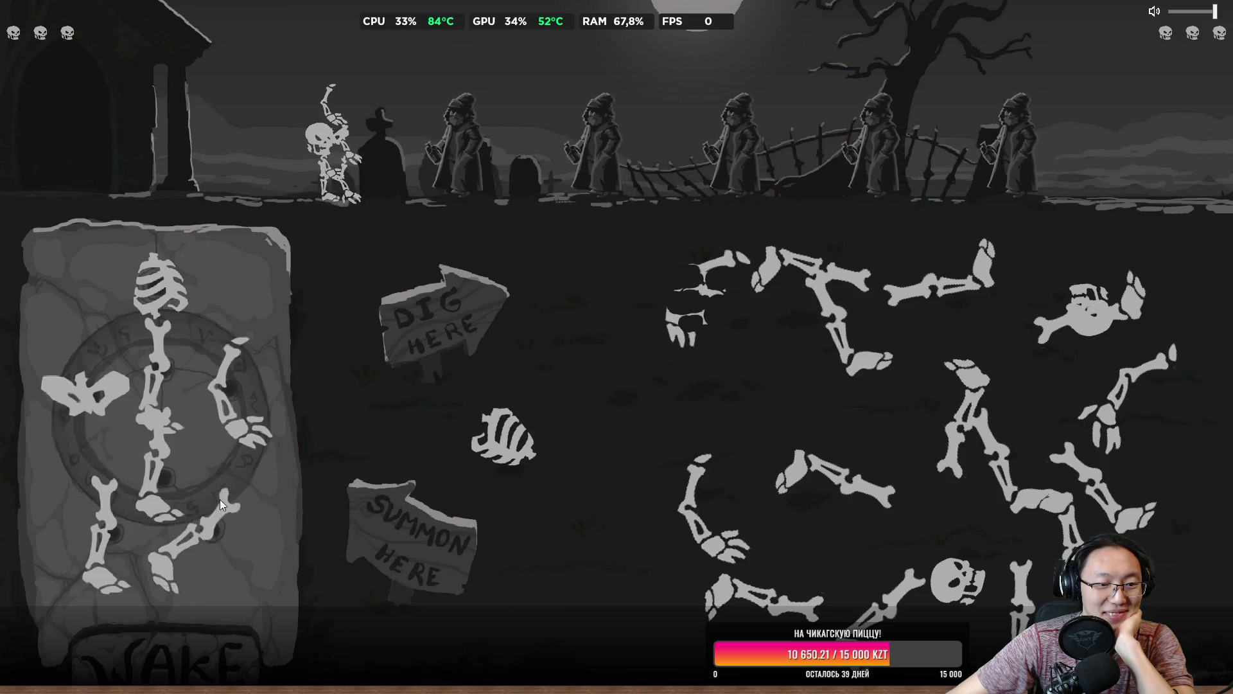
Start another skeleton with an arm, leg, ribcage and skull, discarding the dug-up shovel.
drag(683, 526, 160, 488)
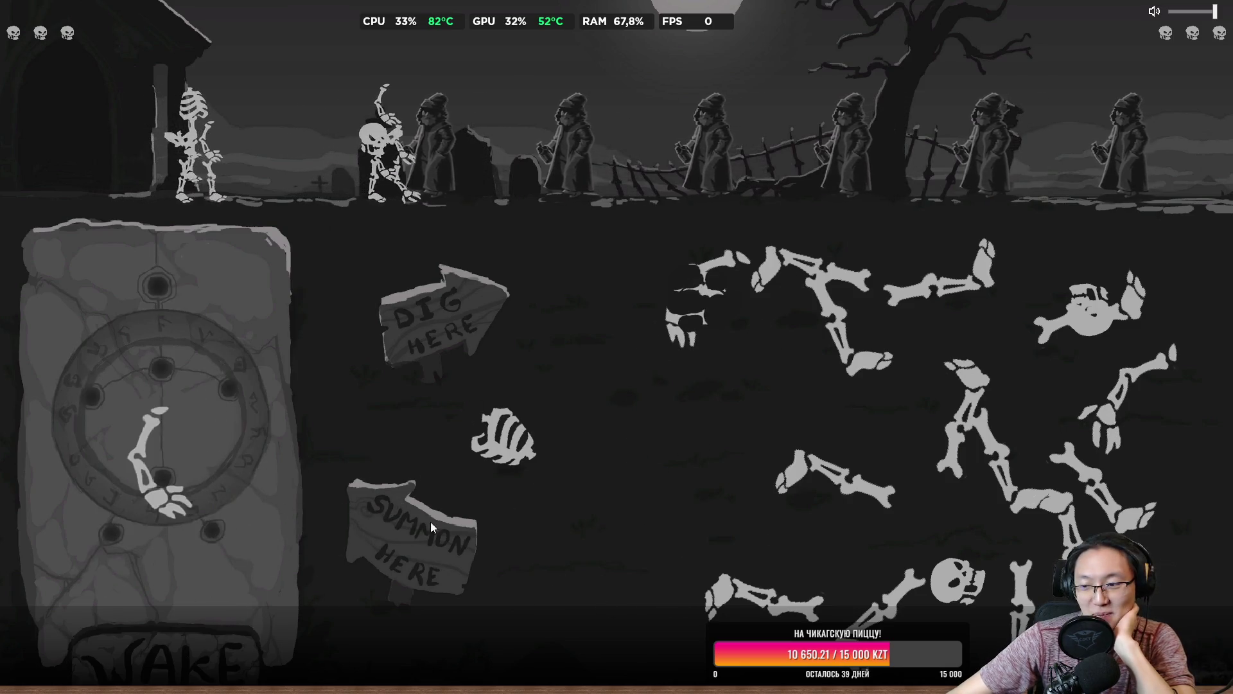
mouse_move(720, 592)
mouse_down()
mouse_move(229, 573)
mouse_move(160, 511)
mouse_up()
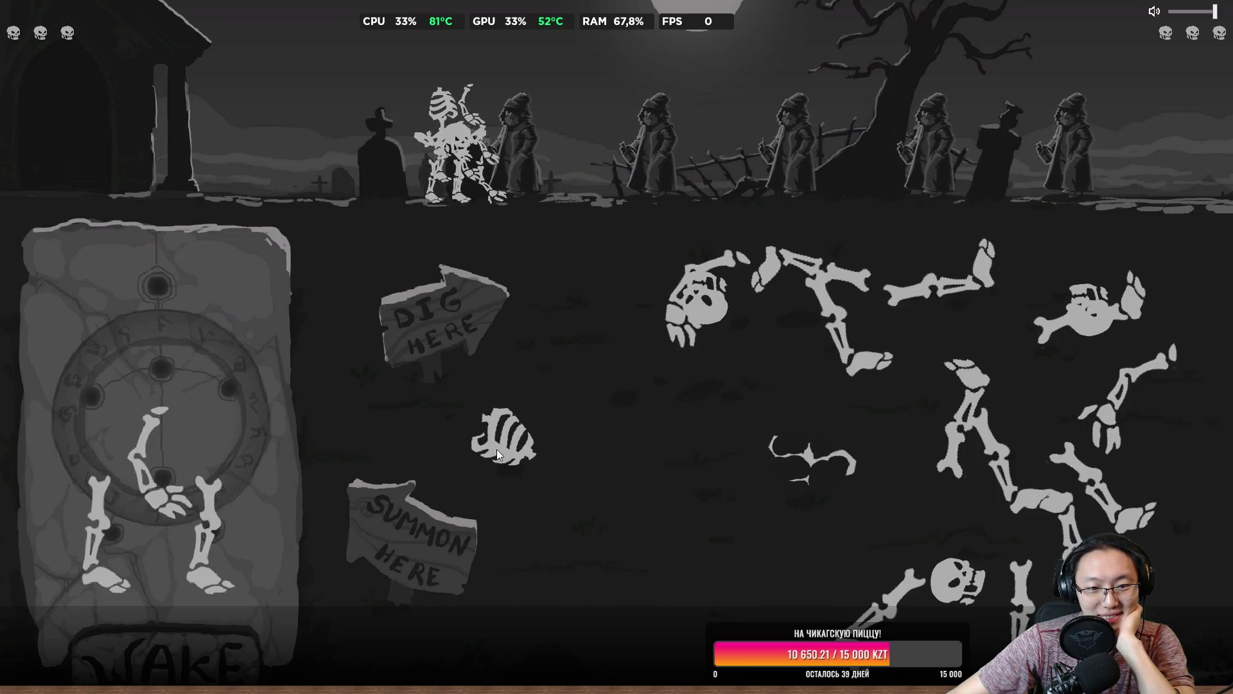
drag(504, 436, 241, 395)
mouse_move(681, 321)
mouse_down()
mouse_move(306, 379)
mouse_move(257, 373)
mouse_up()
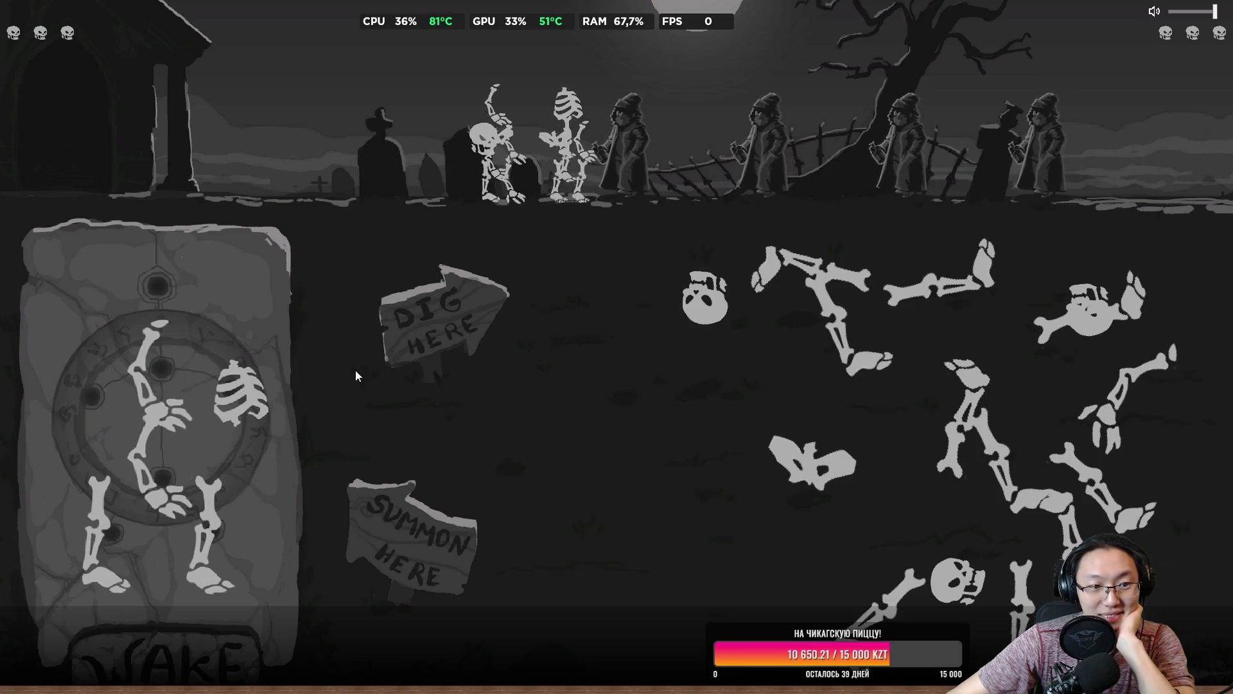
drag(681, 314, 90, 392)
drag(627, 318, 393, 300)
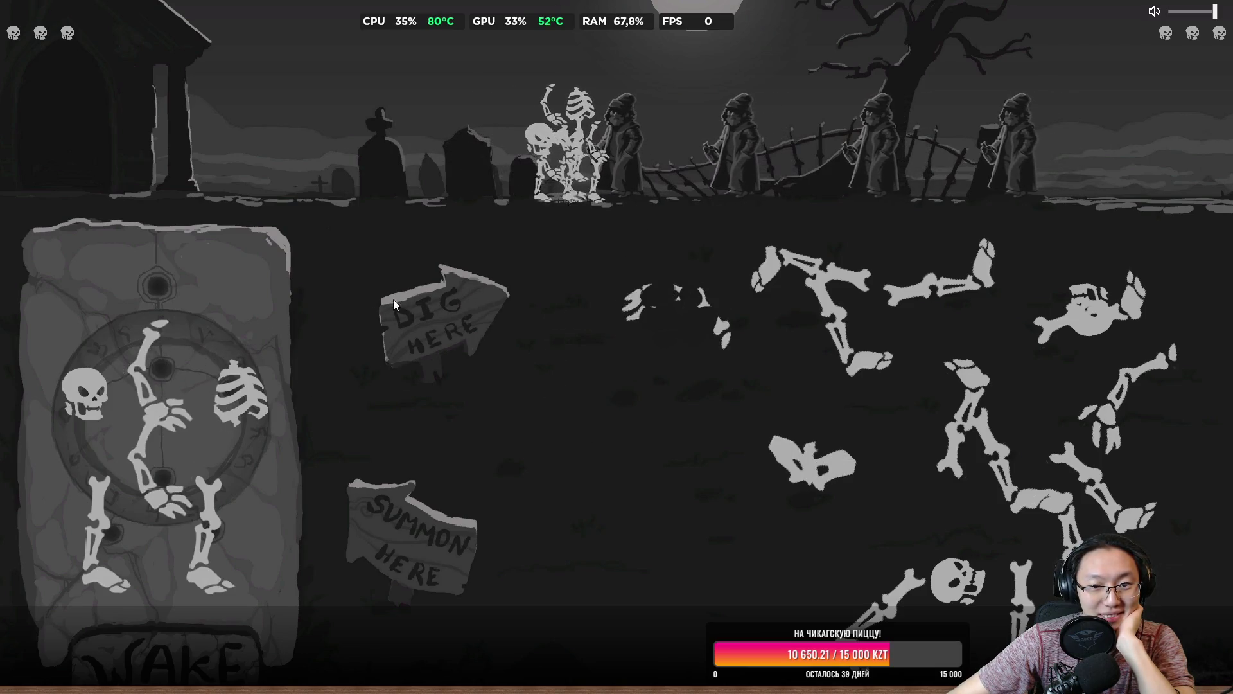
drag(668, 293, 154, 283)
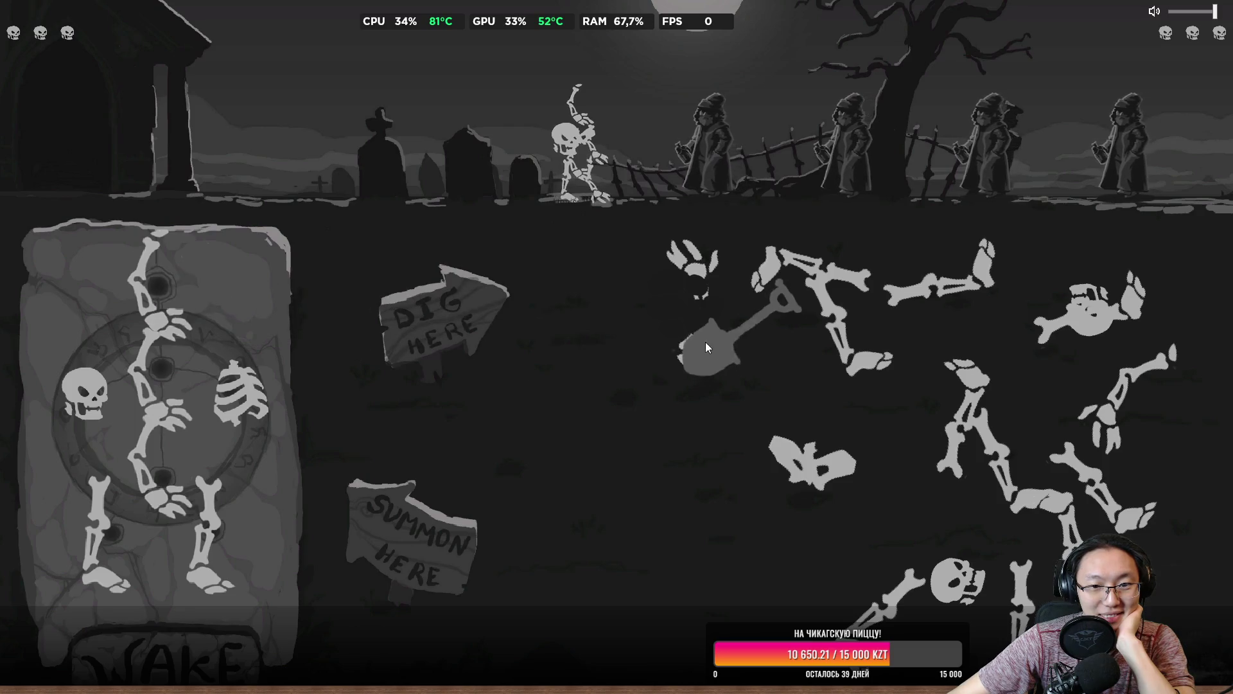
Summon the waiting skeleton, dig a new cluster, and assemble ribcage, arm and legs for the next.
click(161, 655)
click(580, 456)
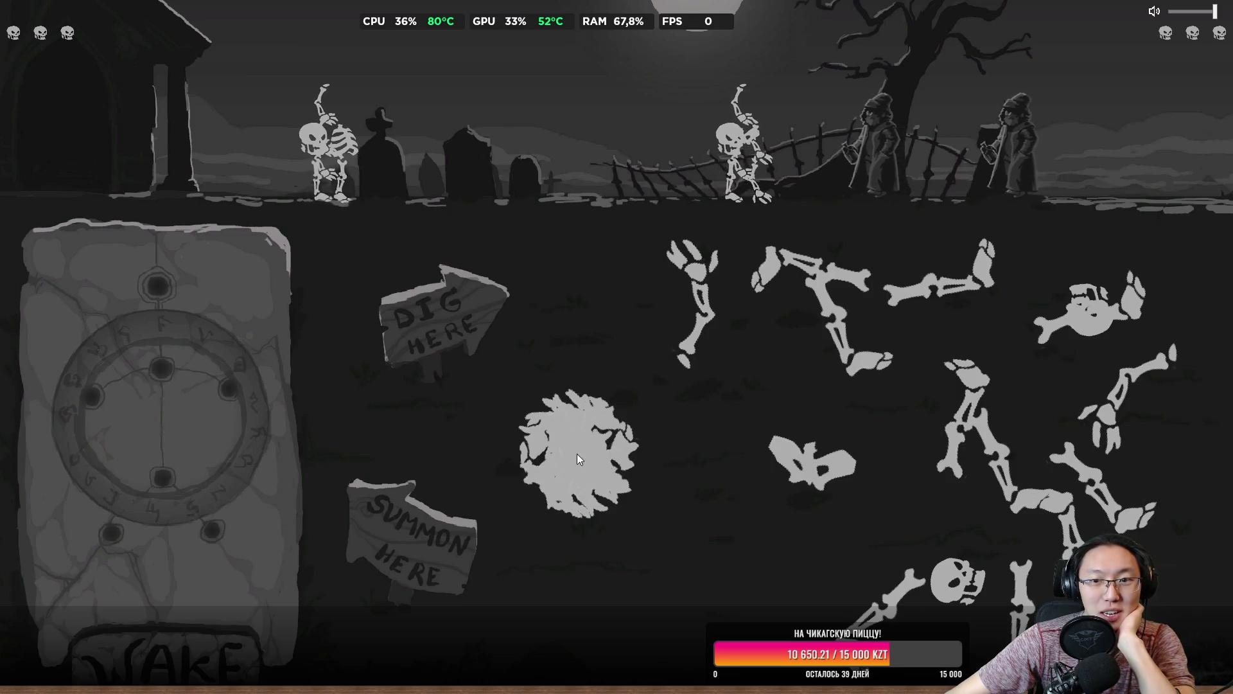
drag(589, 483, 160, 456)
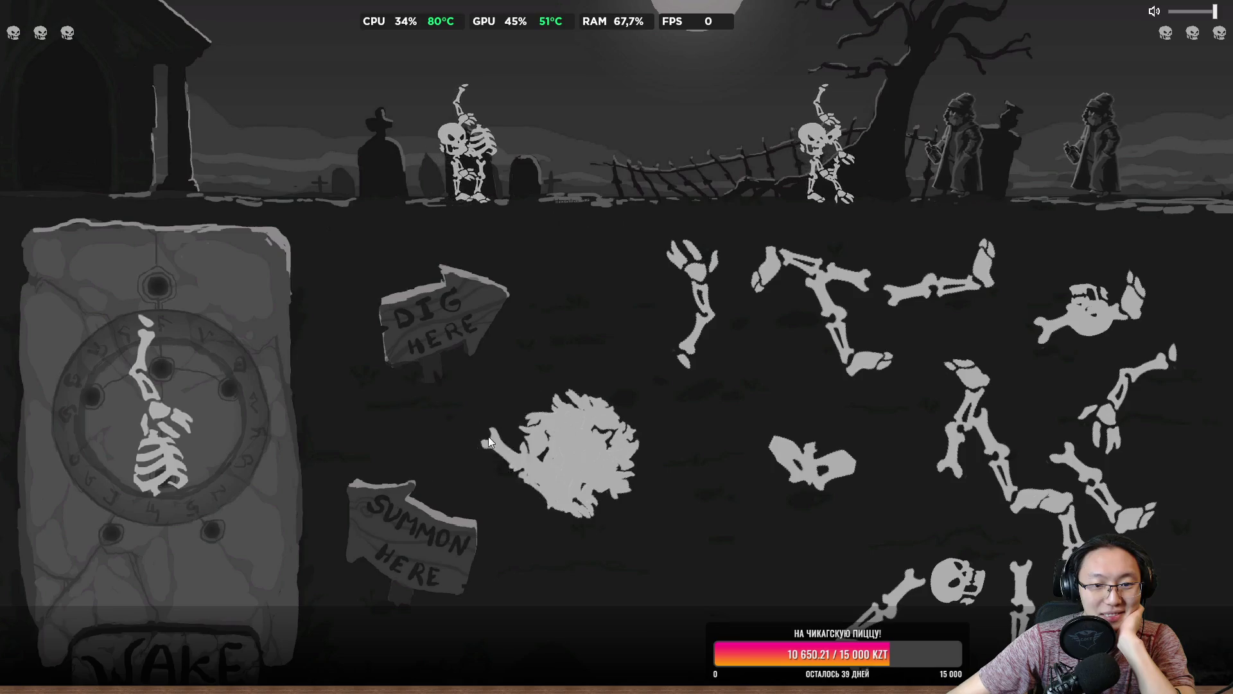
drag(488, 436, 219, 418)
drag(436, 462, 210, 411)
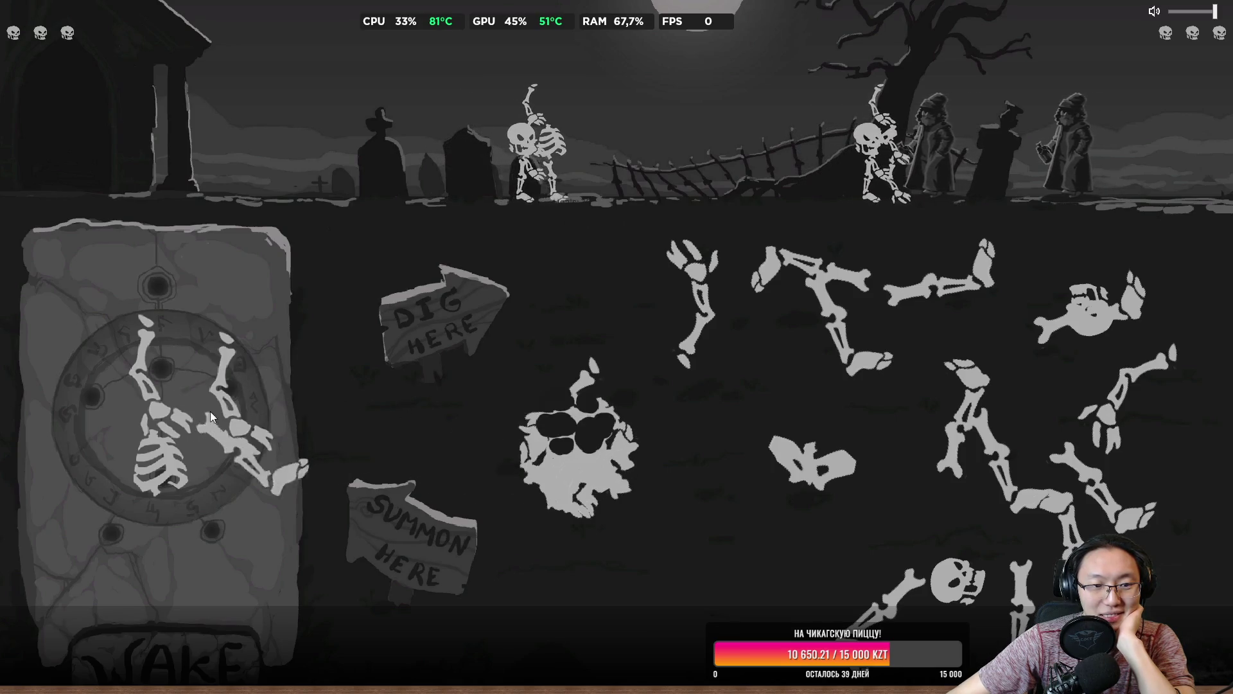
drag(479, 508, 209, 537)
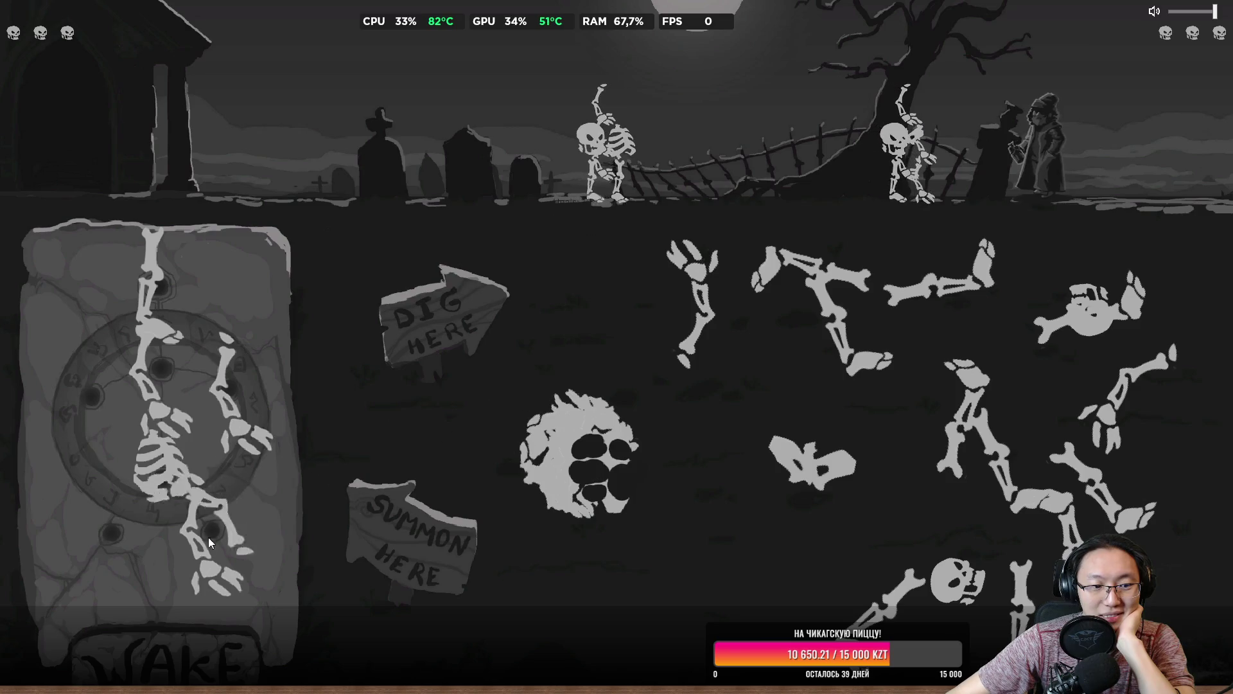
click(526, 469)
drag(385, 462, 233, 534)
mouse_move(578, 443)
mouse_down()
mouse_move(427, 440)
mouse_move(360, 462)
mouse_move(94, 361)
mouse_up()
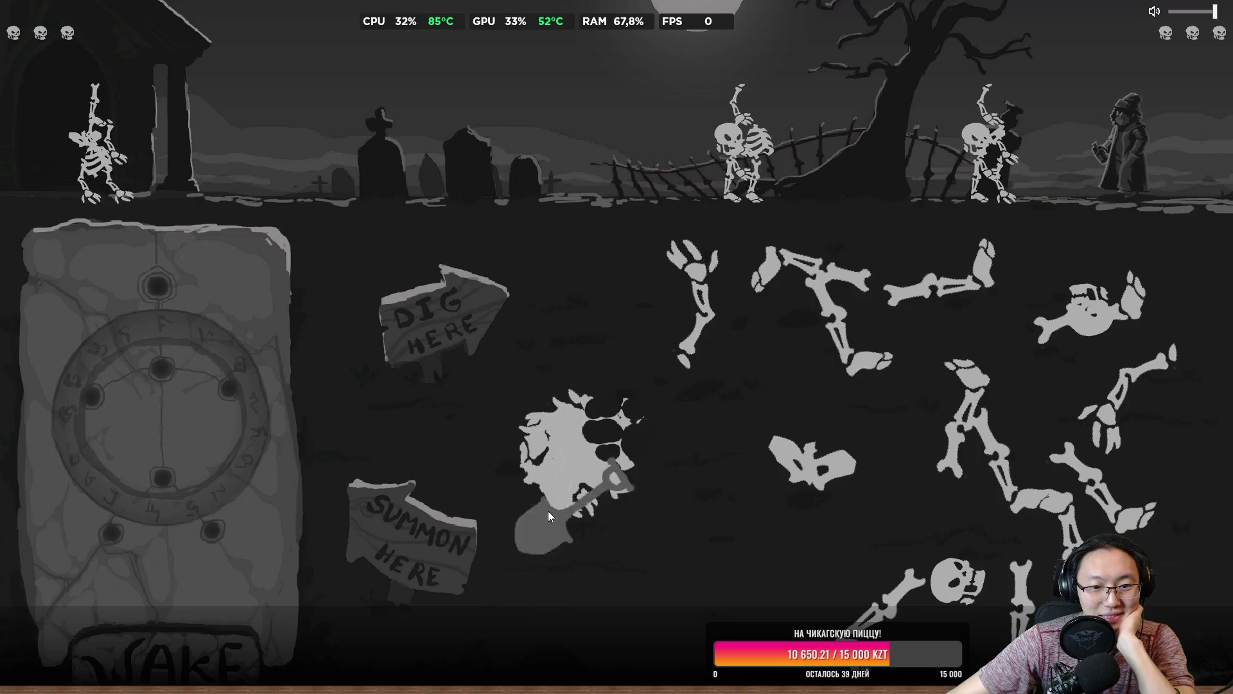
drag(549, 510, 224, 411)
Pile arm, pelvis, skull, ribcage, spine and leg bones onto the stone and summon that skeleton.
drag(450, 450, 154, 360)
mouse_move(565, 443)
mouse_down()
mouse_move(315, 295)
mouse_move(161, 283)
mouse_move(167, 414)
mouse_move(83, 393)
mouse_move(202, 473)
mouse_up()
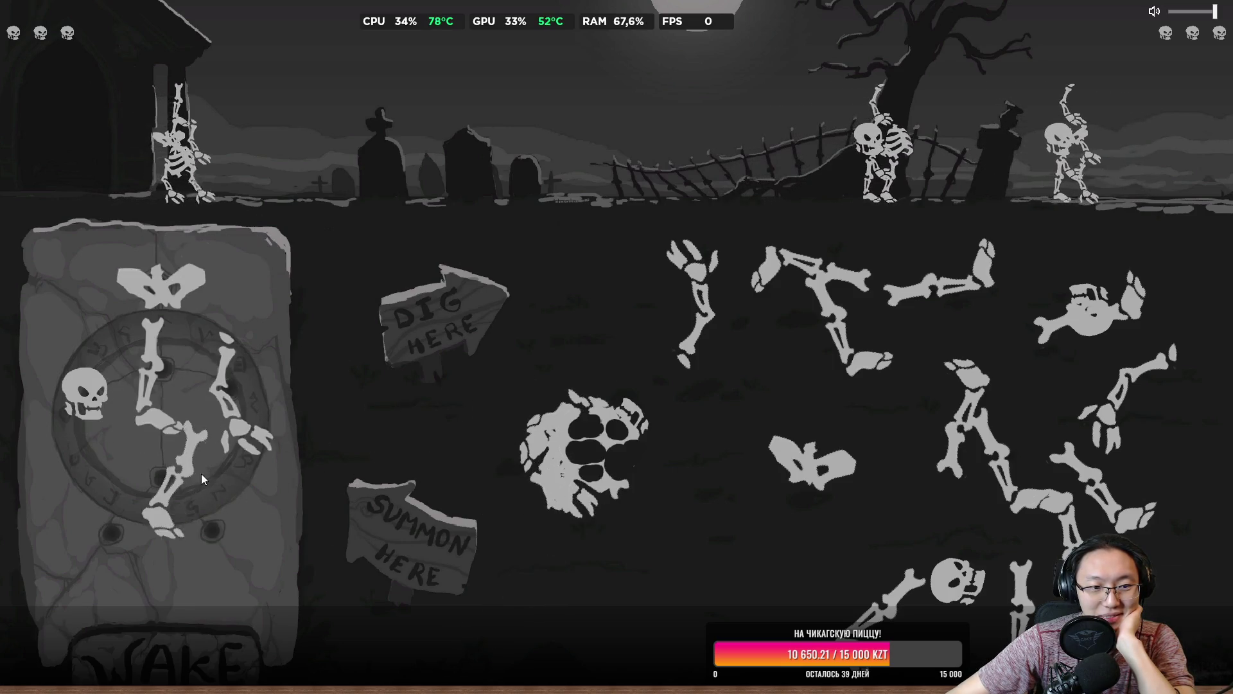
drag(587, 455, 215, 533)
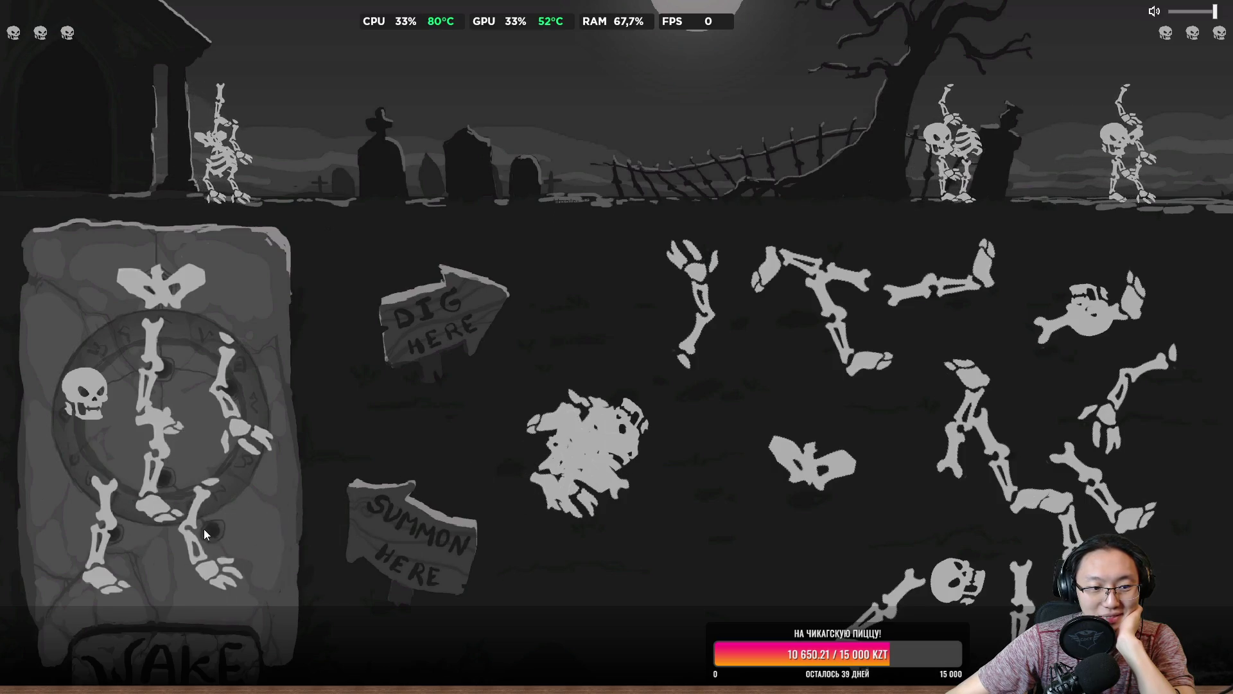
mouse_move(578, 450)
mouse_down()
mouse_move(241, 395)
mouse_move(212, 533)
mouse_up()
drag(604, 494, 217, 492)
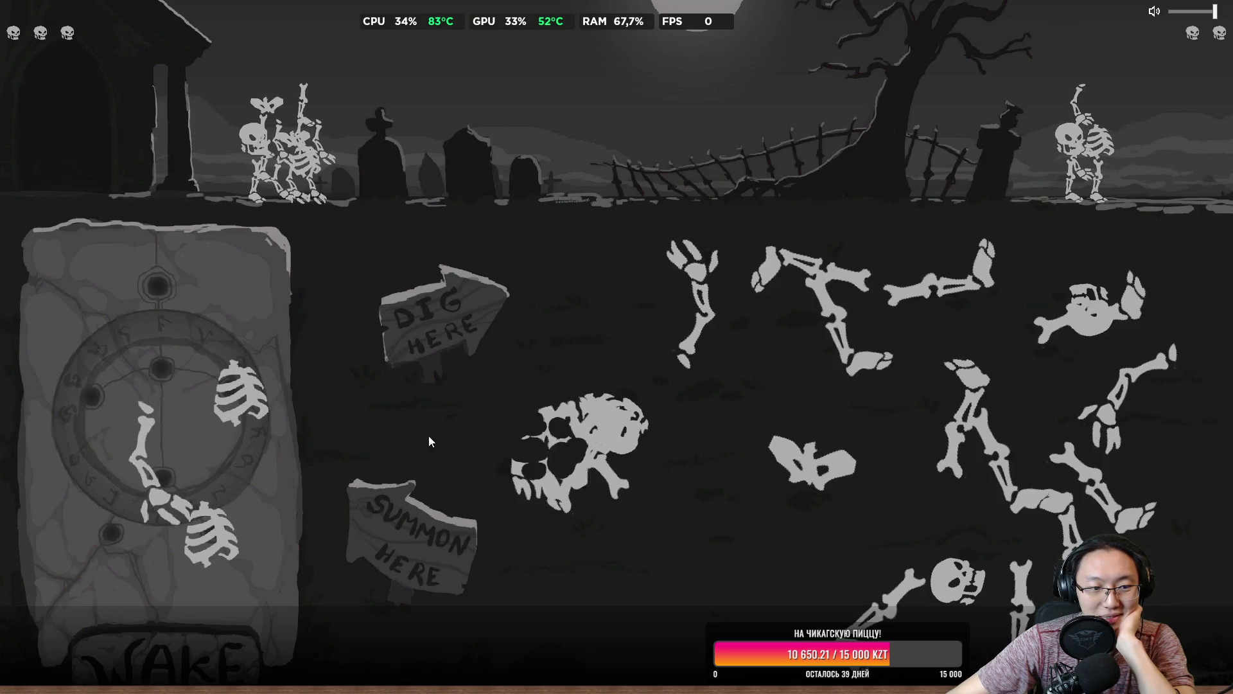
drag(578, 449, 197, 365)
drag(282, 427, 84, 392)
mouse_move(578, 450)
mouse_down()
mouse_move(157, 282)
mouse_move(205, 519)
mouse_up()
click(164, 652)
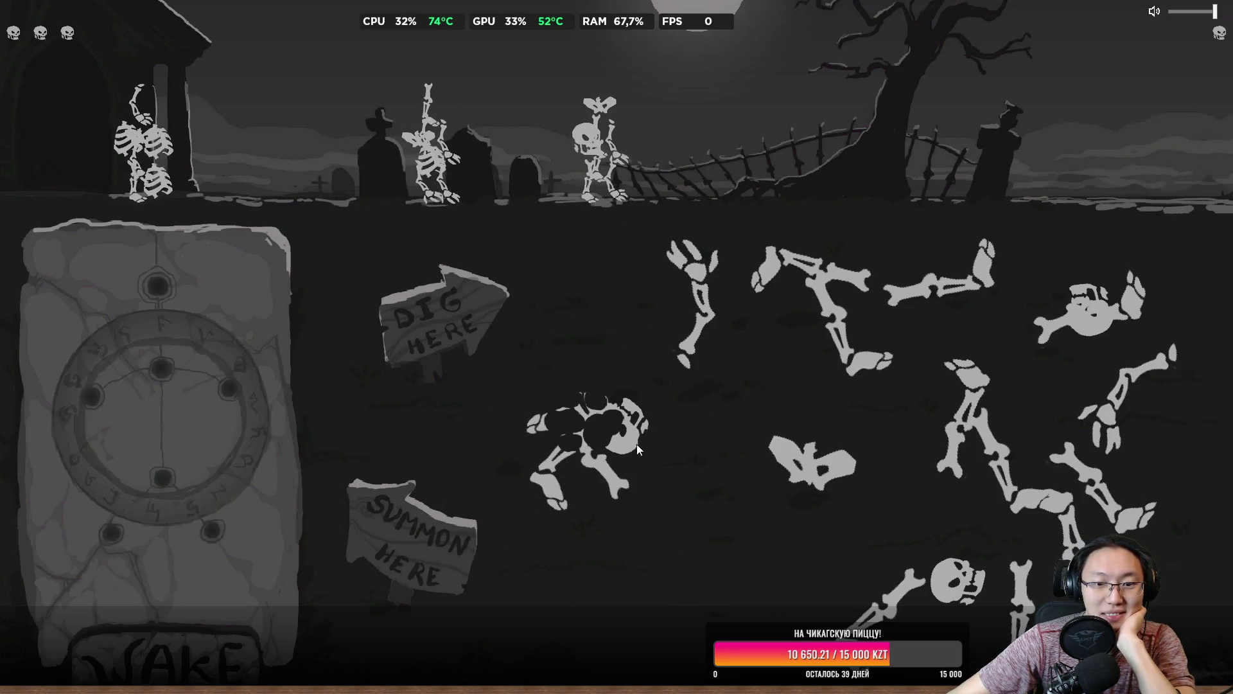
Place two skulls on the stone and dig through the lower area for new bones.
drag(604, 430, 240, 391)
drag(608, 486, 263, 359)
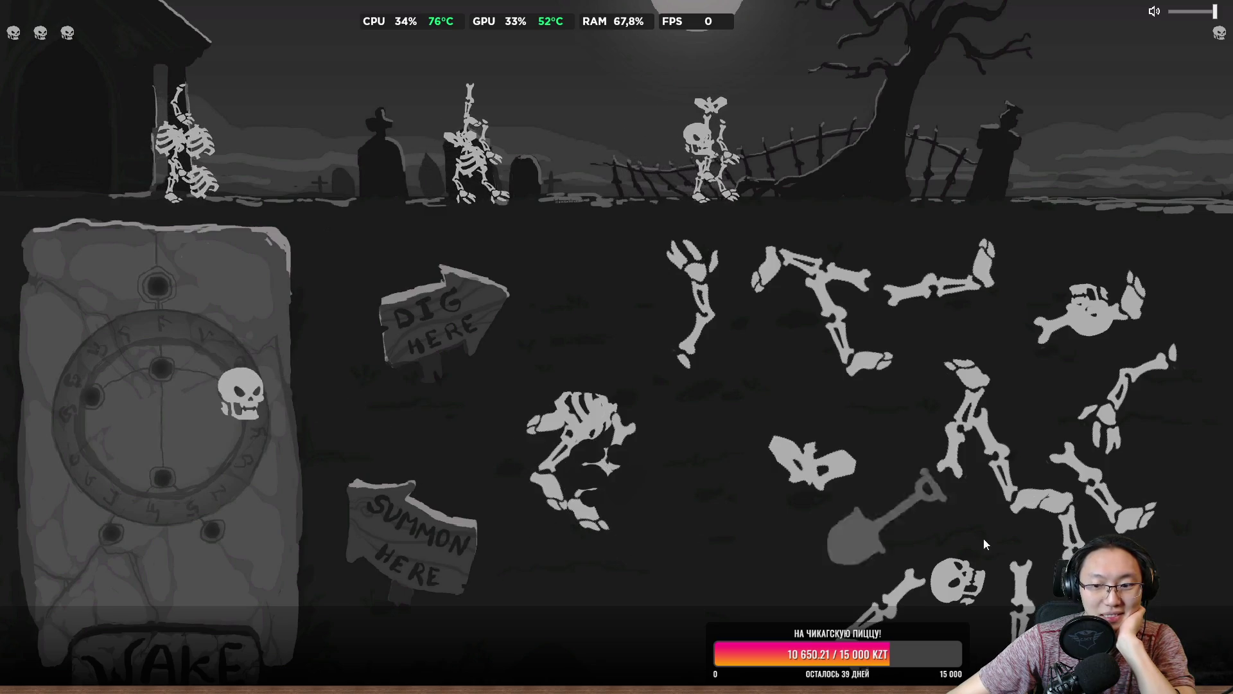
drag(915, 569, 170, 382)
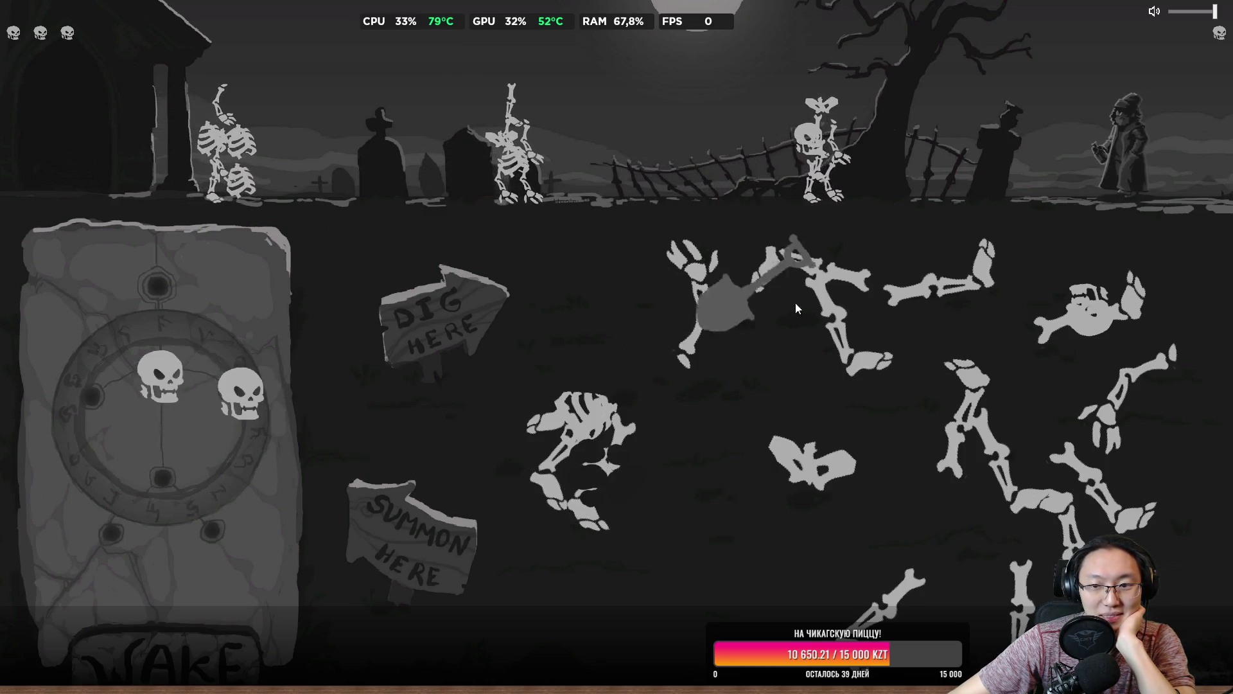
mouse_move(950, 364)
mouse_down()
mouse_move(1058, 302)
mouse_move(1070, 381)
mouse_move(1123, 330)
mouse_move(1103, 319)
mouse_move(985, 500)
mouse_move(1112, 279)
mouse_up()
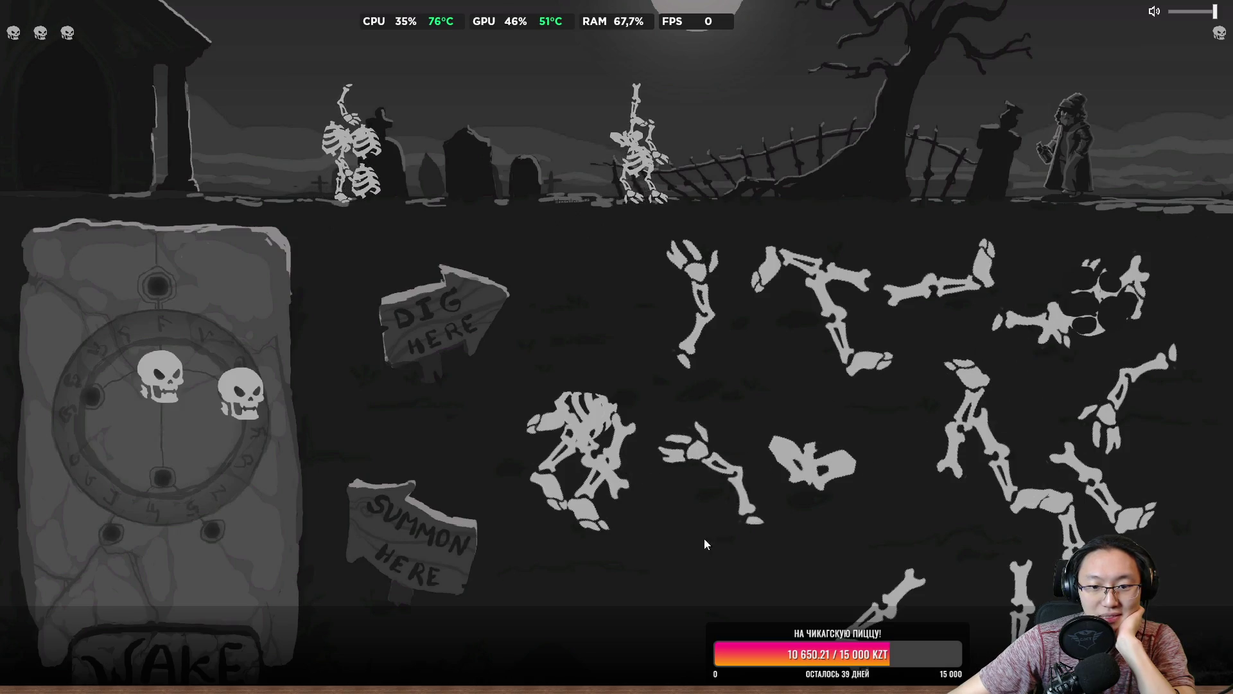
click(704, 573)
mouse_move(704, 573)
mouse_down()
mouse_move(615, 614)
mouse_move(601, 307)
mouse_move(526, 260)
mouse_up()
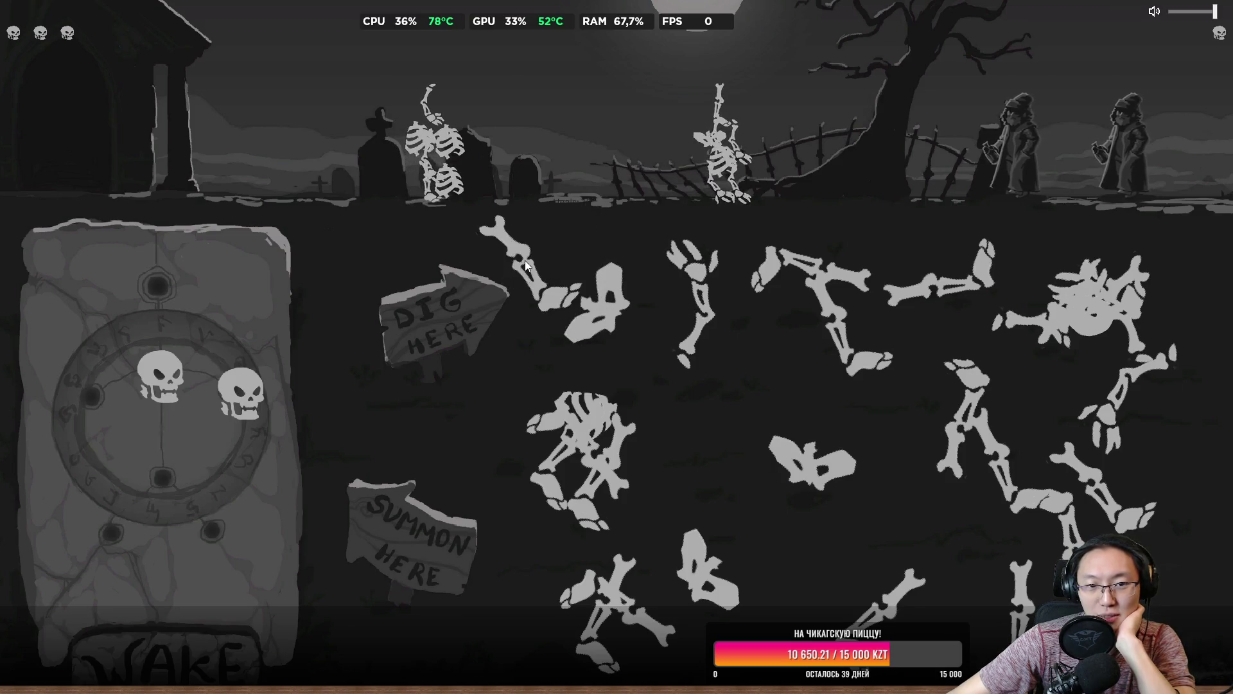
click(739, 455)
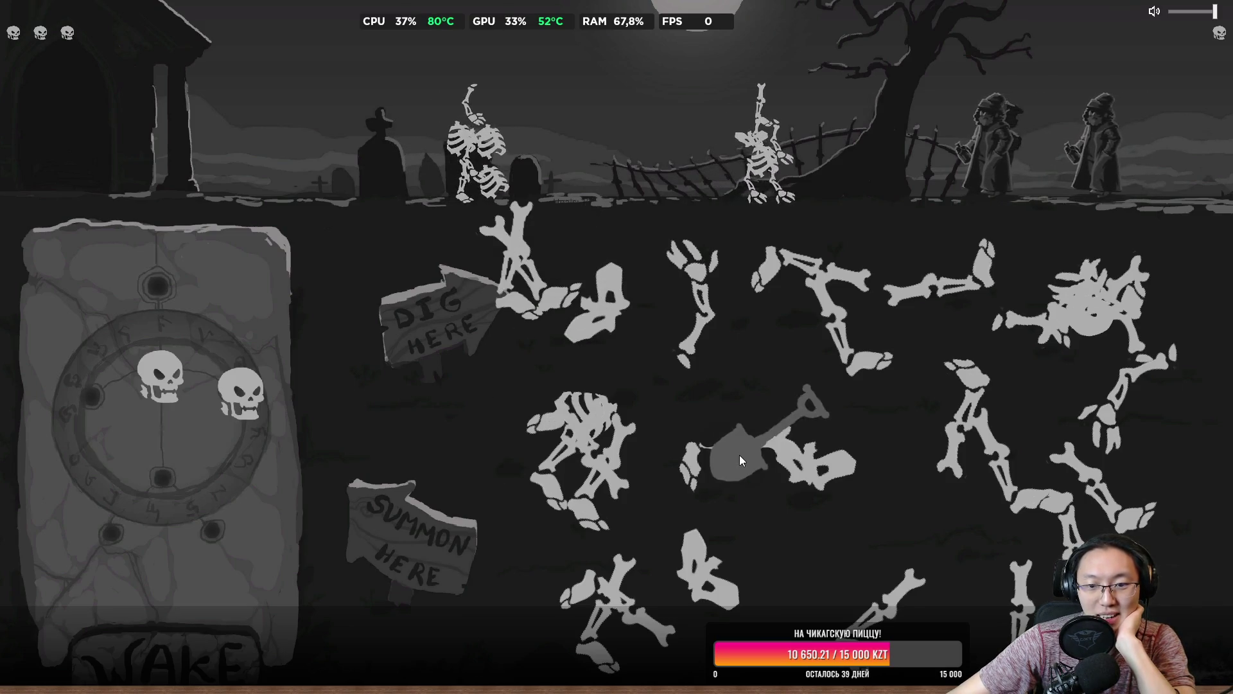
mouse_move(739, 455)
mouse_down()
mouse_move(729, 376)
mouse_move(777, 368)
mouse_up()
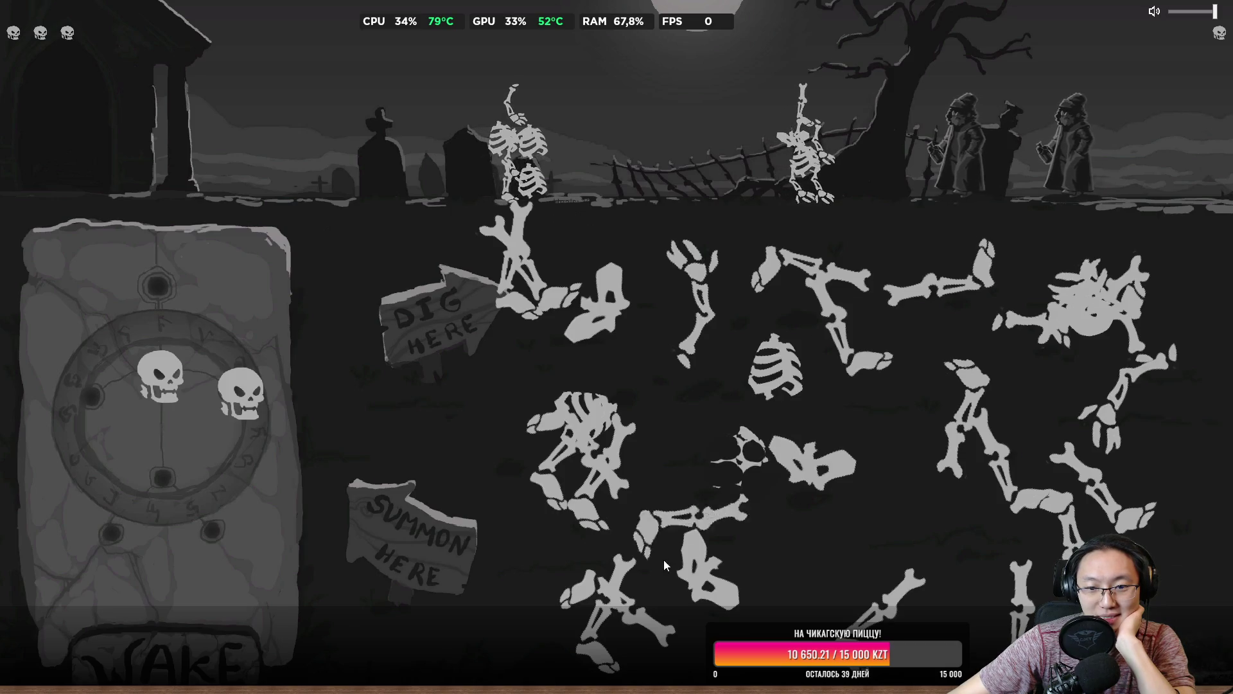
mouse_move(770, 469)
mouse_down()
mouse_move(735, 467)
mouse_move(676, 595)
mouse_move(754, 436)
mouse_move(703, 600)
mouse_move(777, 451)
mouse_move(747, 456)
mouse_move(683, 621)
mouse_move(749, 511)
mouse_move(710, 619)
mouse_move(690, 630)
mouse_move(368, 456)
mouse_move(171, 503)
mouse_up()
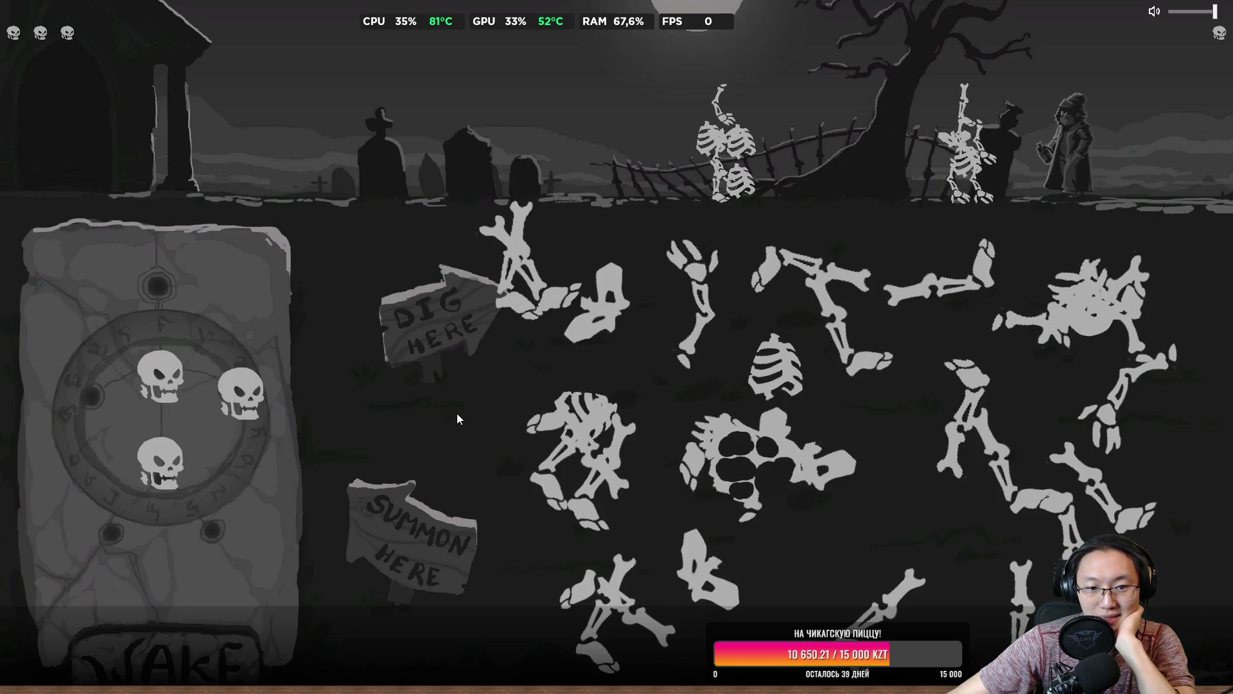
Dig up and place a skull, keep digging until Win! appears, then restart the game.
mouse_move(457, 414)
mouse_down()
mouse_move(521, 473)
mouse_move(560, 369)
mouse_up()
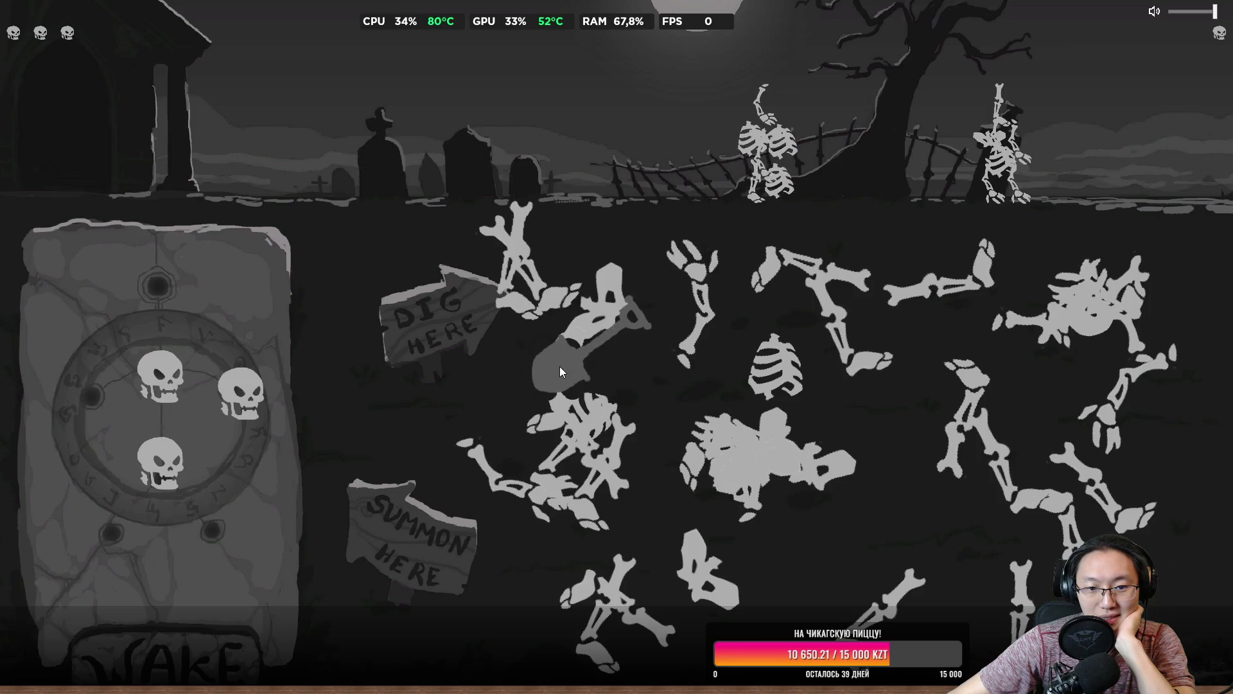
mouse_move(664, 371)
mouse_down()
mouse_move(669, 398)
mouse_move(665, 379)
mouse_up()
drag(231, 337, 233, 335)
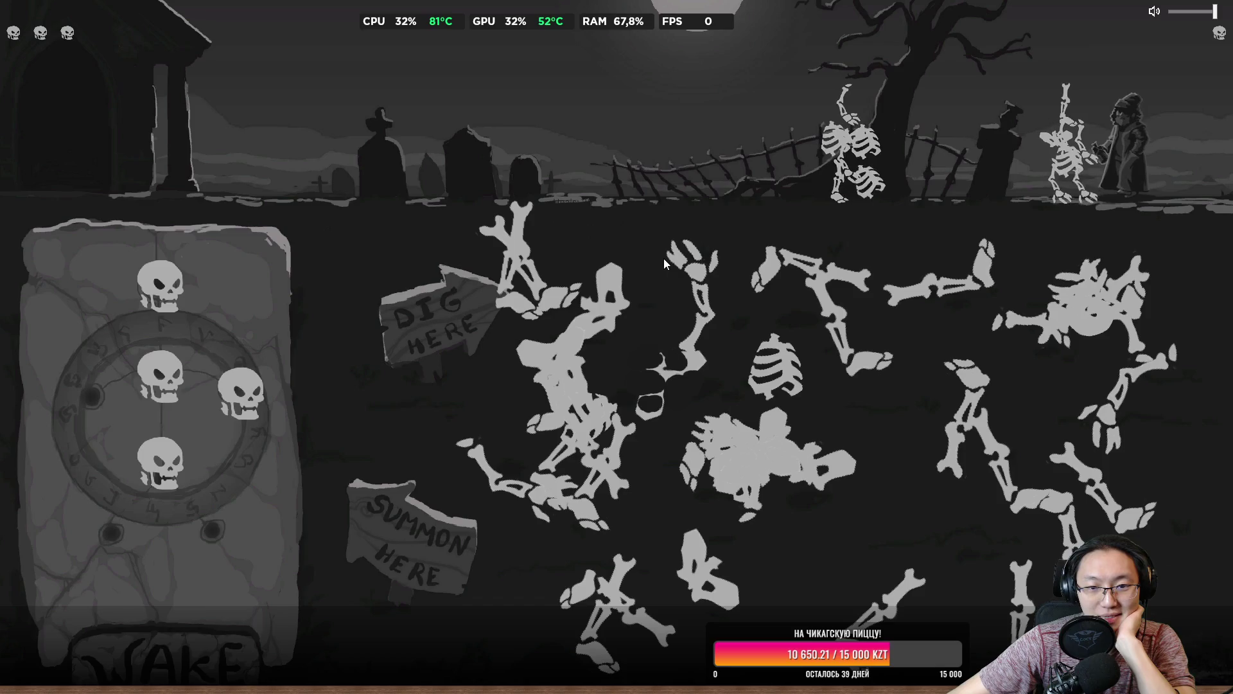
click(654, 329)
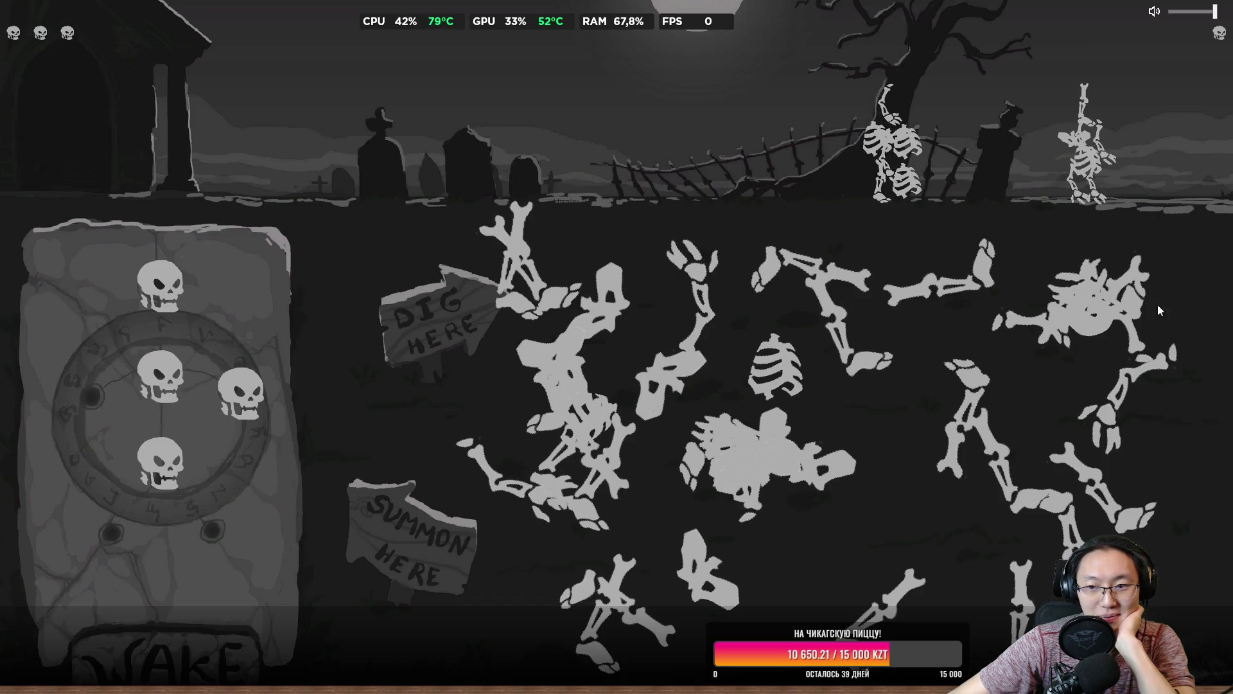
click(1181, 295)
click(1155, 490)
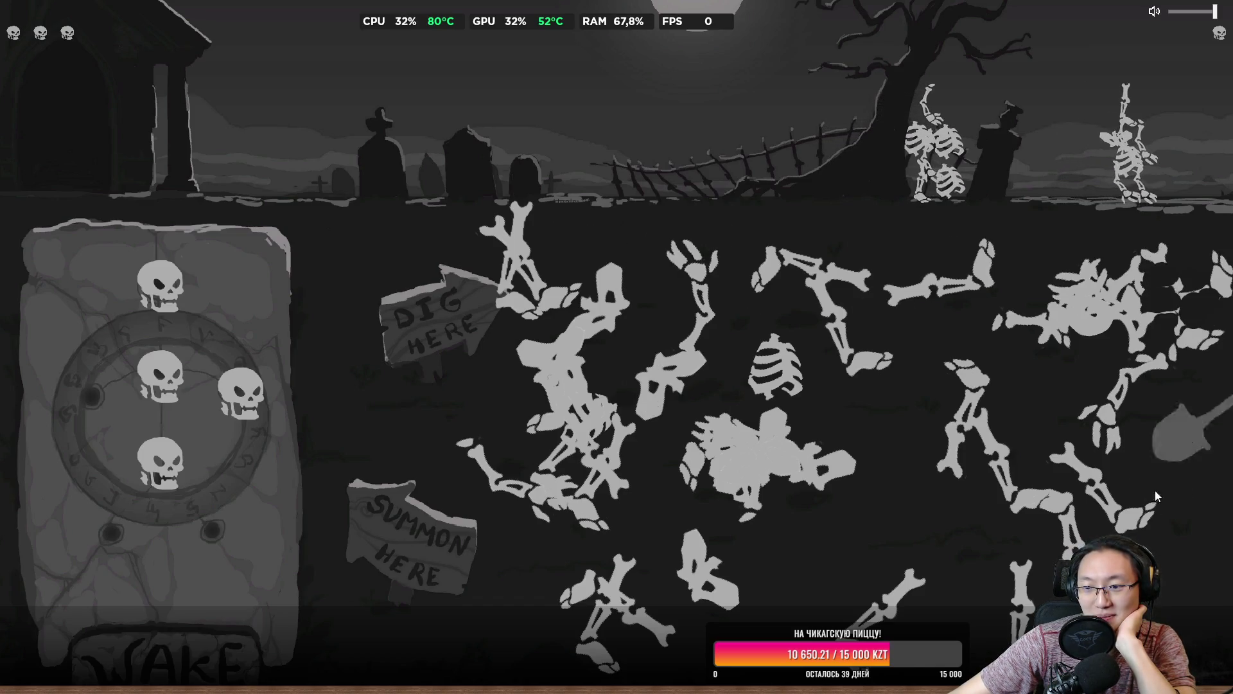
click(1042, 388)
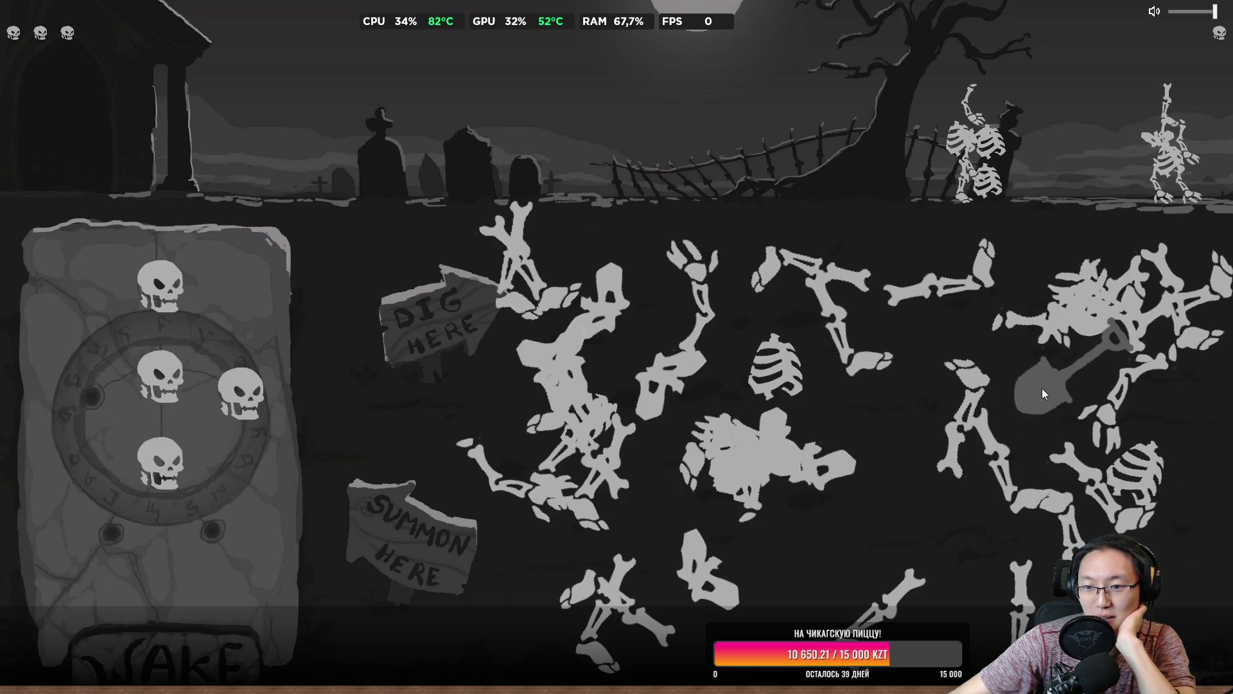
click(930, 517)
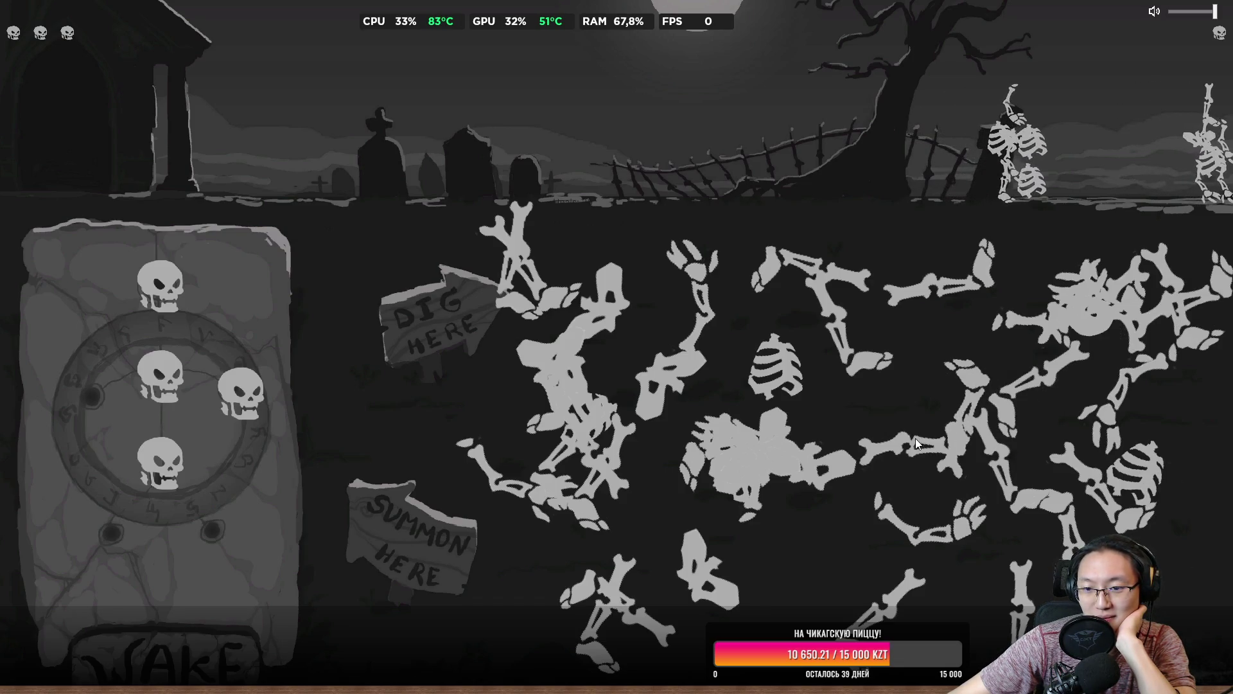
drag(916, 439, 916, 347)
click(687, 513)
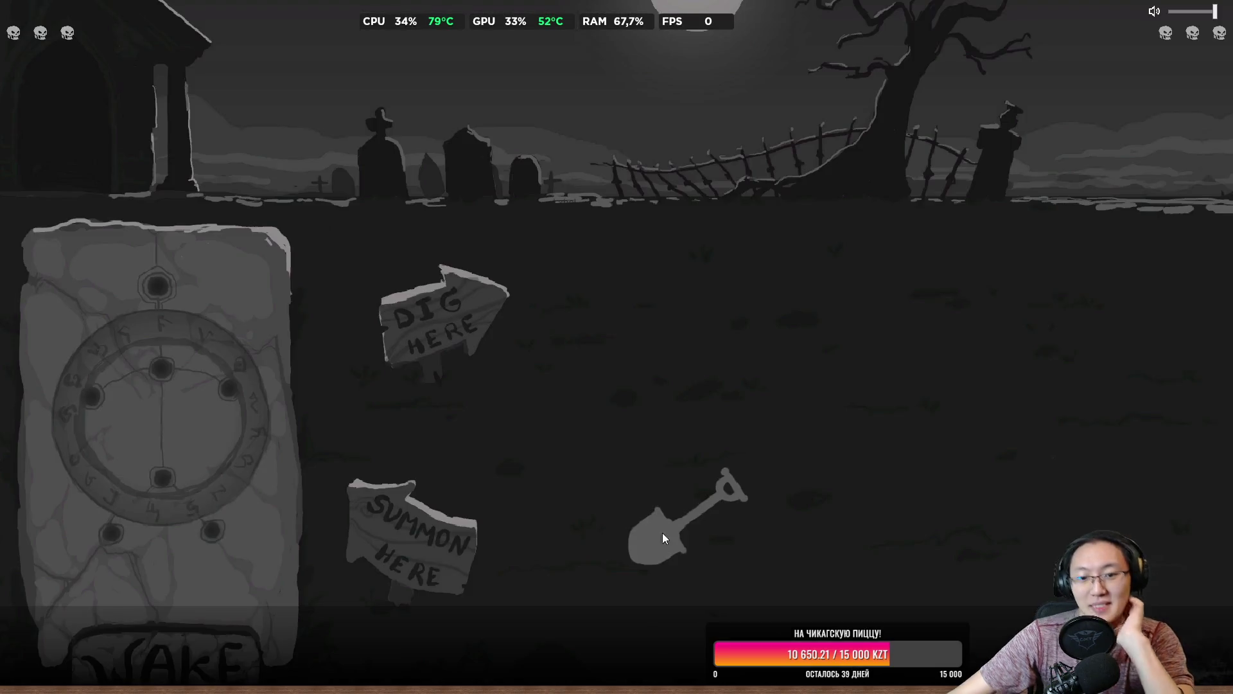
Exit fullscreen, close the itch.io tab, and minimize Chrome to return to Plate.cs in Visual Studio.
key(Escape)
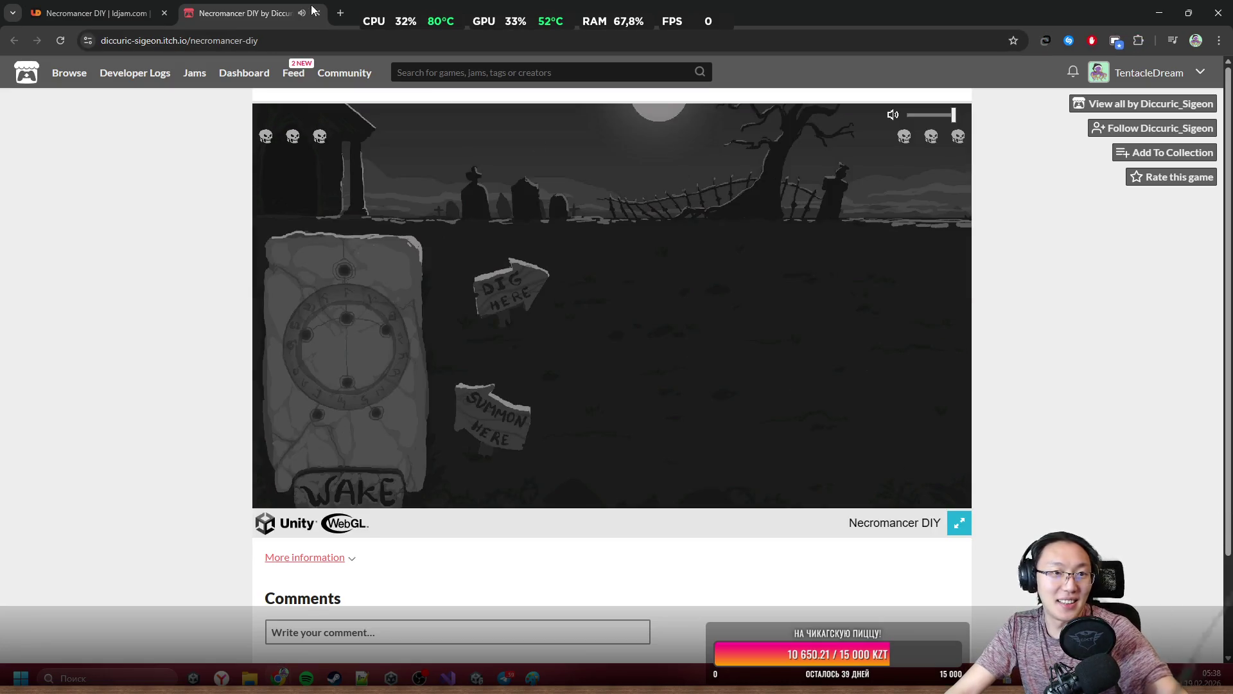
click(317, 13)
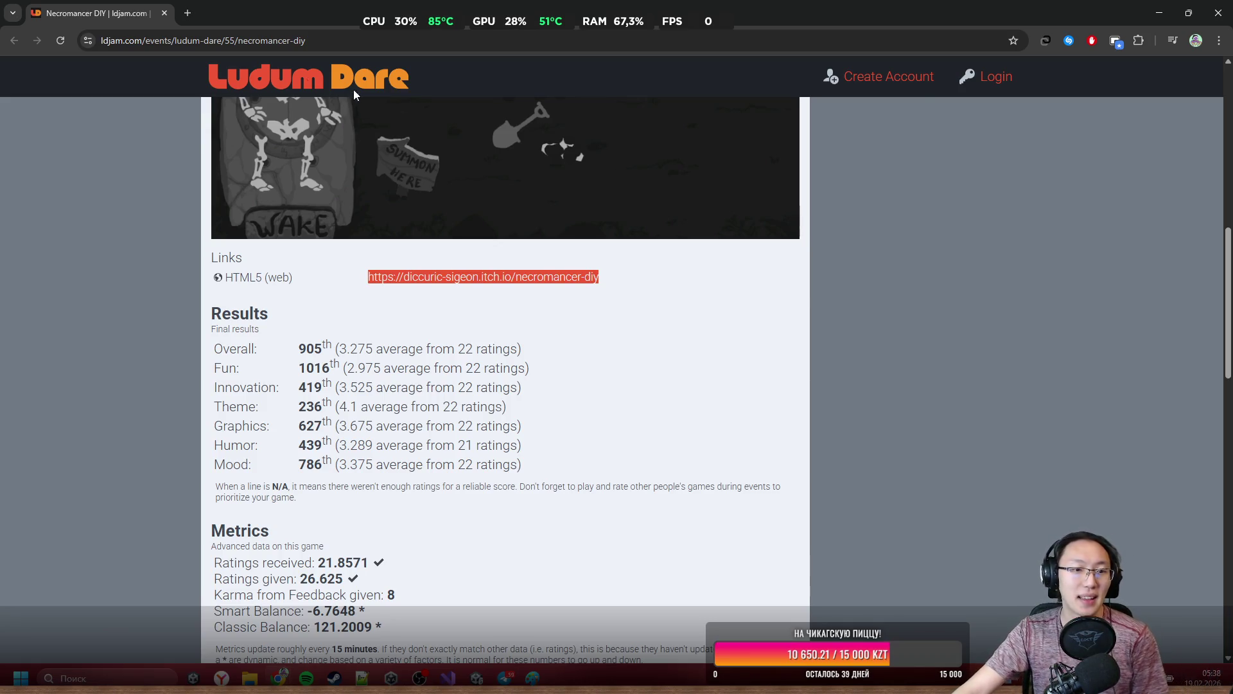
key(super+Down)
key(super+Down)
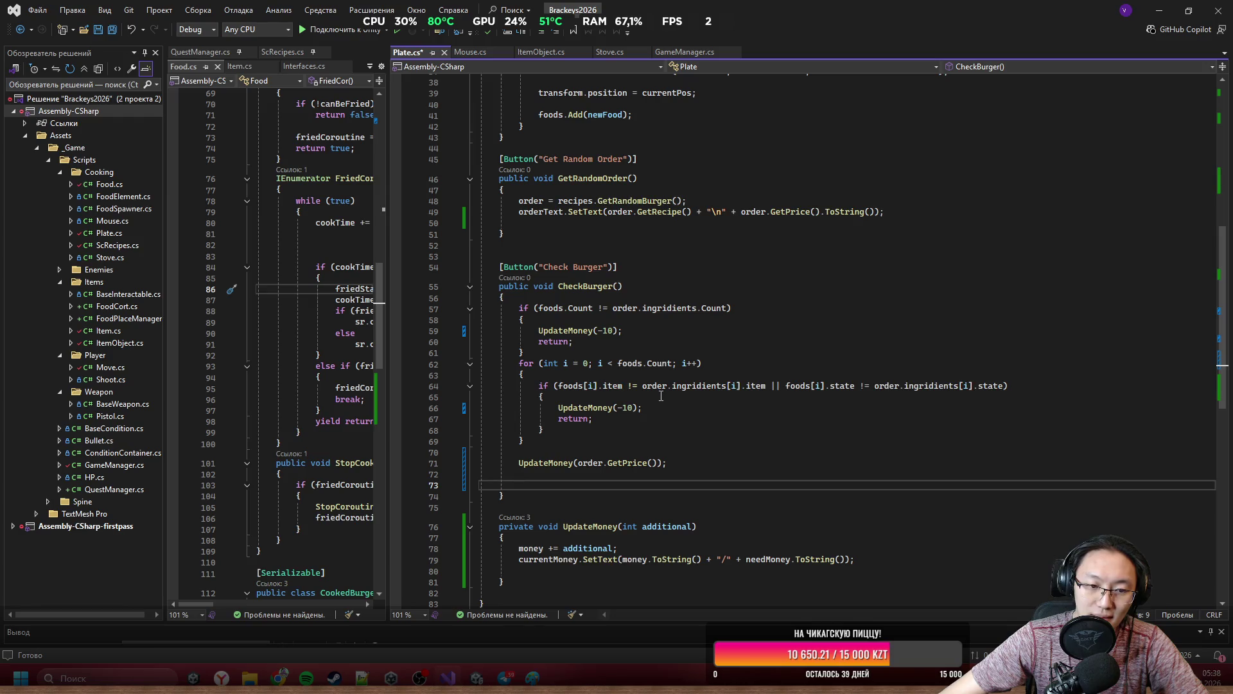
mouse_move(661, 442)
mouse_down()
mouse_move(639, 581)
mouse_move(635, 552)
mouse_up()
click(635, 552)
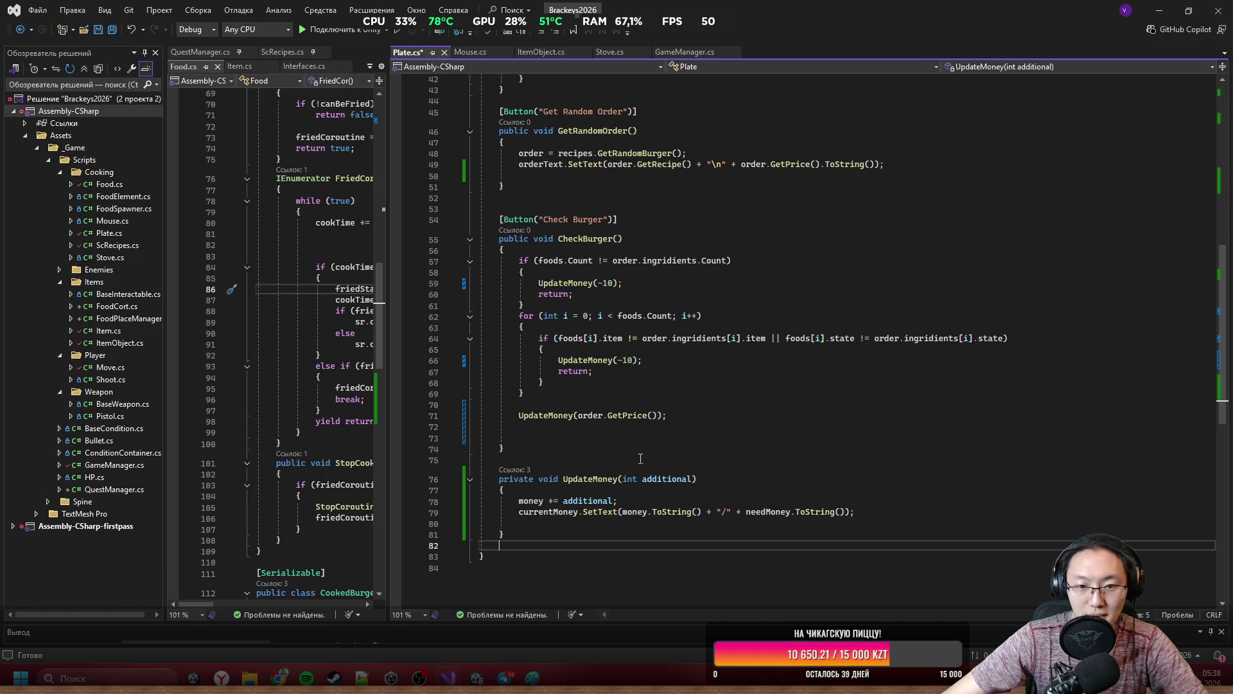
drag(603, 401, 603, 437)
click(603, 434)
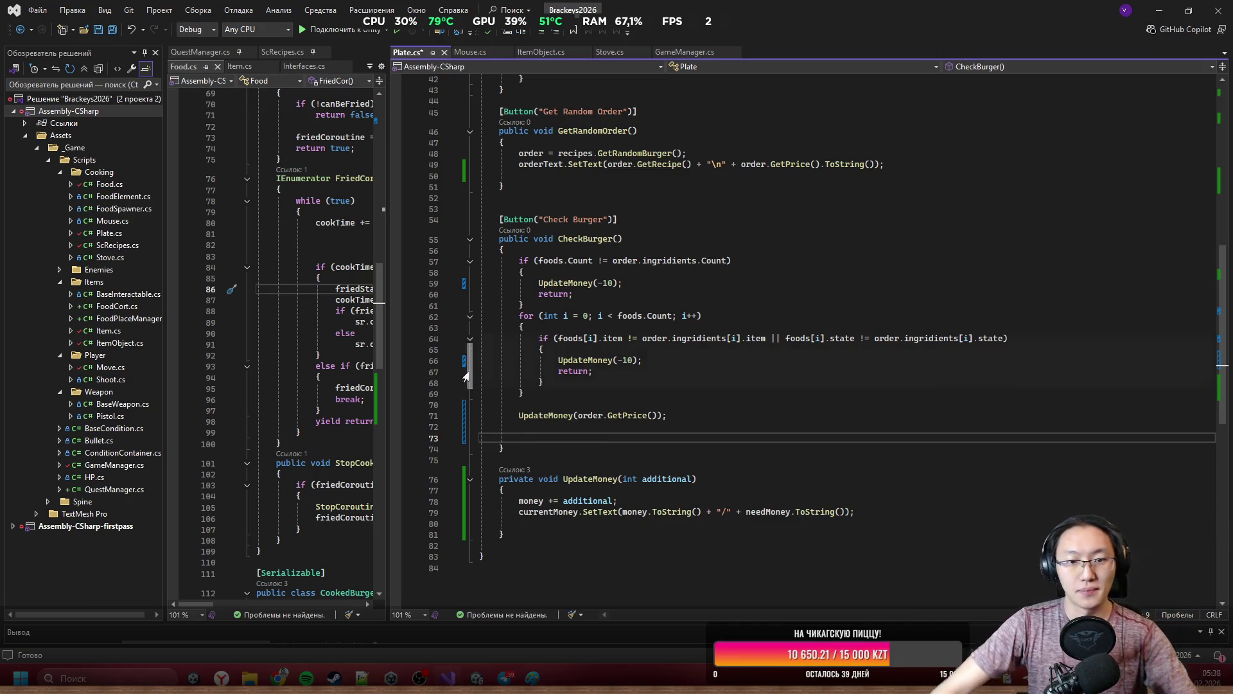
scroll(718, 330, up, 6)
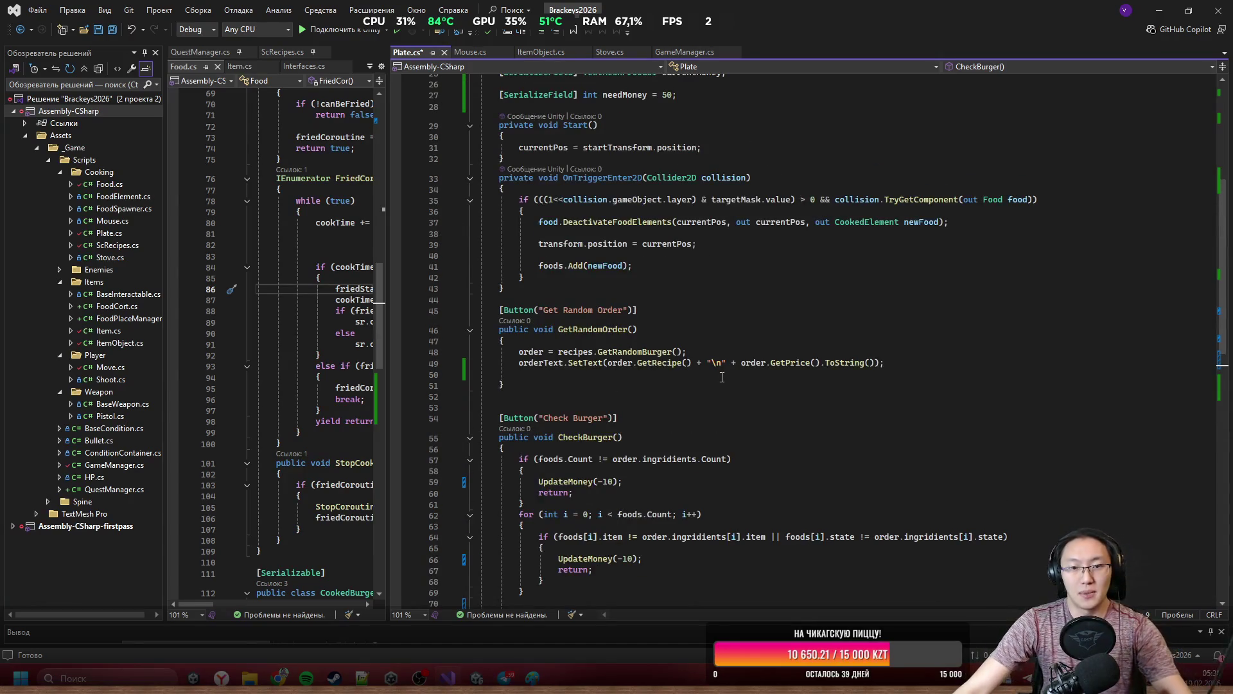
scroll(722, 377, up, 8)
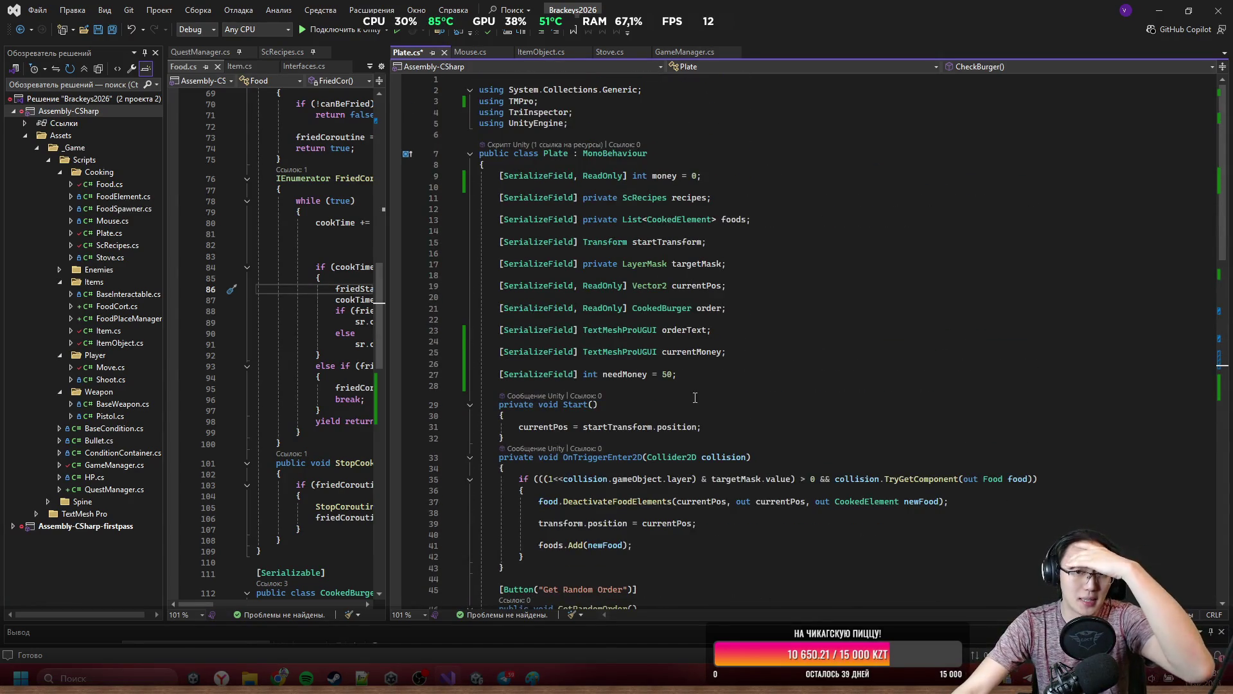
scroll(705, 375, down, 15)
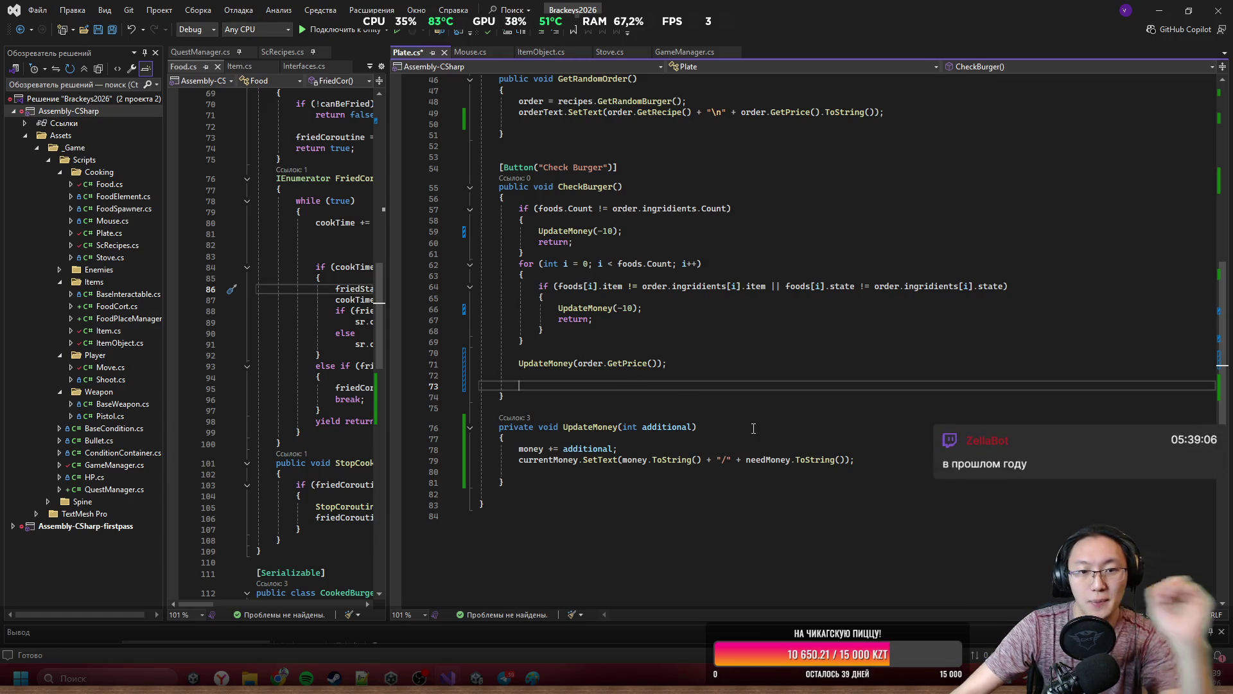
Erase the false-start 'foods.' and 'foreach (fo' text typed on line 73.
text(fo)
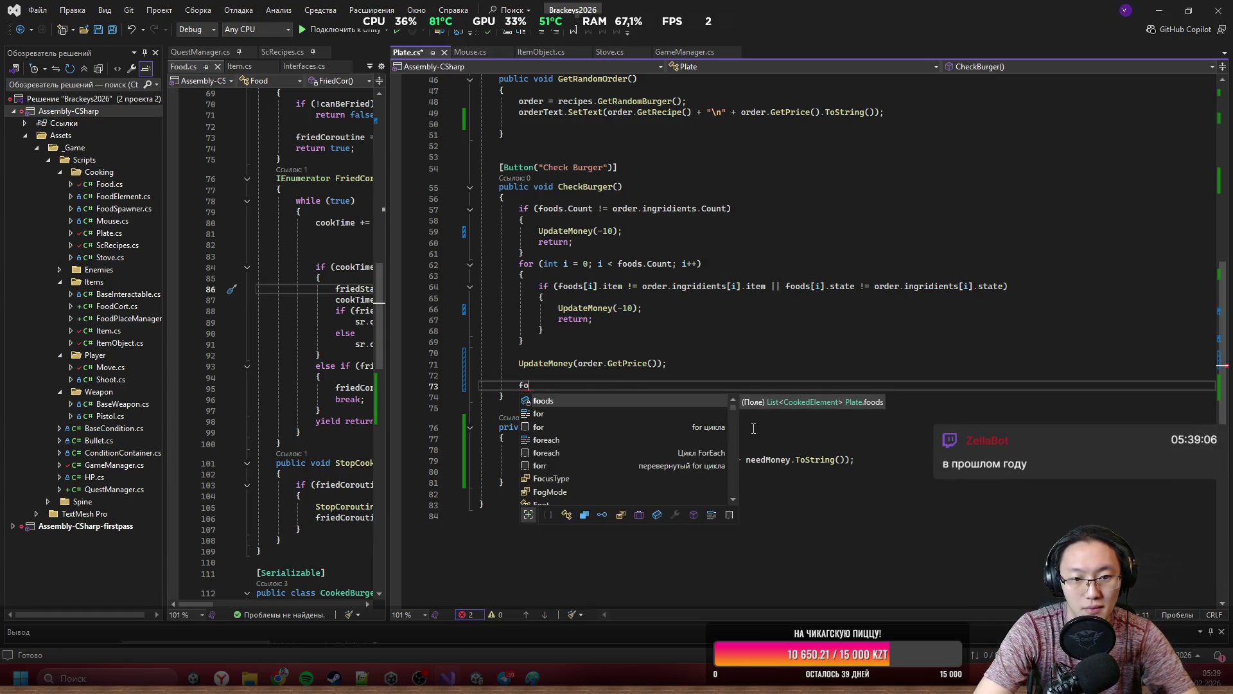
text(ods.)
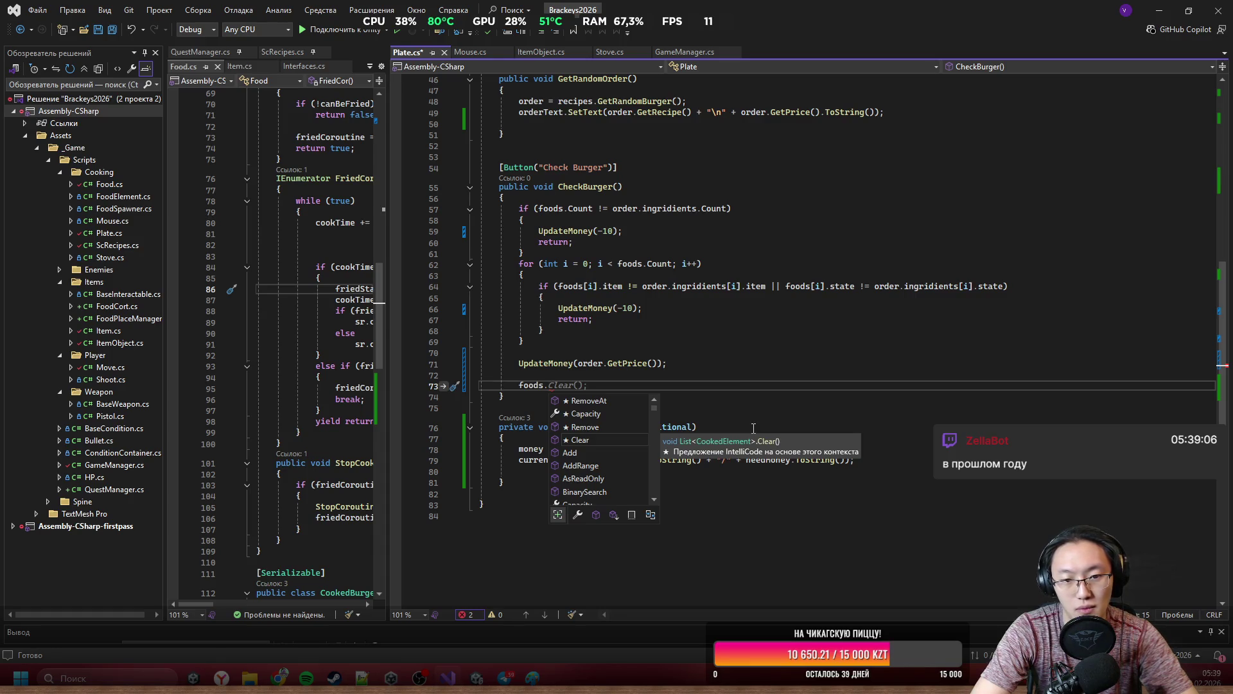
key(BackSpace)
key(BackSpace)
key(BackSpace)
text(f)
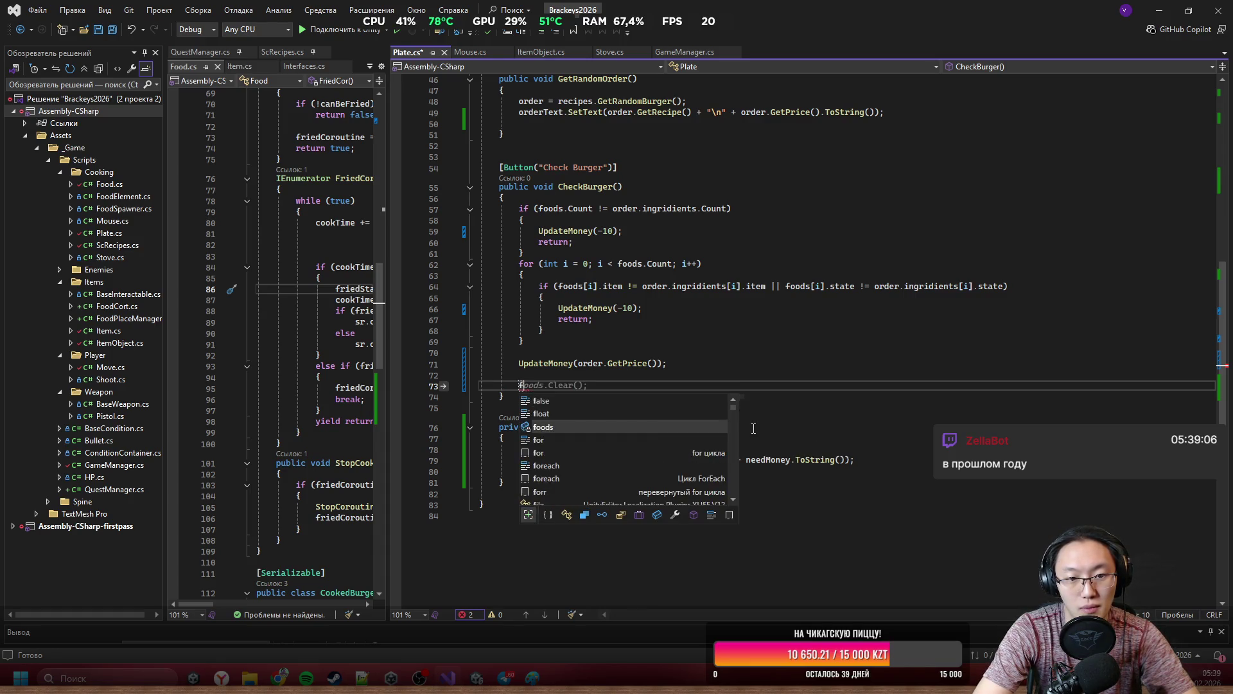
key(BackSpace)
text(fore)
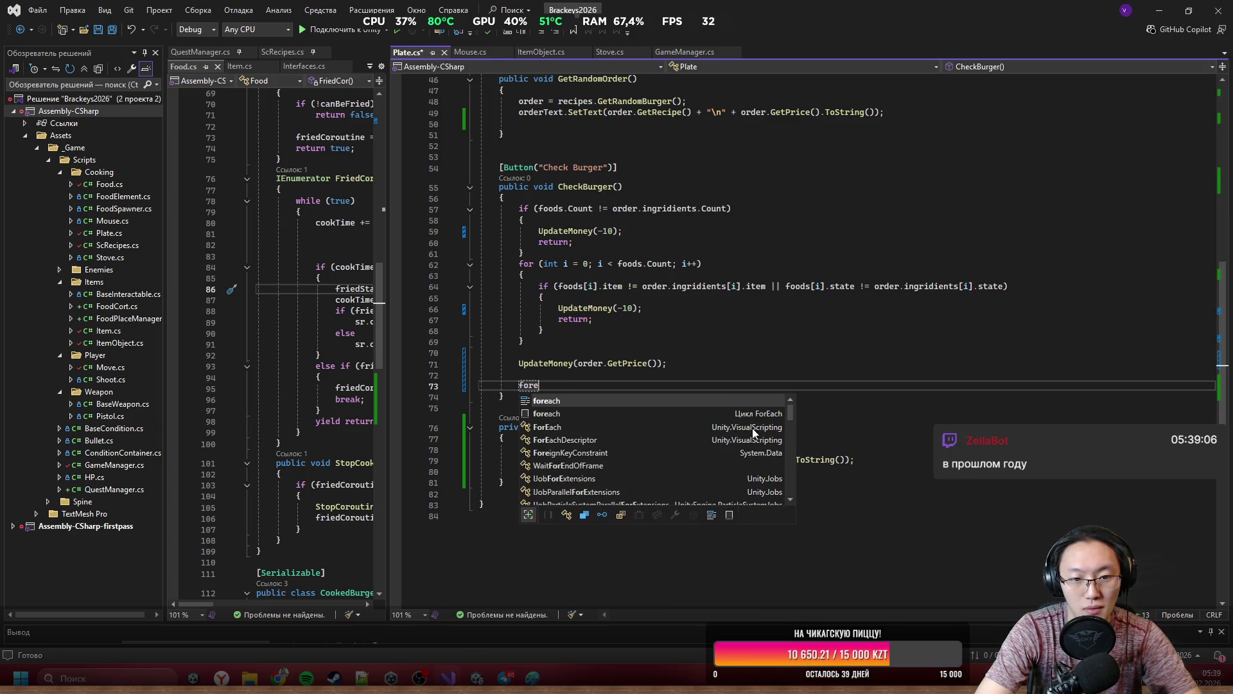
text(ach ()
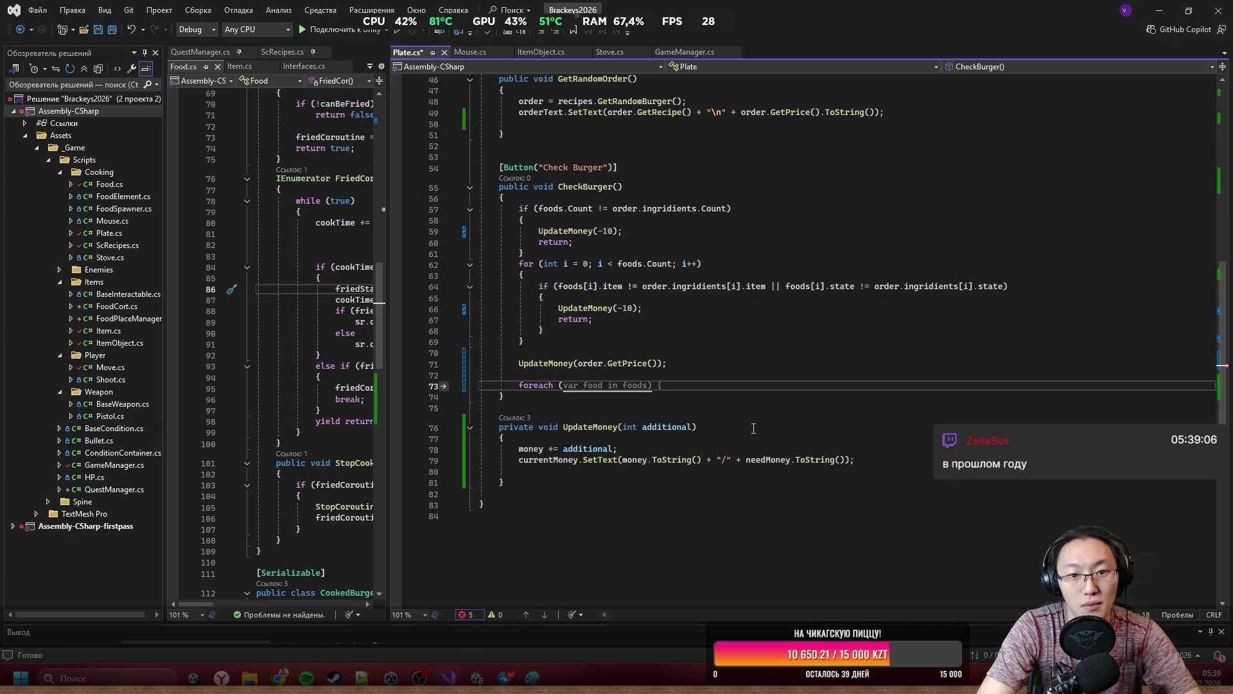
text(fo)
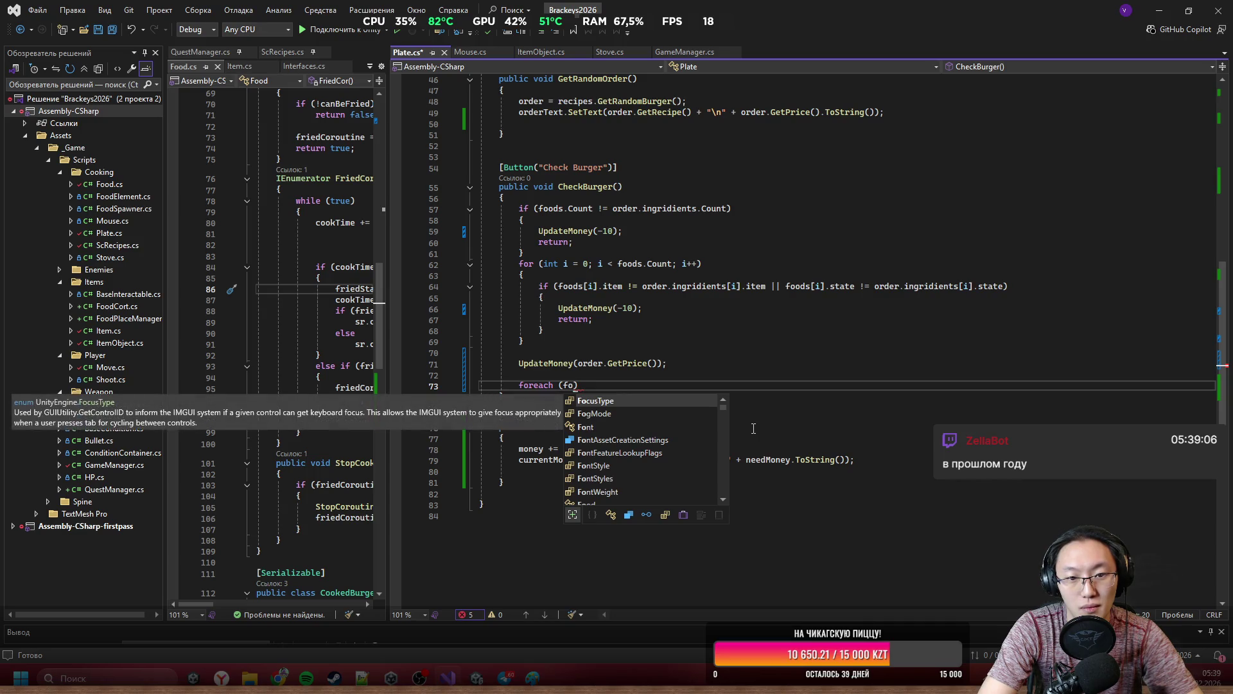
key(BackSpace)
key(BackSpace)
key(BackSpace)
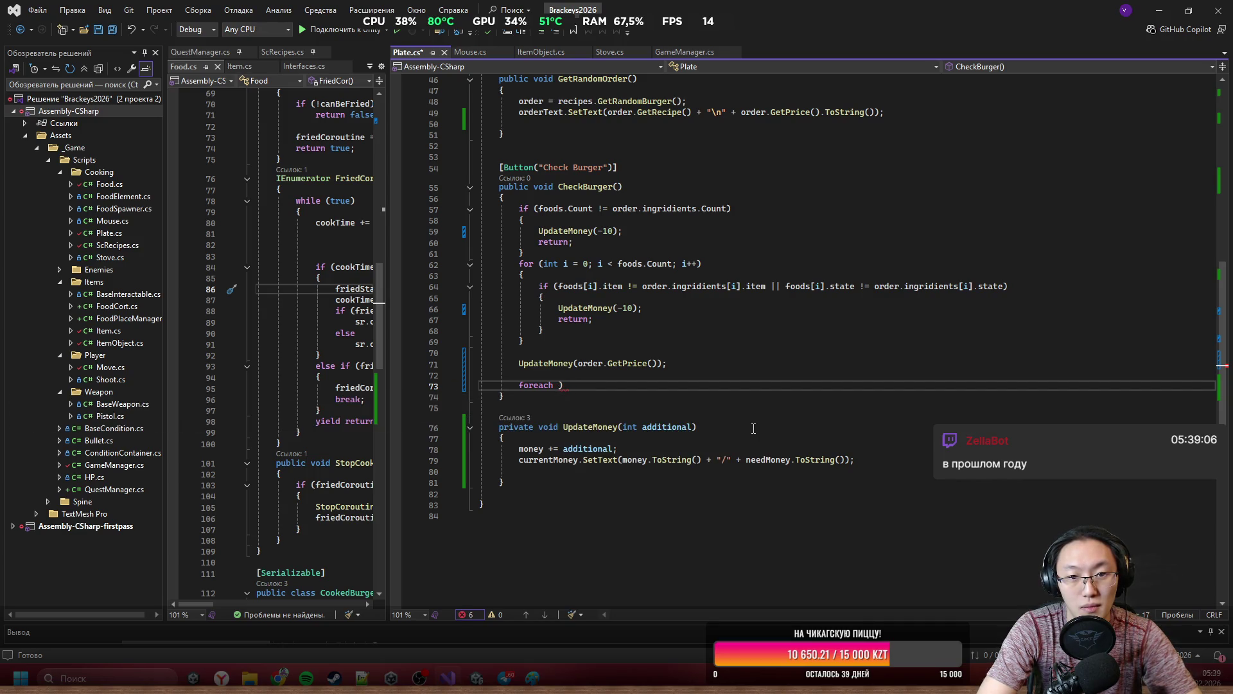
key(ctrl+BackSpace)
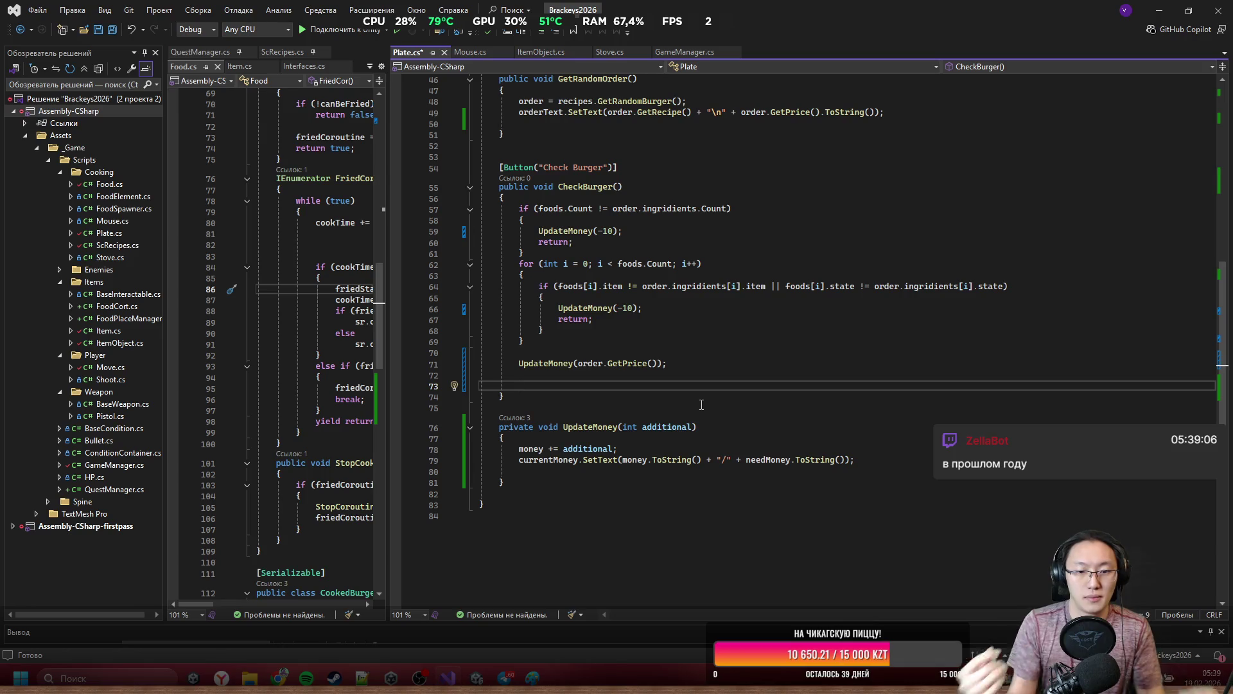
Expand the foreach snippet into a loop over foods, leaving its body empty.
text(foreach)
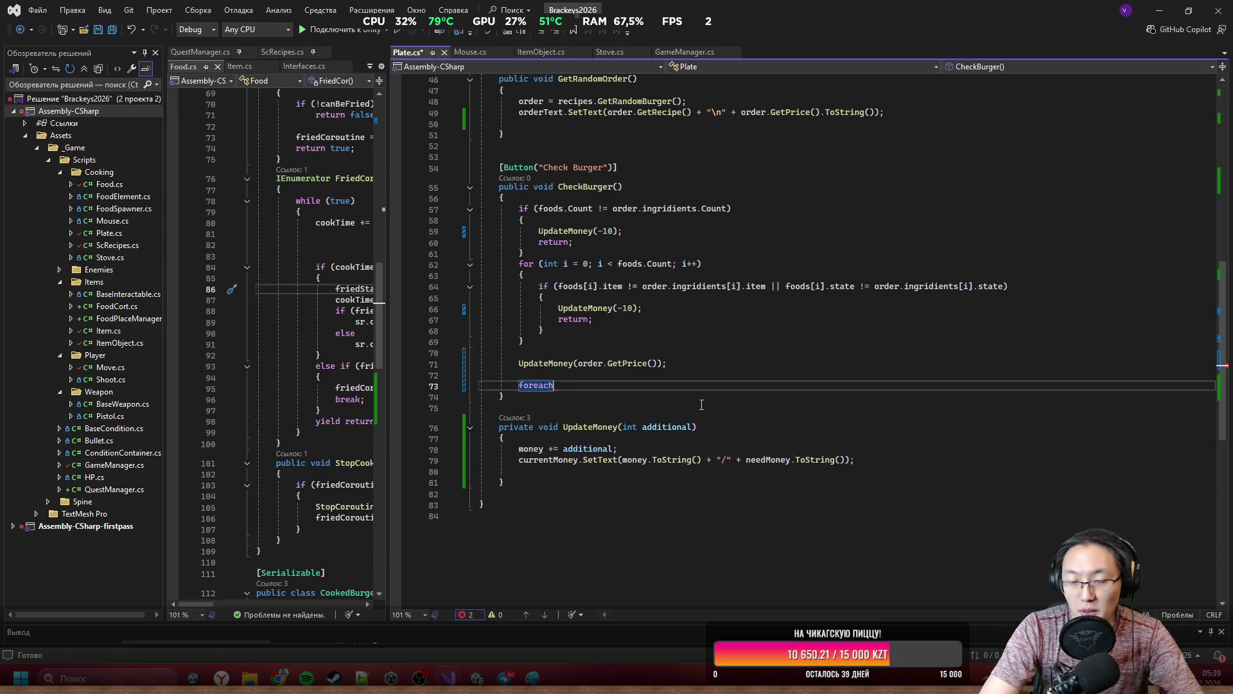
key(Tab)
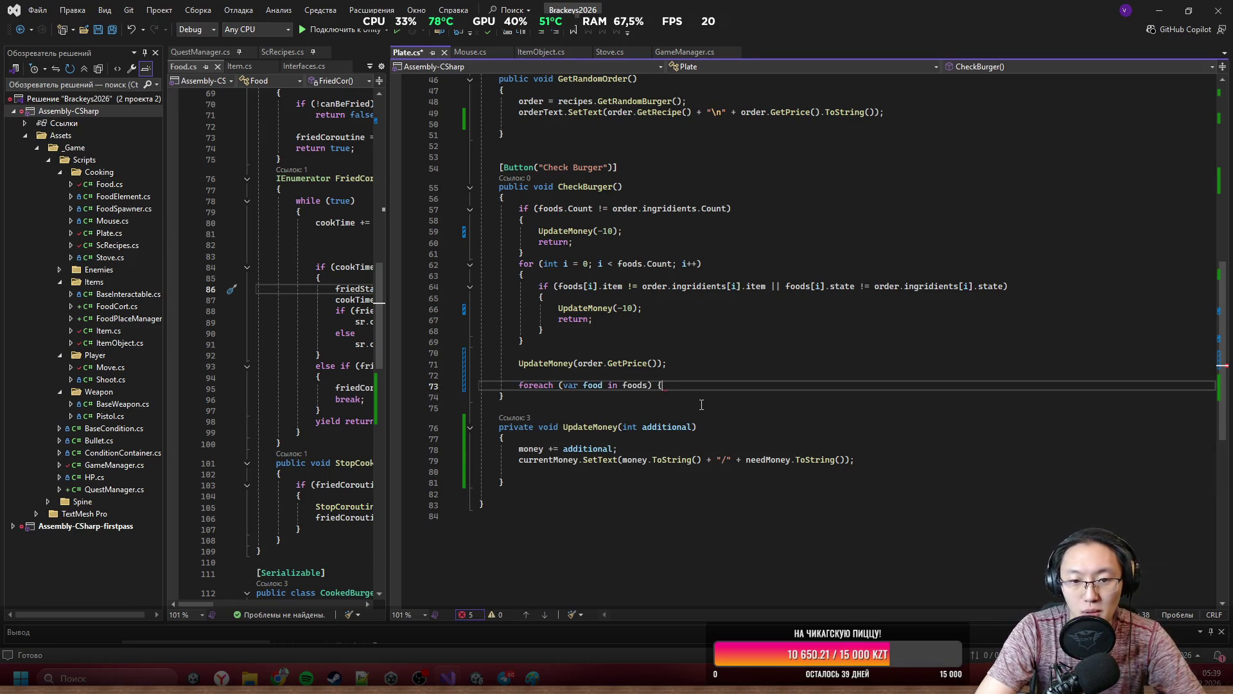
key(Return)
key(Return)
text(food.)
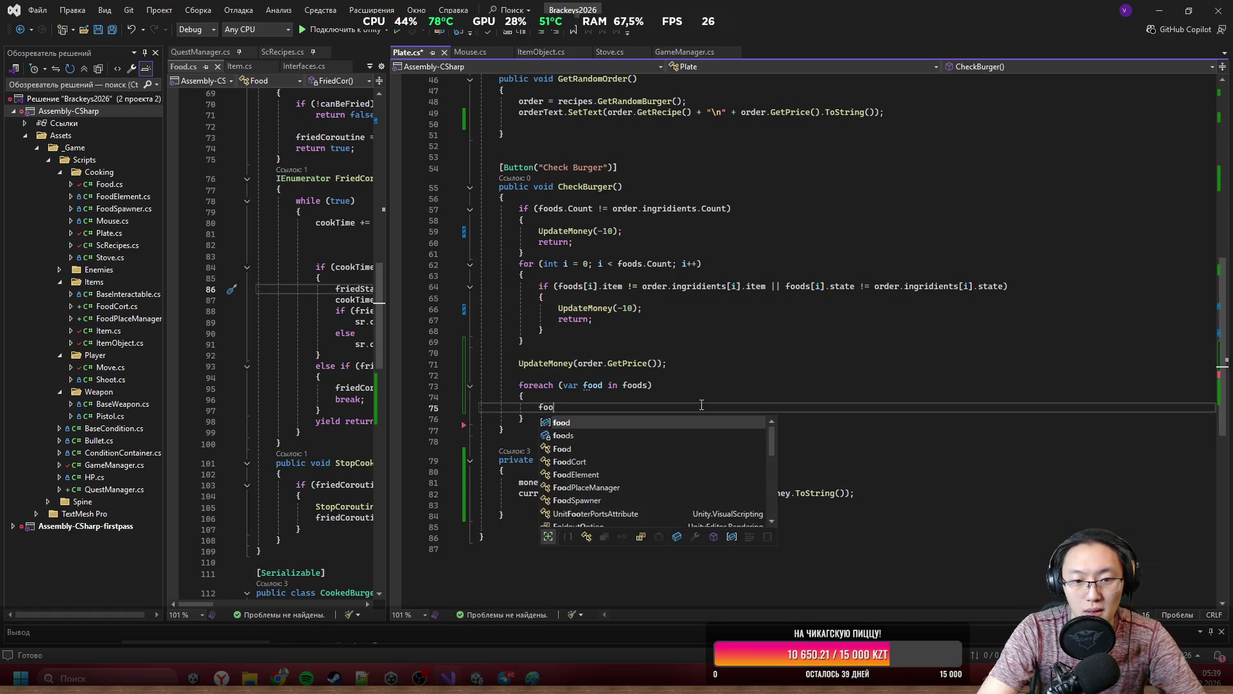
key(BackSpace)
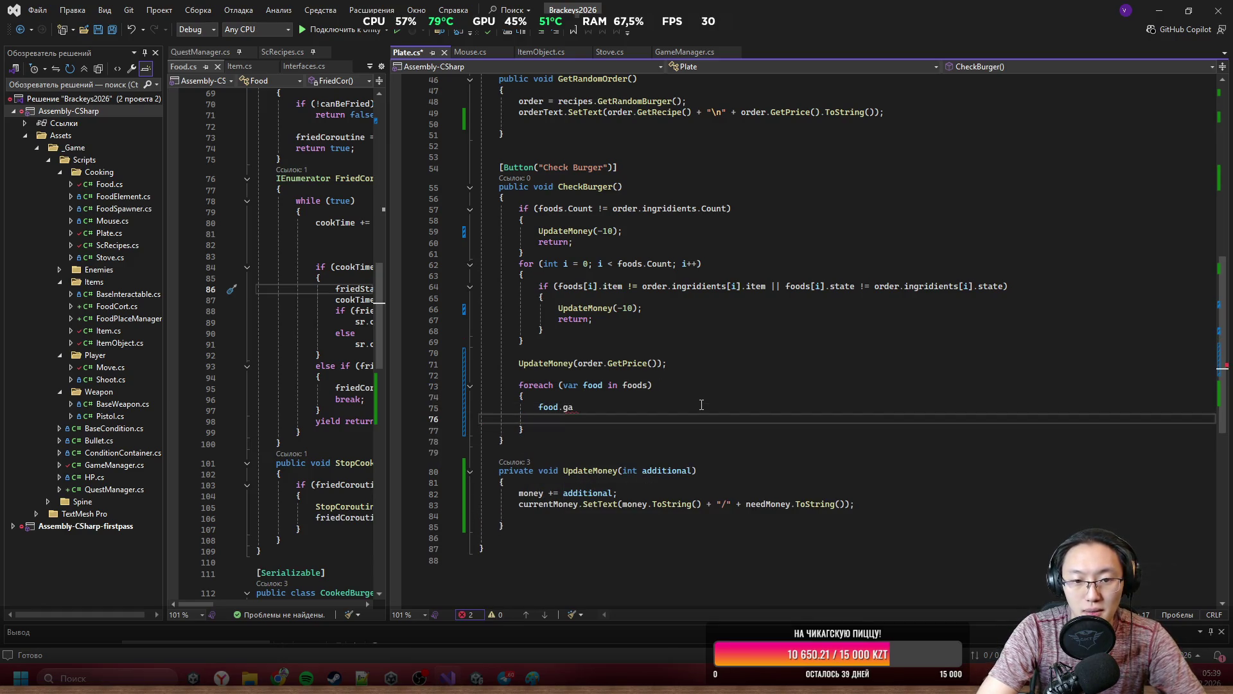
text(.g)
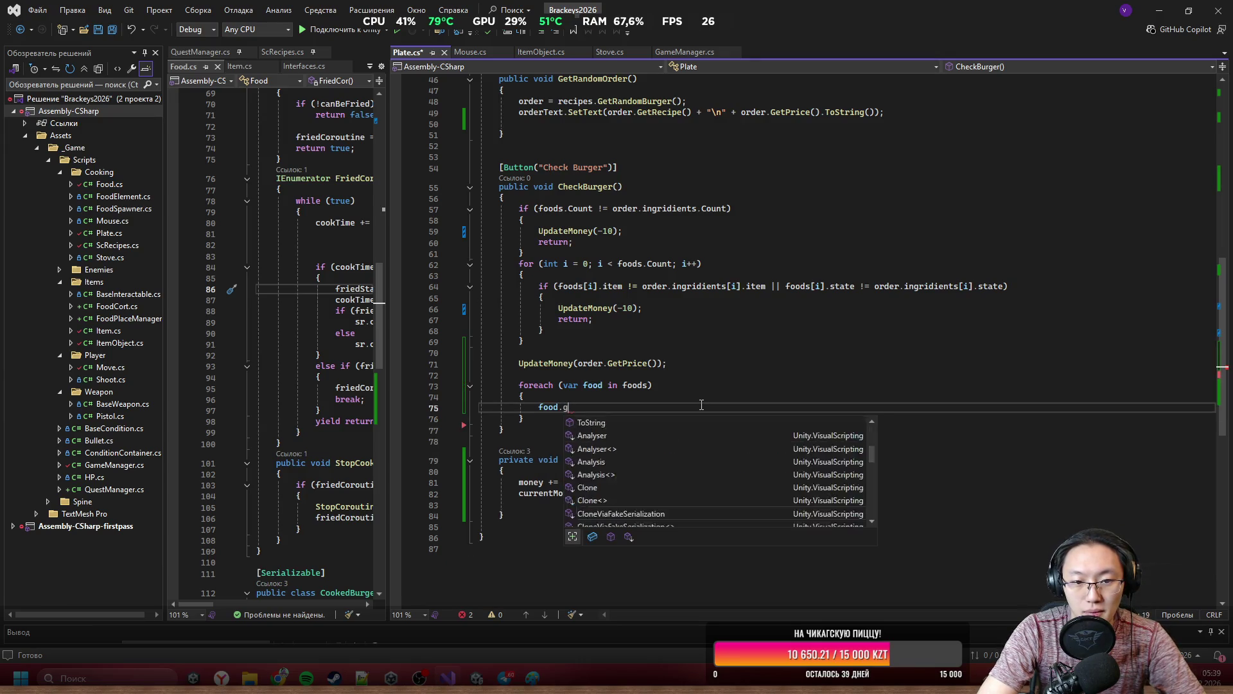
text(a,)
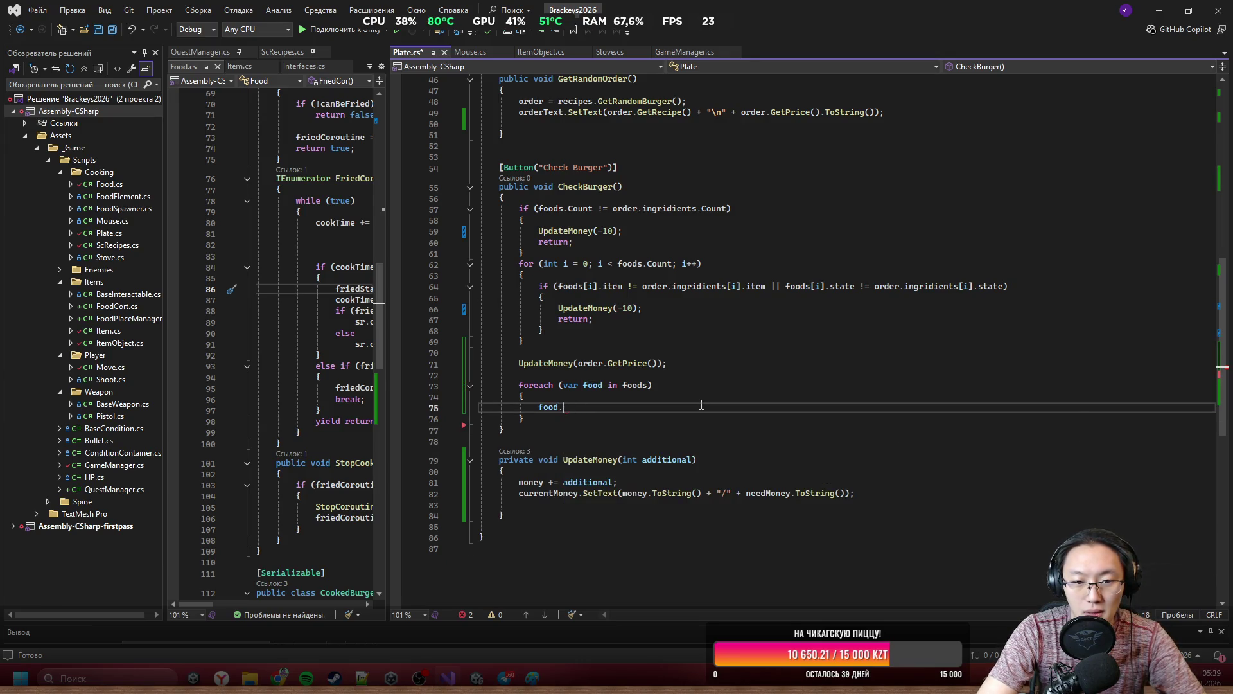
key(ctrl+space)
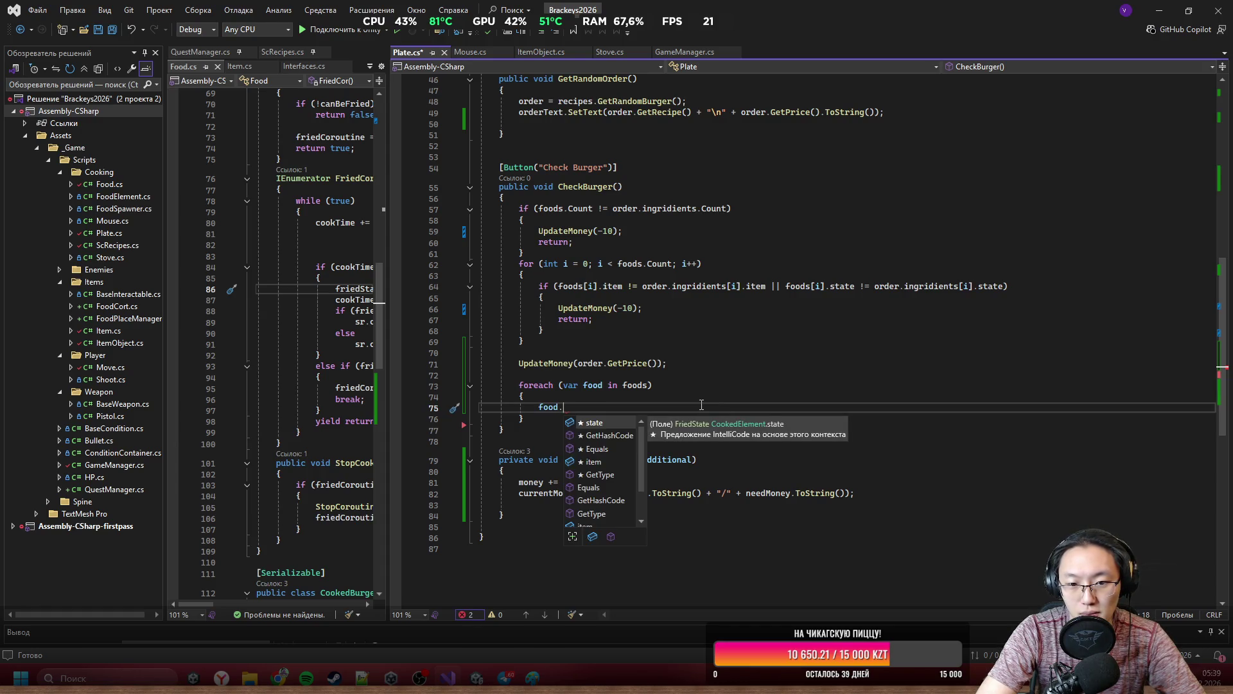
key(BackSpace)
key(ctrl+BackSpace)
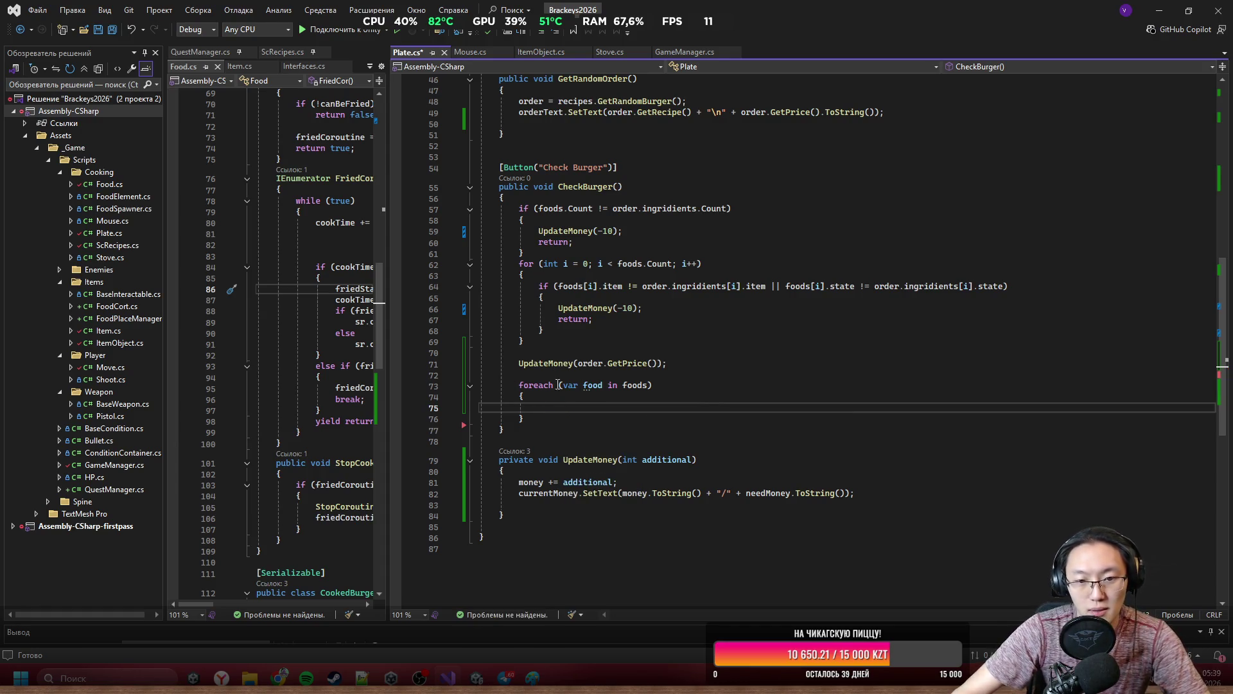
Change the loop variable type from var to CookedElement.
double_click(572, 386)
text(Coo)
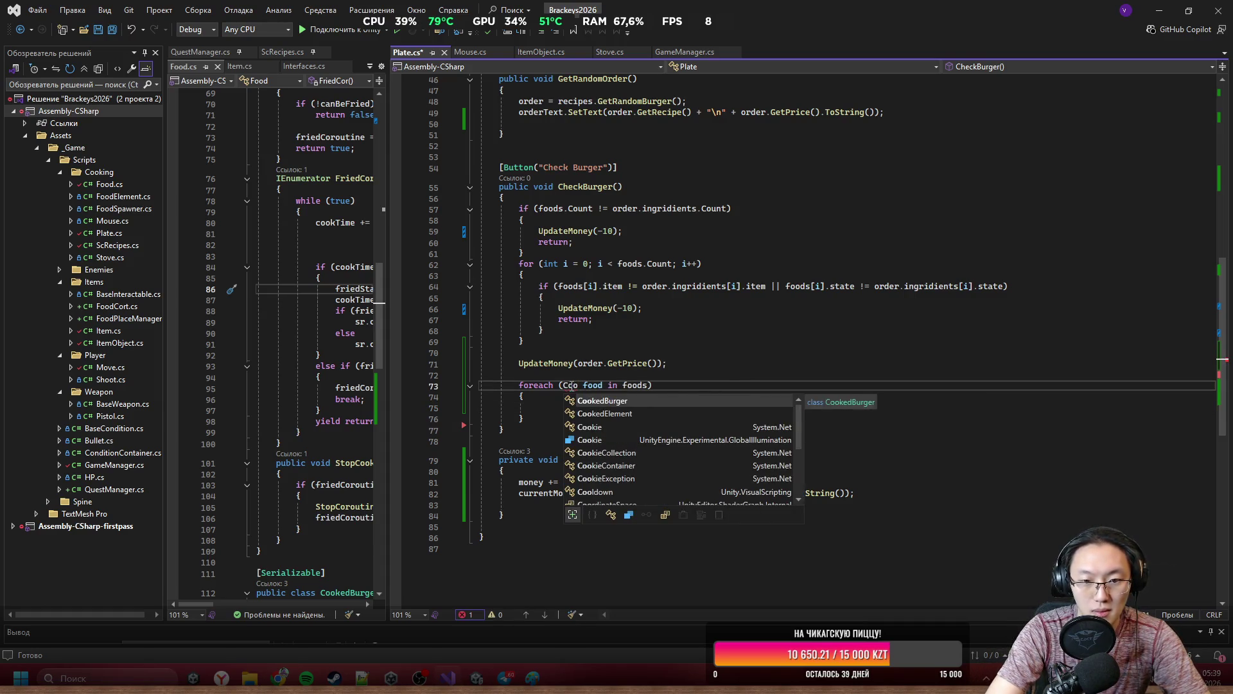
key(Down)
key(Tab)
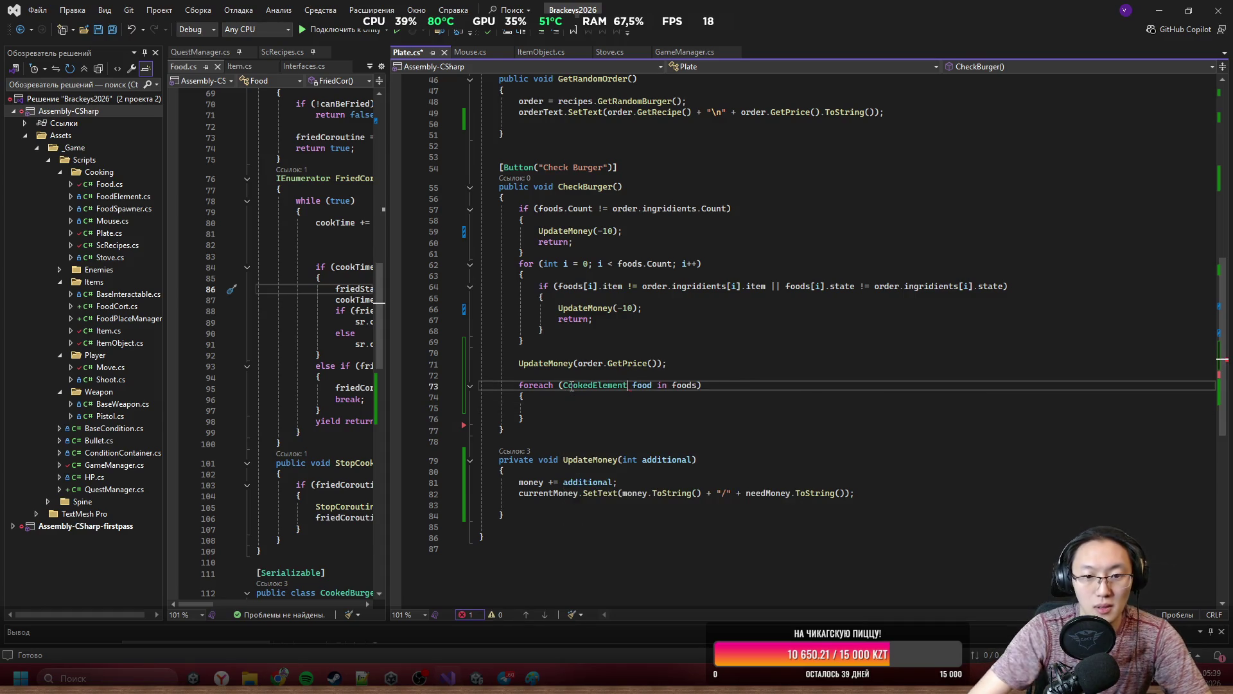
Show the CookedElement class definition from Food.cs in a widened pane.
ctrl+click(609, 387)
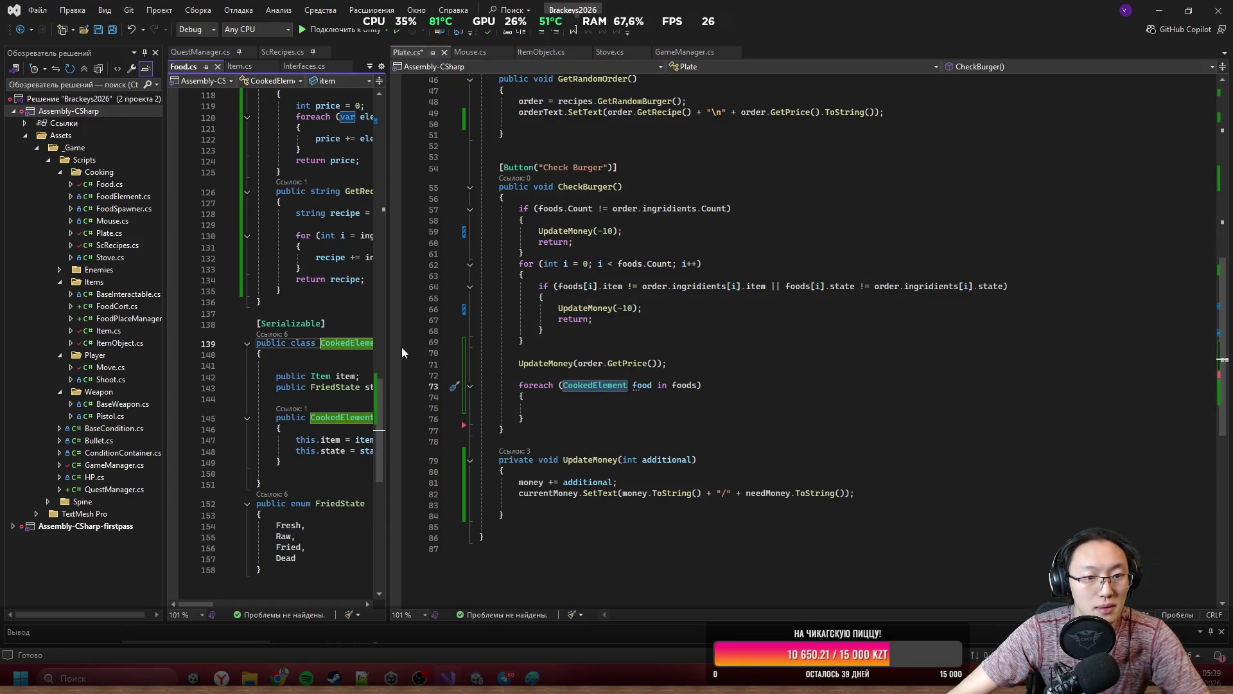
mouse_move(388, 347)
mouse_down()
mouse_move(517, 346)
mouse_move(653, 366)
mouse_up()
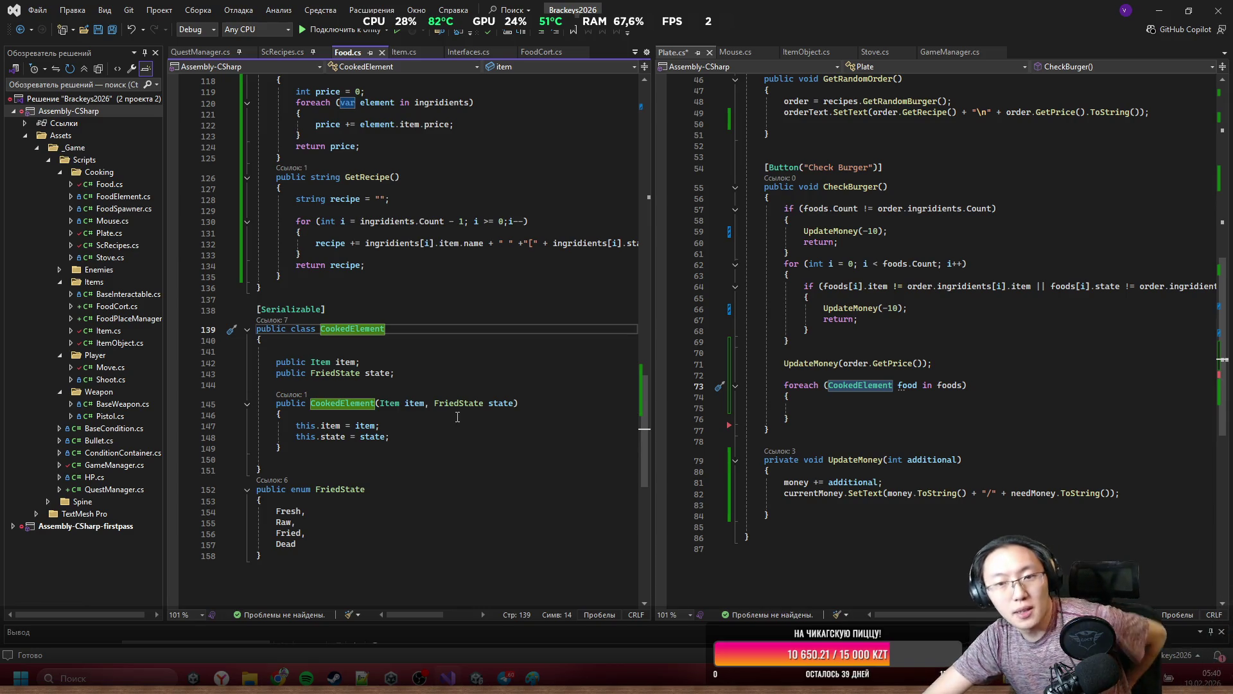
scroll(1222, 306, up, 1)
drag(1222, 307, 1200, 137)
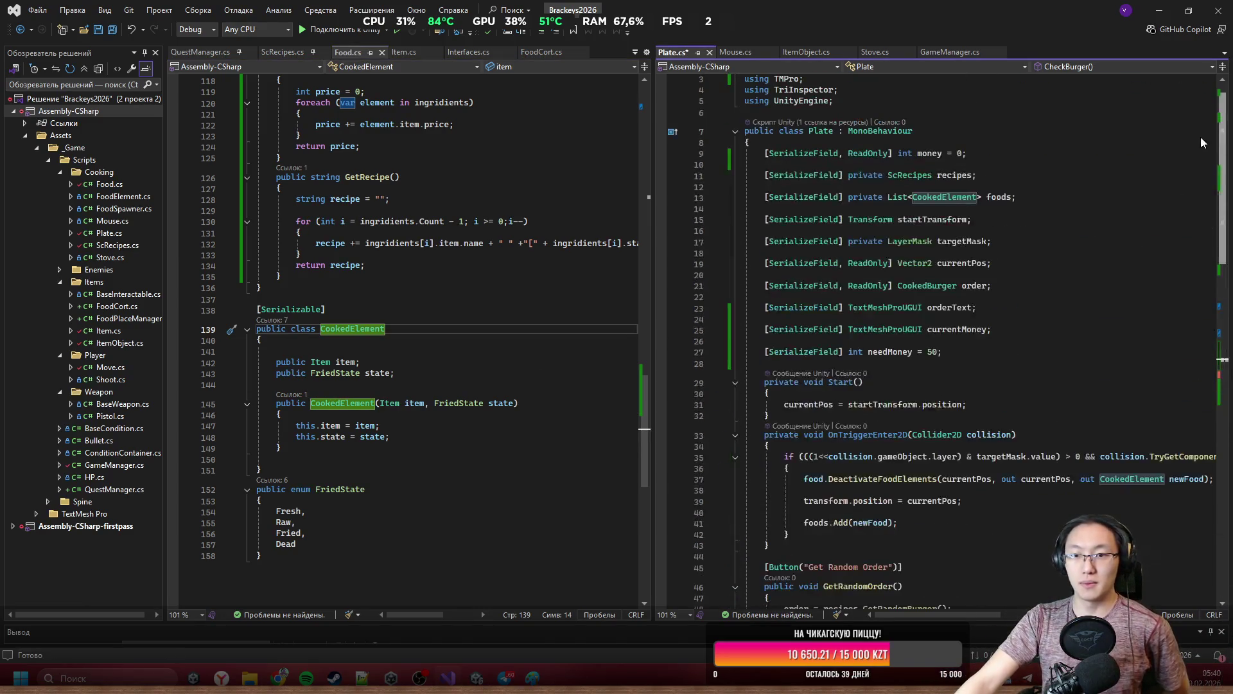
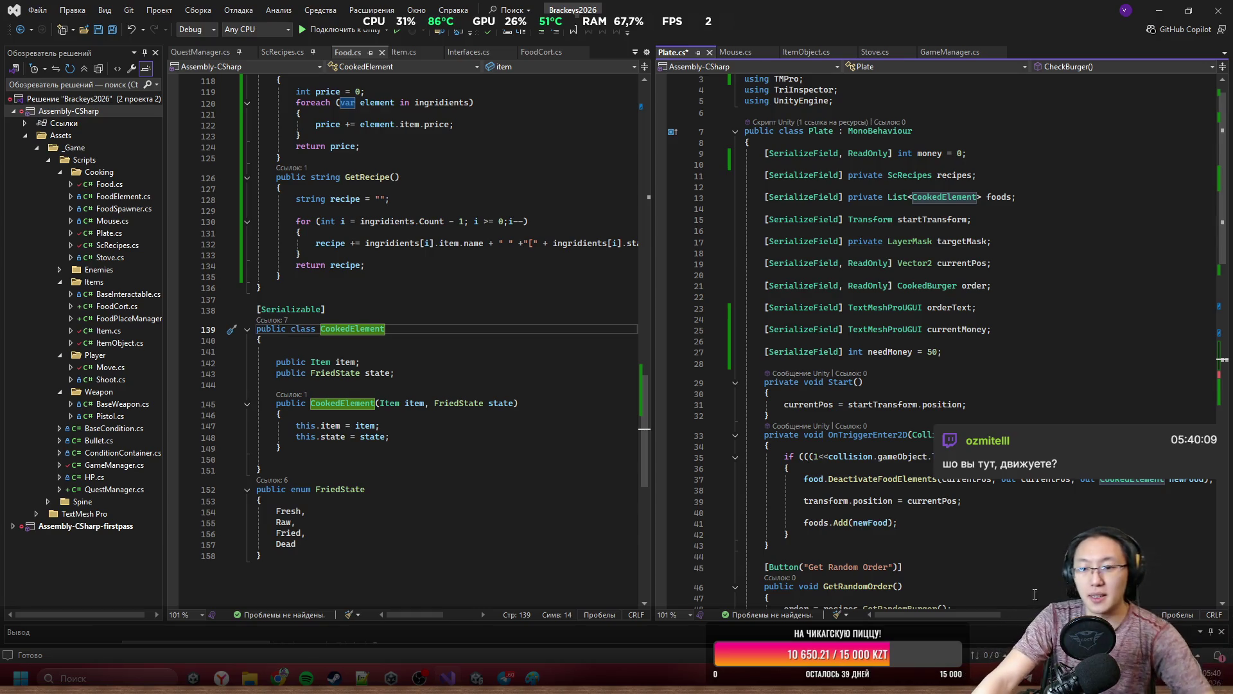
Review the DeactivateFoodElements method and CookedElement class, widening the Plate.cs editor pane.
mouse_move(967, 618)
mouse_down()
mouse_move(1030, 613)
mouse_move(940, 620)
mouse_up()
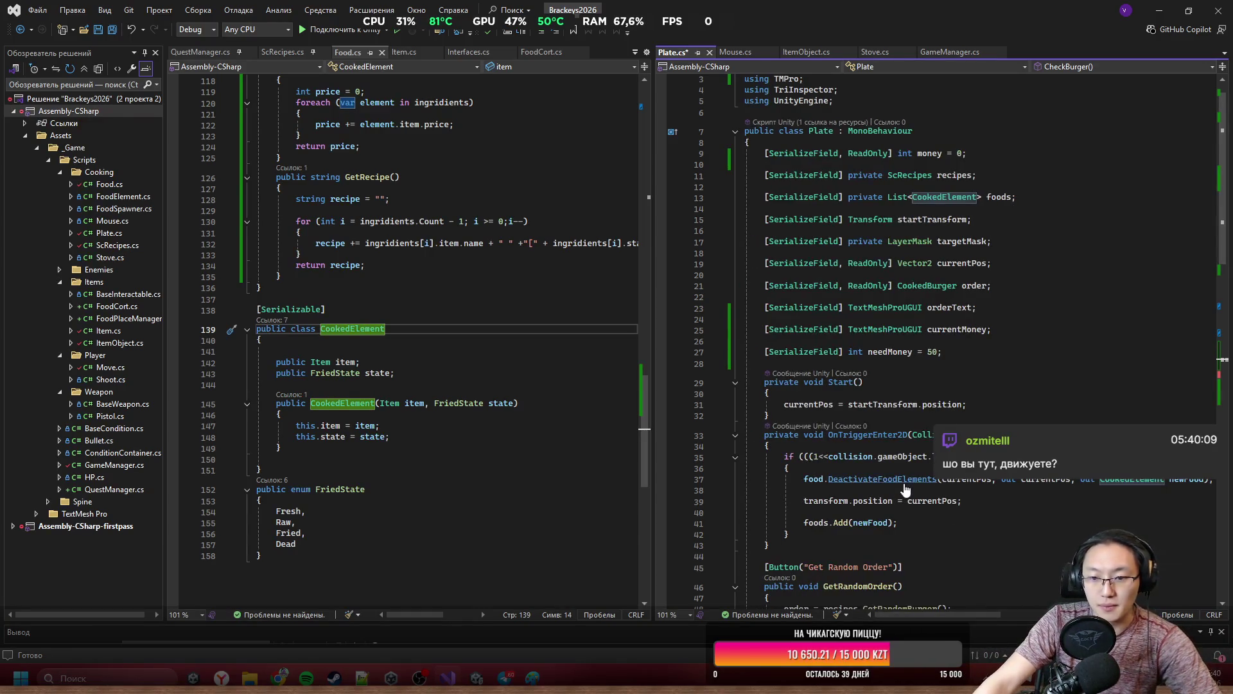
ctrl+click(884, 479)
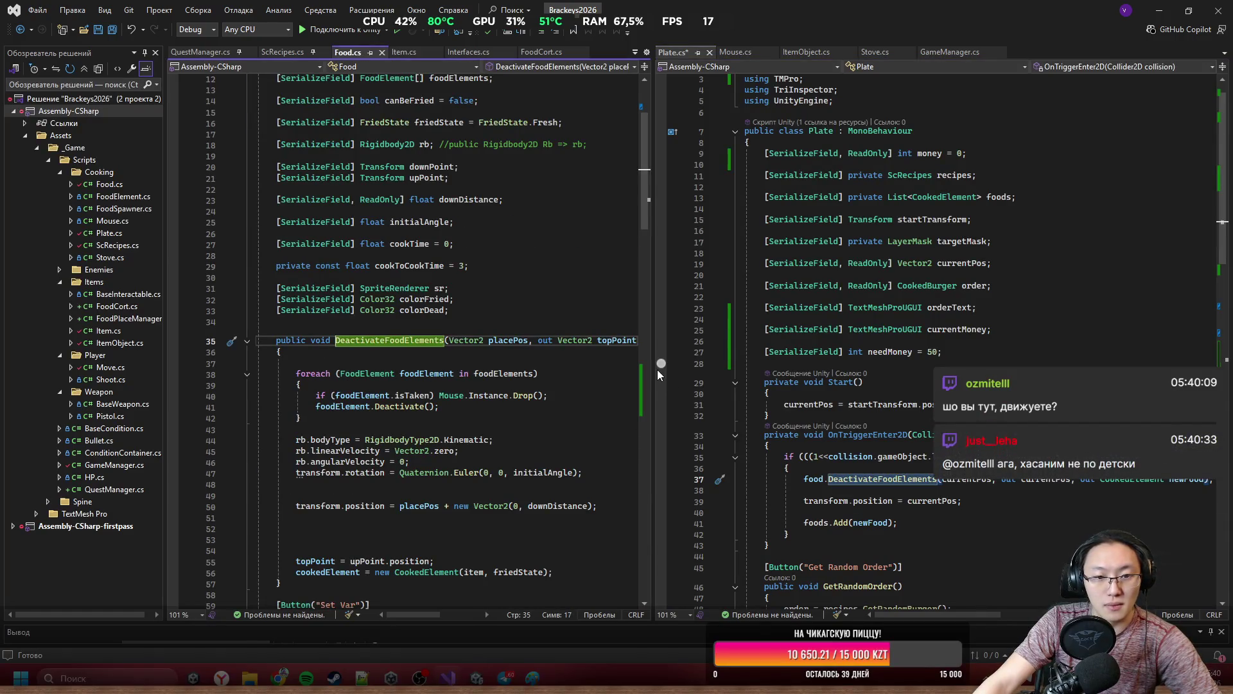
drag(652, 362, 879, 361)
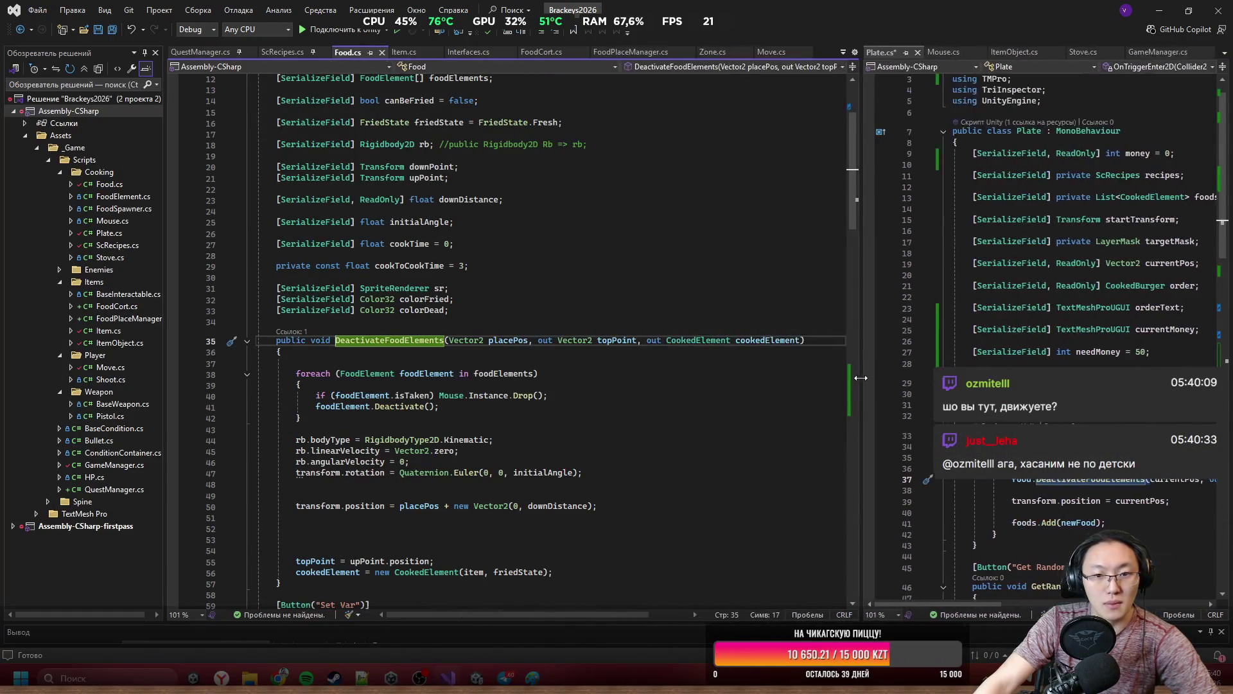
scroll(564, 286, up, 4)
scroll(565, 286, down, 4)
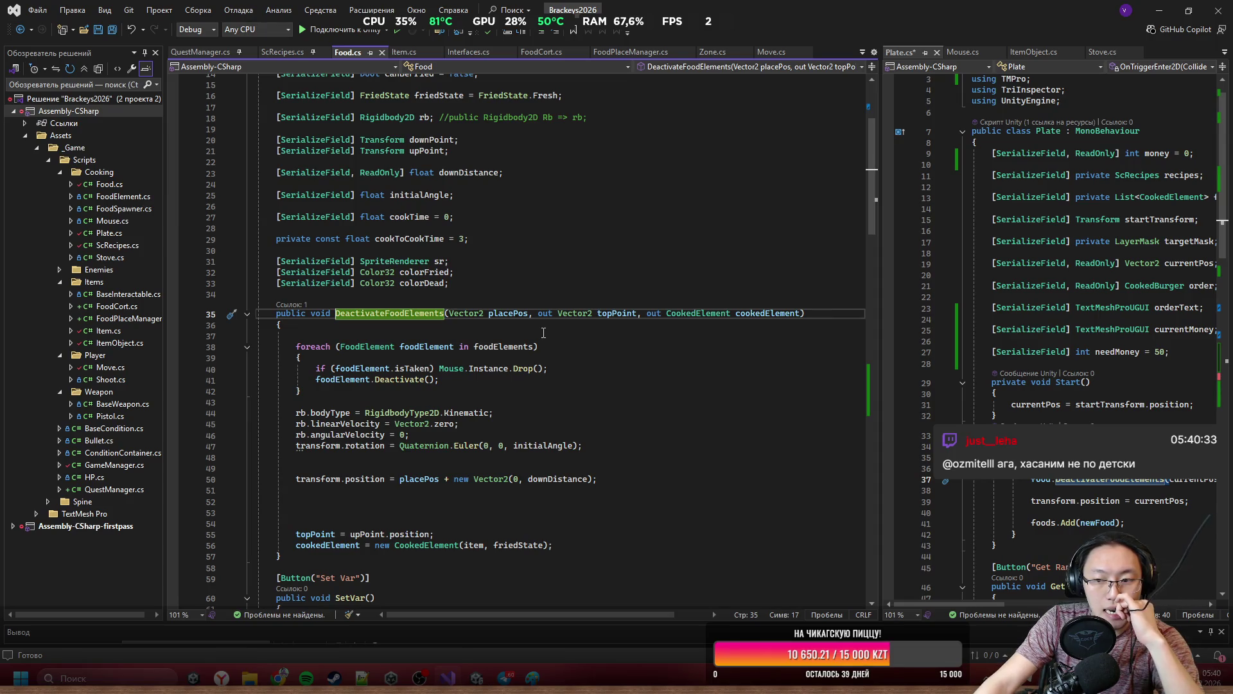
ctrl+click(698, 313)
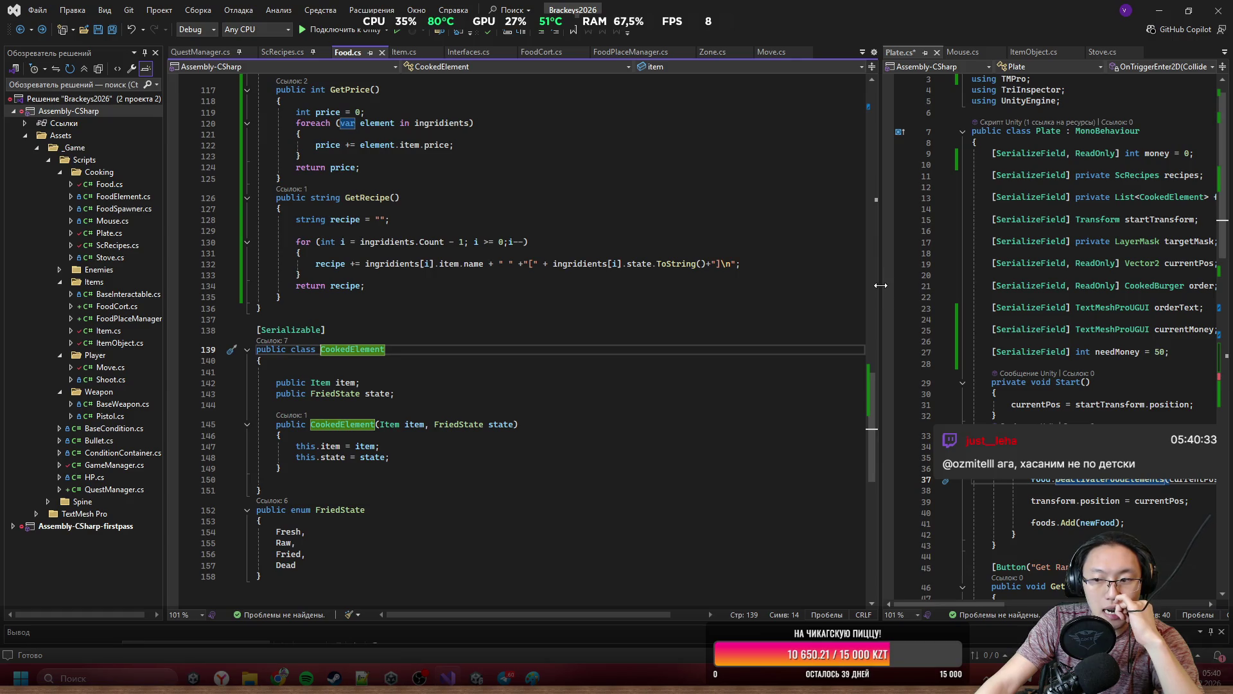
drag(881, 285, 563, 309)
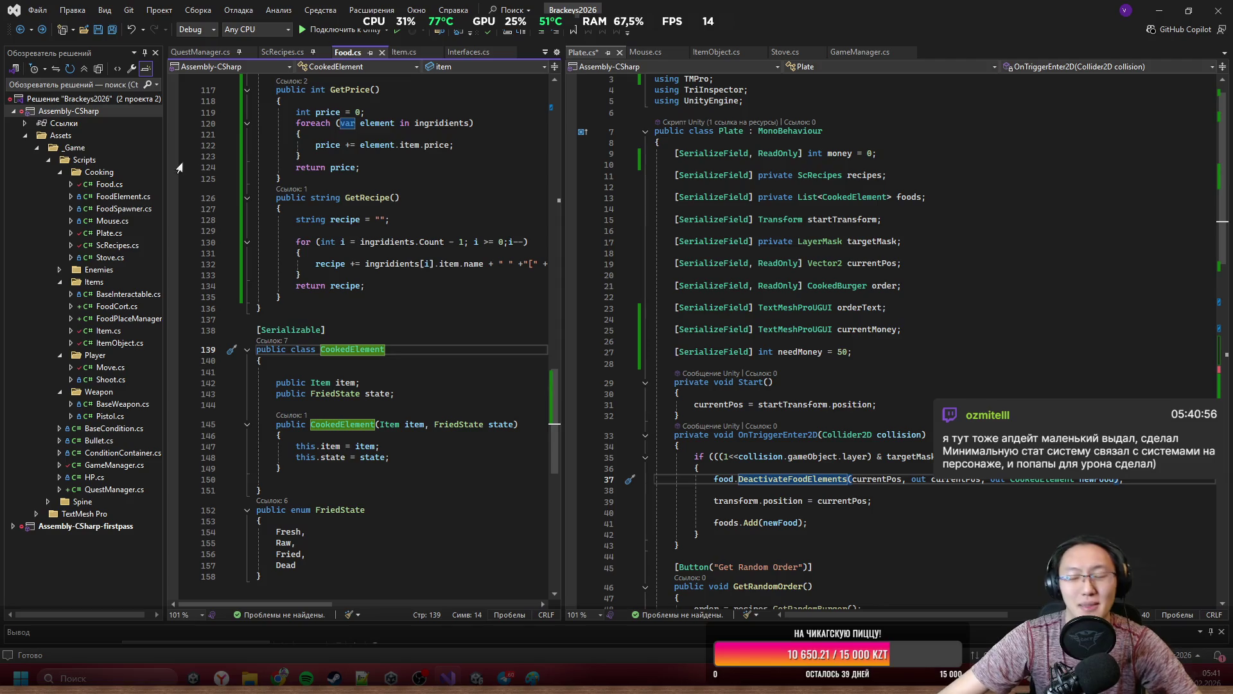
scroll(773, 489, right, 1)
scroll(773, 489, down, 6)
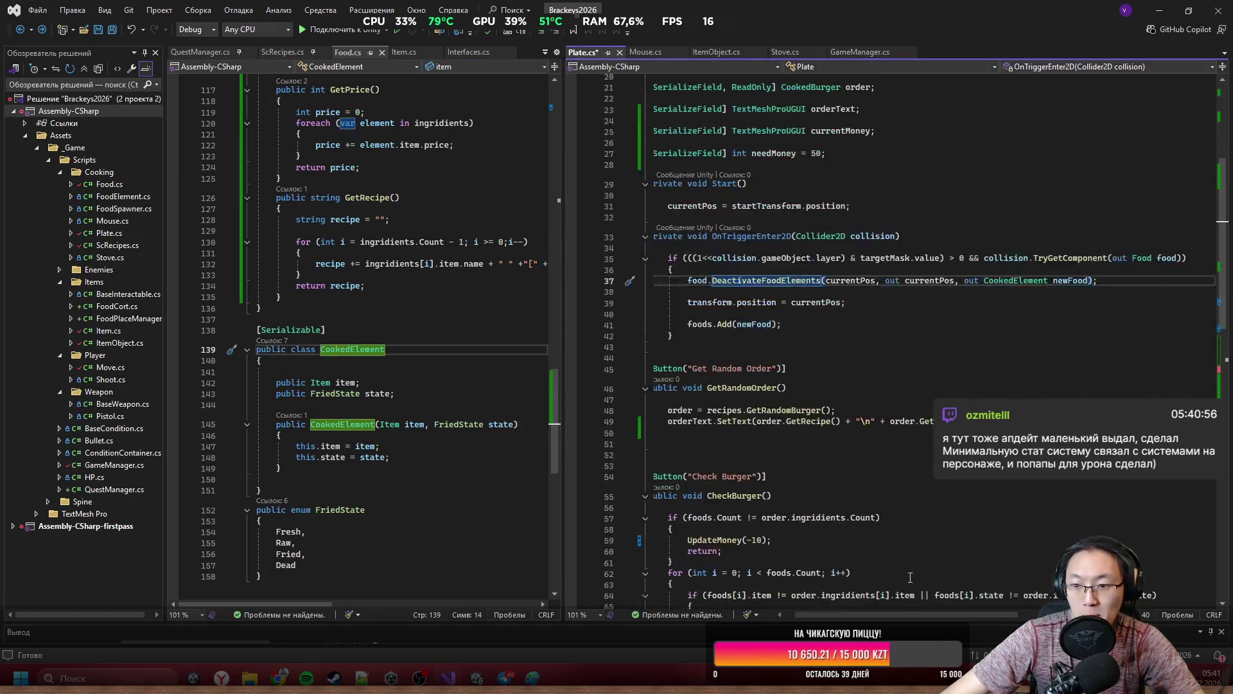
scroll(881, 611, left, 1)
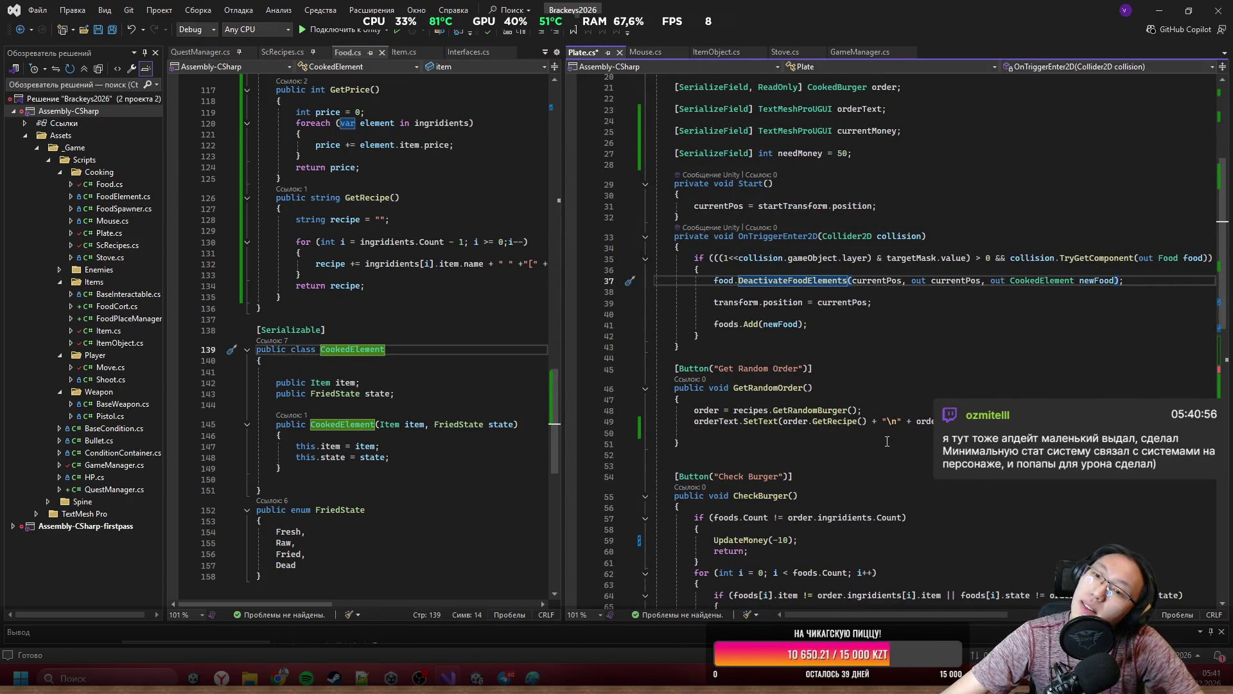
scroll(899, 610, right, 1)
scroll(880, 597, left, 1)
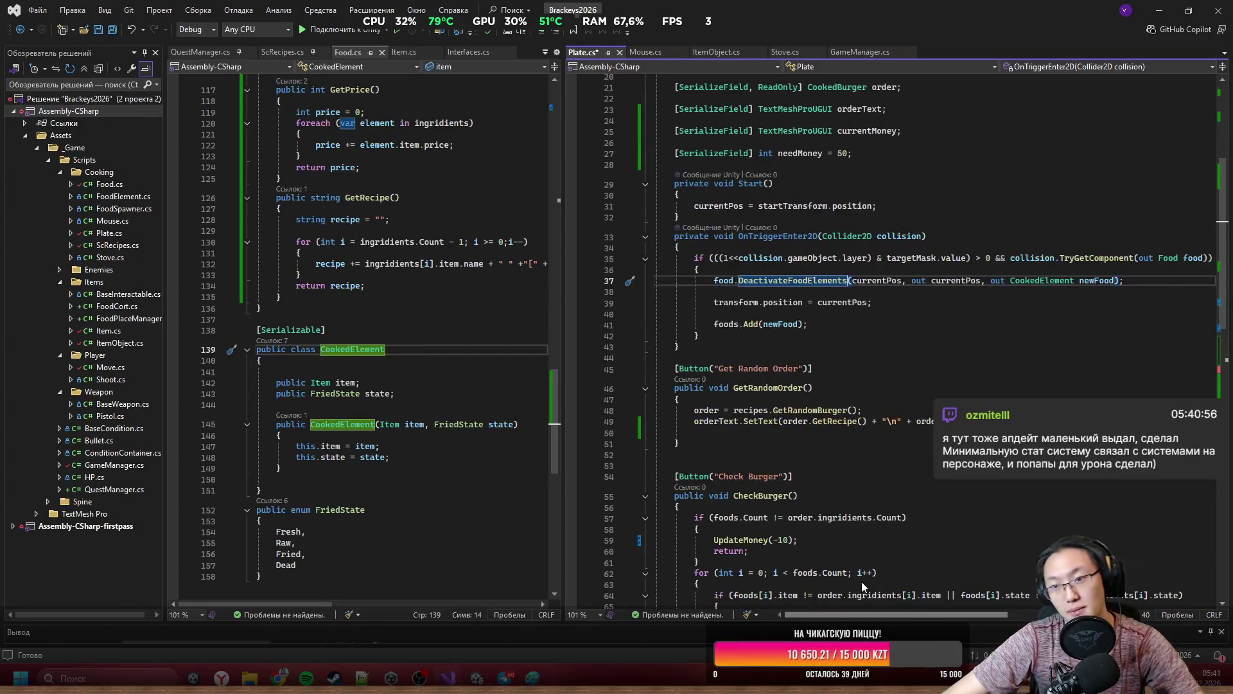
scroll(887, 582, right, 1)
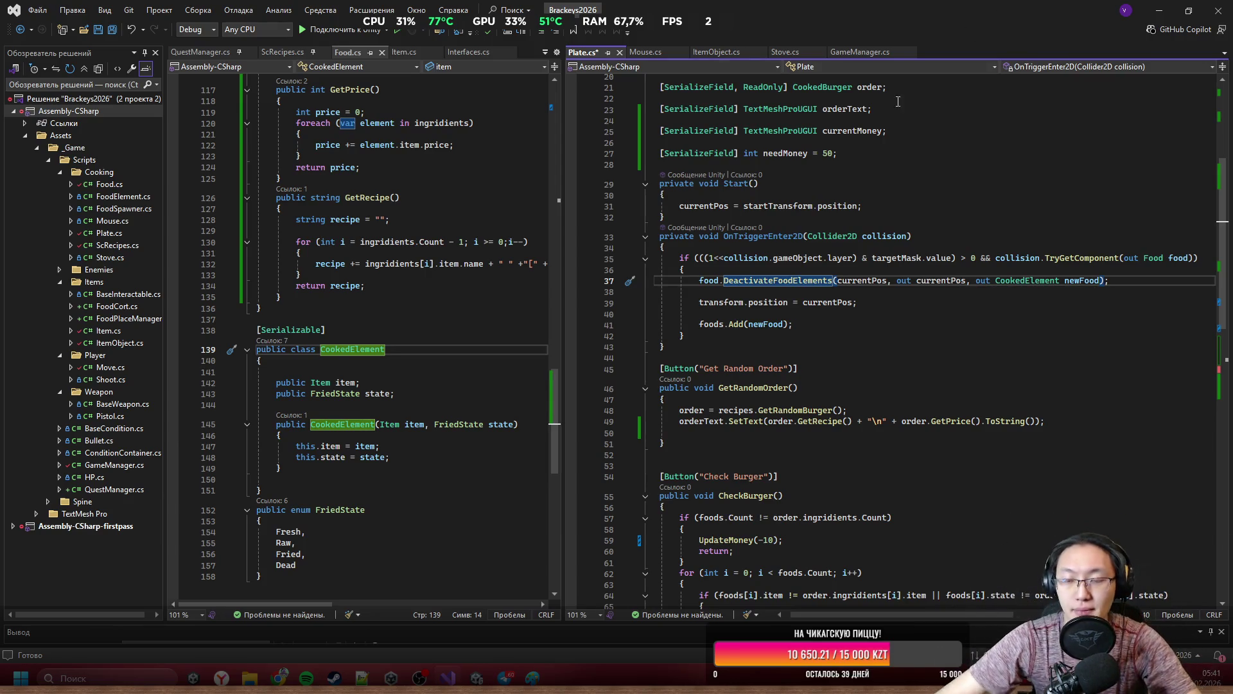
Inspect the collision-handling block in OnTriggerEnter2D.
drag(946, 247, 1008, 301)
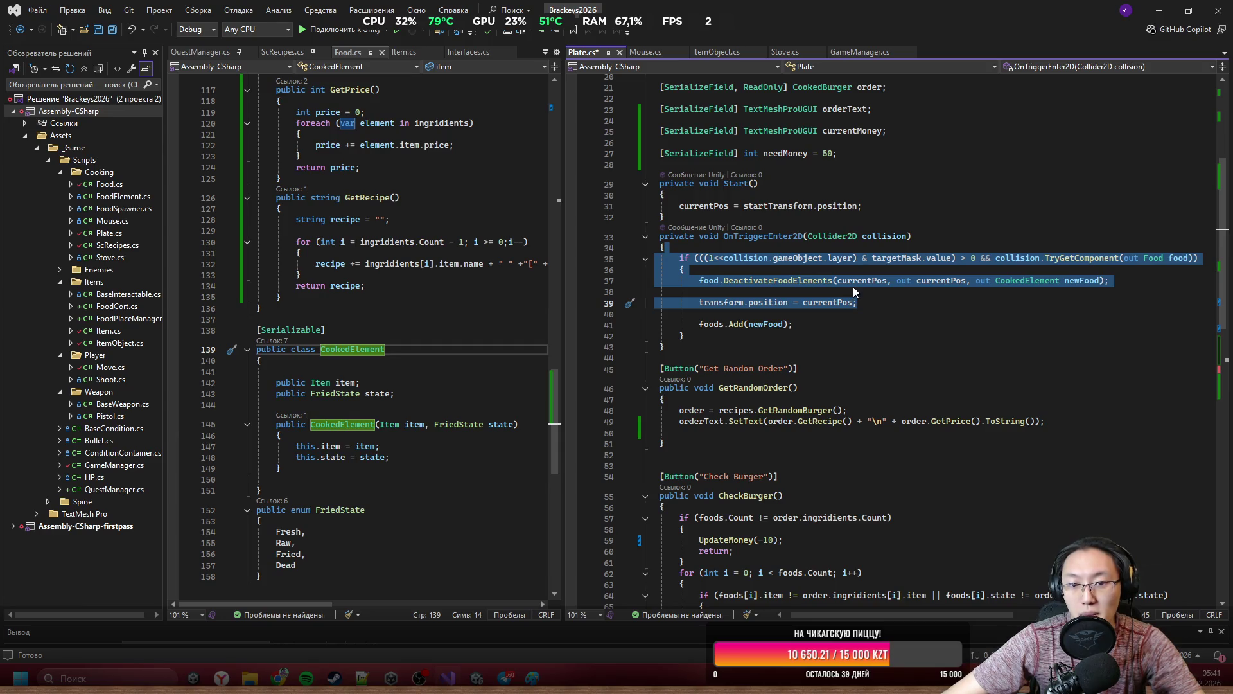
scroll(994, 304, down, 9)
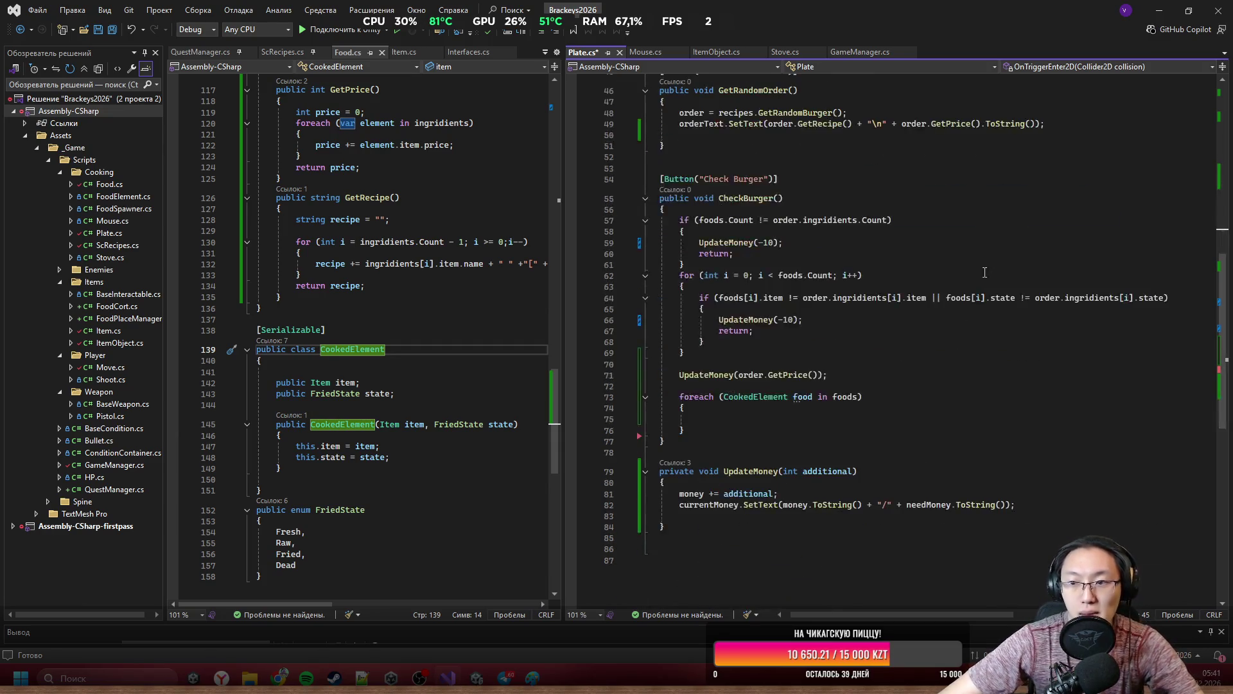
scroll(991, 334, up, 8)
scroll(900, 332, up, 2)
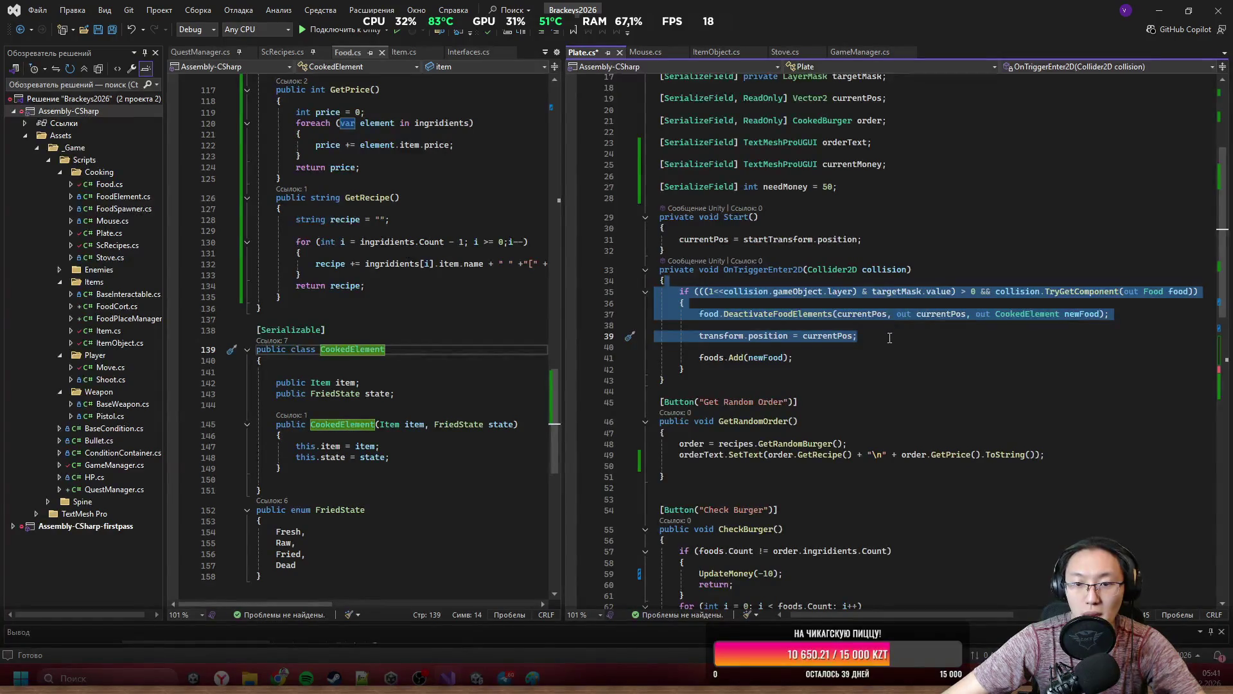
click(889, 338)
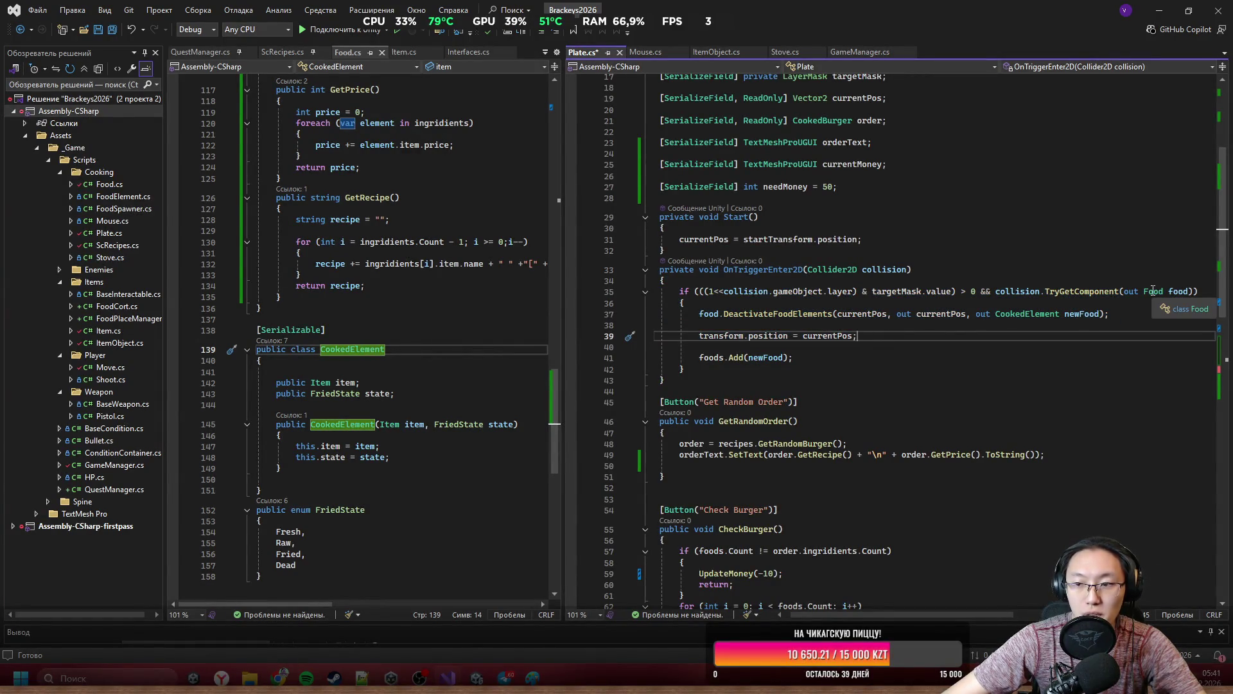
scroll(942, 331, up, 3)
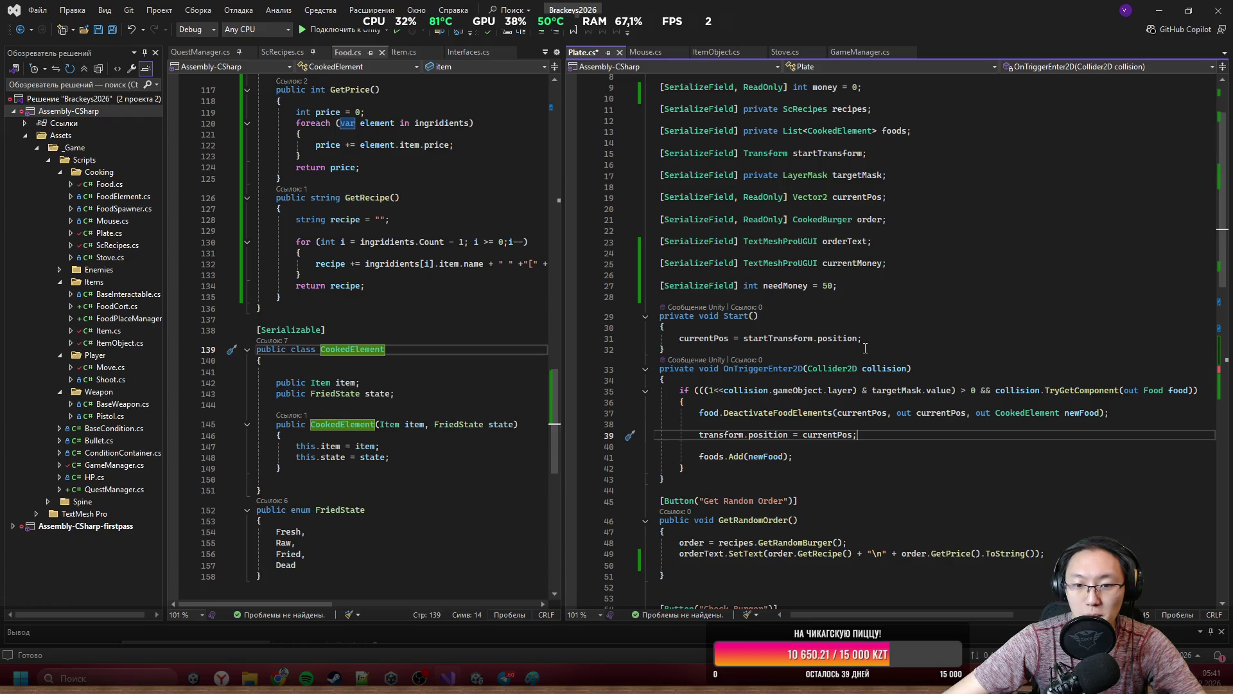
scroll(862, 316, up, 1)
Rename the foods list on line 13 to cookedElements with Ctrl+R, R.
key(Down)
key(Down)
key(Home)
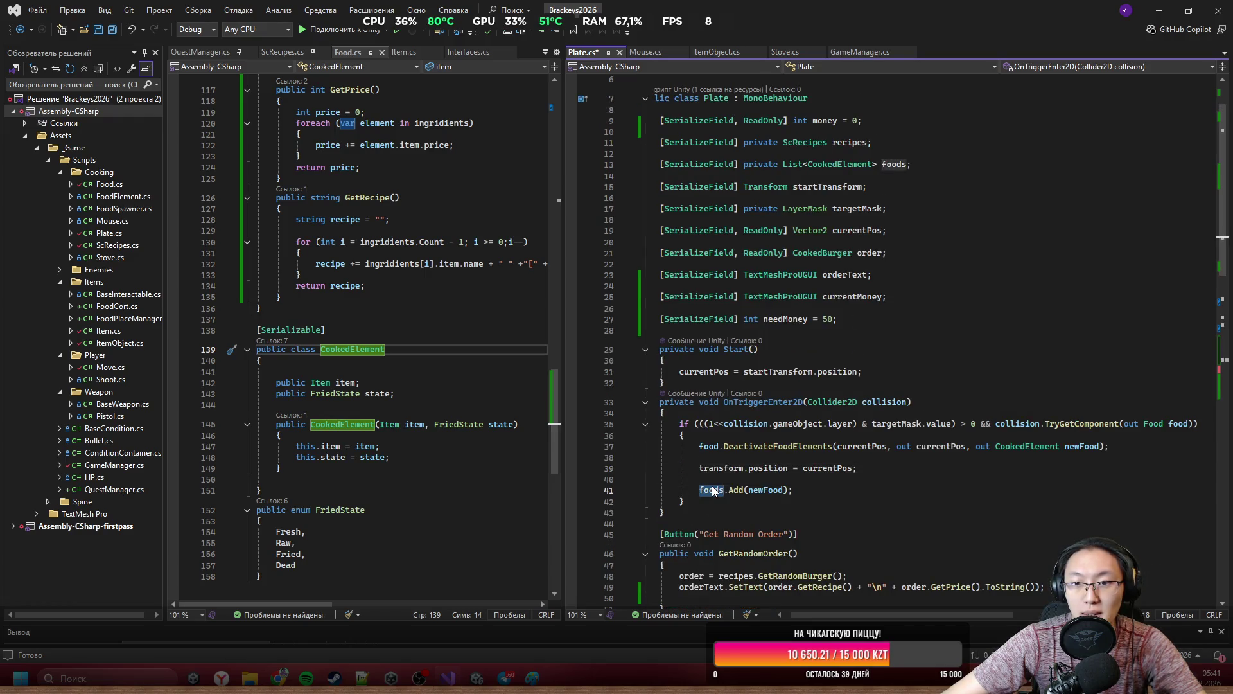
click(894, 165)
key(ctrl+r)
key(ctrl+r)
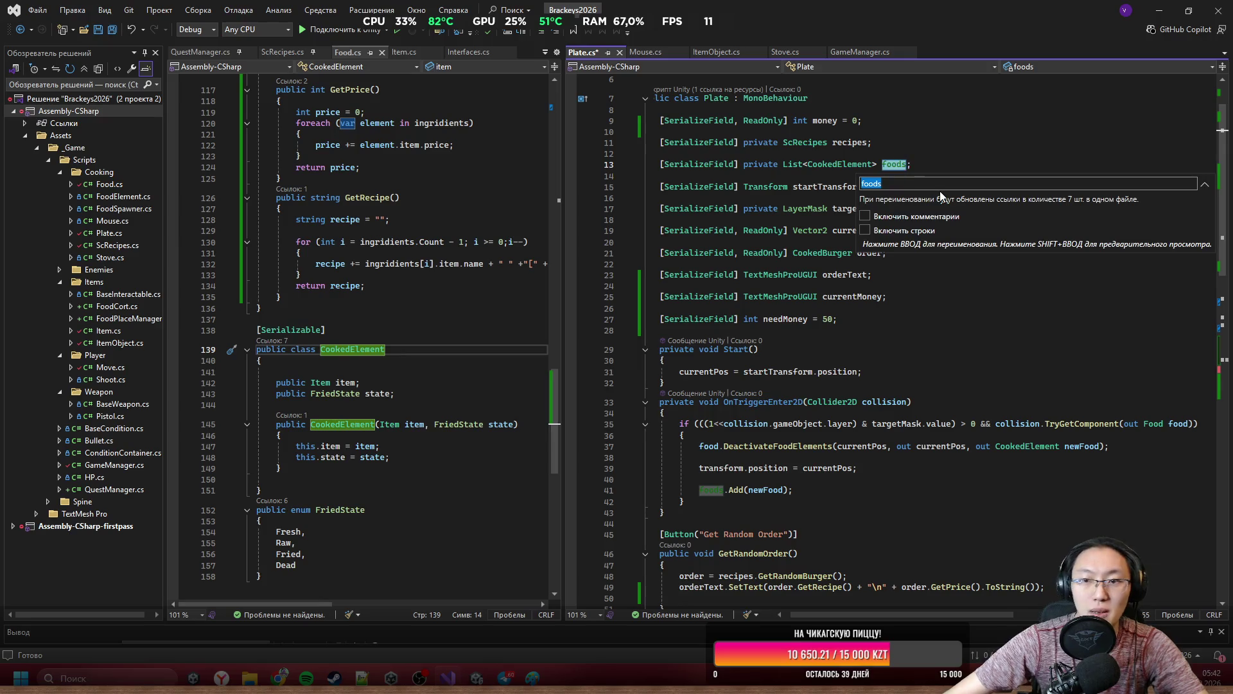
text(cs)
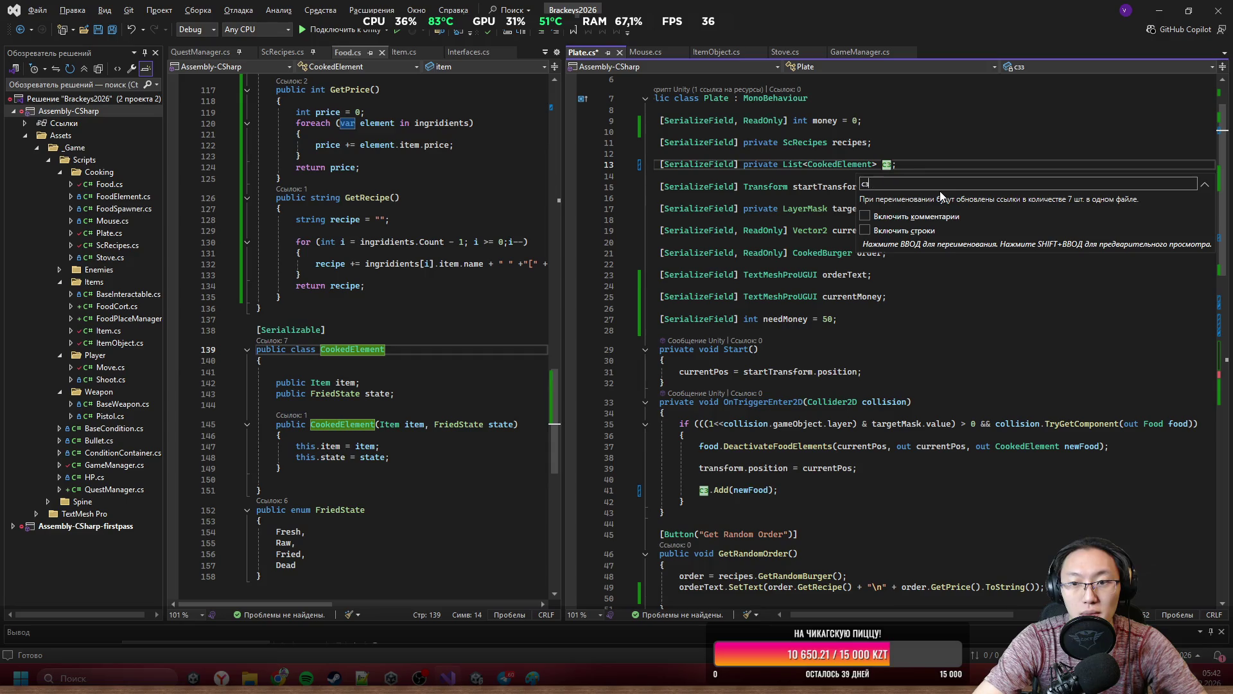
key(BackSpace)
text(ppcl)
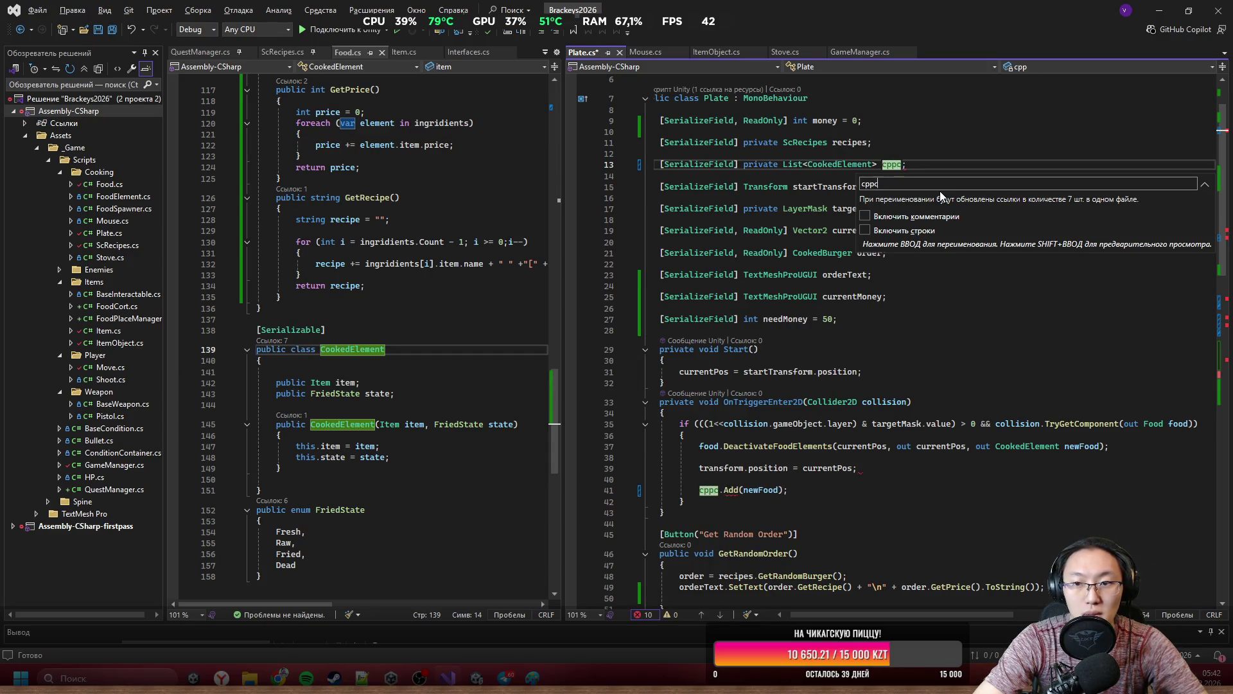
key(BackSpace)
key(BackSpace)
key(BackSpace)
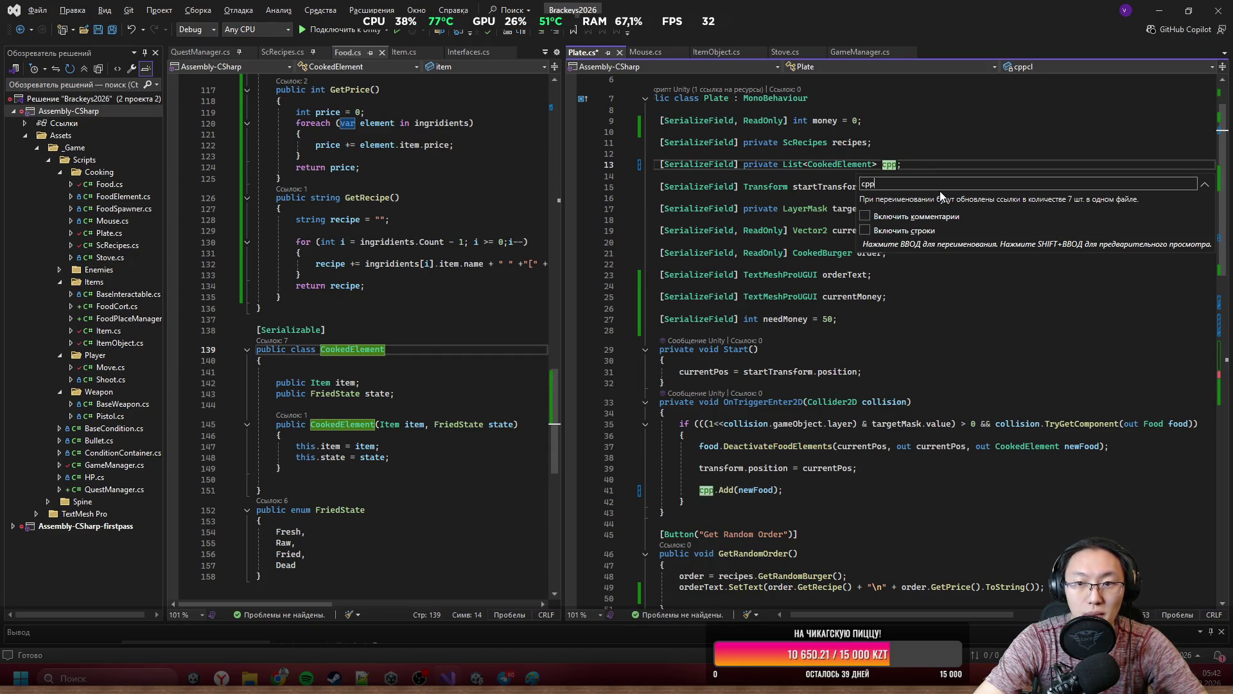
key(BackSpace)
text(щщ)
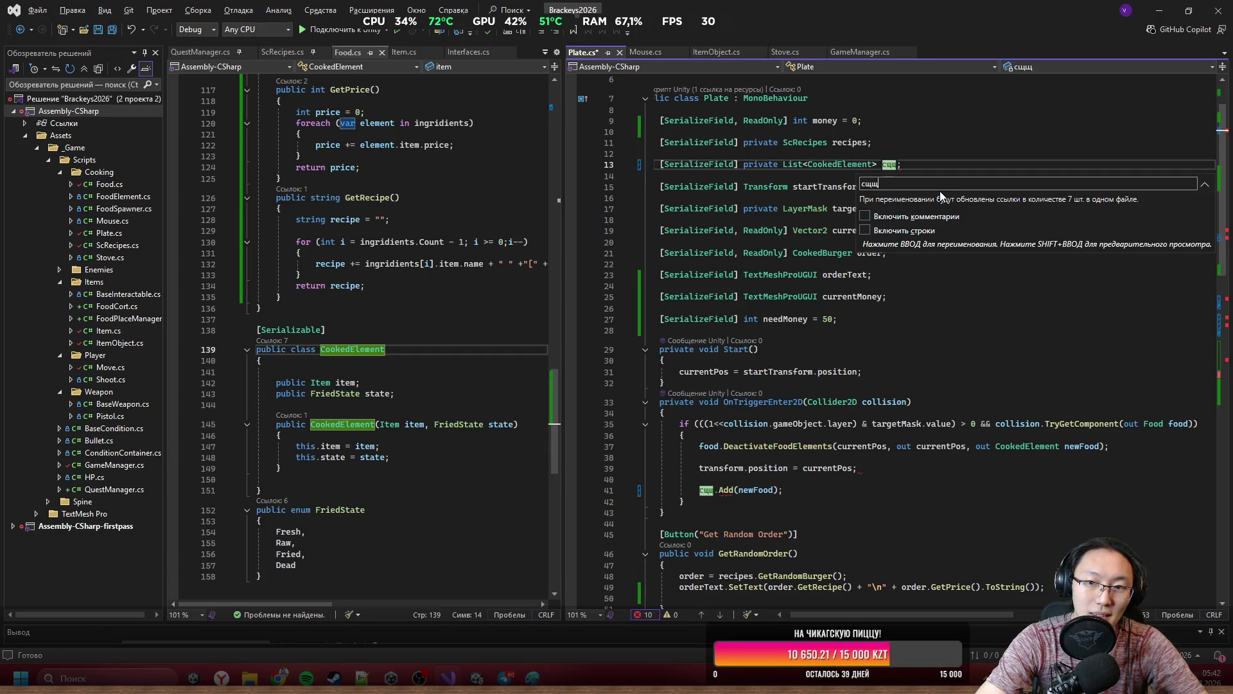
key(BackSpace)
key(BackSpace)
text(oocke)
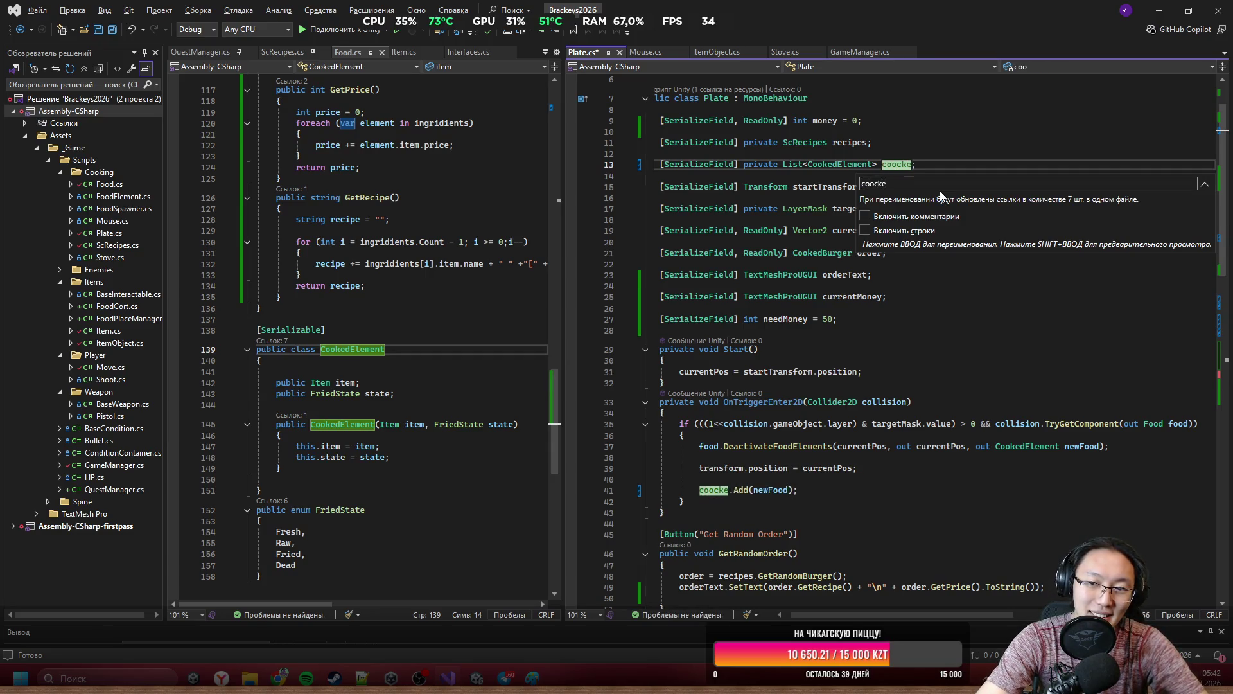
key(BackSpace)
key(BackSpace)
key(BackSpace)
text(ked)
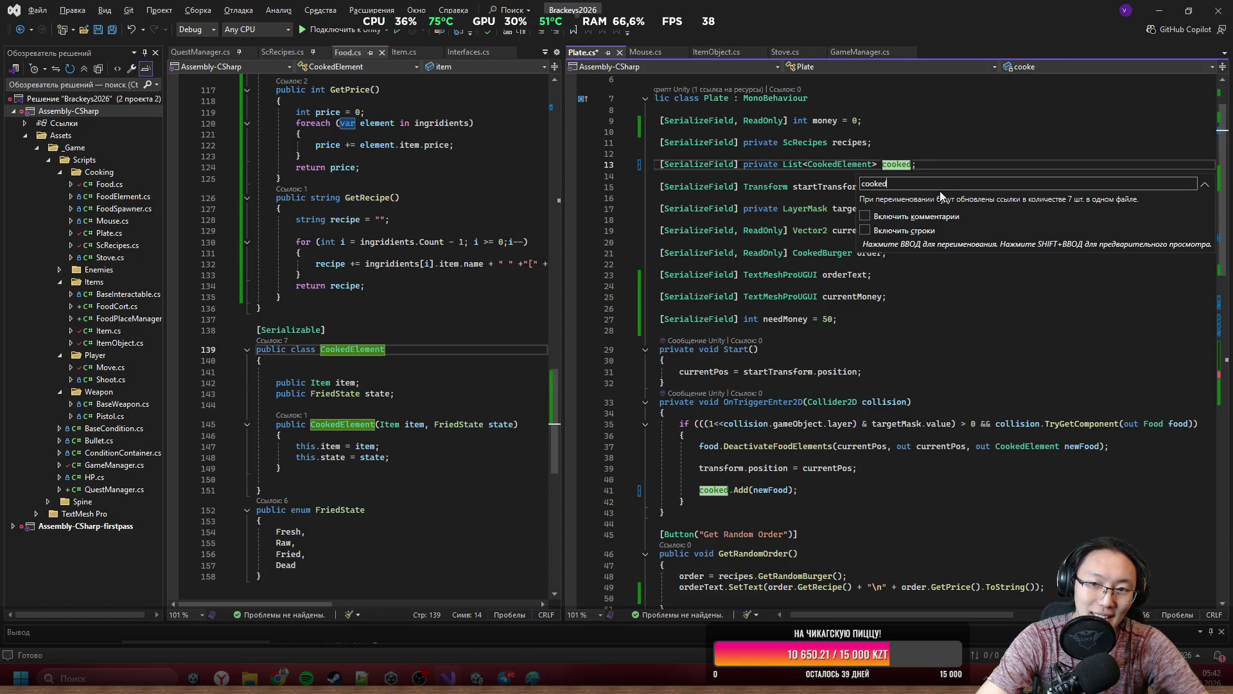
text(Elements)
key(Return)
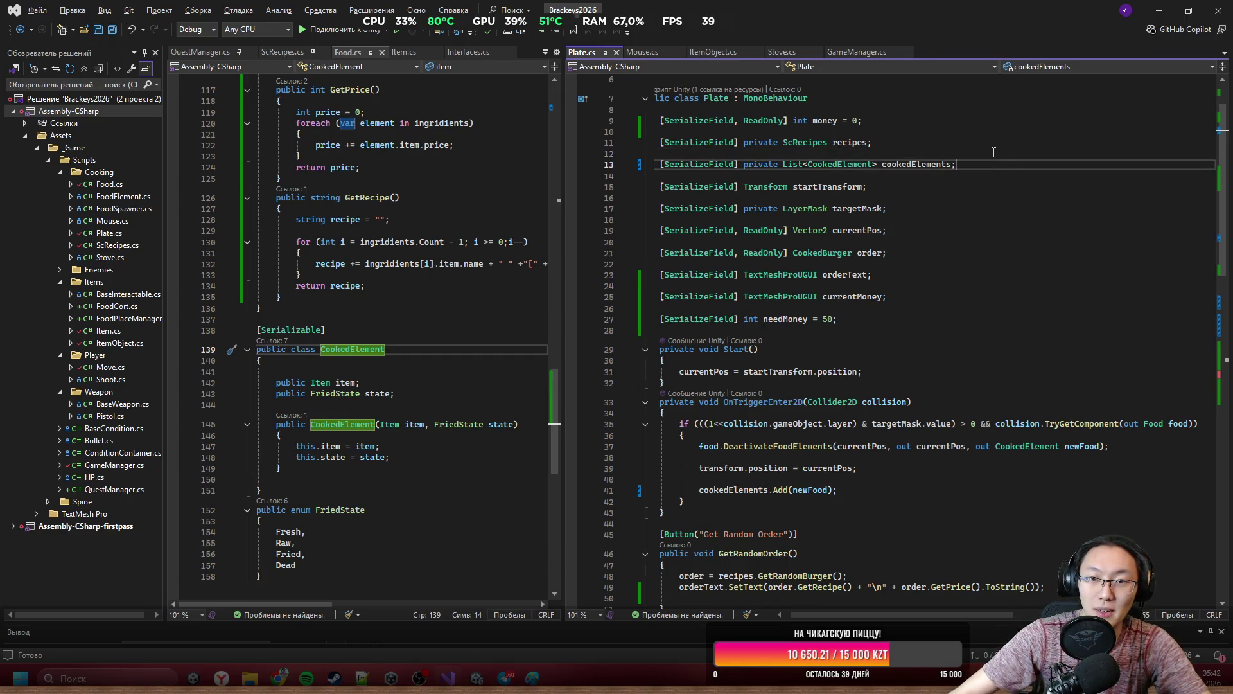
key(Return)
text([)
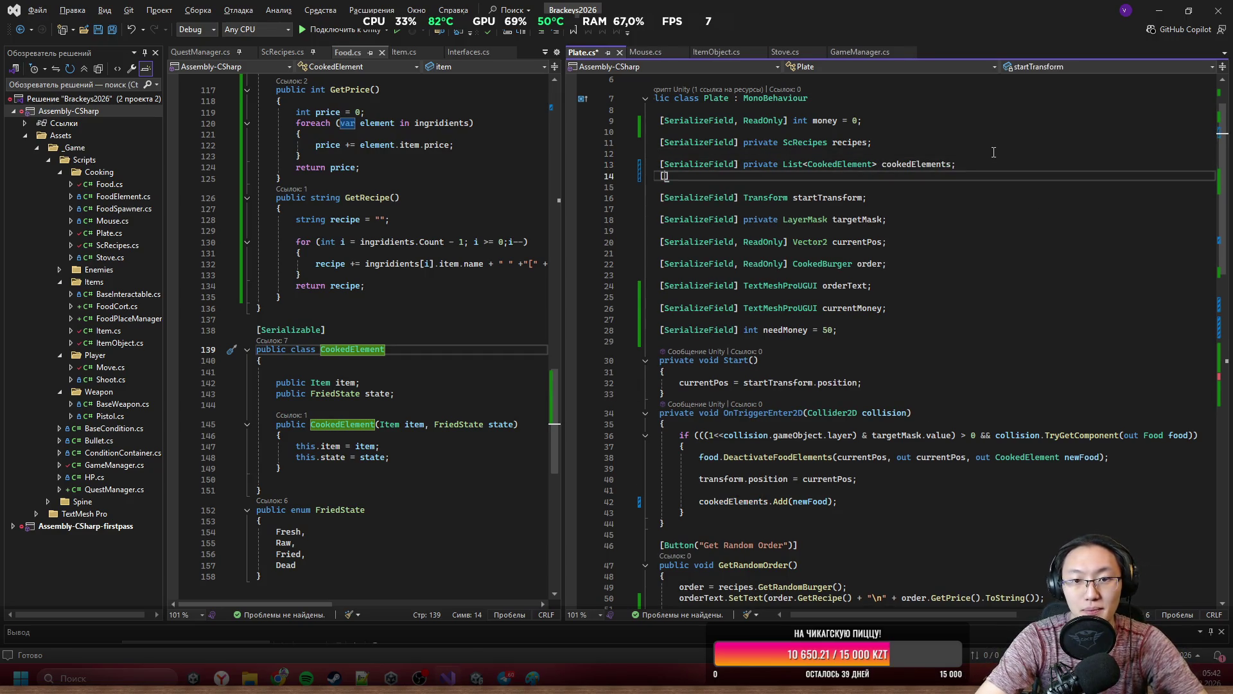
Declare a [SerializeField] List<GameObject> foodObject field below cookedElements.
text(SF)
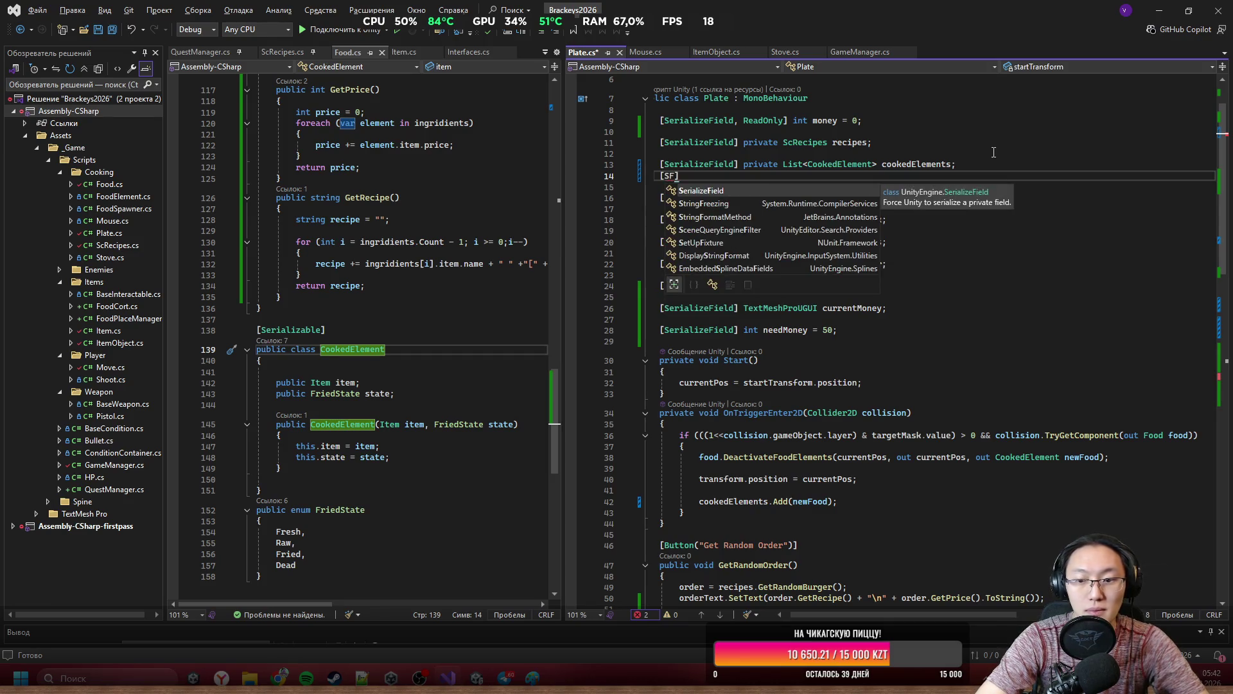
key(Tab)
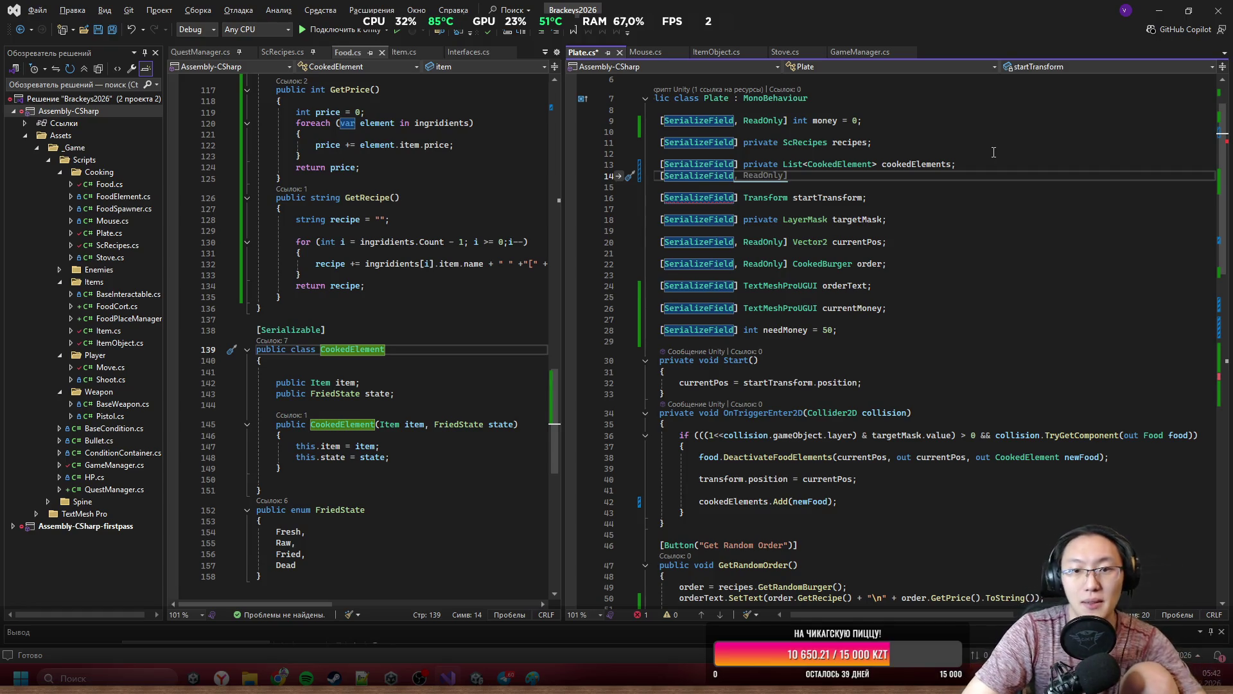
text(] prv)
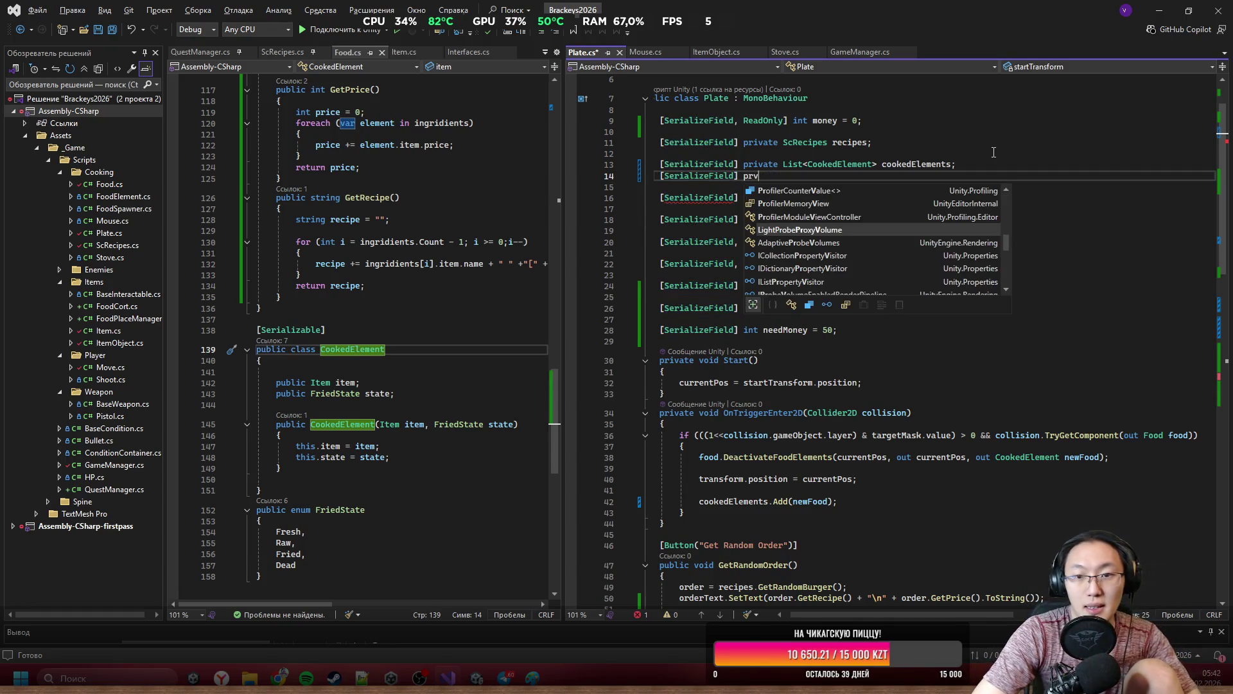
key(BackSpace)
key(BackSpace)
key(BackSpace)
text(List<)
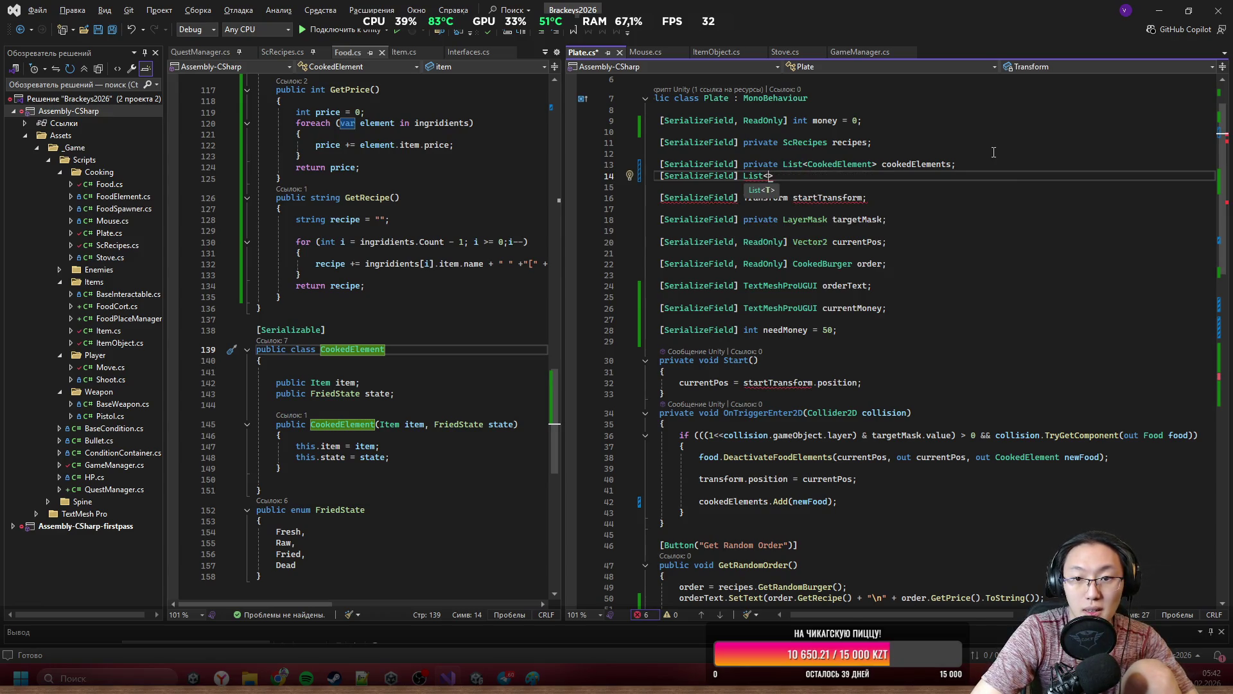
text(Gam)
key(Tab)
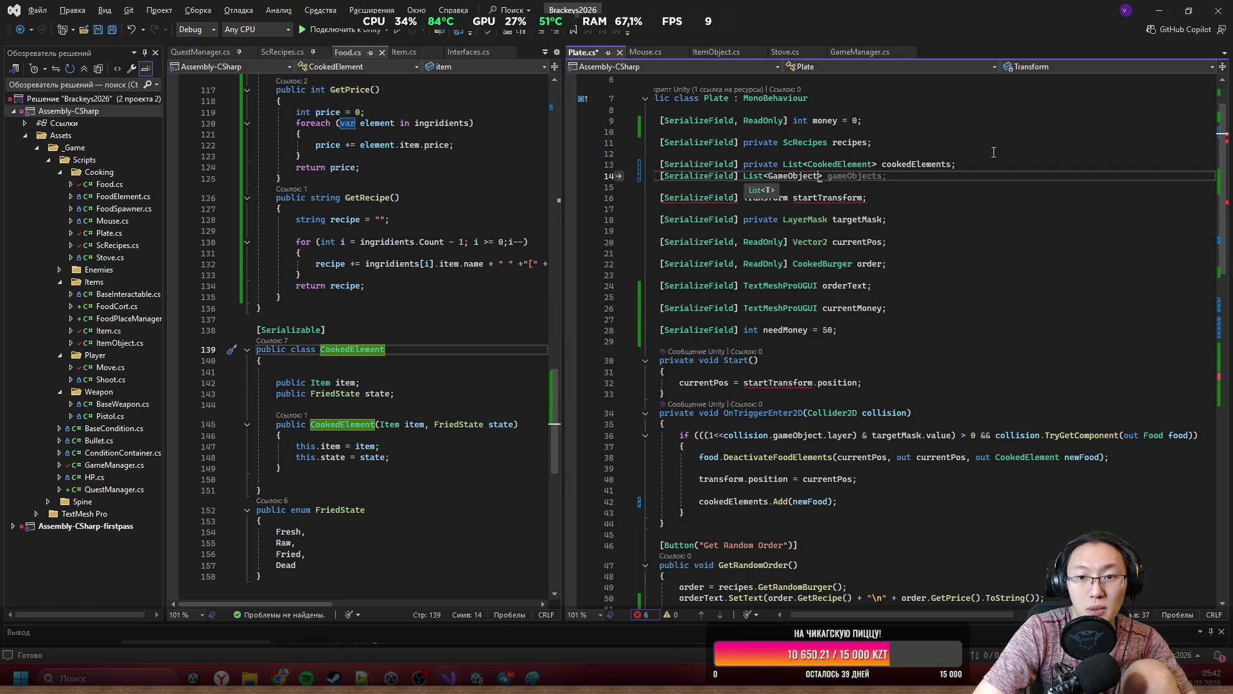
text(> foodO)
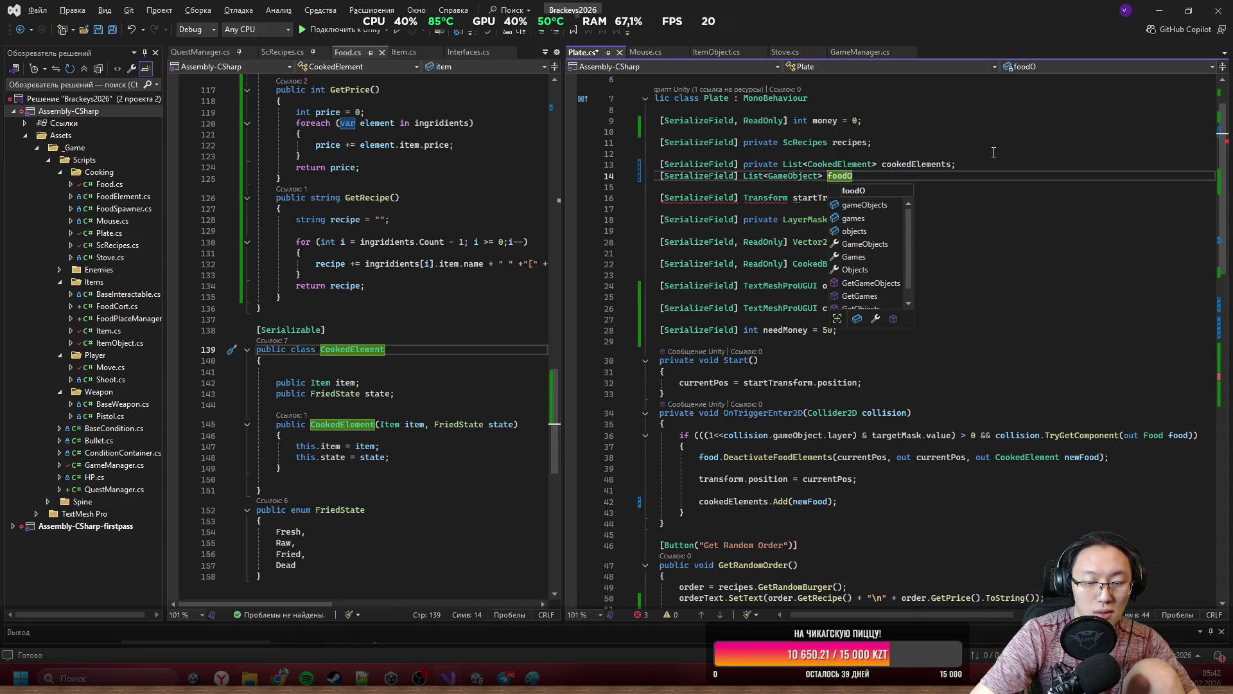
text(bject;)
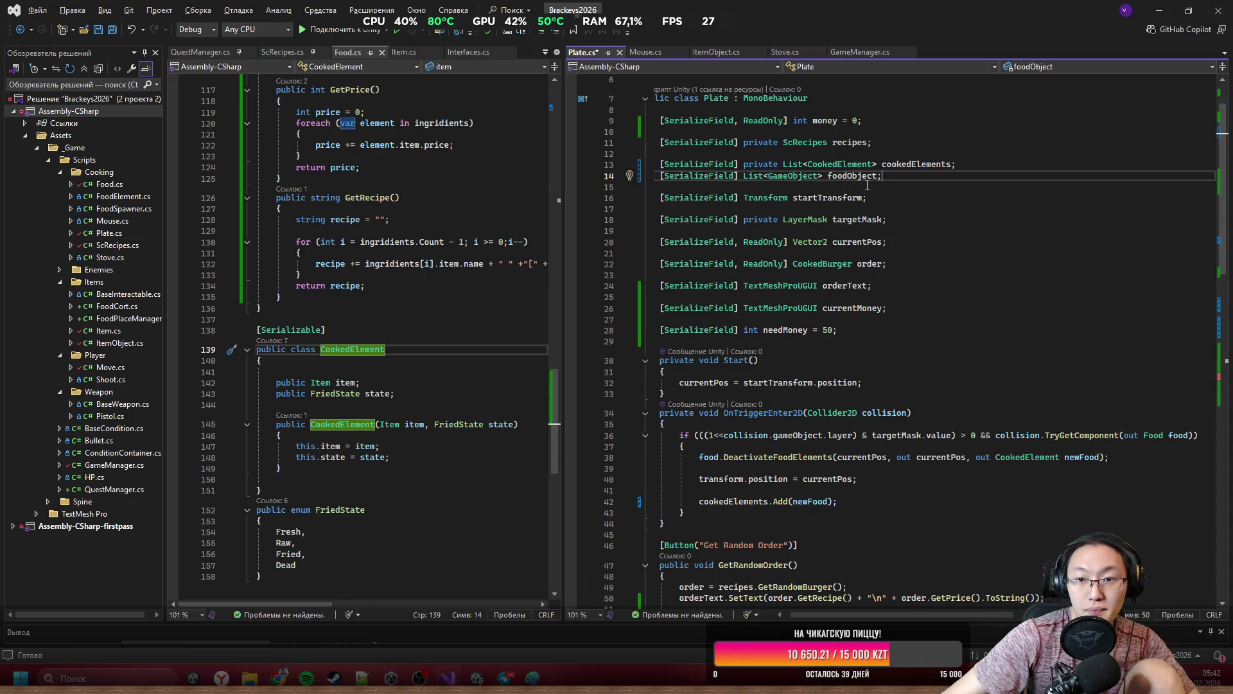
Add foodObject.Add(food.gameObject); after cookedElements.Add(newFood) and save Plate.cs.
click(874, 501)
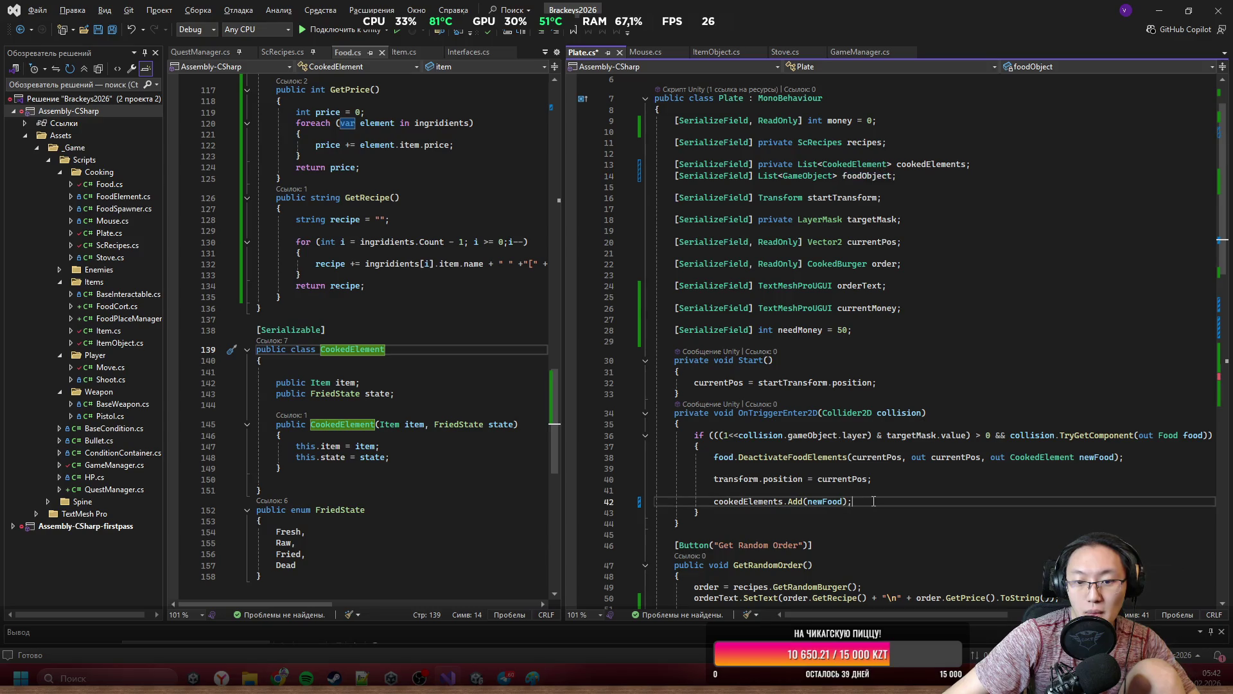
key(Return)
text(foodObject.Add)
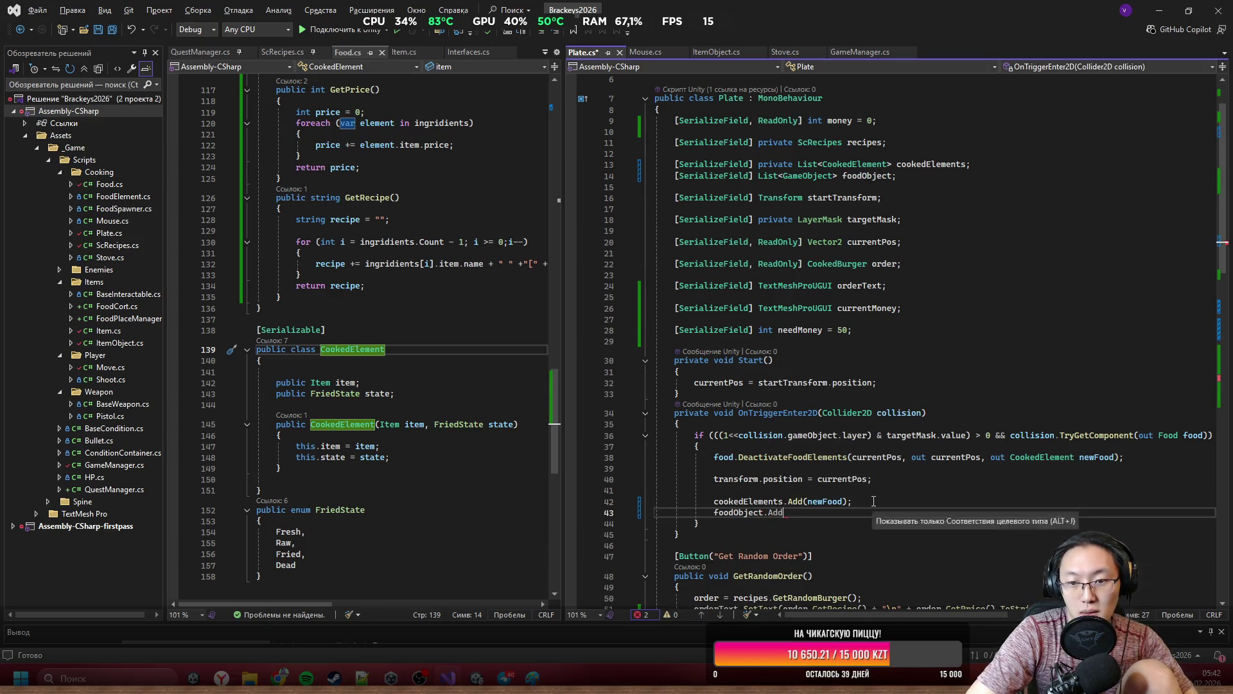
text(()
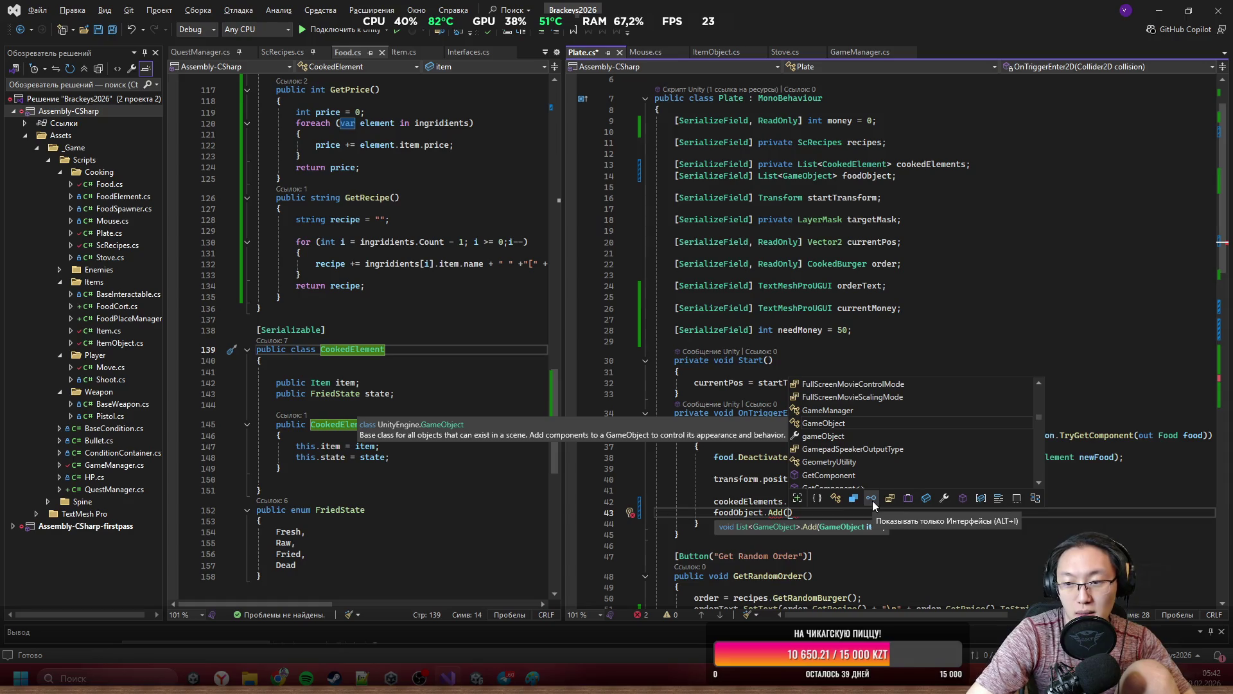
text(food)
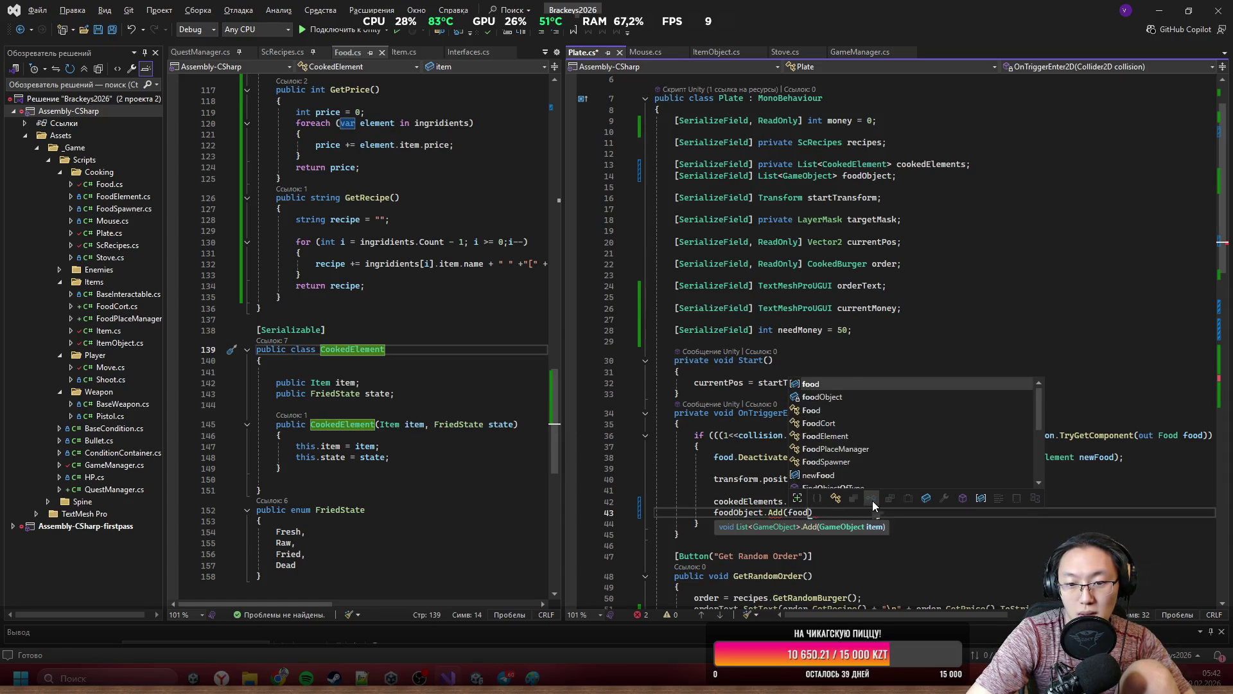
text(.GetComponent)
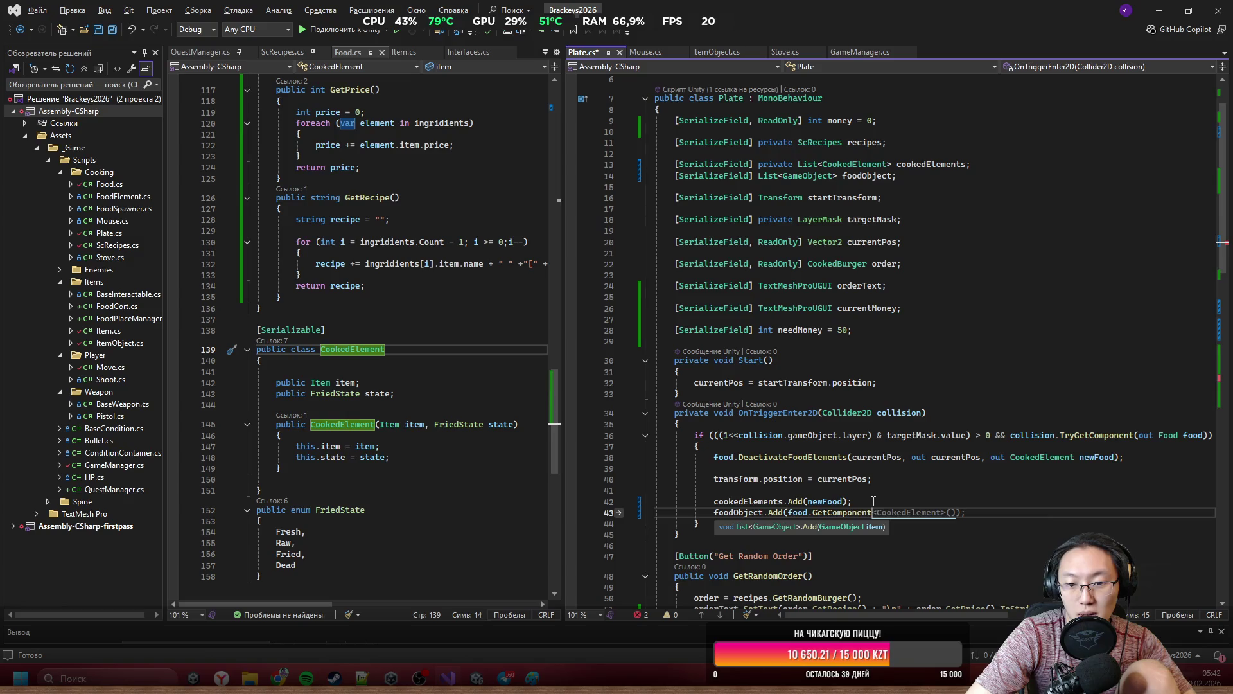
key(ctrl+BackSpace)
text(gameObject);)
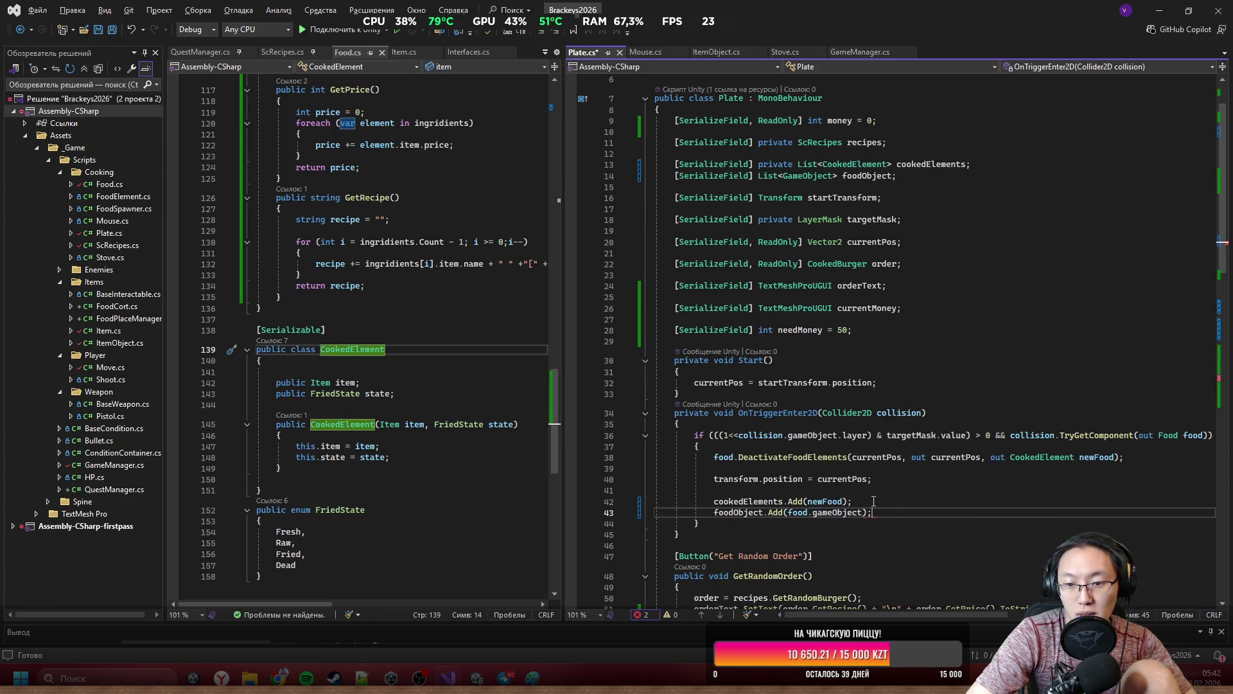
key(ctrl+s)
scroll(834, 346, down, 5)
ctrl+scroll(834, 347, up, 1)
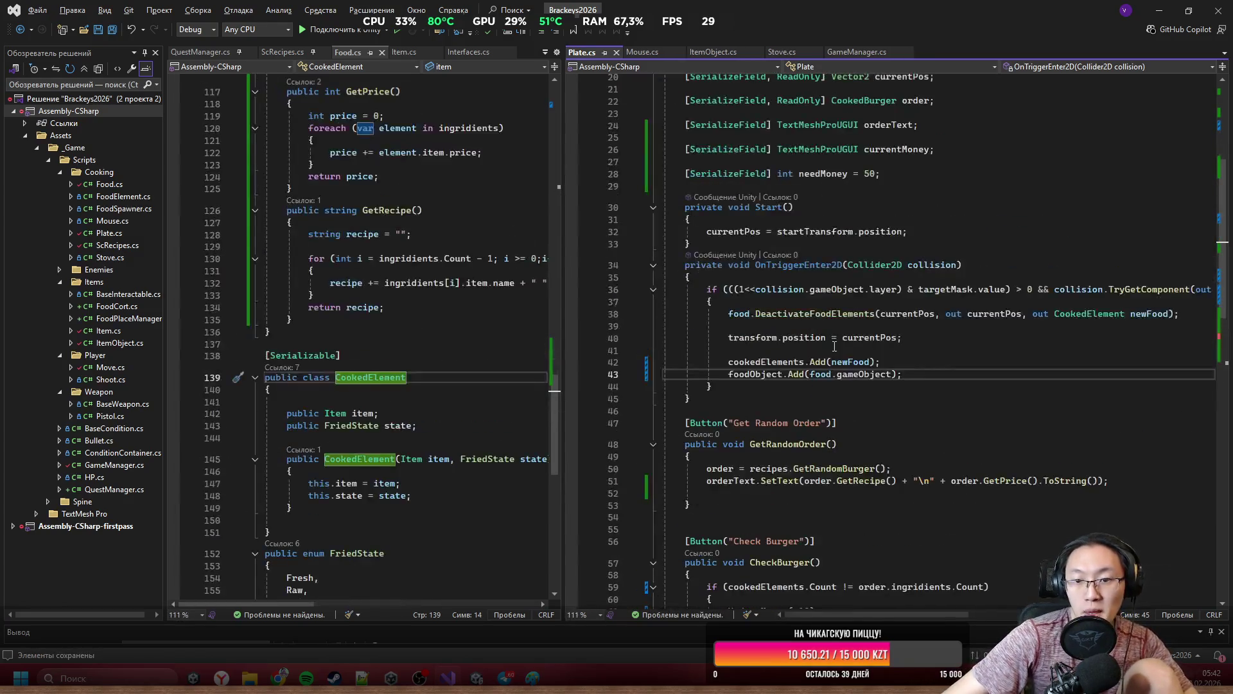
Change the CheckBurger foreach to loop over GameObject food in foodObject.
scroll(834, 346, down, 3)
click(834, 346)
ctrl+scroll(980, 405, down, 1)
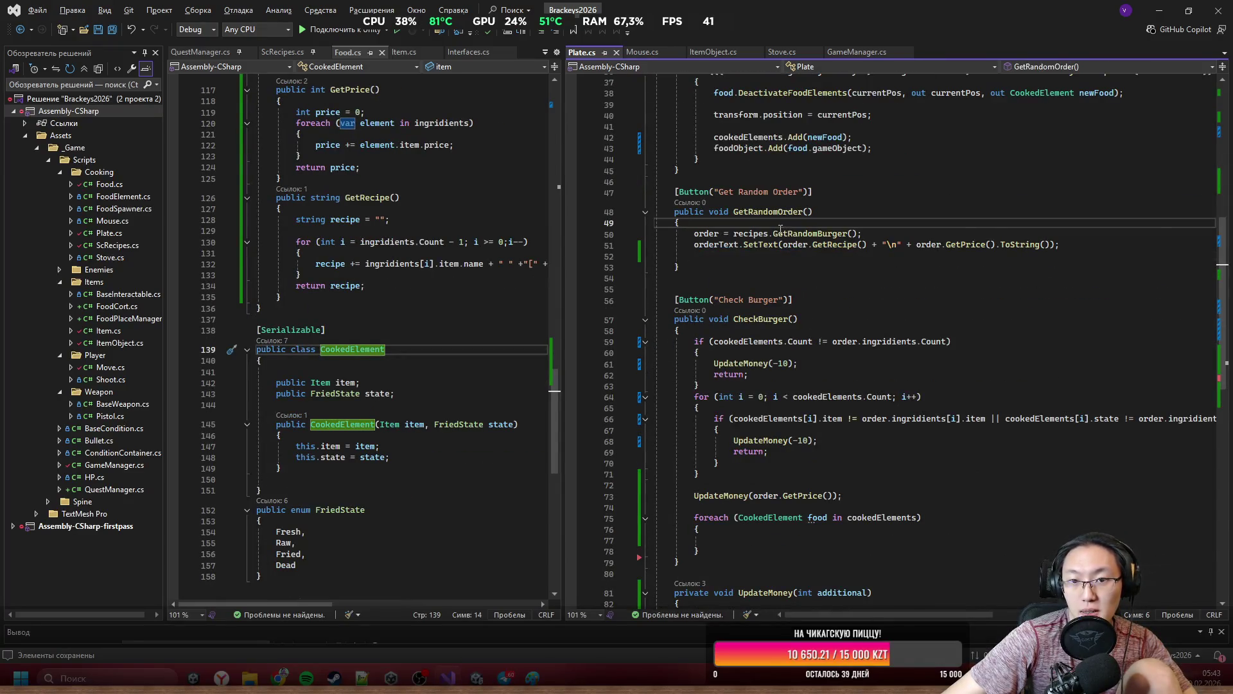
scroll(781, 229, down, 7)
click(783, 285)
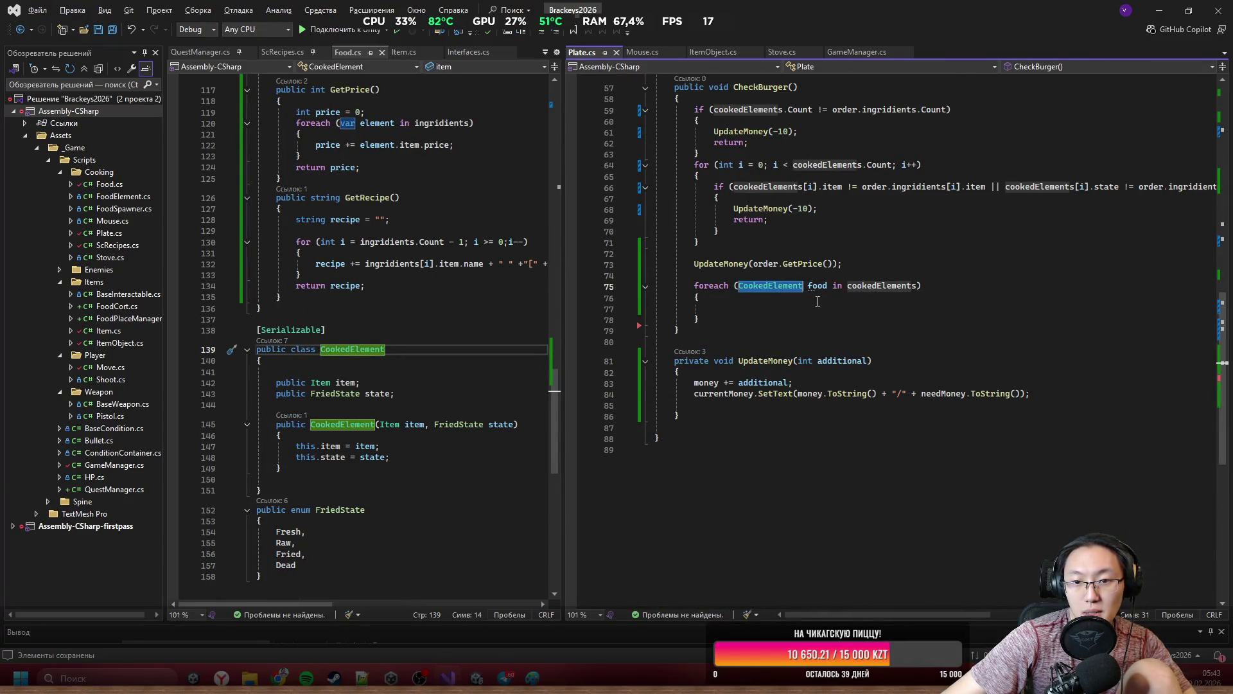
text(Game)
key(Tab)
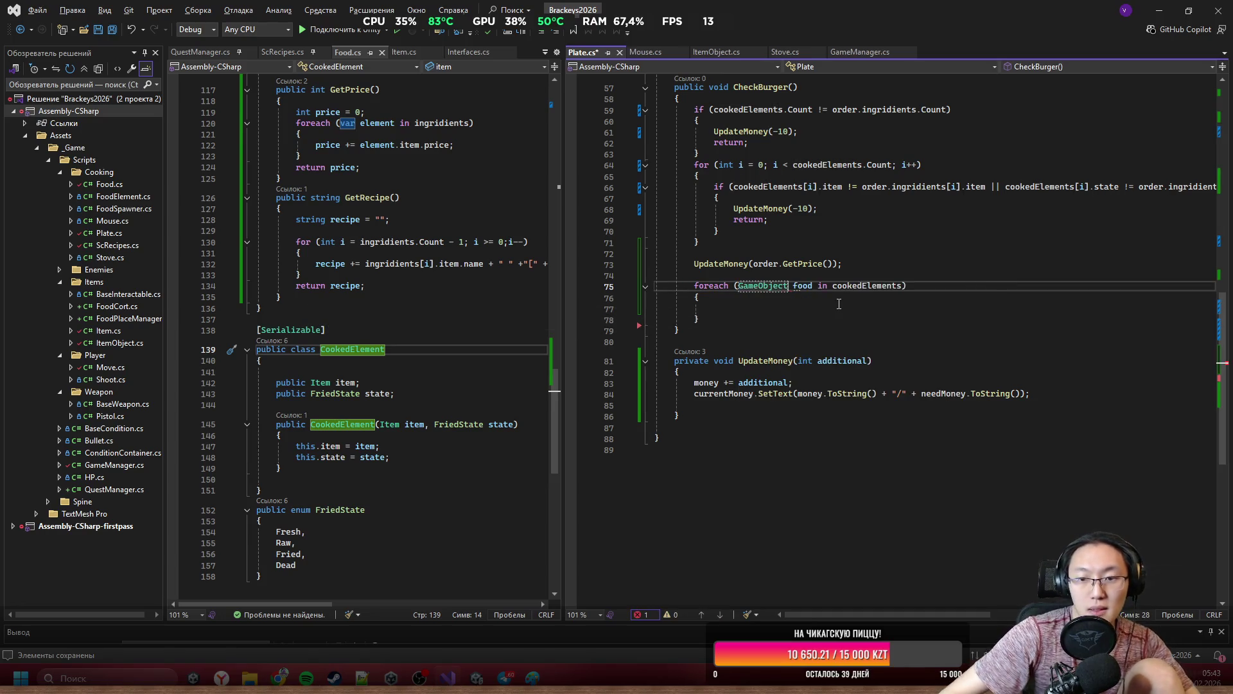
double_click(856, 285)
text(foodObjec)
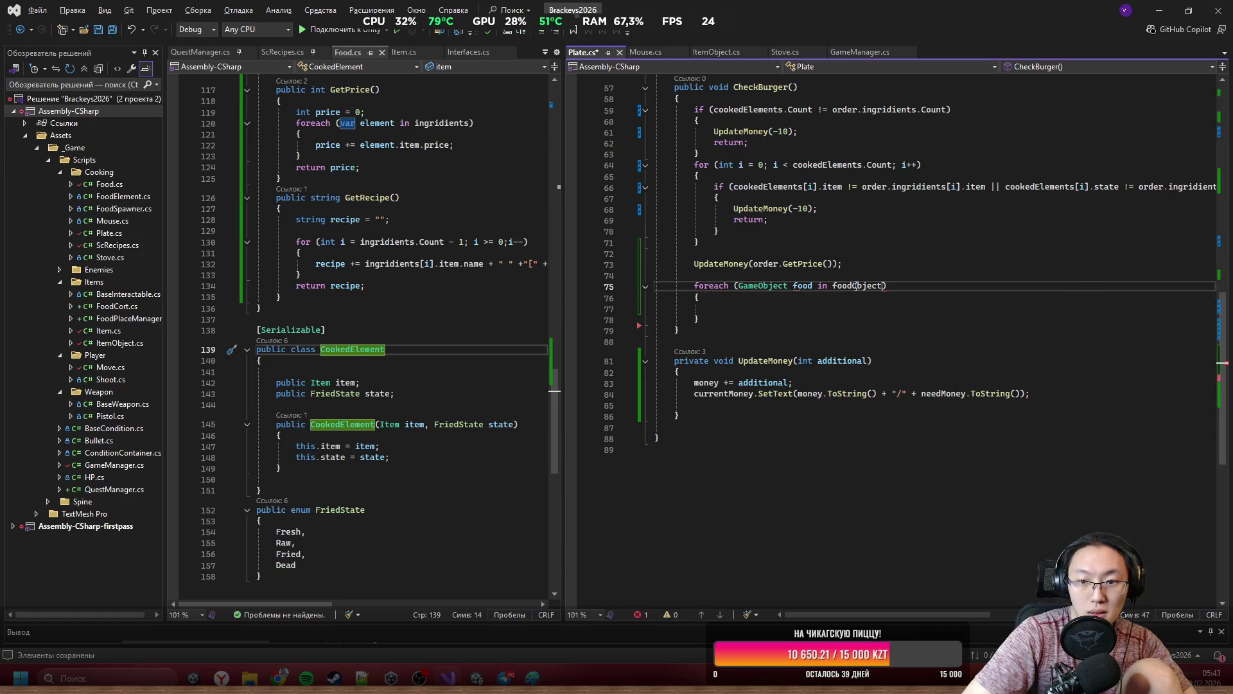
key(Tab)
click(828, 304)
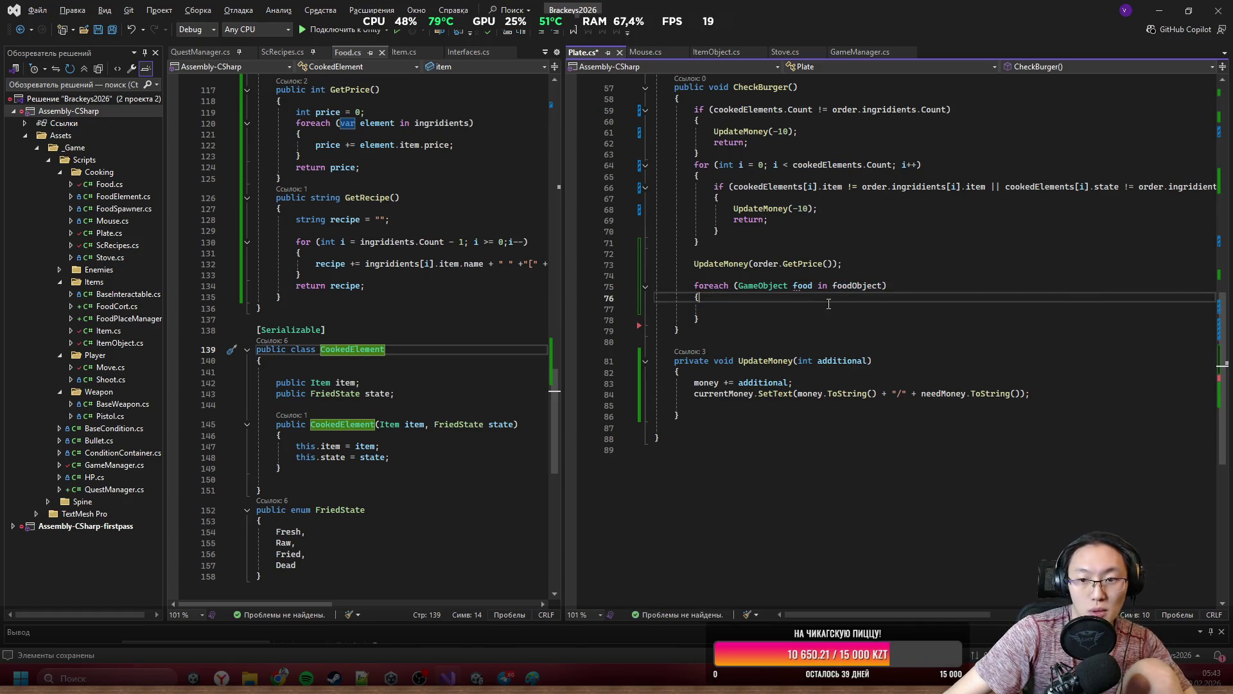
Rename the foodObject field to foodObjects everywhere.
click(881, 286)
scroll(819, 481, up, 16)
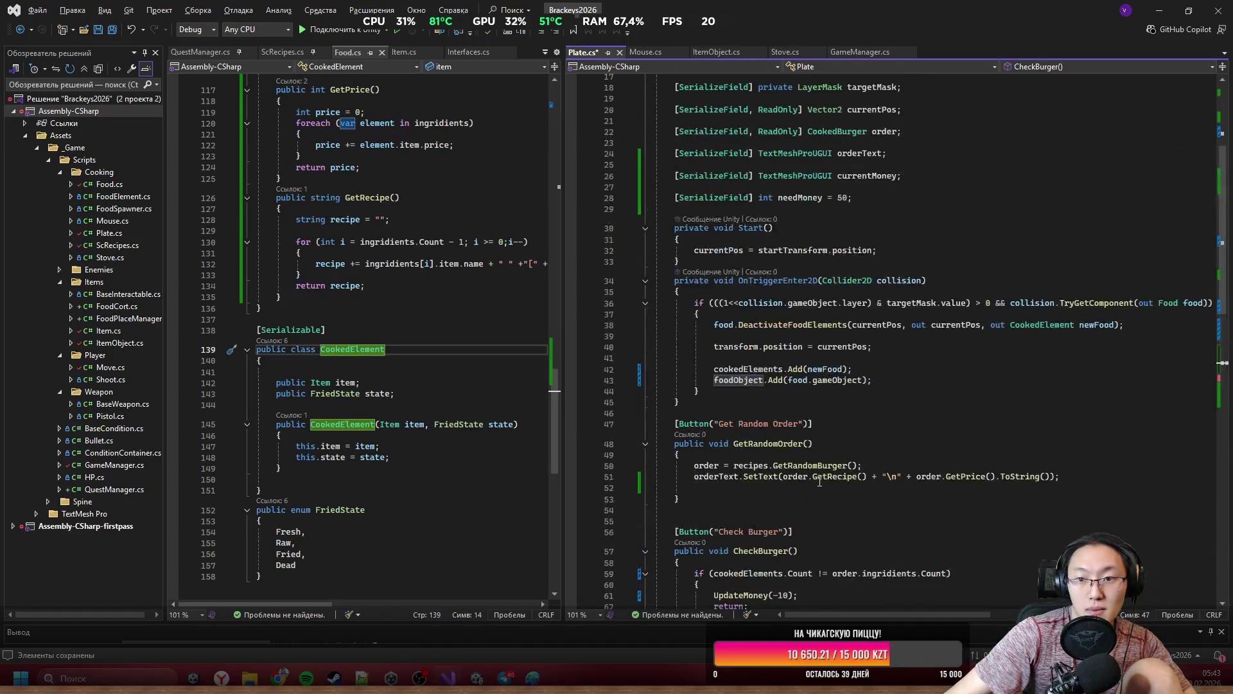
click(877, 142)
key(ctrl+r)
key(ctrl+r)
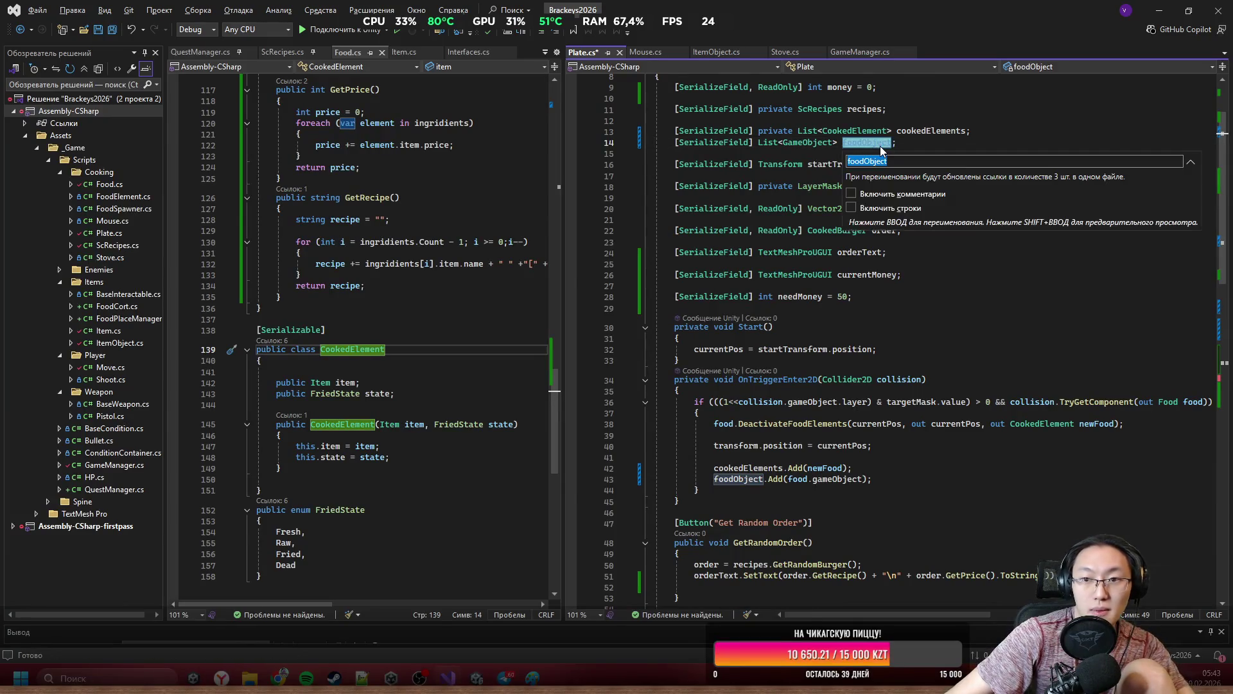
text(s)
key(Return)
scroll(864, 321, down, 12)
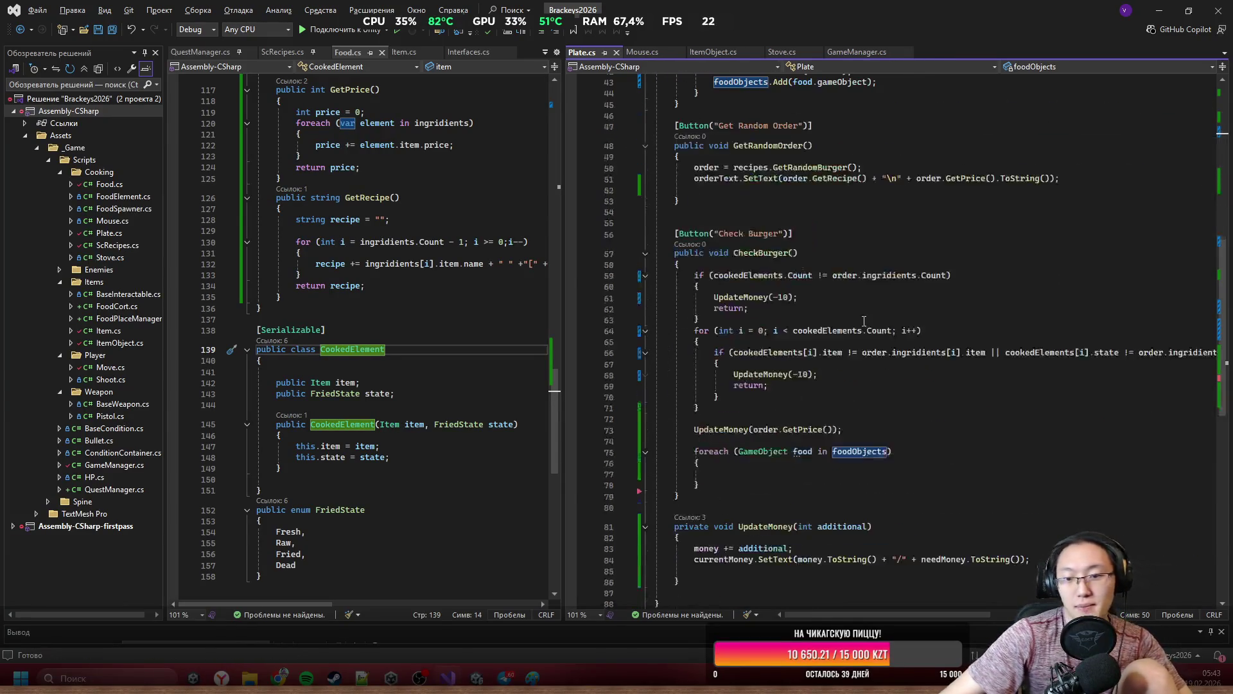
Add Destroy(food); inside the foreach loop body.
click(886, 463)
click(891, 474)
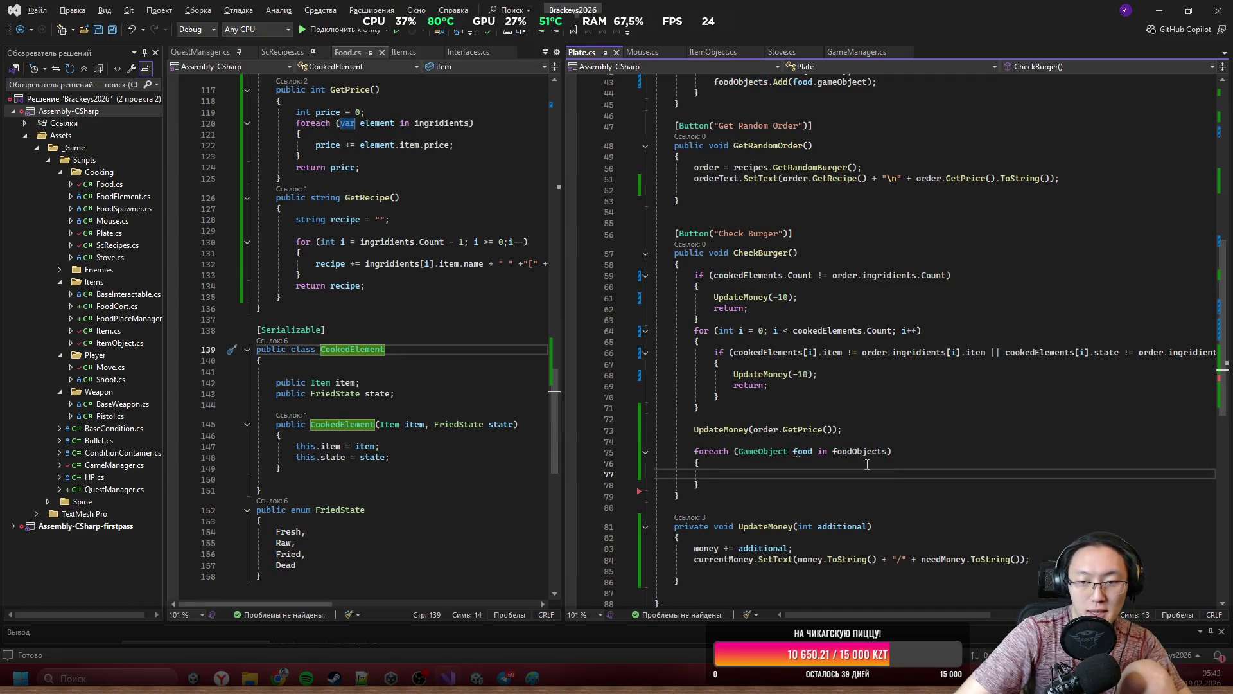
text(ga)
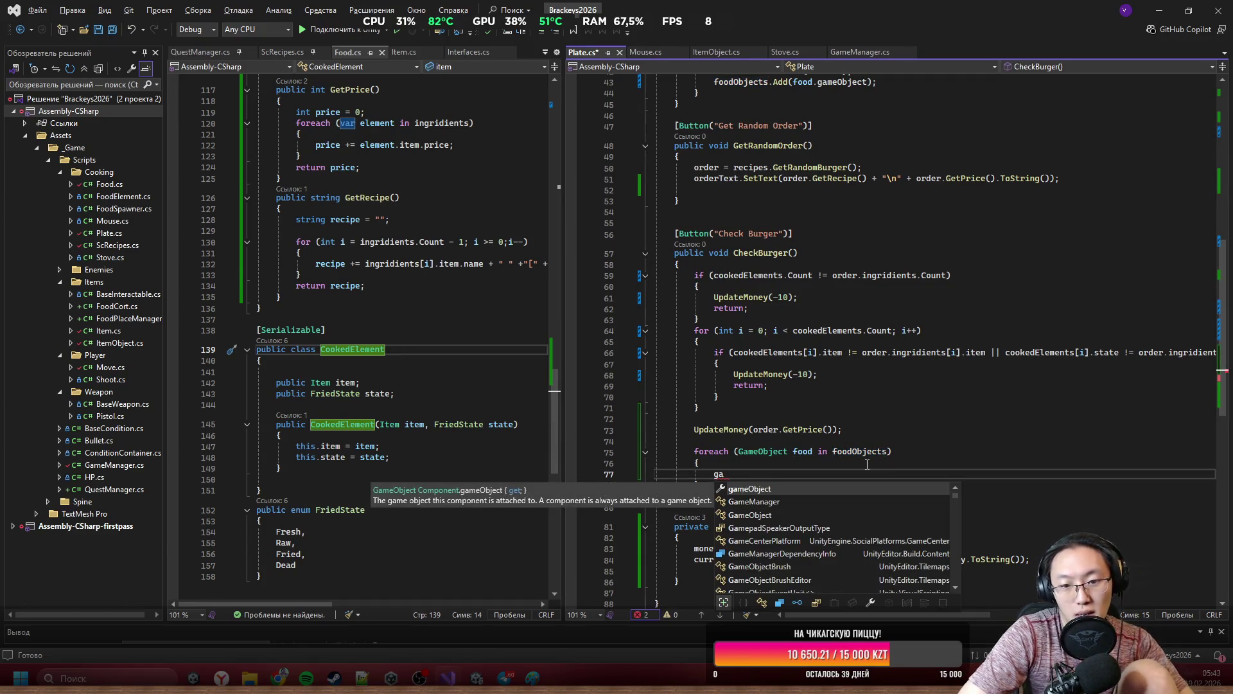
key(BackSpace)
key(BackSpace)
text(food.)
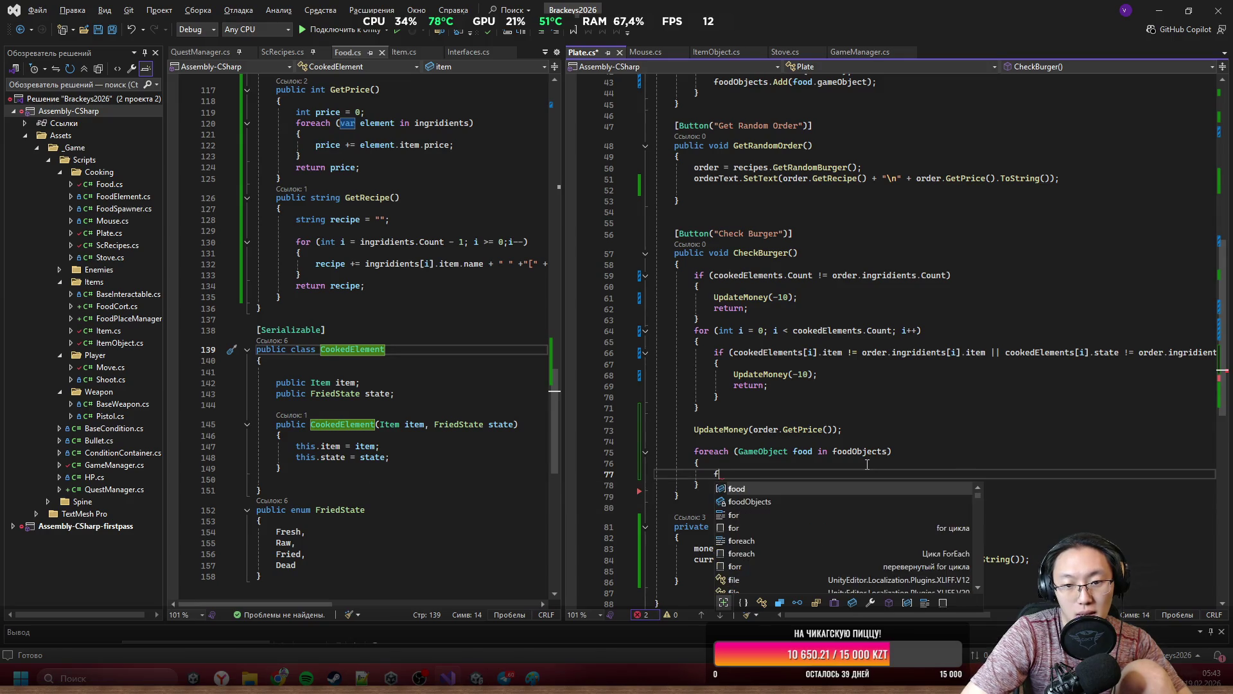
key(BackSpace)
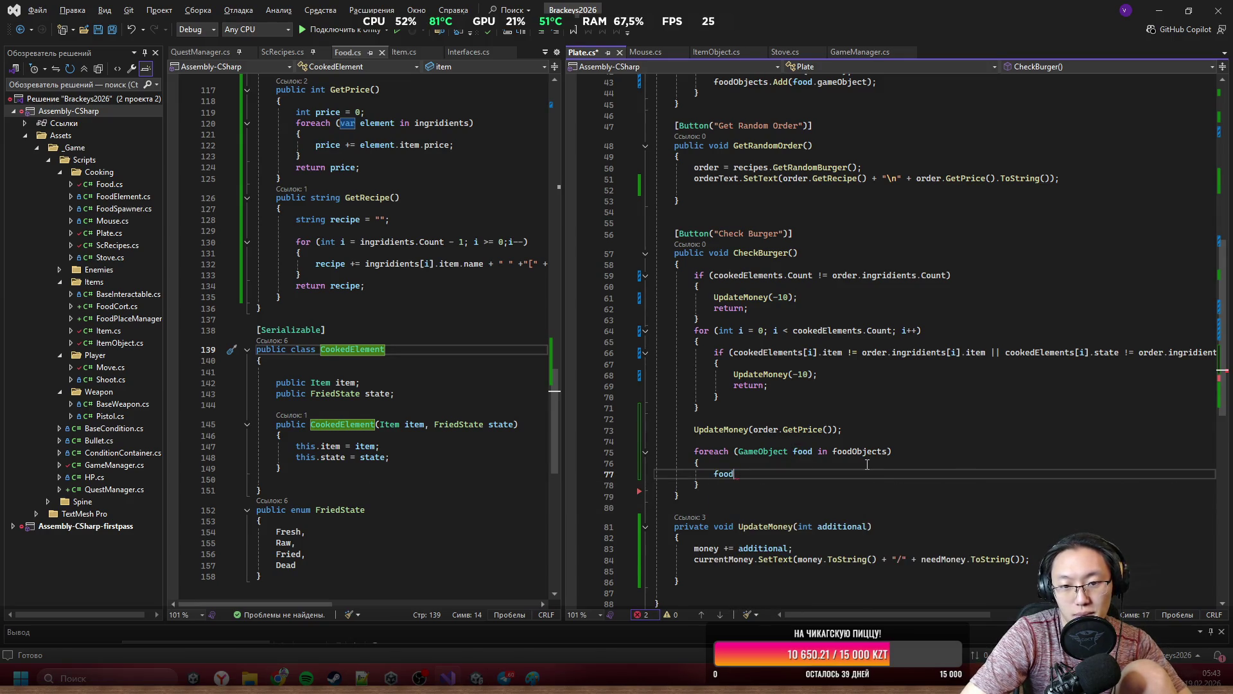
text(Des)
key(Tab)
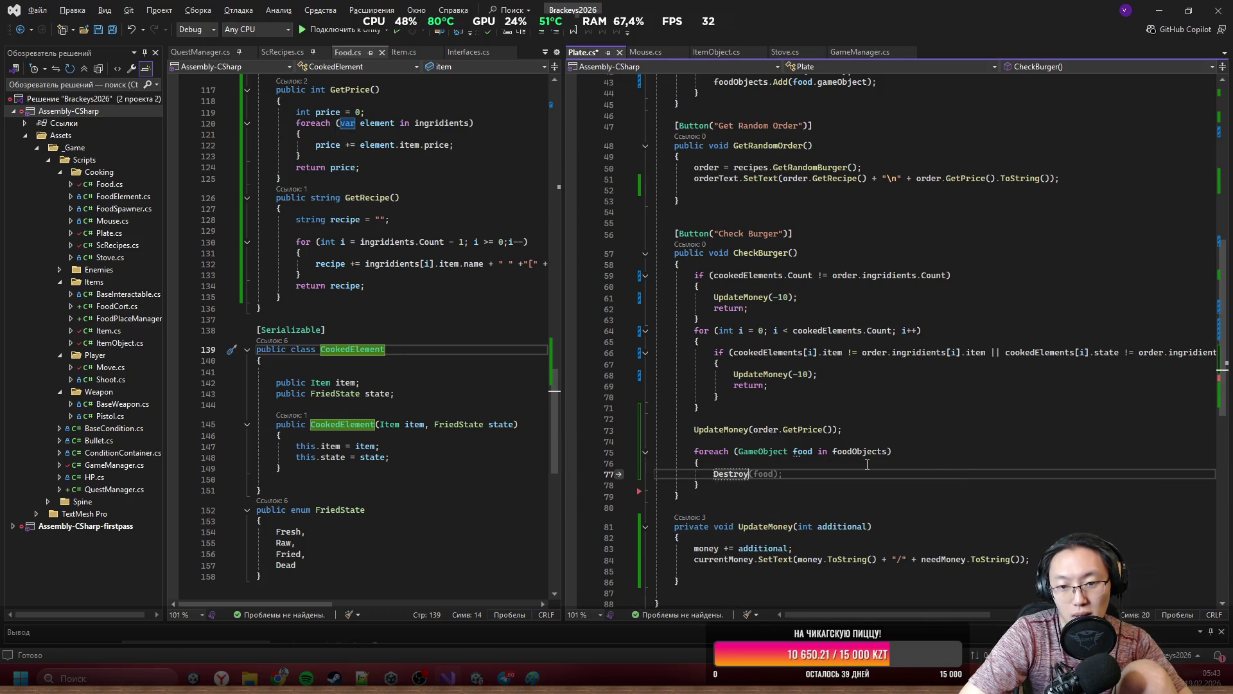
key(Tab)
key(Return)
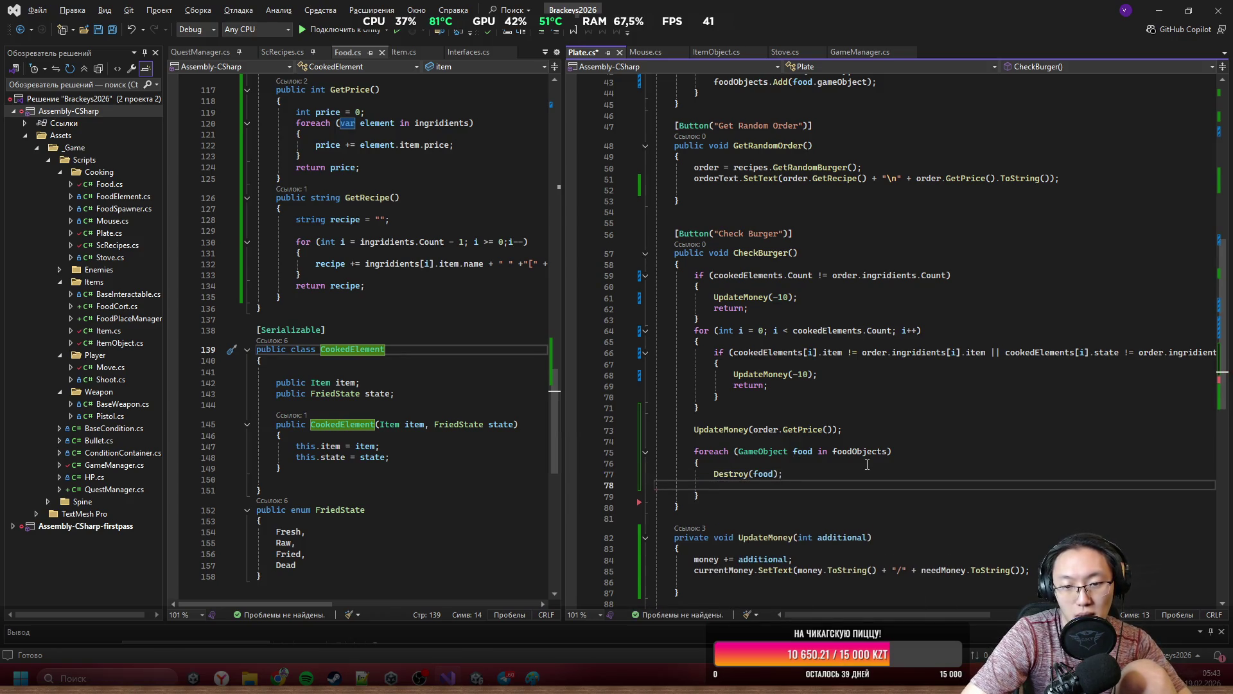
key(Delete)
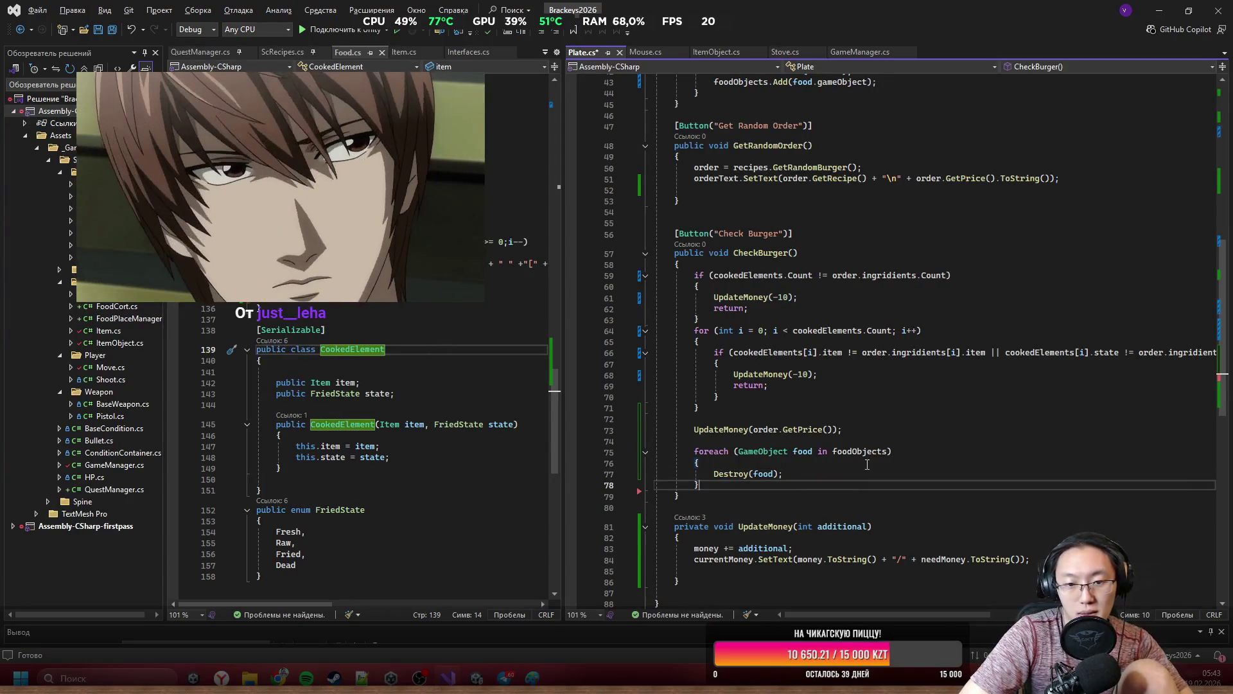
Add foodObjects.Clear(); after the loop and save Plate.cs.
key(Return)
text(fp)
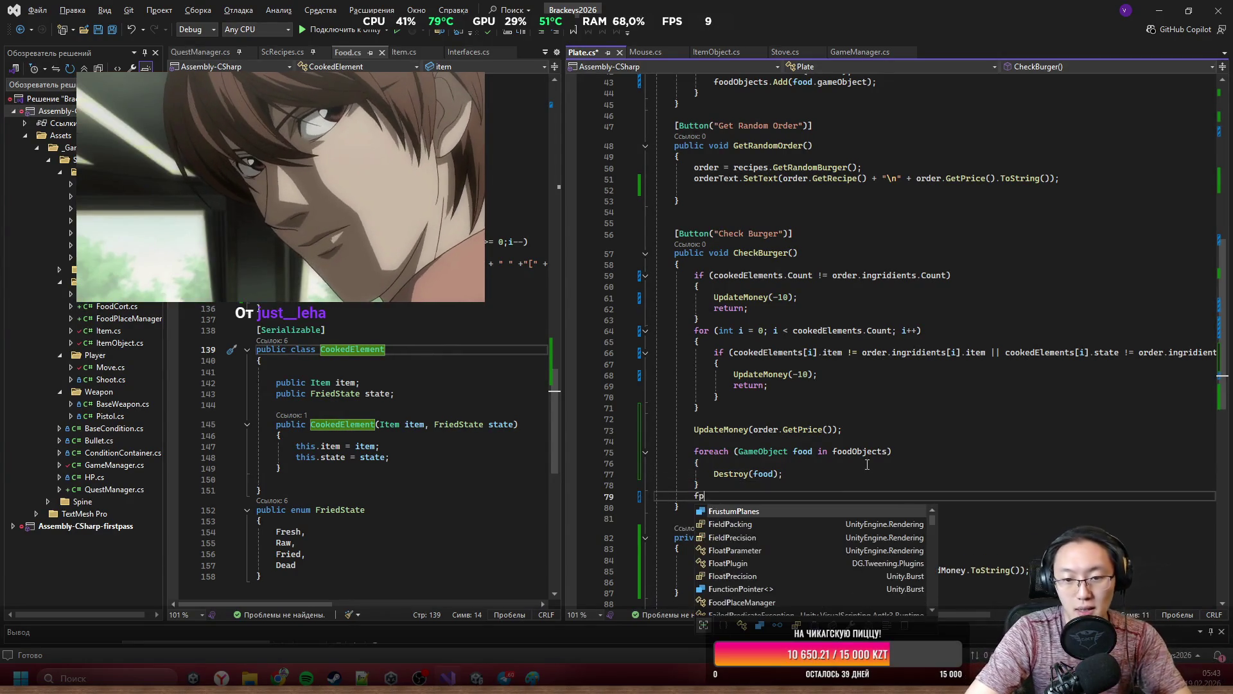
text(oodObjects.)
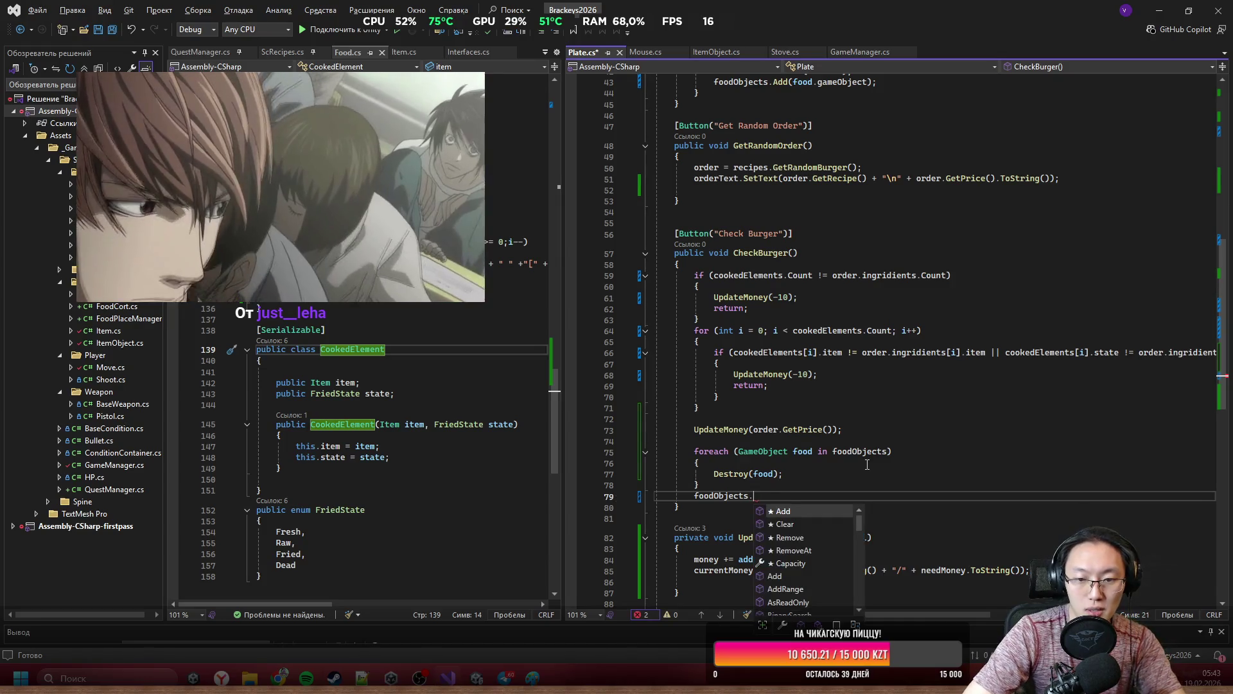
text(Cle)
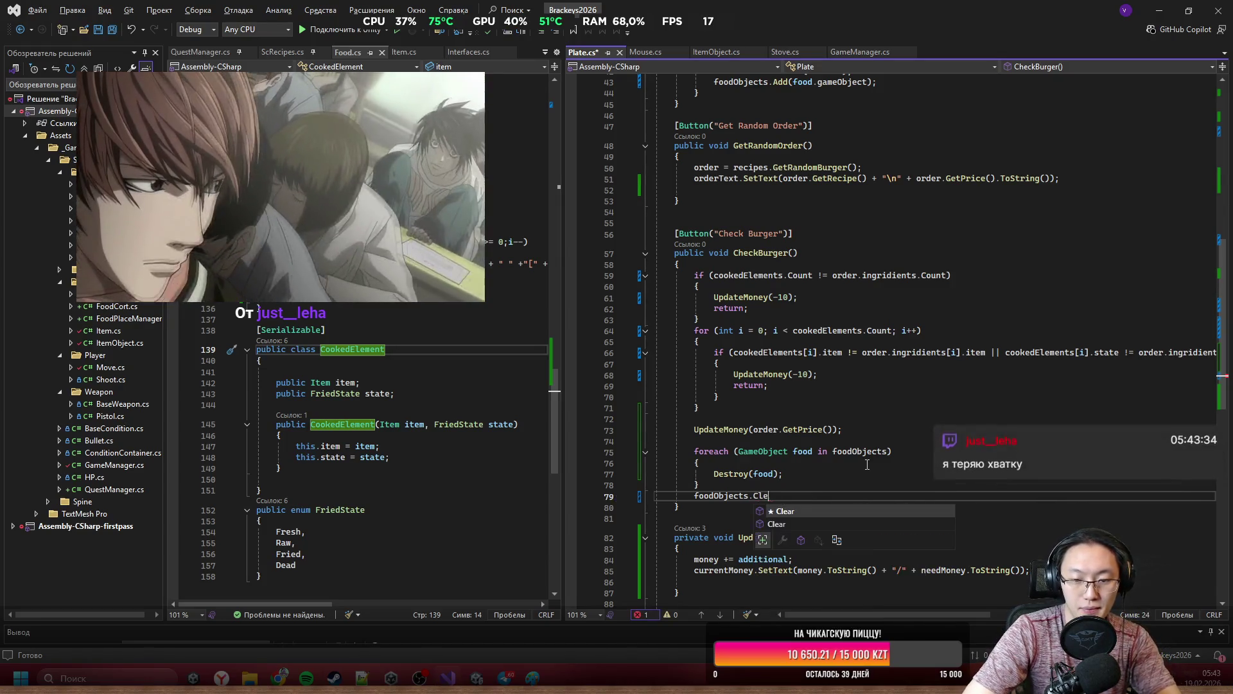
text(ar();)
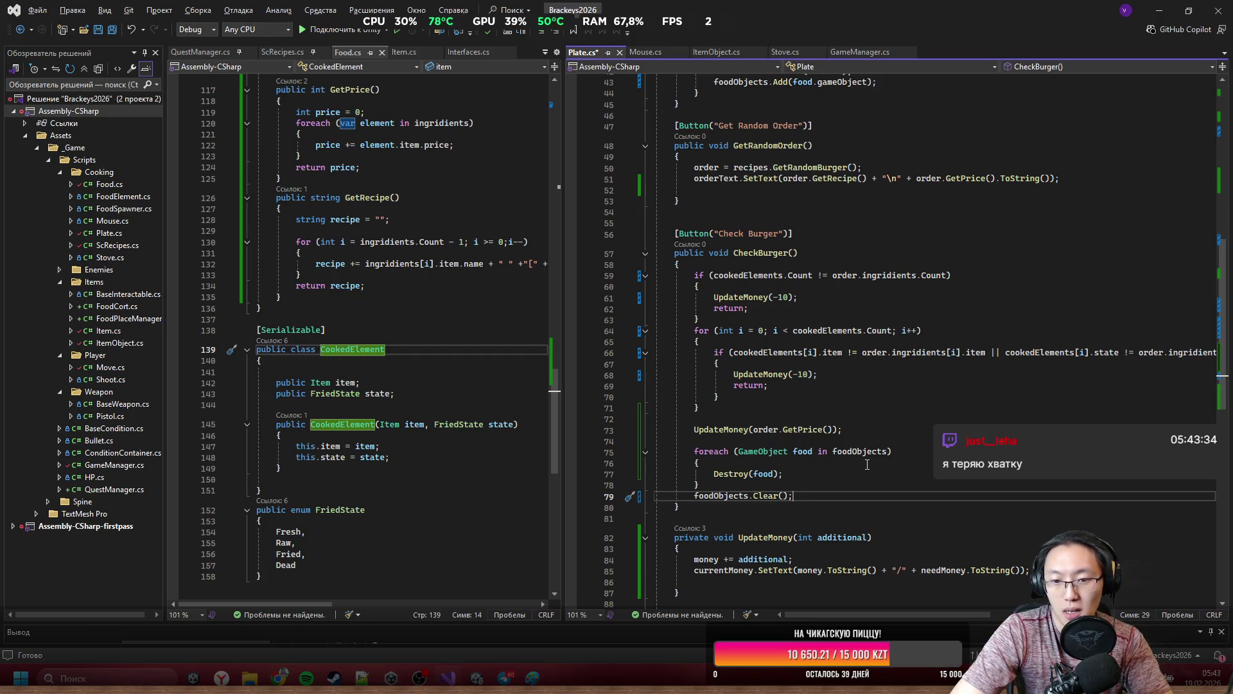
key(ctrl+s)
key(Return)
key(Return)
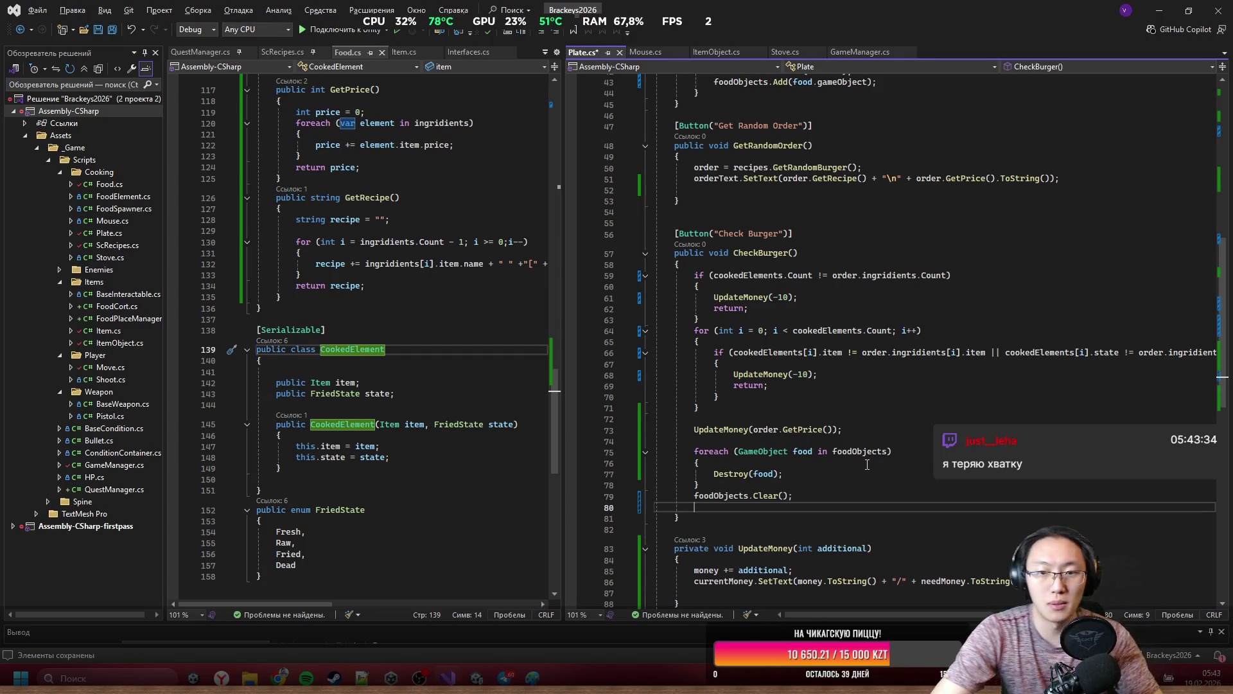
Add currentPos = startTransform.position; in CheckBurger.
scroll(868, 464, up, 14)
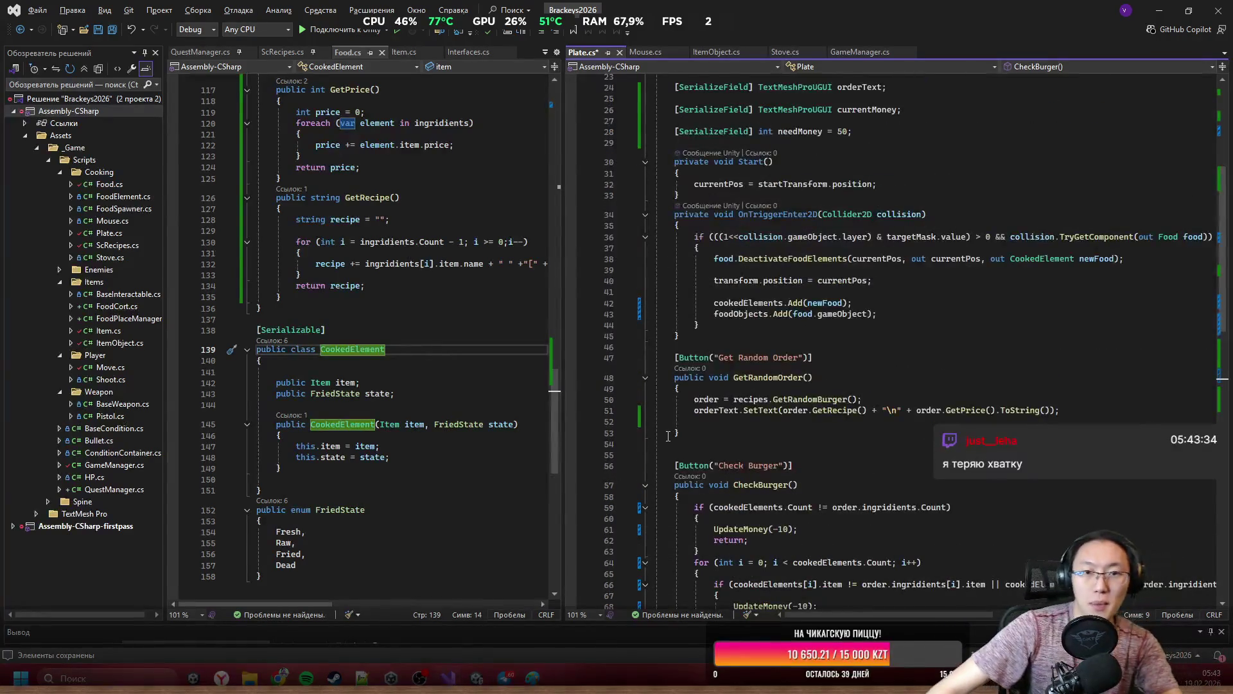
key(ctrl+s)
scroll(989, 356, down, 3)
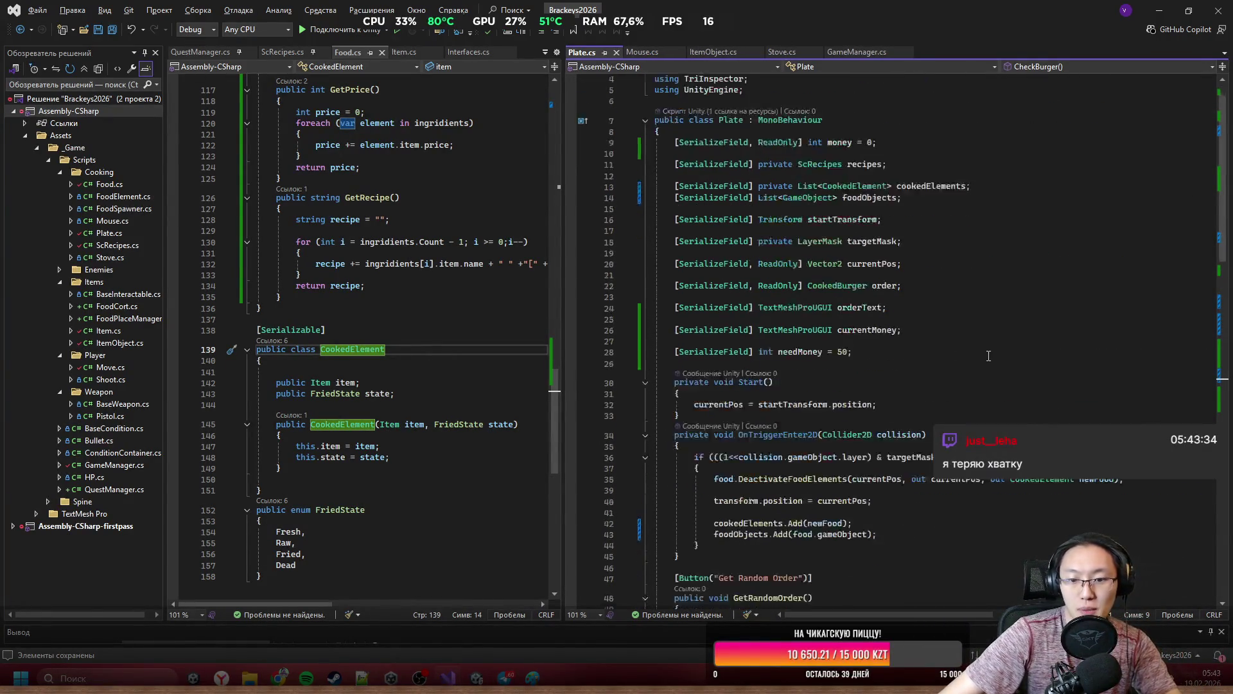
scroll(989, 357, down, 9)
text(transform.p)
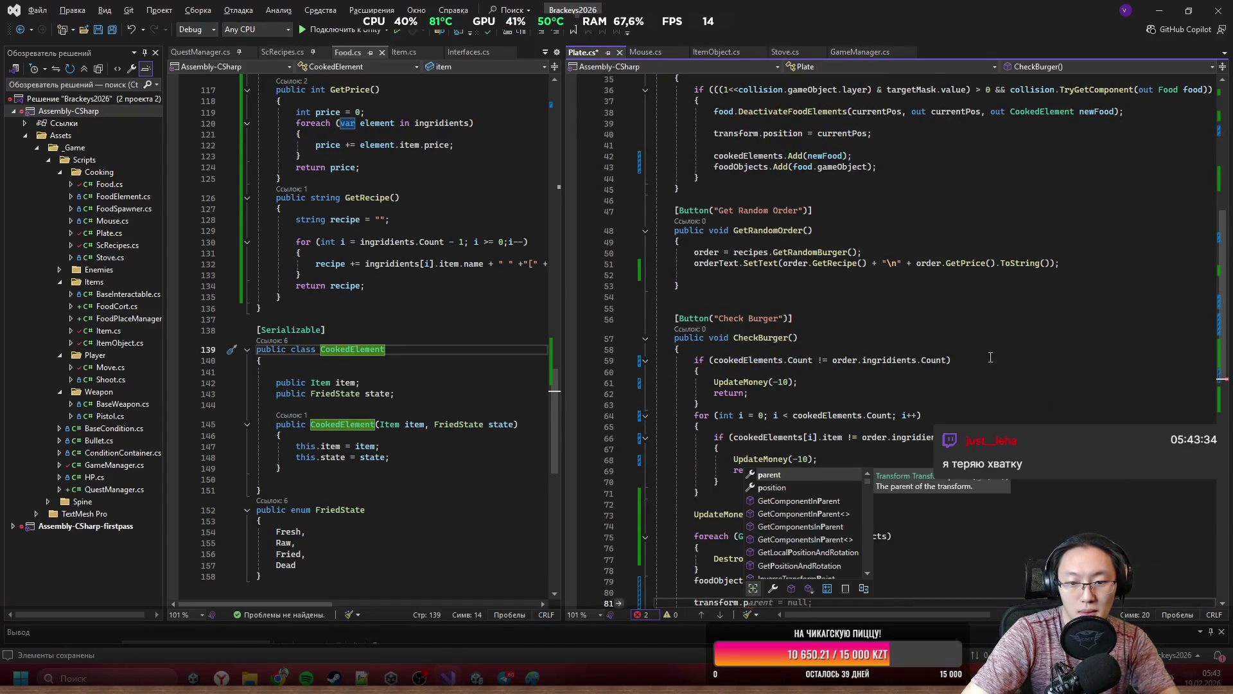
key(BackSpace)
text(currentPos =)
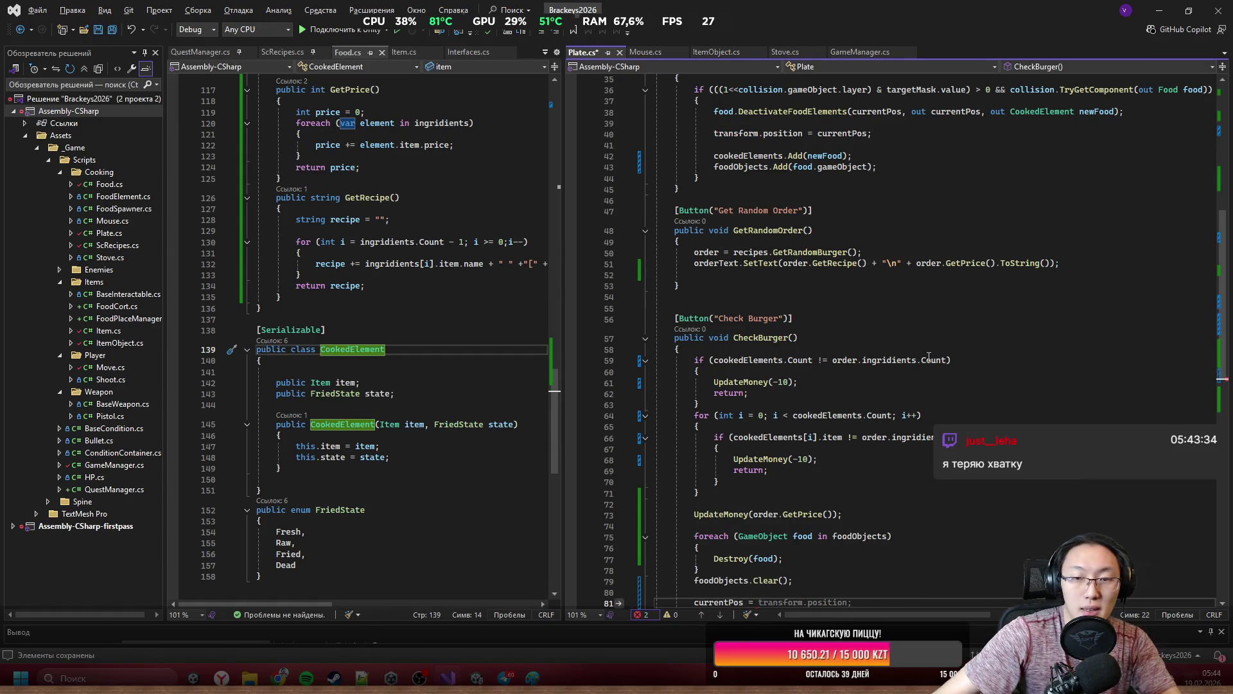
scroll(928, 357, up, 9)
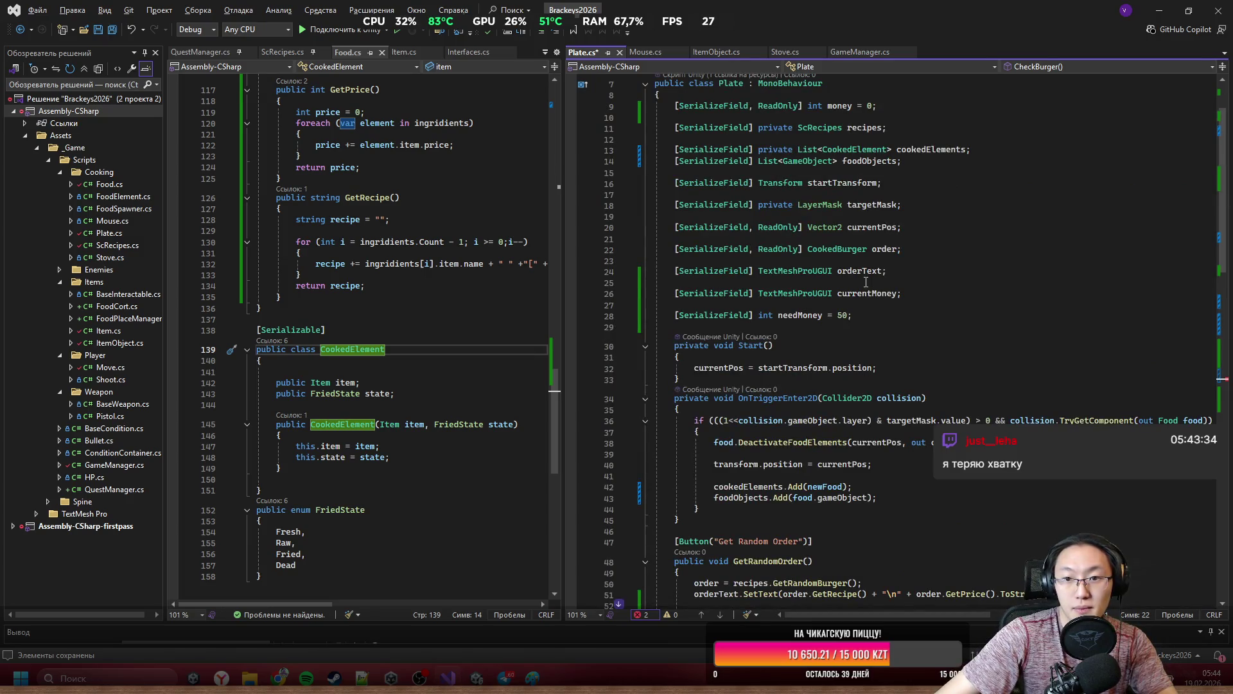
text(startTransform)
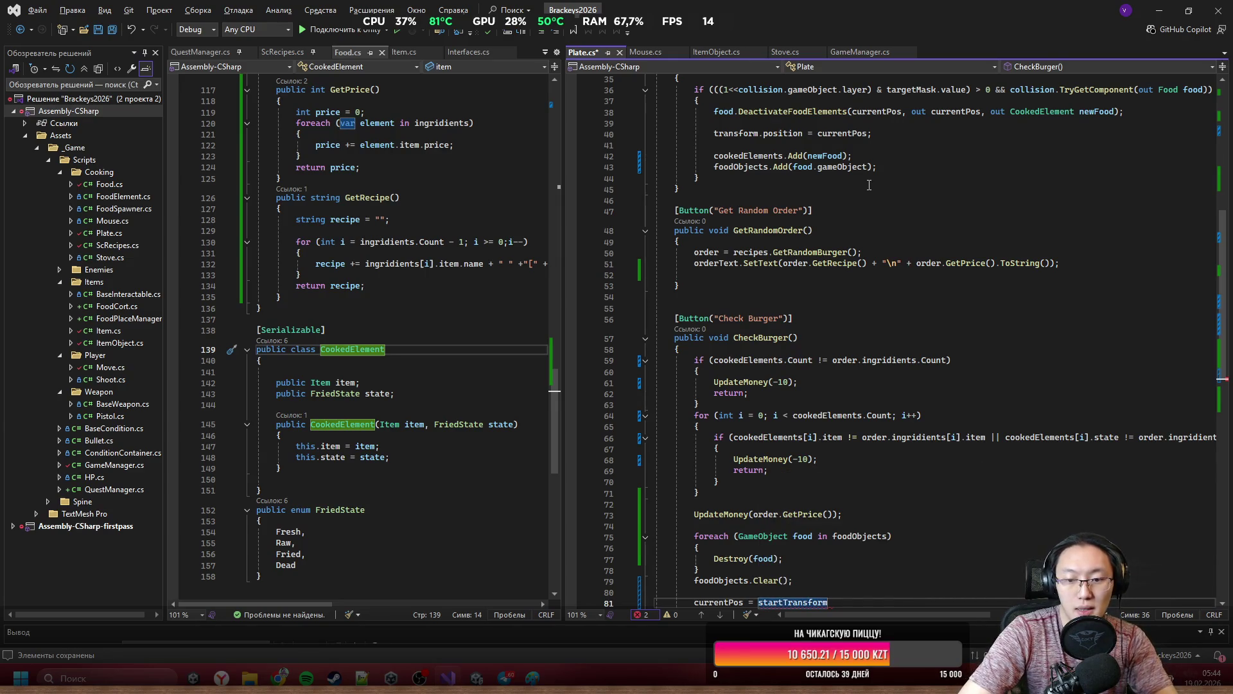
text(.position[)
key(BackSpace)
text(;)
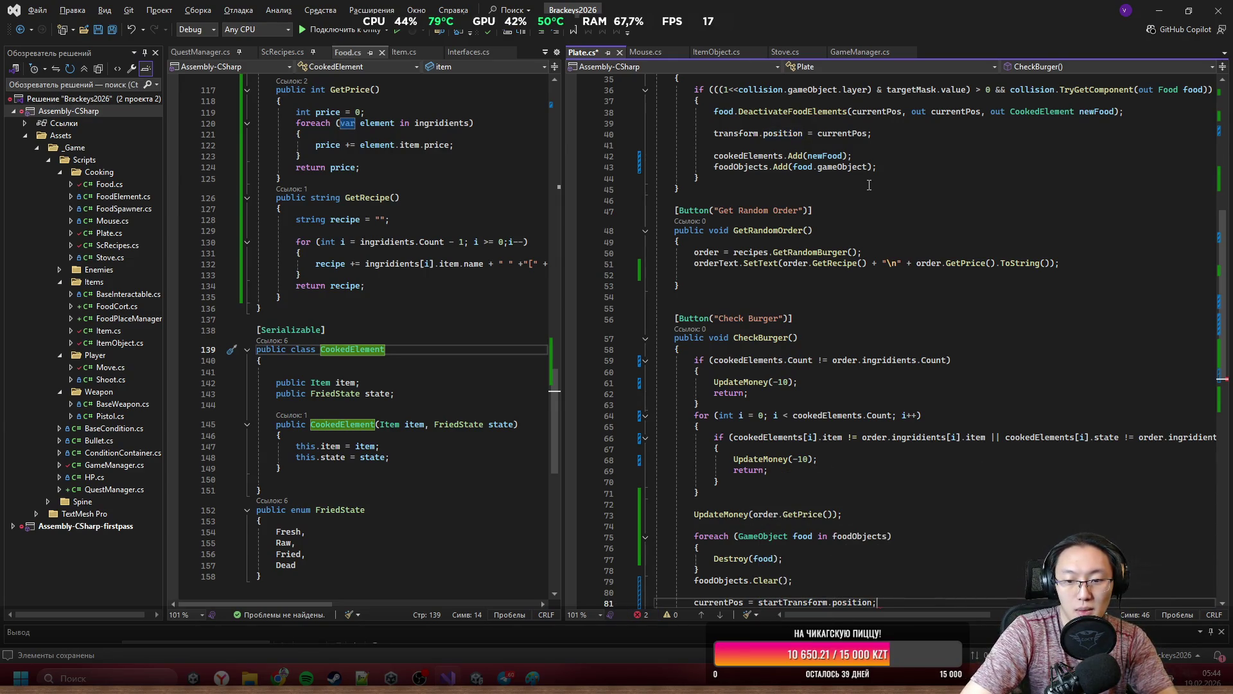
key(Return)
Add transform.position = currentPos; to move the plate back.
text(transform.)
key(Tab)
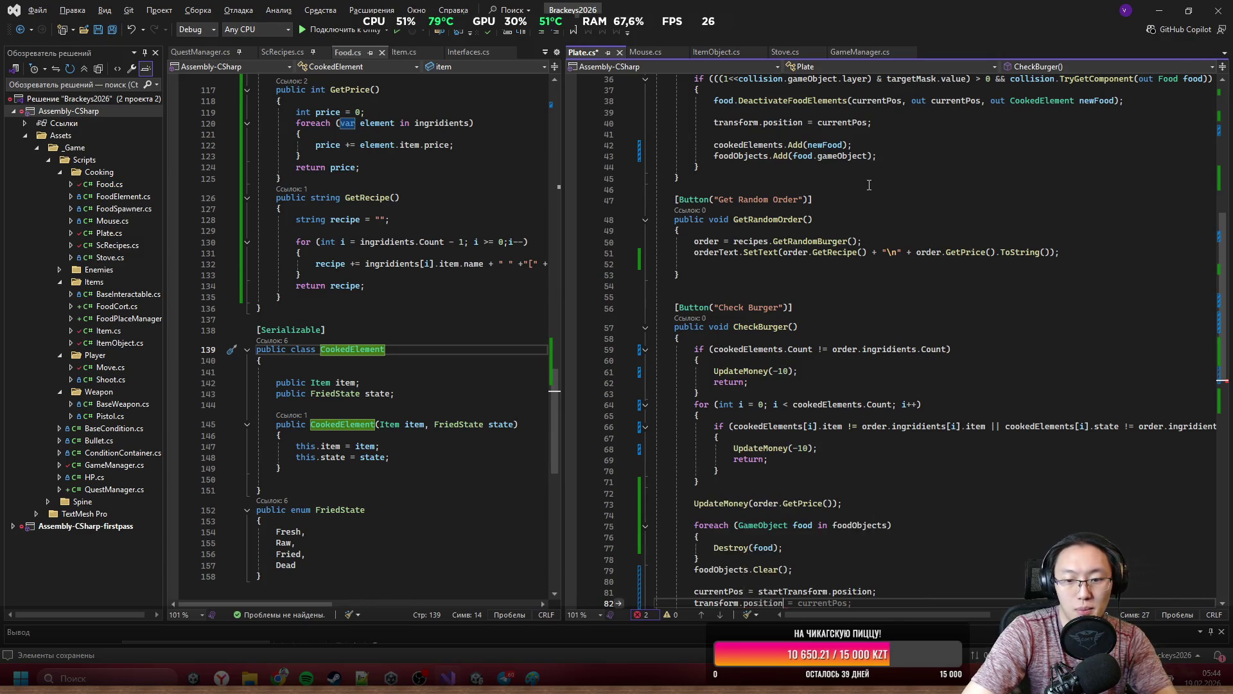
key(Tab)
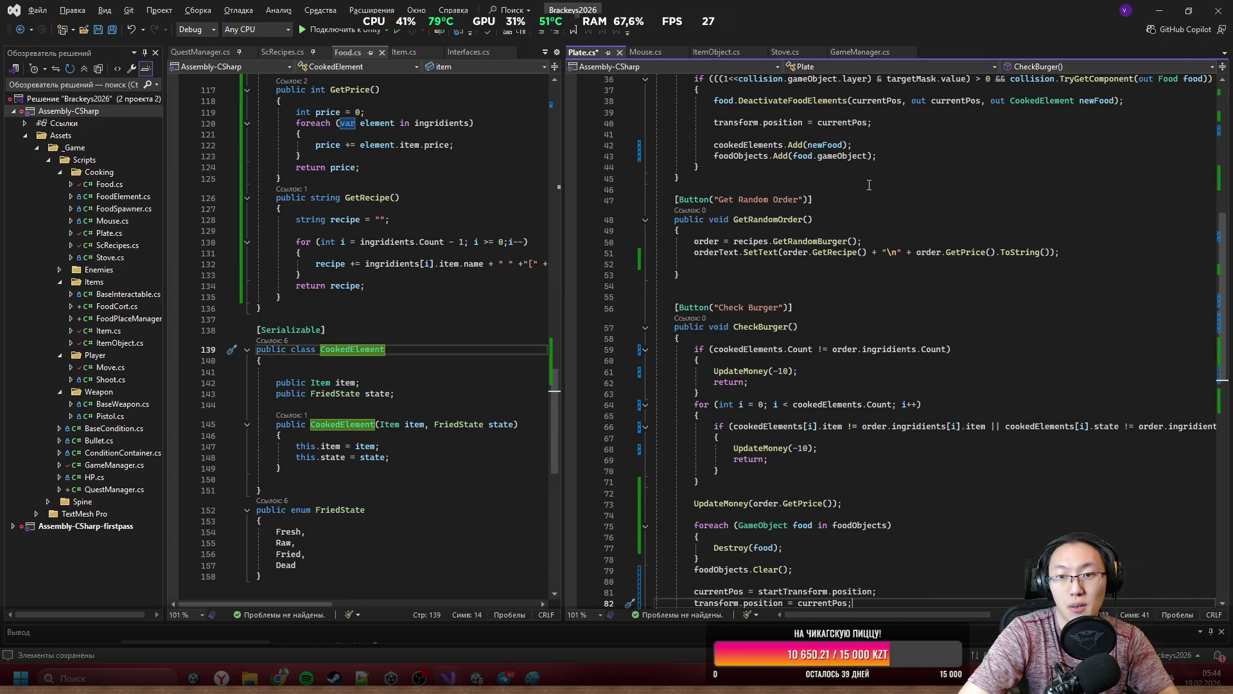
key(Return)
Add cookedElements.Clear(); after the foodObjects.Clear() line.
scroll(868, 185, up, 5)
scroll(933, 424, down, 10)
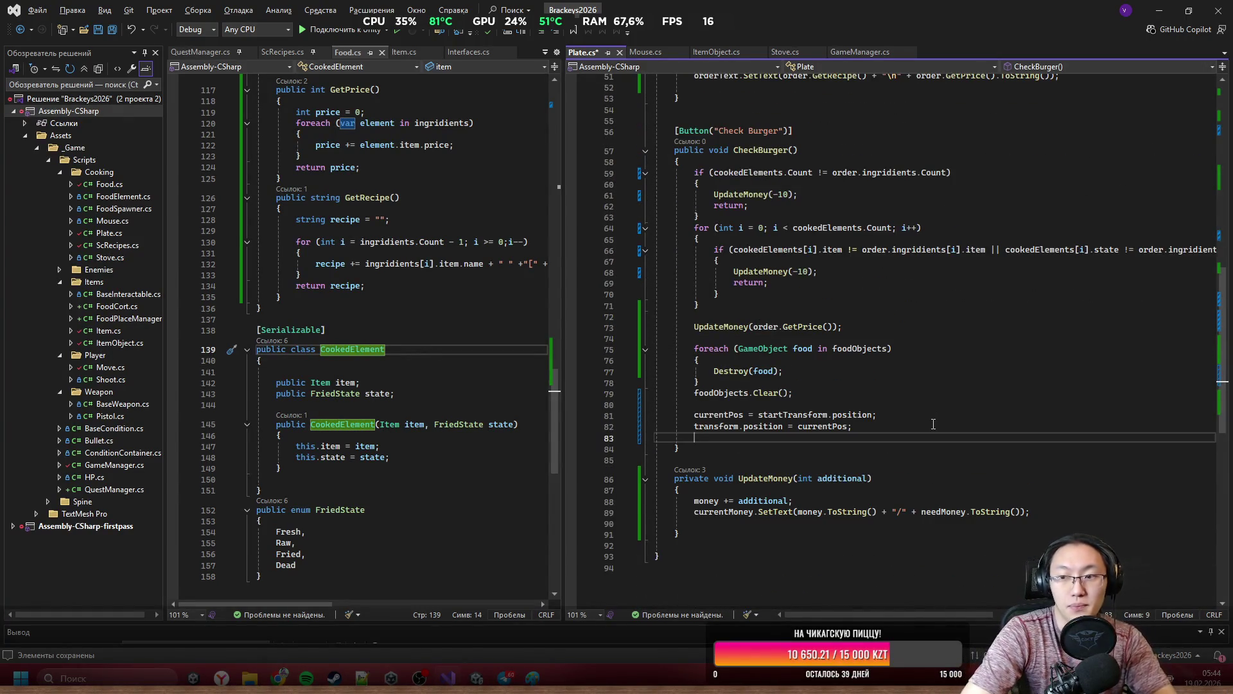
text(fo)
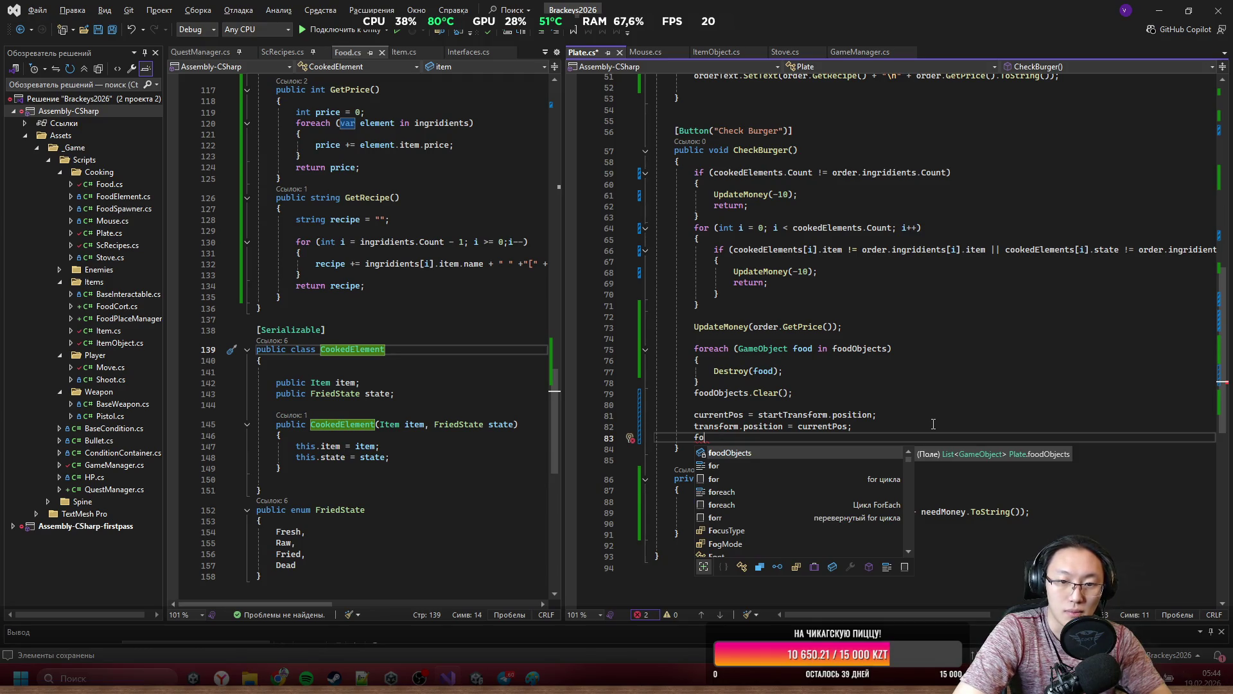
key(BackSpace)
key(BackSpace)
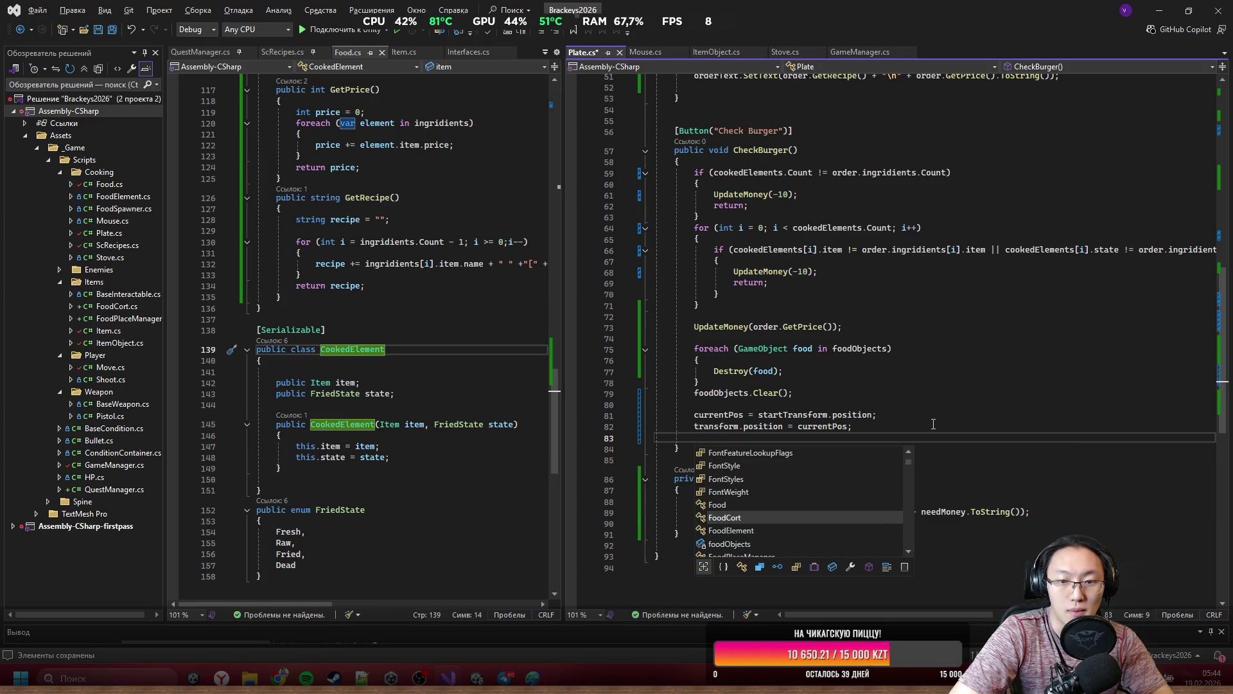
key(Escape)
key(Up)
key(Up)
key(Up)
key(Return)
key(Up)
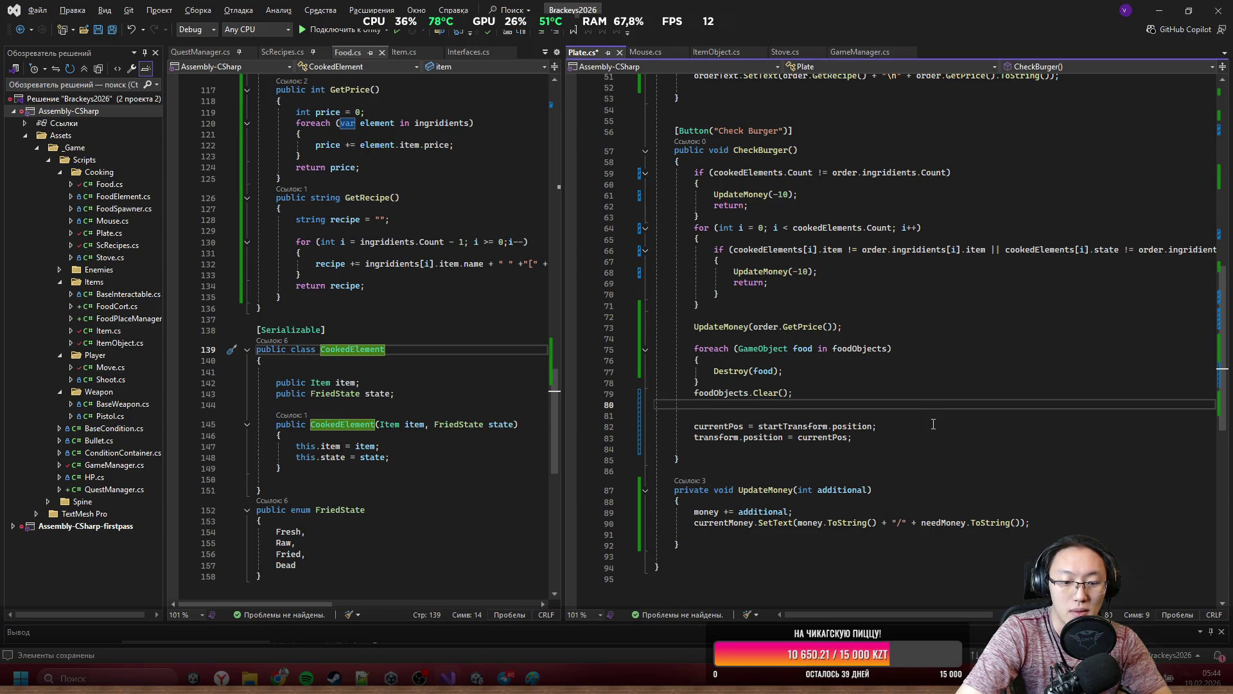
text(cookedElements.)
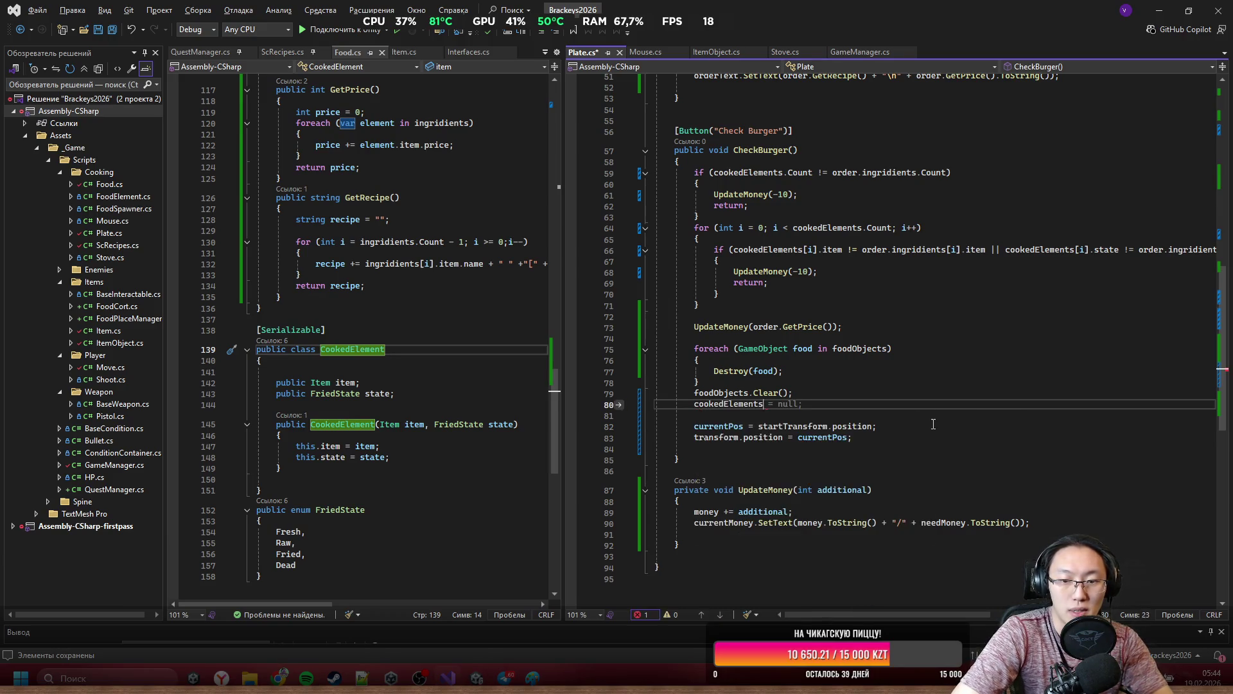
key(Tab)
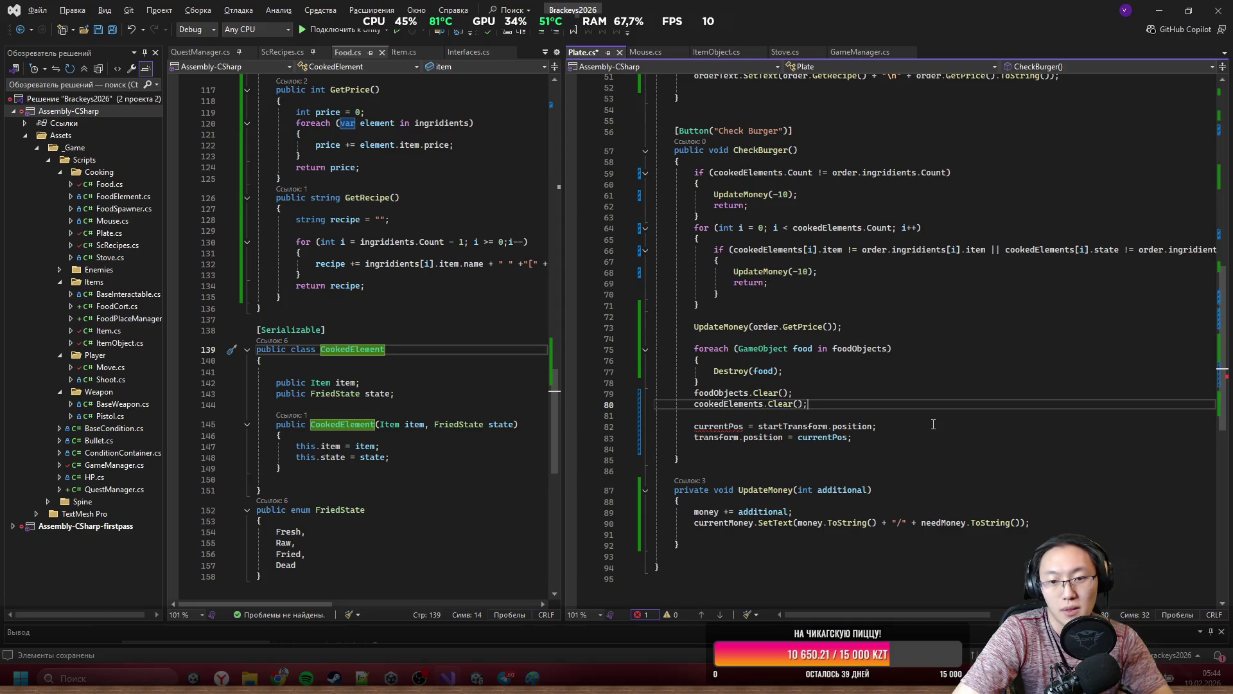
key(Down)
key(Down)
key(Down)
key(Return)
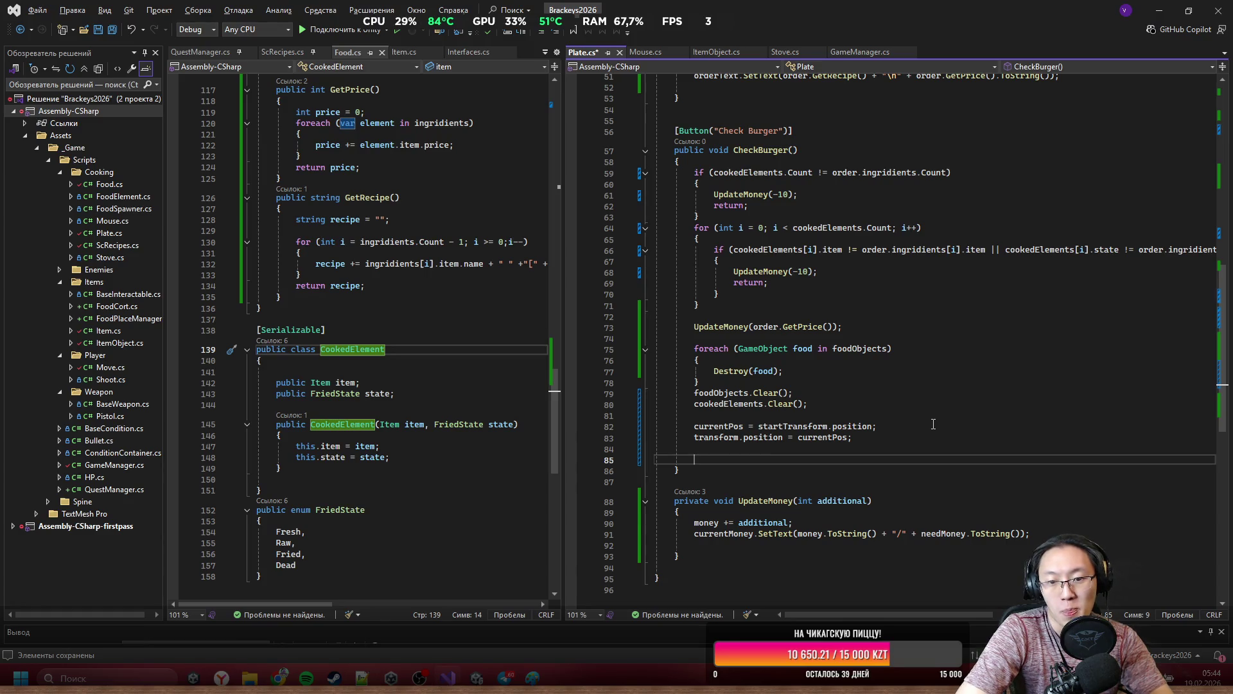
Call GetRandomOrder() at the end of CheckBurger, then minimize Visual Studio to return to Unity.
scroll(1050, 407, up, 8)
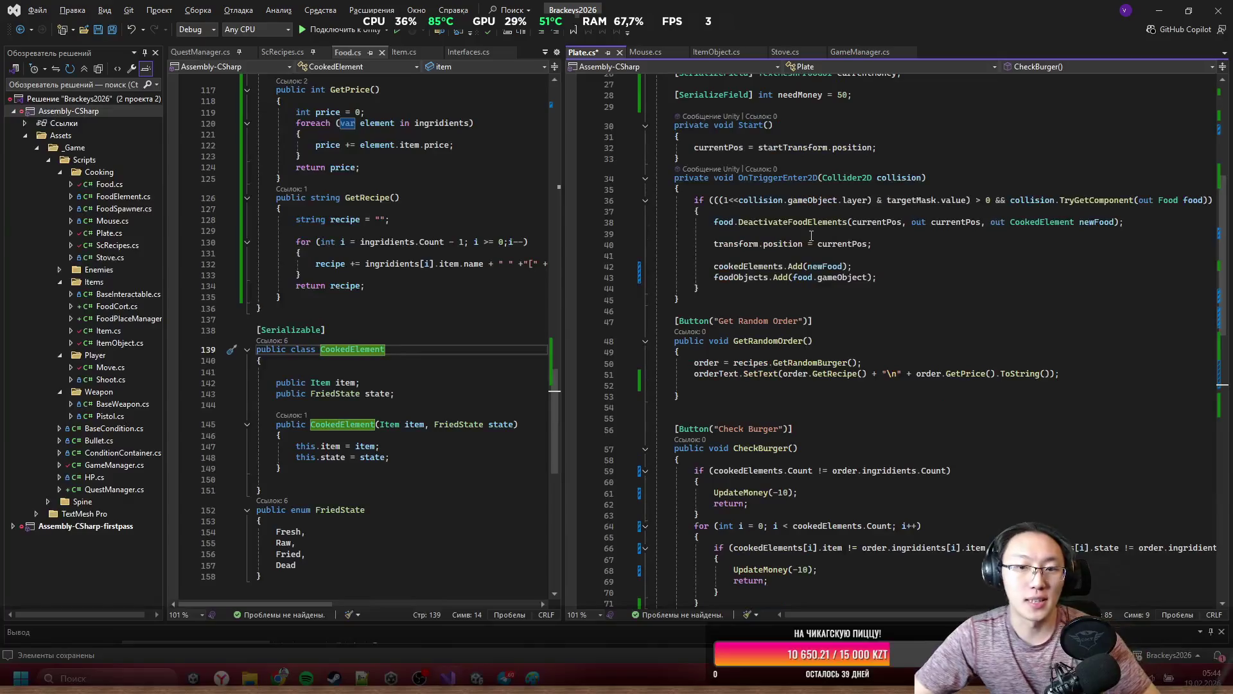
scroll(868, 270, down, 1)
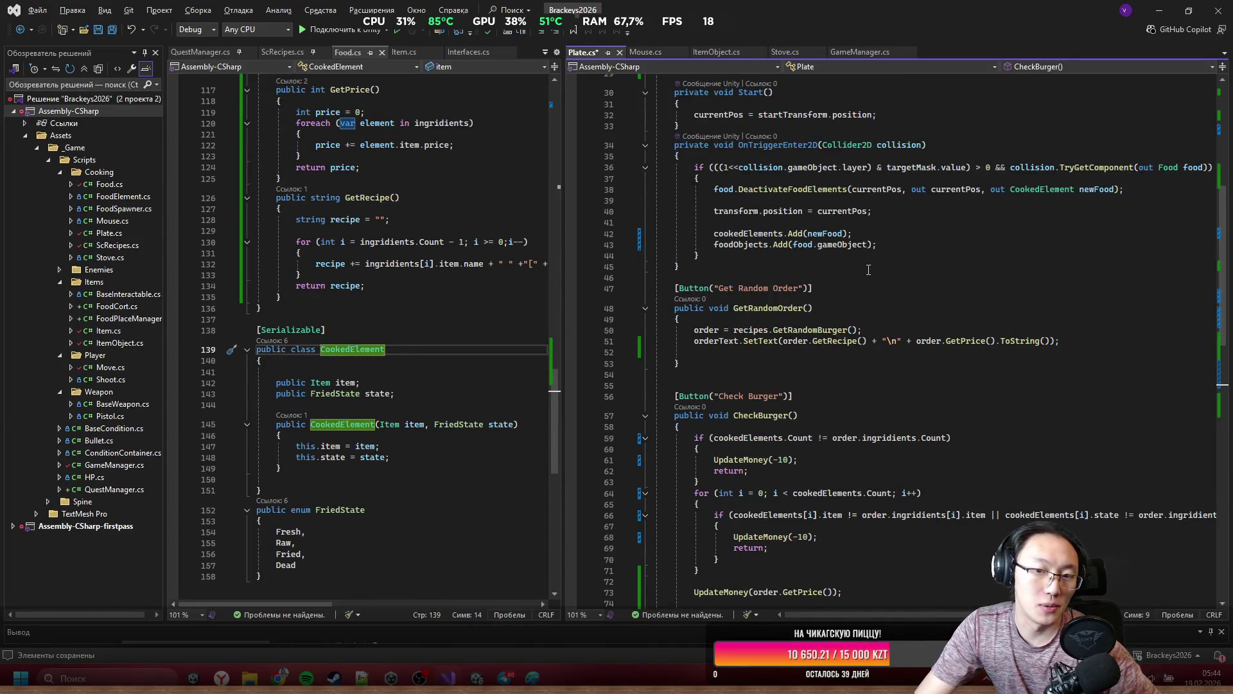
text(GetRa)
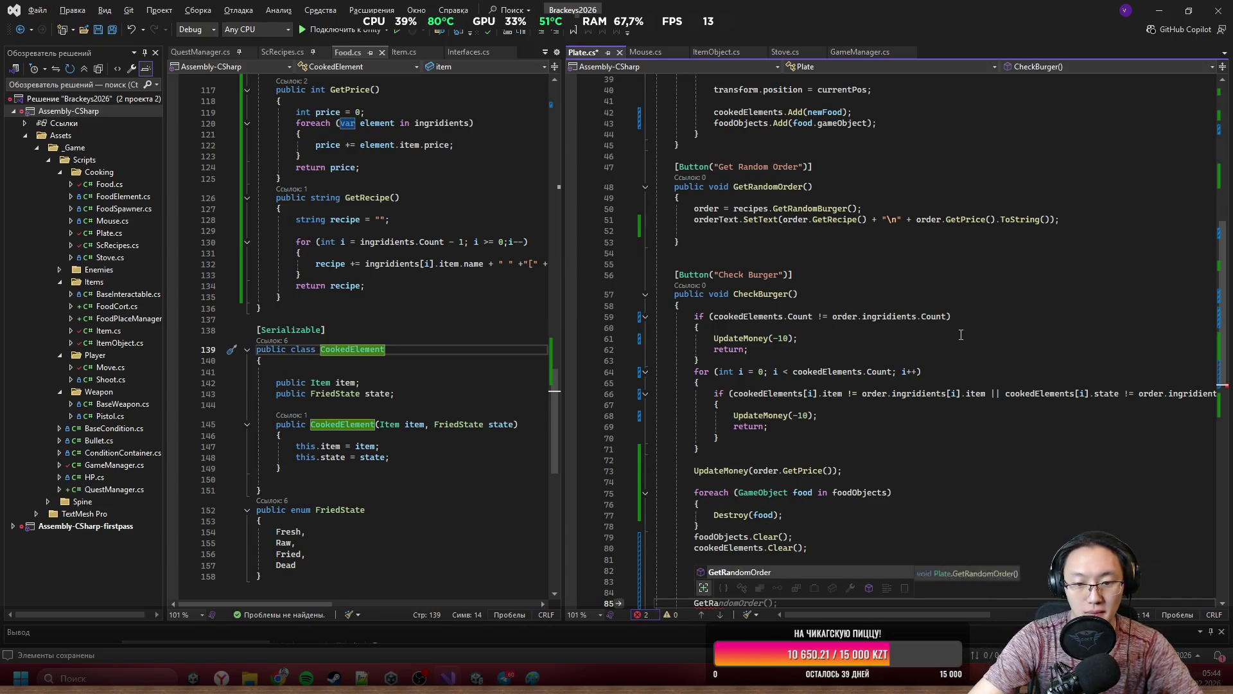
text(();)
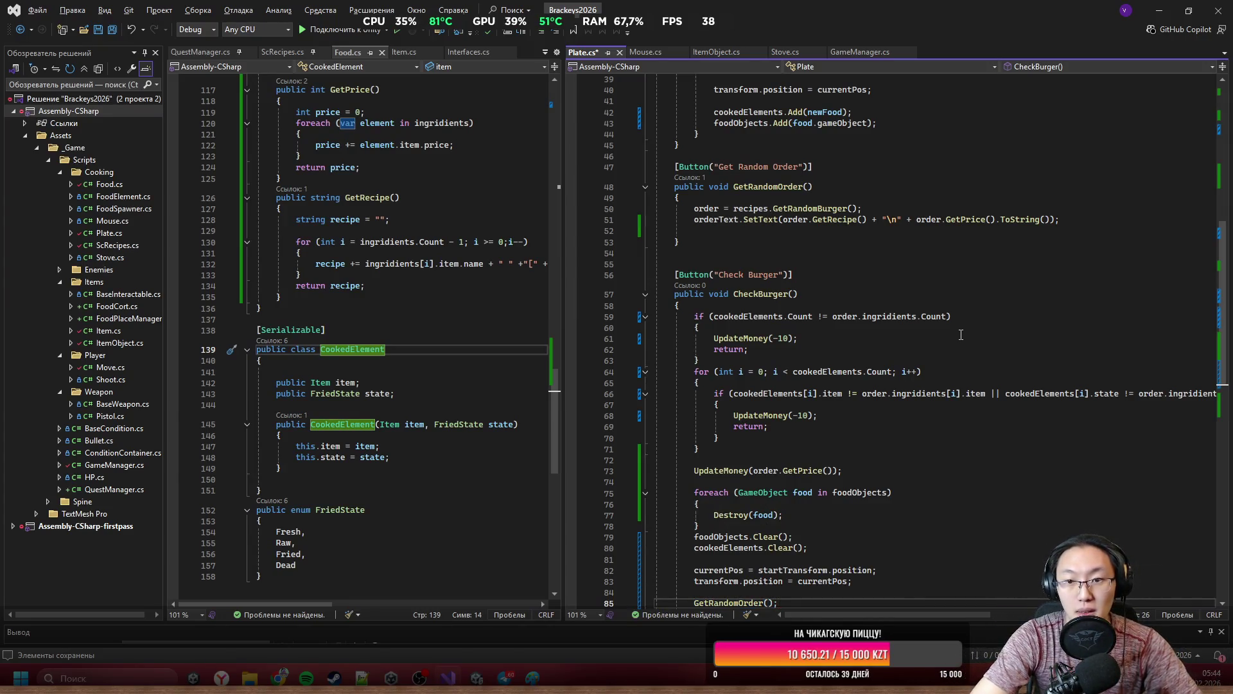
scroll(738, 250, down, 3)
click(748, 250)
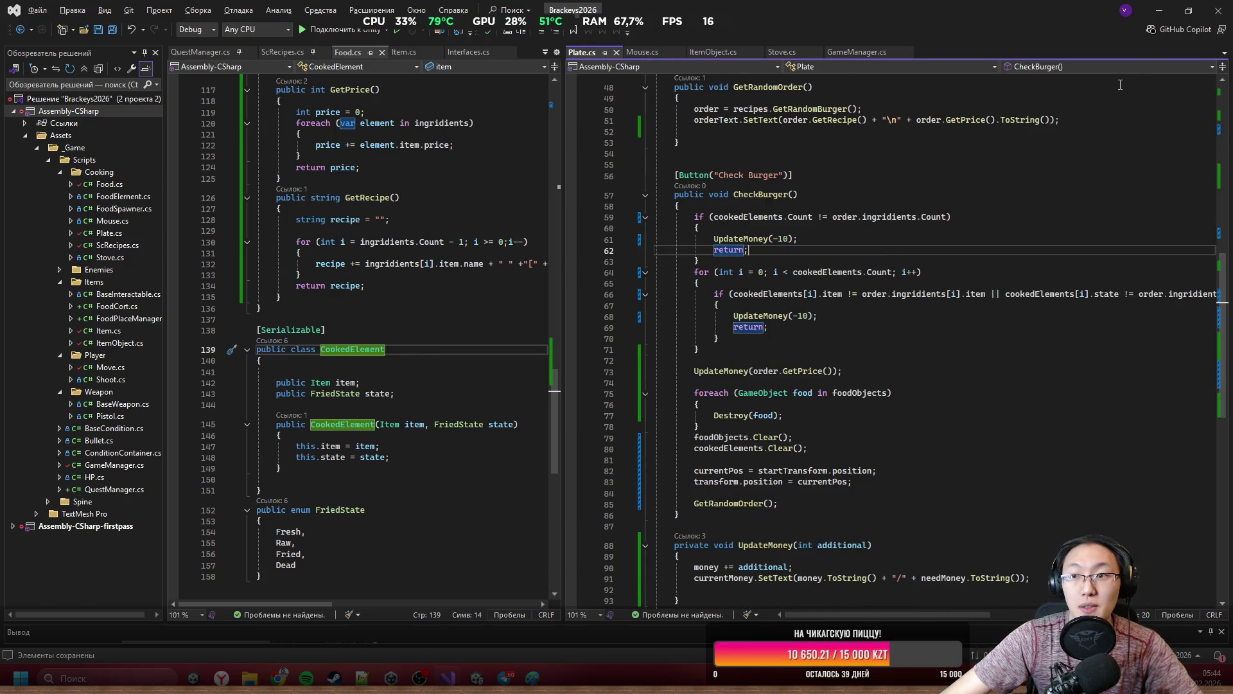
click(1162, 12)
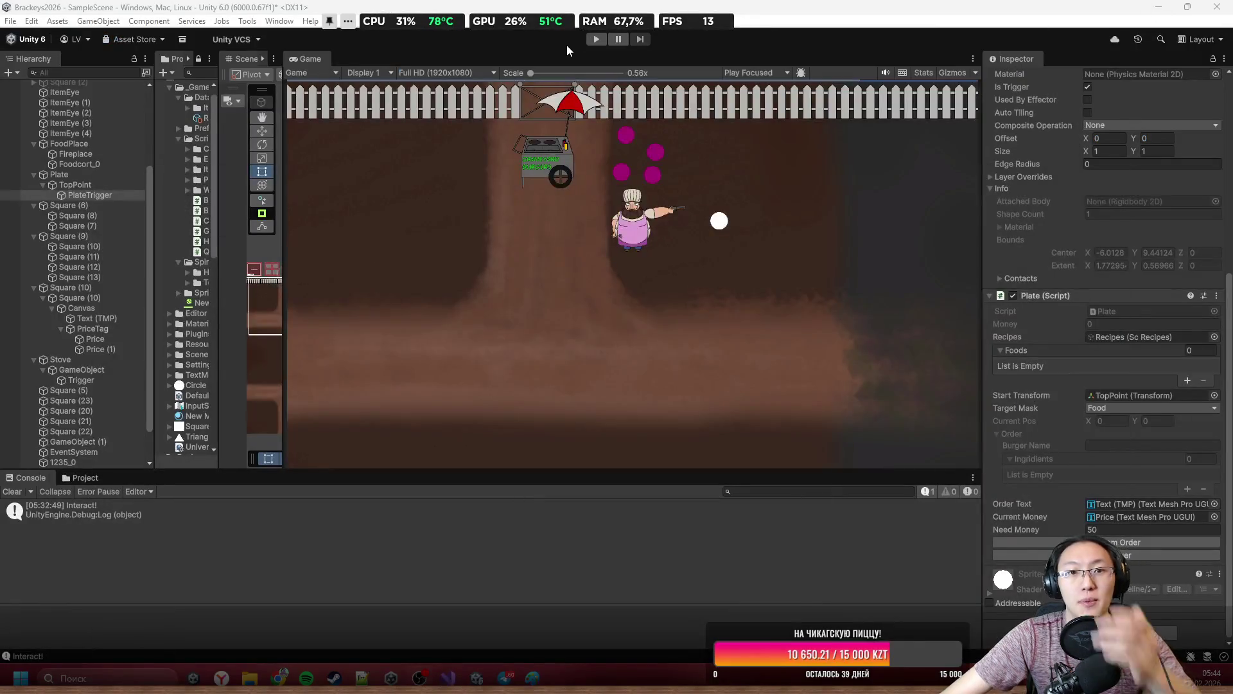
Enter Play mode, walk the chef to the cart with W and A, and interact with E.
click(593, 40)
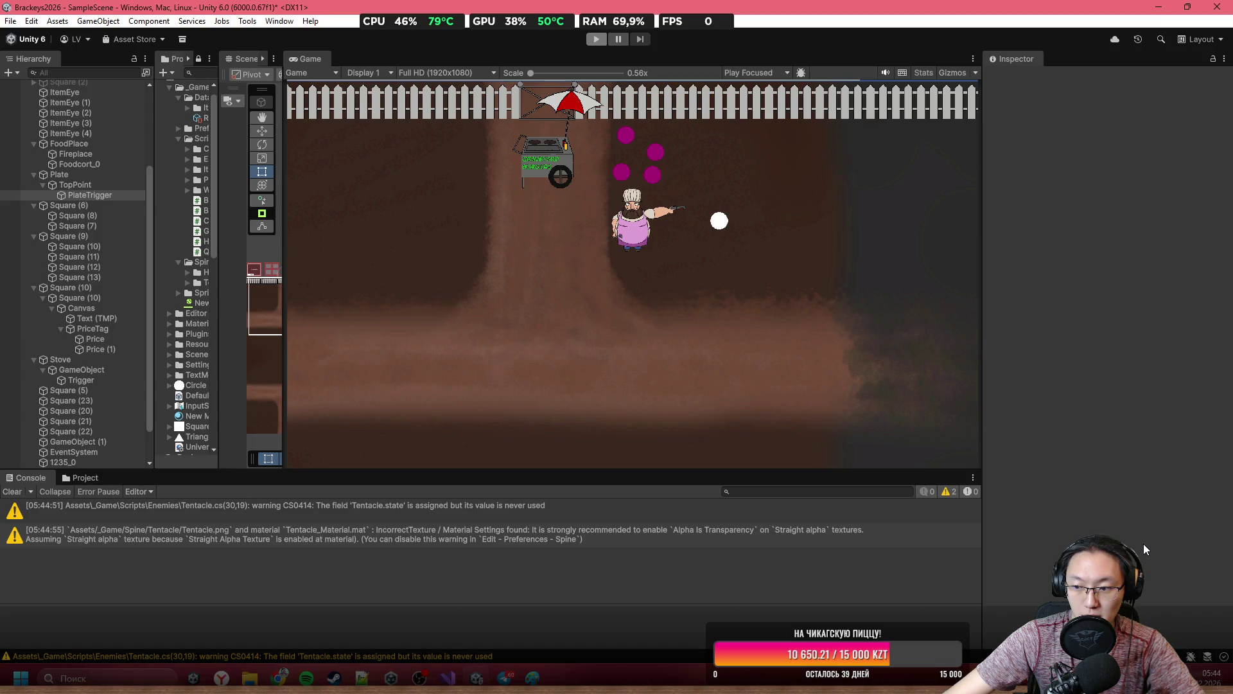
scroll(1143, 549, down, 10)
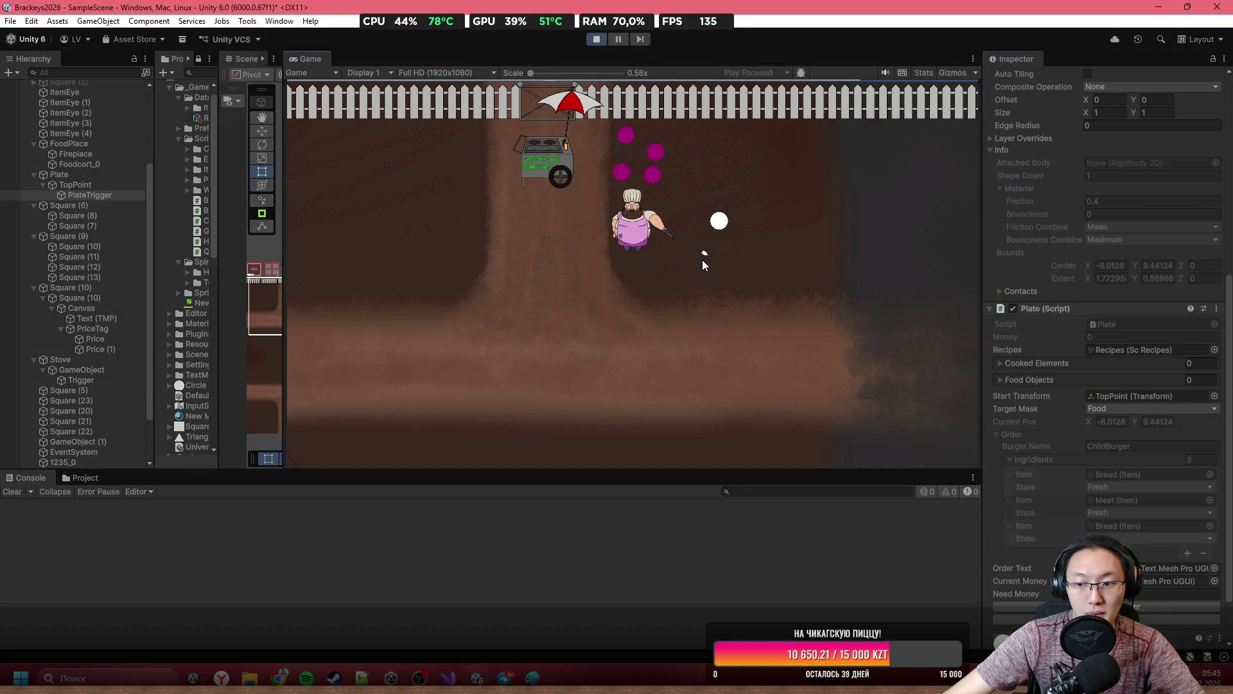
key(w)
key(a)
key(a)
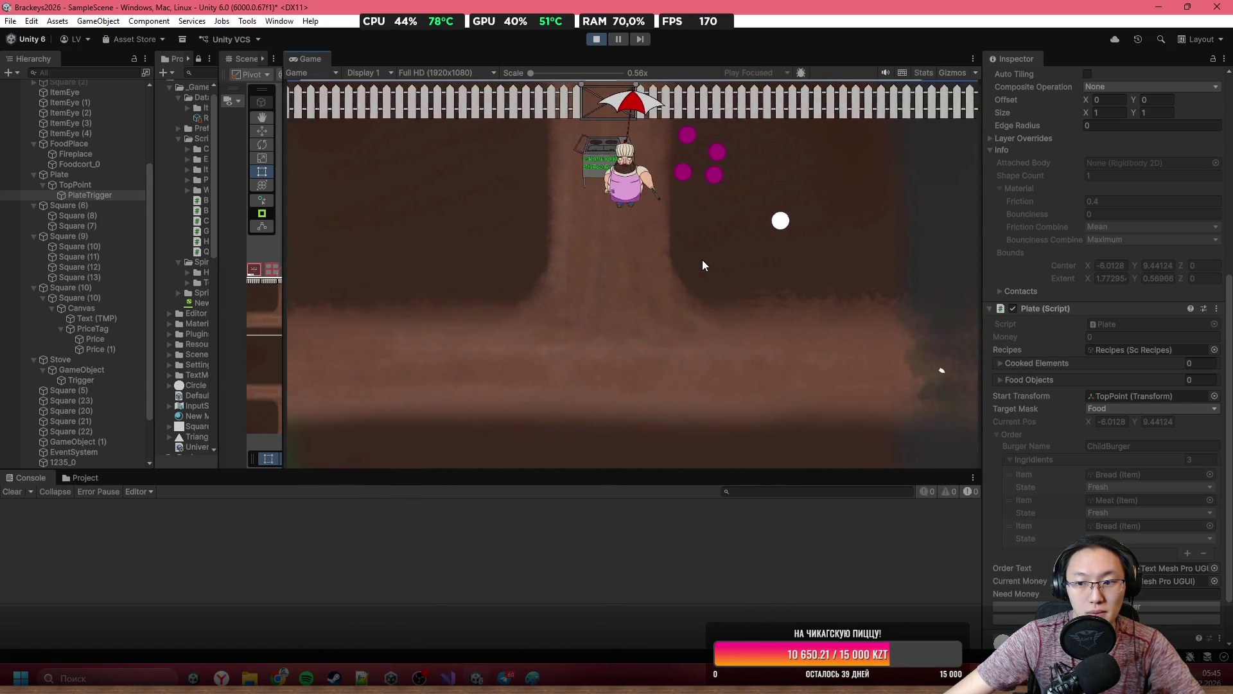
key(e)
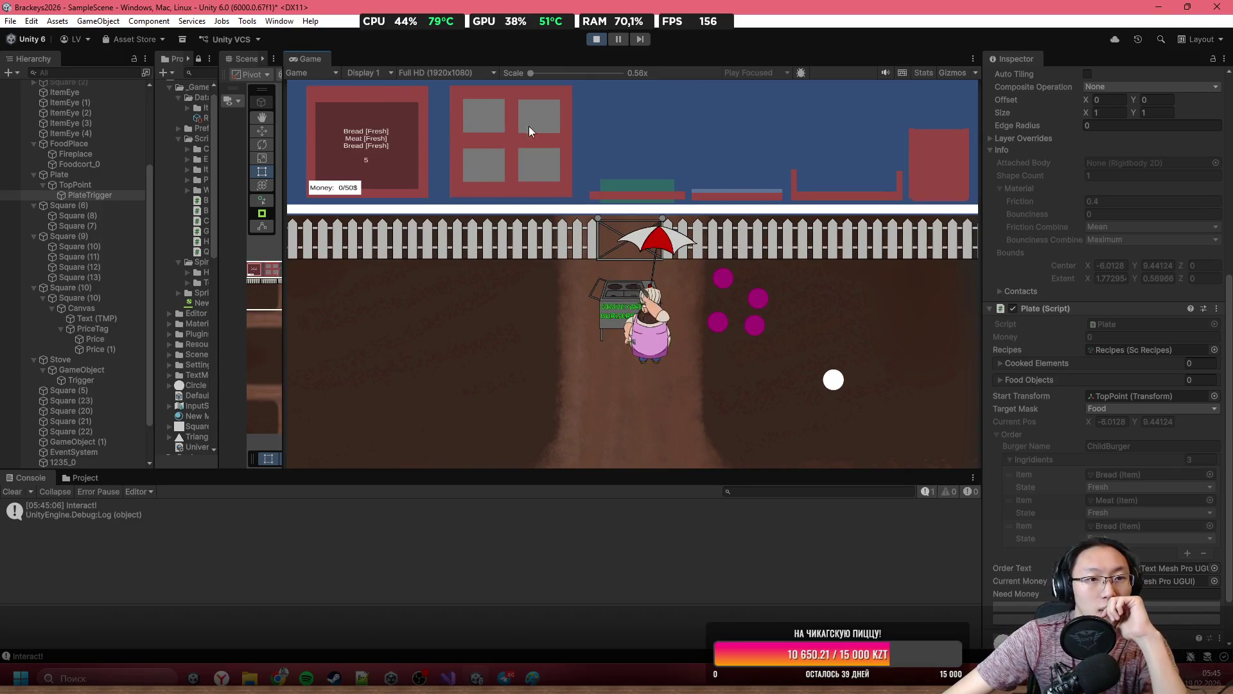
Stack bread and meat on the plate and serve it, dropping Money to -20.
mouse_move(511, 111)
mouse_down()
mouse_move(620, 127)
mouse_move(662, 113)
mouse_move(703, 153)
mouse_move(644, 130)
mouse_up()
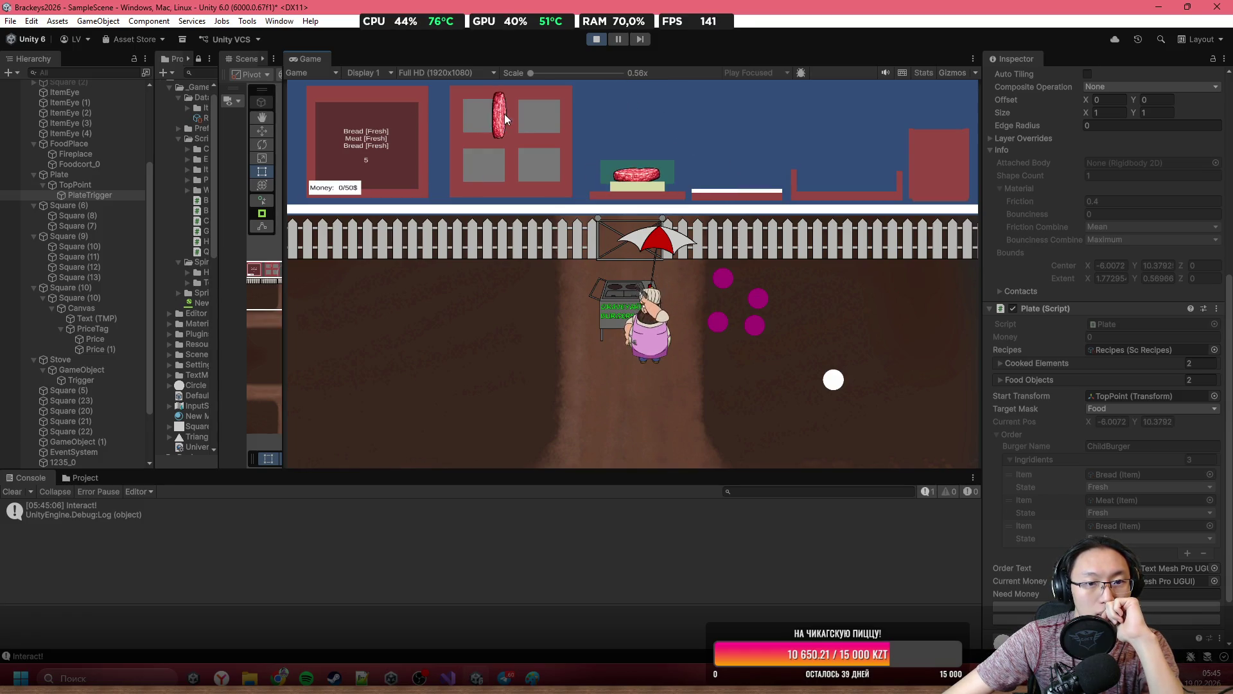
drag(504, 114, 636, 129)
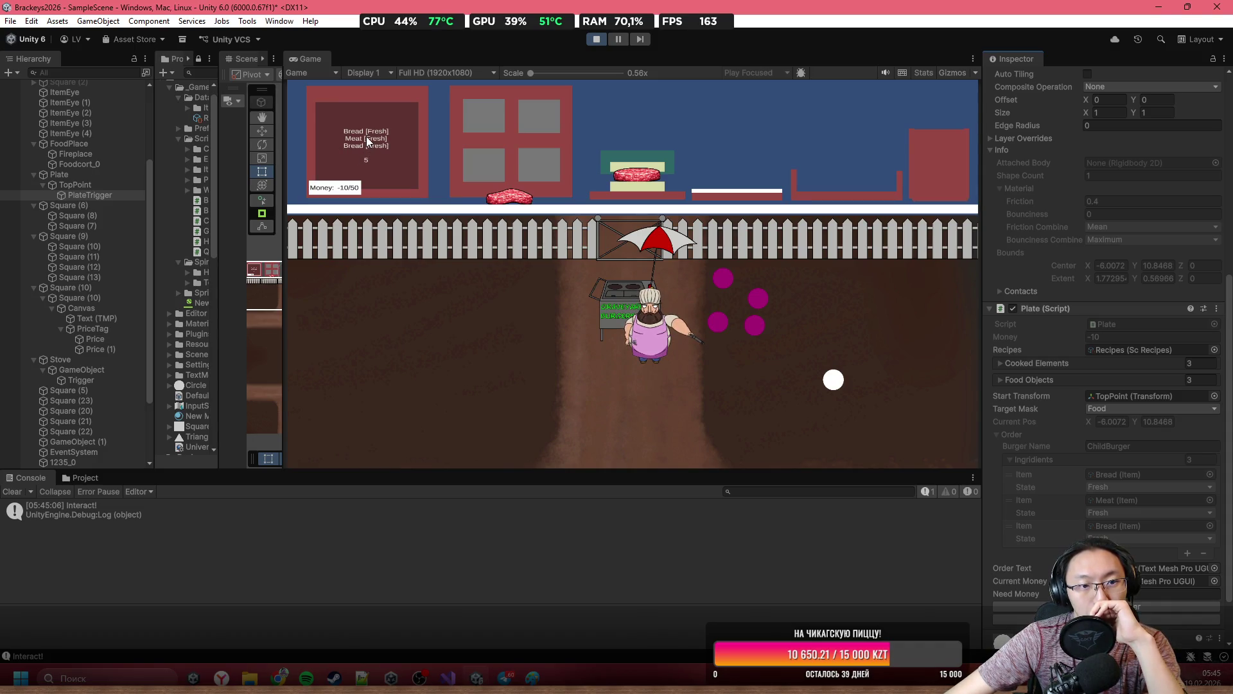
click(1179, 618)
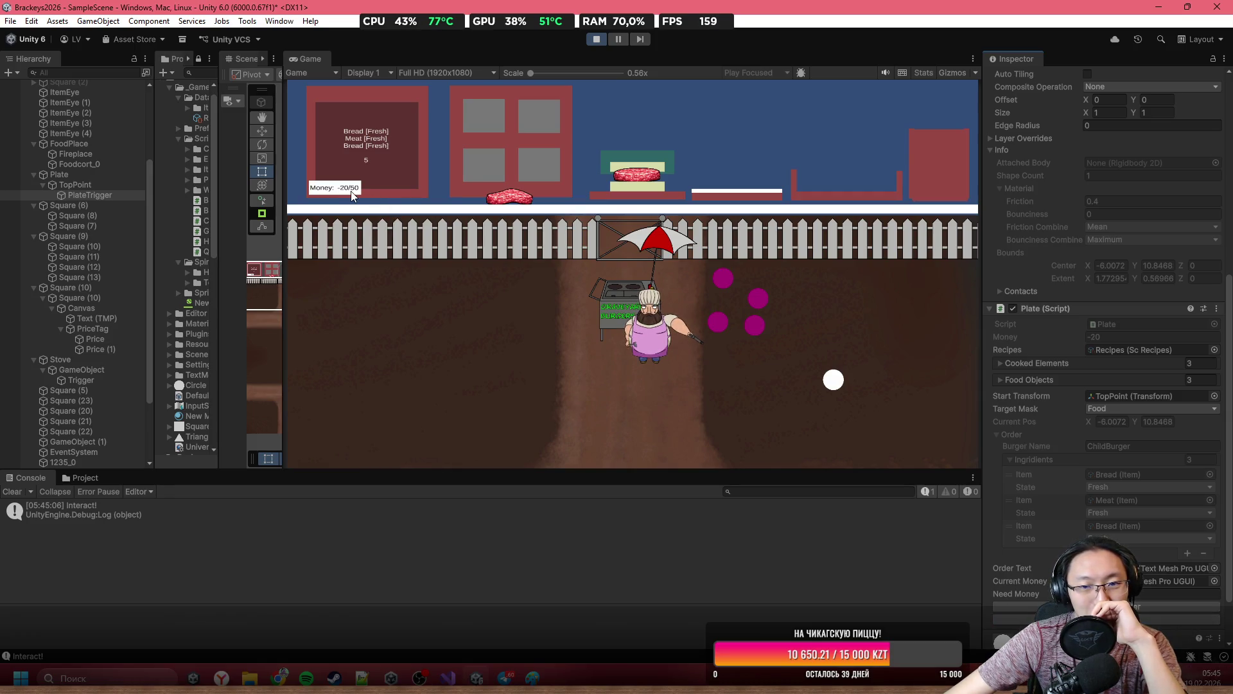
Request a new random order, now a 5-ingredient BigBro burger.
scroll(1125, 428, down, 3)
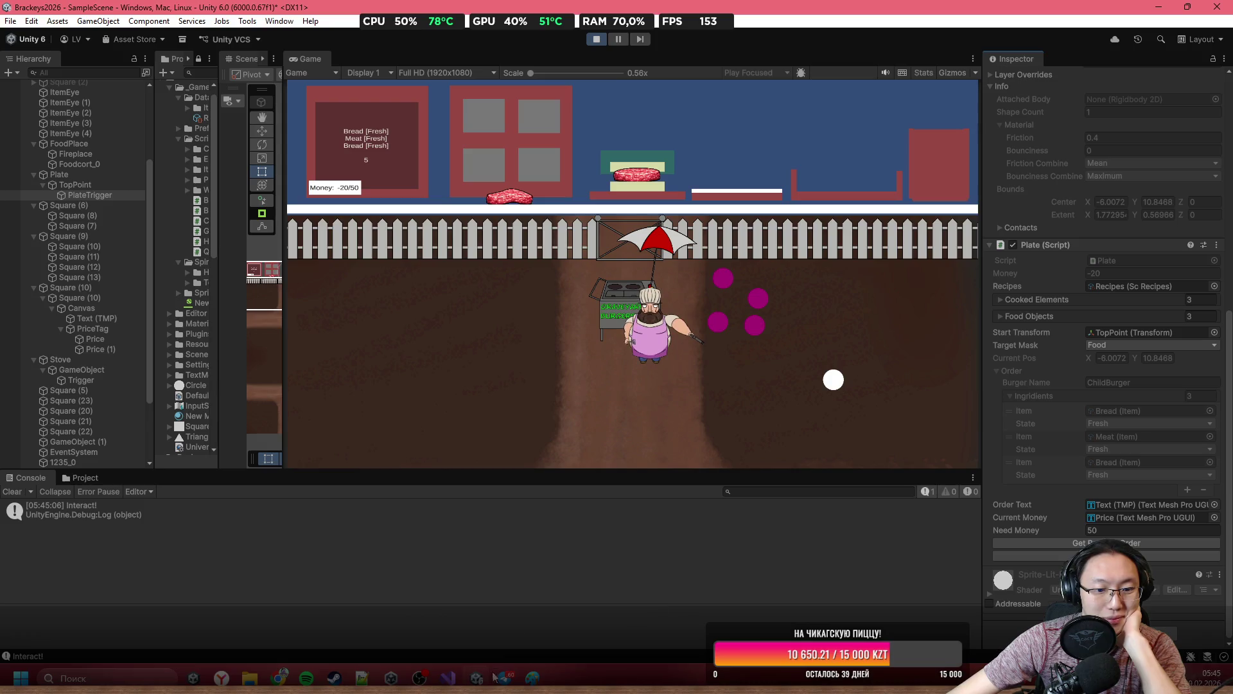
mouse_move(505, 678)
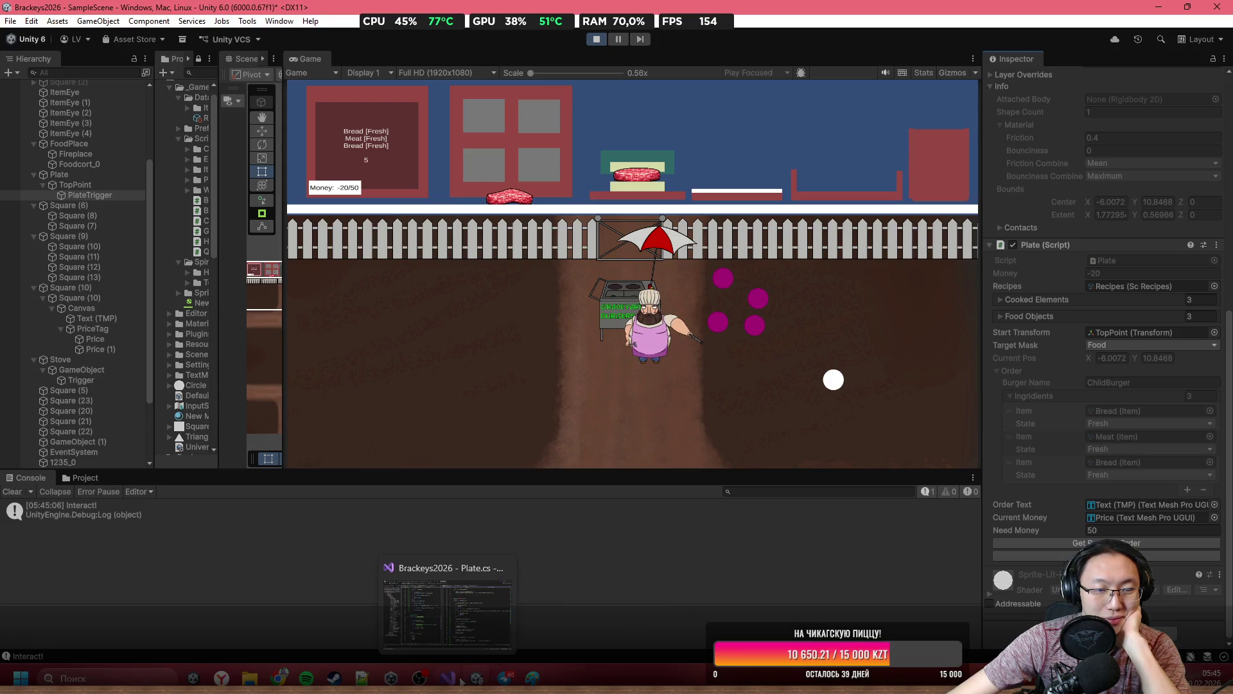
click(1047, 542)
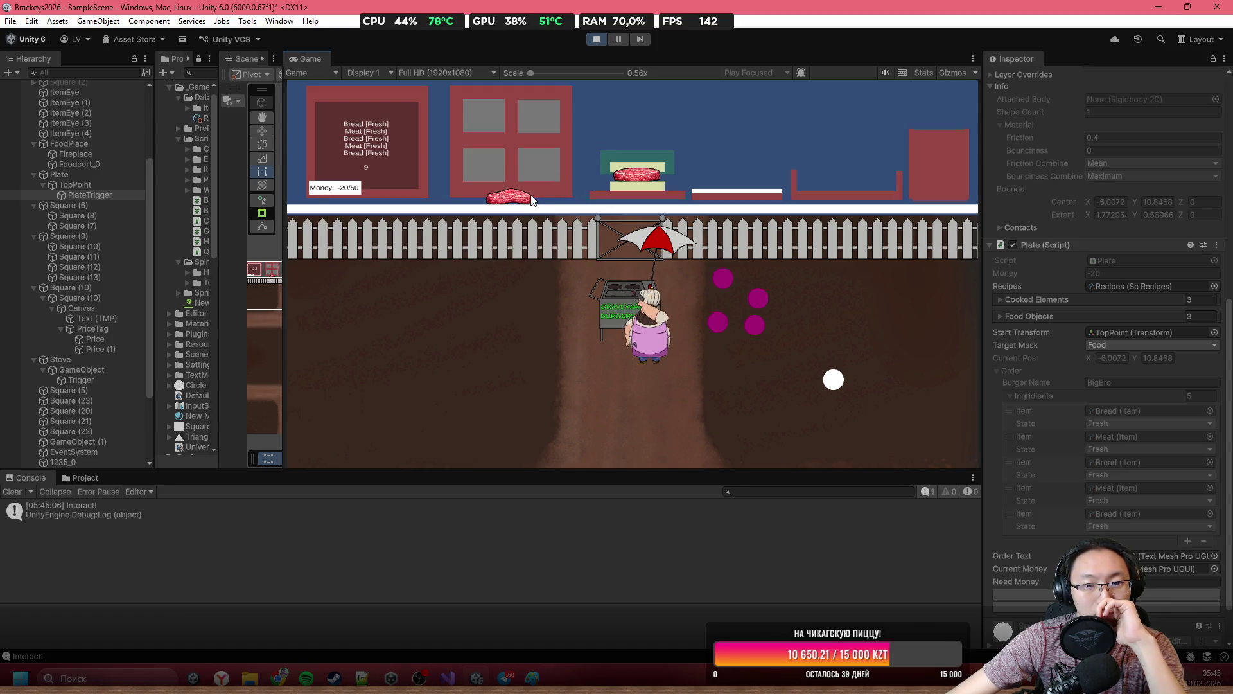
Drop another meat patty onto the burger and expand the Food Objects and Cooked Elements lists.
mouse_move(509, 197)
mouse_down()
mouse_move(631, 111)
mouse_move(632, 122)
mouse_up()
drag(528, 118, 622, 103)
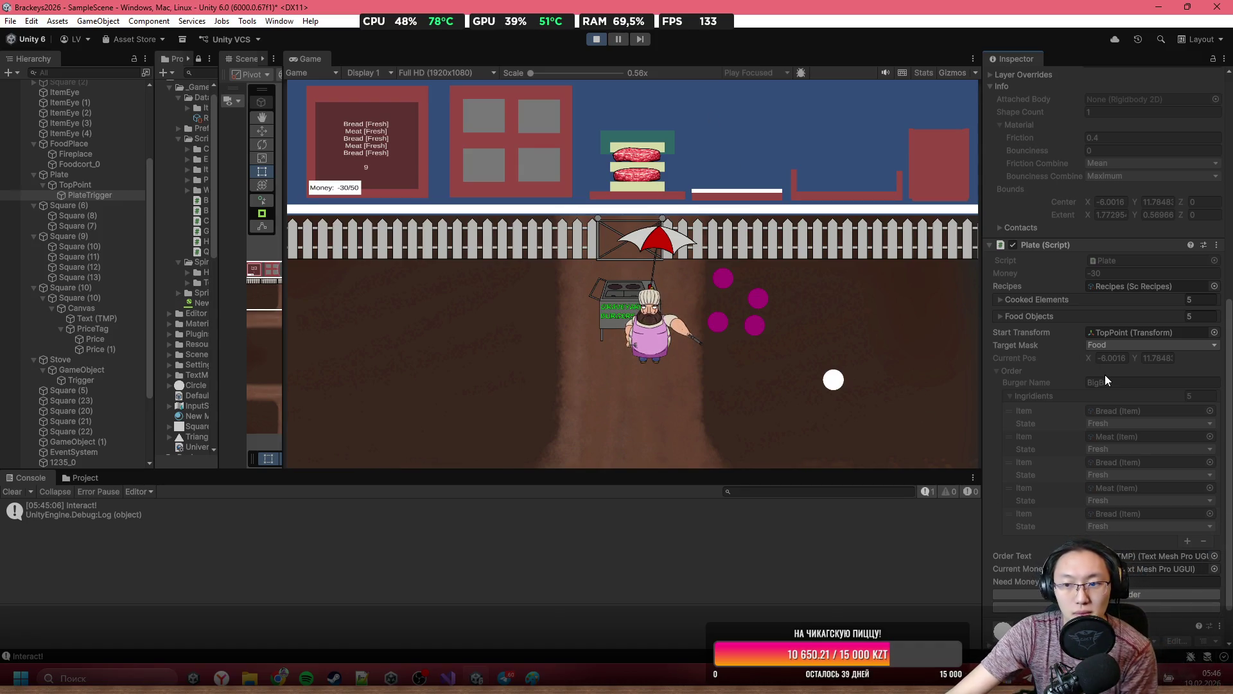
scroll(1105, 376, down, 2)
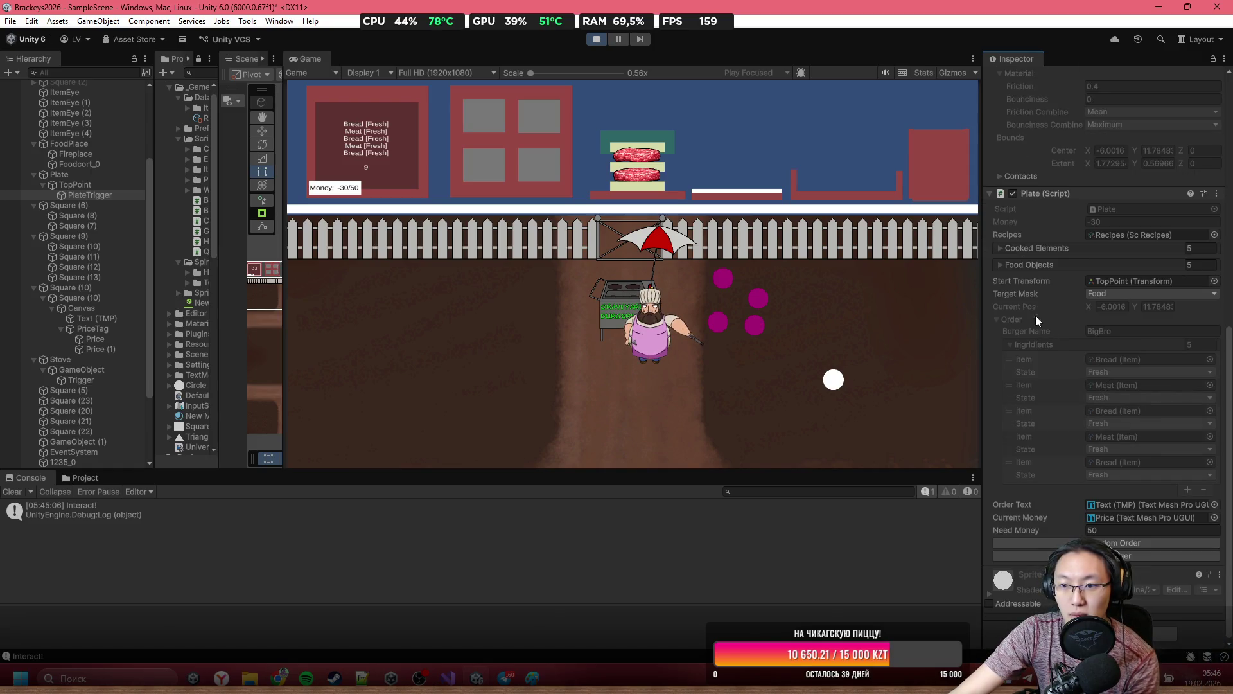
click(1025, 268)
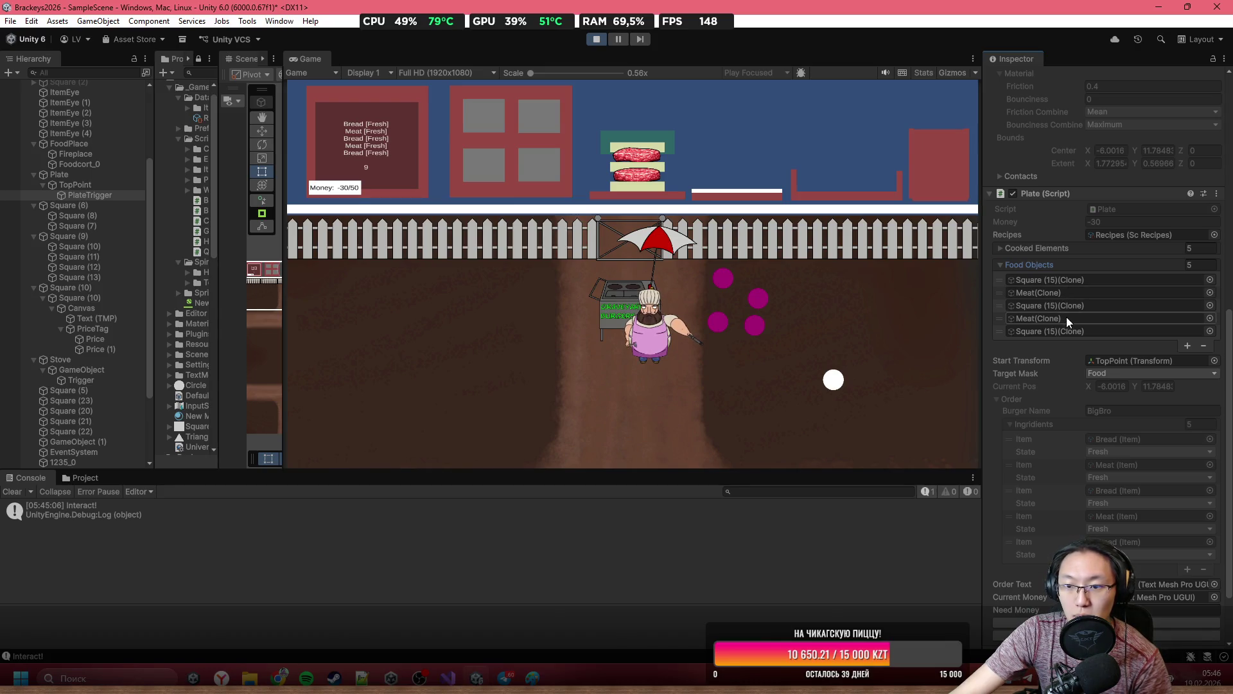
click(1055, 248)
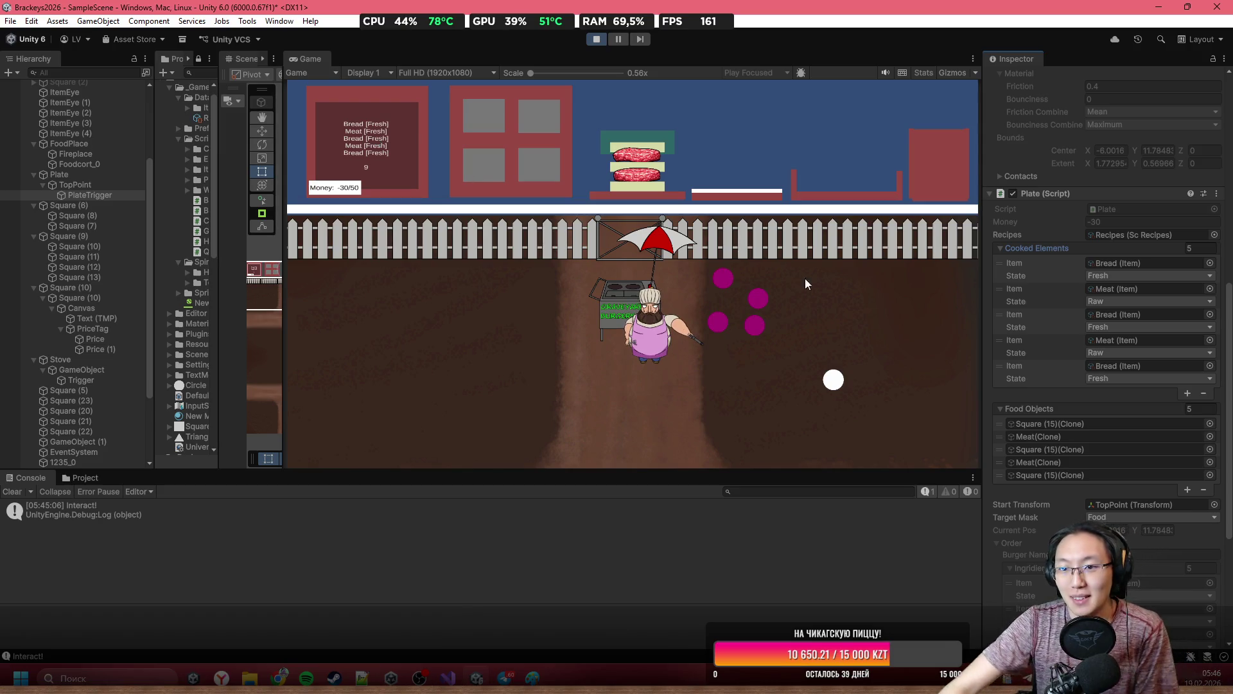
Set the second and fourth cooked meat states from Raw to Fresh, then stop Play mode.
click(1124, 300)
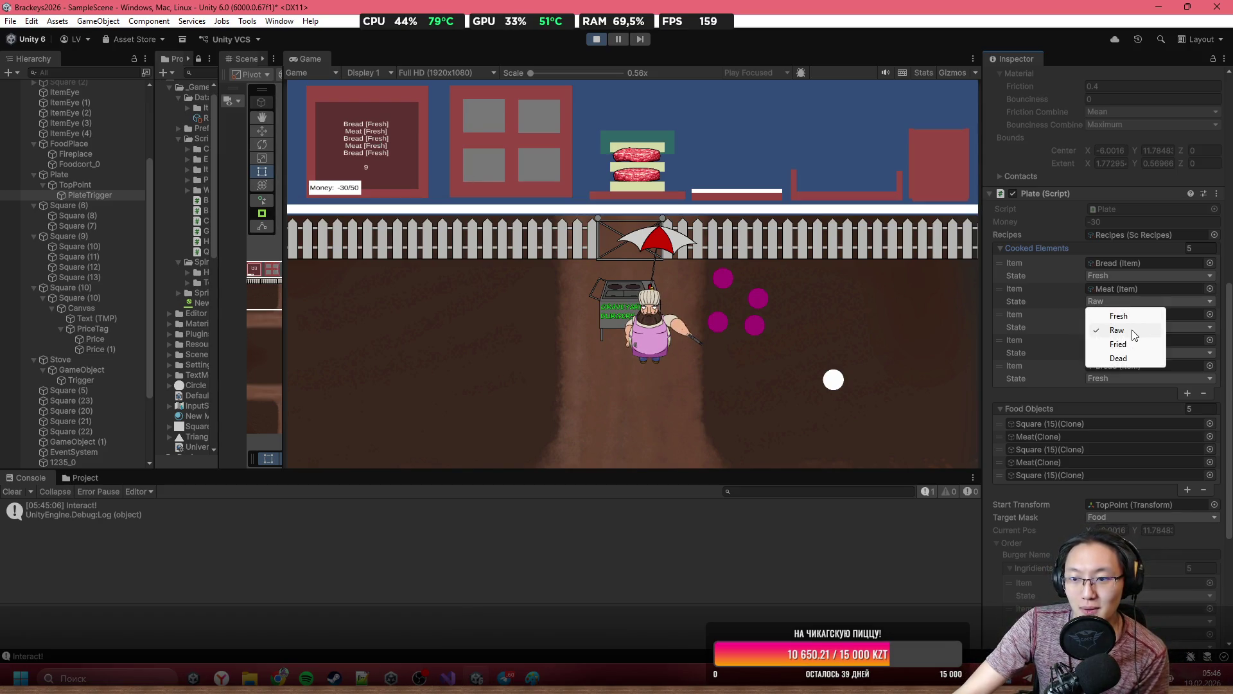
click(1121, 333)
click(1127, 350)
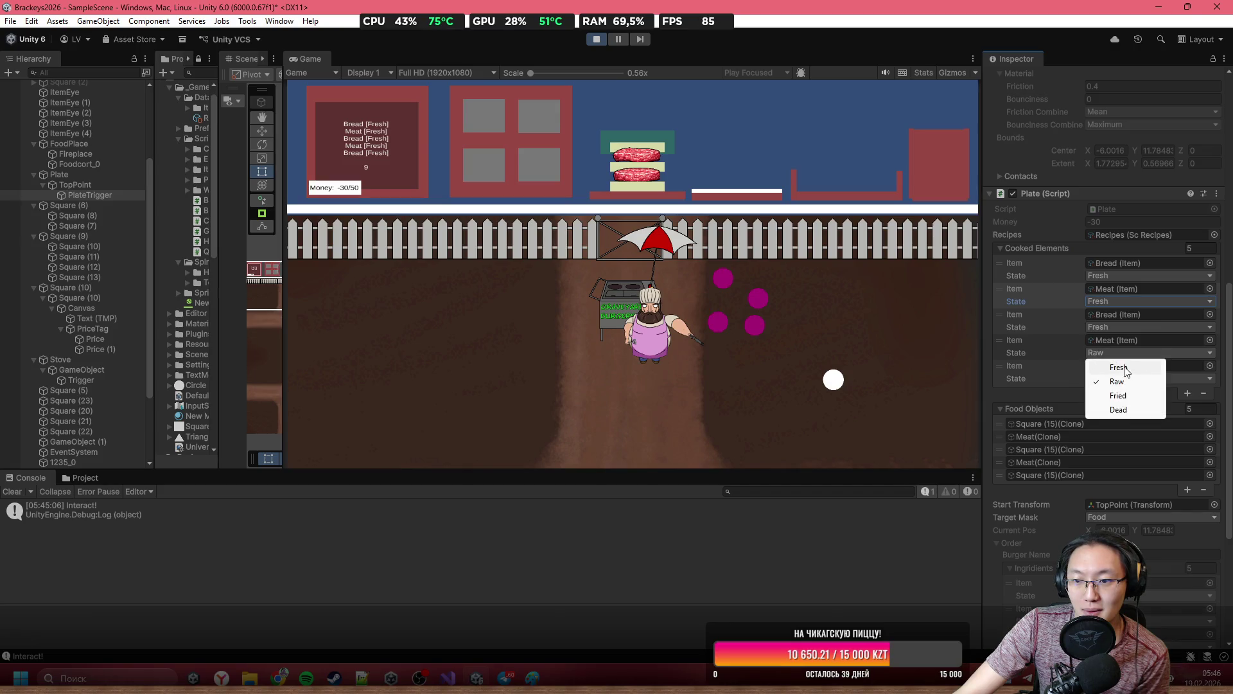
click(1124, 365)
scroll(1137, 450, down, 5)
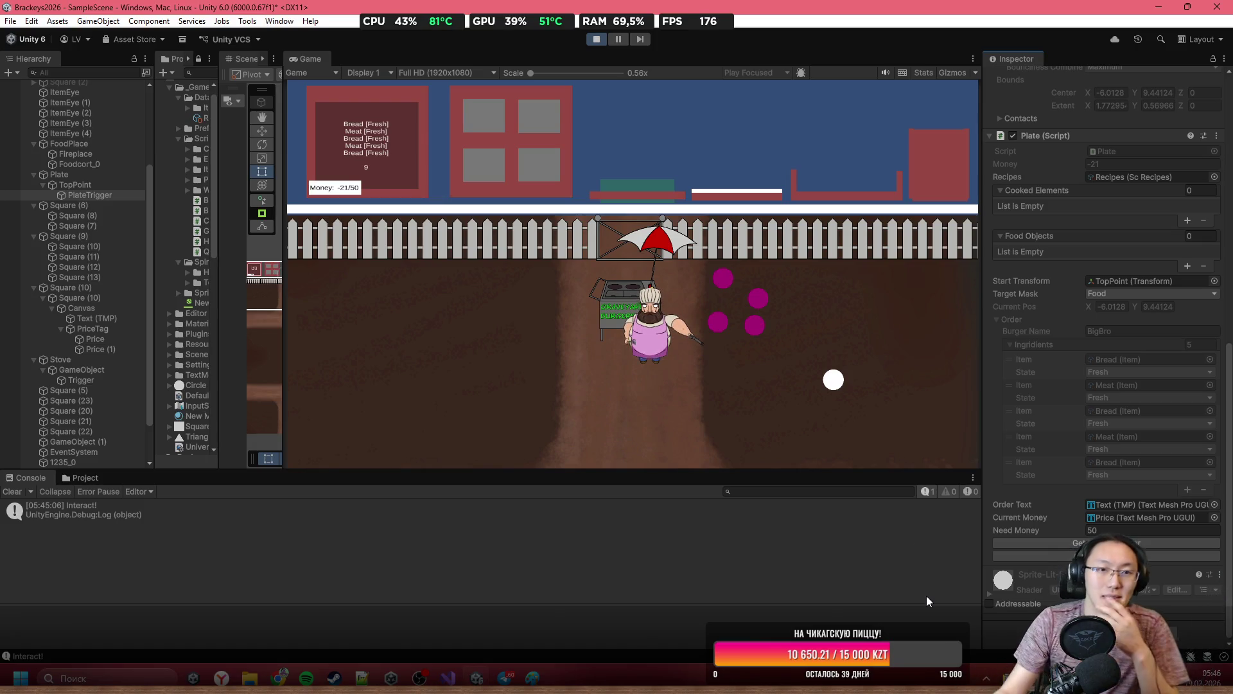
click(595, 40)
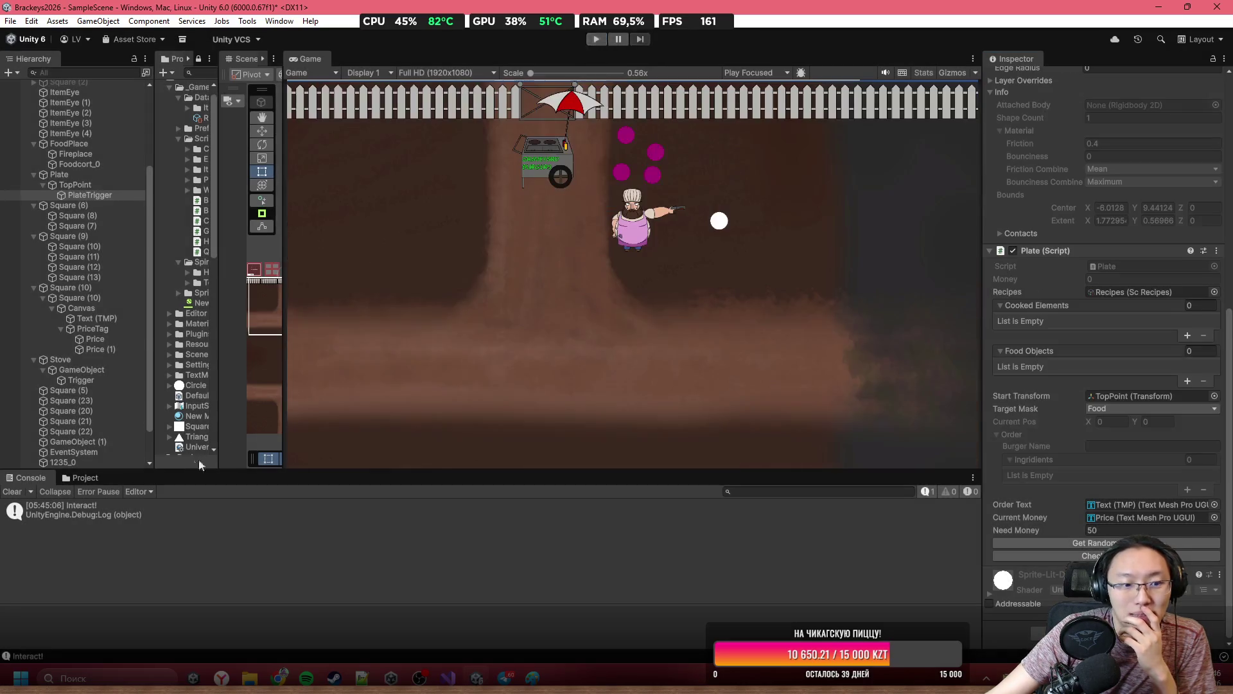
Open the Recipes asset from the _Game/Data folder in the Project window.
click(95, 477)
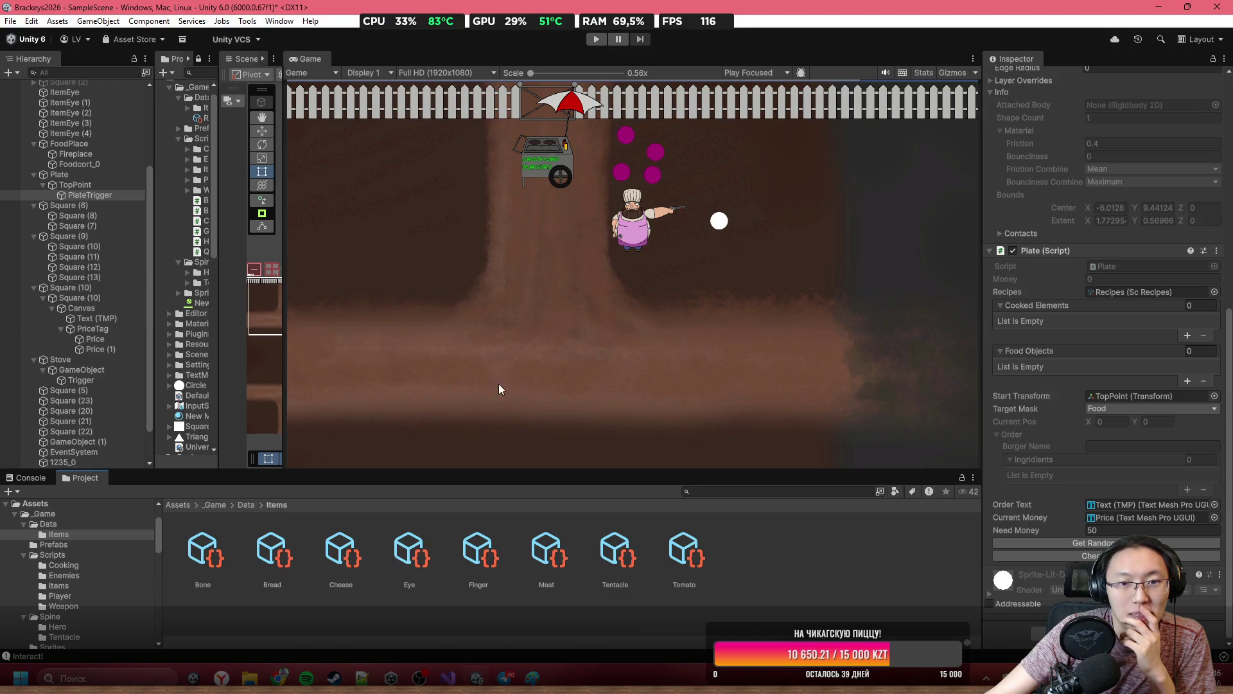
click(240, 504)
click(219, 504)
click(275, 560)
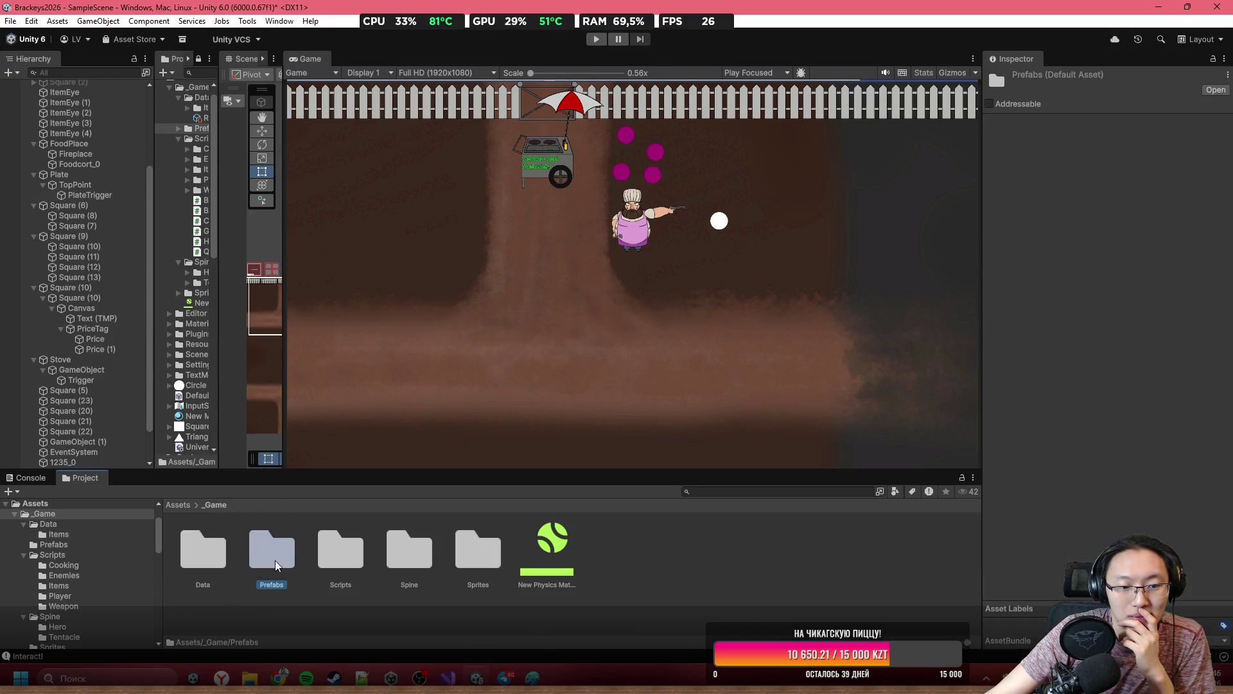
double_click(225, 564)
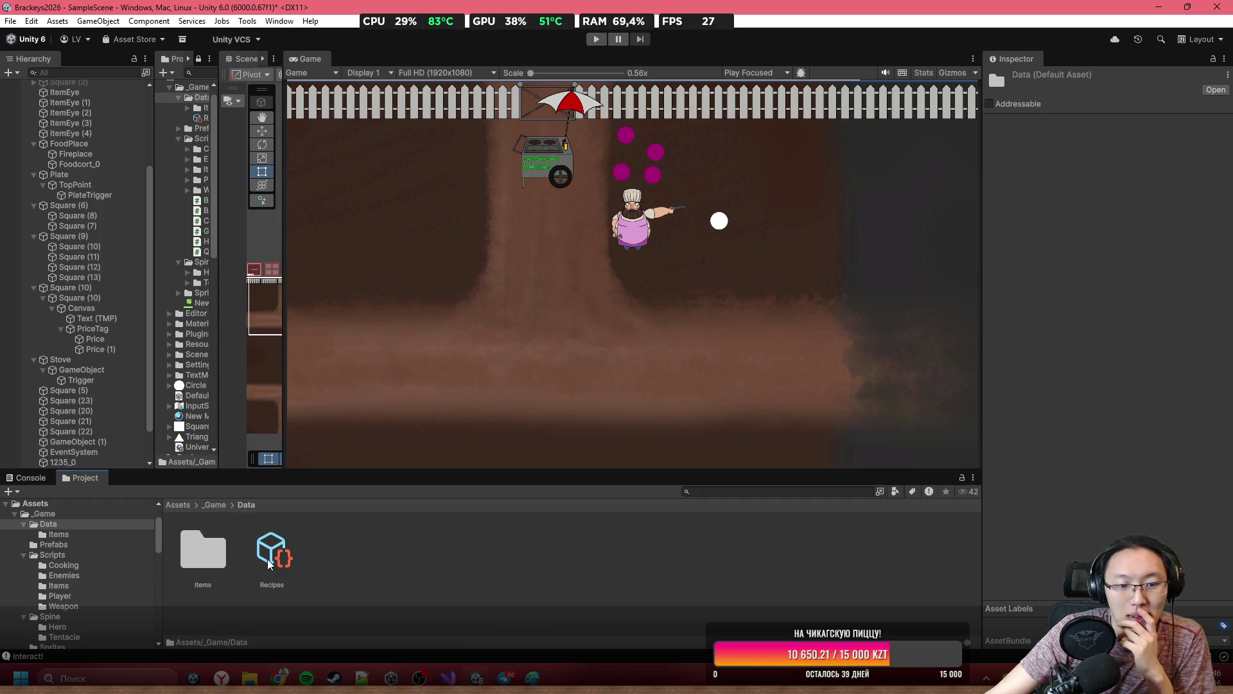
click(267, 559)
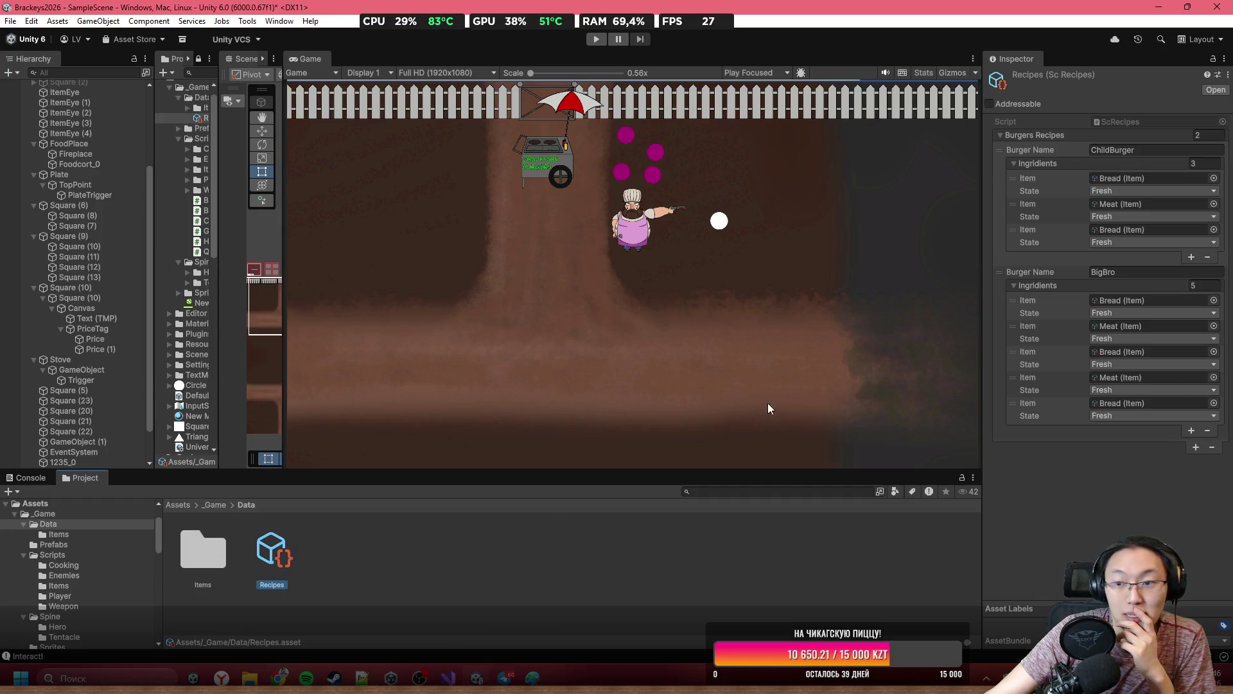
Change ChildBurger's meat and both BigBro meats from Fresh to Fried.
click(1145, 216)
click(1129, 249)
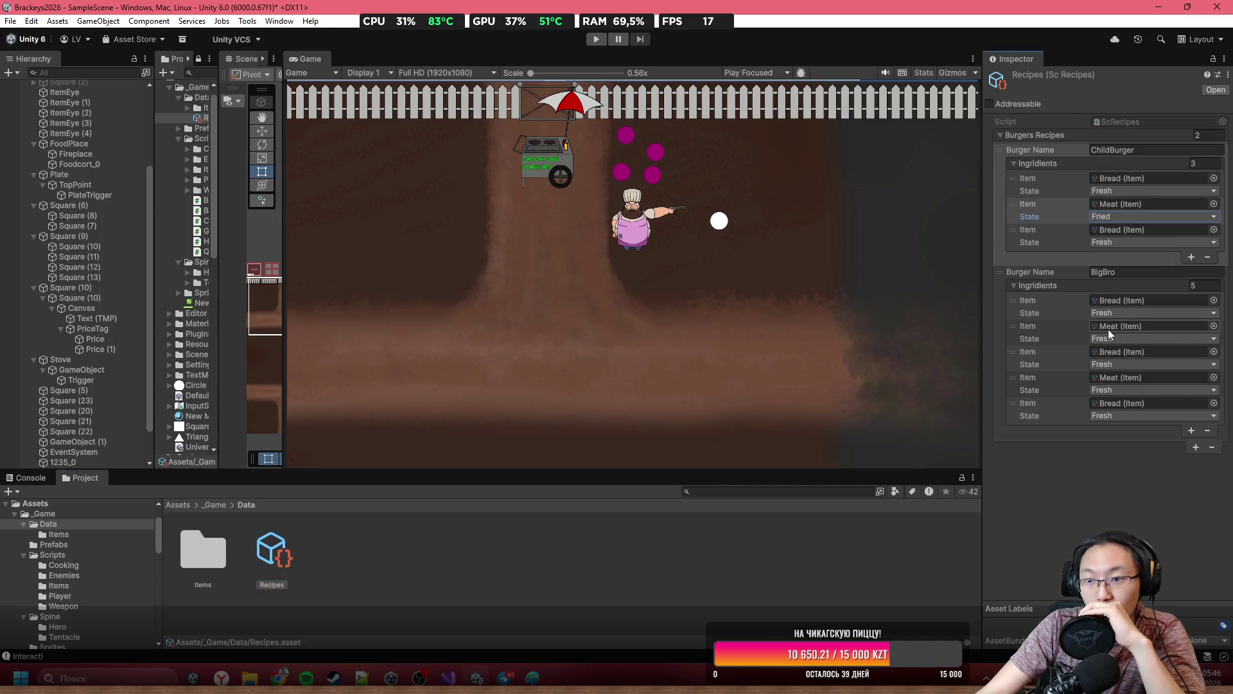
click(1116, 339)
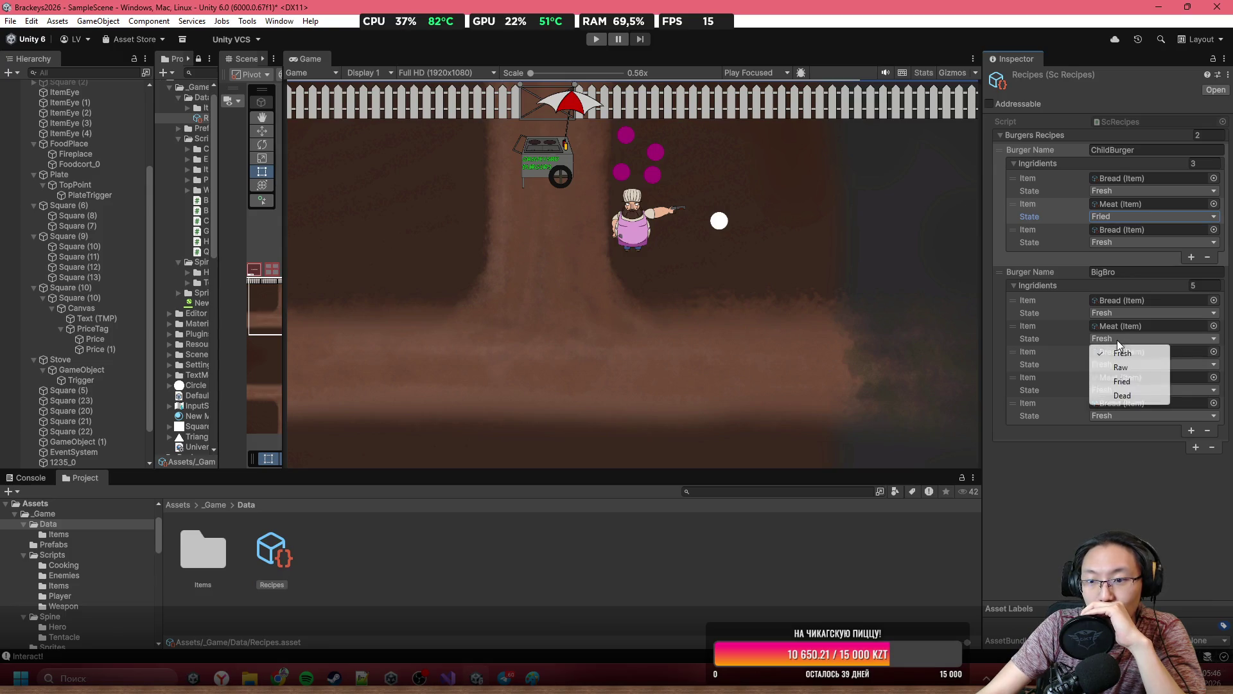
click(1123, 383)
click(1124, 391)
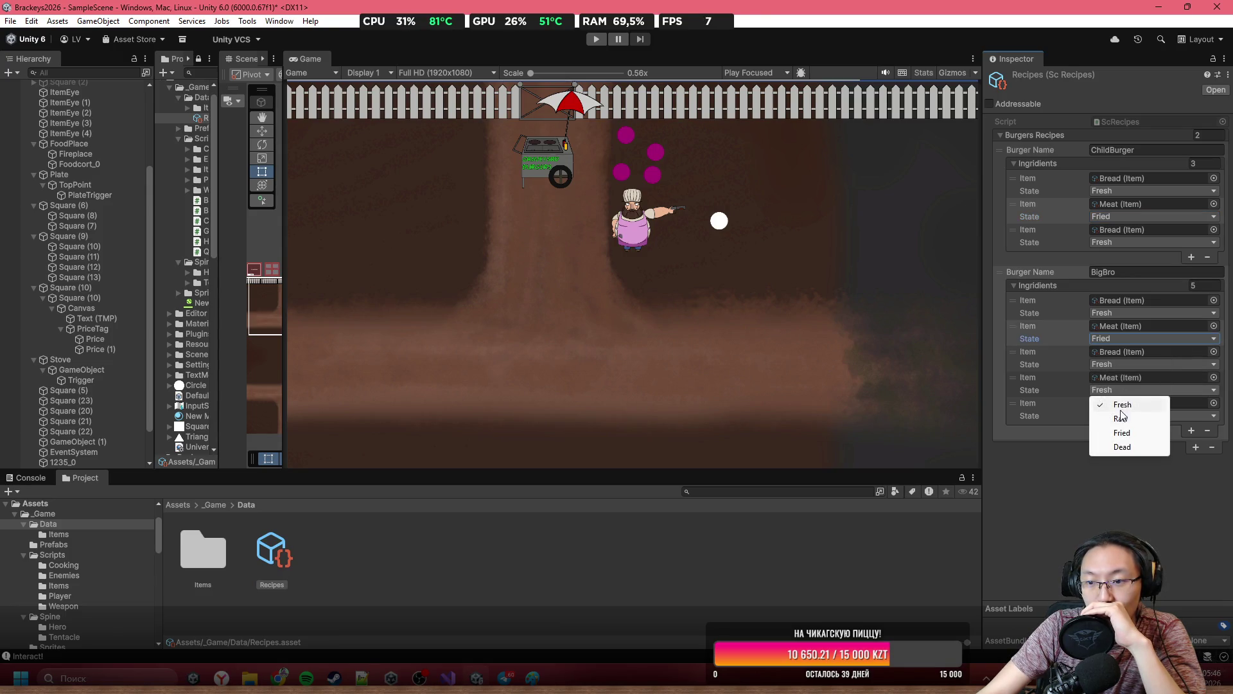
click(1121, 431)
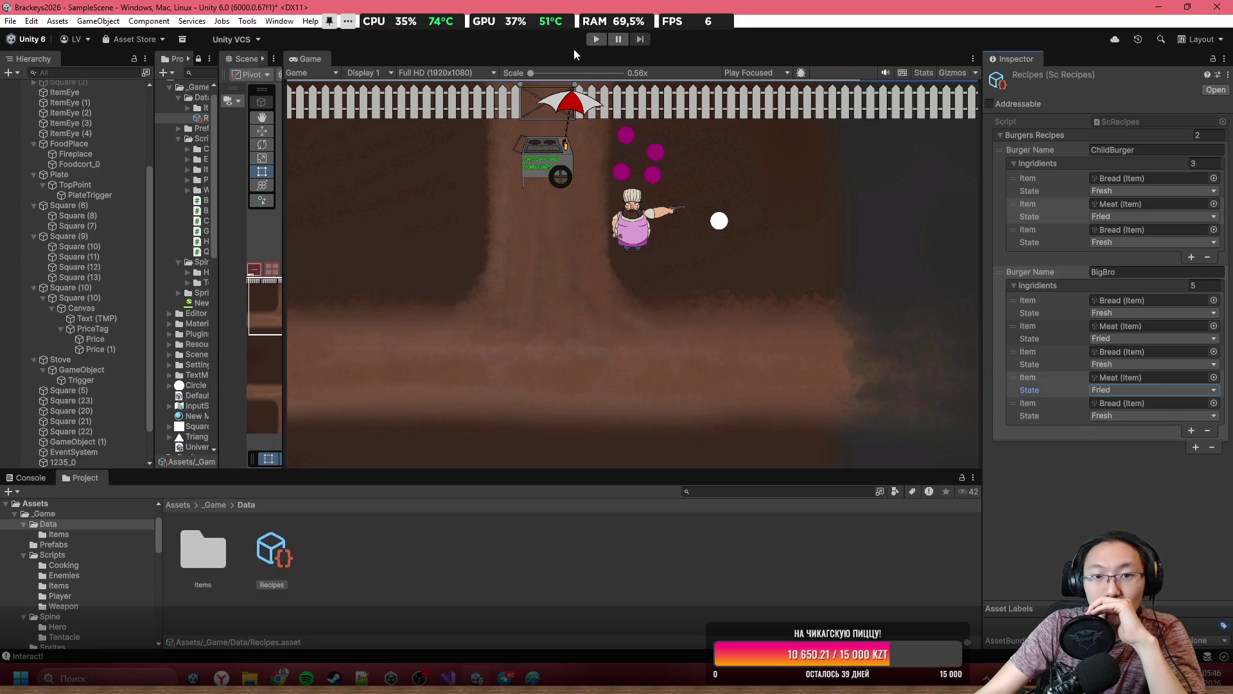
click(448, 677)
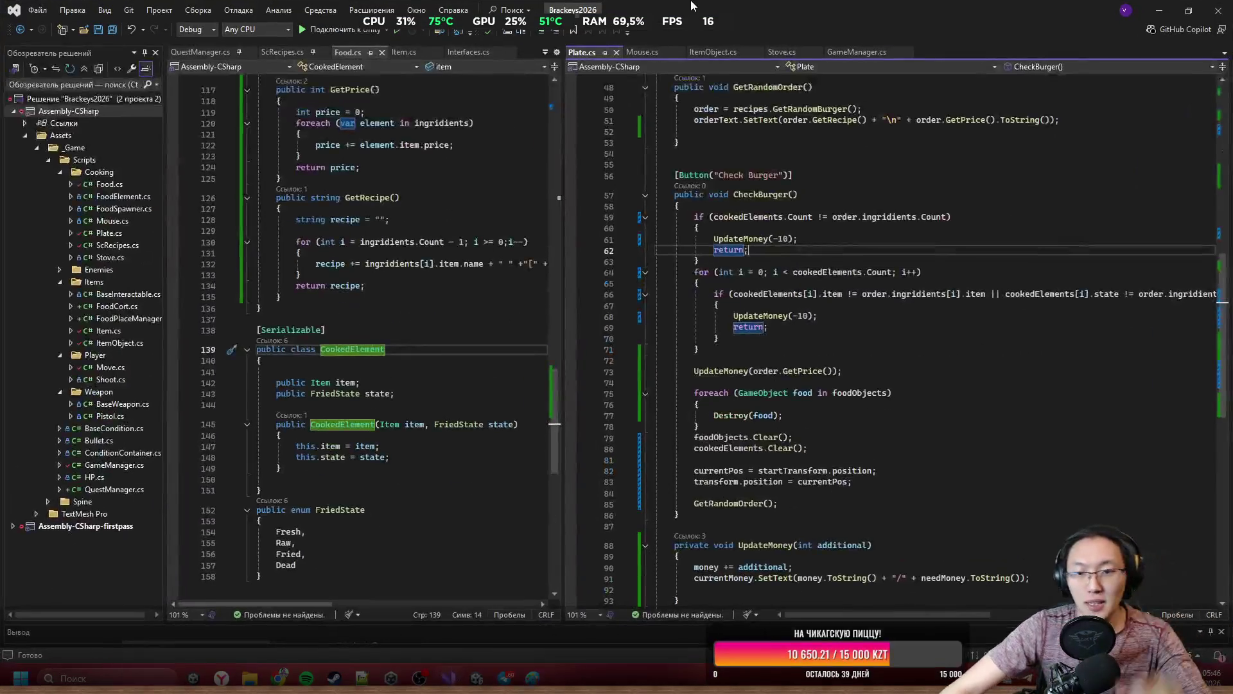
click(862, 358)
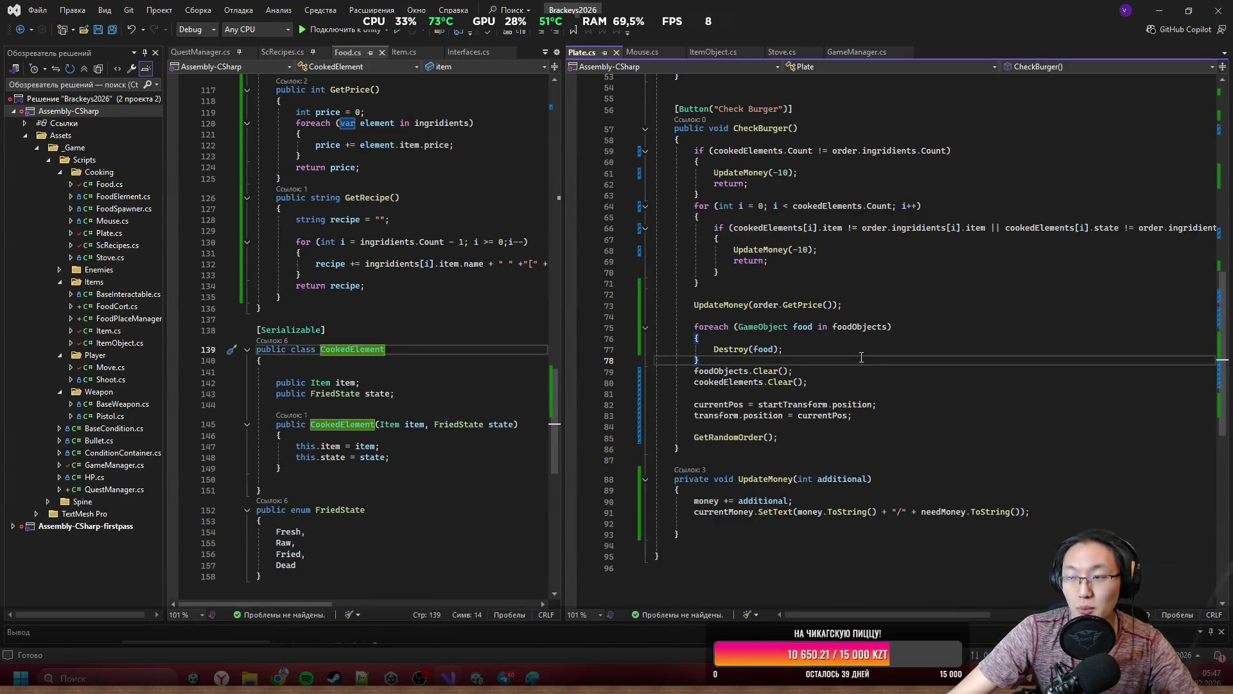
scroll(861, 358, up, 4)
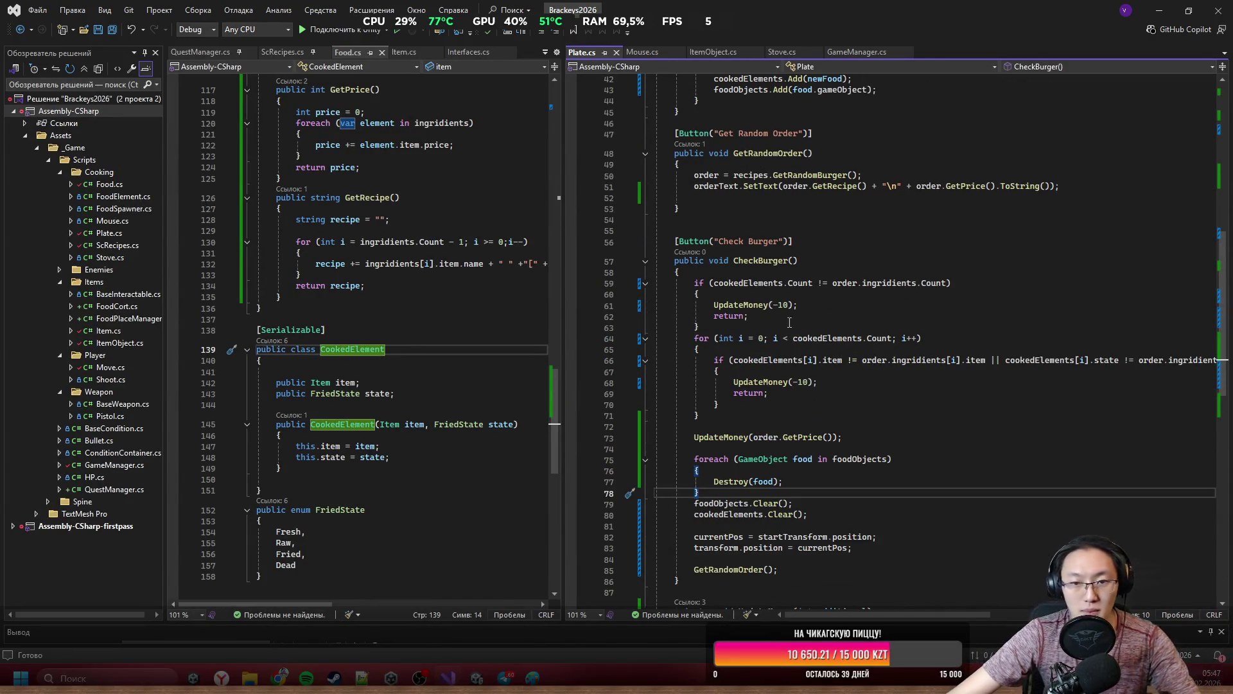
scroll(765, 278, up, 1)
click(775, 307)
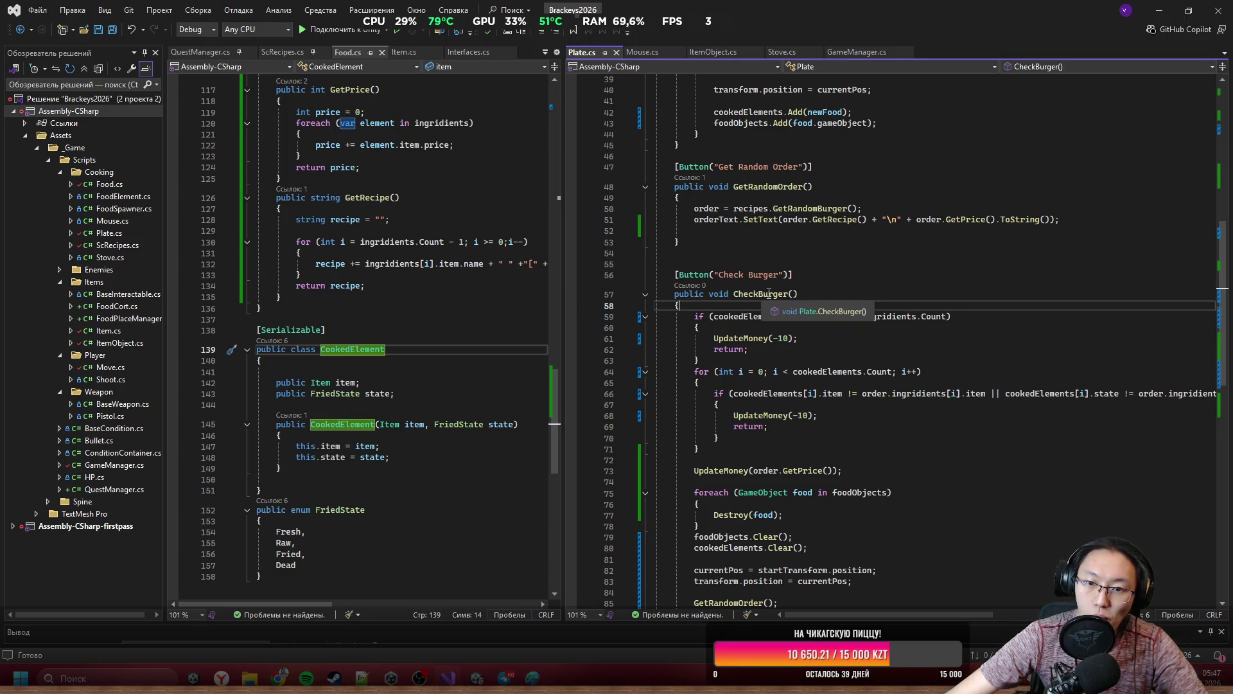
scroll(779, 290, down, 6)
scroll(780, 291, up, 4)
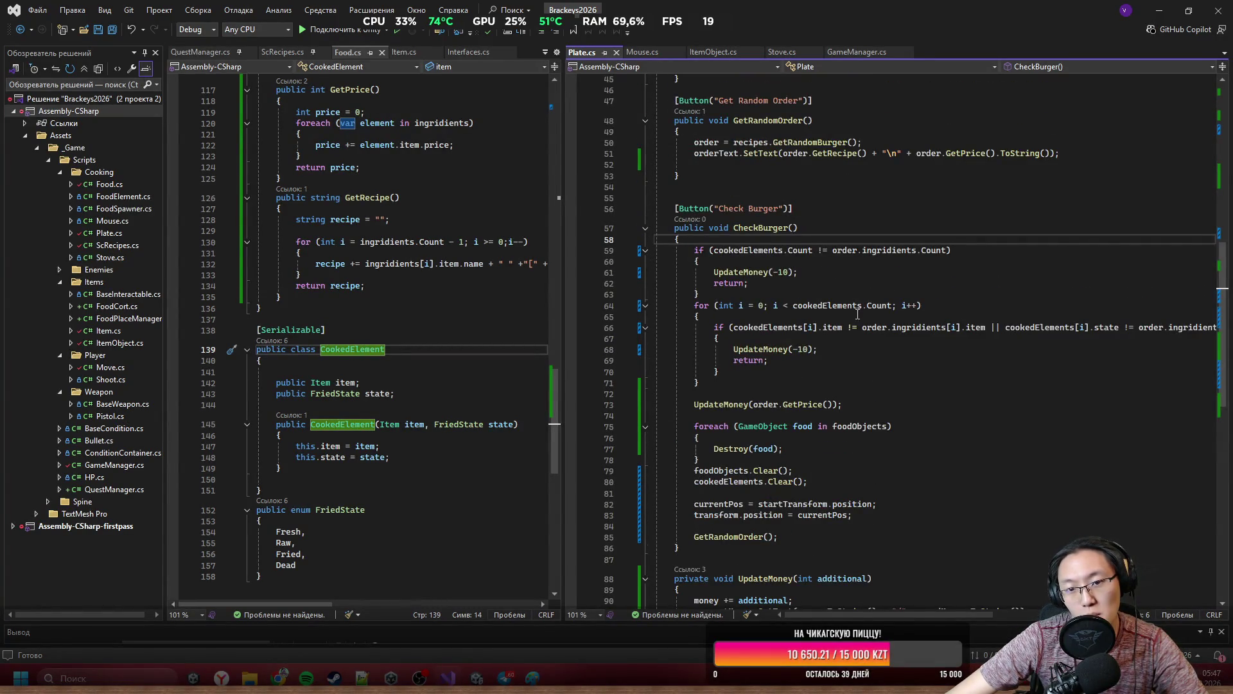
scroll(857, 315, down, 3)
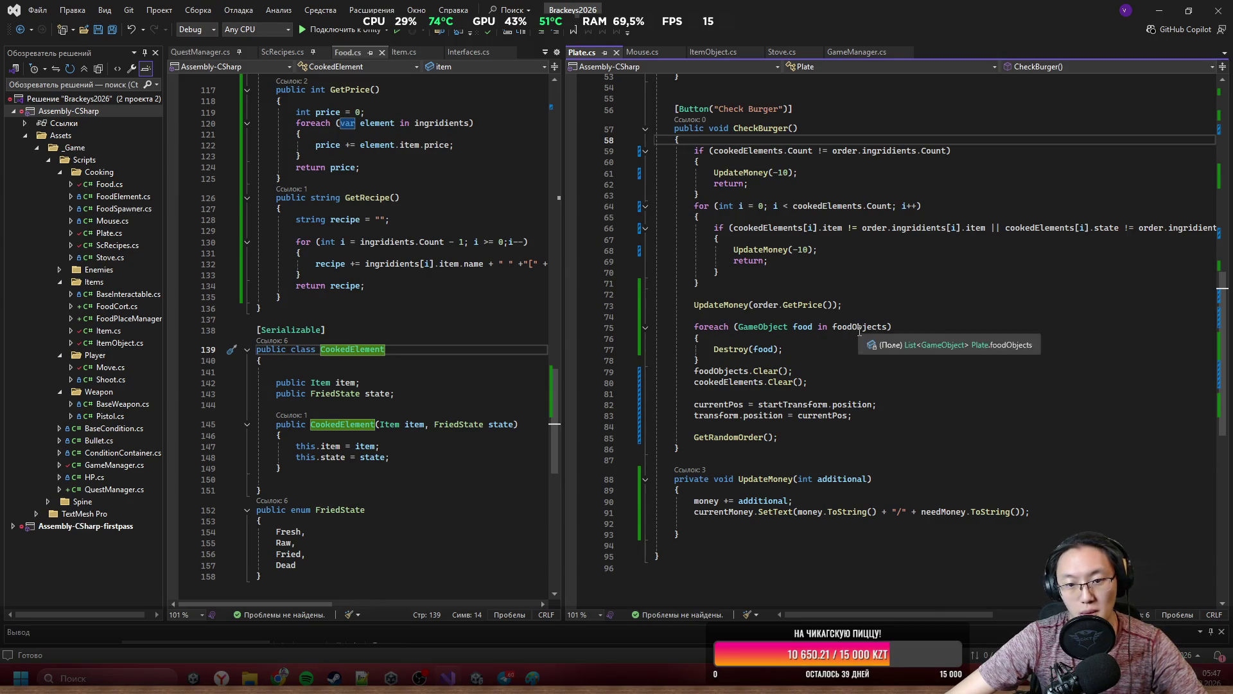
scroll(803, 417, down, 2)
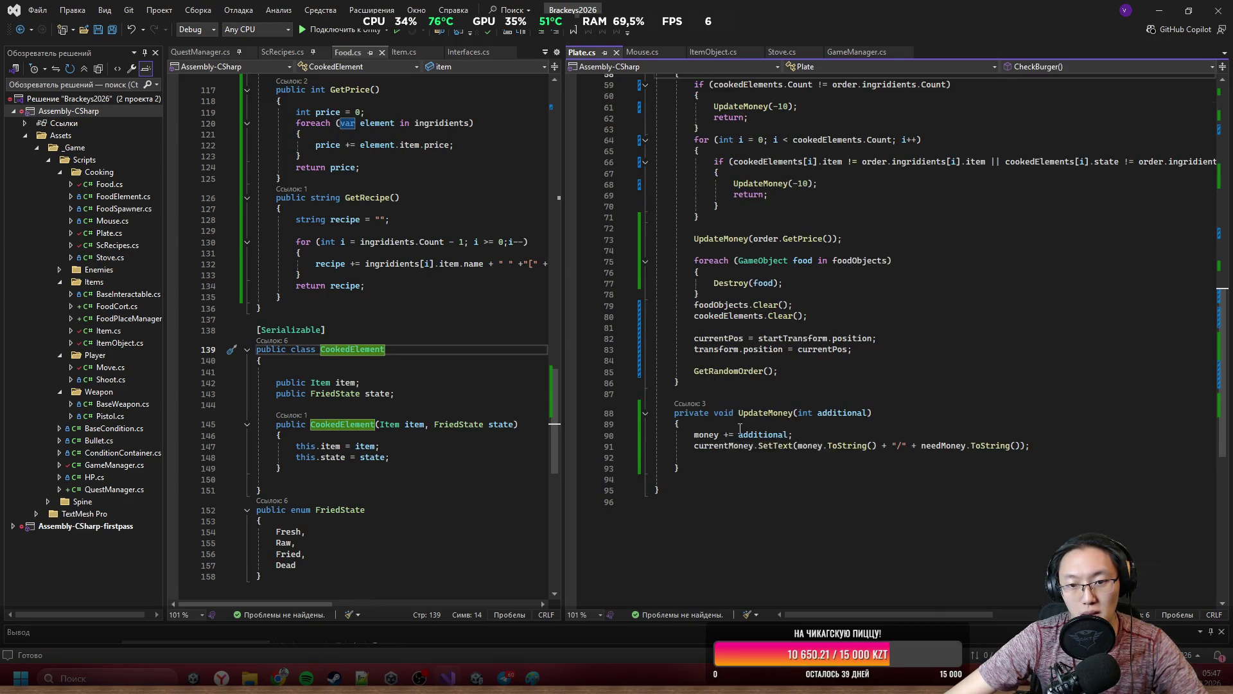
scroll(744, 426, up, 2)
mouse_move(778, 438)
mouse_down()
mouse_move(681, 427)
mouse_move(710, 406)
mouse_move(695, 371)
mouse_up()
click(717, 443)
Add an empty private void UpdateOrder() method after CheckBurger.
key(Return)
text(prvi)
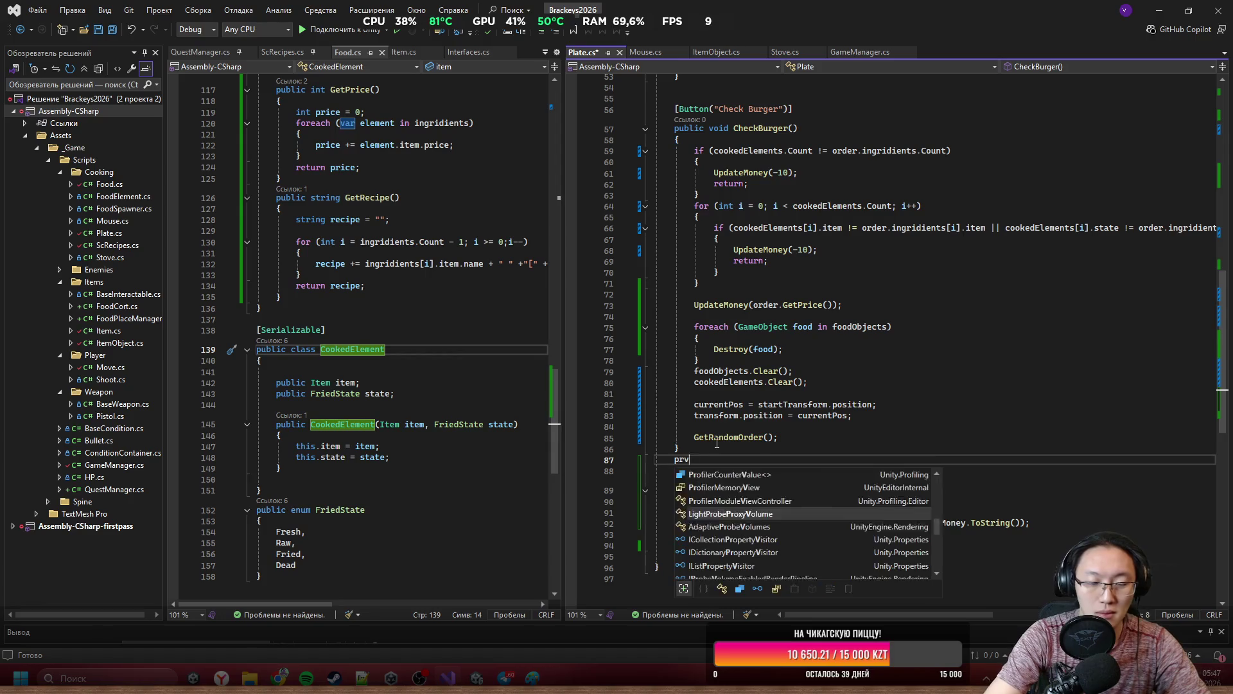
key(BackSpace)
key(BackSpace)
key(BackSpace)
text(pr)
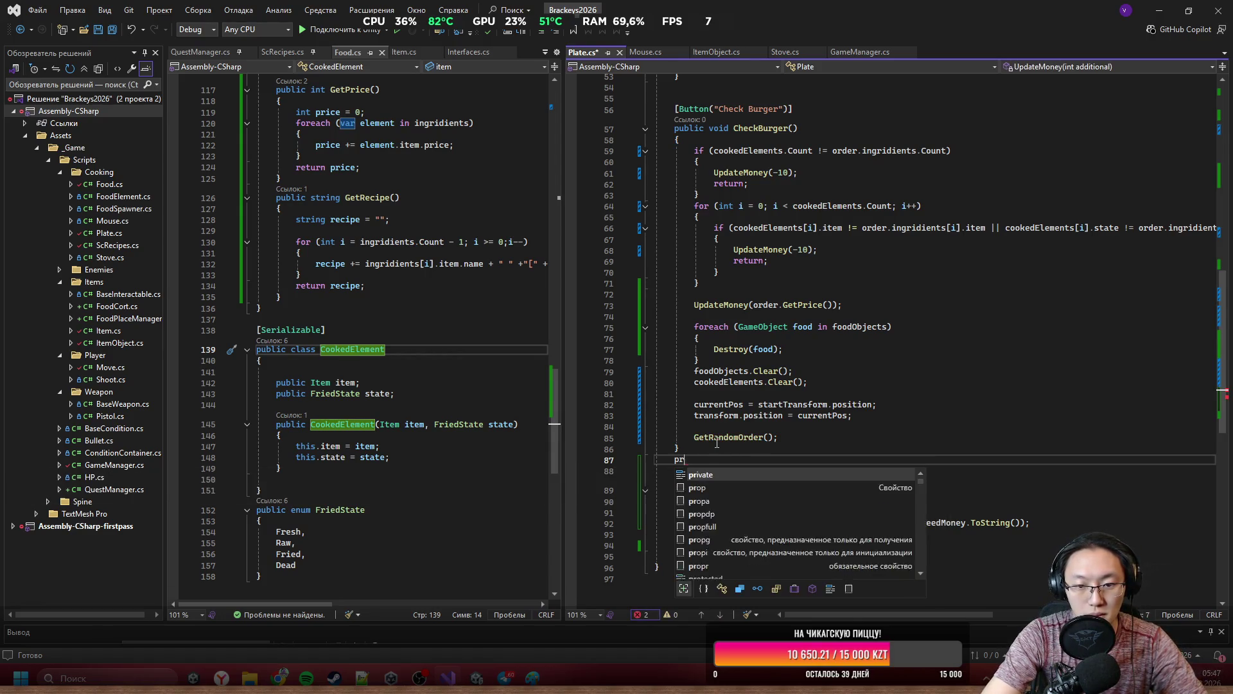
text(ivate void )
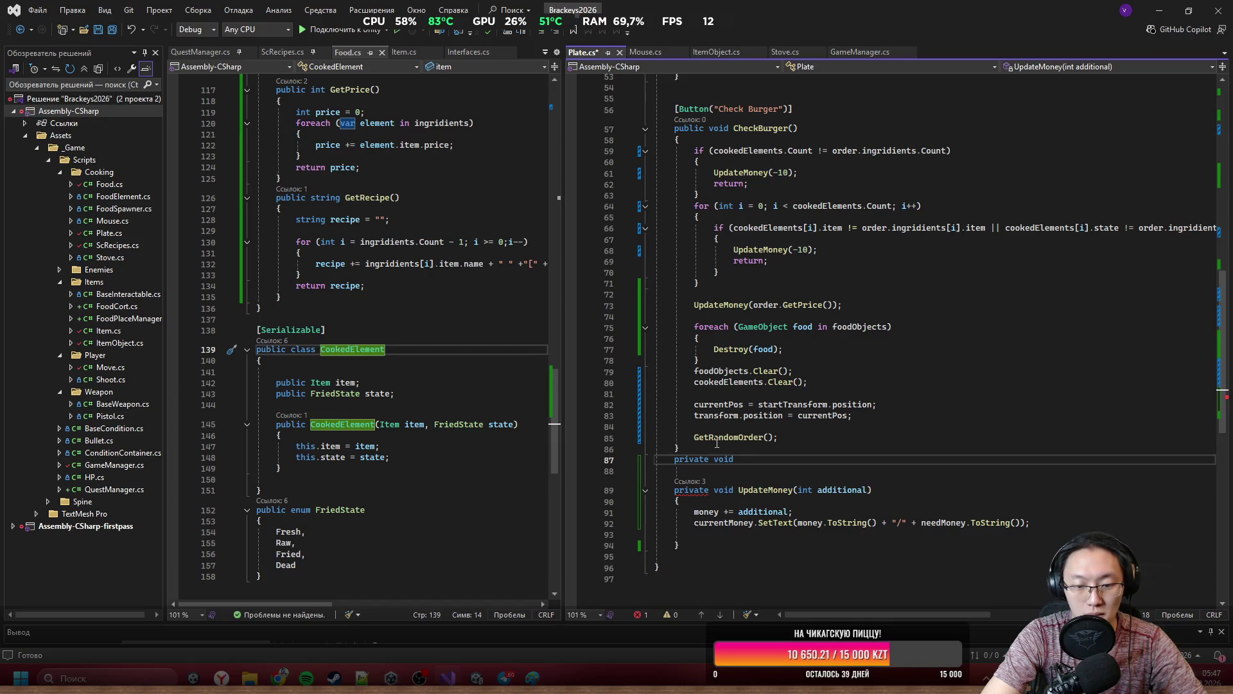
text(Update)
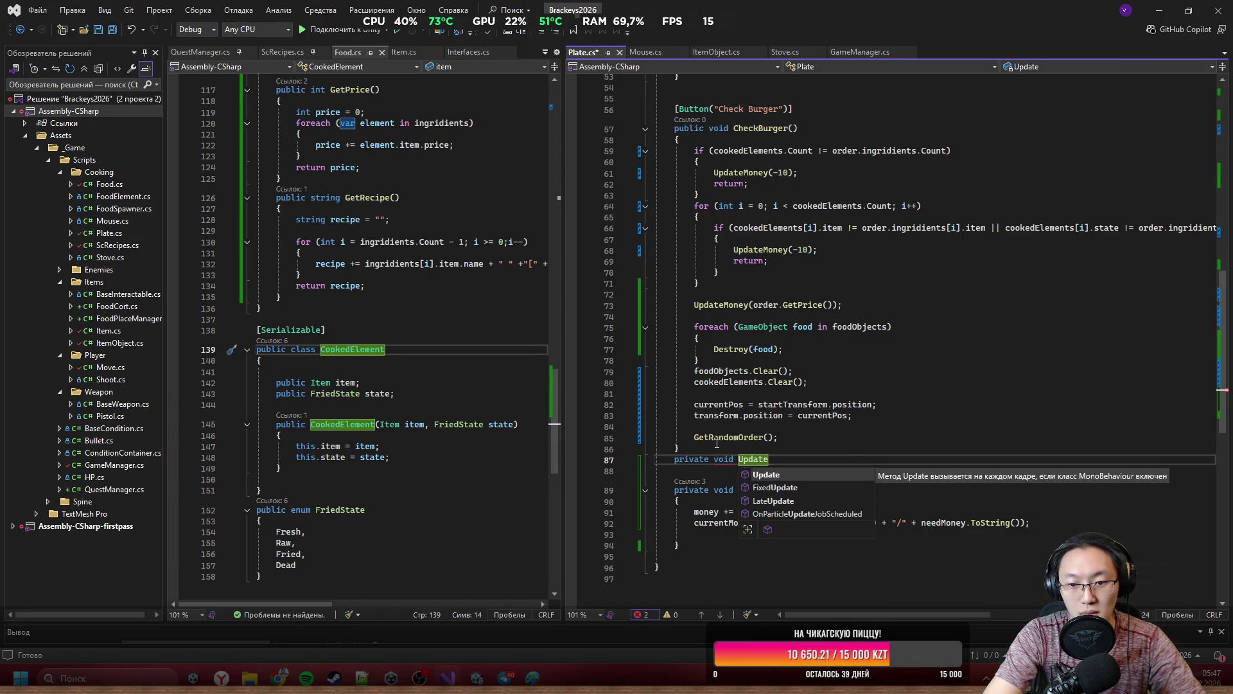
text(Order())
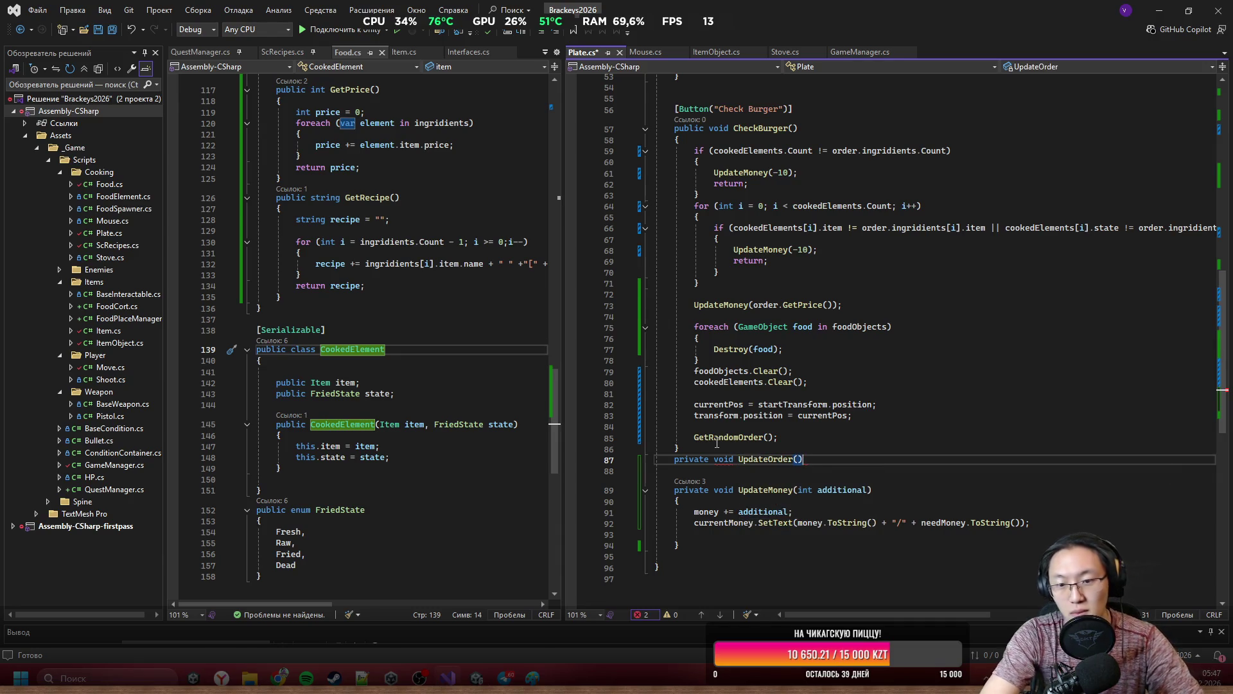
key(Return)
text({)
key(Return)
Move CheckBurger's plate reset lines into the UpdateOrder body.
mouse_move(789, 433)
mouse_down()
mouse_move(739, 386)
mouse_move(695, 372)
mouse_up()
key(ctrl+x)
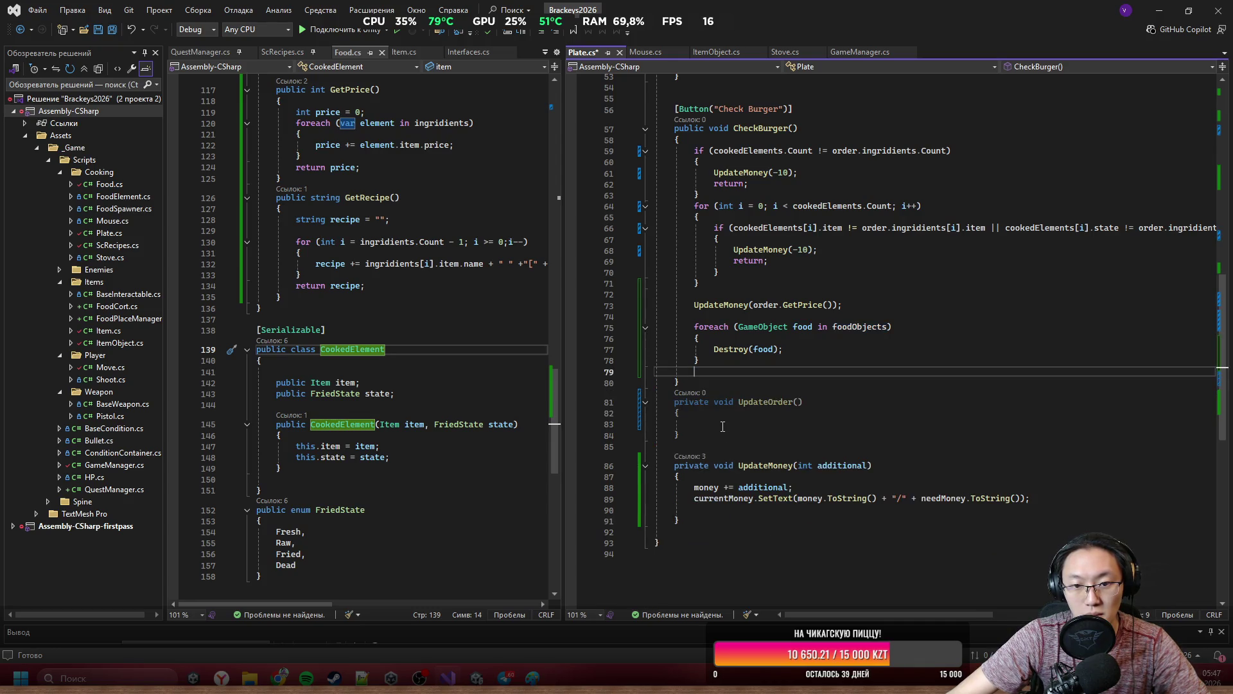
click(725, 424)
key(ctrl+v)
click(771, 401)
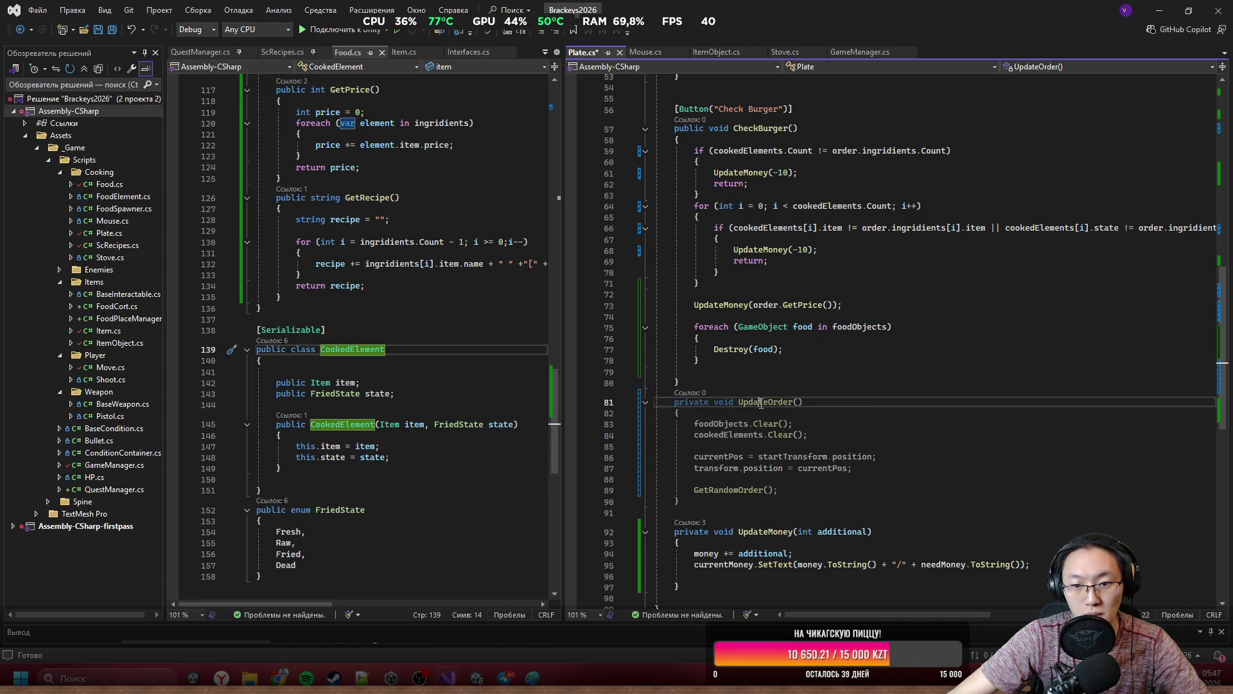
click(755, 371)
text(UpdateOrder();)
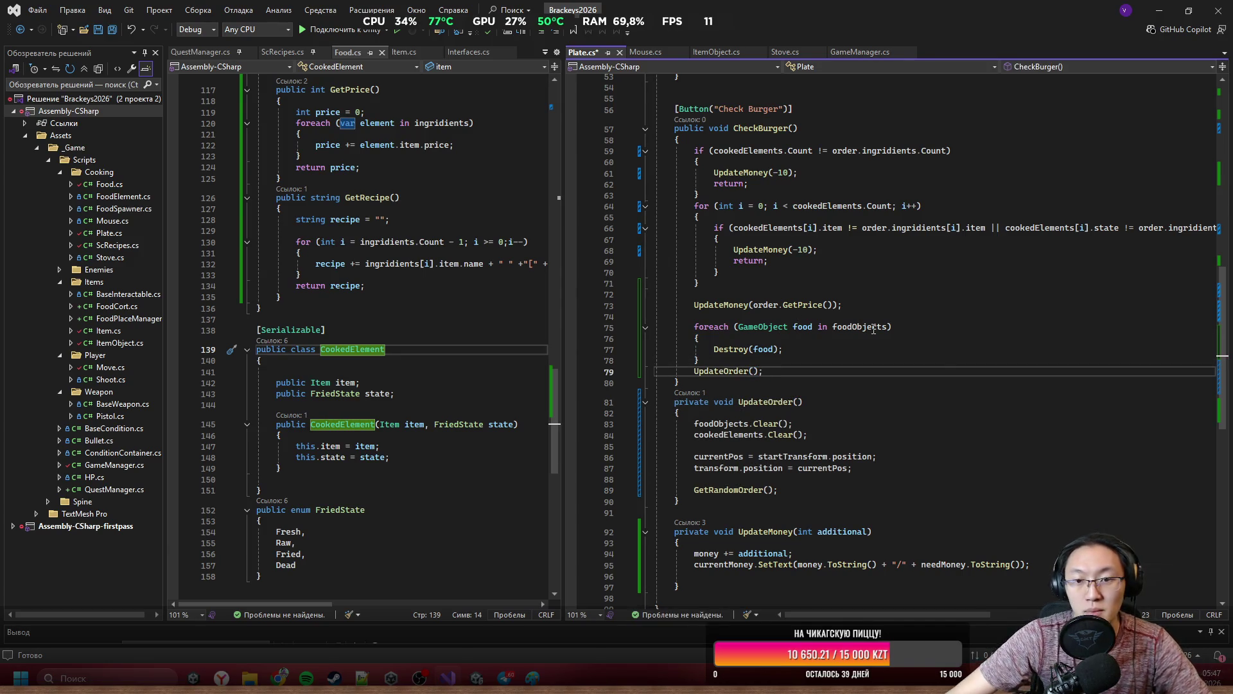
Call UpdateOrder after the wrong-ingredient and count-mismatch penalty lines.
click(833, 252)
key(Return)
text(UpdateOrder()
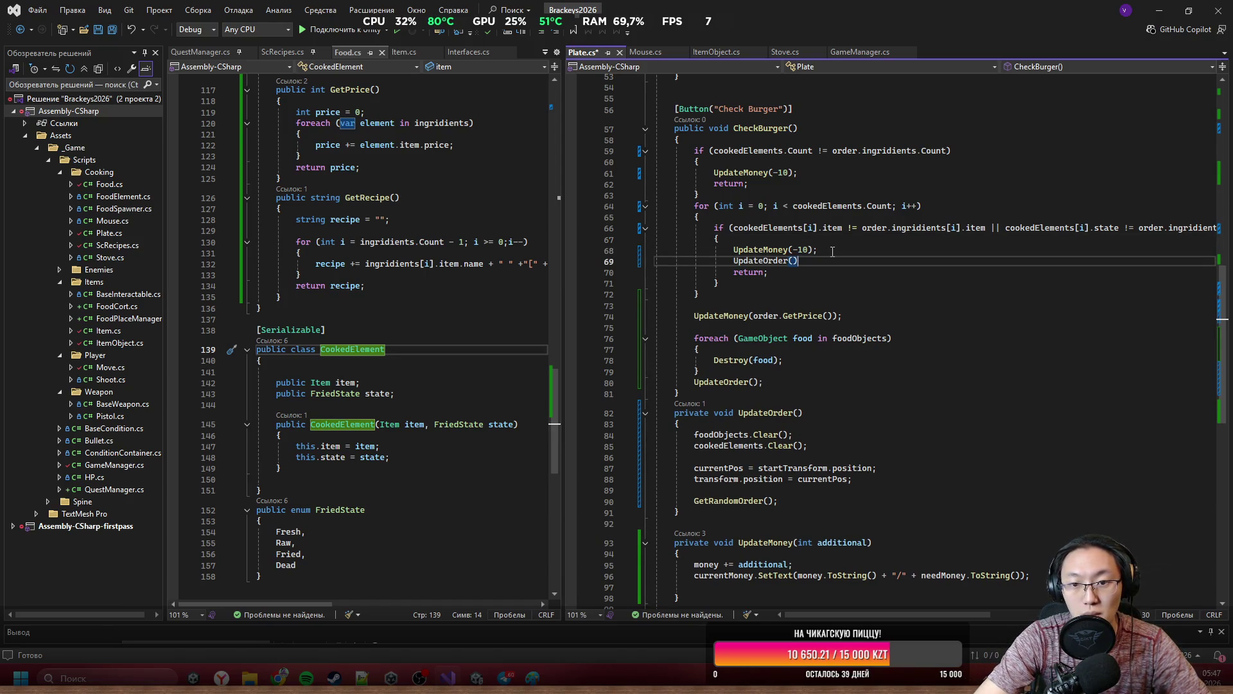
text(;)
click(830, 174)
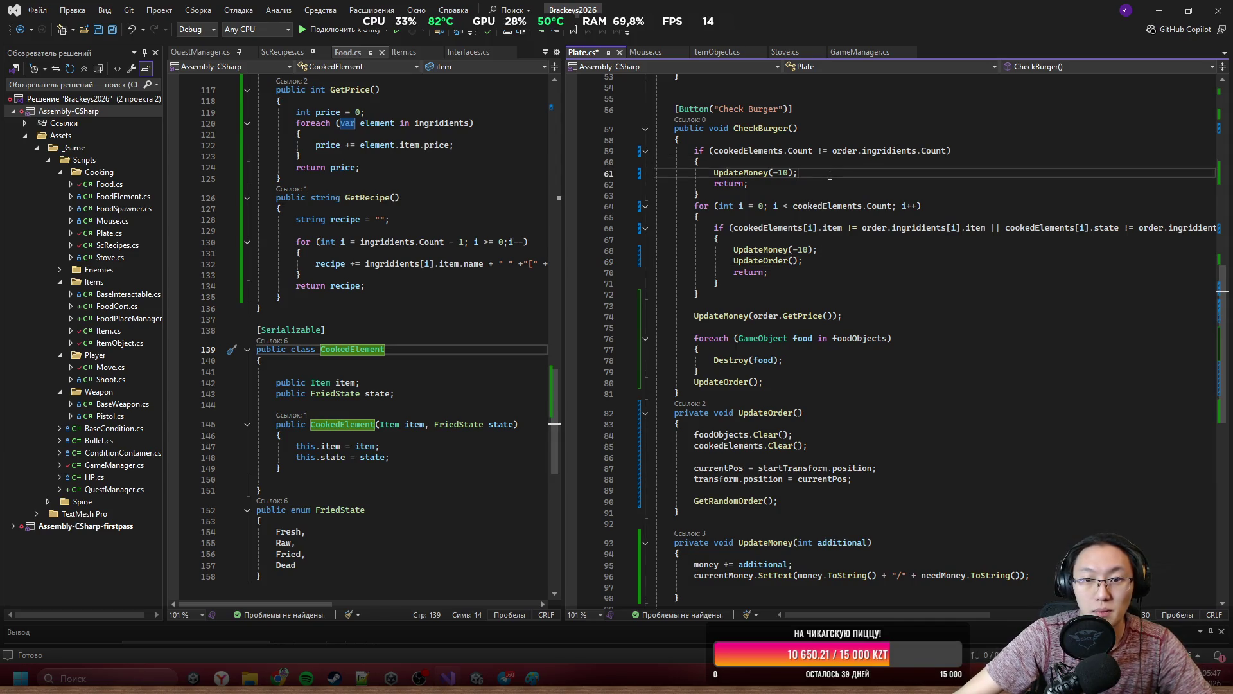
key(Return)
key(ctrl+v)
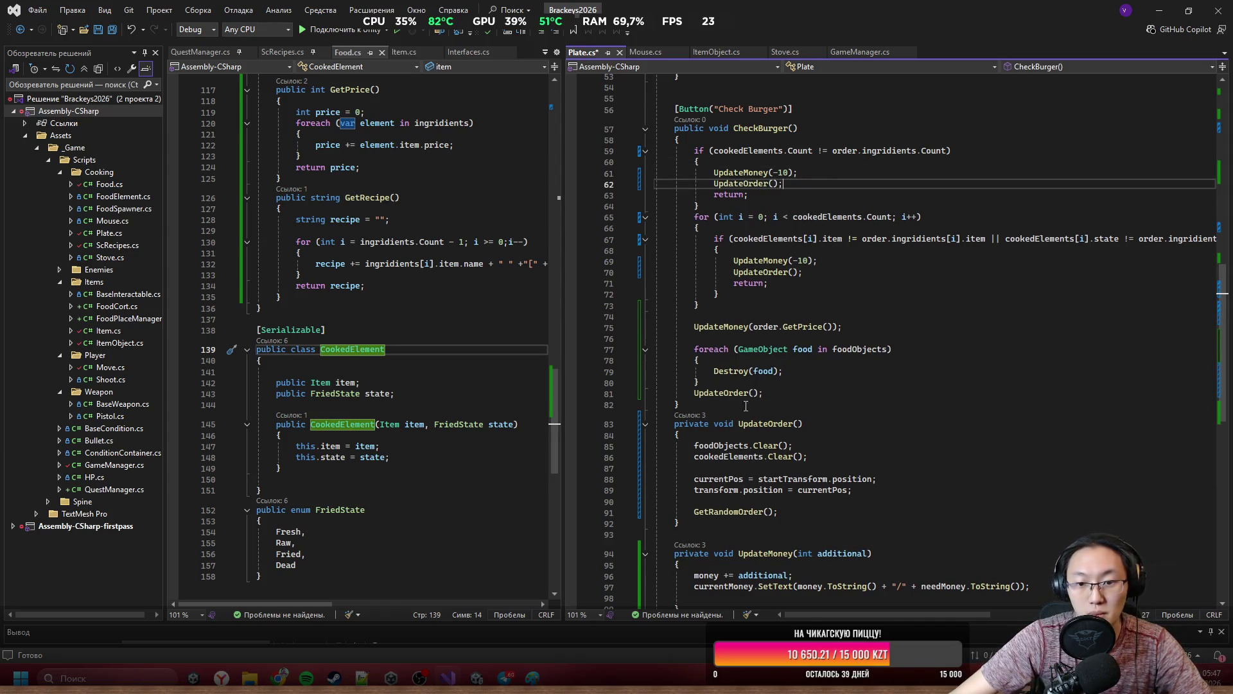
Move the food-destroying foreach loop into UpdateOrder and save Plate.cs.
mouse_move(786, 388)
mouse_down()
mouse_move(685, 339)
mouse_move(696, 349)
mouse_up()
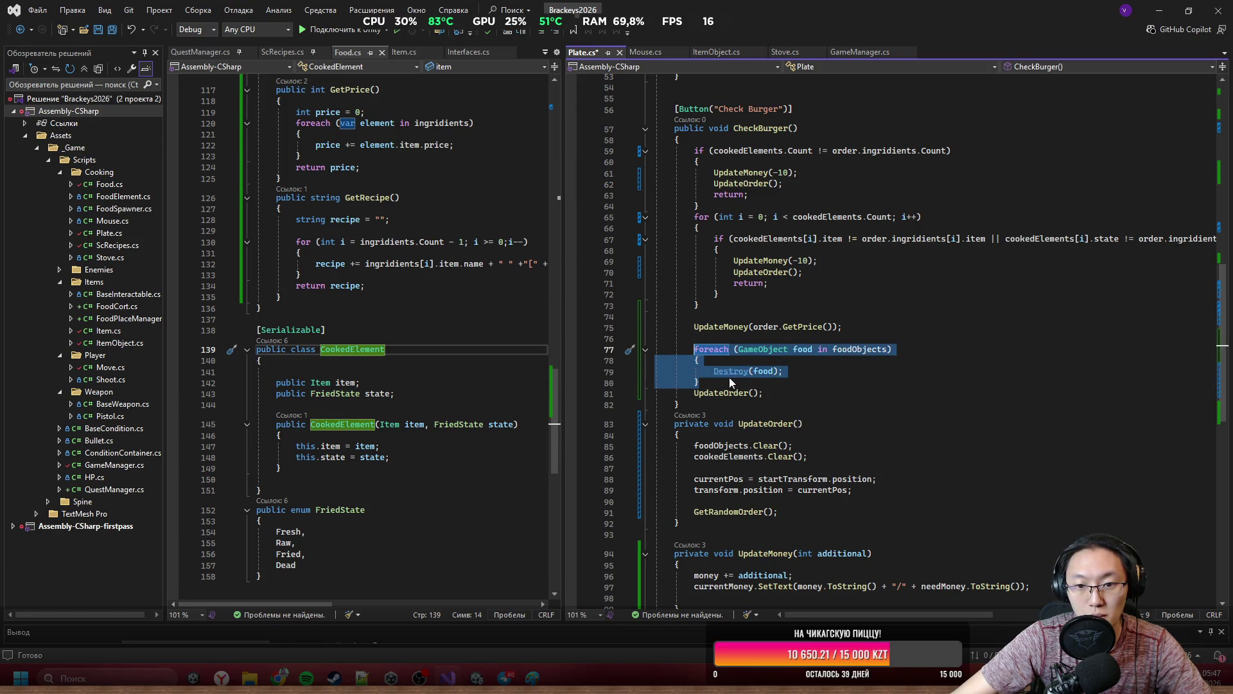
key(Delete)
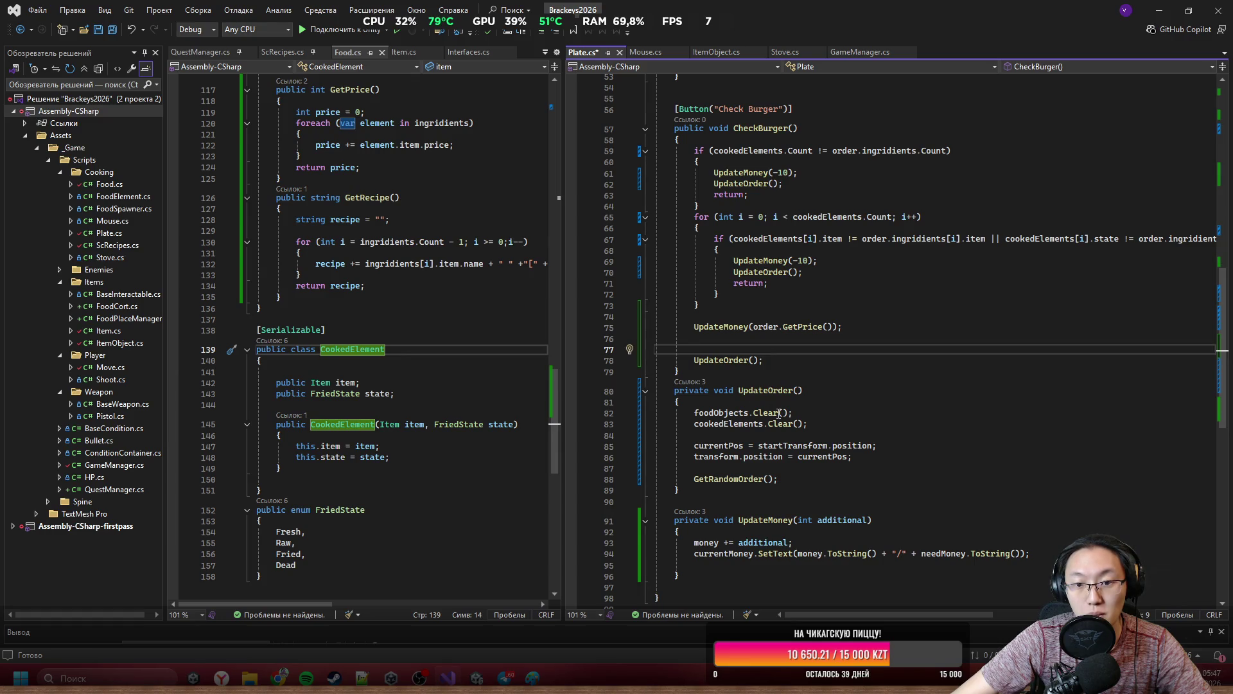
click(810, 405)
key(ctrl+v)
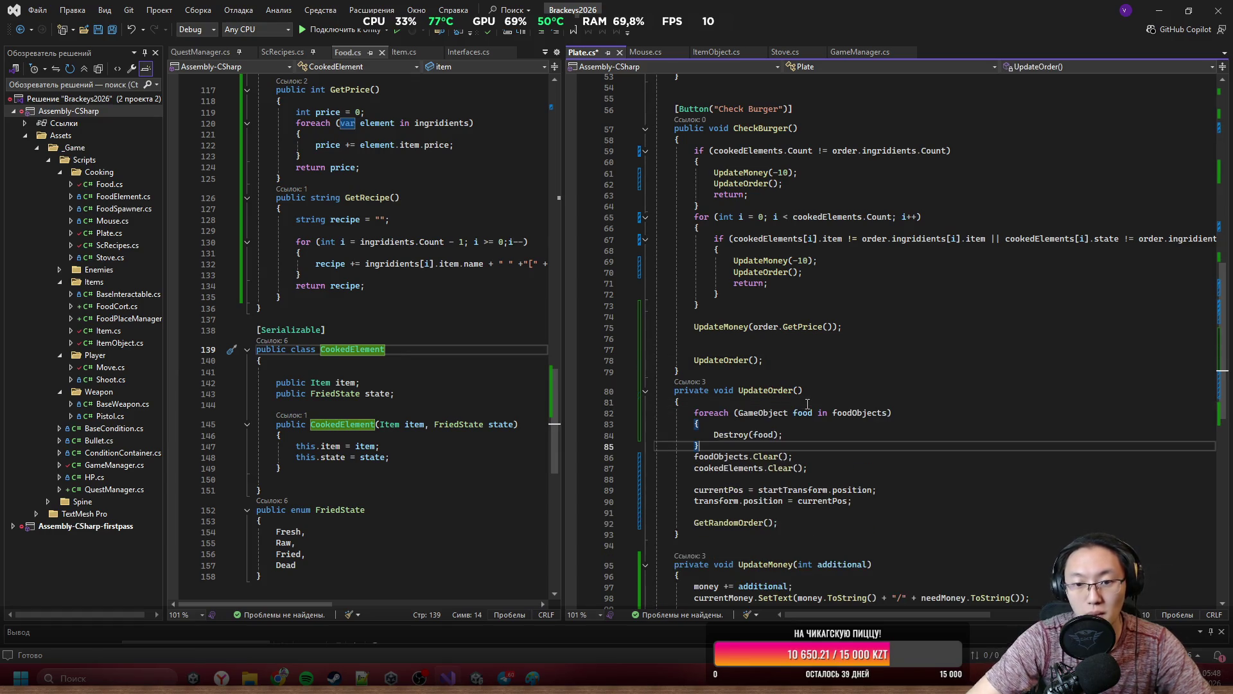
key(ctrl+s)
click(697, 228)
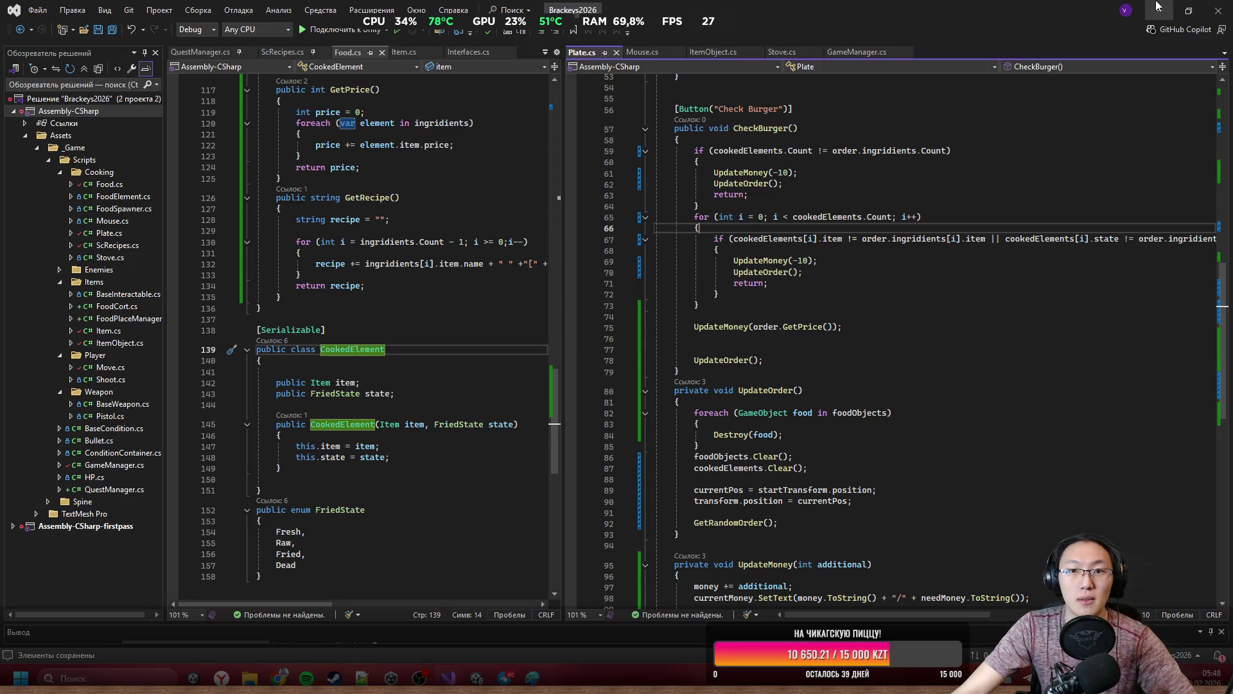
click(1158, 6)
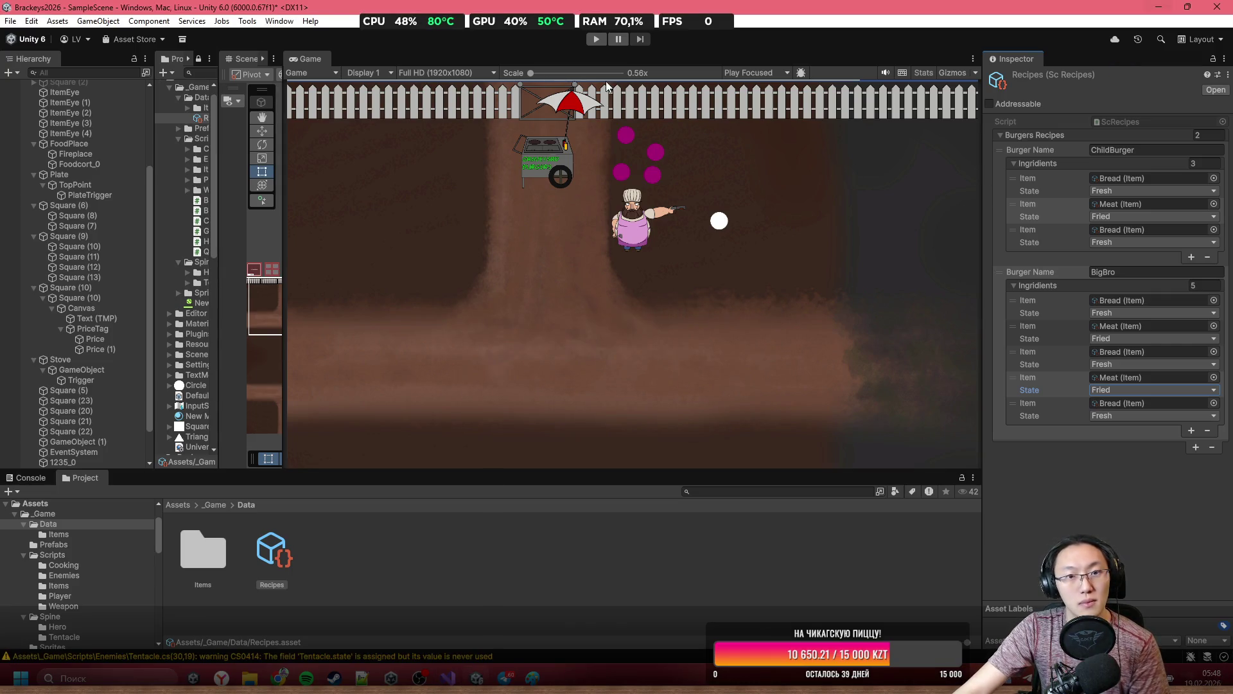
Play the game in a maximized Game view and interact with the cart to show Money 0/50$.
double_click(618, 59)
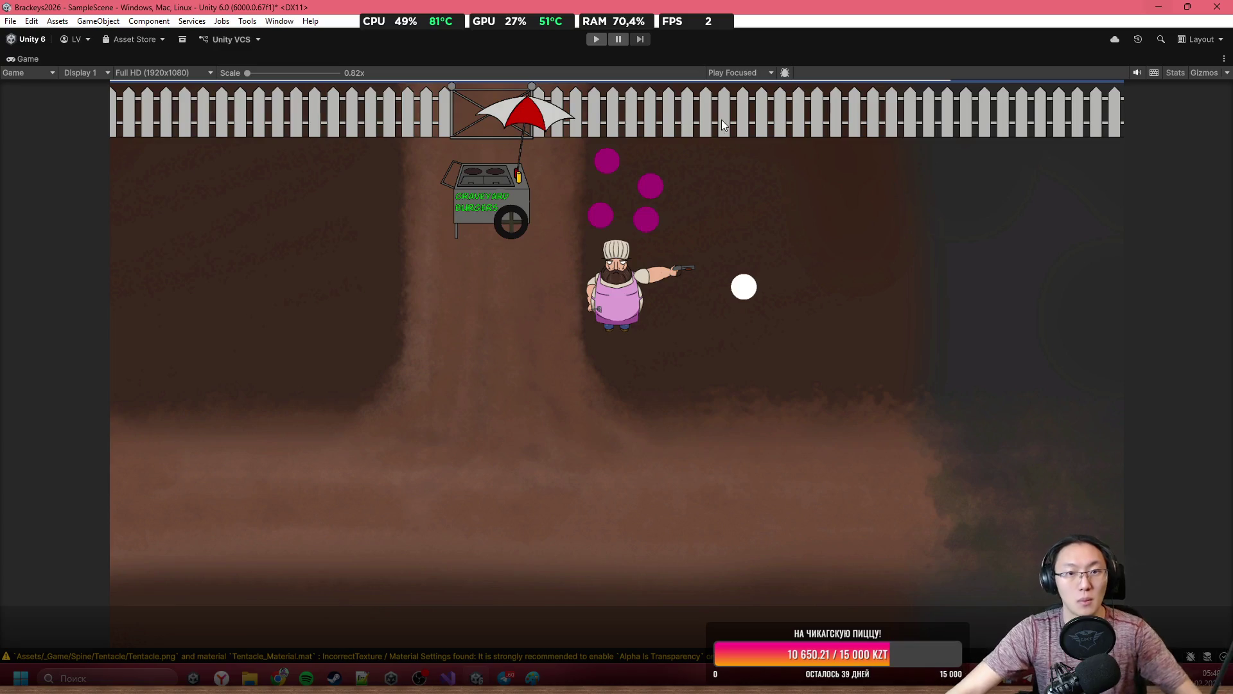
click(597, 39)
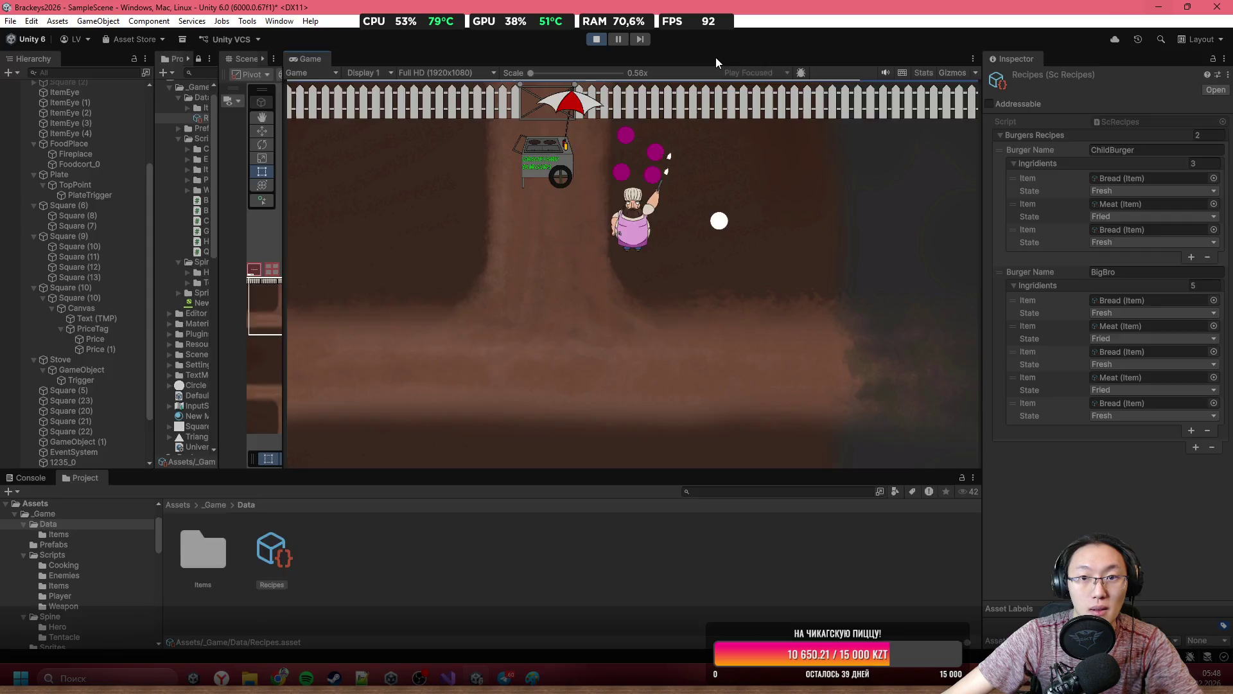
key(shift+space)
key(e)
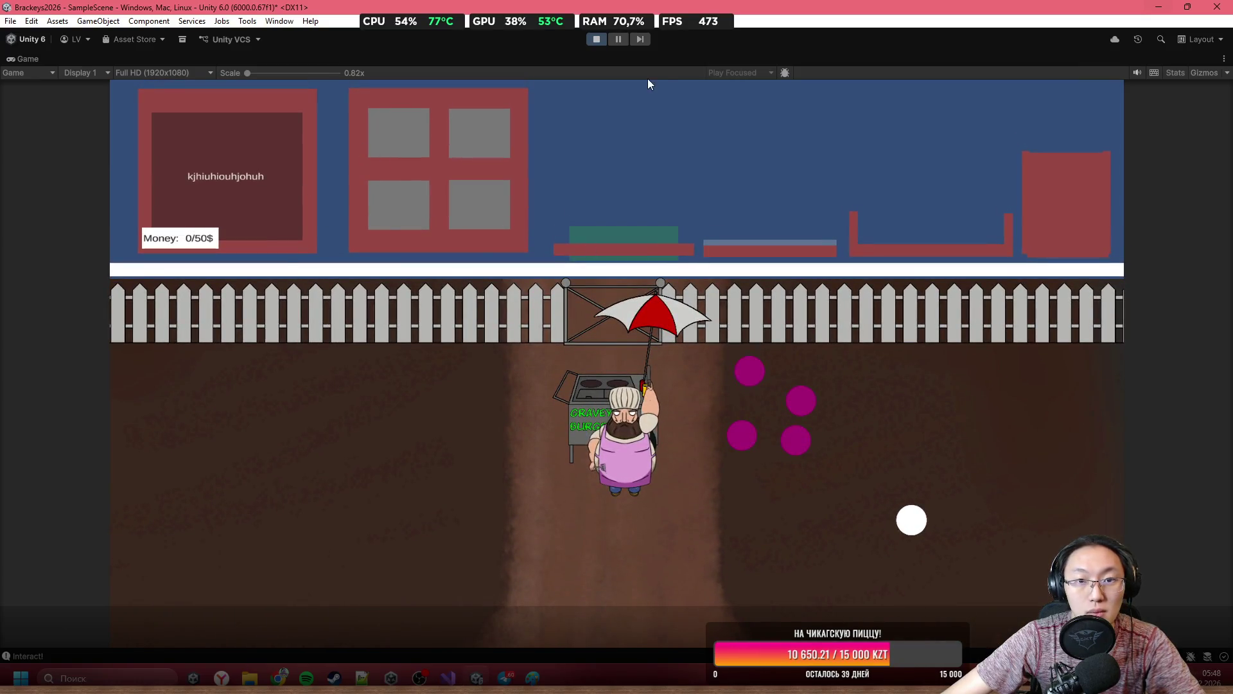
Select PlateTrigger and generate a random burger order from the Plate inspector.
key(shift+space)
scroll(90, 230, up, 5)
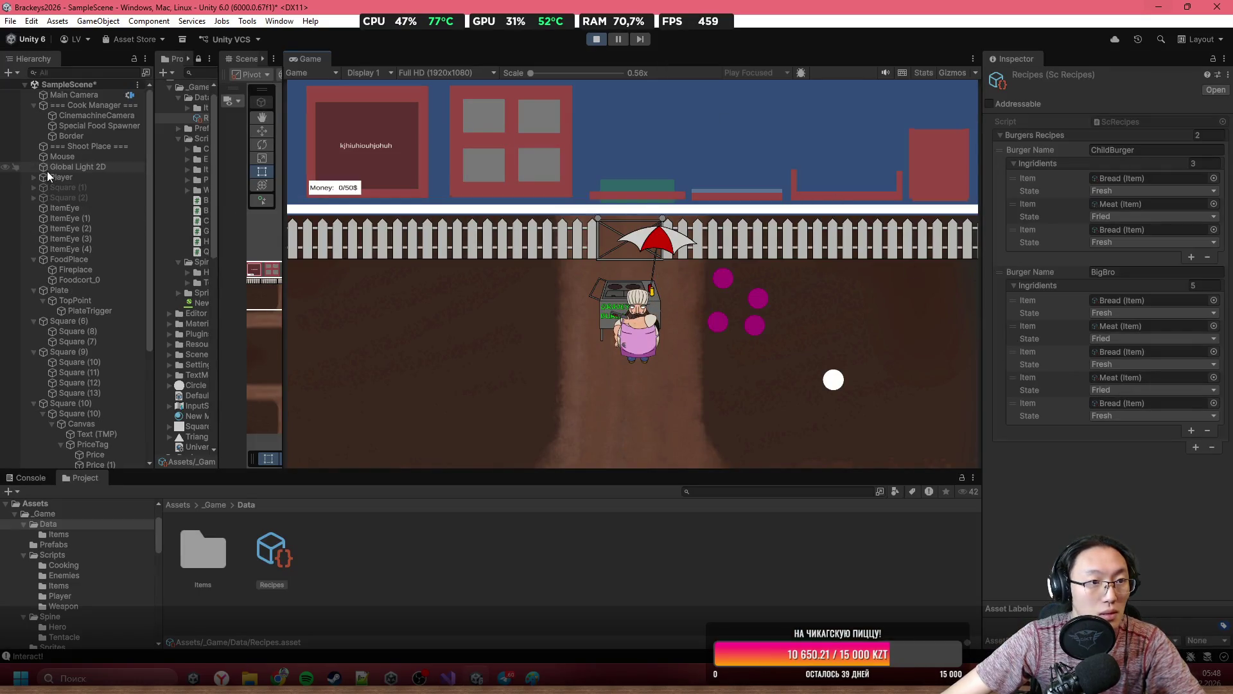
scroll(55, 206, down, 3)
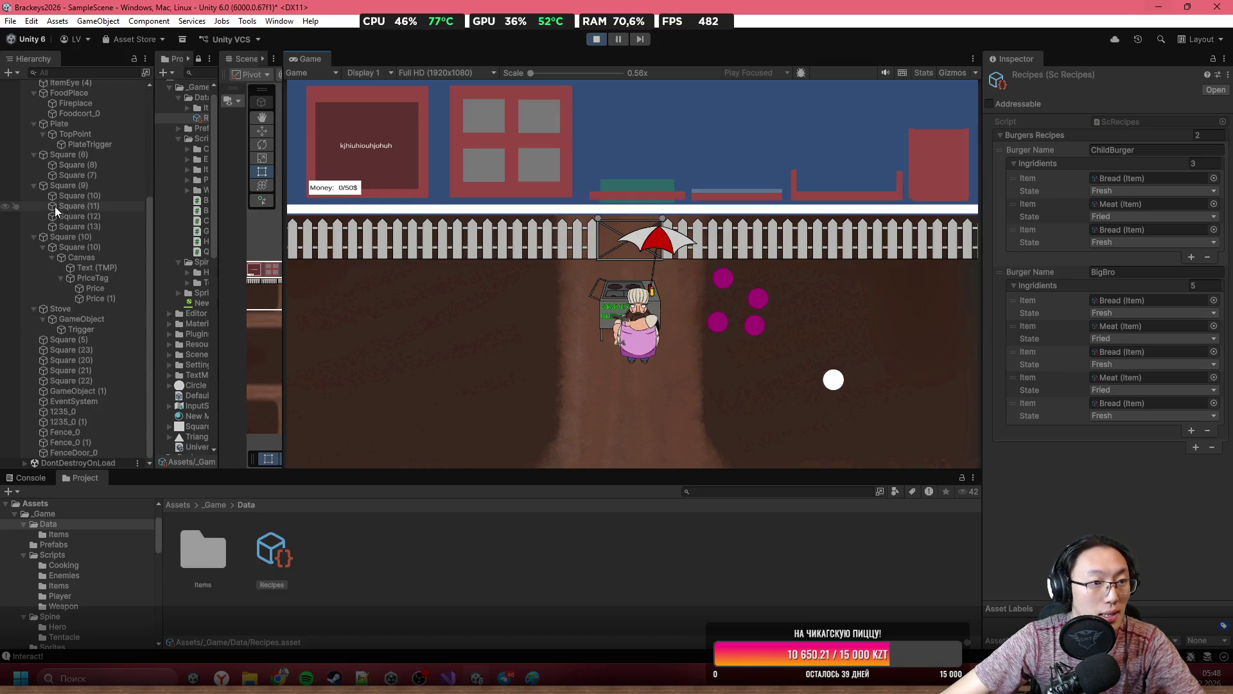
click(96, 220)
scroll(1155, 472, down, 10)
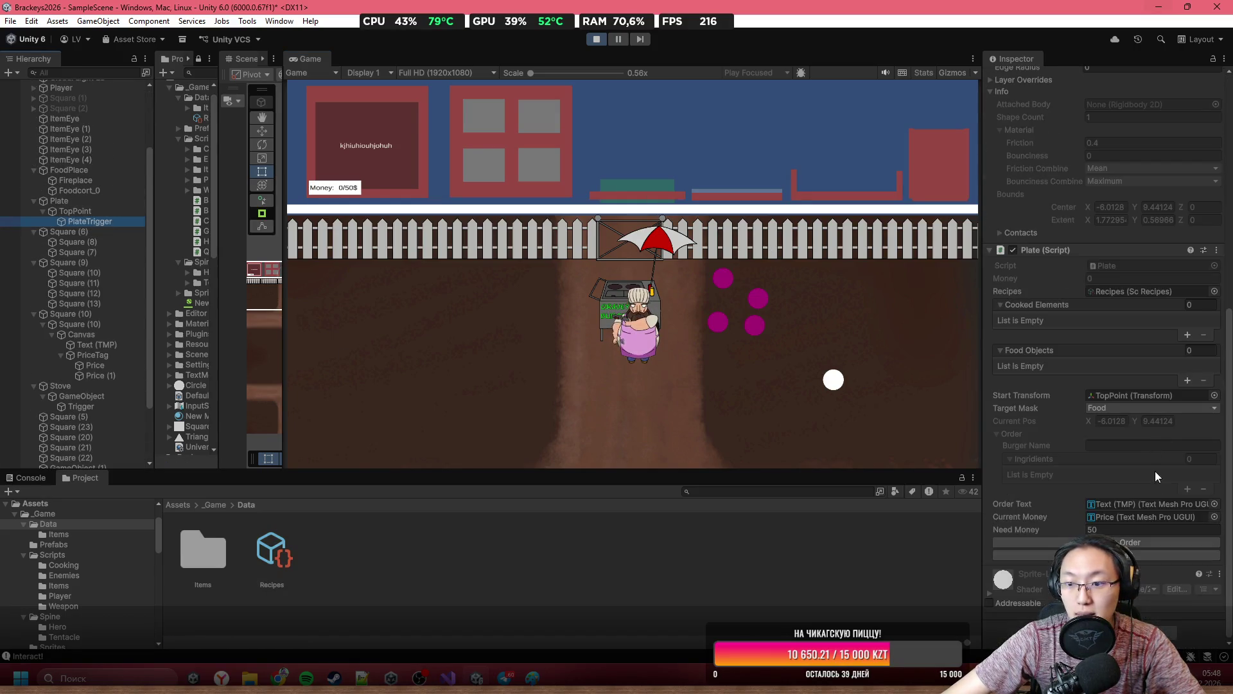
click(669, 138)
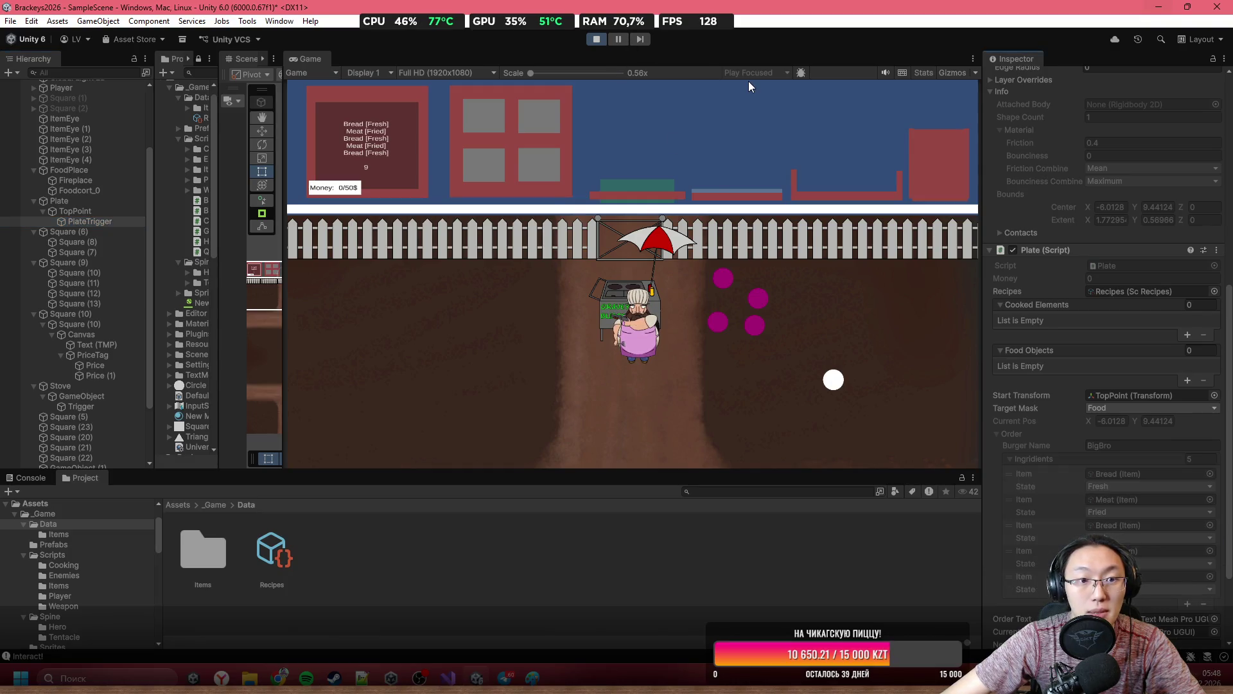
Put a meat patty on the stove and carry bread toward the plate.
double_click(708, 56)
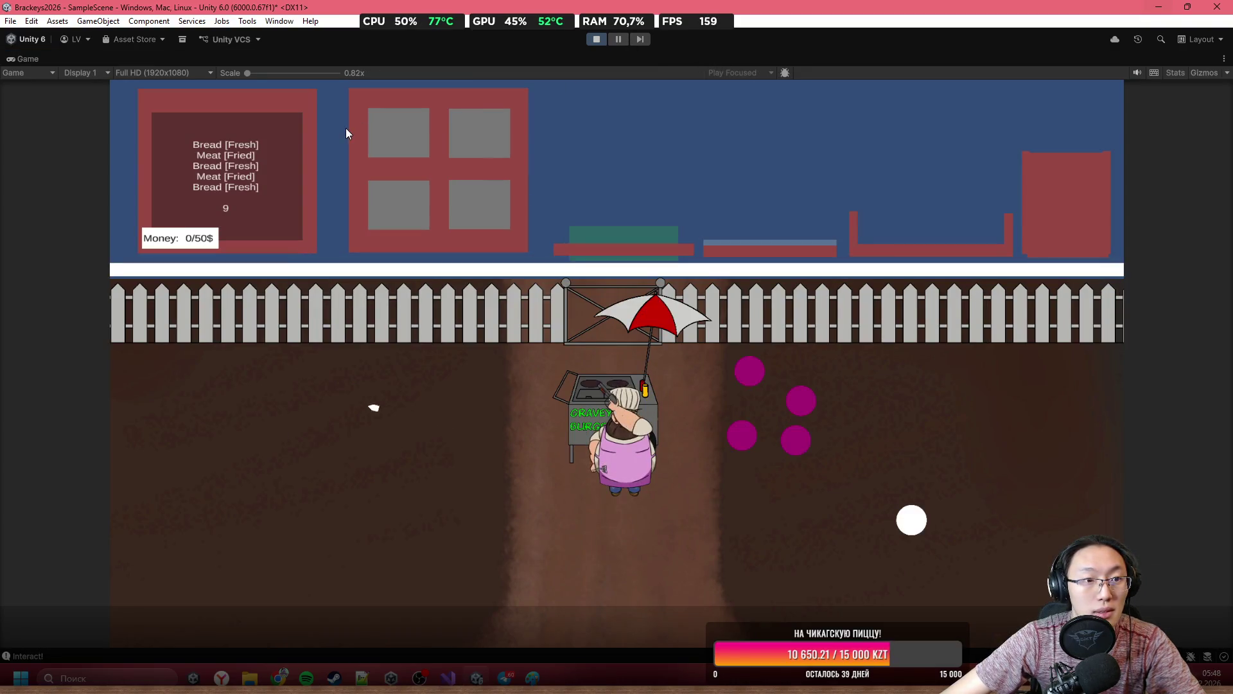
double_click(387, 59)
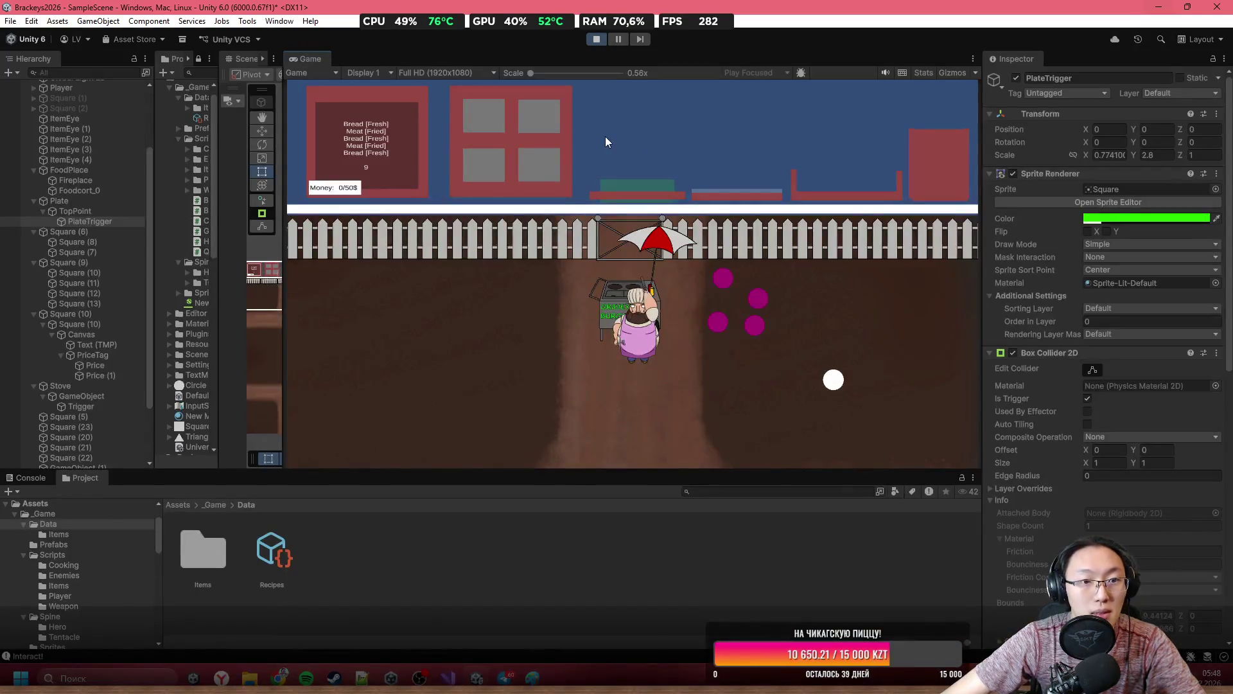
click(638, 129)
mouse_move(523, 114)
mouse_down()
mouse_move(585, 95)
mouse_move(723, 115)
mouse_move(748, 172)
mouse_up()
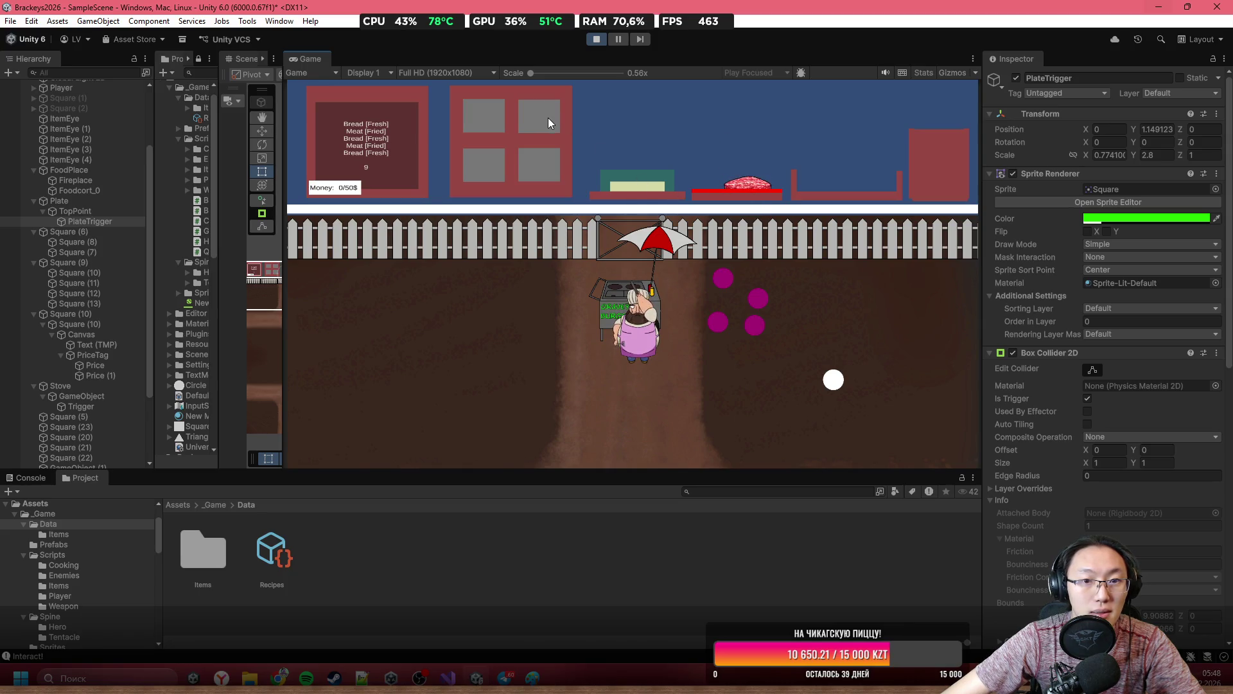
mouse_move(487, 113)
mouse_down()
mouse_move(564, 110)
mouse_move(477, 108)
mouse_move(677, 129)
mouse_move(770, 191)
mouse_move(754, 150)
mouse_move(688, 102)
mouse_up()
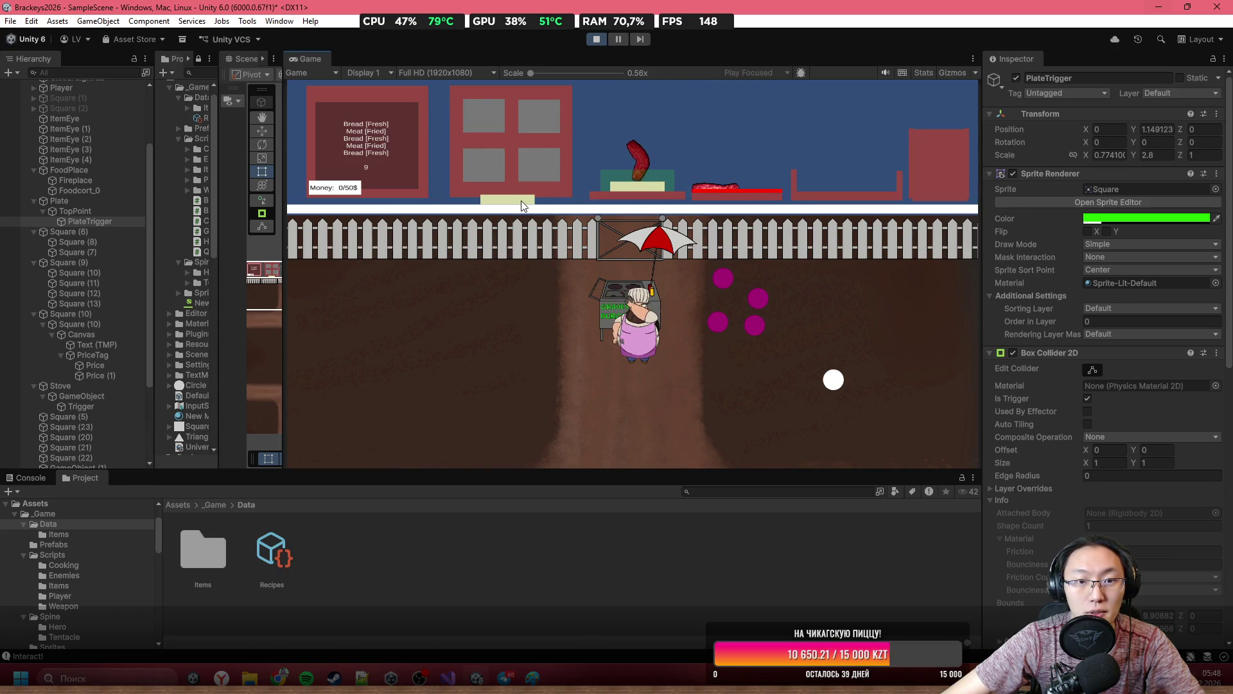
mouse_move(507, 199)
mouse_down()
mouse_move(627, 81)
mouse_move(629, 152)
mouse_up()
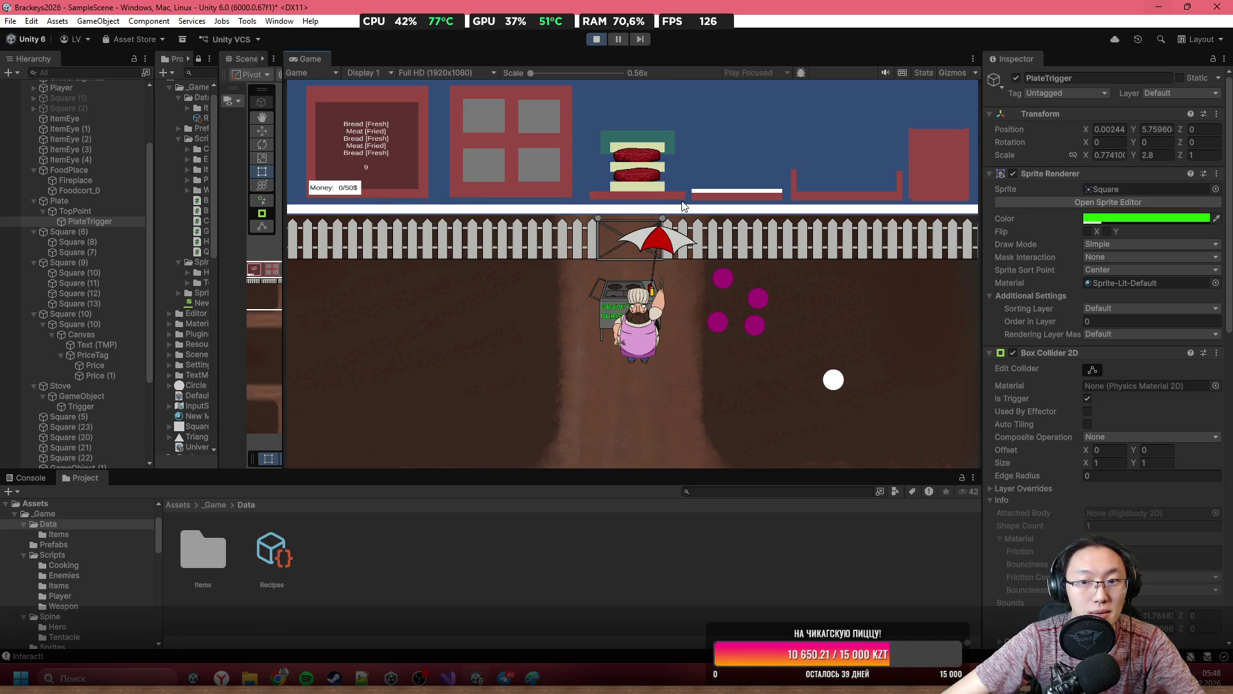
scroll(1143, 515, down, 8)
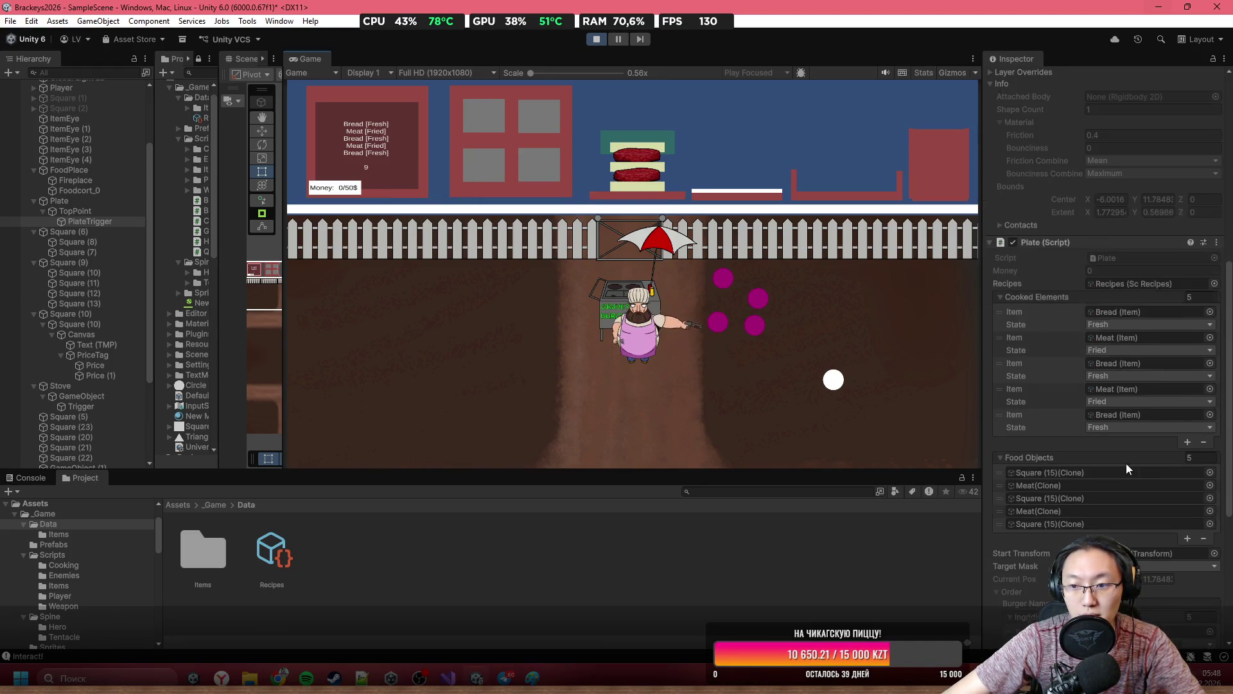
scroll(1126, 488, down, 3)
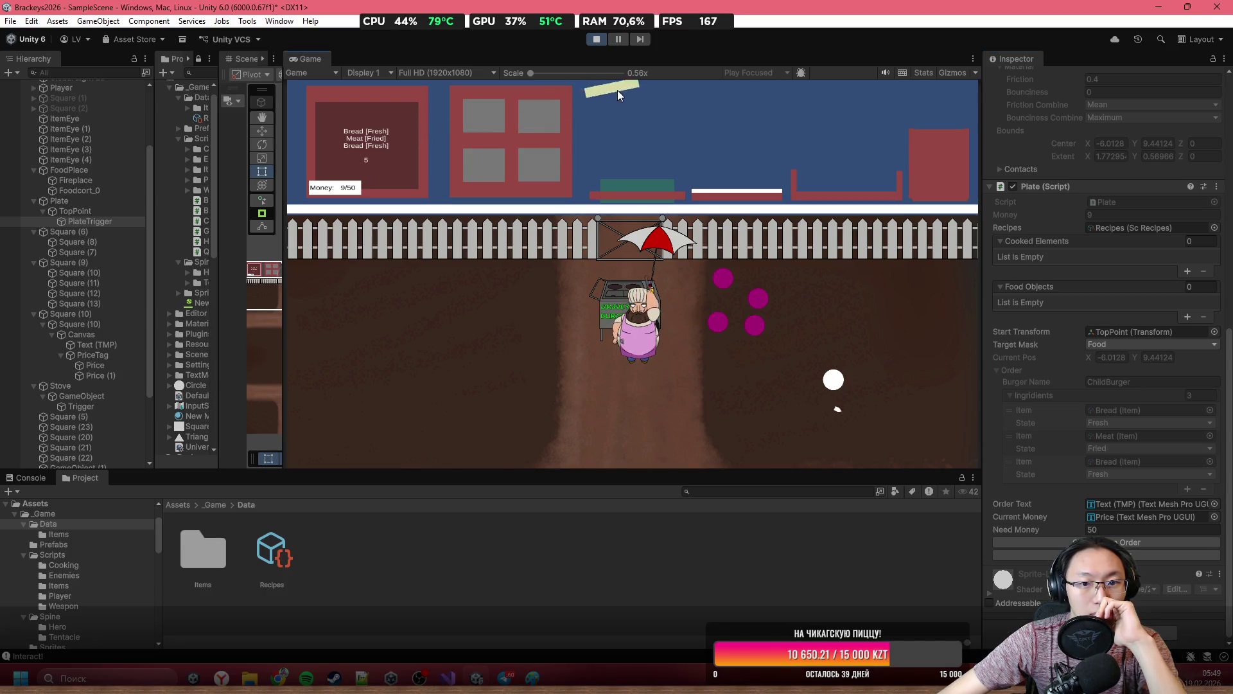
Stack bread and meat on the plate and serve the burger with Check Burger.
drag(618, 90, 638, 100)
drag(530, 119, 554, 100)
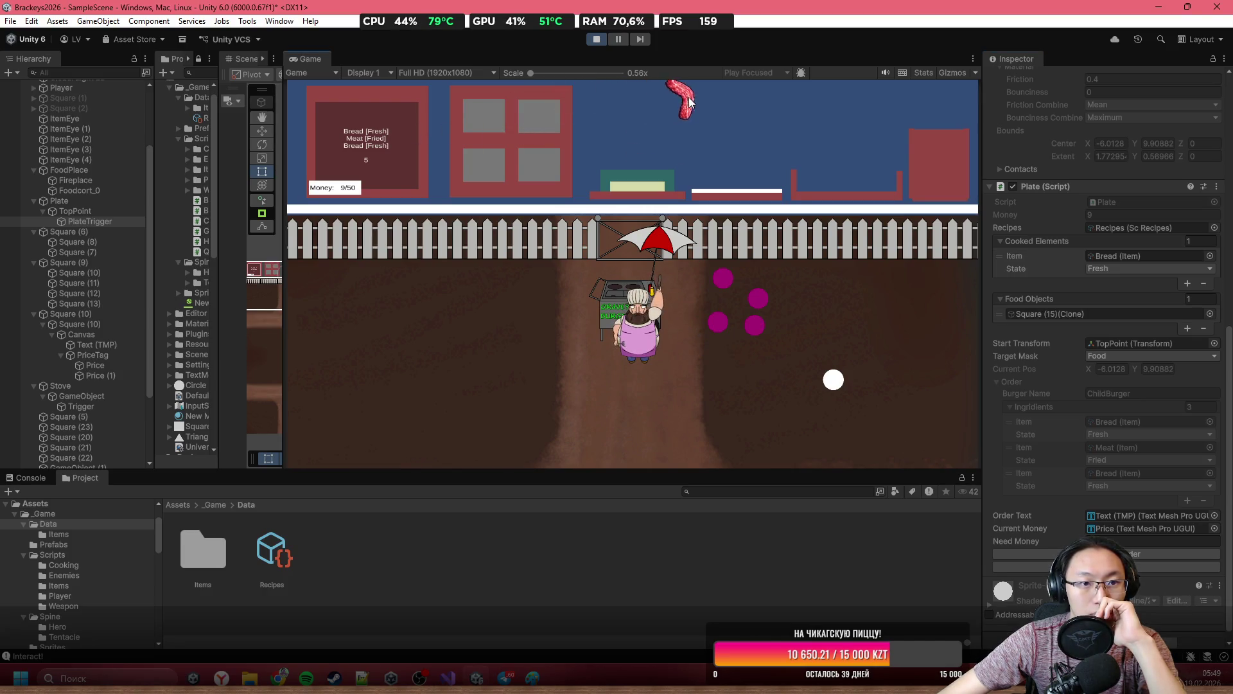
drag(690, 102, 693, 102)
mouse_move(496, 113)
mouse_down()
mouse_move(625, 107)
mouse_move(641, 155)
mouse_up()
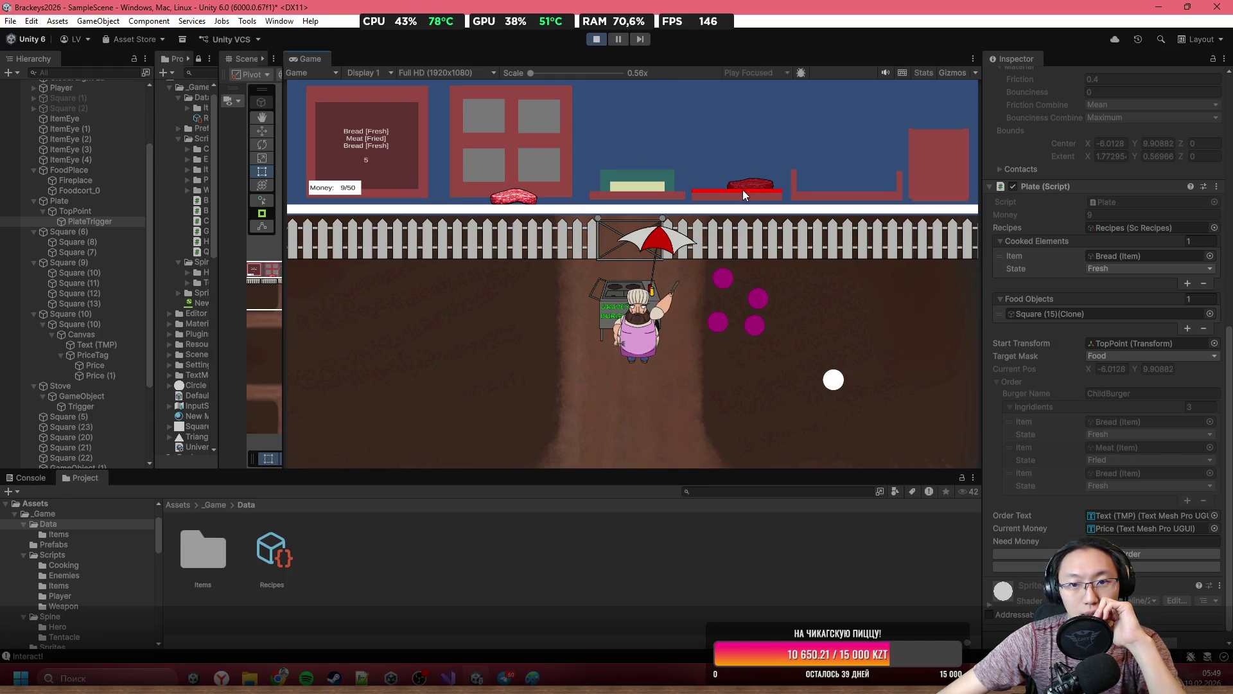
mouse_move(745, 171)
mouse_down()
mouse_move(660, 145)
mouse_move(639, 151)
mouse_up()
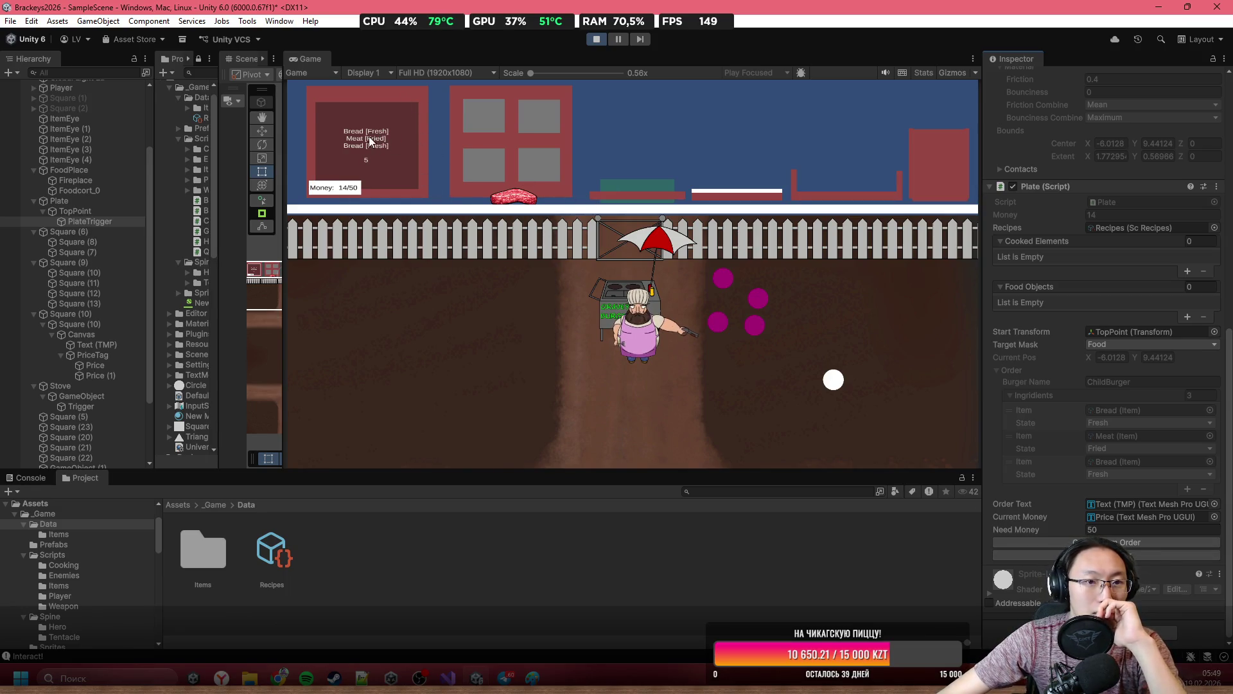
click(546, 113)
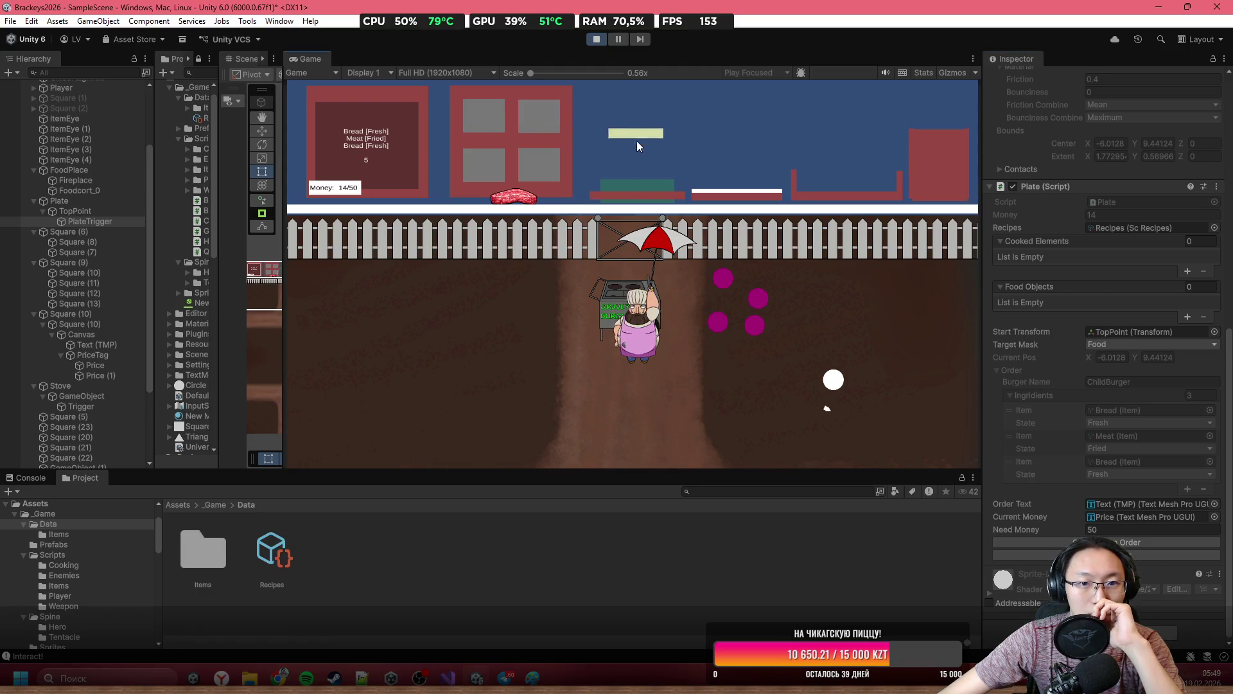
mouse_move(542, 179)
mouse_down()
mouse_move(598, 91)
mouse_move(633, 95)
mouse_up()
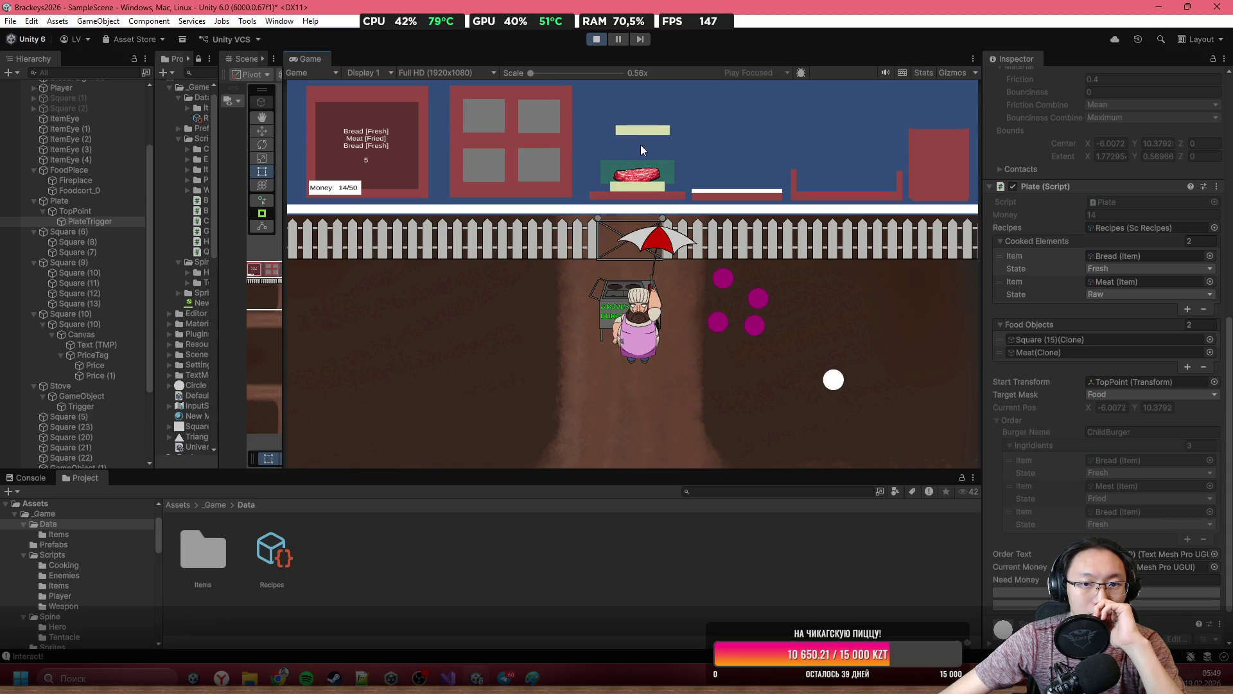
scroll(1143, 563, down, 3)
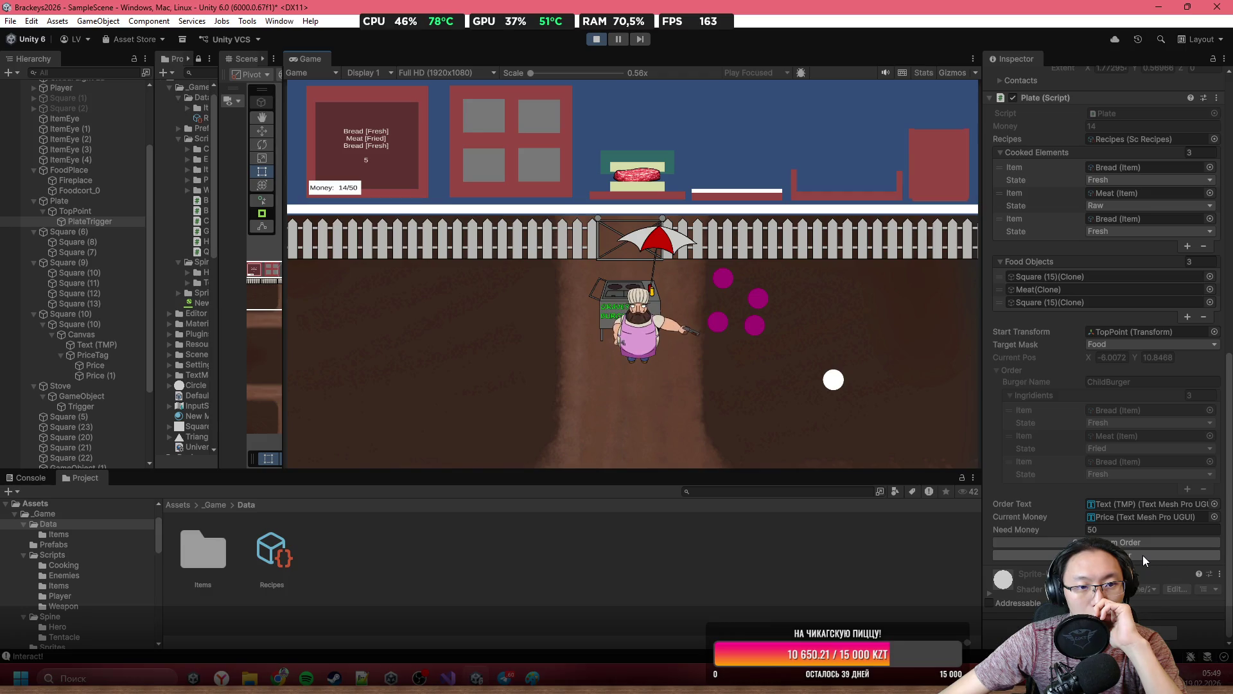
click(1142, 555)
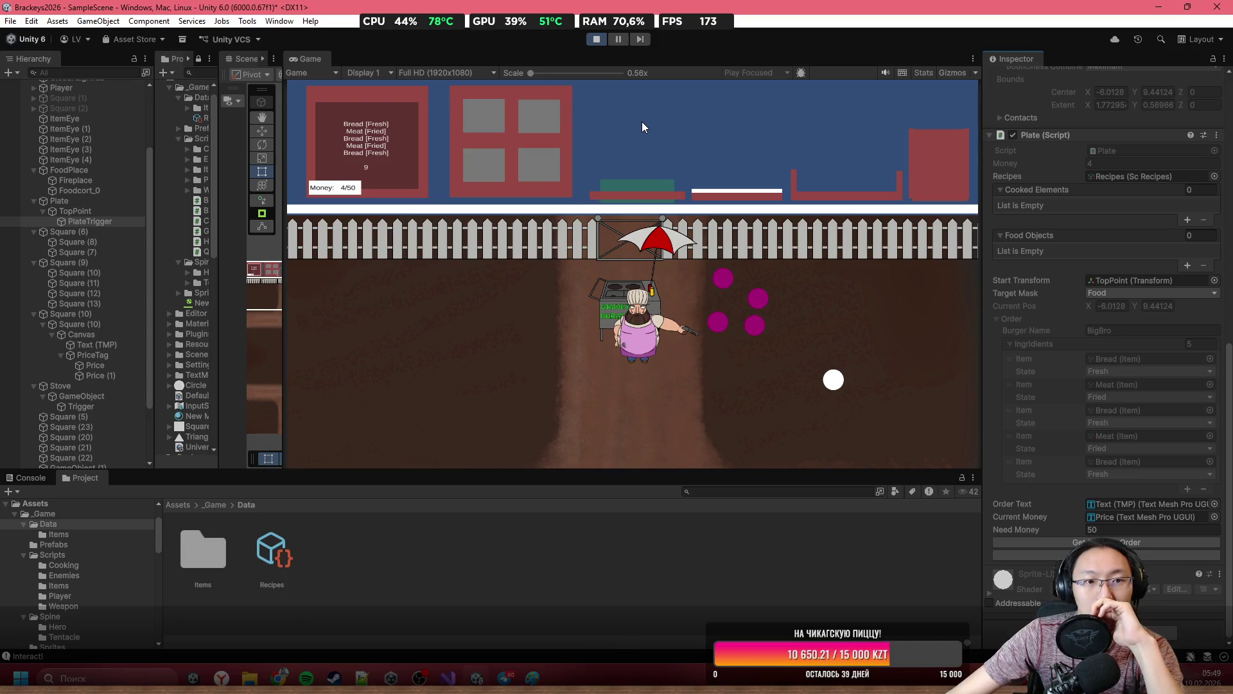
Stack bread and meat including a Dead patty, then serve it so money drops to -6/50.
click(600, 125)
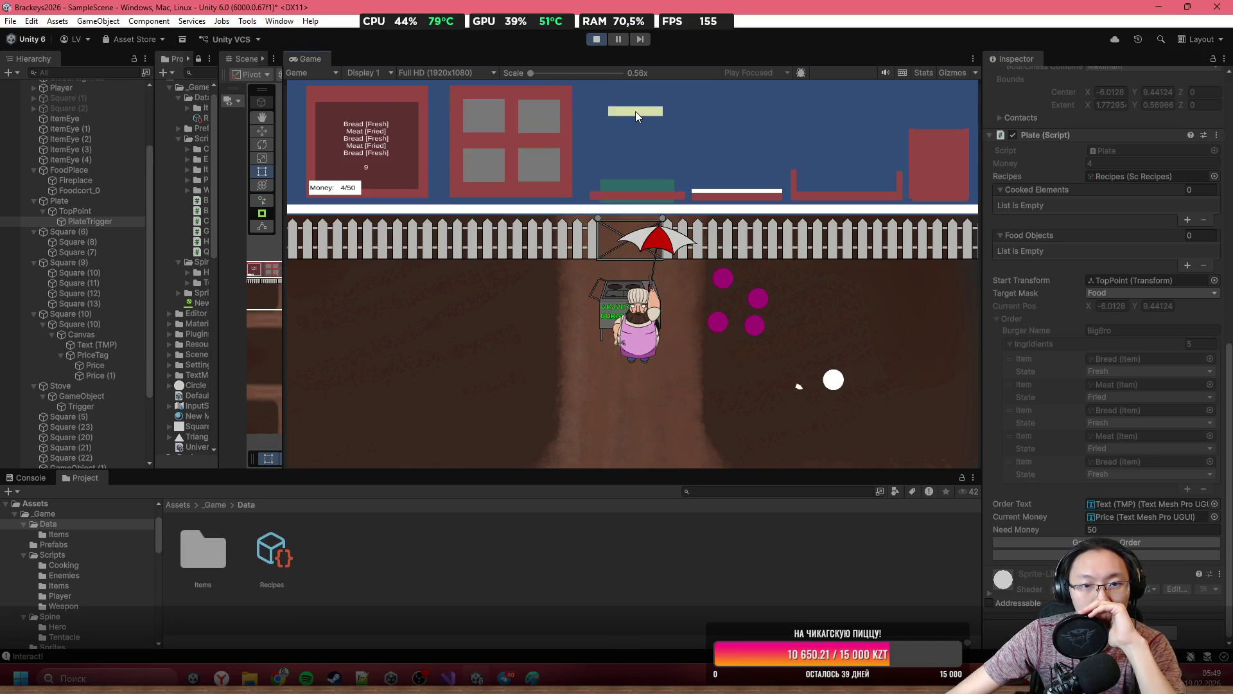
drag(489, 114, 665, 116)
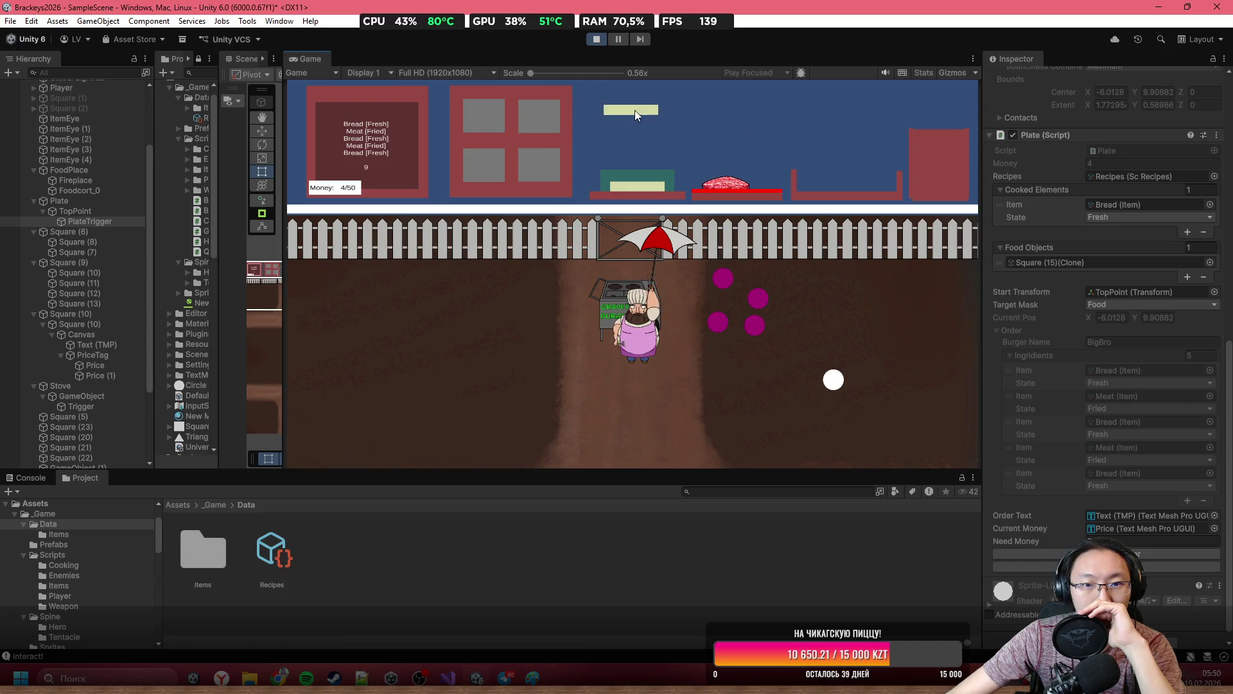
mouse_move(645, 136)
mouse_down()
mouse_move(643, 151)
mouse_move(650, 122)
mouse_move(741, 176)
mouse_move(699, 144)
mouse_move(707, 176)
mouse_up()
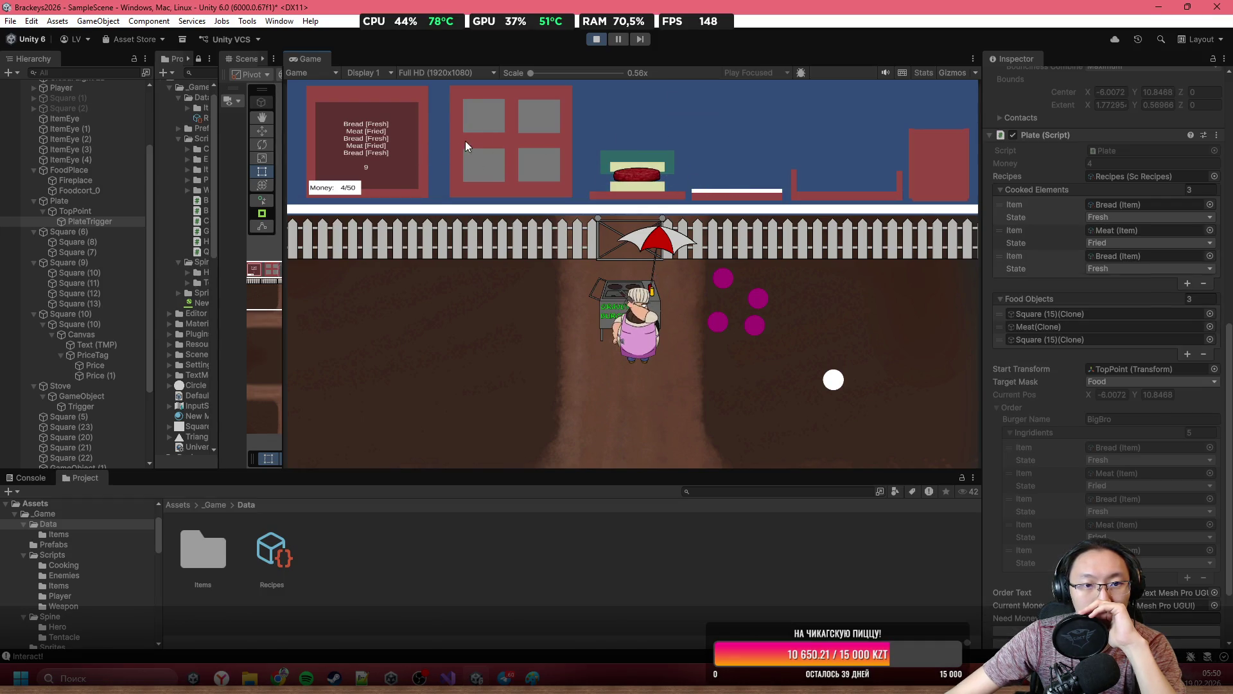
drag(539, 119, 560, 114)
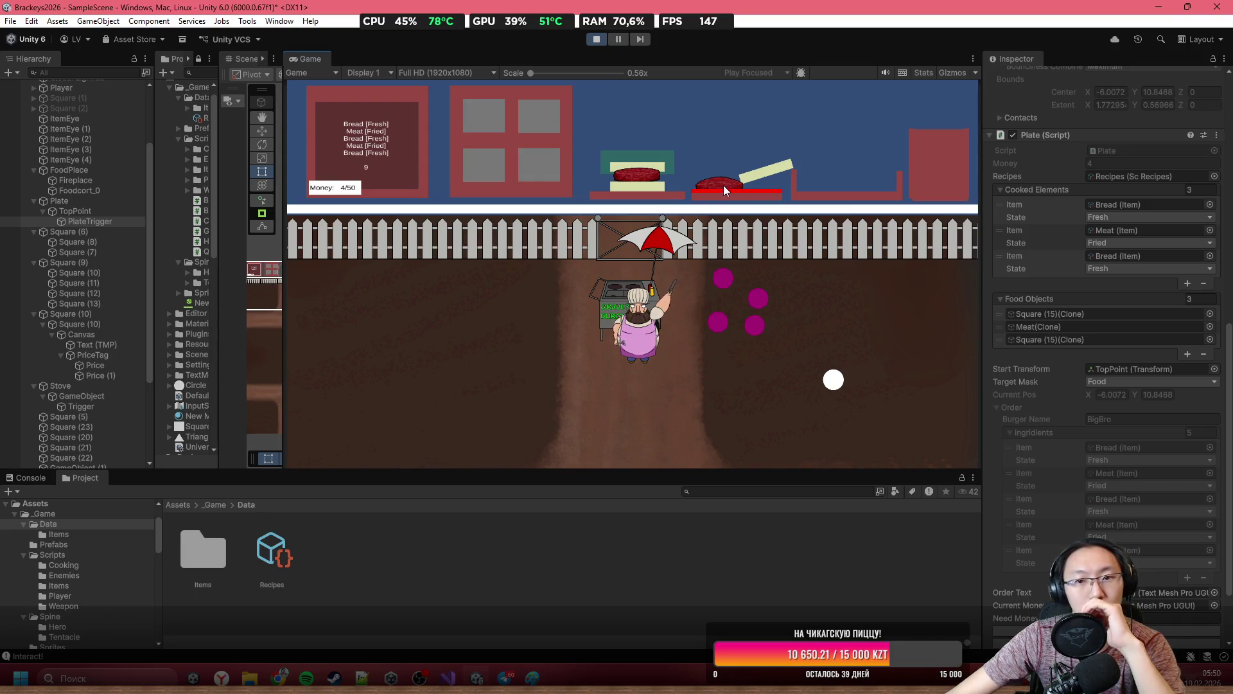
drag(724, 186, 716, 181)
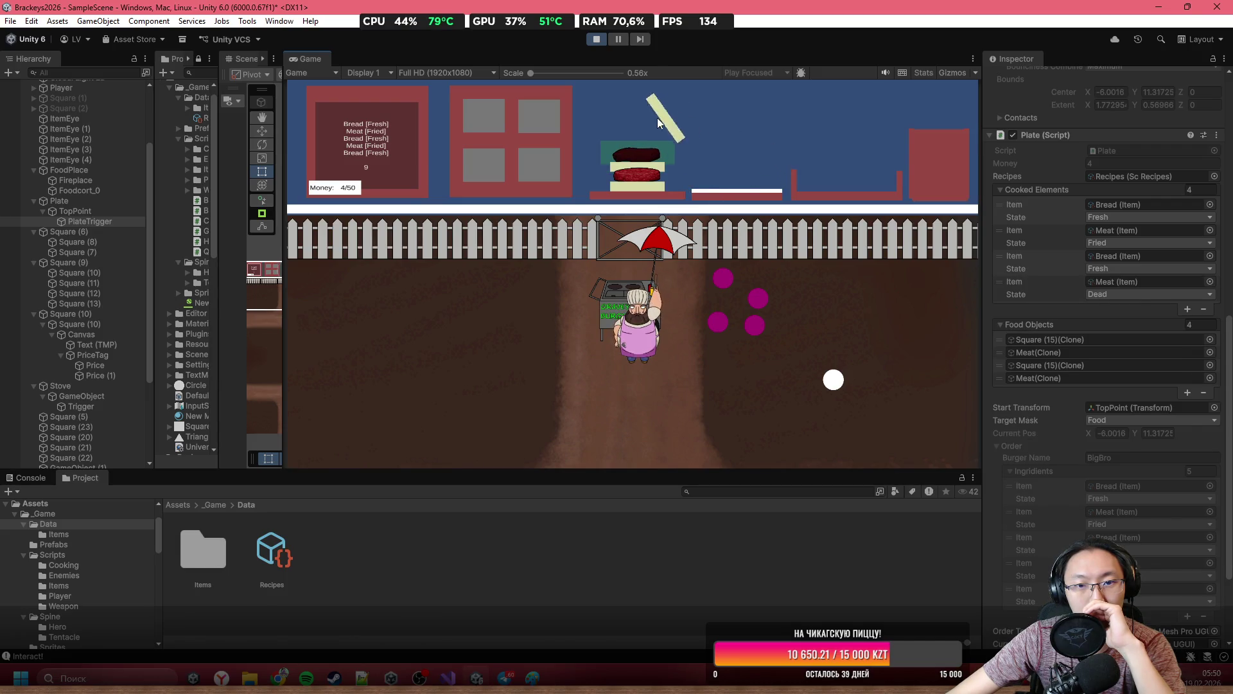
drag(657, 117, 665, 125)
scroll(1139, 492, down, 3)
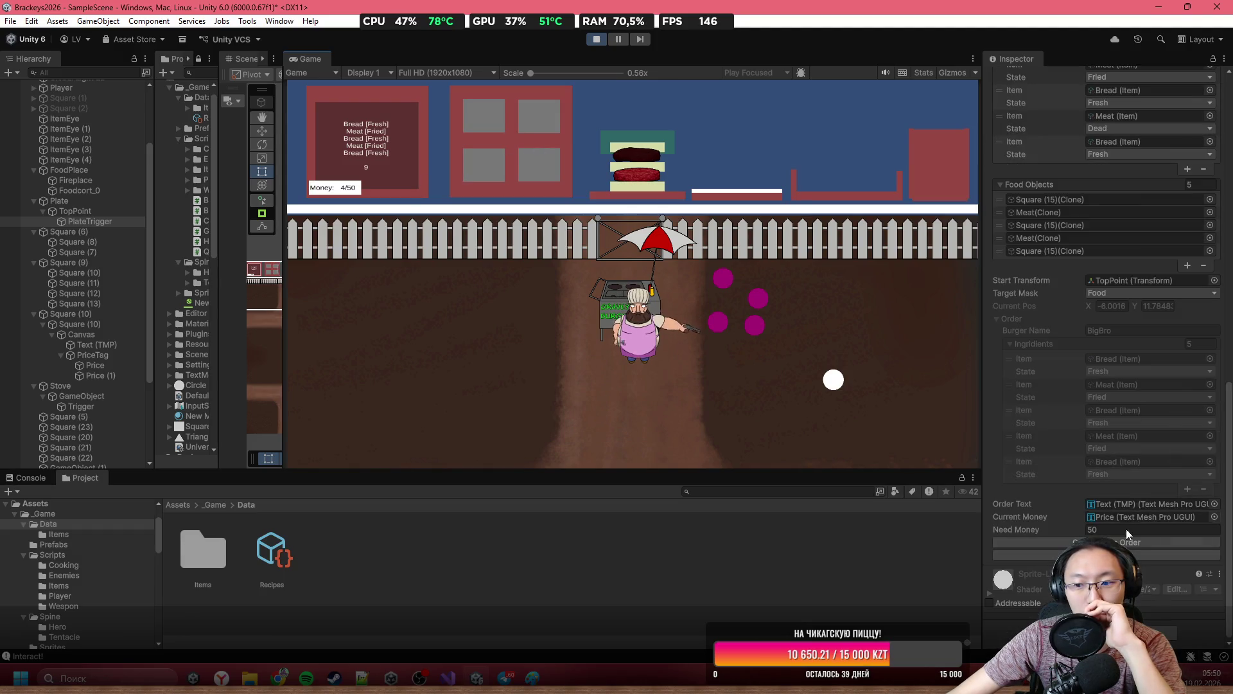
click(1092, 543)
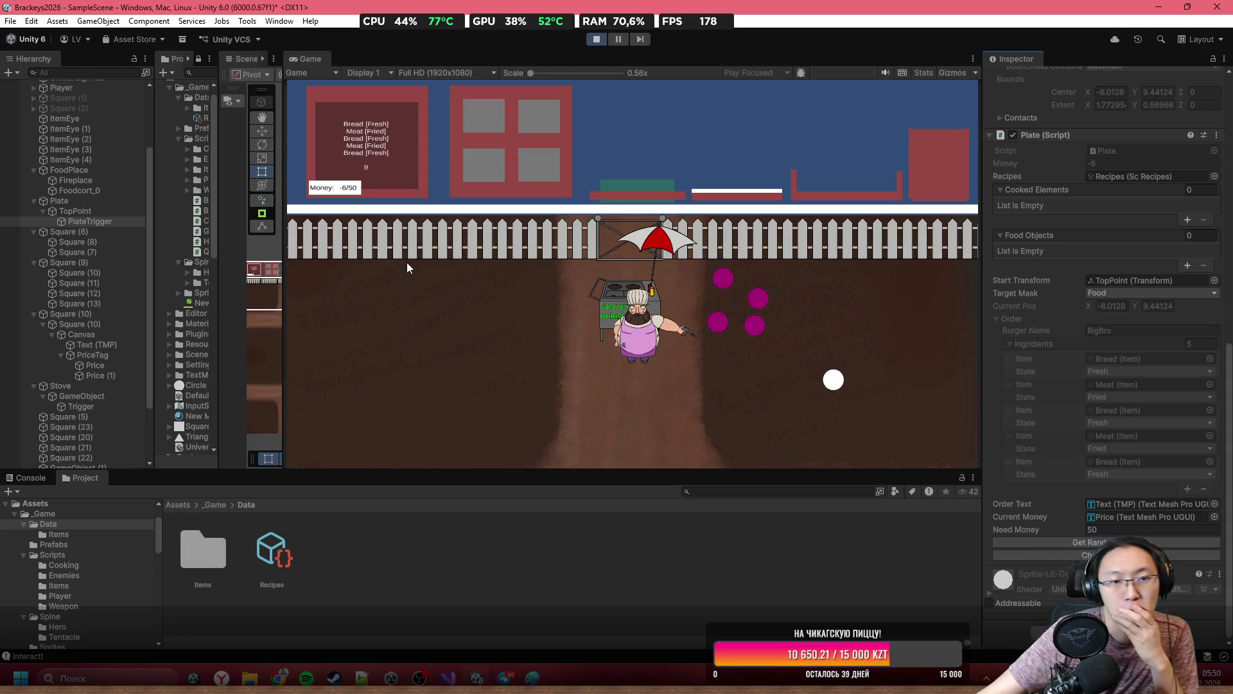
Shoot at the purple targets and walk the chef right and back left.
click(726, 287)
click(741, 334)
click(749, 311)
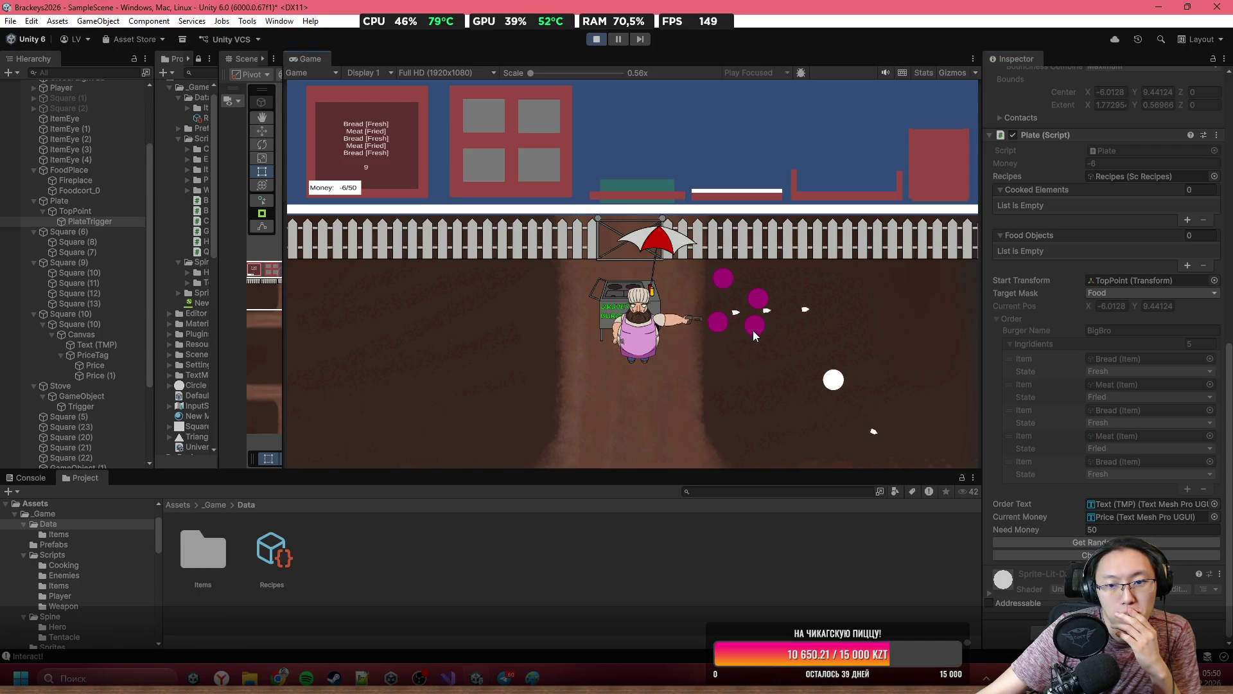
key(d)
click(744, 287)
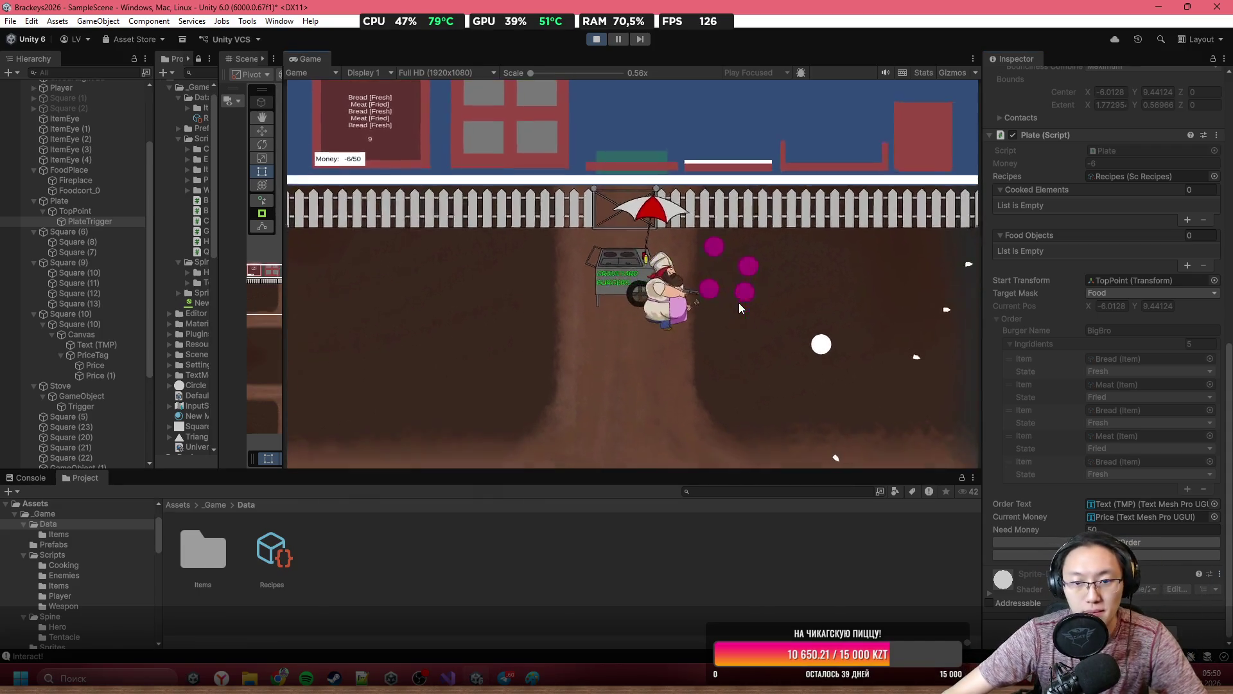
key(d)
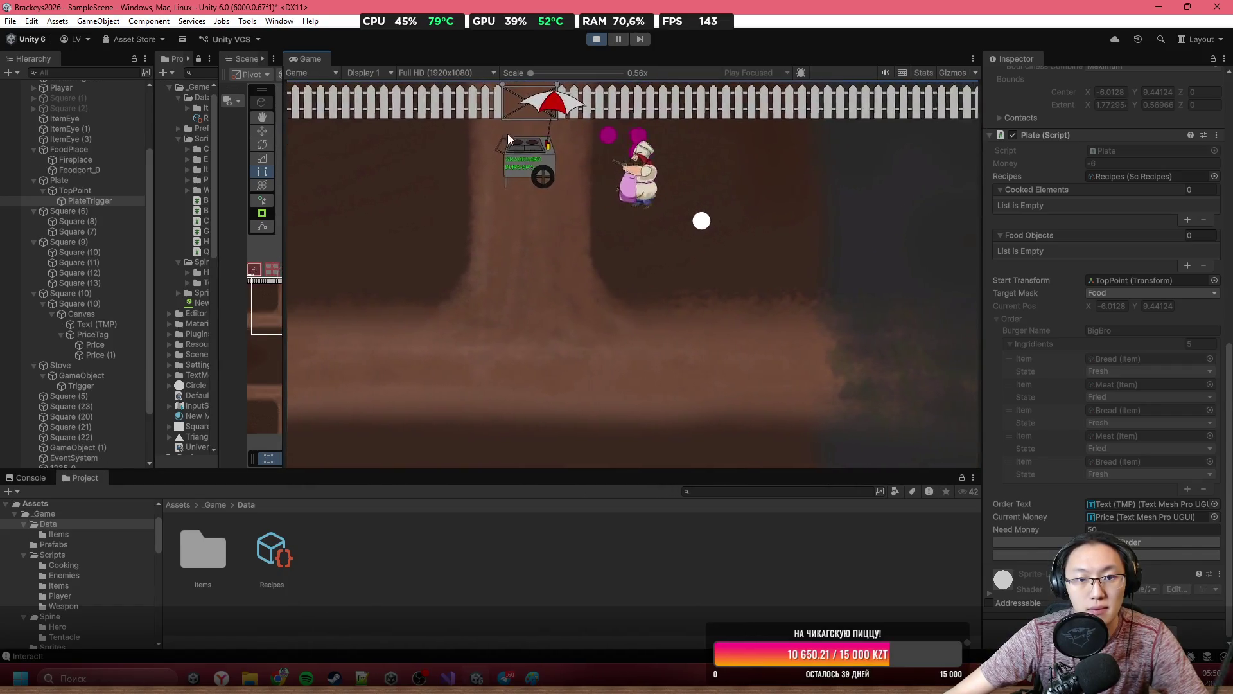
key(a)
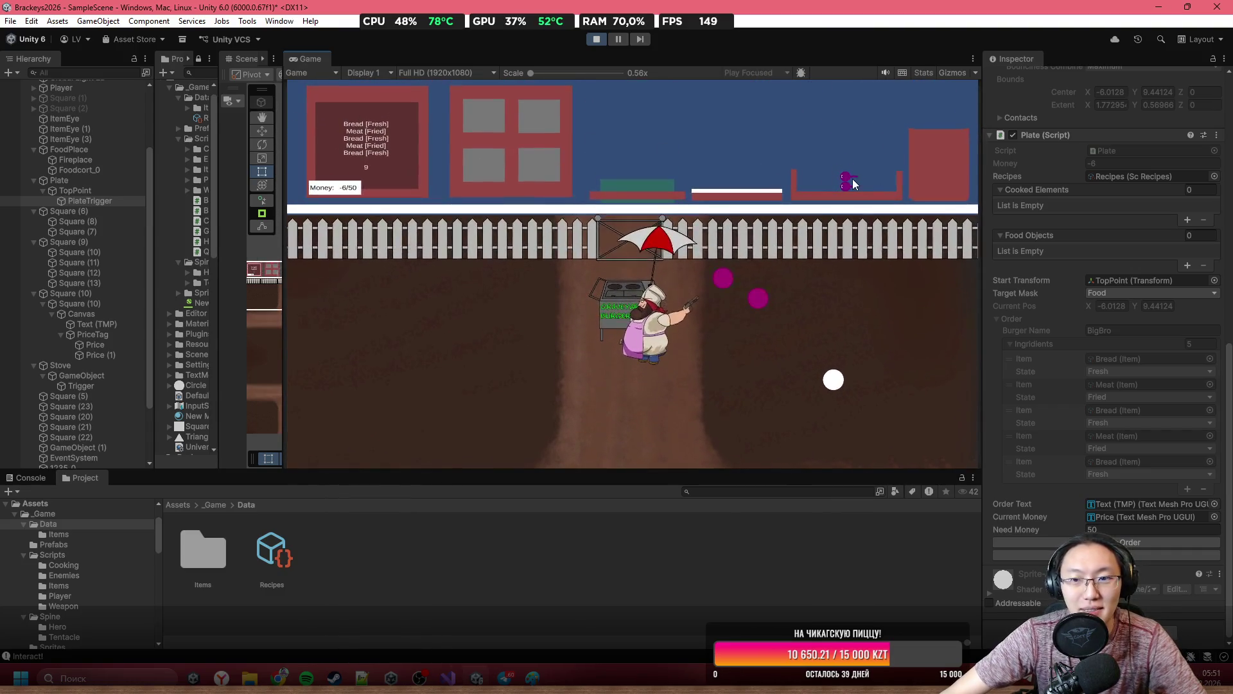
Drop the purple eye, meat and more food onto the plate, then stop Play mode.
mouse_move(853, 178)
mouse_down()
mouse_move(778, 98)
mouse_move(751, 120)
mouse_move(583, 156)
mouse_move(524, 198)
mouse_move(566, 106)
mouse_move(580, 224)
mouse_move(617, 193)
mouse_up()
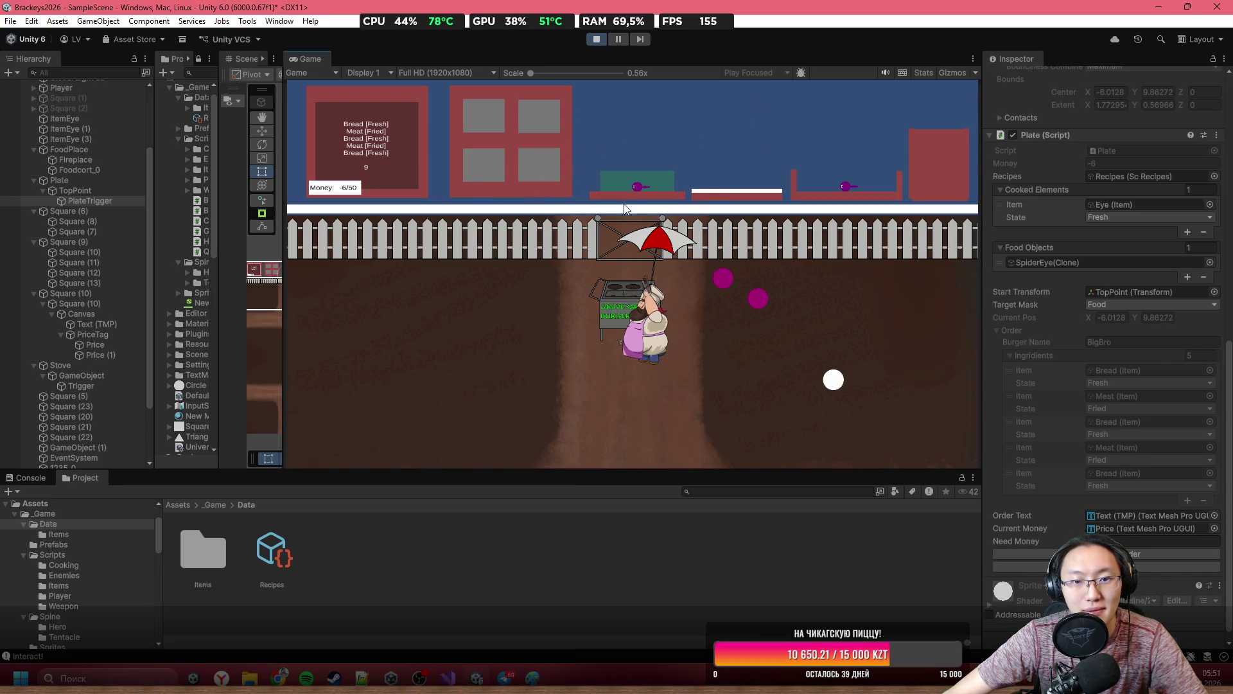
drag(500, 114, 600, 132)
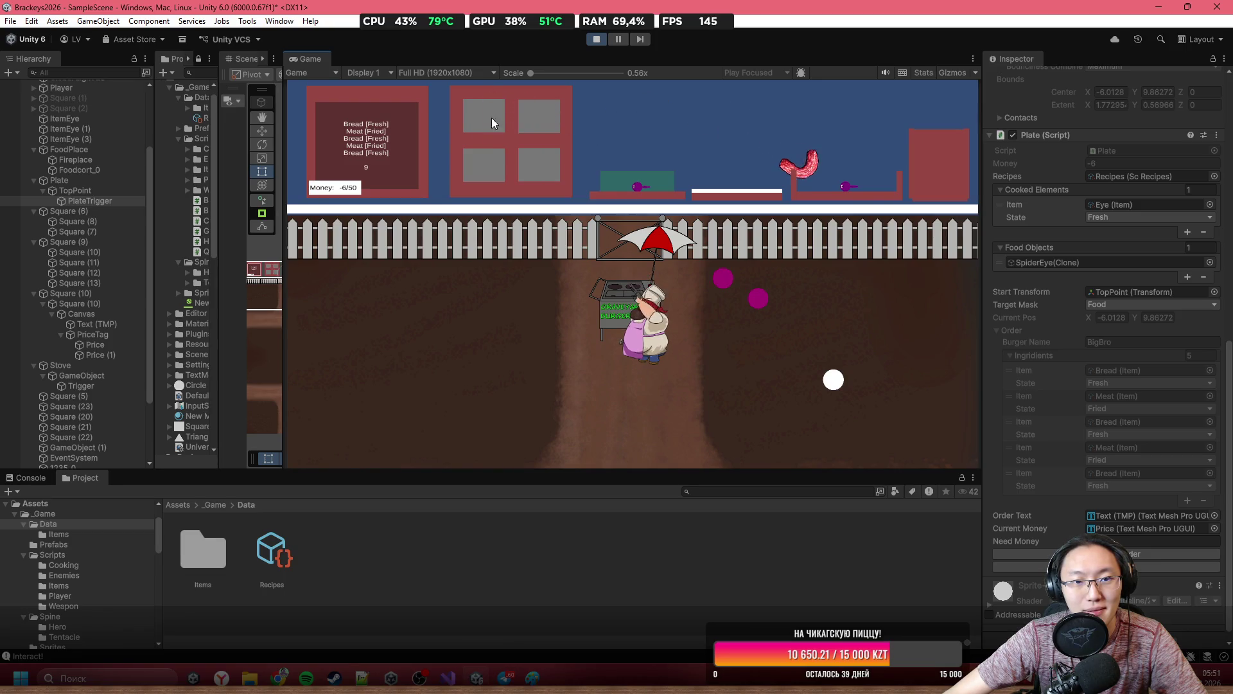
mouse_move(491, 117)
mouse_down()
mouse_move(564, 132)
mouse_move(675, 129)
mouse_up()
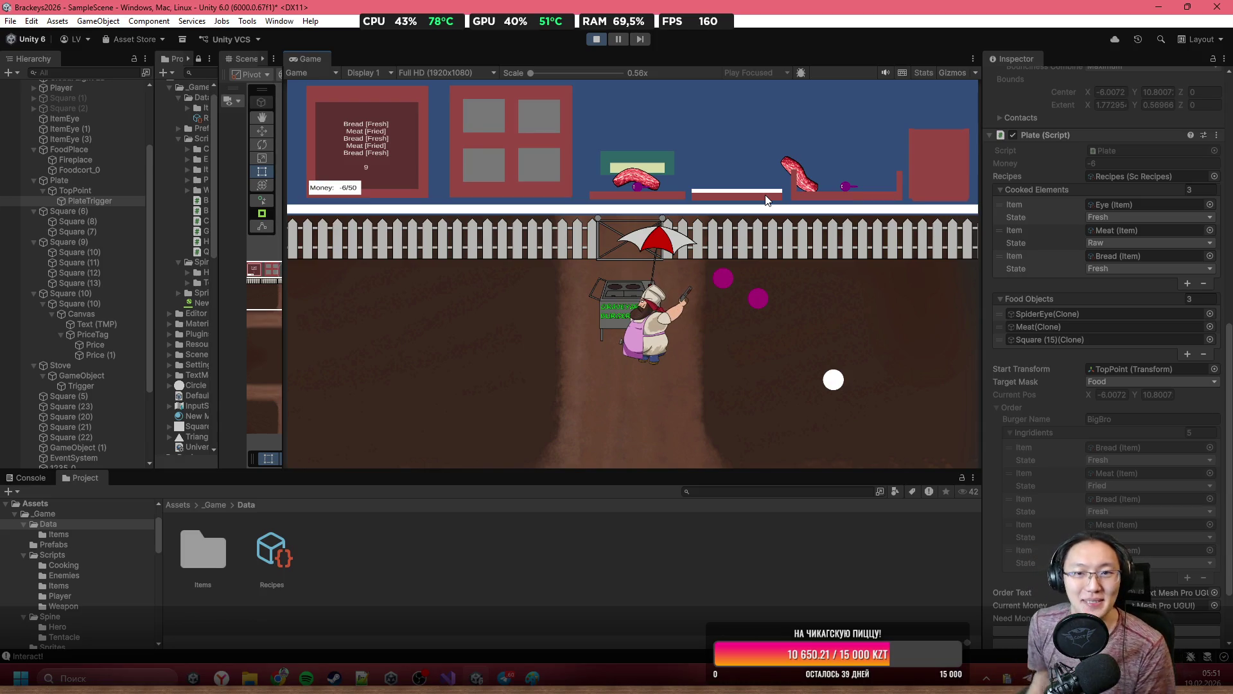
click(596, 39)
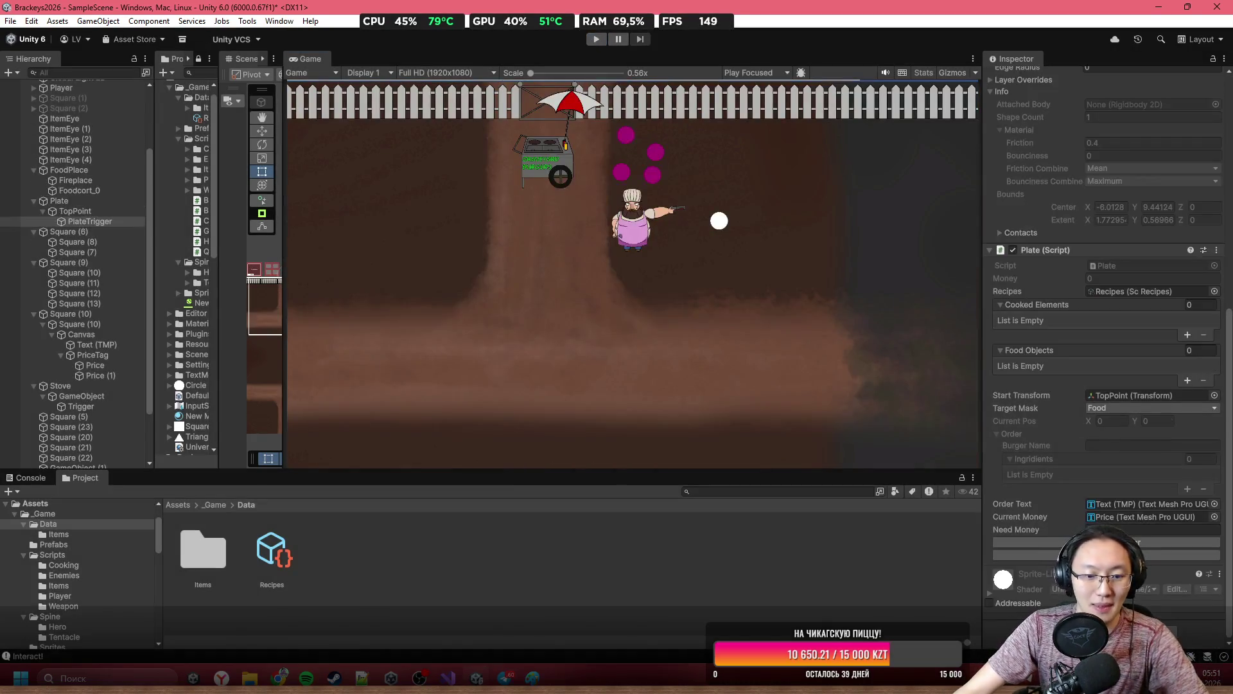
click(460, 680)
Copy the GetRandomOrder name and add a GetRandomOrder(); call inside Plate's Start().
scroll(801, 461, up, 10)
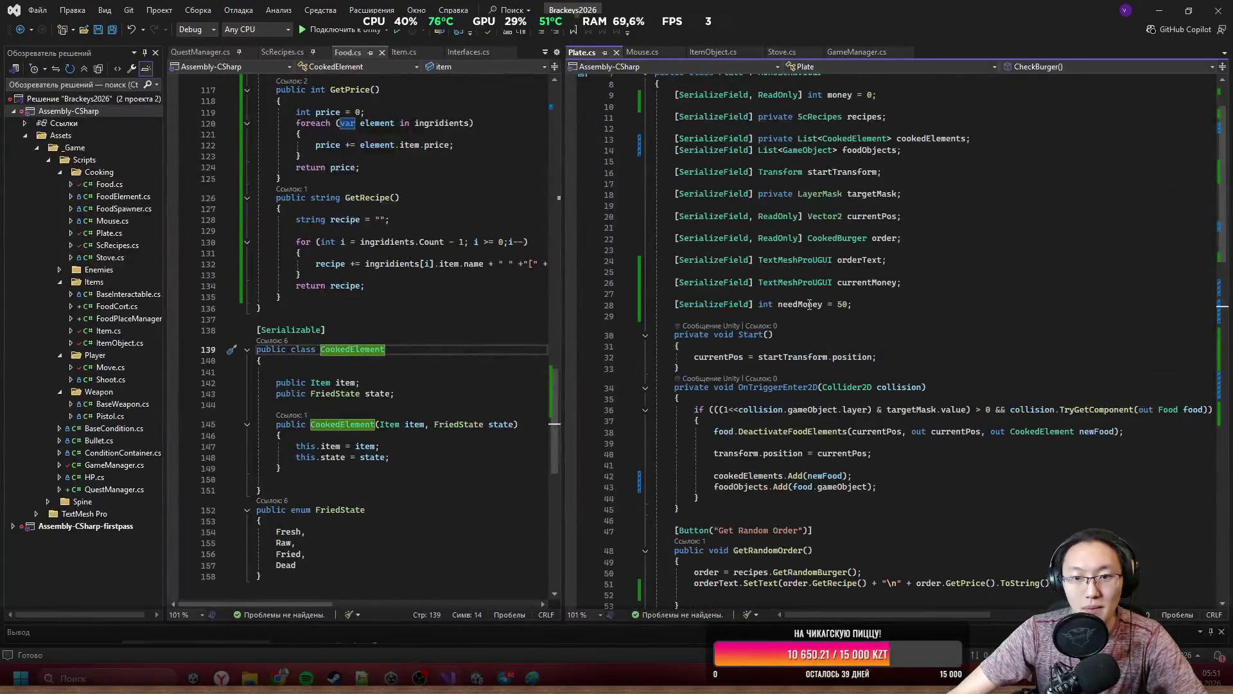
click(893, 225)
key(Return)
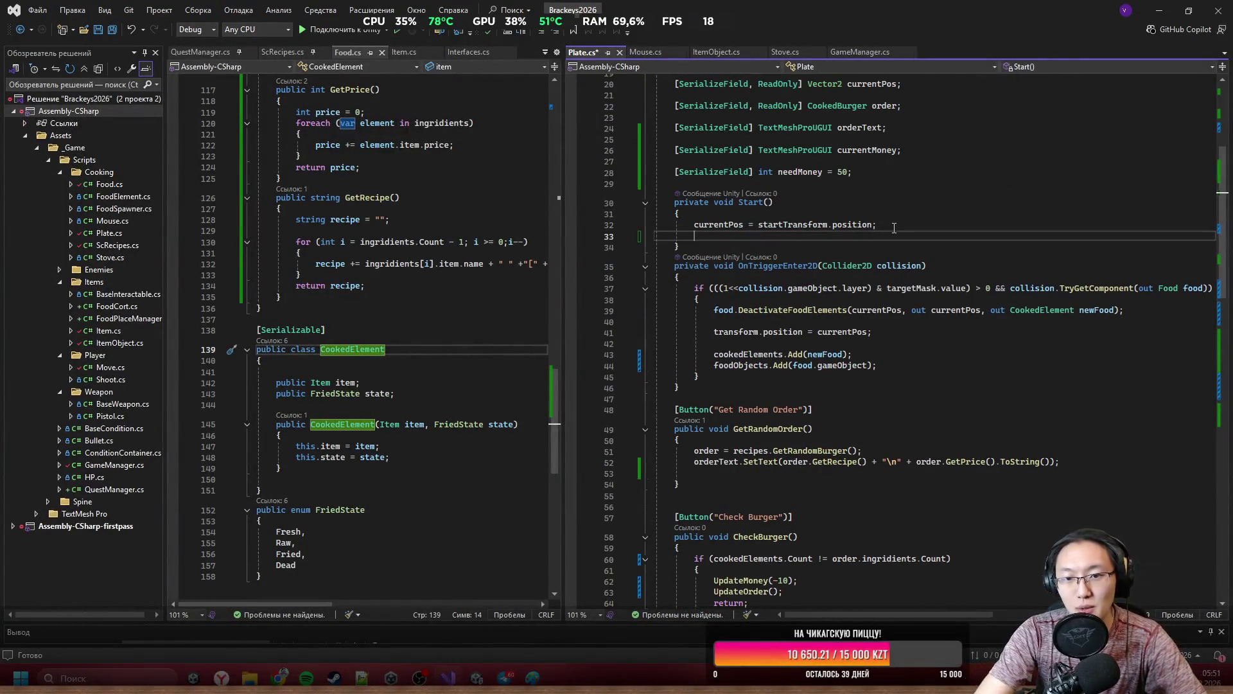
scroll(761, 250, down, 6)
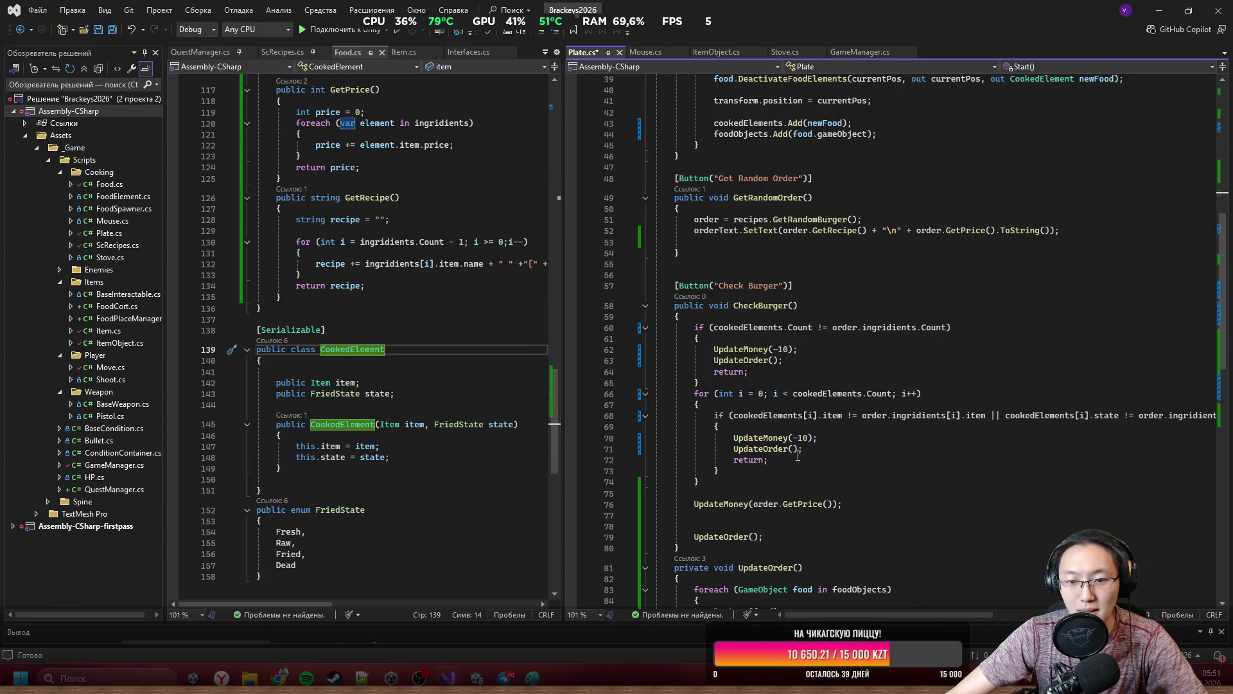
scroll(745, 520, down, 2)
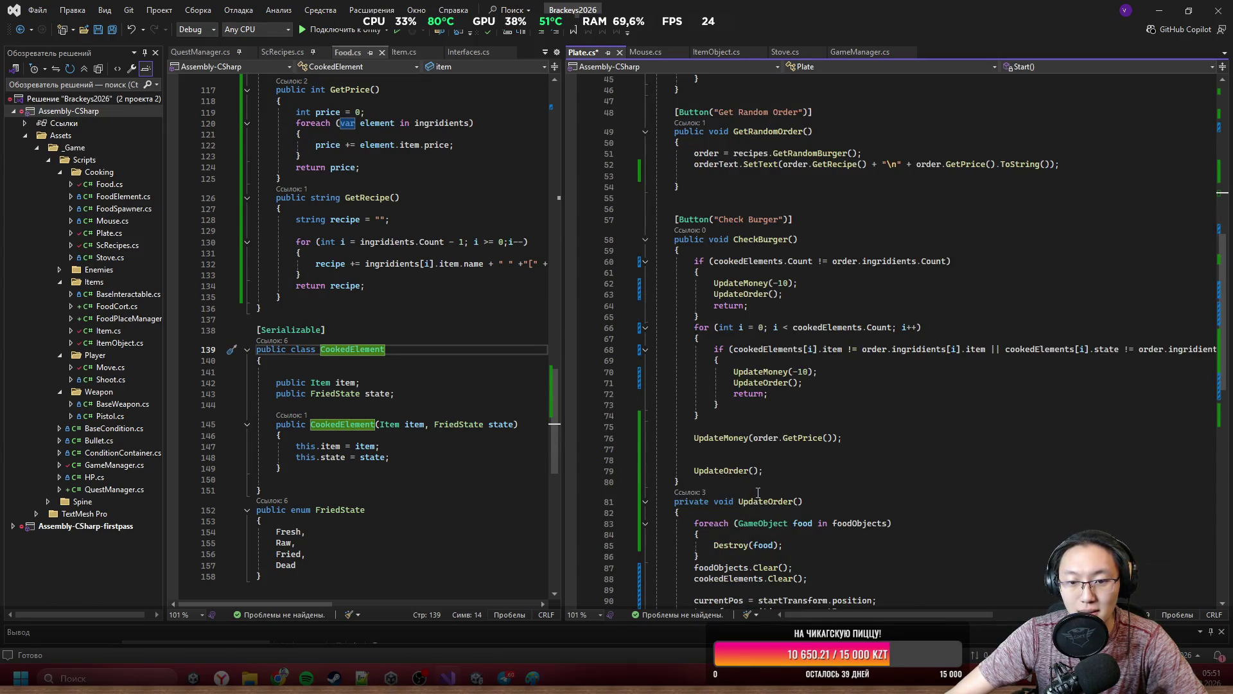
scroll(788, 248, up, 2)
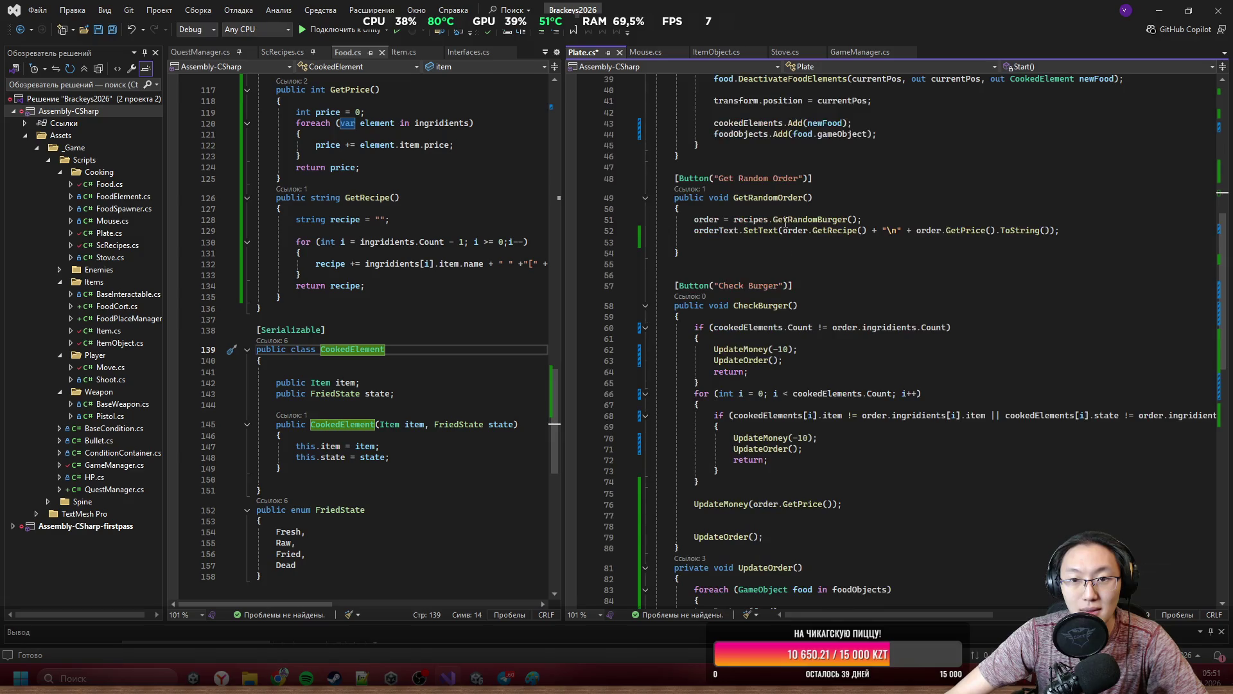
drag(733, 197, 826, 194)
key(ctrl+c)
scroll(816, 206, up, 8)
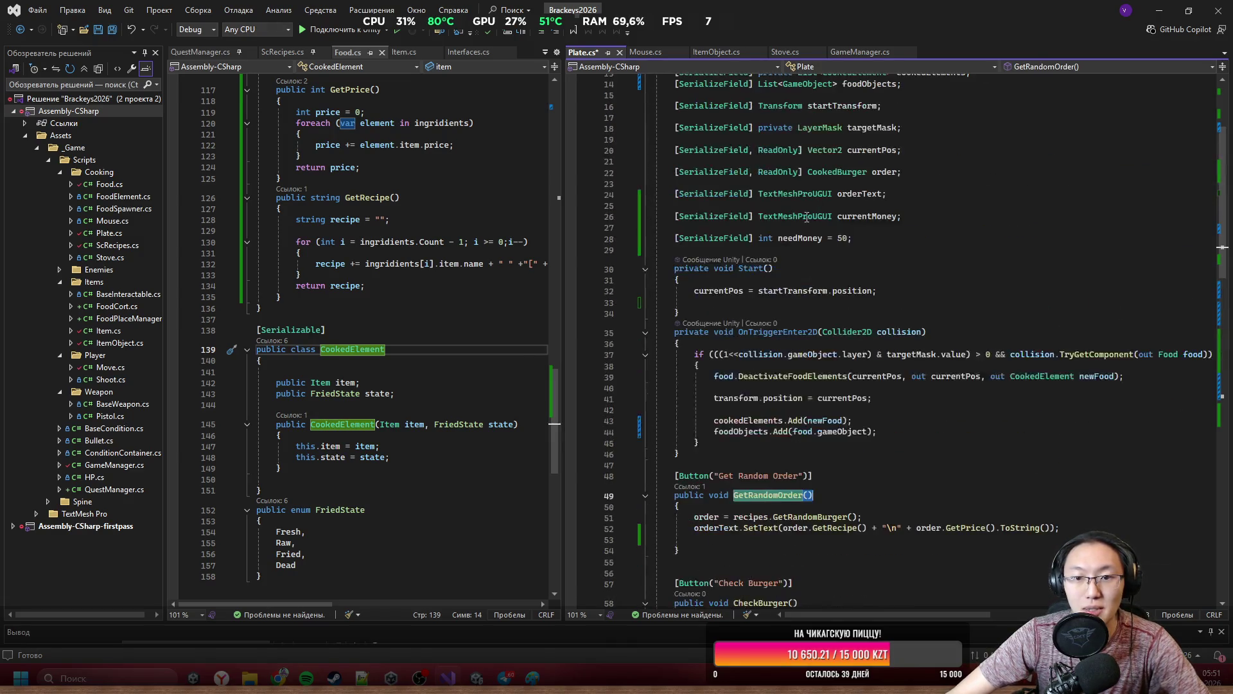
click(879, 290)
key(Return)
key(ctrl+v)
text(;)
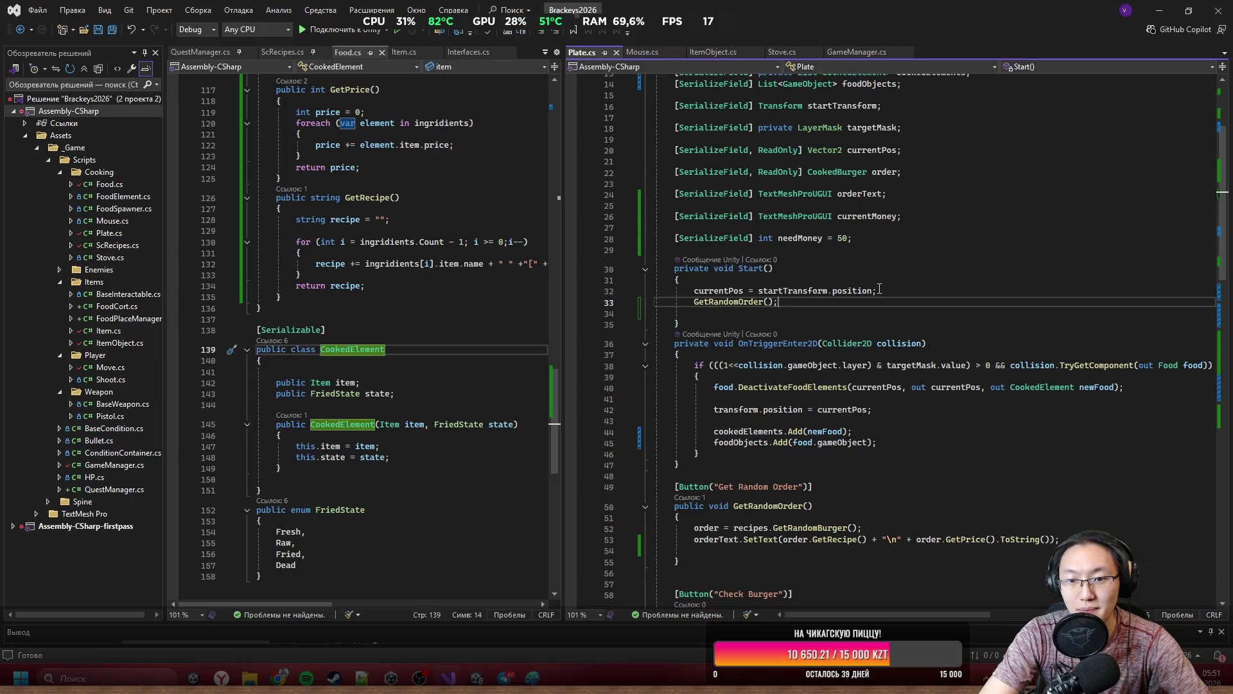
click(1149, 13)
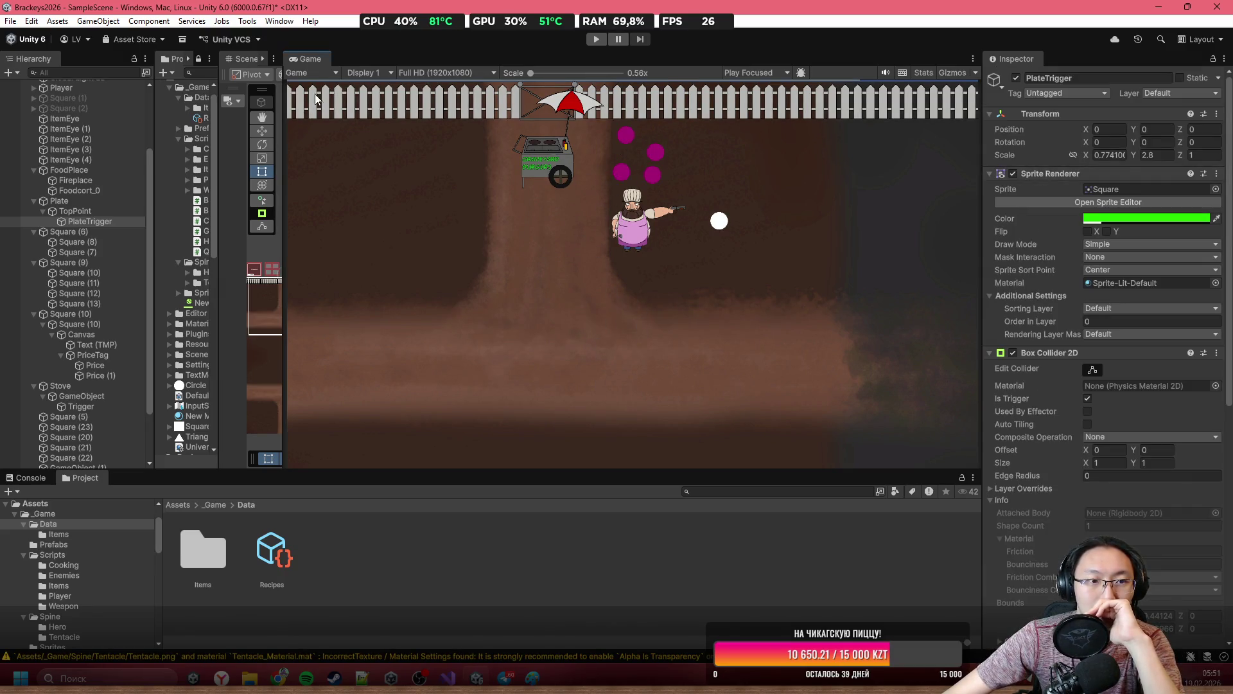
Widen the Scene view, frame the cart and boards, and select the money tag's Canvas.
drag(284, 121, 855, 125)
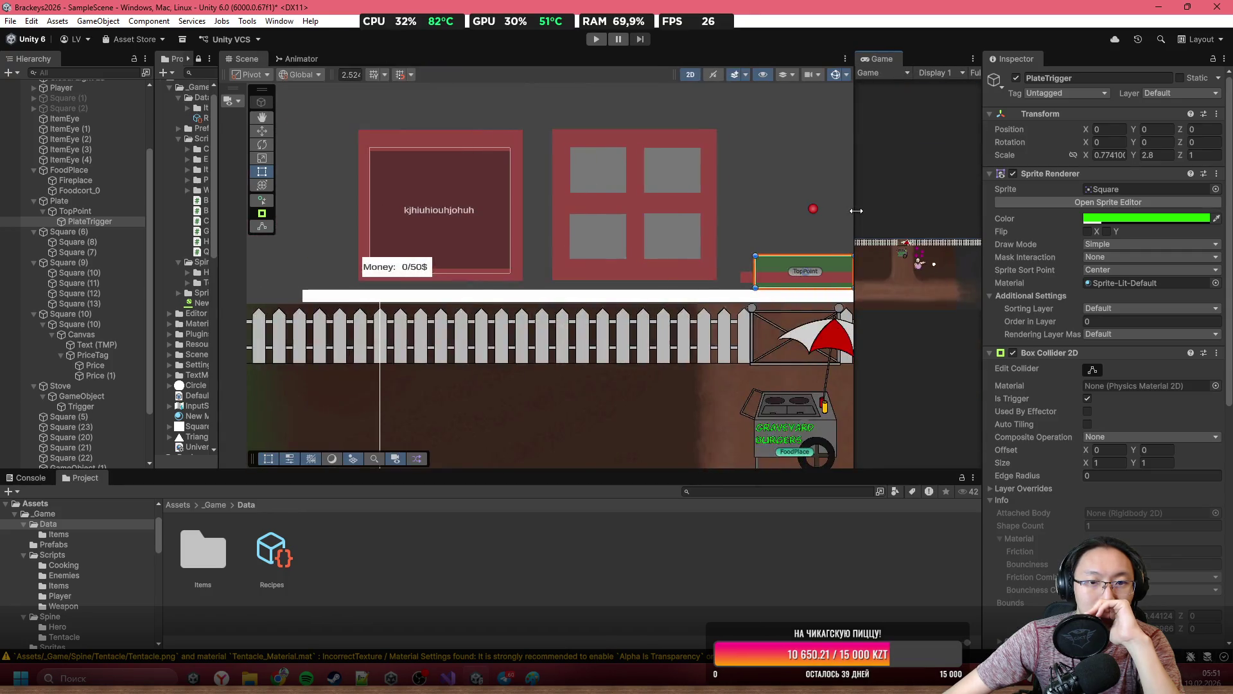
scroll(620, 171, down, 2)
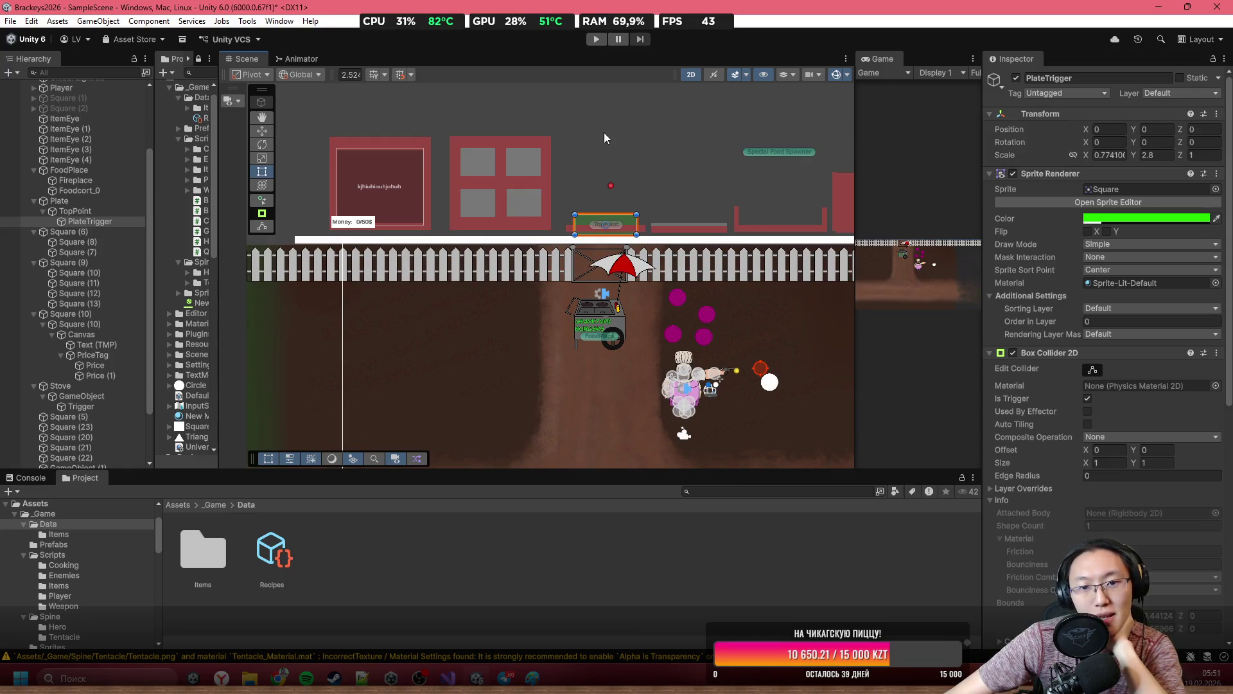
scroll(580, 154, up, 2)
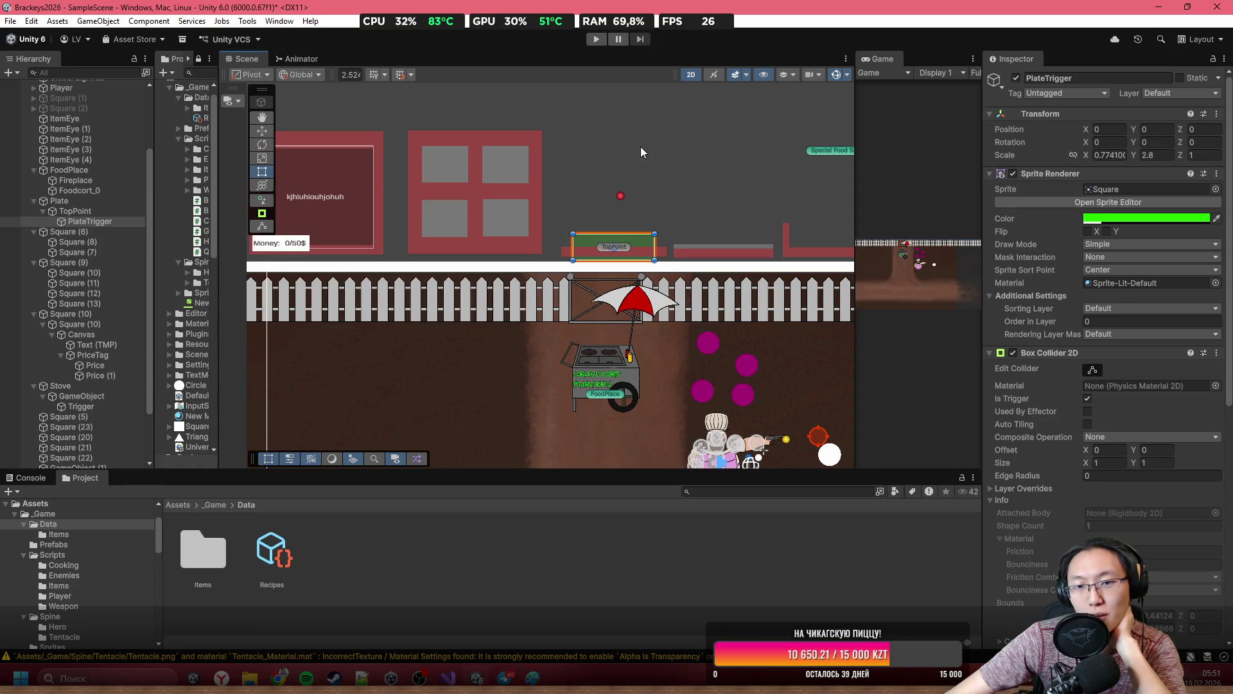
drag(549, 173, 589, 191)
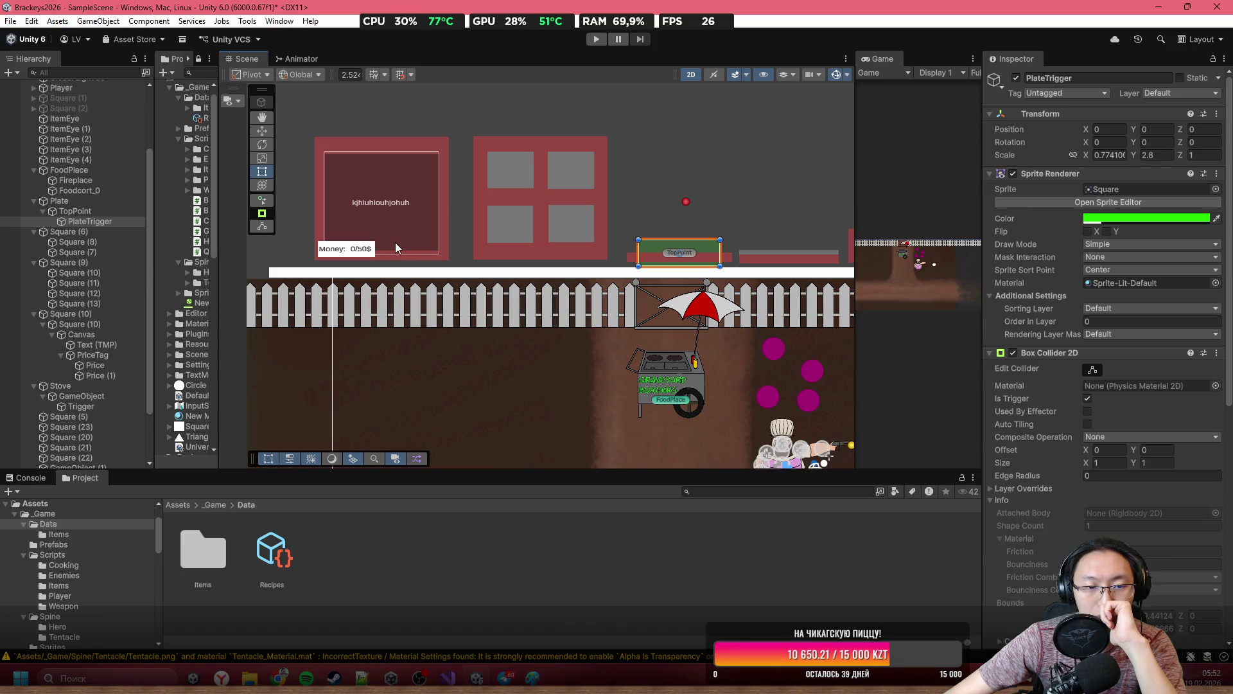
scroll(396, 243, up, 1)
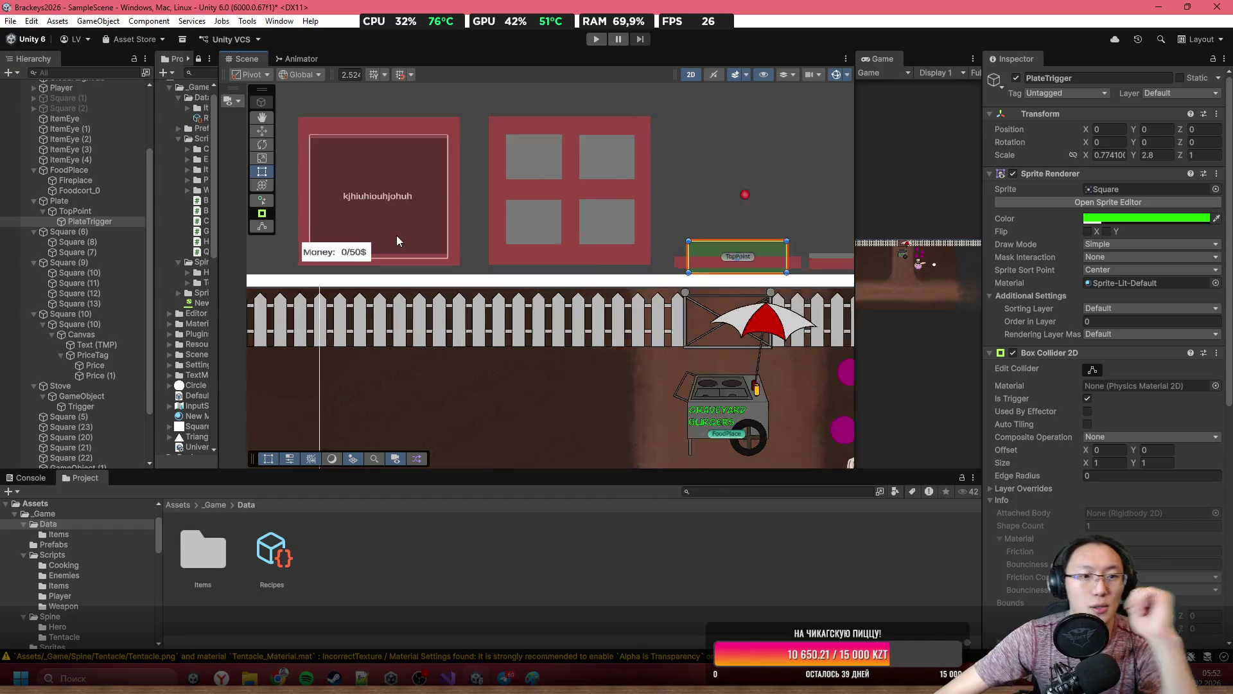
scroll(411, 225, up, 2)
click(492, 256)
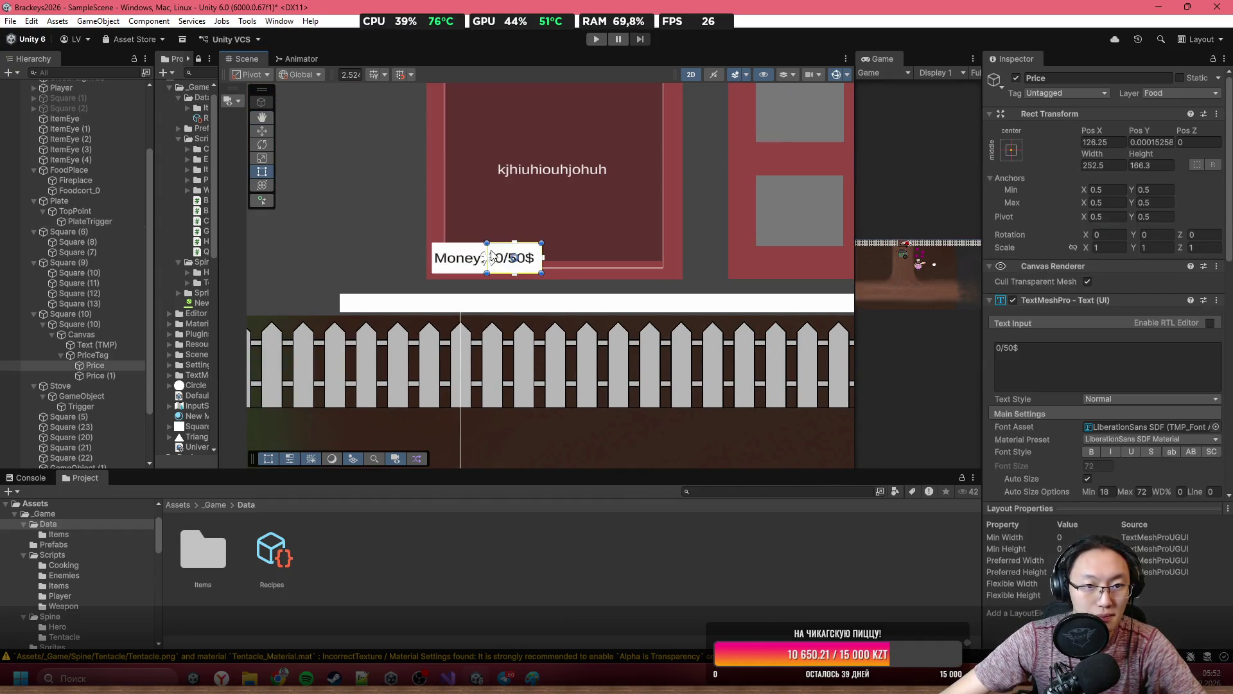
click(81, 335)
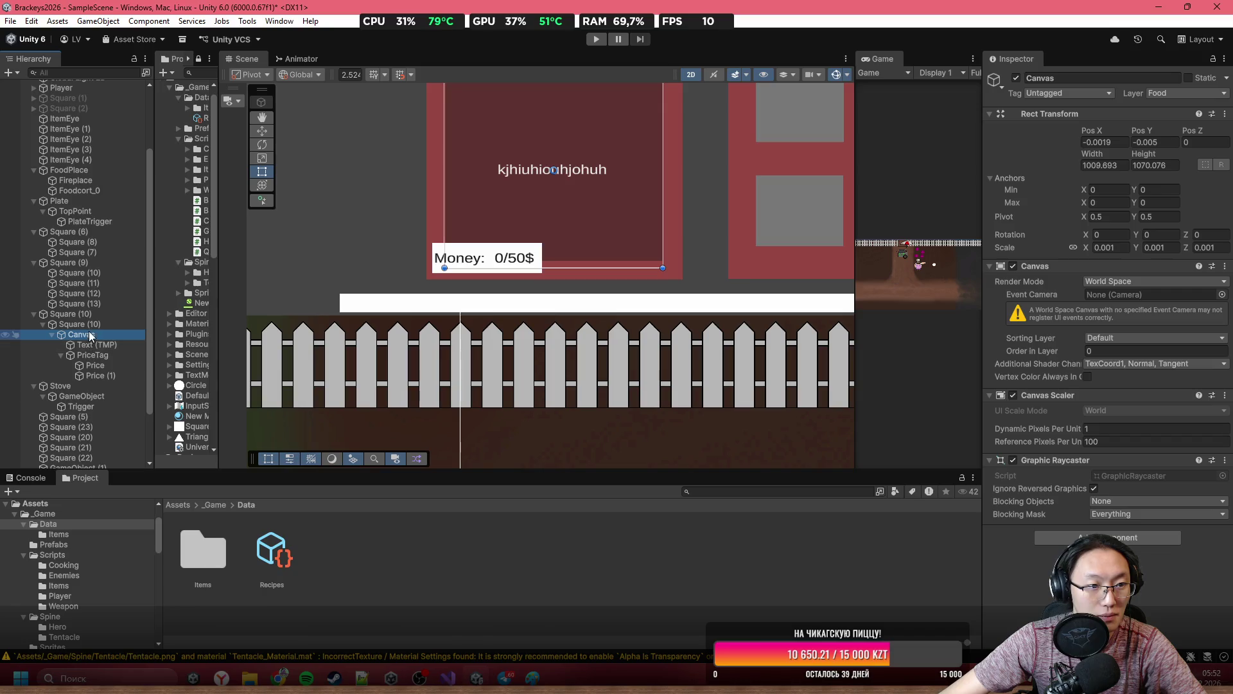
Add a Button - TextMeshPro under Canvas and size it beside the money tag.
right_click(90, 336)
mouse_move(212, 449)
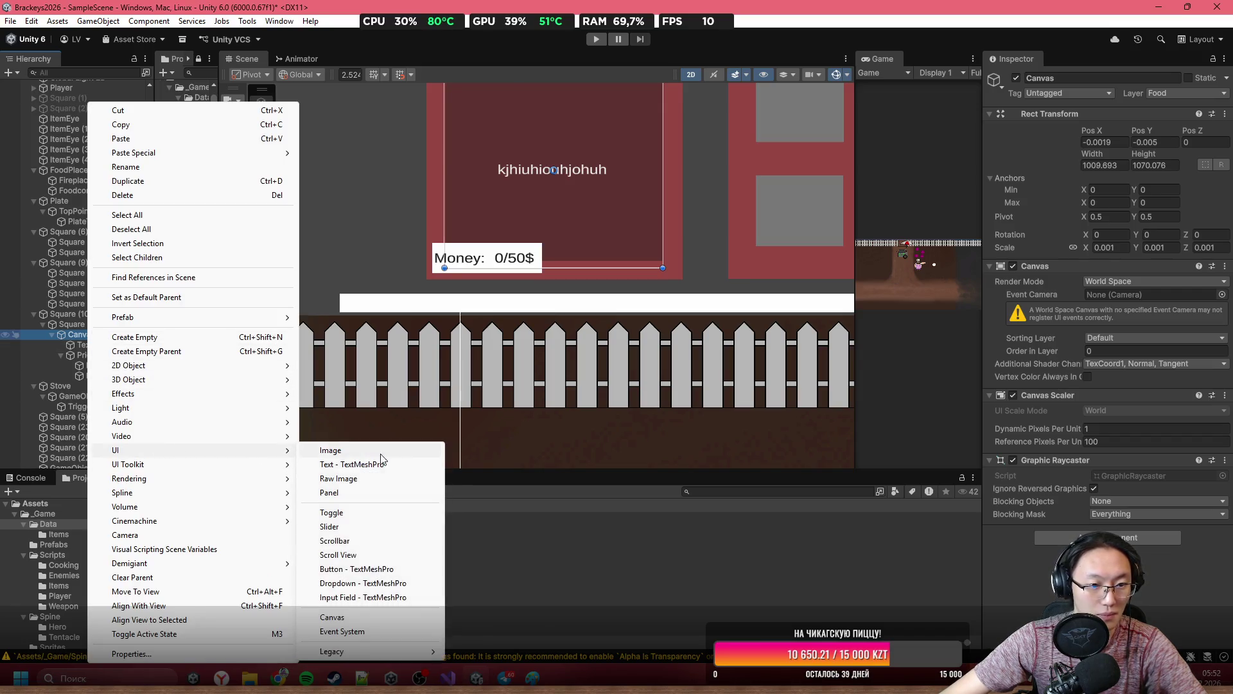
click(377, 569)
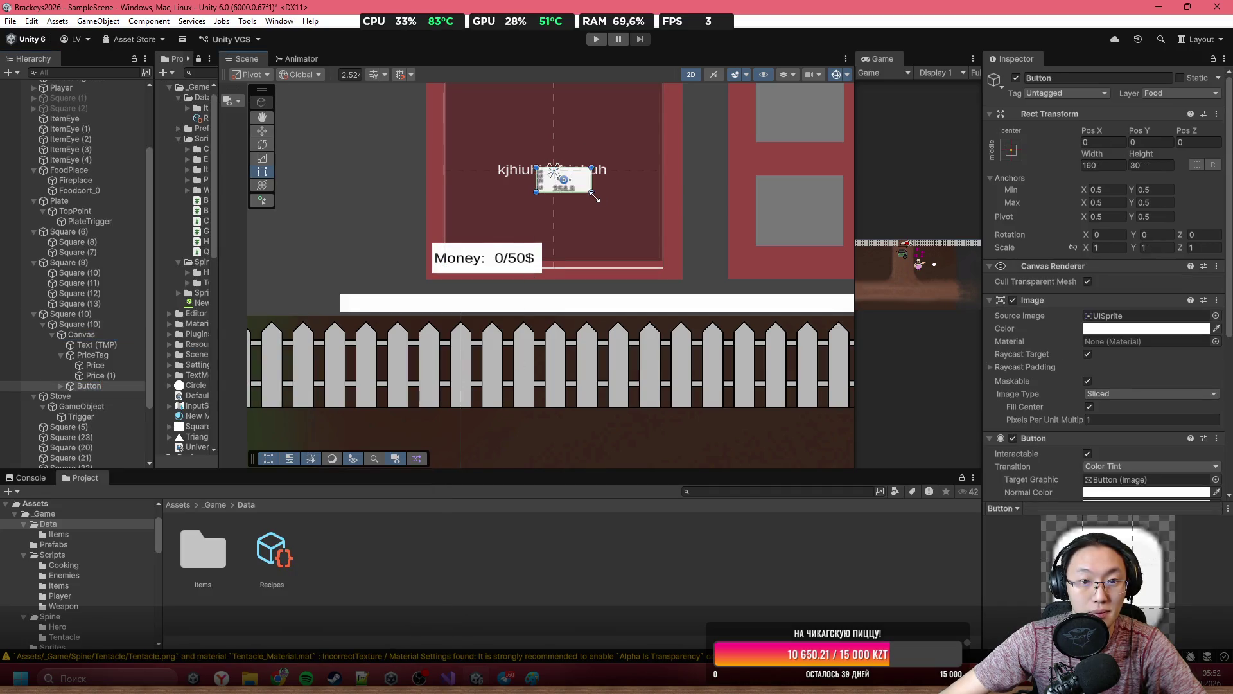
mouse_move(594, 197)
mouse_down()
mouse_move(618, 183)
mouse_move(649, 254)
mouse_move(673, 273)
mouse_up()
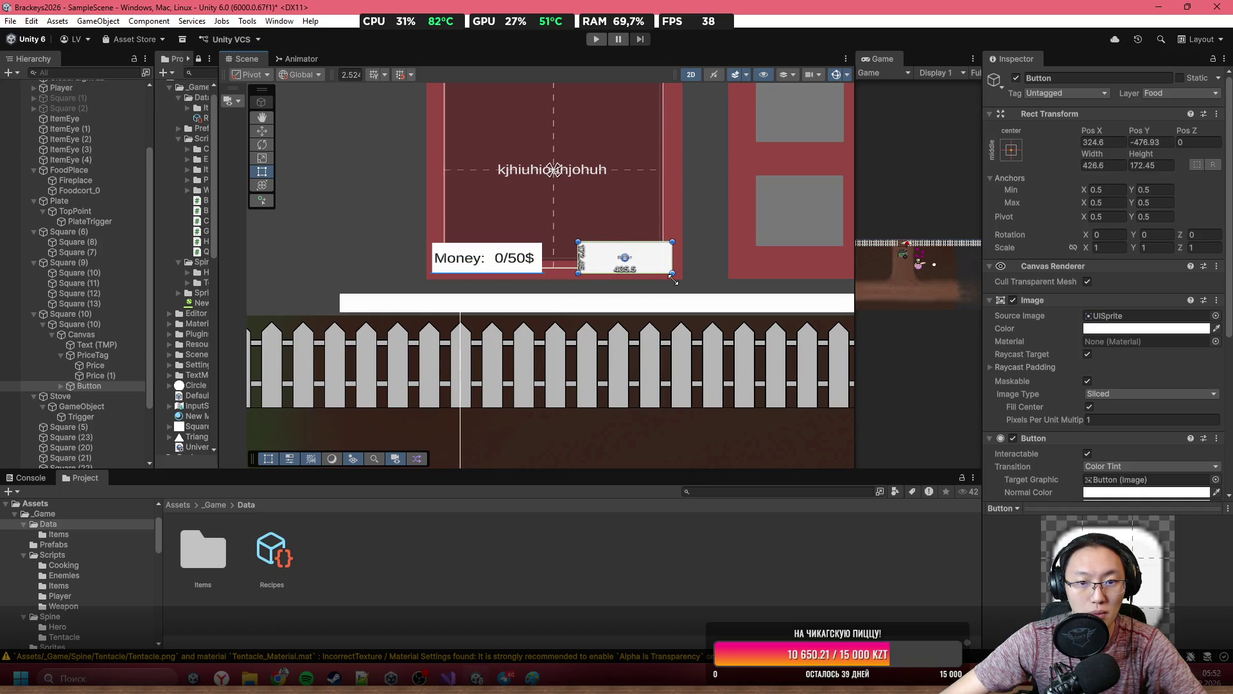
Turn on Auto Size for the button label and change its text to 'Serve Burger'.
click(61, 386)
click(79, 395)
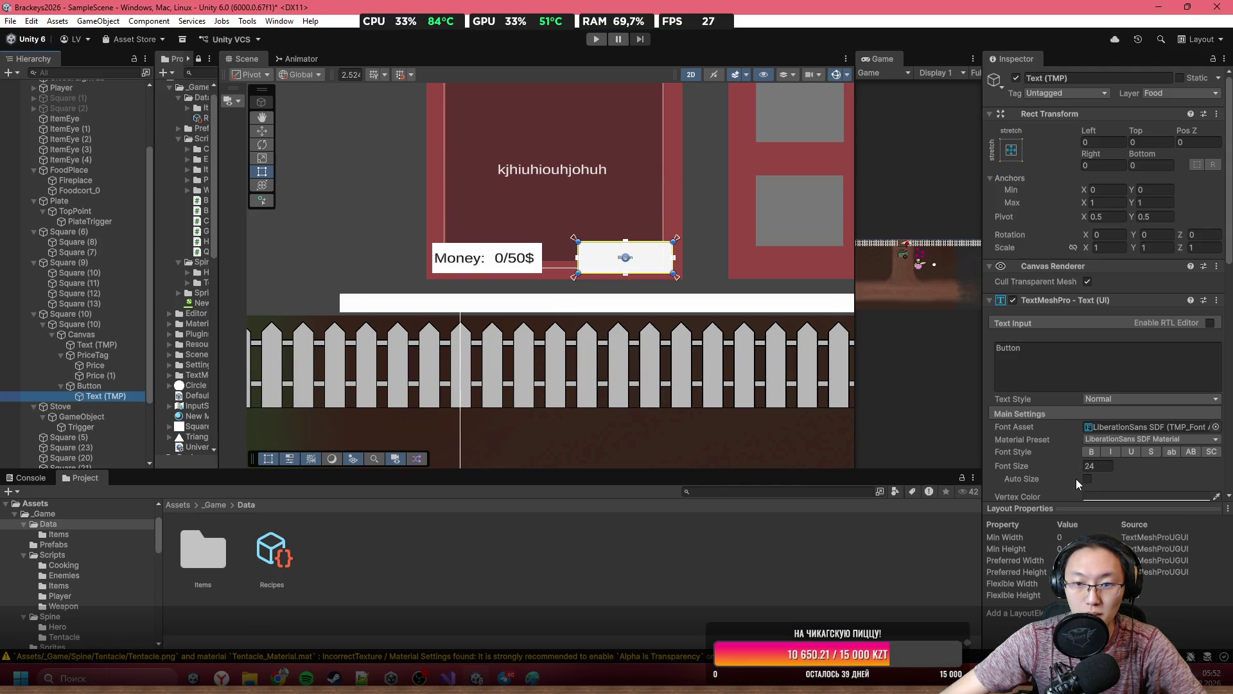
click(1086, 485)
click(1087, 485)
scroll(657, 267, up, 1)
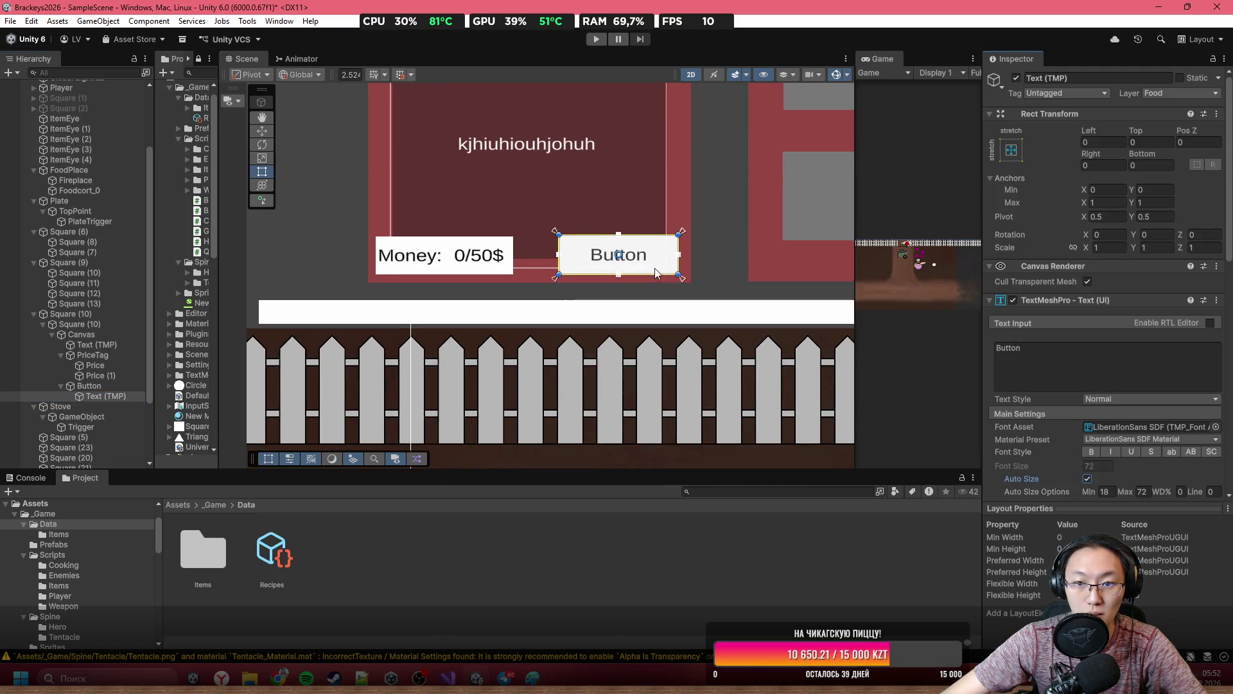
click(1051, 357)
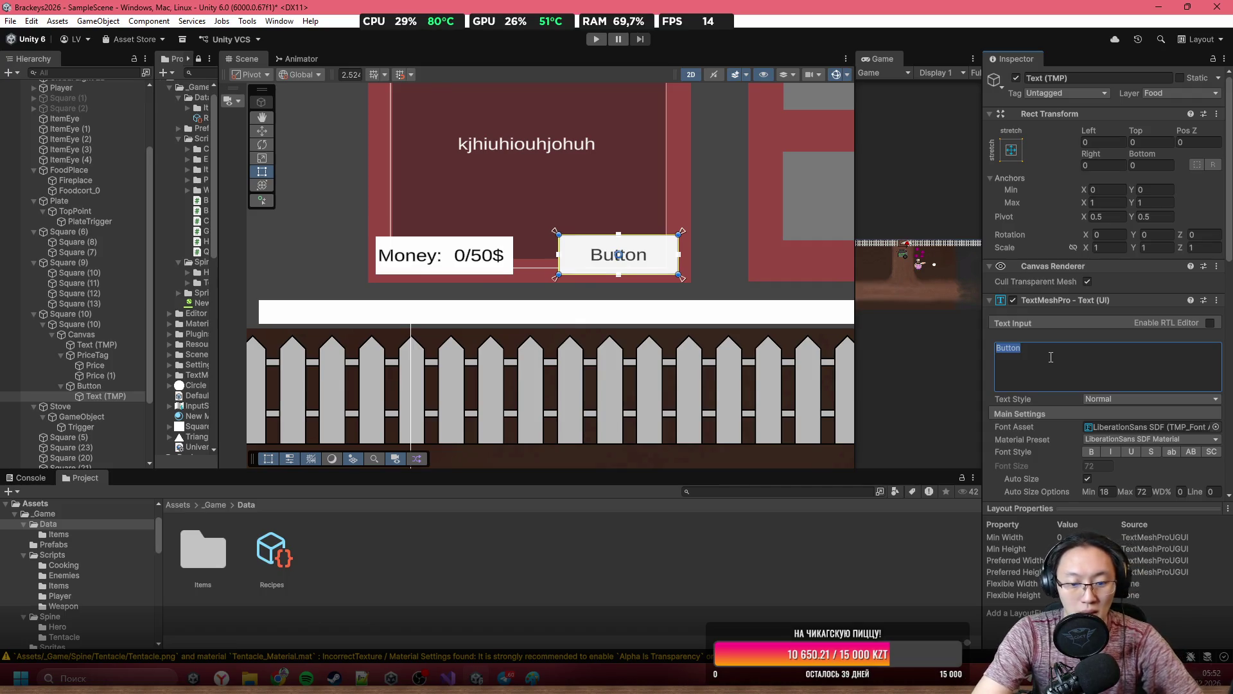
text(Serve)
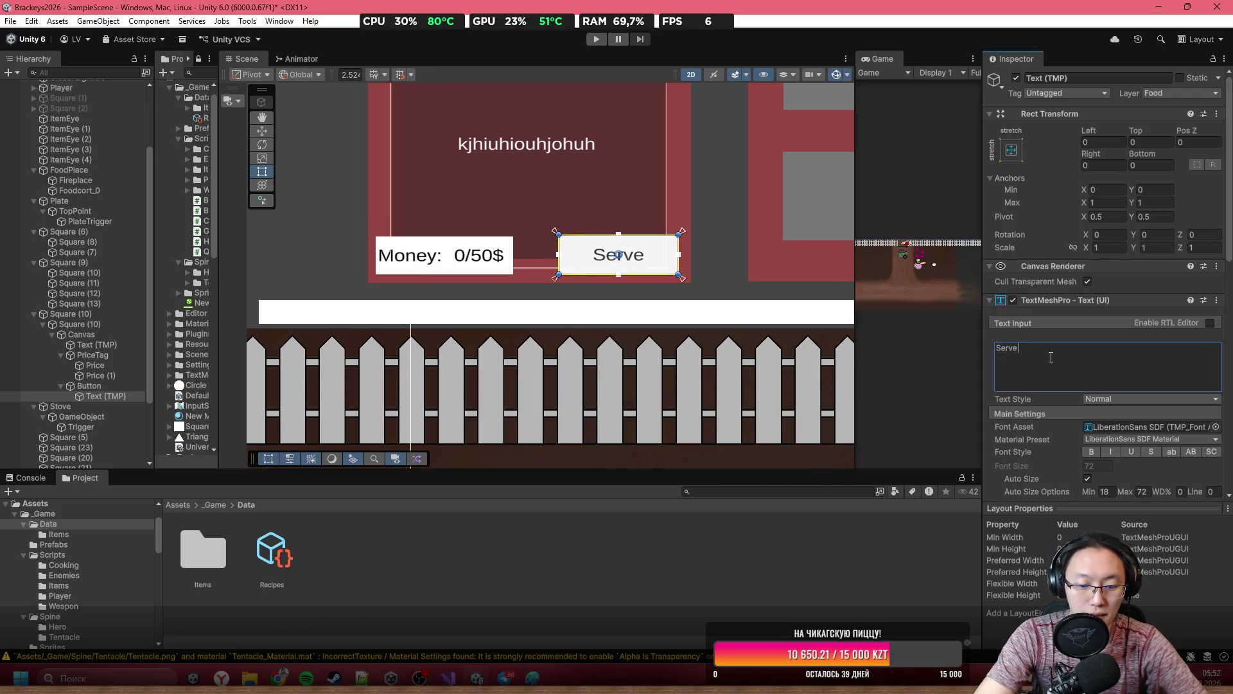
text( Burget)
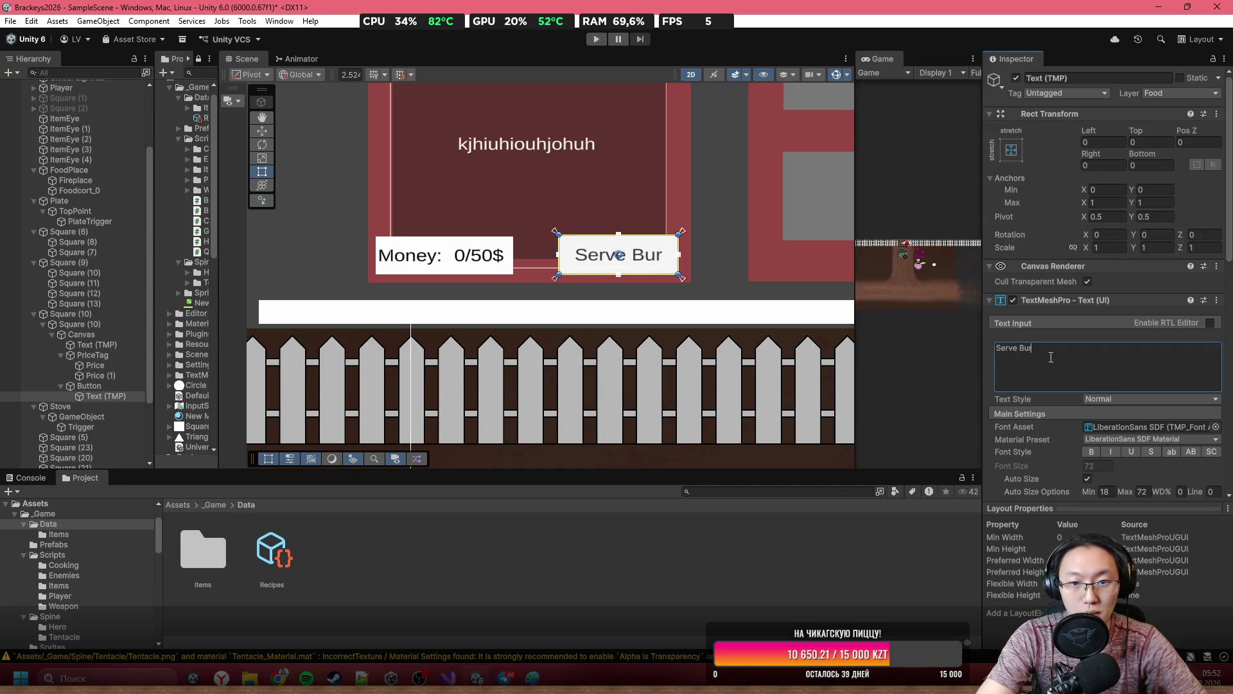
key(BackSpace)
text(r)
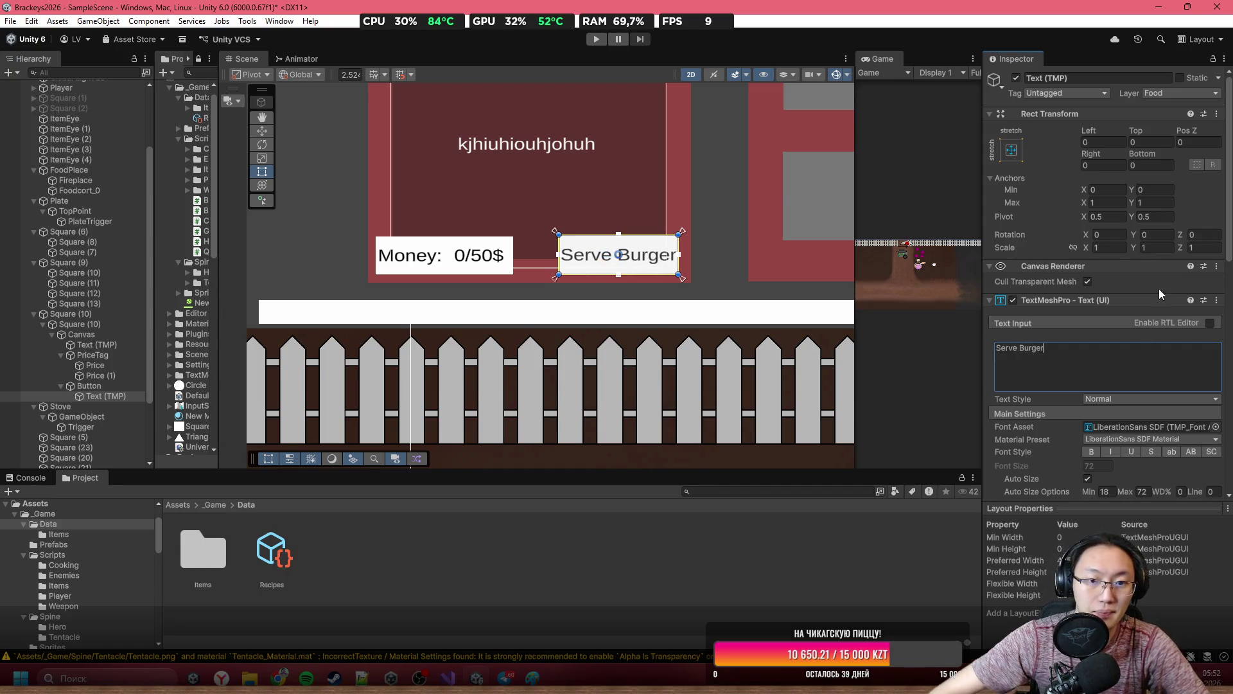
scroll(628, 230, down, 2)
click(102, 386)
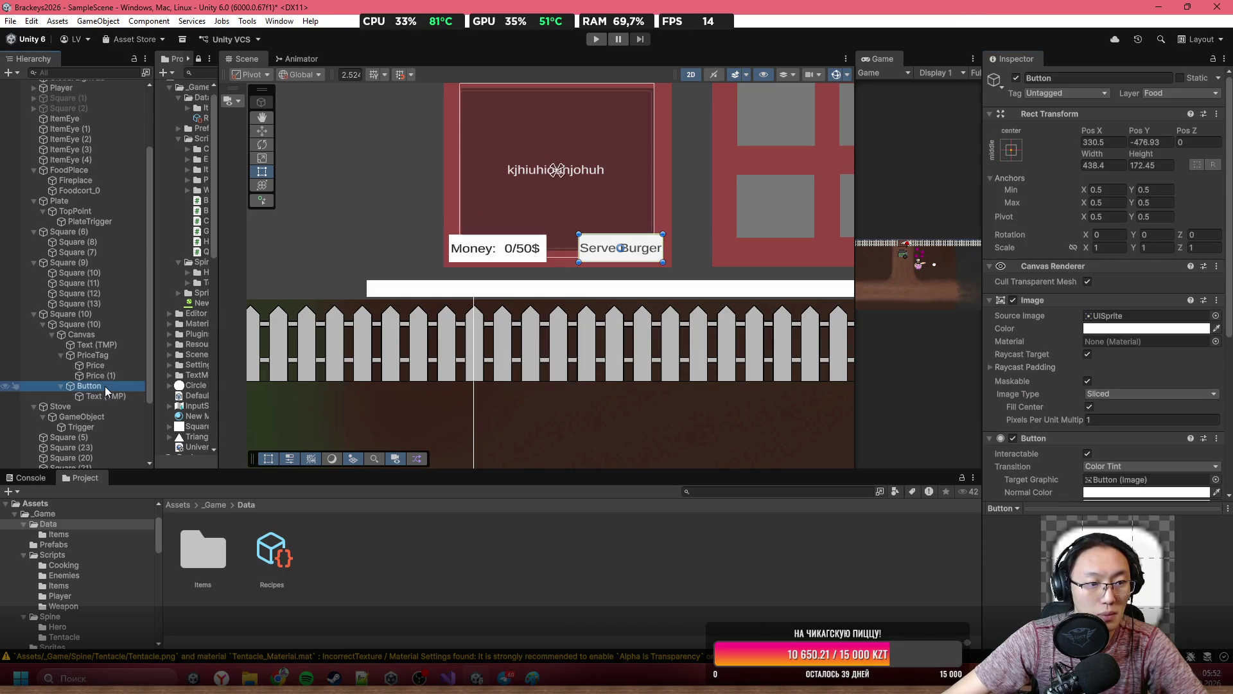
key(alt+Tab)
scroll(821, 431, down, 10)
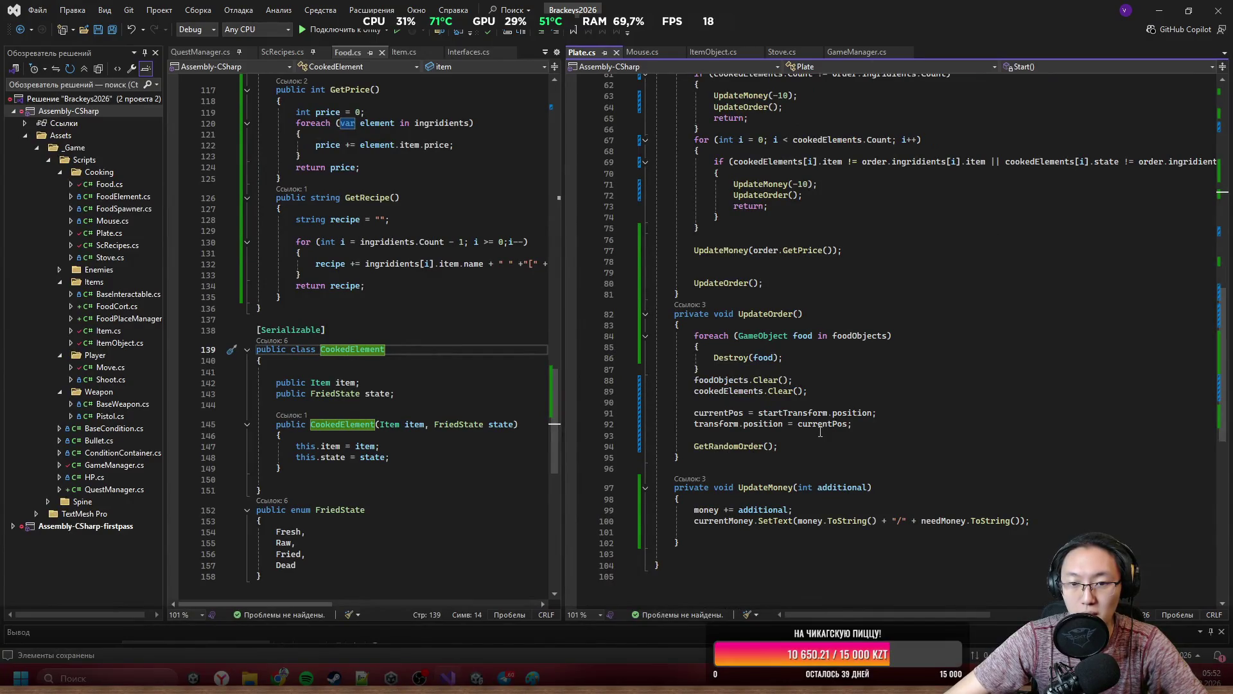
scroll(818, 432, up, 4)
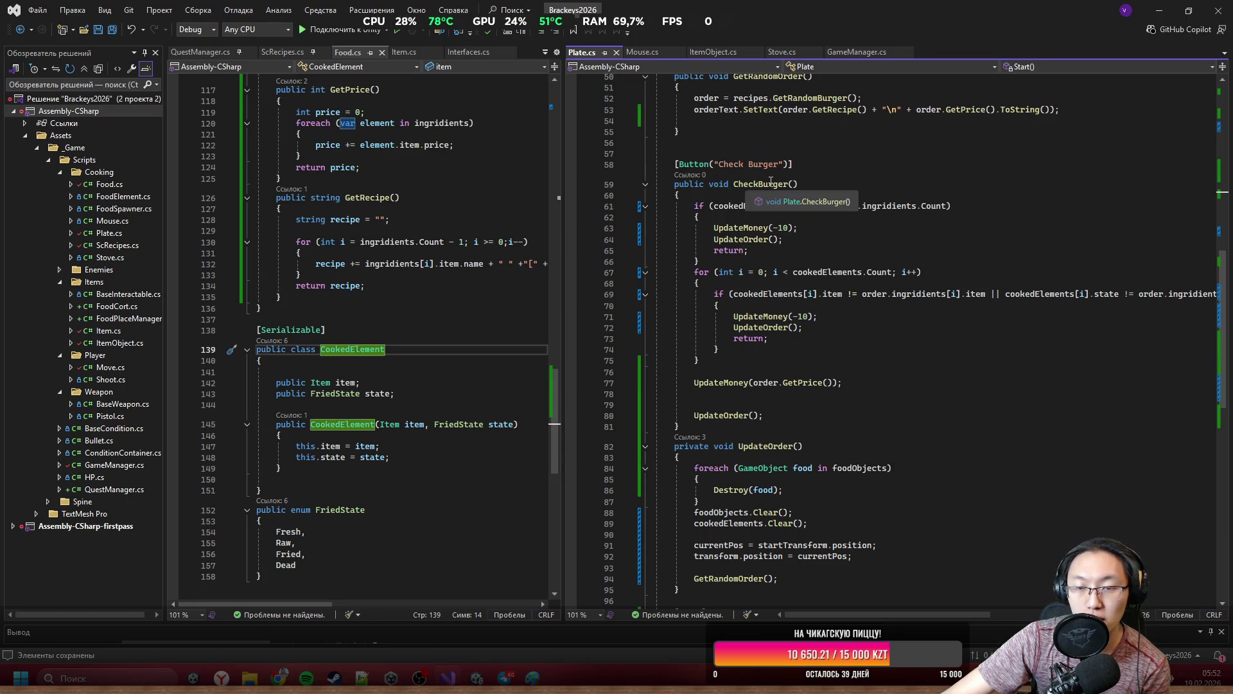
scroll(858, 313, up, 15)
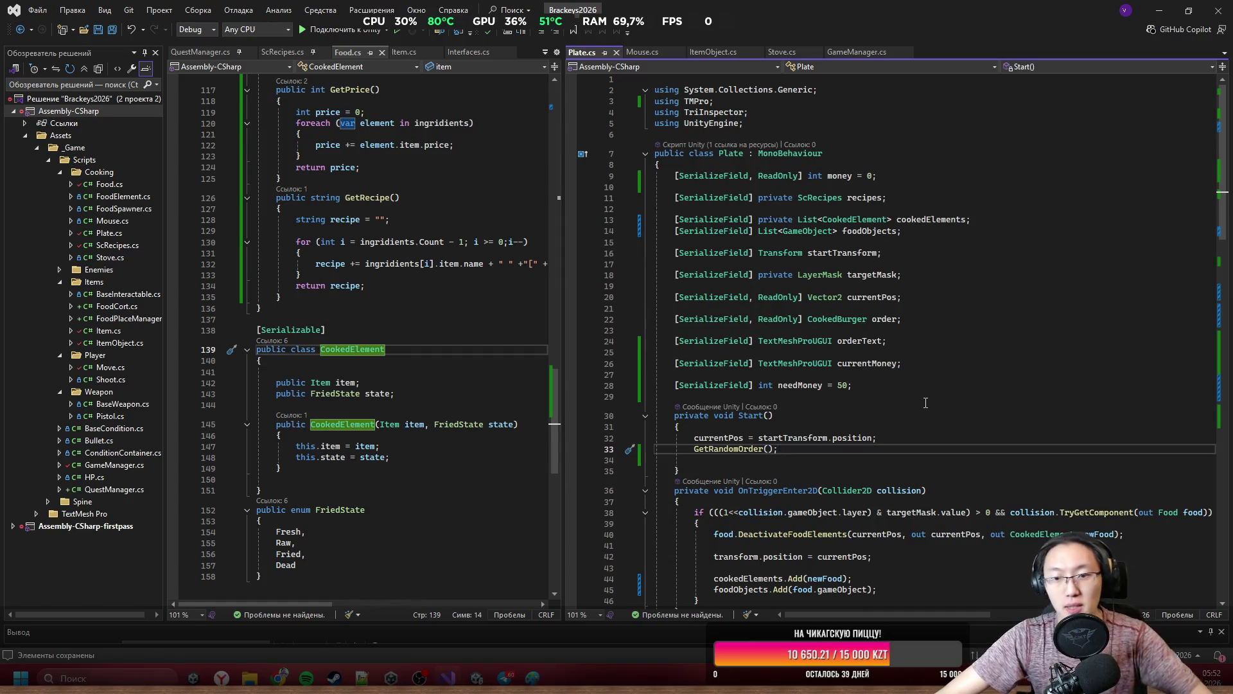
click(925, 358)
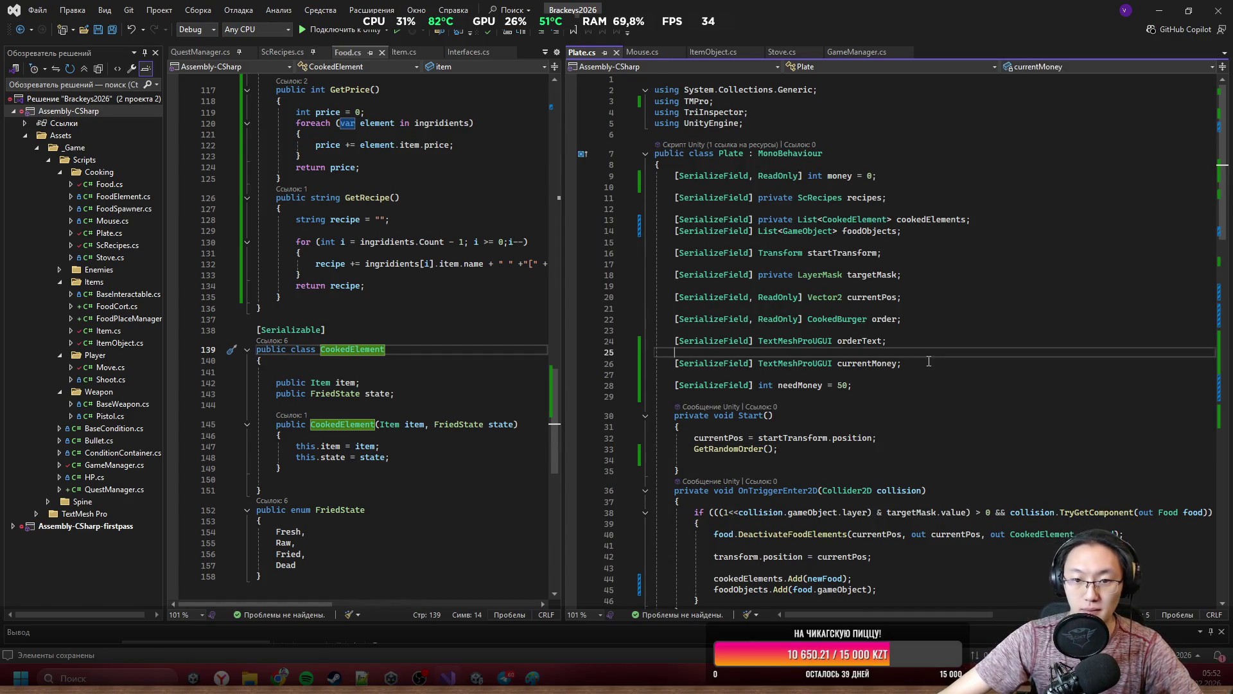
Below currentMoney, declare [SerializeField] Button serveButton; using the UnityEngine.UI Button type.
click(929, 362)
key(Return)
text([S)
text(er)
key(Tab)
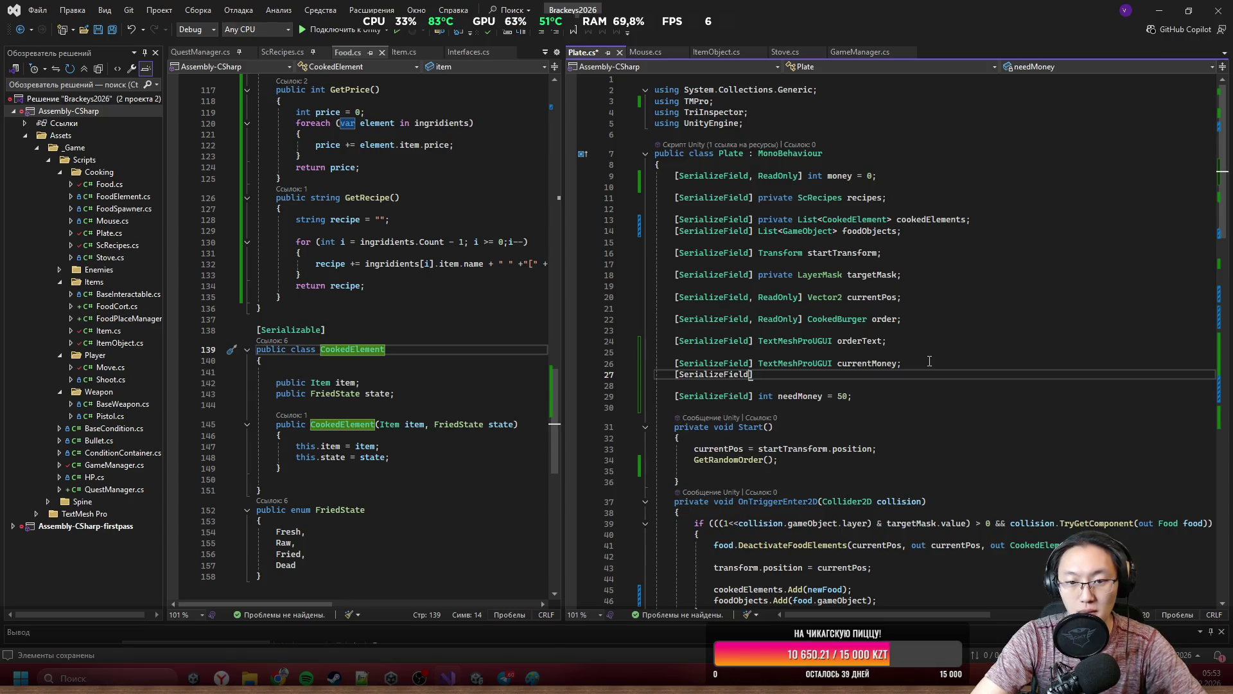
text( But)
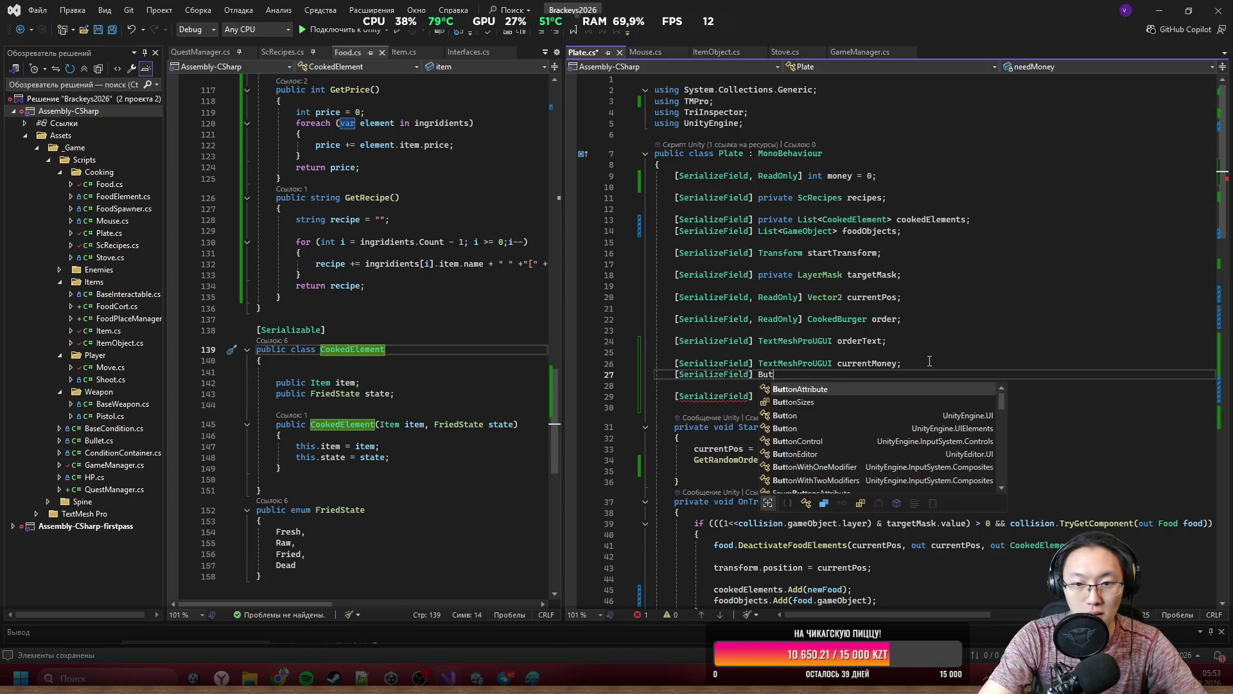
key(space)
text(Button)
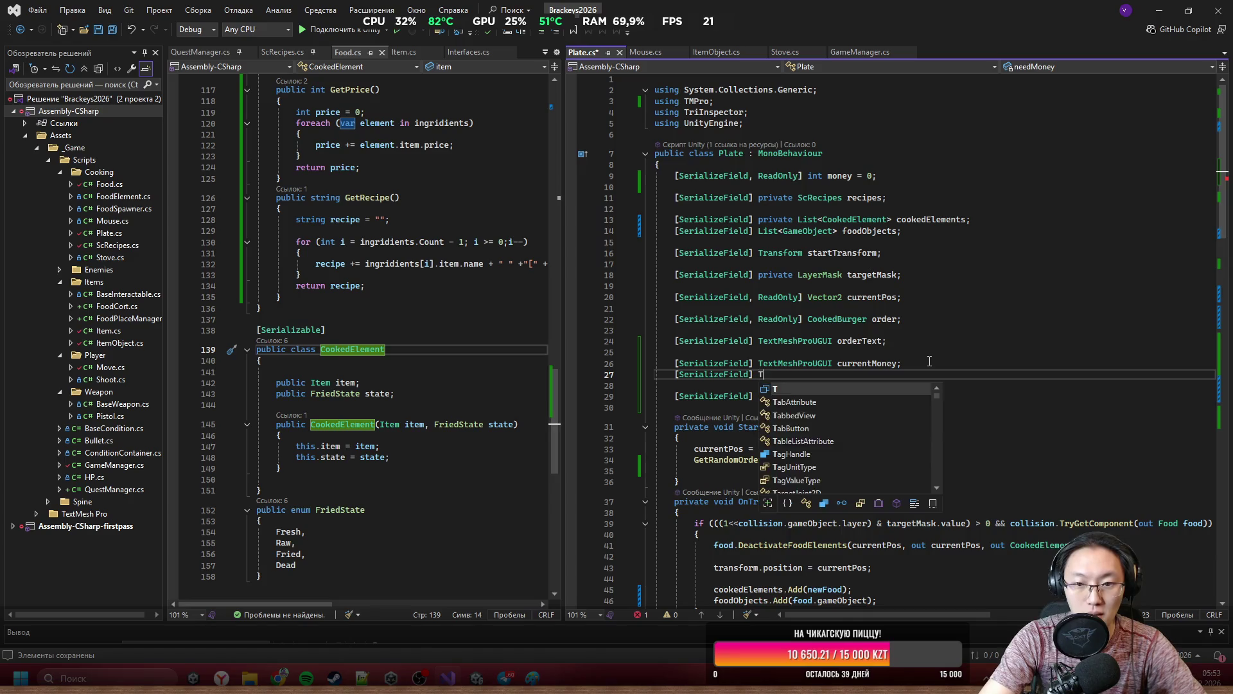
key(Up)
key(Up)
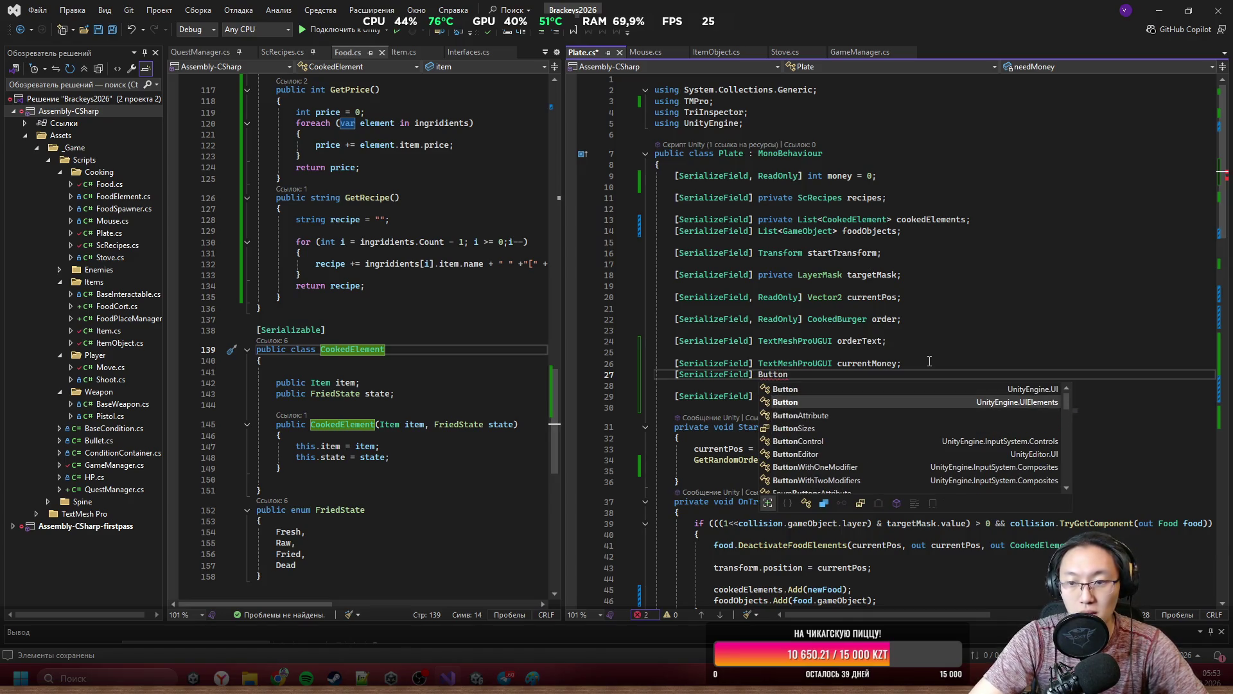
key(Tab)
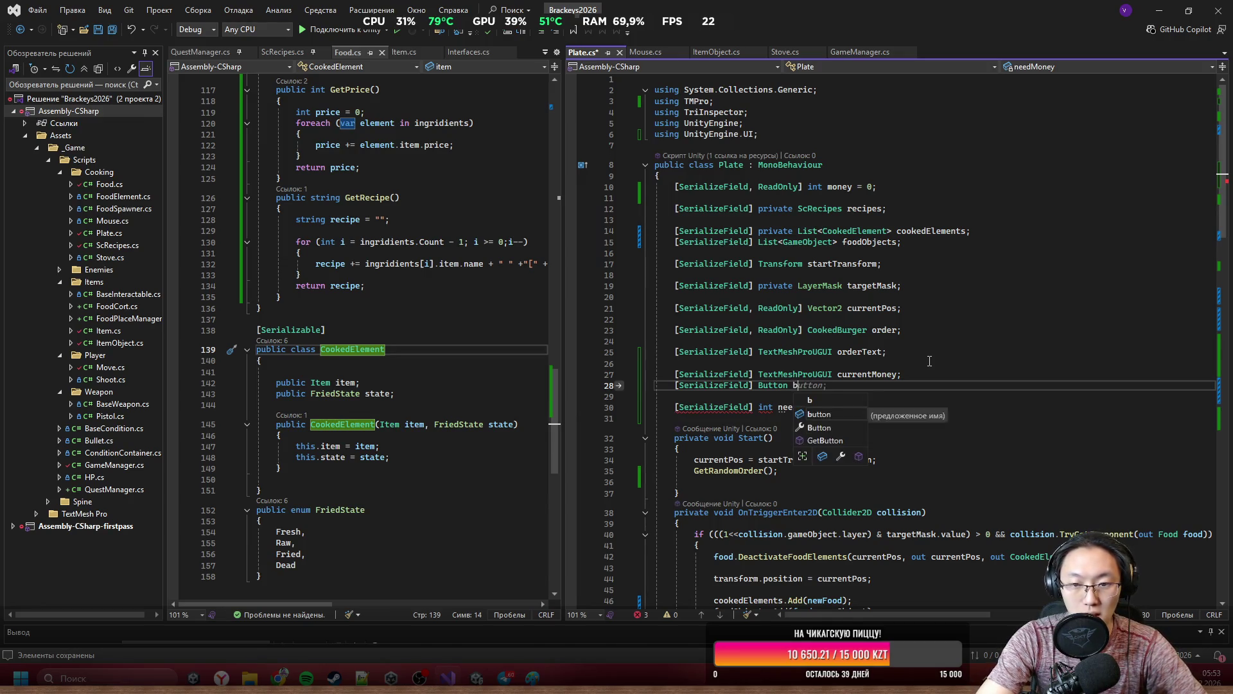
key(BackSpace)
text(sel)
key(BackSpace)
key(BackSpace)
text(rveButt)
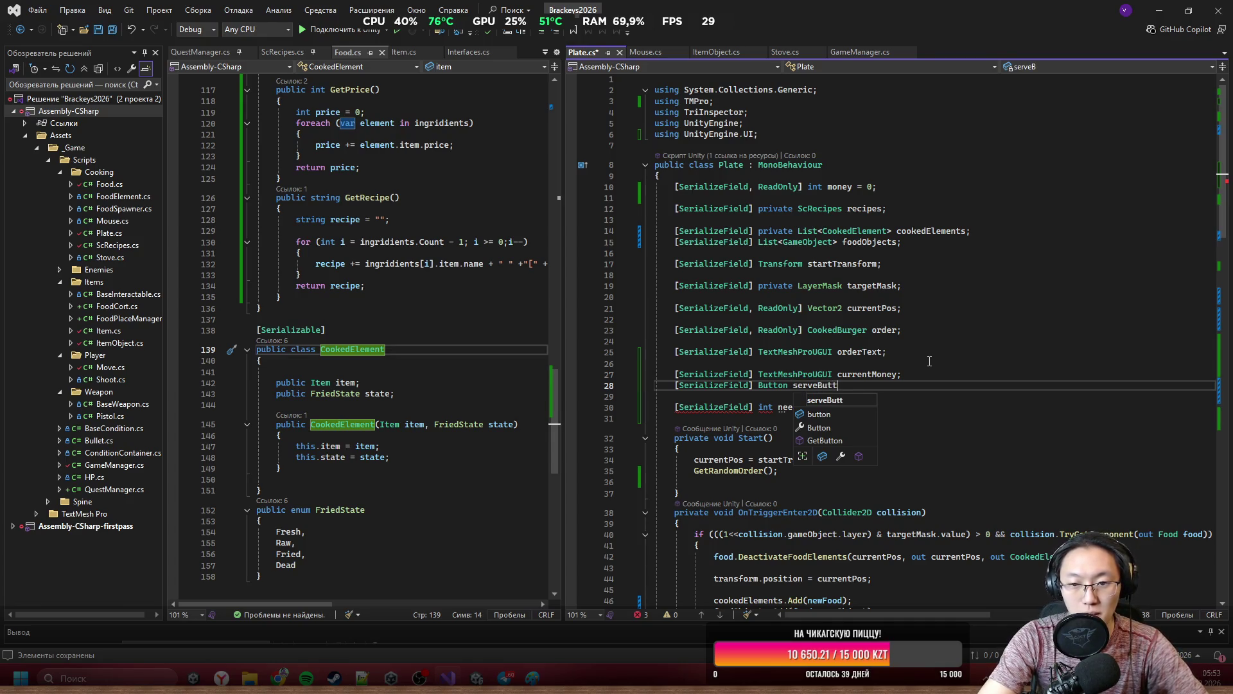
text(;)
Scroll through Plate.cs past CheckBurger and go to the GetRandomOrder method.
scroll(937, 289, down, 14)
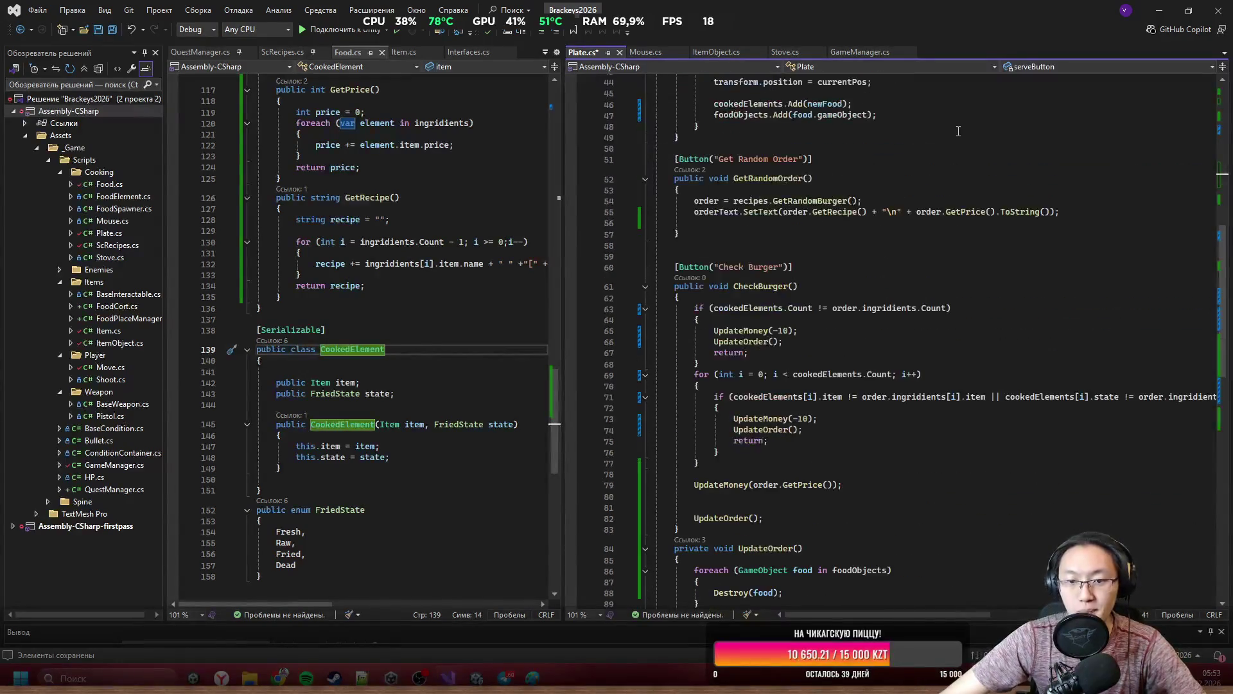
scroll(940, 410, down, 5)
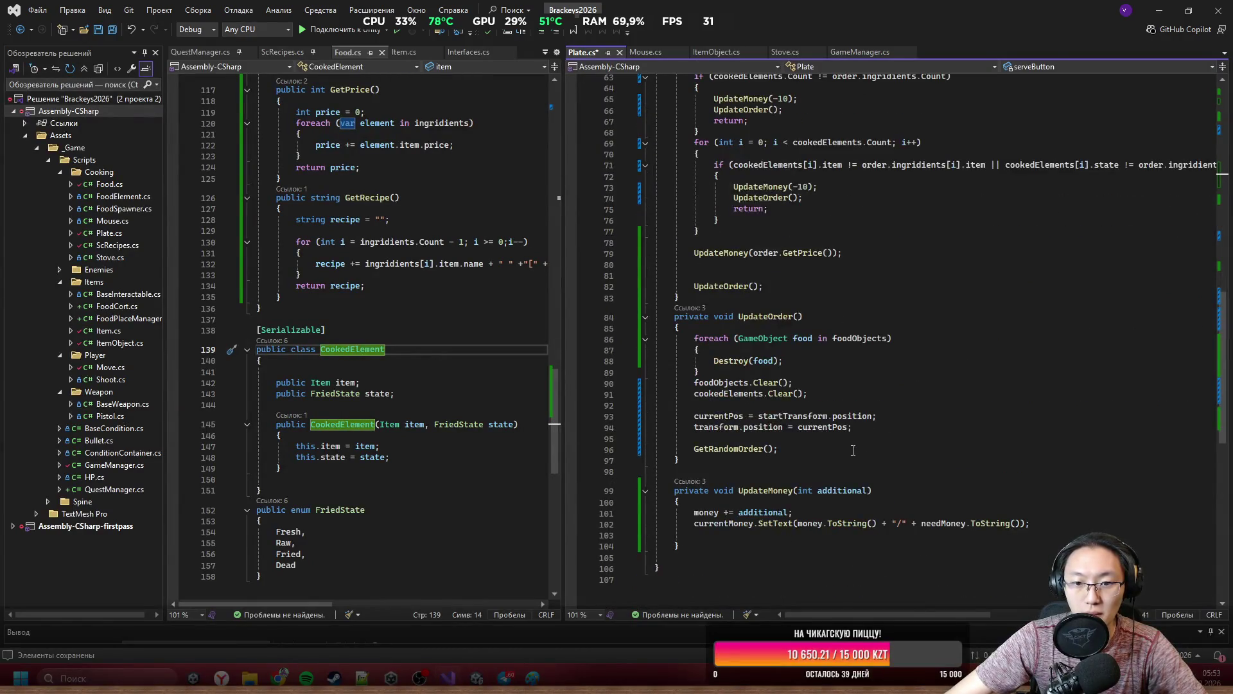
scroll(767, 231, up, 2)
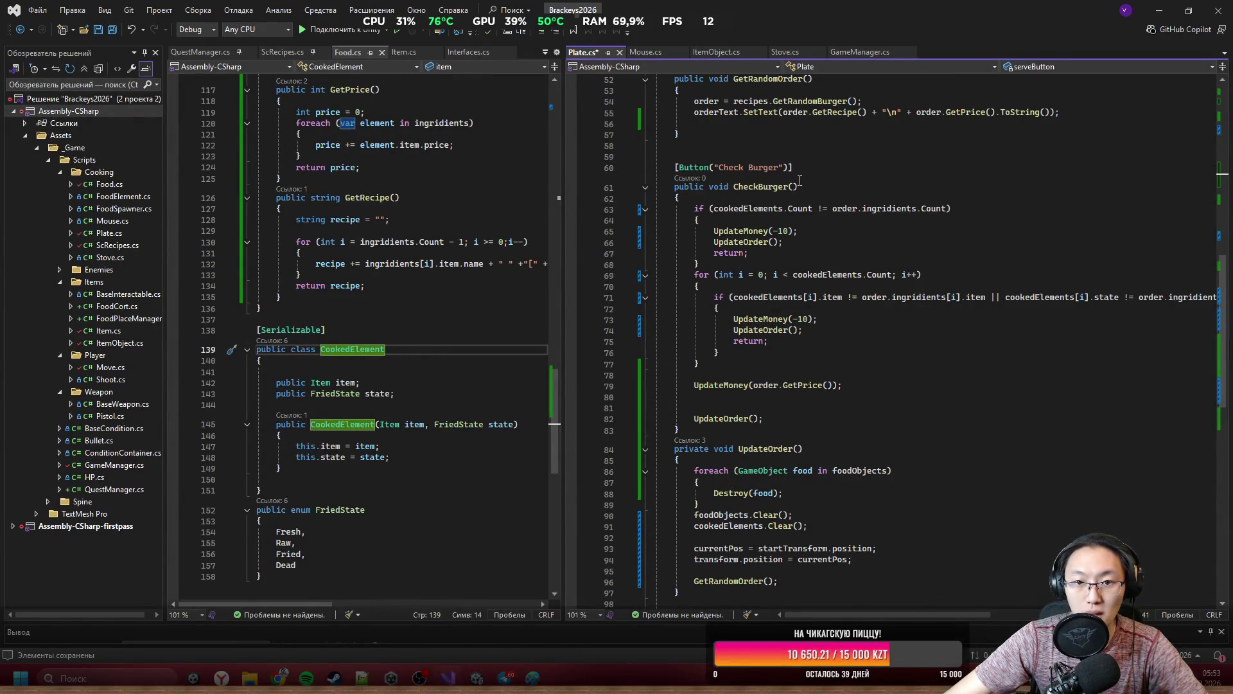
click(674, 186)
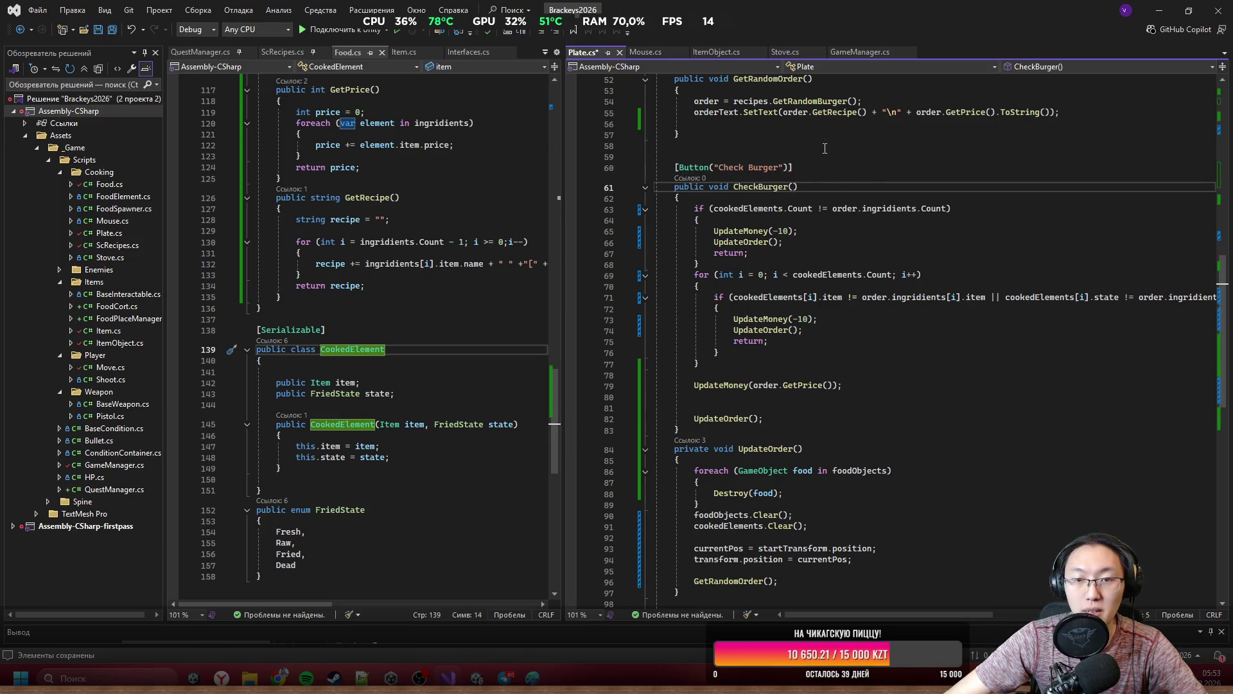
scroll(845, 234, up, 15)
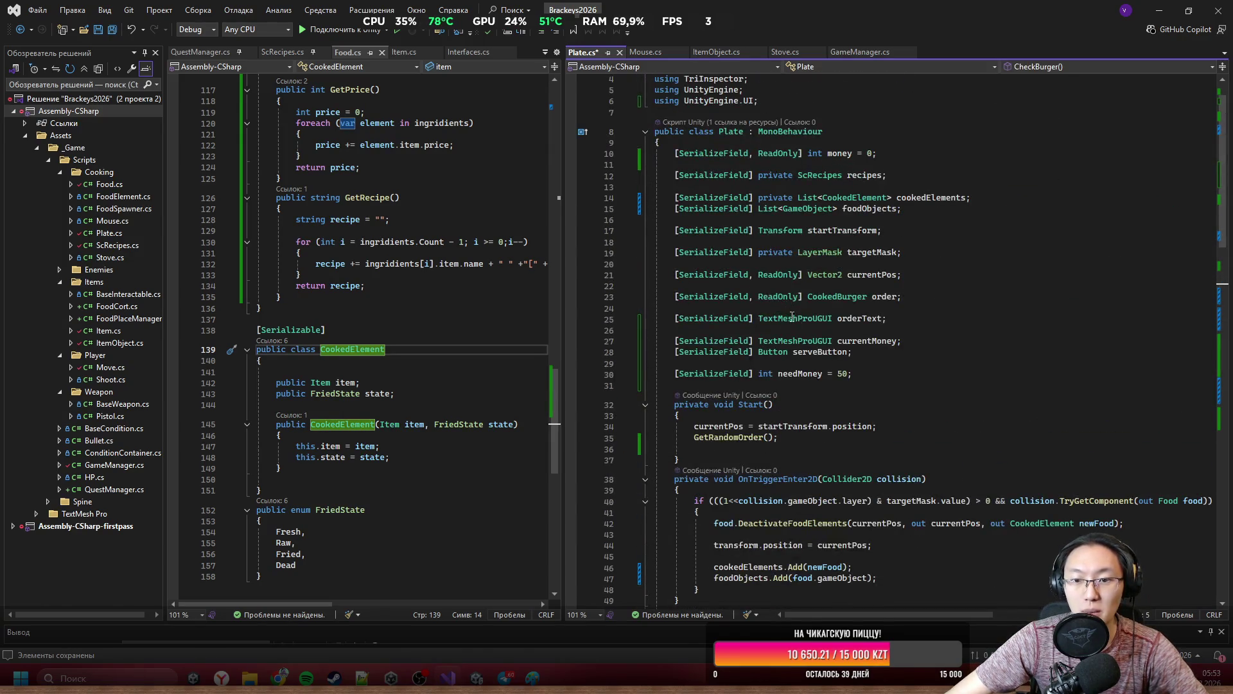
scroll(838, 371, down, 6)
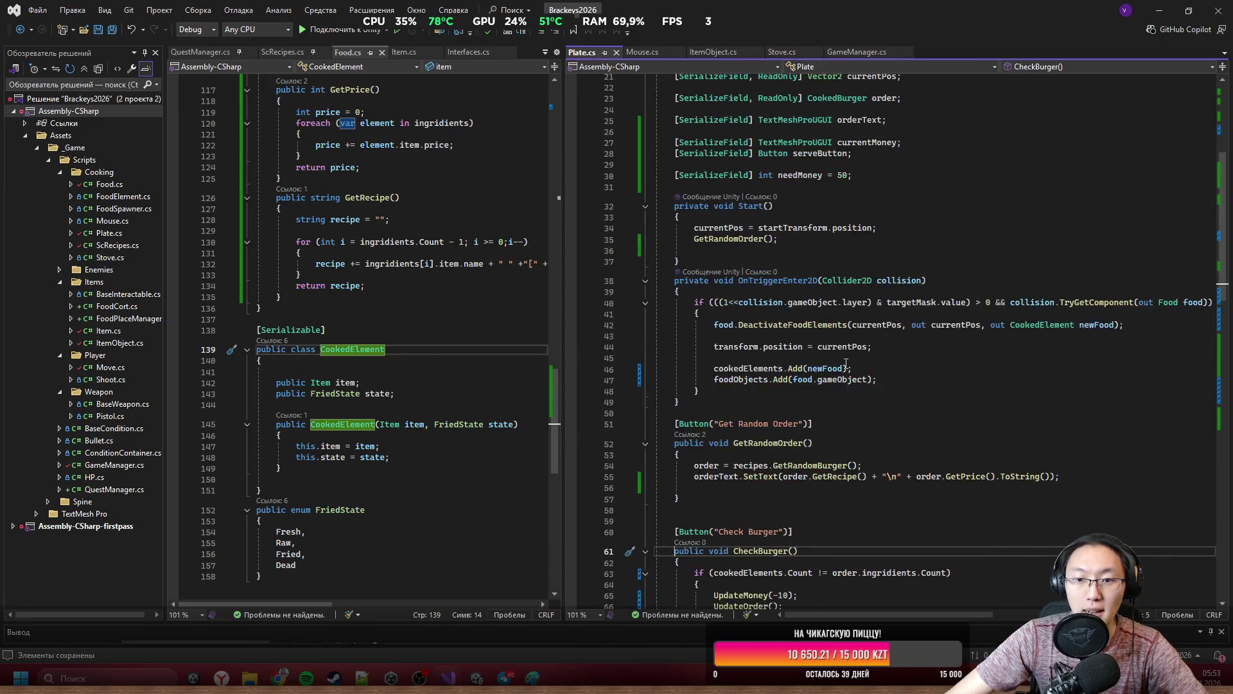
ctrl+click(733, 243)
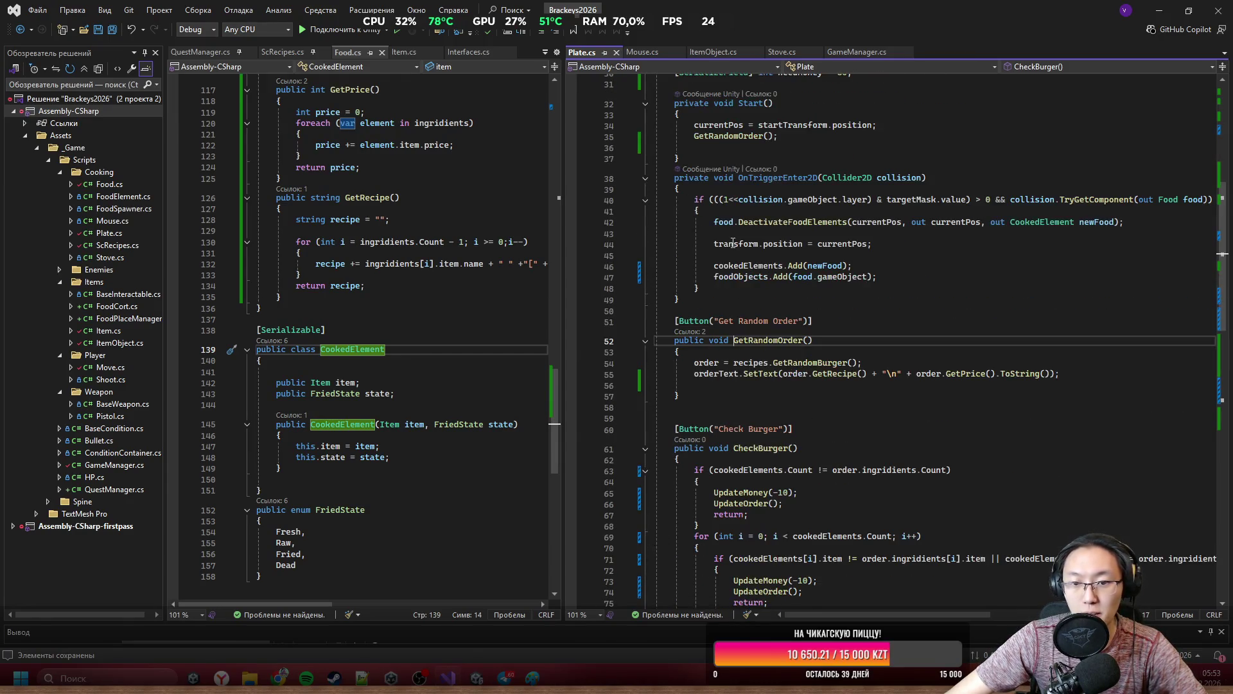
After the orderText.SetText line, add a serveButton line, first trying IsInteractable(false).
click(1079, 381)
key(Return)
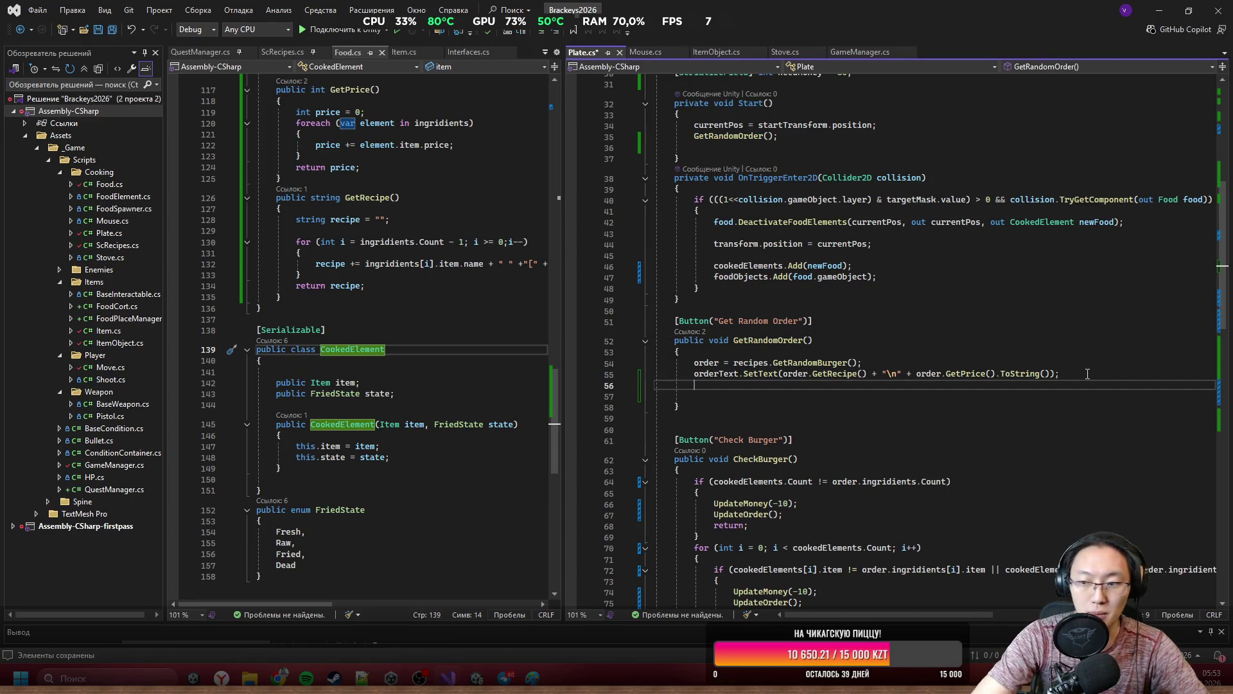
text(b)
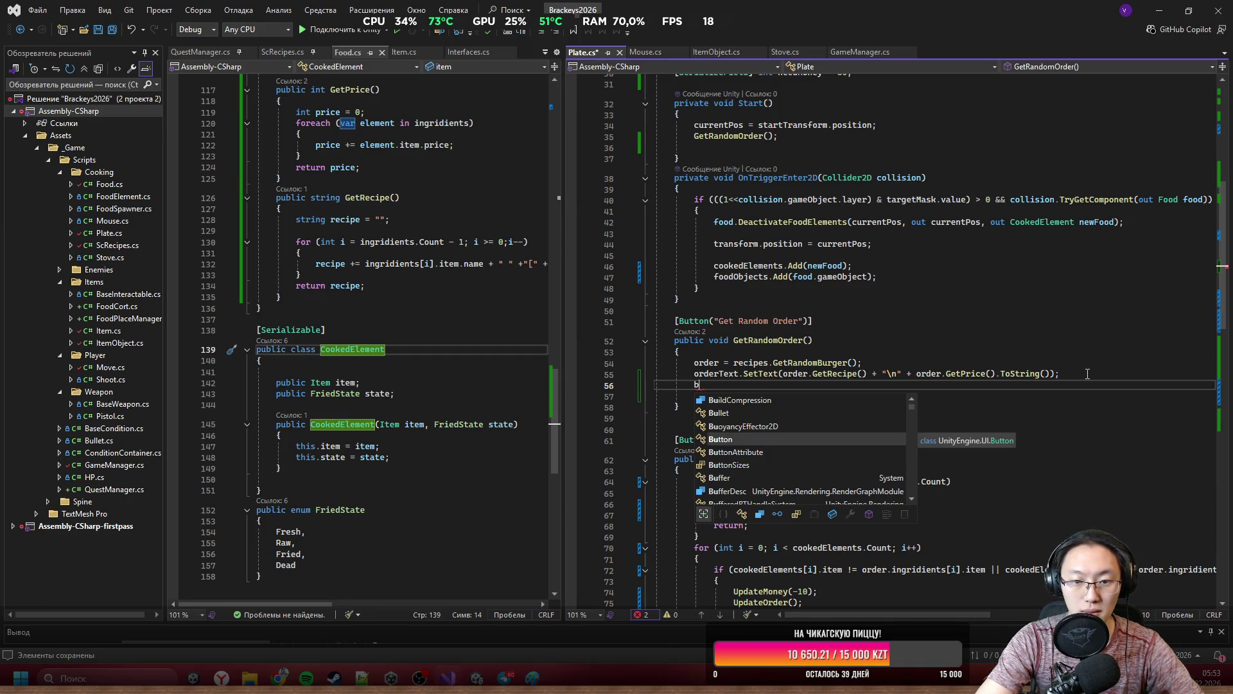
text(utt)
key(Tab)
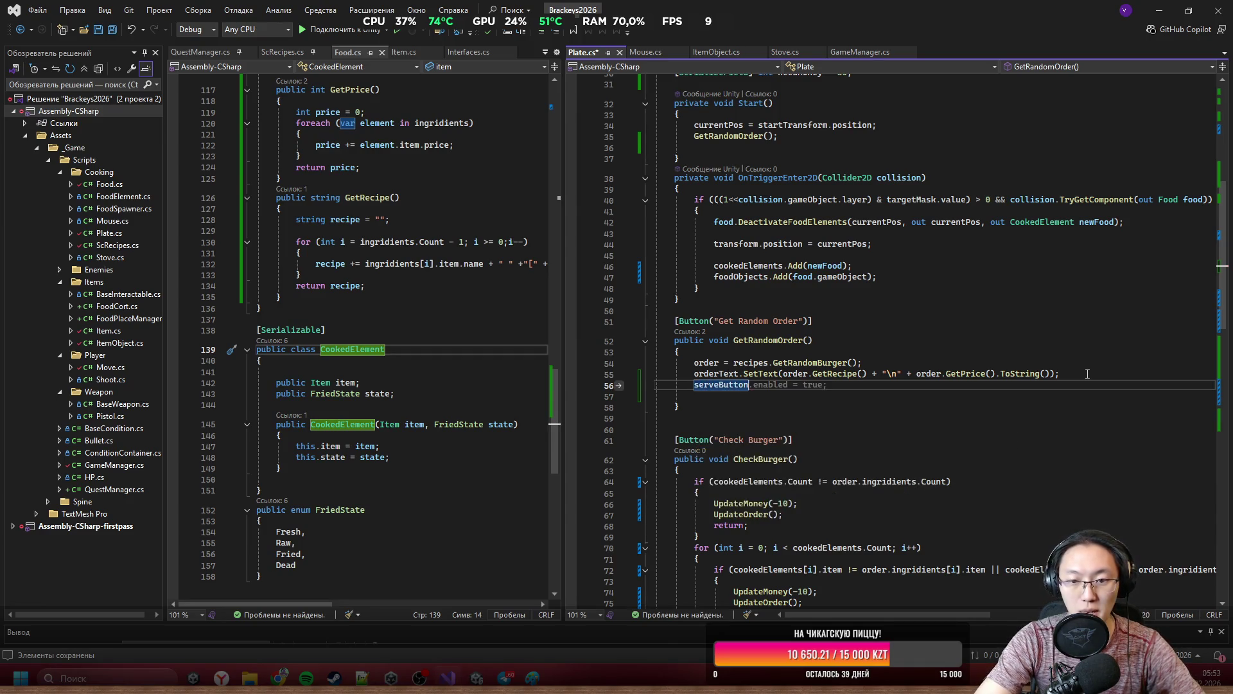
key(Tab)
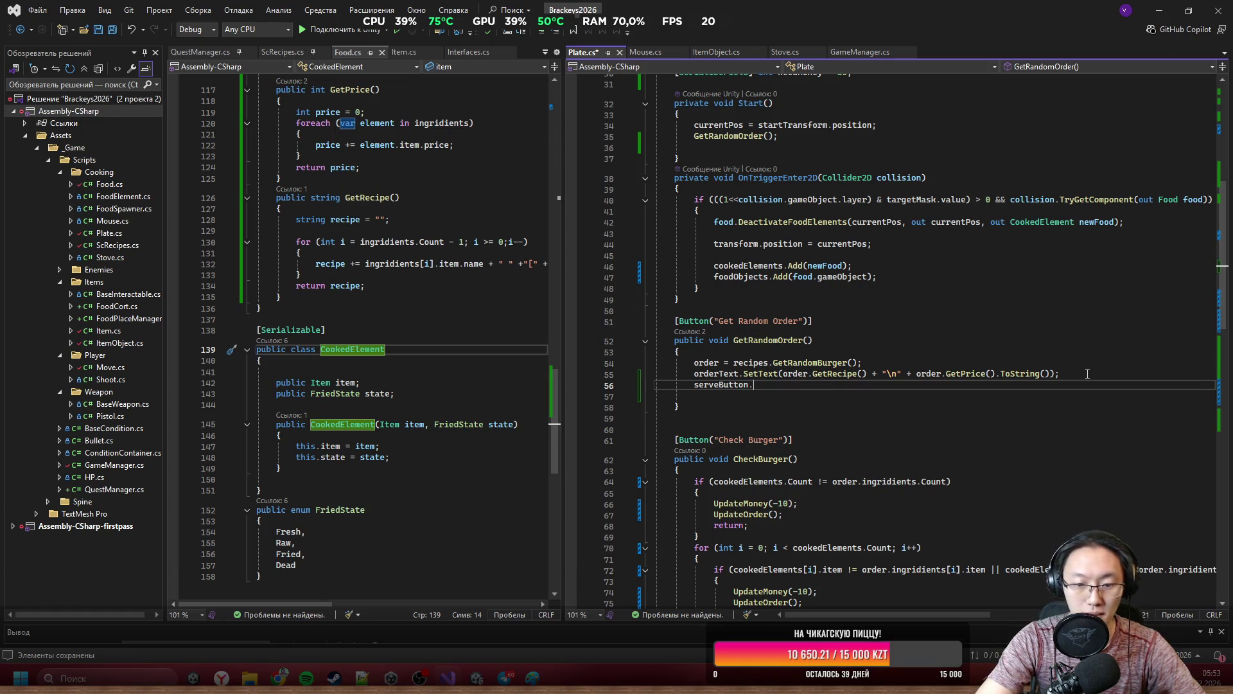
text(IsInteractable =)
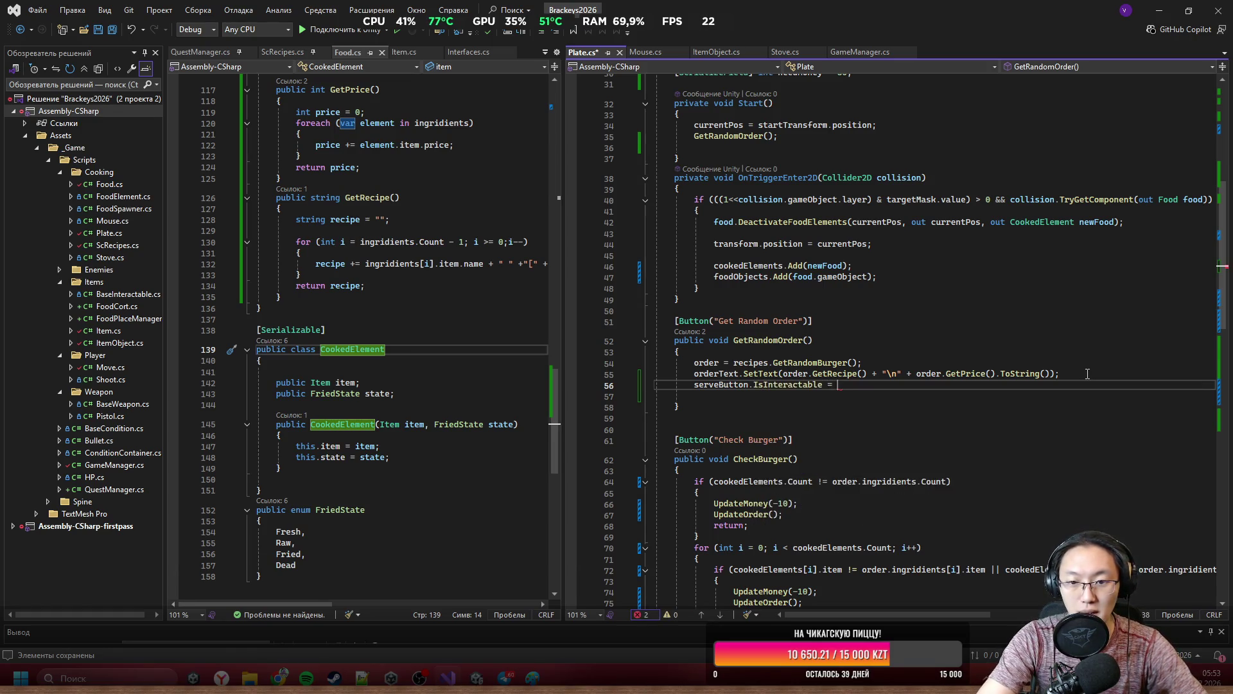
key(ctrl+BackSpace)
key(ctrl+BackSpace)
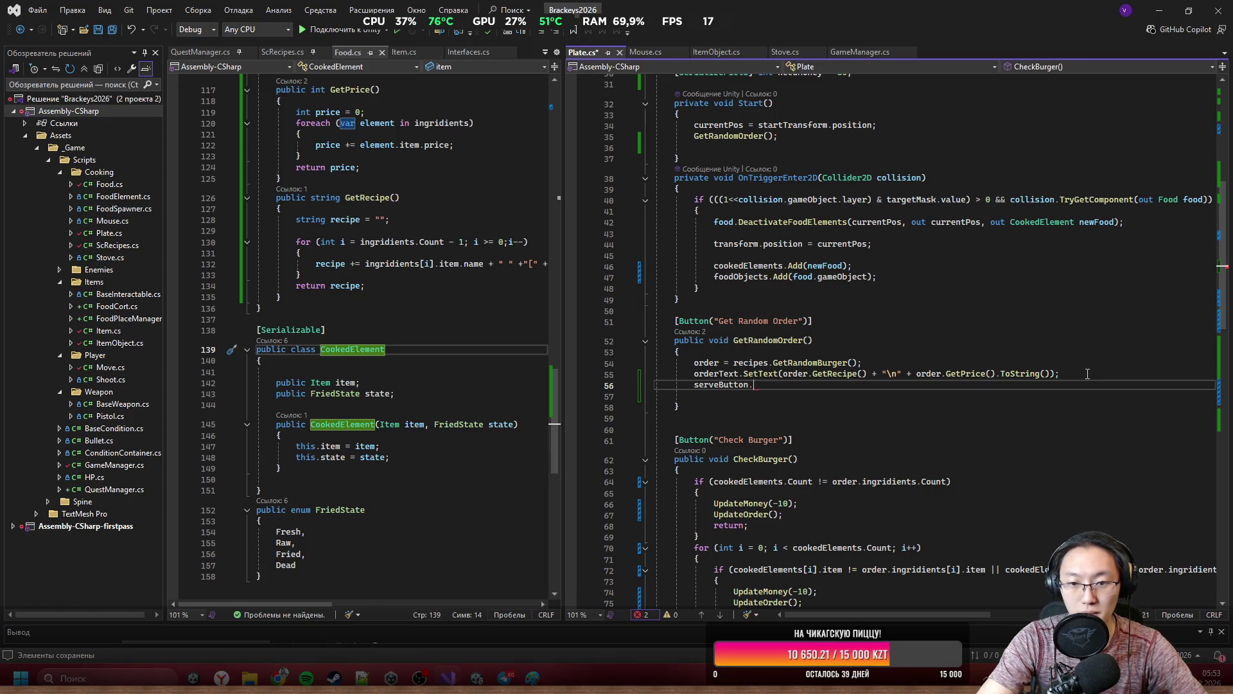
text(Is)
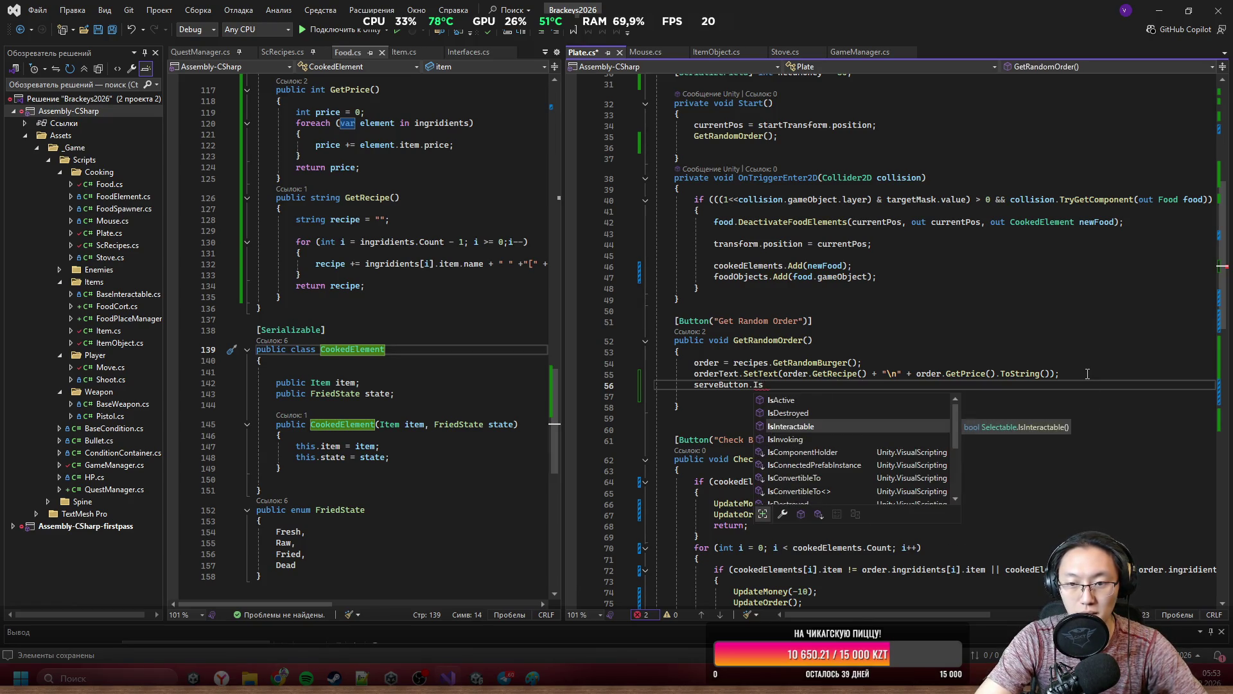
key(Tab)
text(()
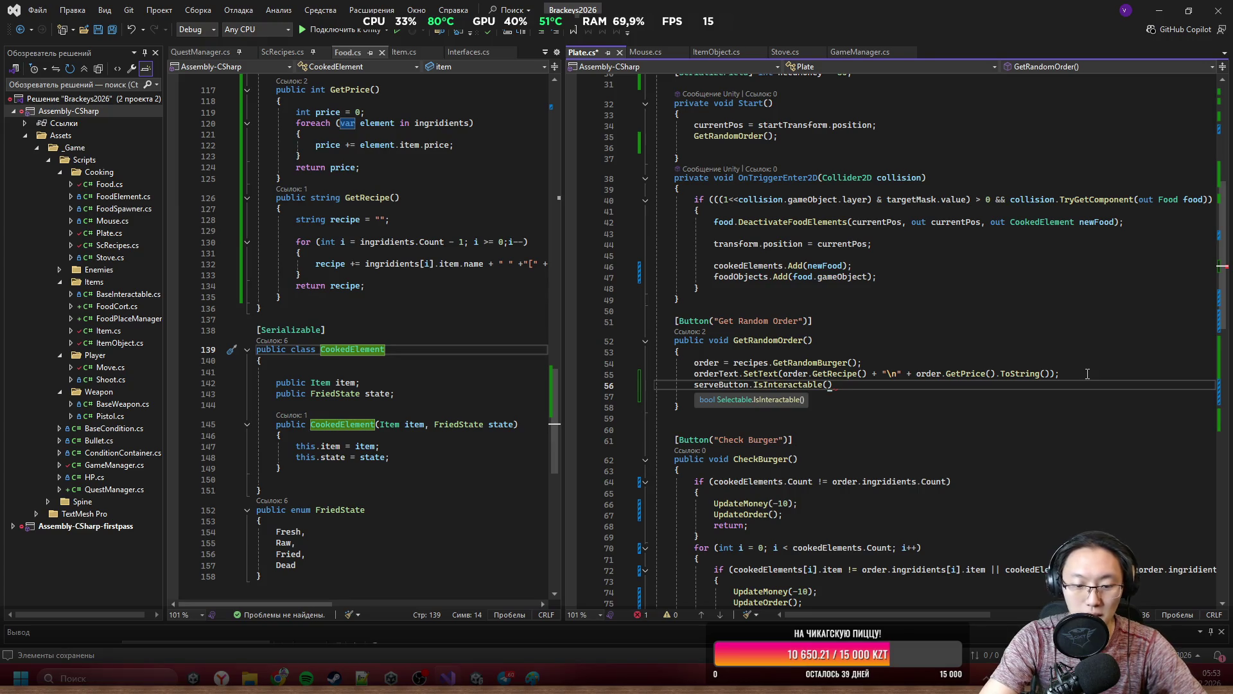
text(false);)
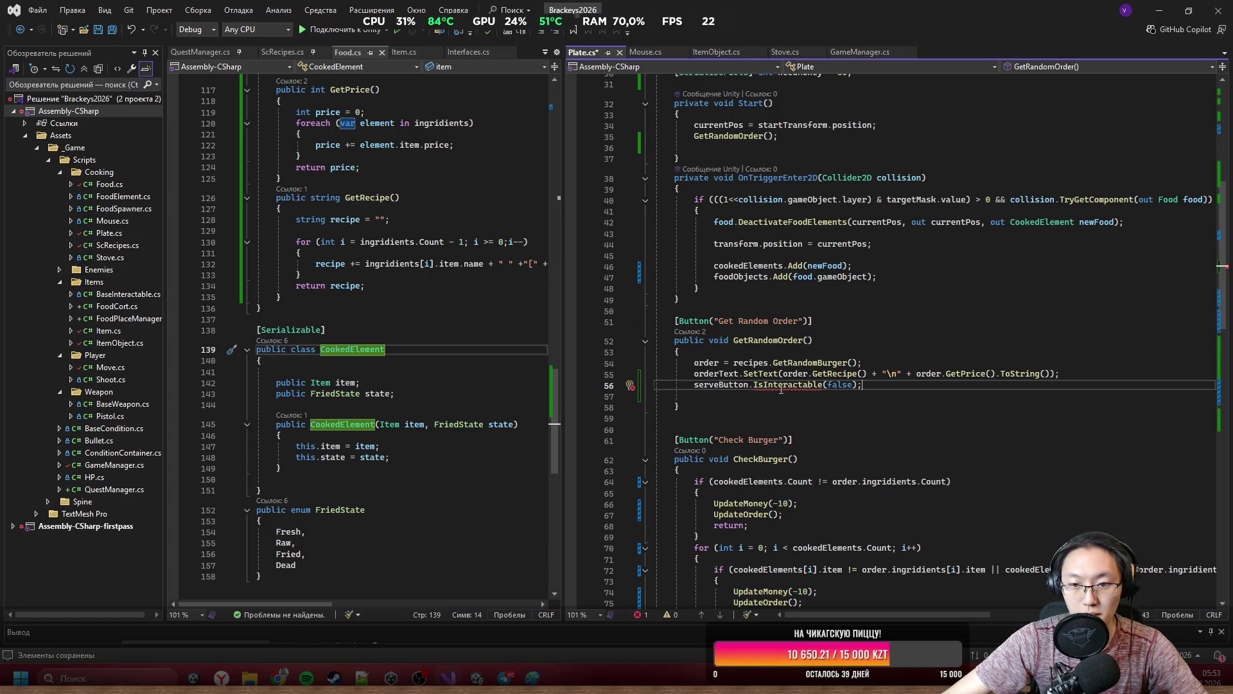
Replace the IsInteractable call with serveButton.interactable = false;.
drag(865, 386, 754, 386)
key(BackSpace)
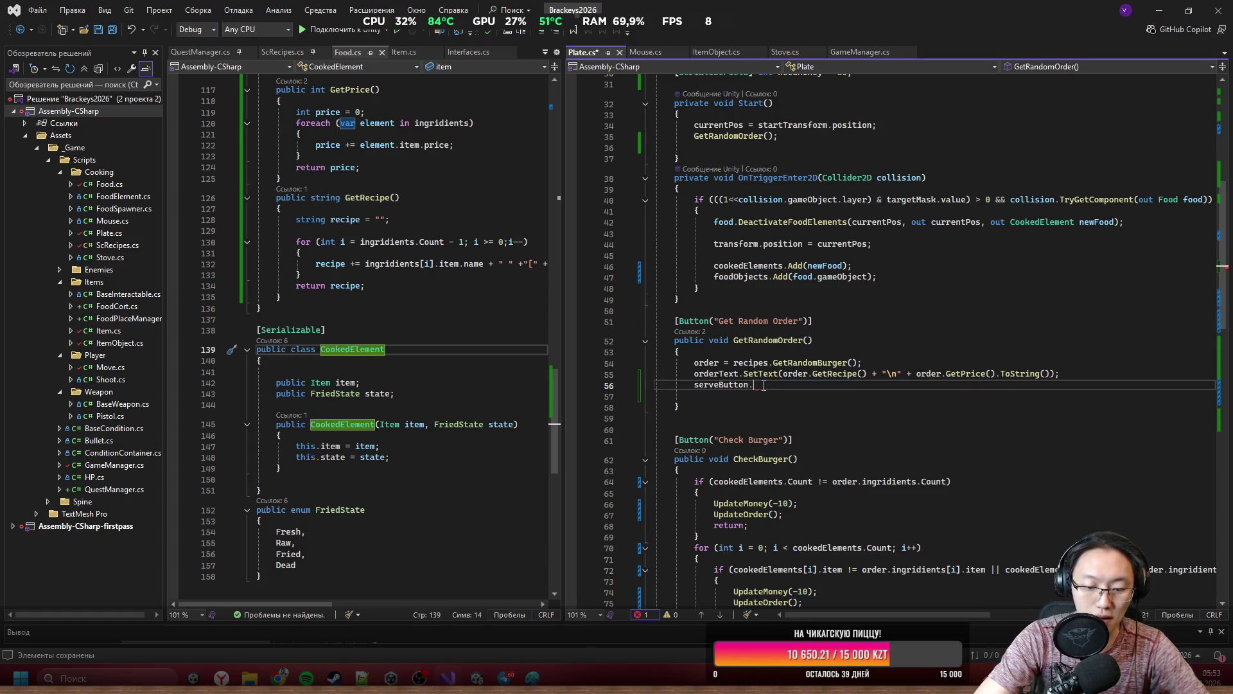
text(in)
key(Tab)
text(= fa)
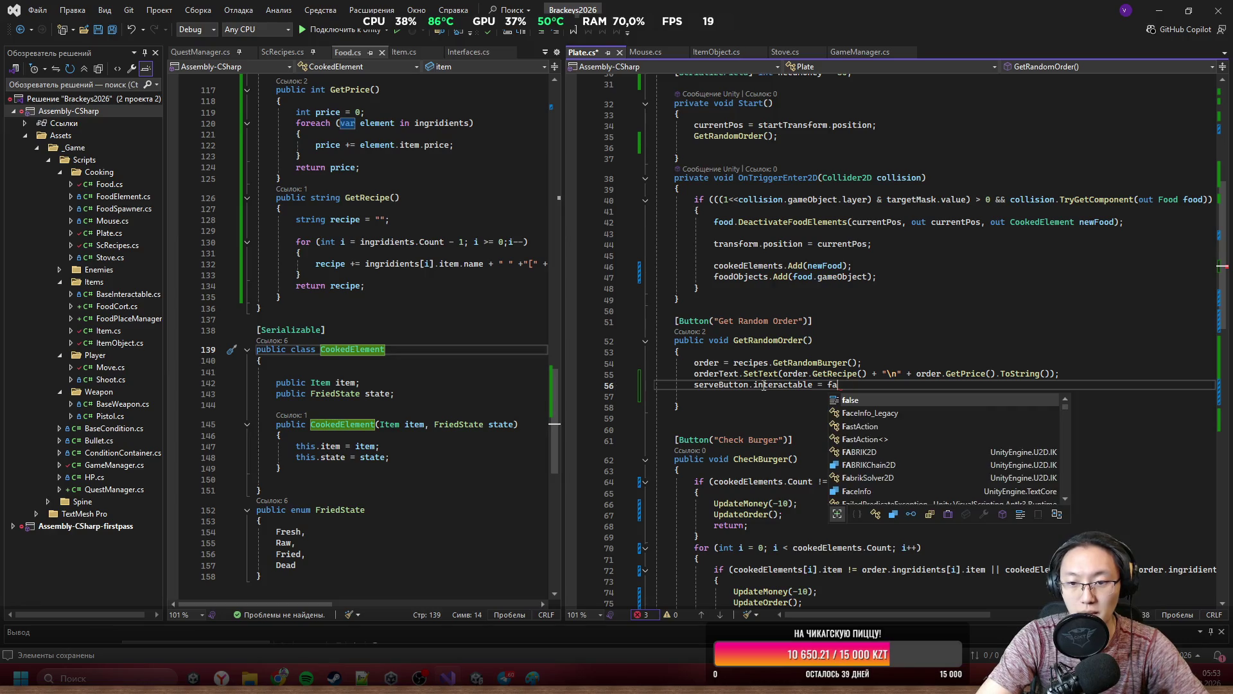
text(lse;)
key(shift+Home)
key(ctrl+c)
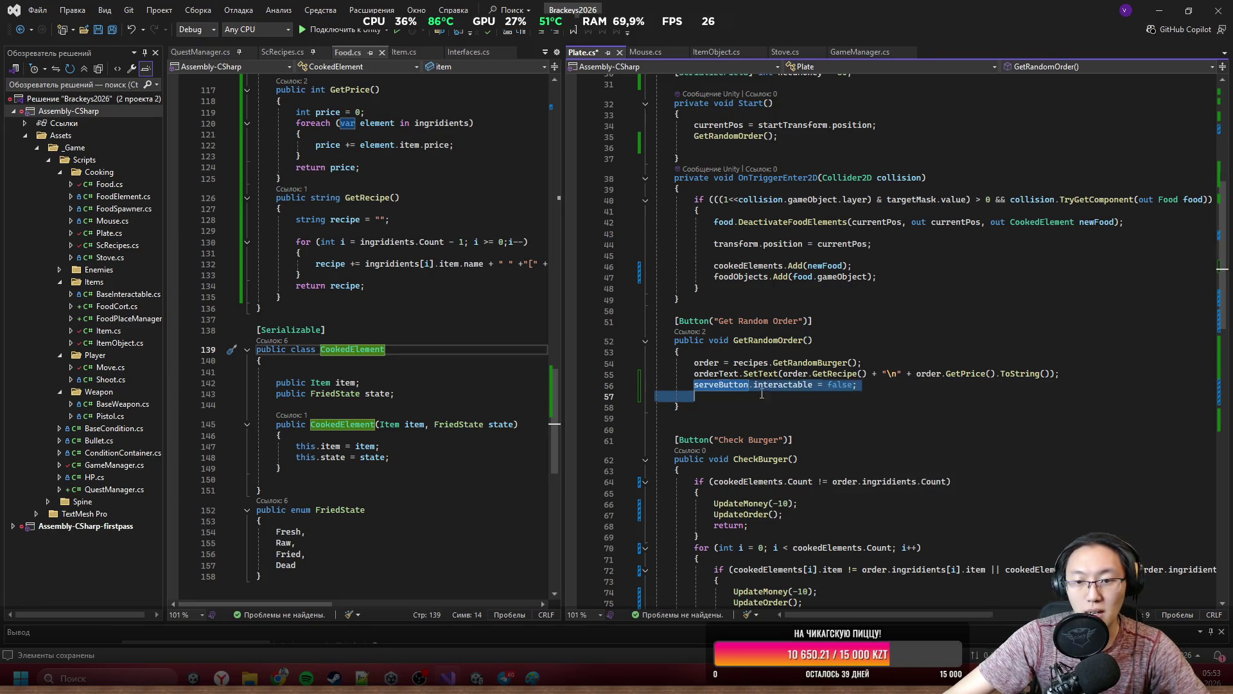
scroll(861, 329, up, 3)
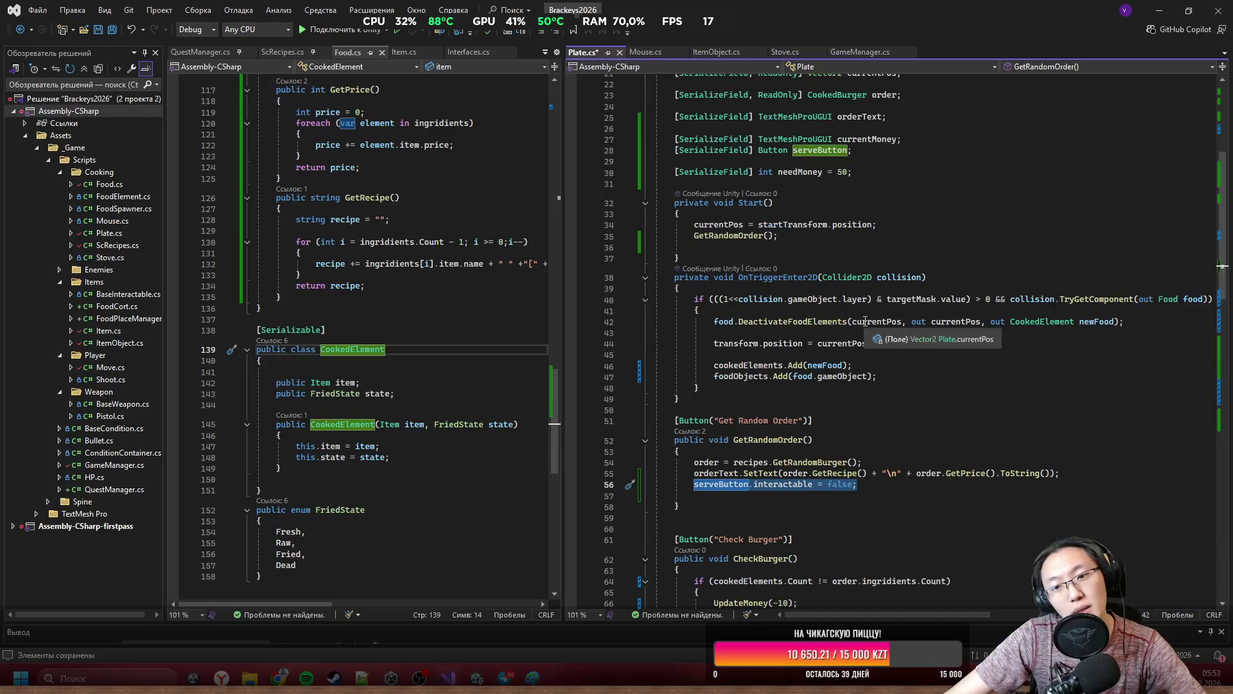
Paste the serveButton line into OnTriggerEnter2D on line 48 as interactable = true, save, return to Unity.
click(921, 383)
key(Home)
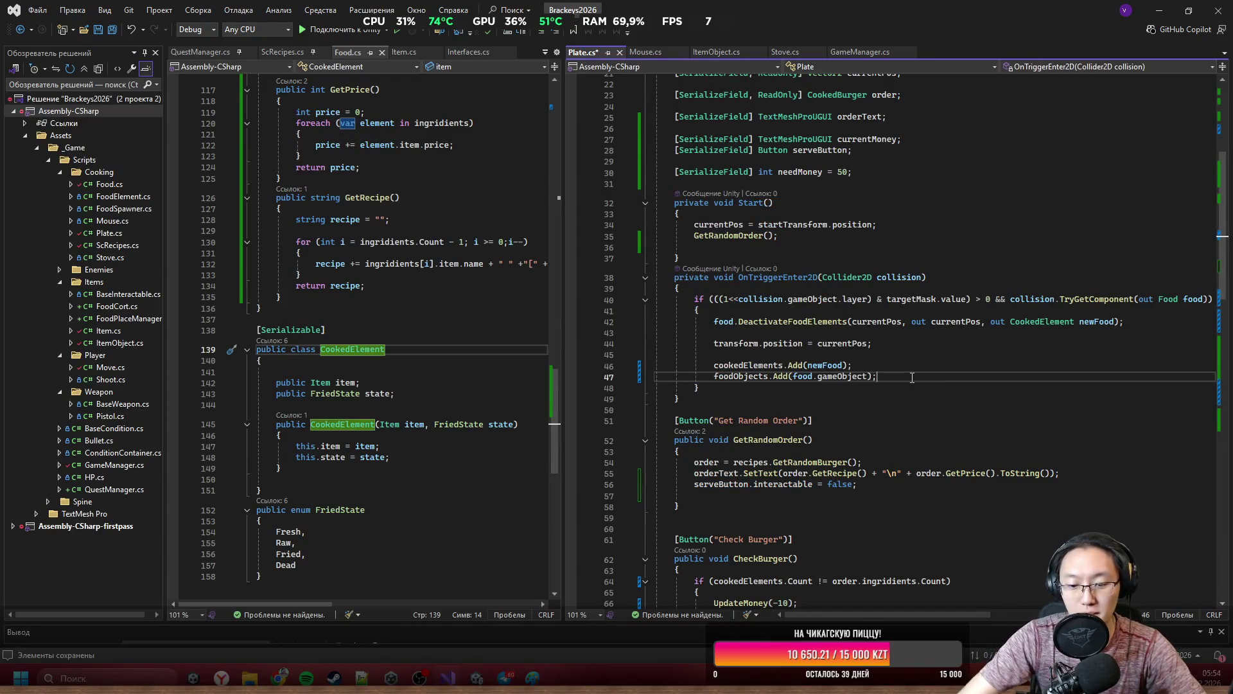
key(Return)
key(Up)
key(ctrl+v)
key(ctrl+z)
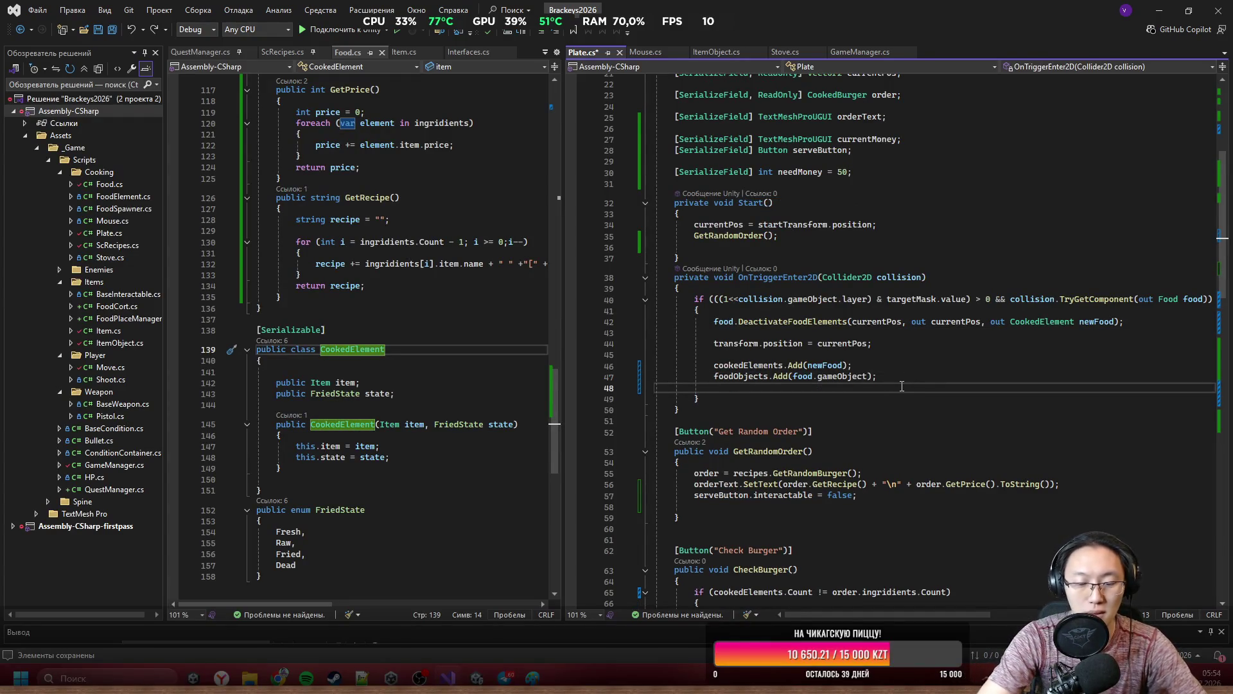
key(ctrl+v)
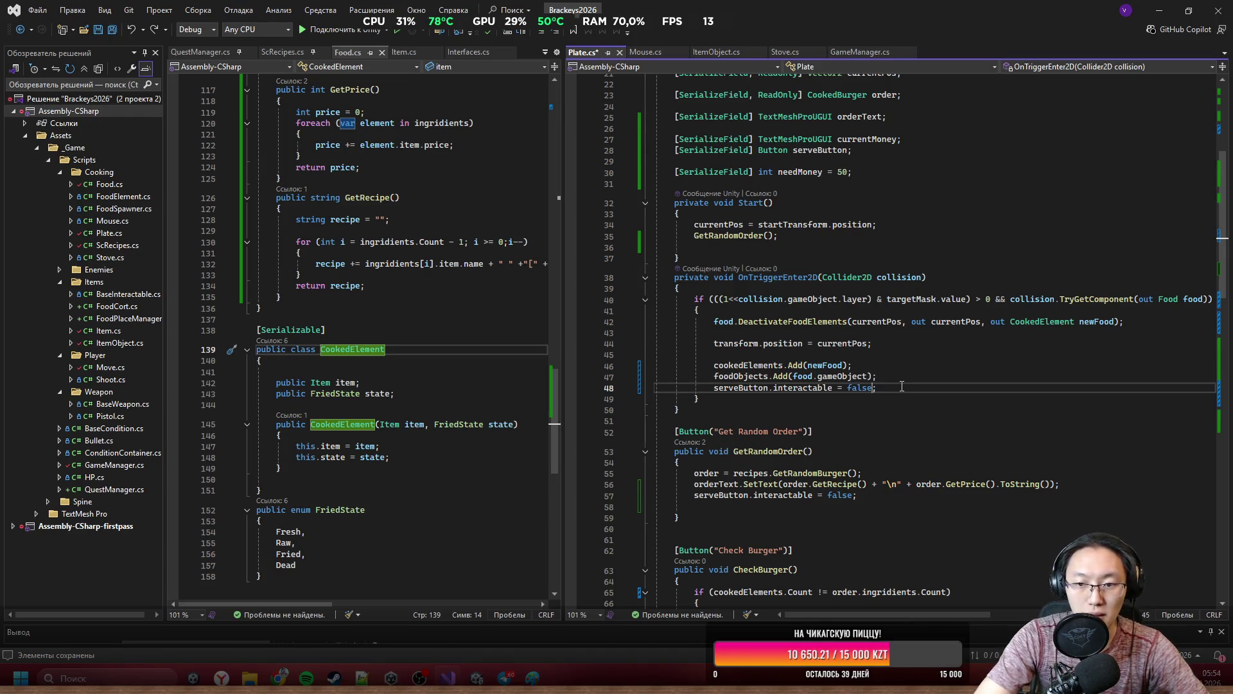
text(true;)
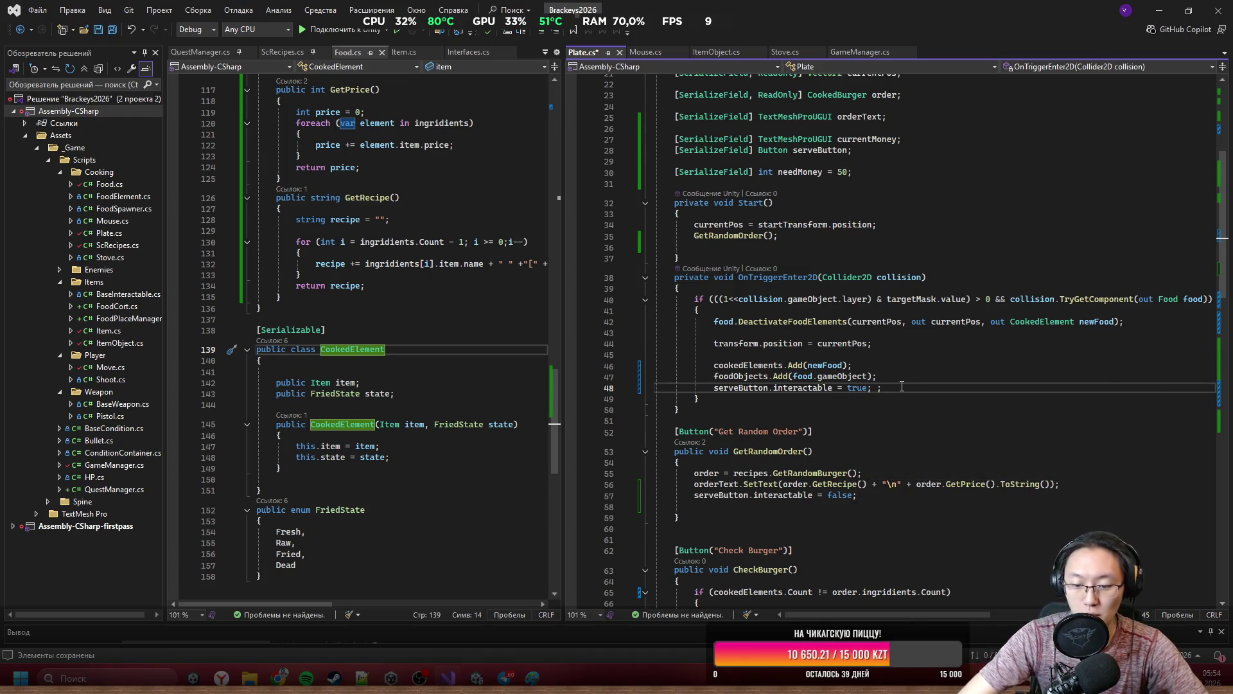
key(Delete)
key(Delete)
key(ctrl+s)
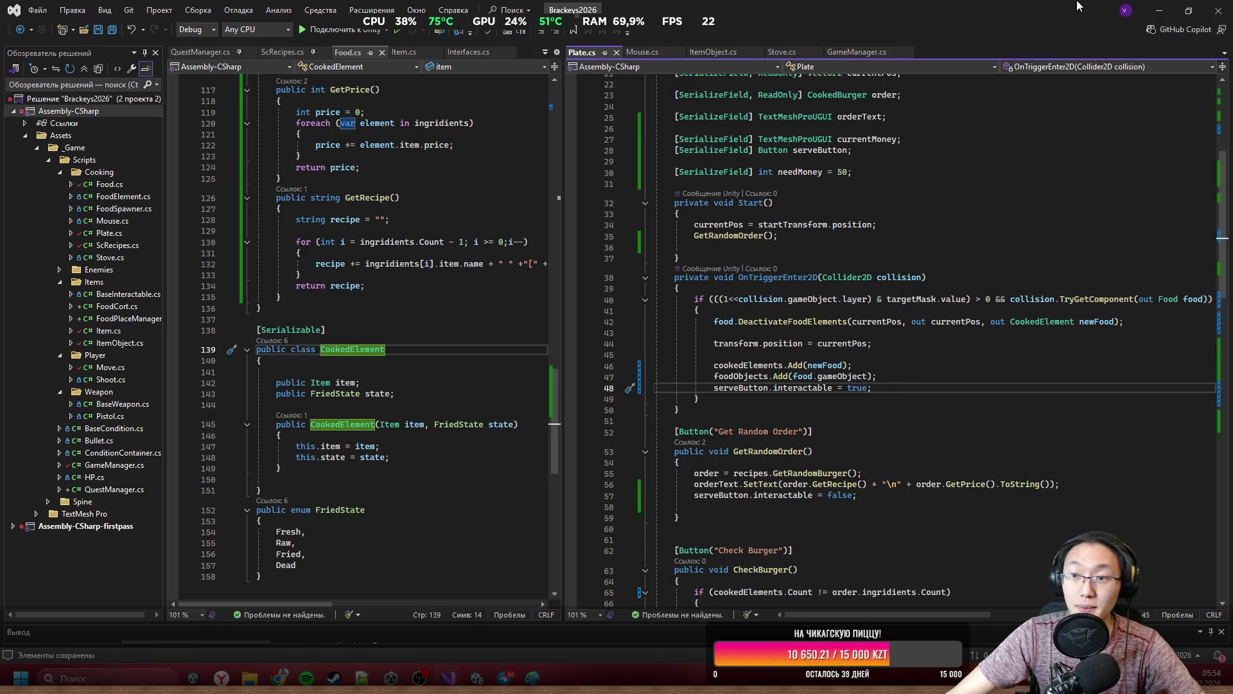
key(alt+Tab)
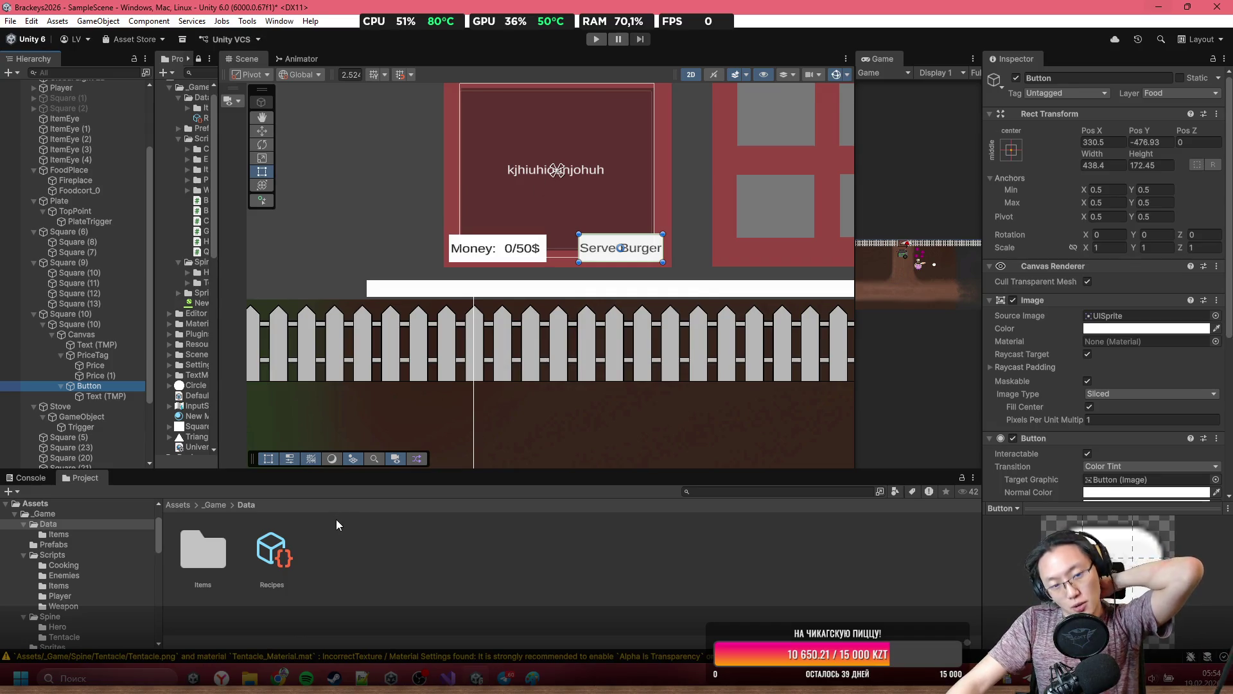
Open the Data folder's Recipes asset and expand the Spider Special recipe's ingredients, then return to Visual Studio.
click(272, 574)
click(1196, 447)
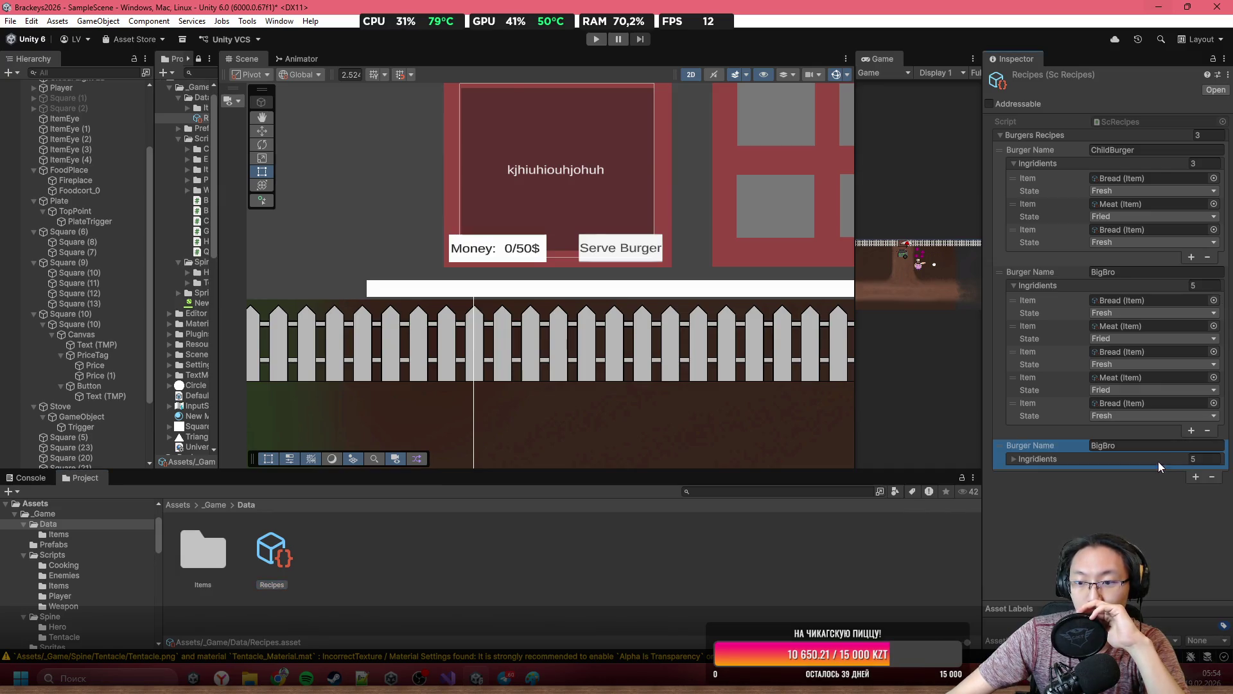
click(1013, 459)
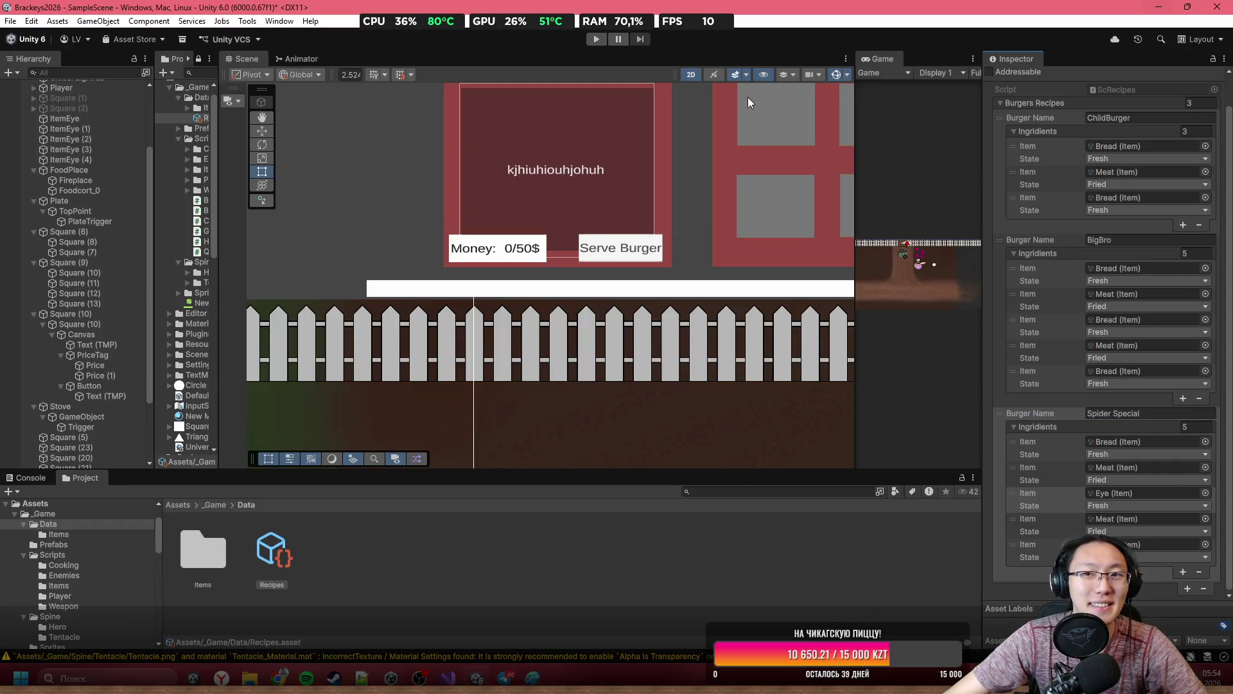
click(447, 677)
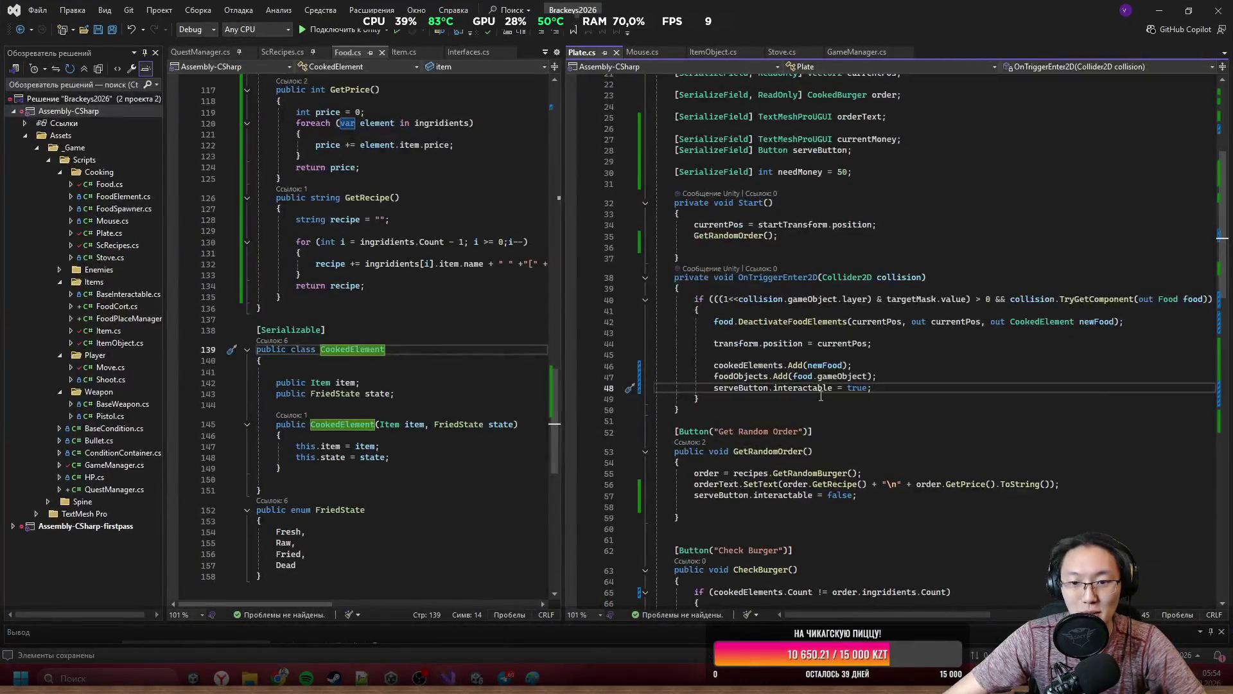
In GetRandomOrder's SetText call on line 56, start prefixing the text with "\n" + order.
scroll(821, 395, down, 2)
click(904, 343)
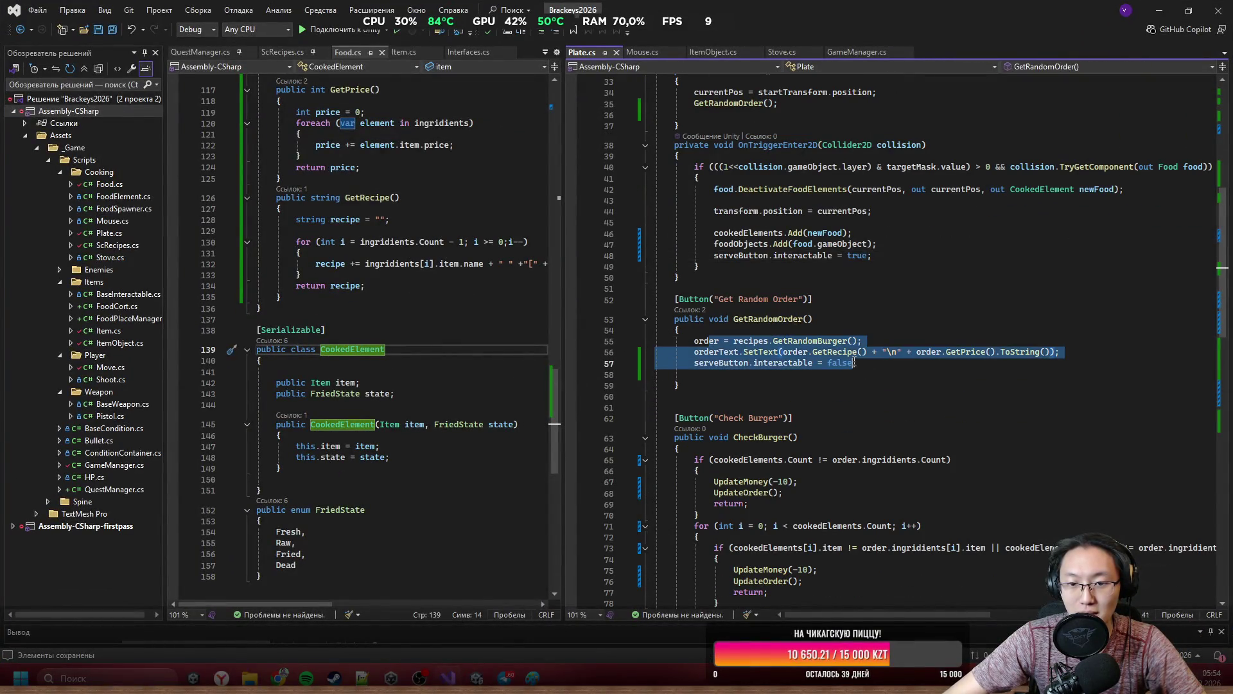
click(783, 352)
text(++)
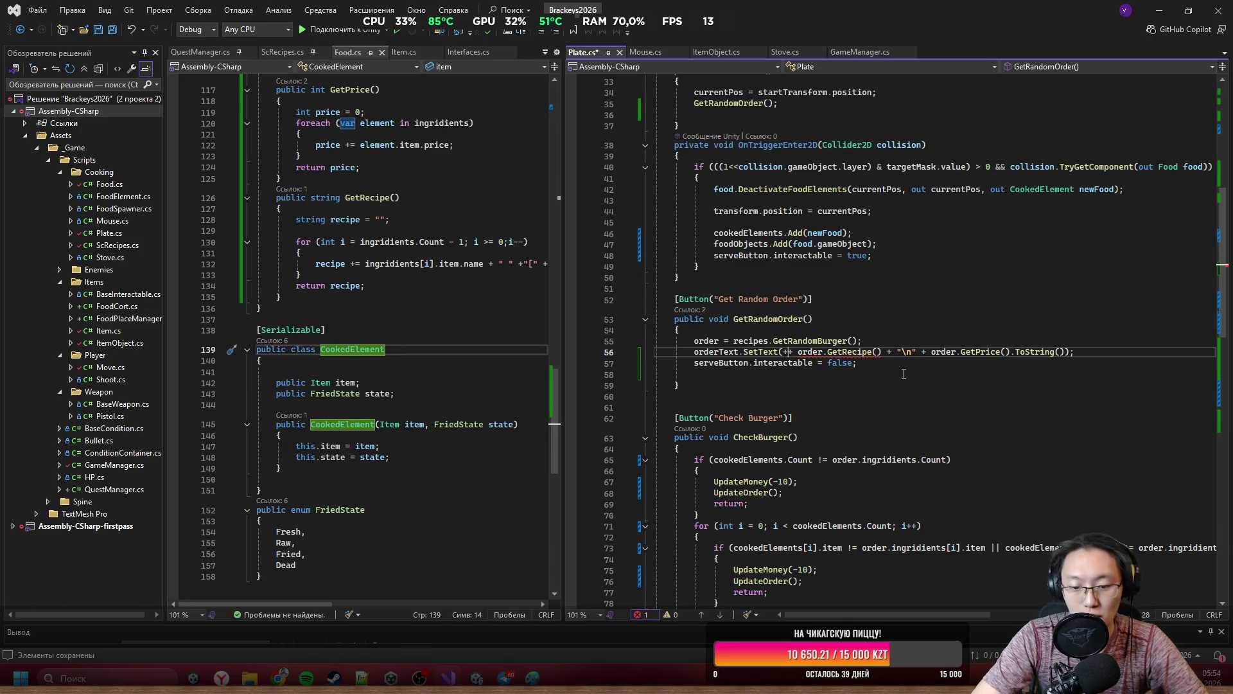
key(Left)
text(")
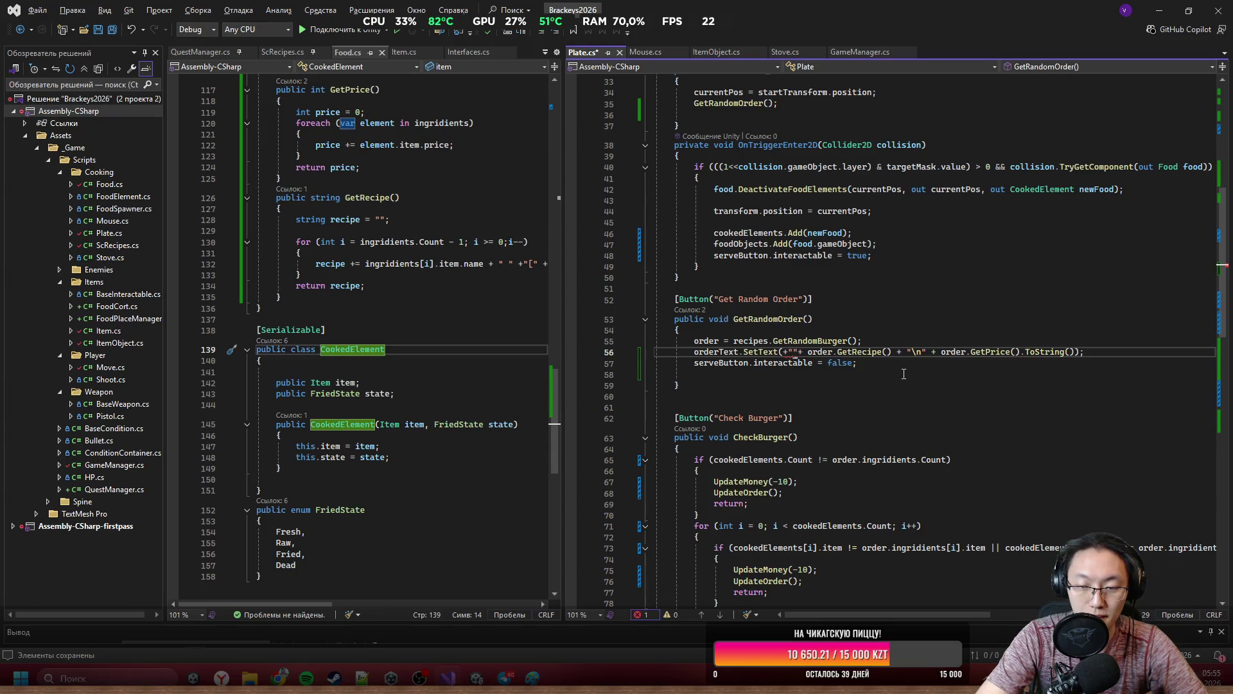
text(\n"+)
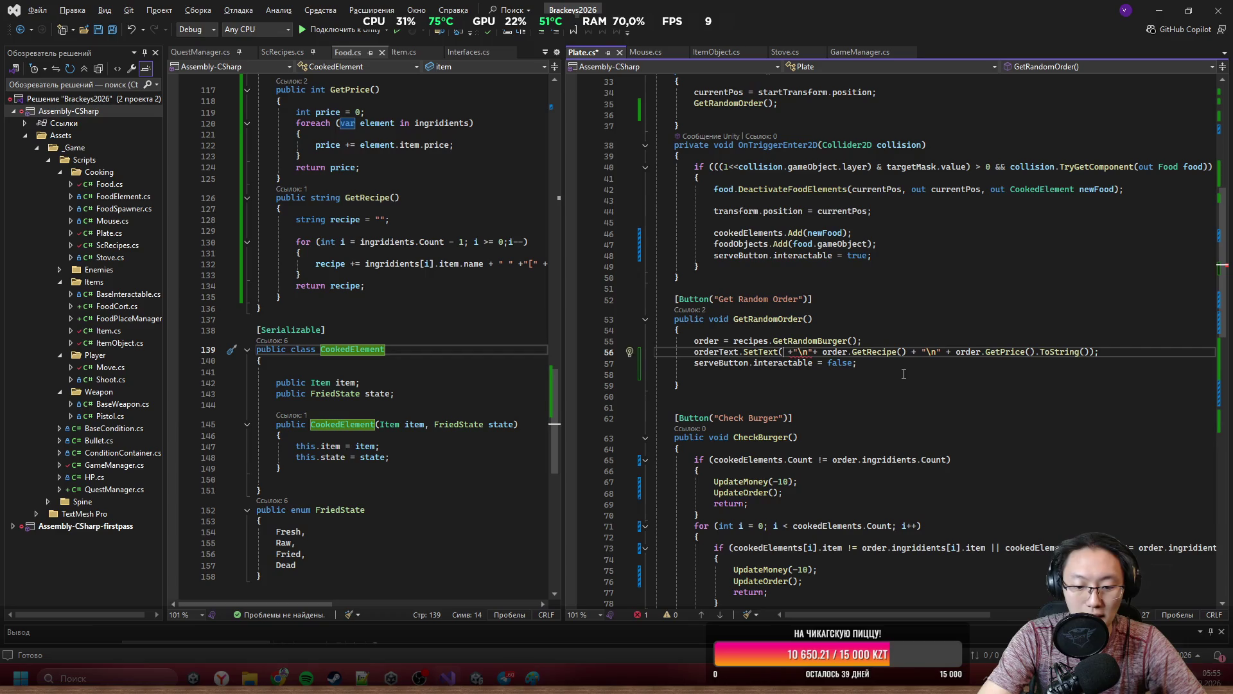
text( order.)
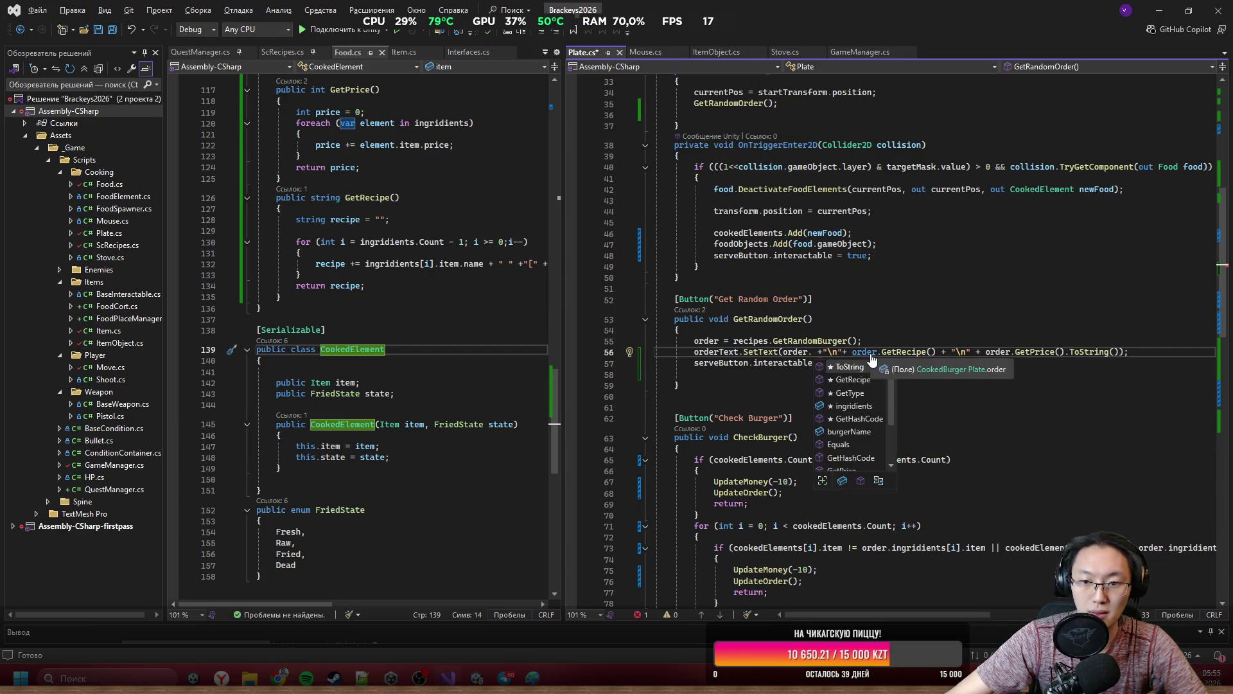
key(Escape)
Complete the prefix as order.burgerName + "\n\n", save Plate.cs, and switch to Unity.
click(941, 373)
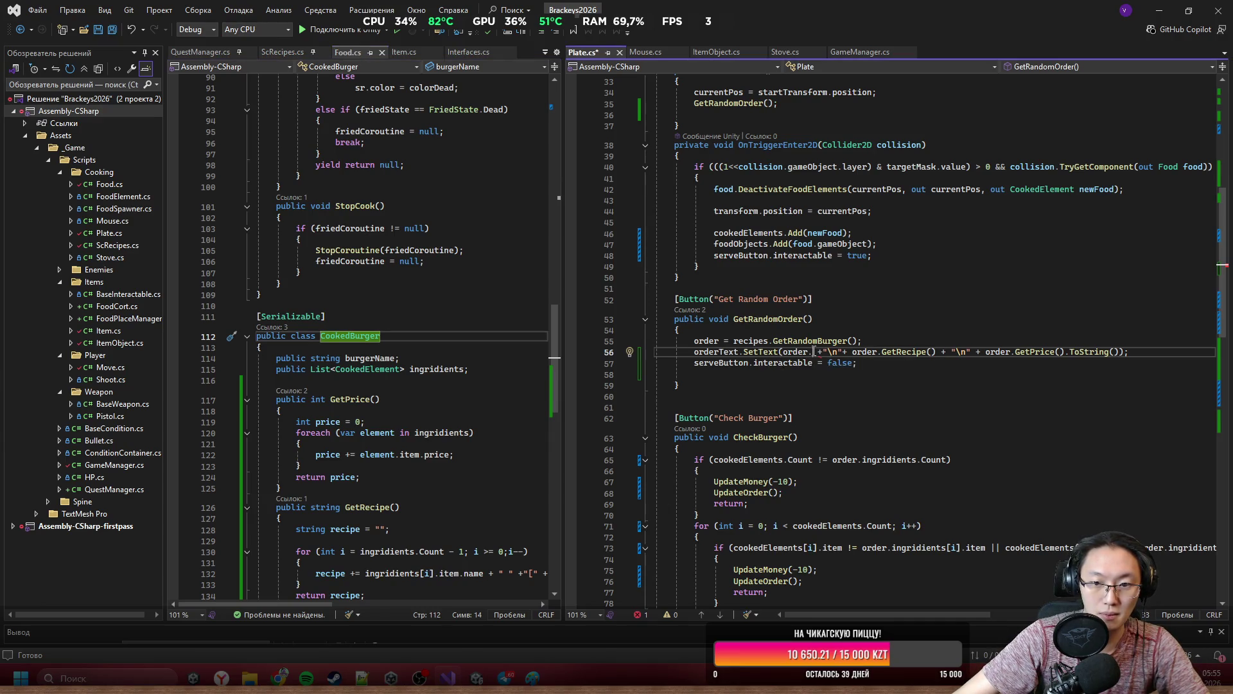
text(b)
key(Tab)
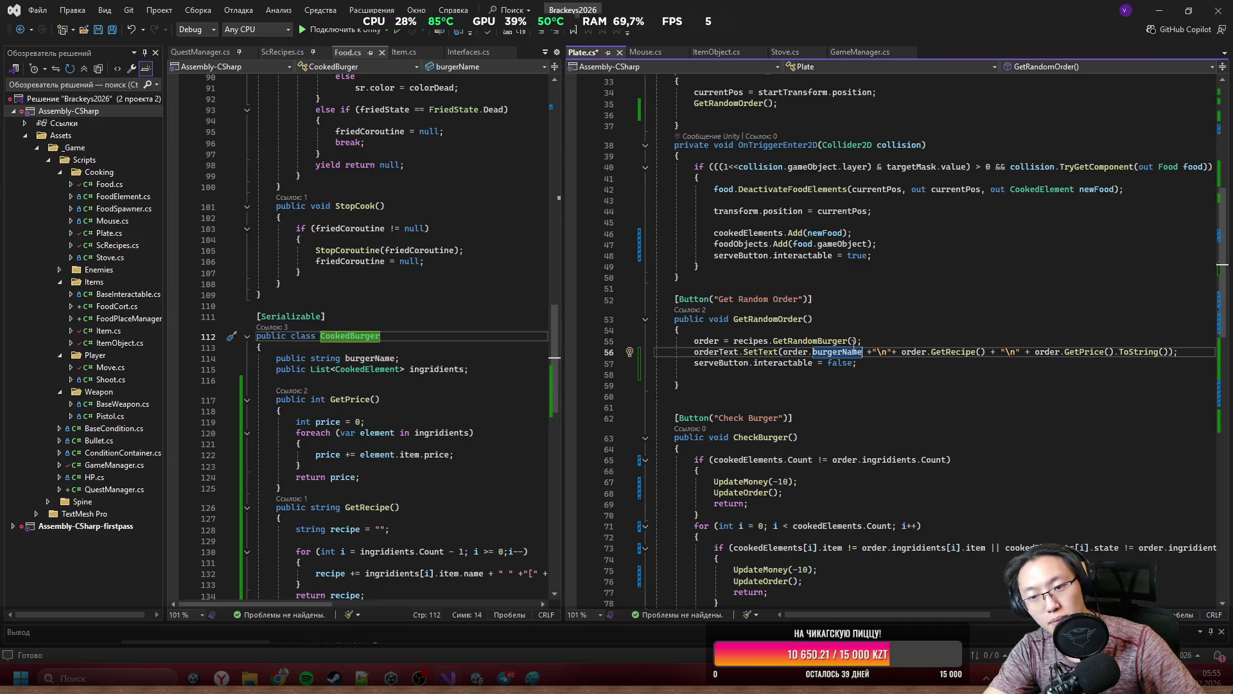
key(Right)
key(Right)
key(Right)
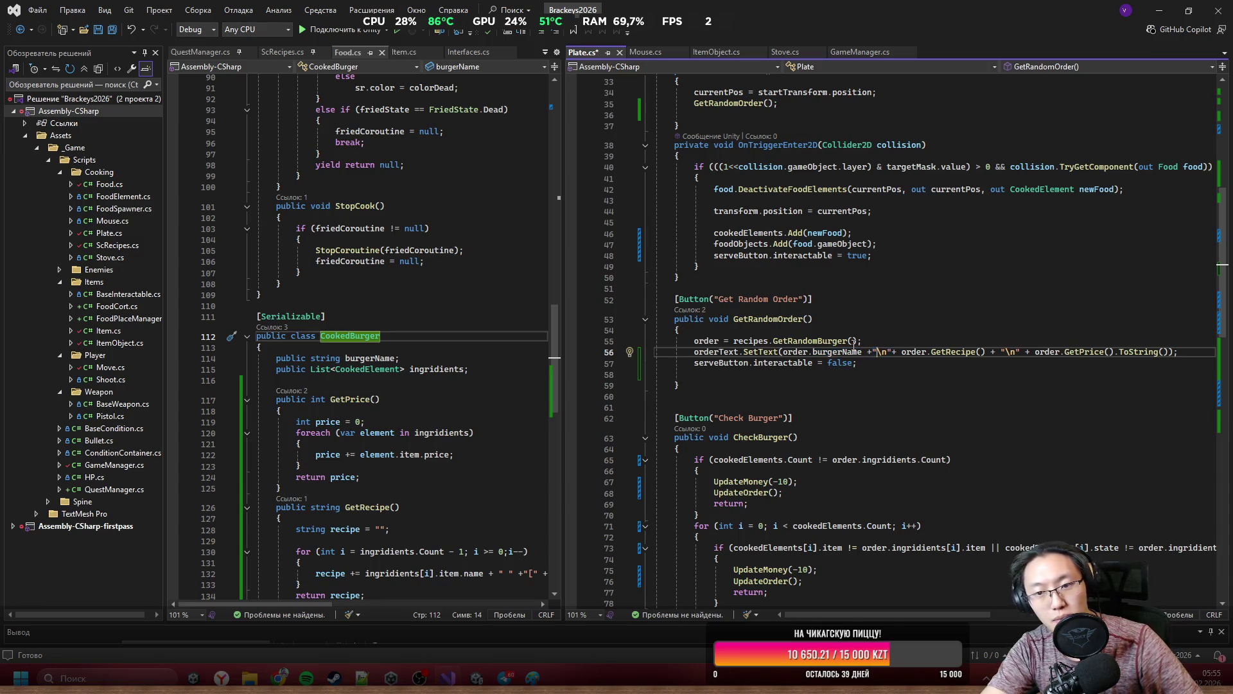
text(\n)
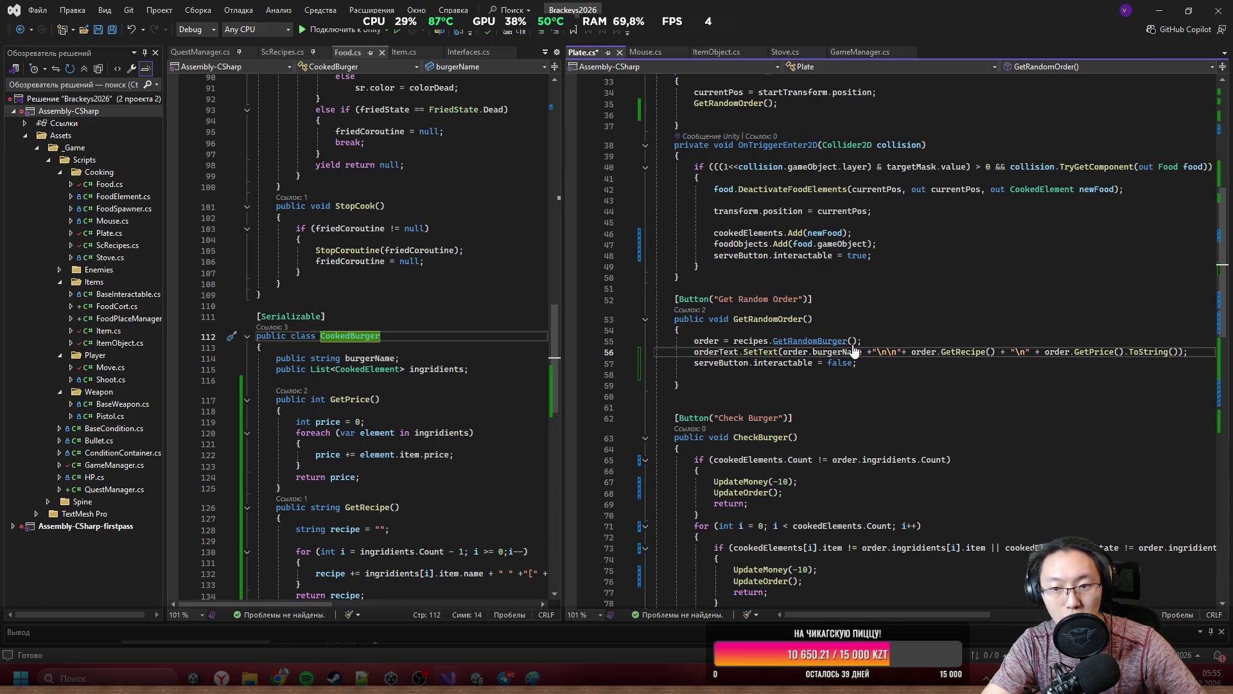
key(ctrl+s)
click(1159, 10)
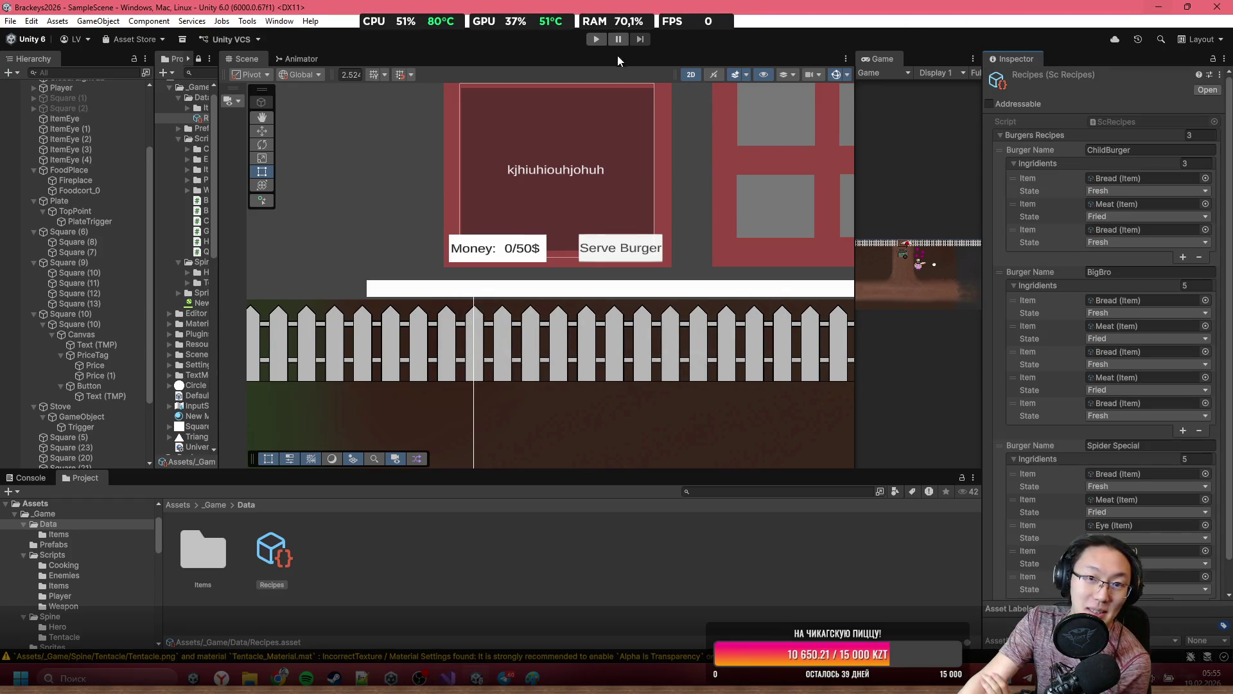
Start Play mode and maximize the Game view to see the ChildBurger order card.
click(596, 40)
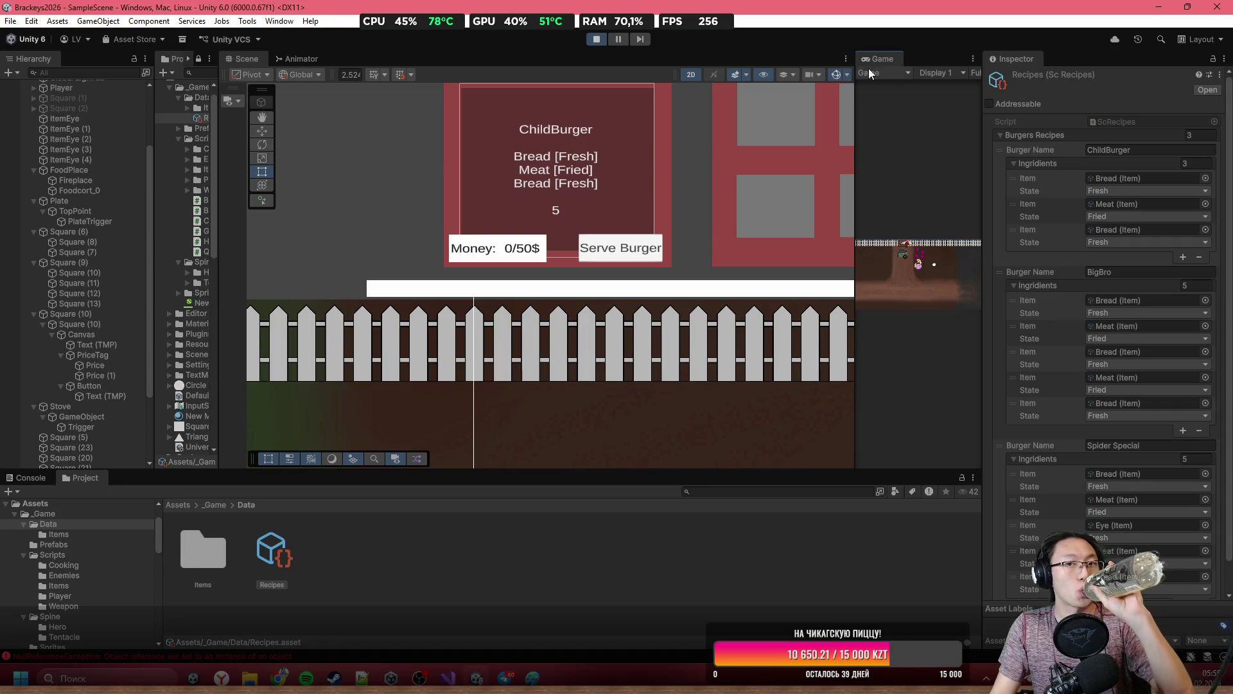
double_click(891, 59)
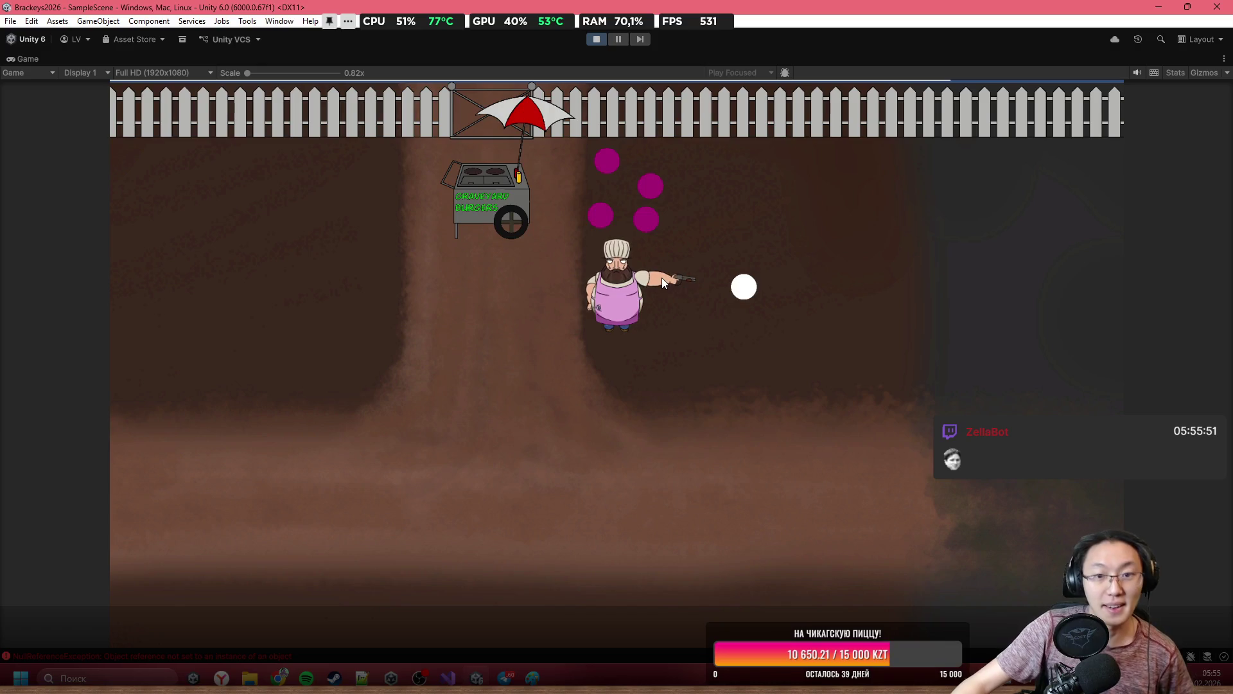
Walk the chef to the cart, stack meat and bread on the board, try Serve Burger, then stop play.
key(a)
key(w)
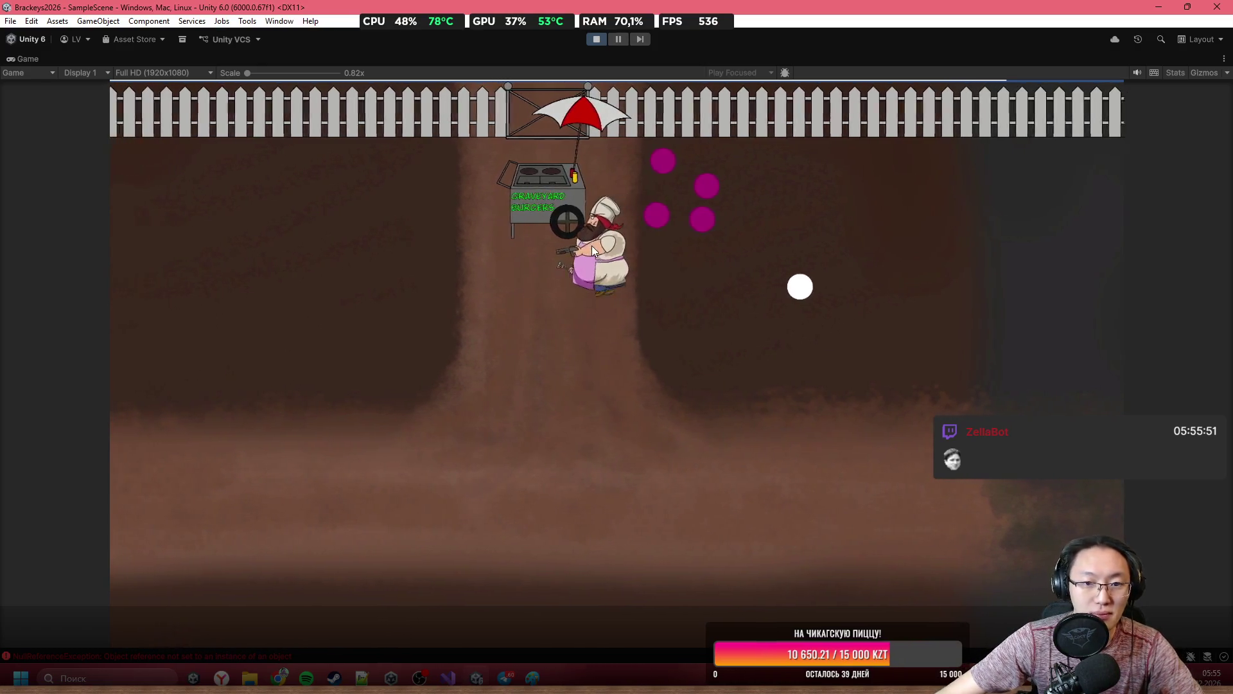
key(e)
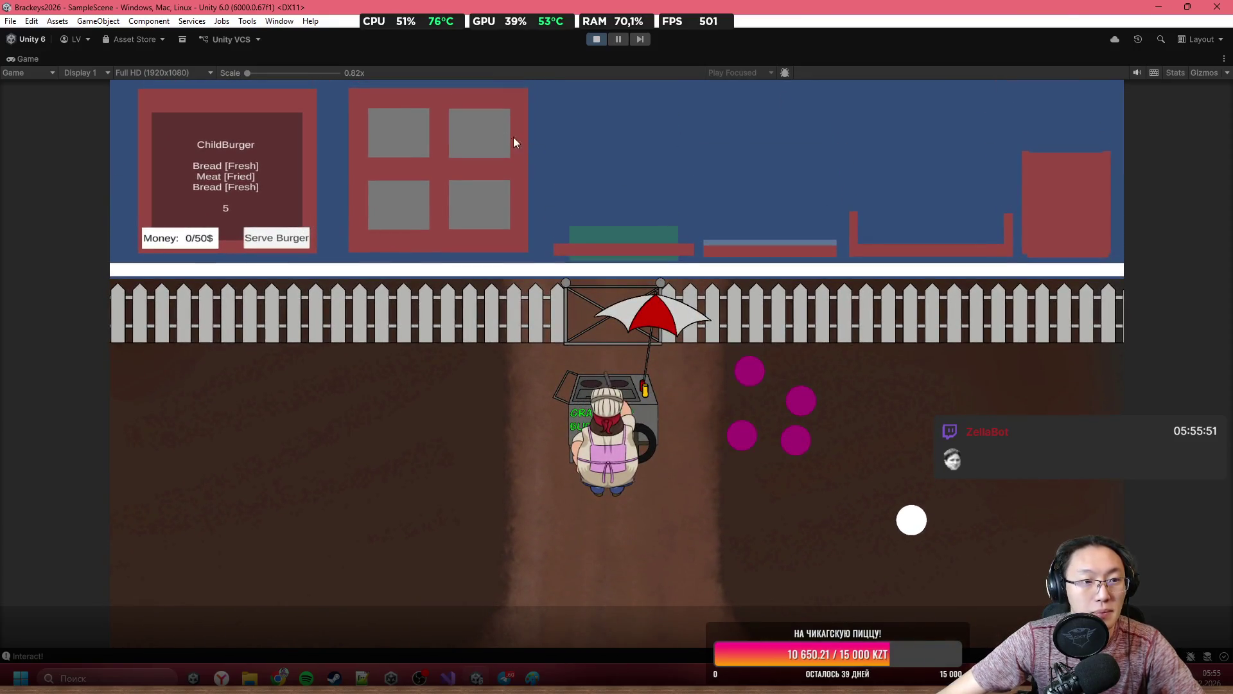
mouse_move(429, 143)
mouse_down()
mouse_move(580, 133)
mouse_move(620, 151)
mouse_up()
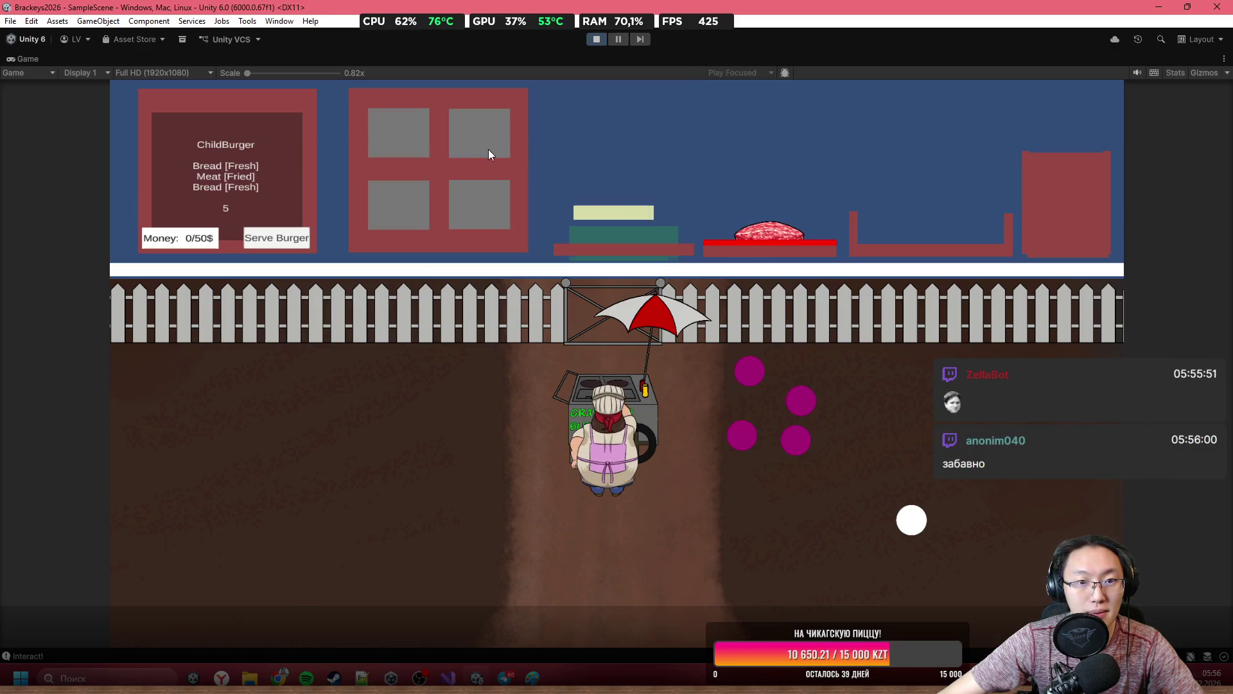
mouse_move(488, 149)
mouse_down()
mouse_move(616, 146)
mouse_move(638, 176)
mouse_move(637, 164)
mouse_move(779, 214)
mouse_up()
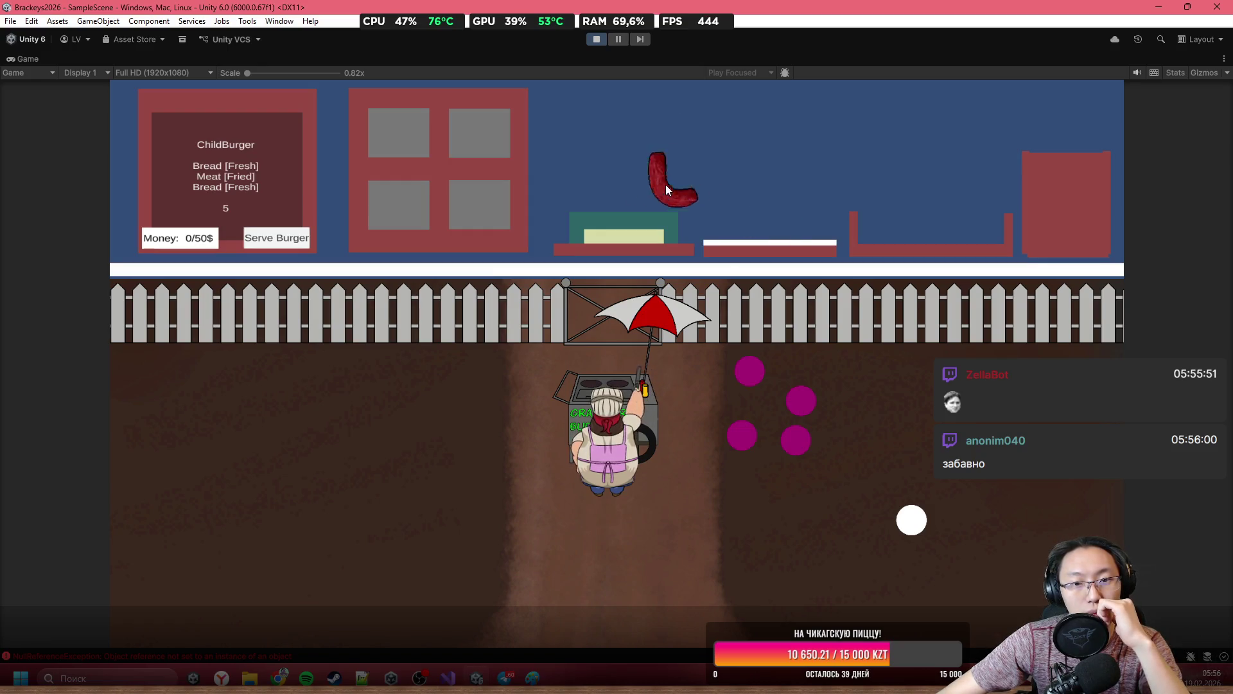
drag(665, 183, 668, 187)
mouse_move(762, 222)
mouse_down()
mouse_move(731, 131)
mouse_move(687, 125)
mouse_move(715, 155)
mouse_up()
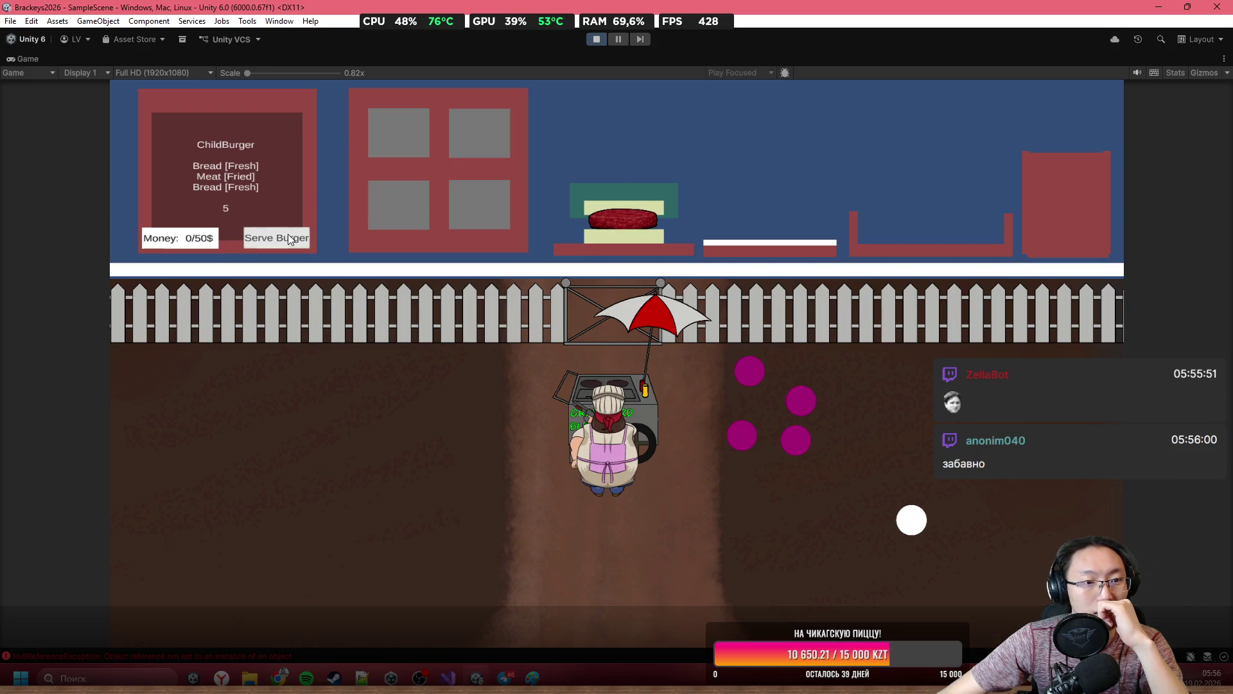
click(597, 39)
click(647, 259)
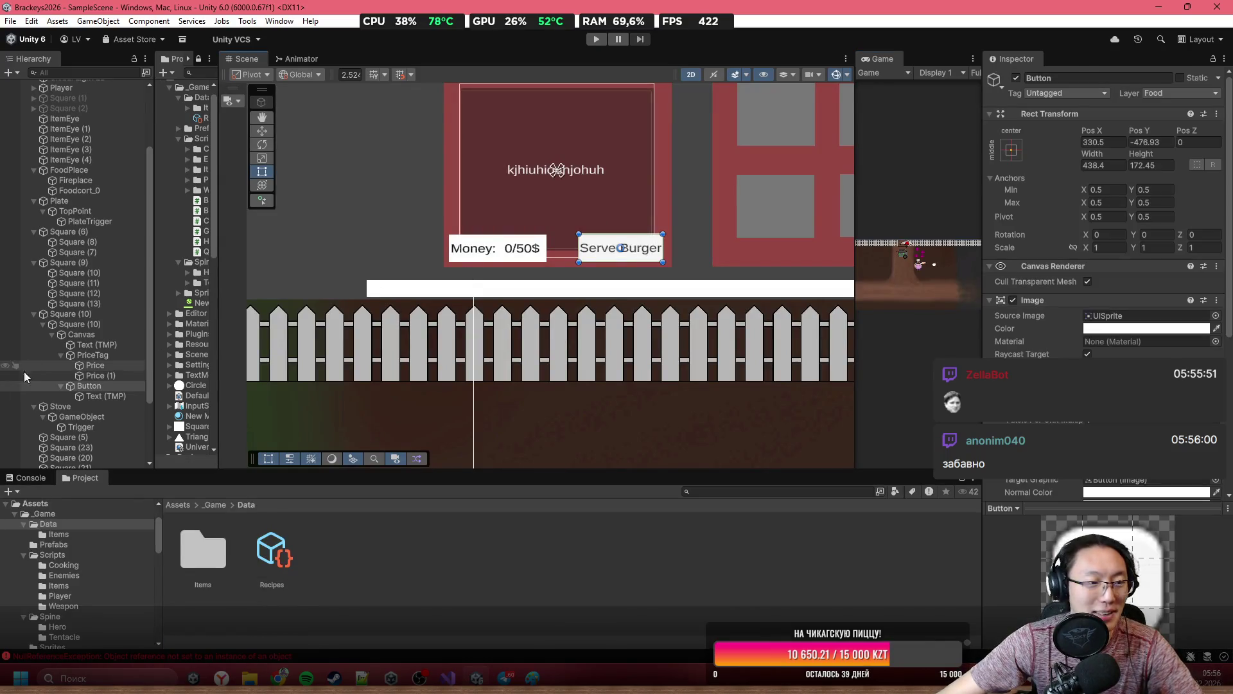
Set PlateTrigger with Plate.CheckBurger as the Serve Burger On Click target, then start Play mode.
scroll(1065, 341, down, 8)
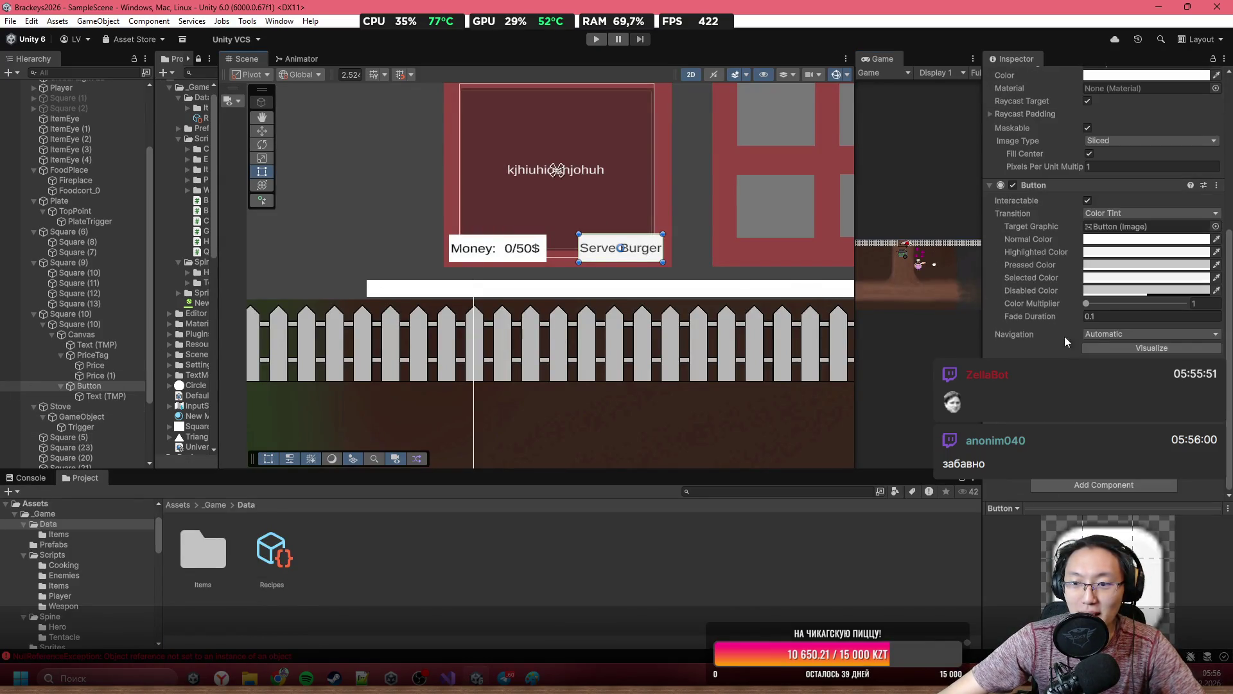
scroll(68, 140, down, 3)
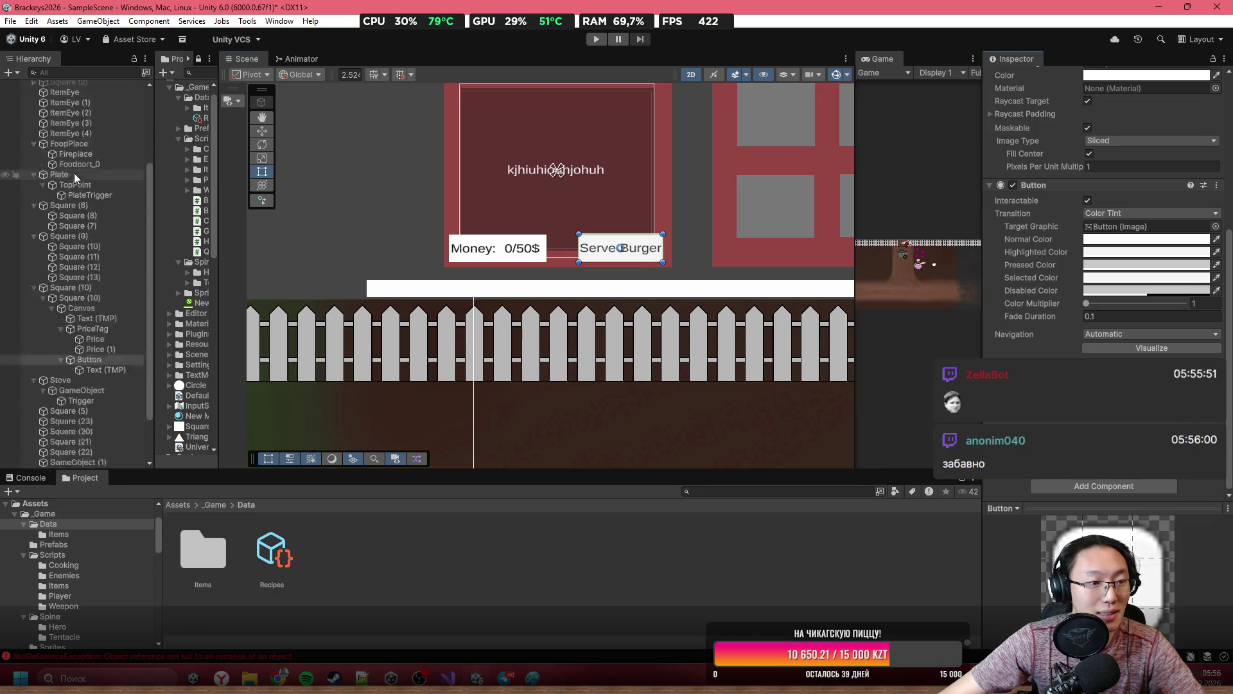
mouse_move(82, 240)
mouse_down()
mouse_move(97, 134)
mouse_move(429, 213)
mouse_up()
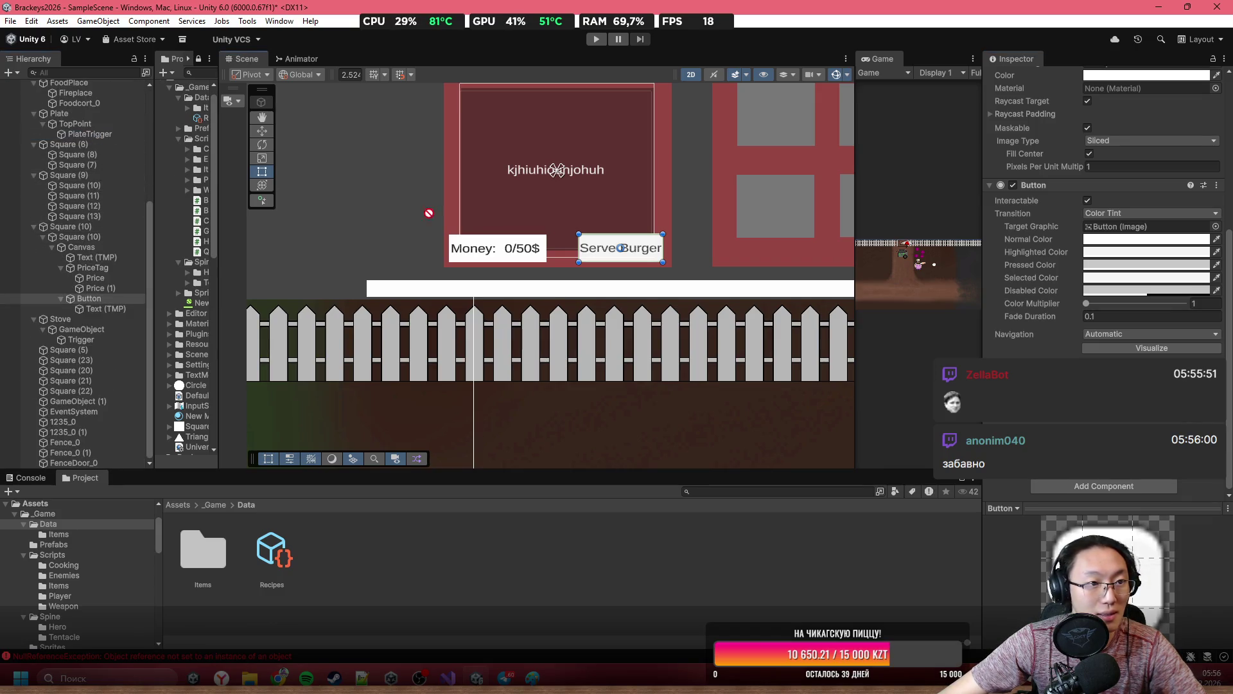
click(1130, 383)
mouse_move(1131, 474)
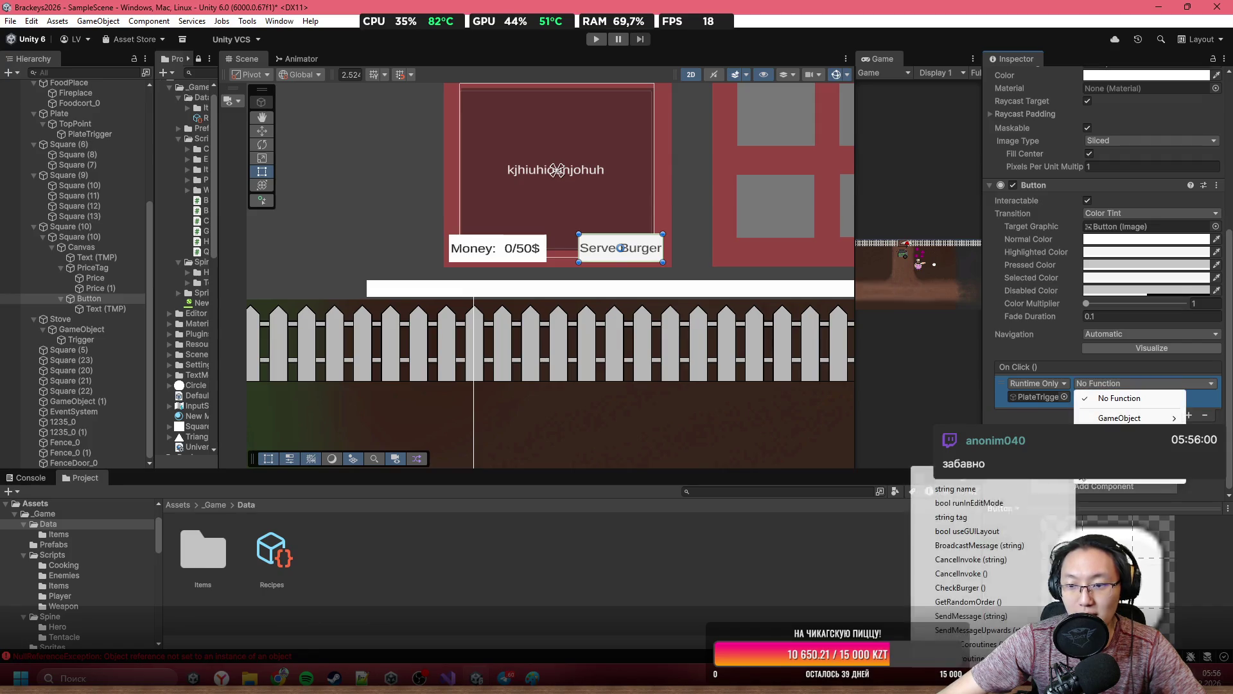
click(982, 589)
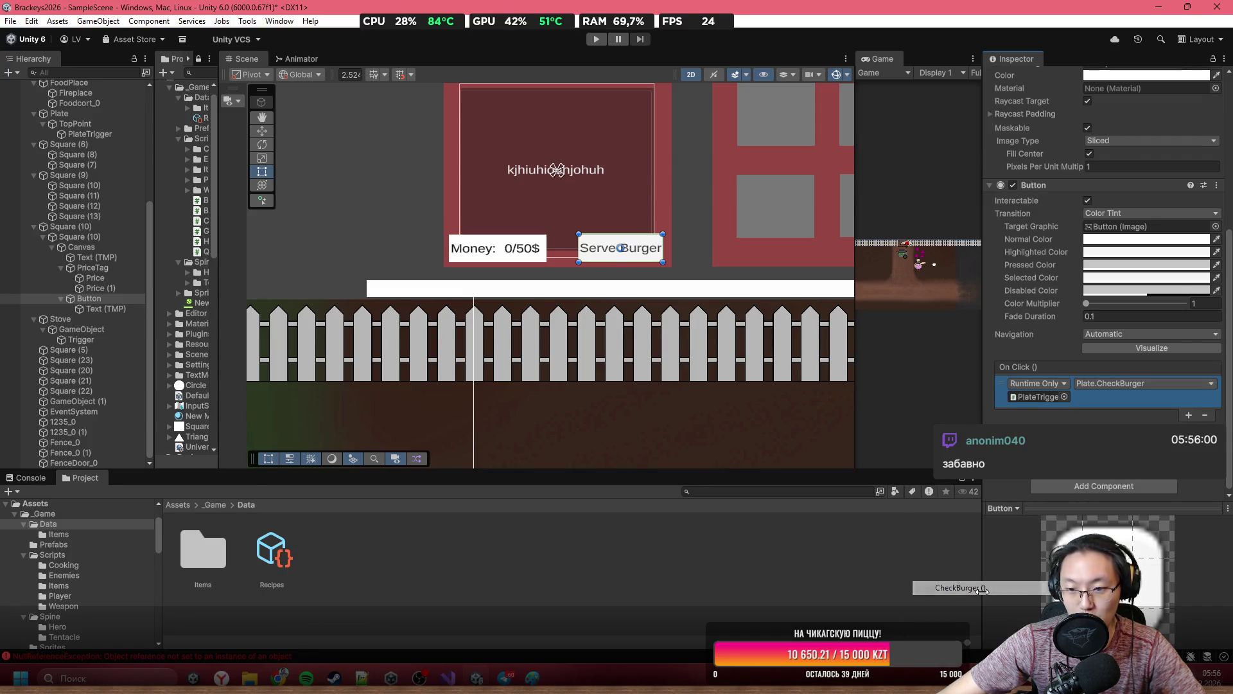
click(604, 39)
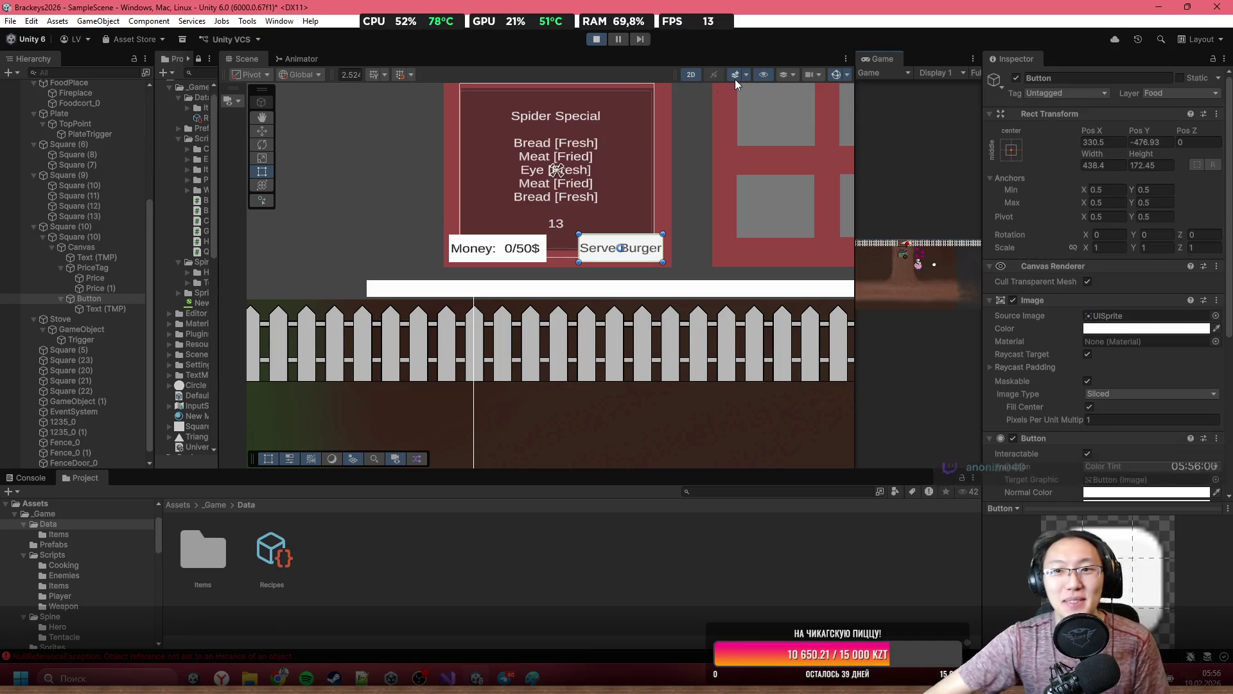
Maximize the Game view, walk to the cart, and fry two meat patties into the tray.
double_click(877, 55)
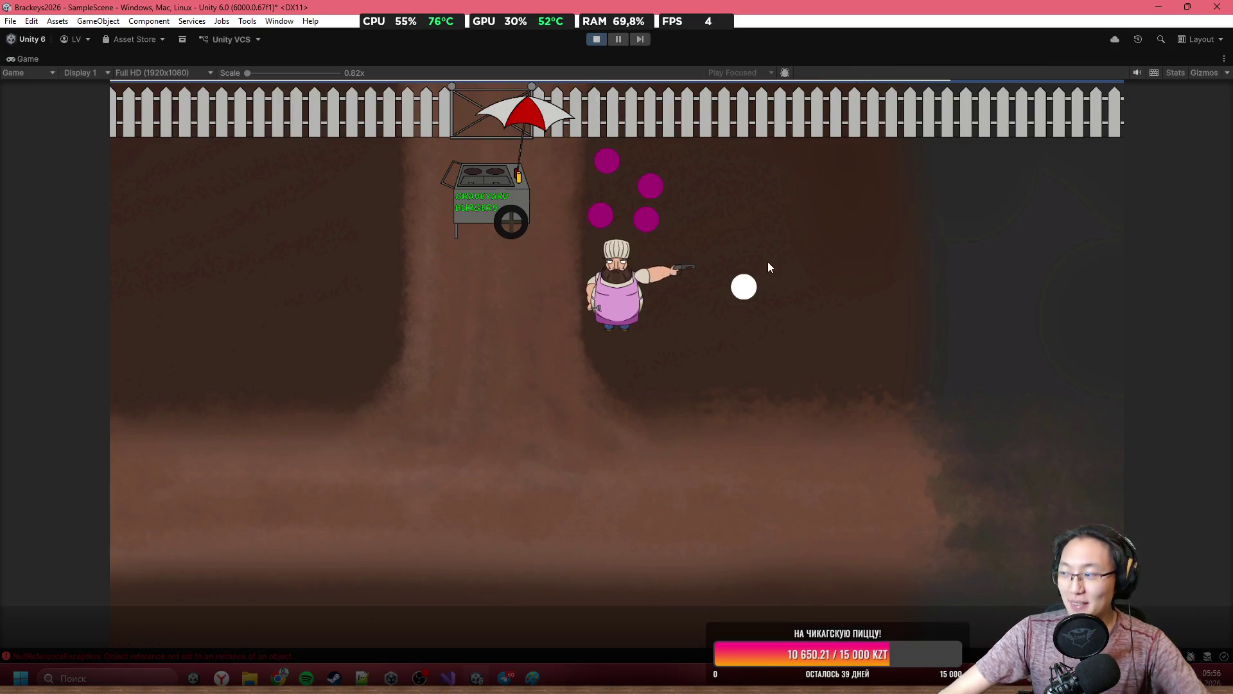
key(w)
key(a)
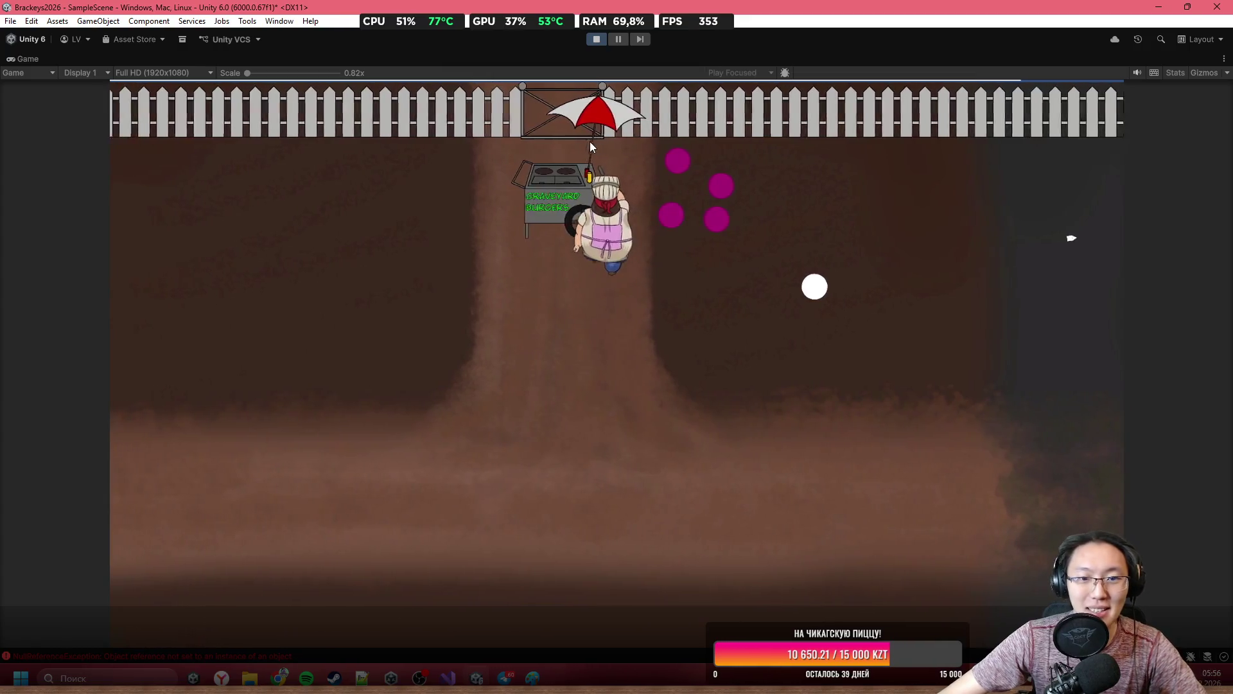
key(e)
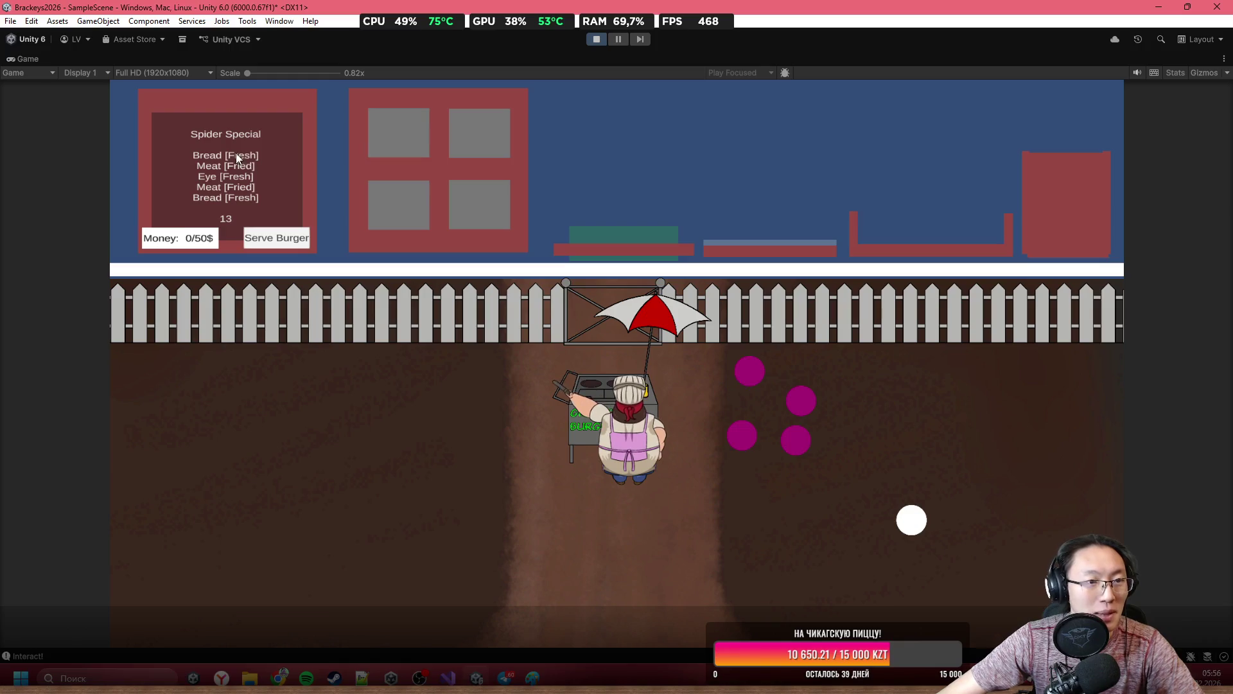
mouse_move(414, 134)
mouse_down()
mouse_move(460, 118)
mouse_move(649, 113)
mouse_move(769, 164)
mouse_up()
mouse_move(463, 138)
mouse_down()
mouse_move(485, 129)
mouse_move(679, 165)
mouse_move(700, 219)
mouse_up()
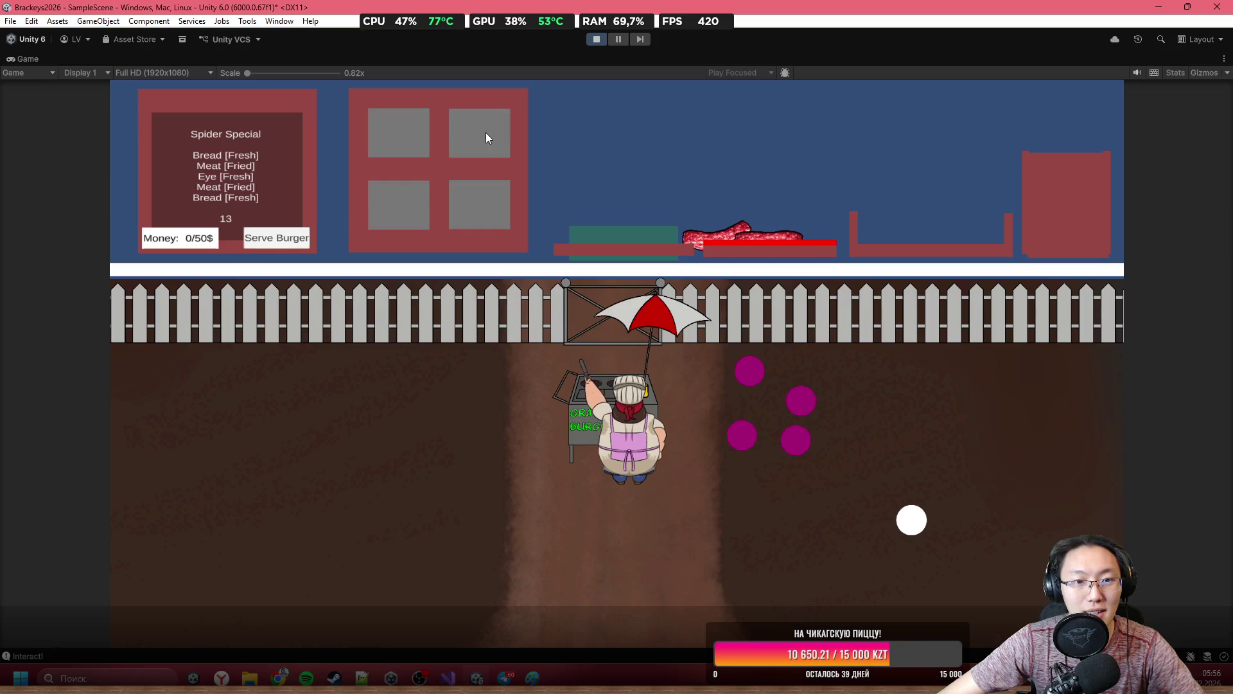
mouse_move(486, 133)
mouse_down()
mouse_move(587, 165)
mouse_move(623, 232)
mouse_up()
mouse_move(753, 232)
mouse_down()
mouse_move(781, 175)
mouse_move(826, 218)
mouse_up()
mouse_move(739, 242)
mouse_down()
mouse_move(847, 158)
mouse_move(854, 218)
mouse_up()
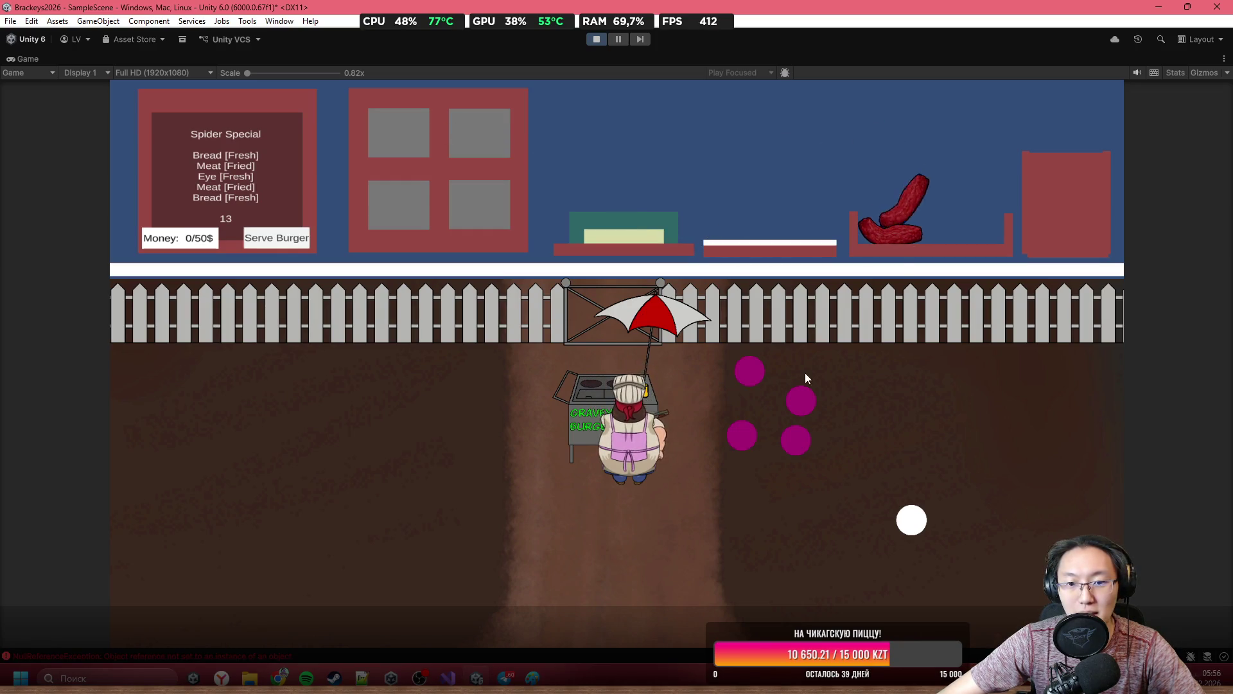
key(a)
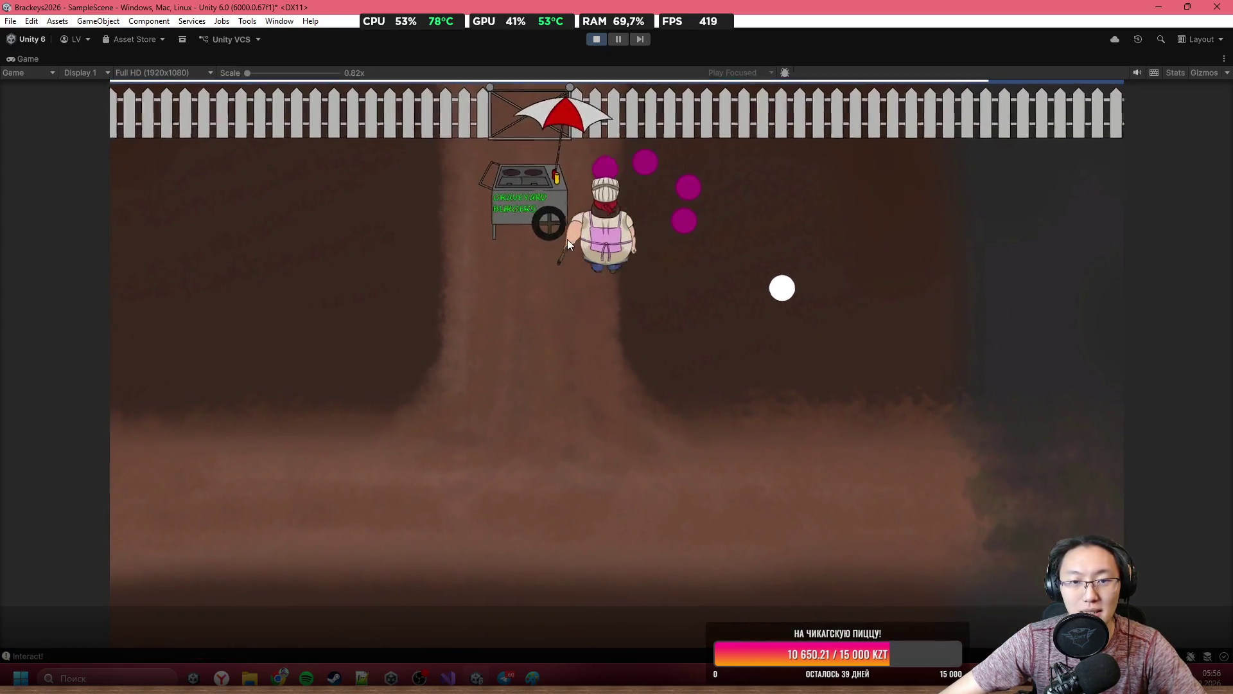
click(561, 195)
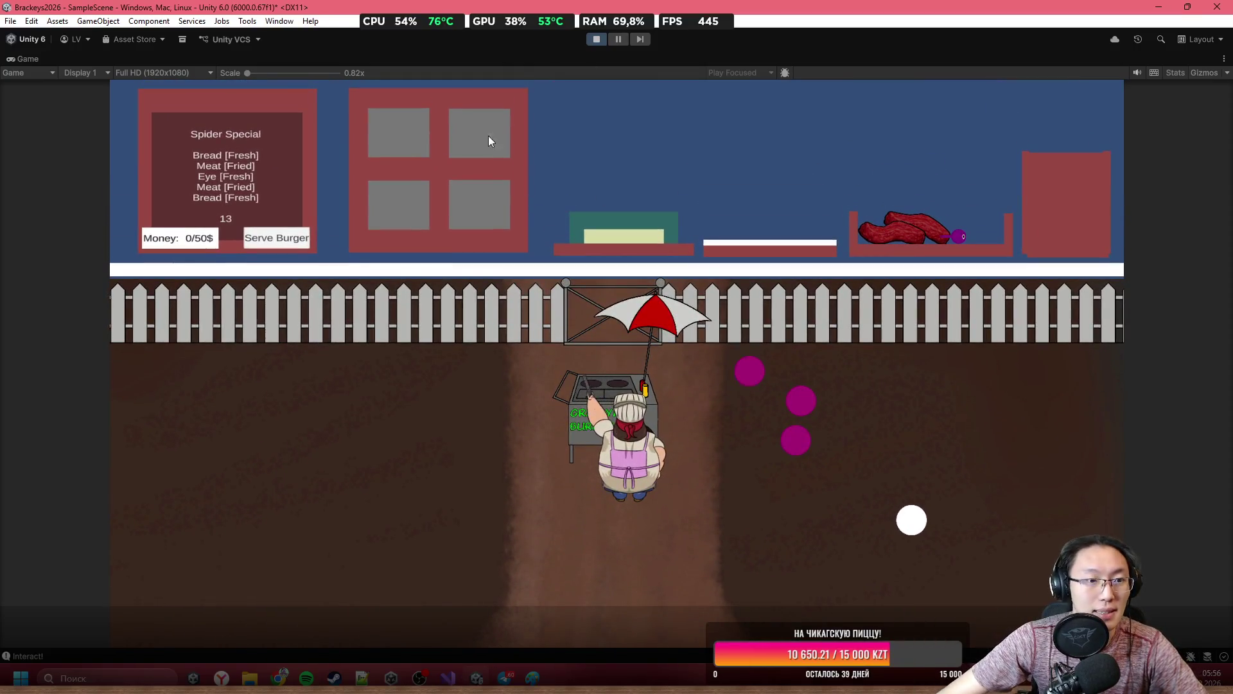
Stack bread, meat, eye, meat and bread, serve the Spider Special for 13/50, and open the Console errors.
drag(488, 136, 530, 125)
mouse_move(591, 154)
mouse_down()
mouse_move(768, 186)
mouse_move(803, 221)
mouse_up()
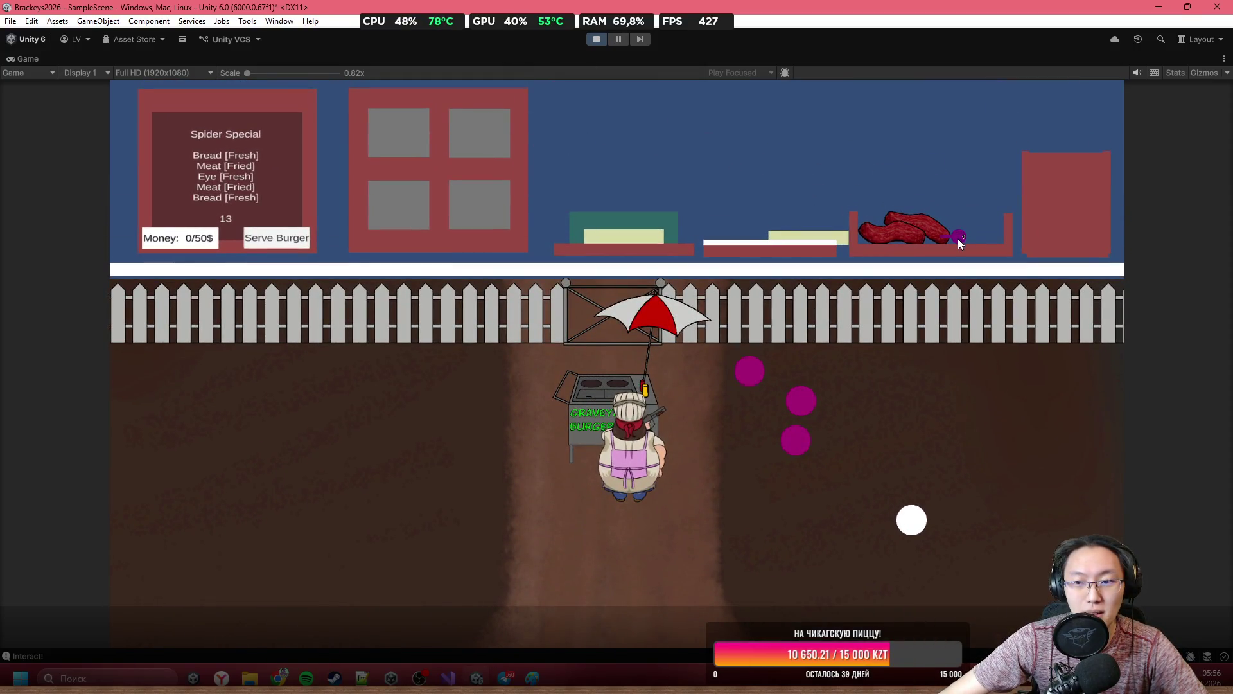
mouse_move(849, 126)
mouse_down()
mouse_move(678, 155)
mouse_move(899, 180)
mouse_up()
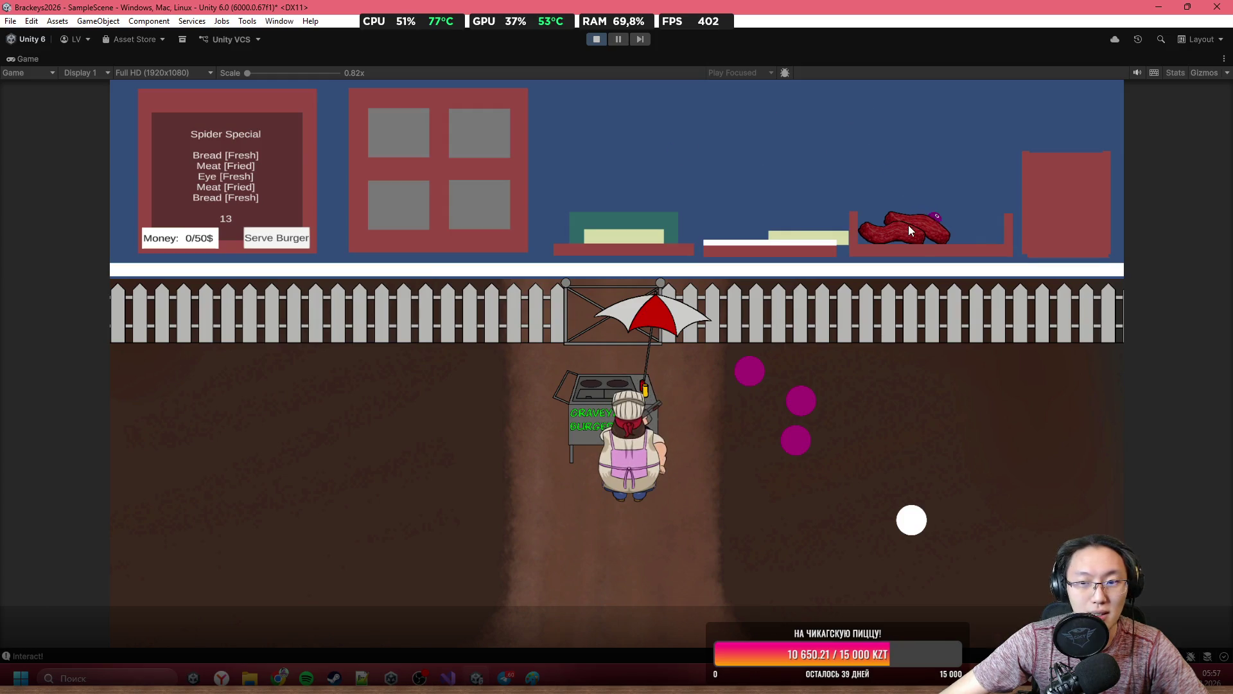
mouse_move(908, 226)
mouse_down()
mouse_move(869, 169)
mouse_move(741, 145)
mouse_move(661, 152)
mouse_up()
drag(961, 238, 917, 244)
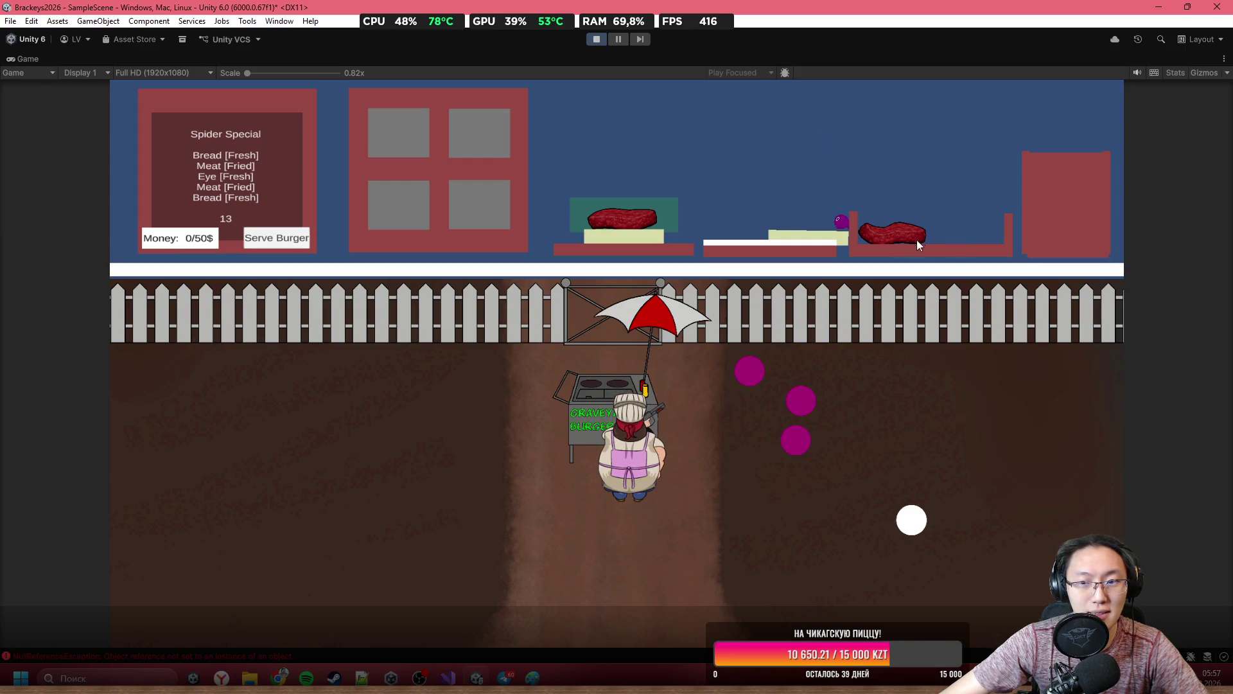
drag(722, 171, 623, 196)
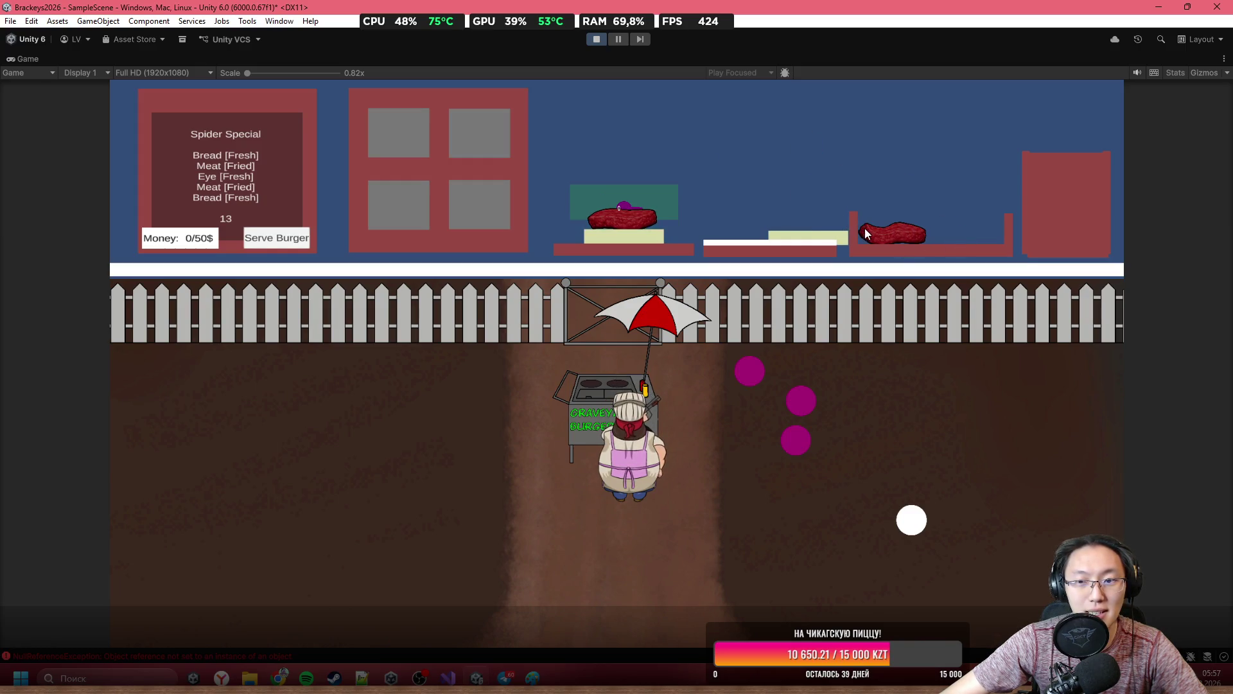
mouse_move(880, 233)
mouse_down()
mouse_move(799, 105)
mouse_move(766, 118)
mouse_move(834, 126)
mouse_move(792, 109)
mouse_move(793, 85)
mouse_move(814, 95)
mouse_move(807, 106)
mouse_up()
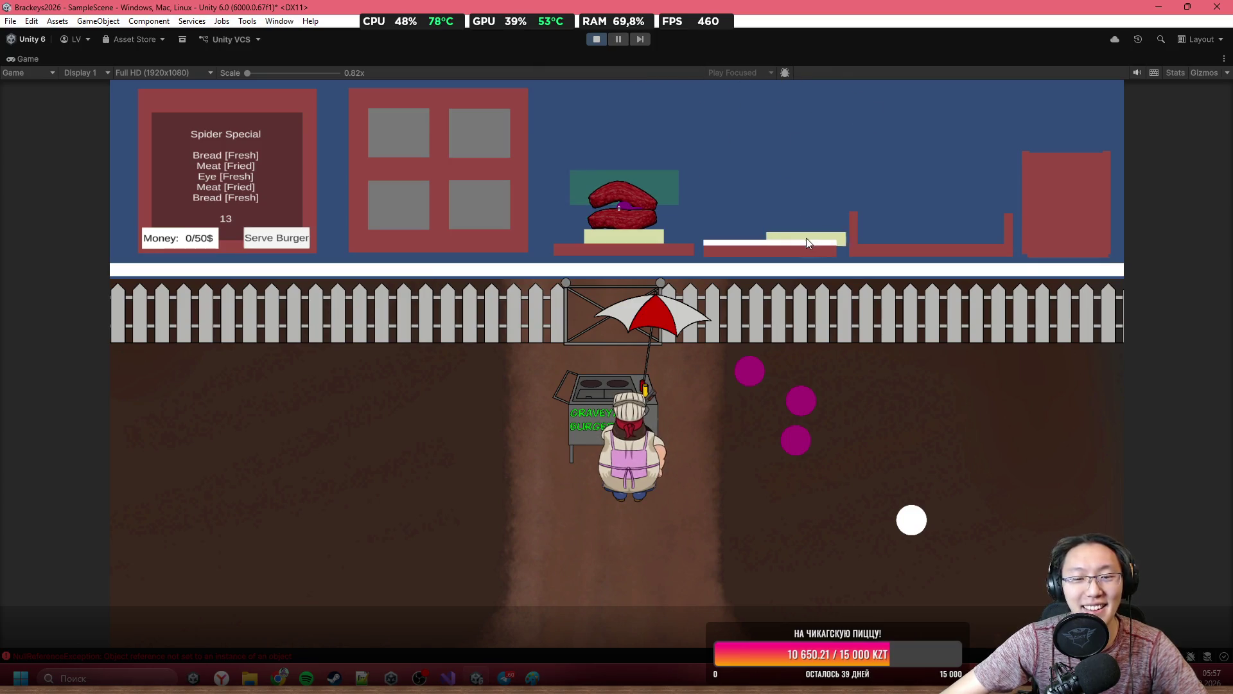
drag(806, 238, 637, 141)
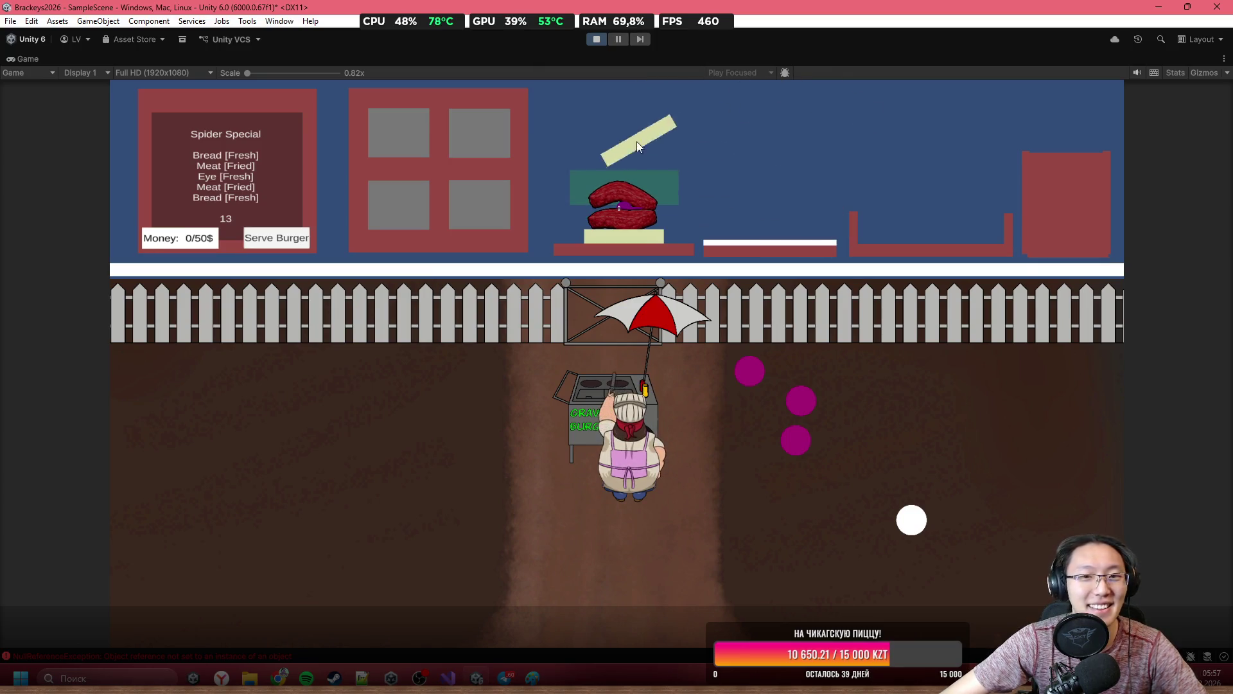
click(272, 240)
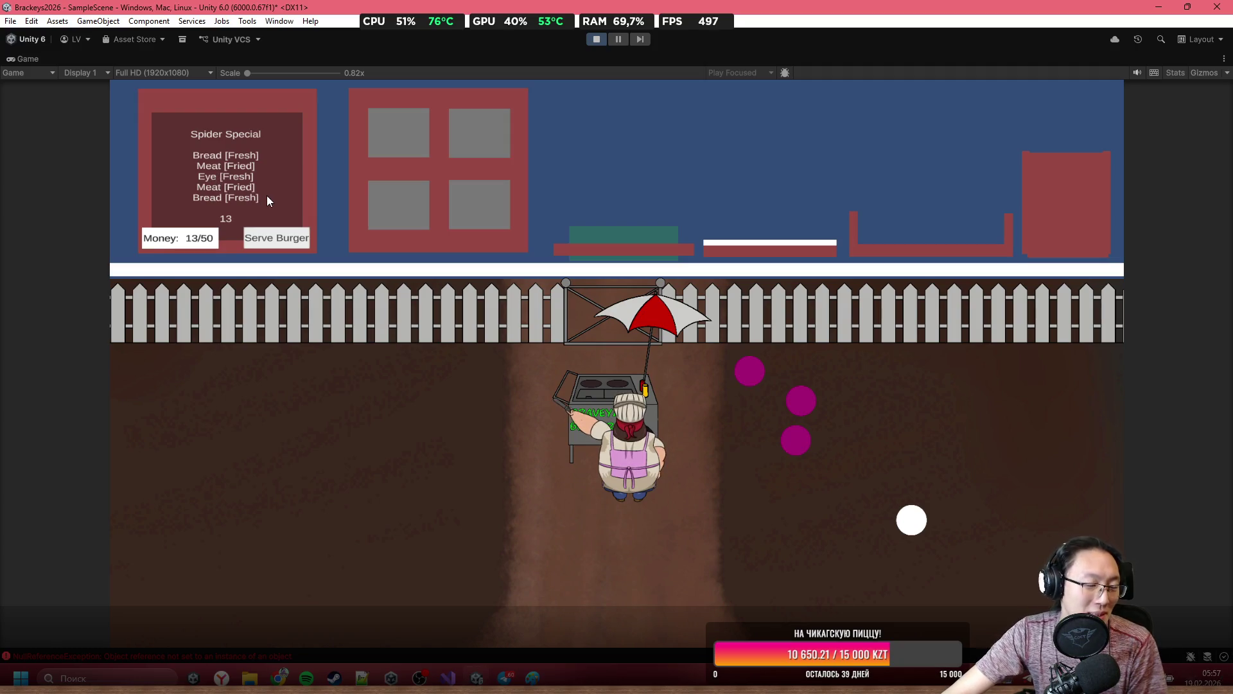
click(295, 656)
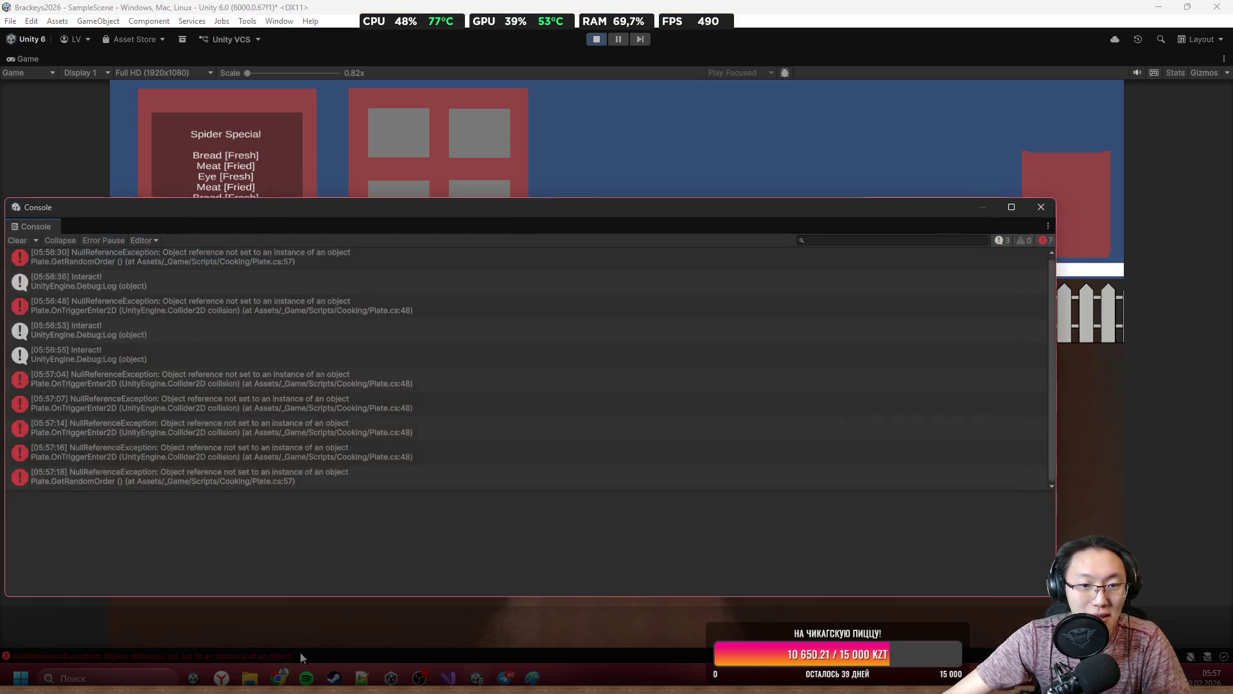
Open the latest NullReferenceException at Plate.cs line 57, then stop play and close the Console.
click(336, 472)
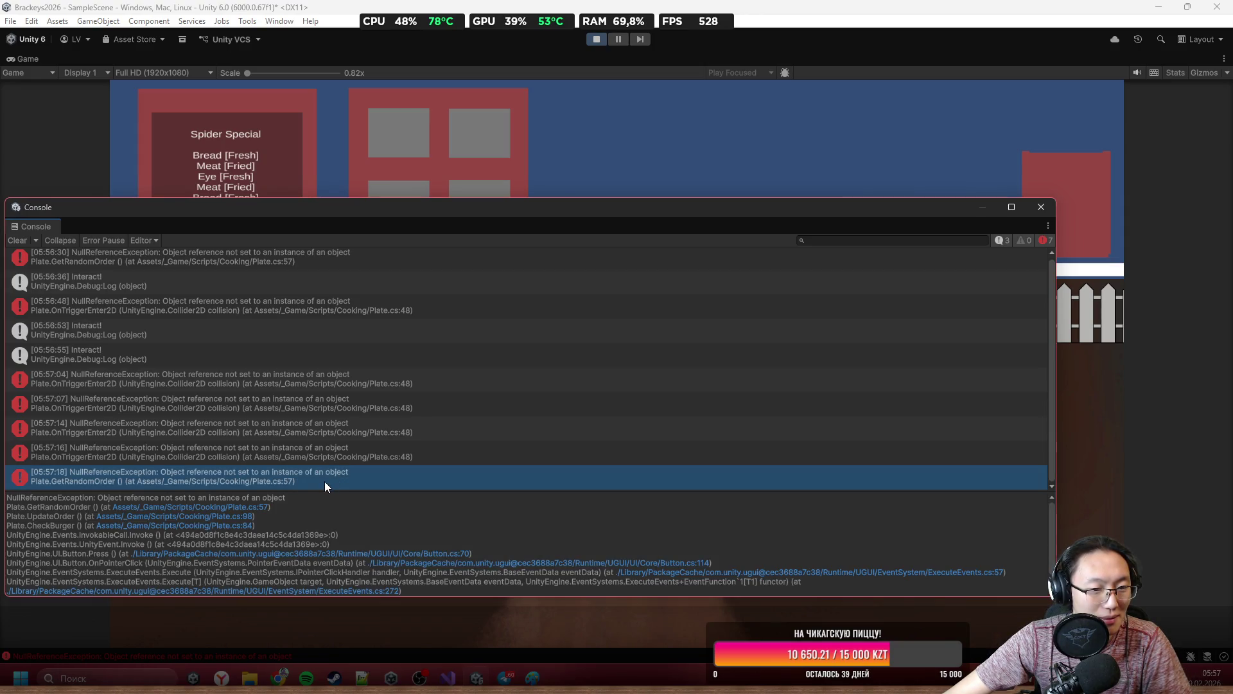
double_click(323, 480)
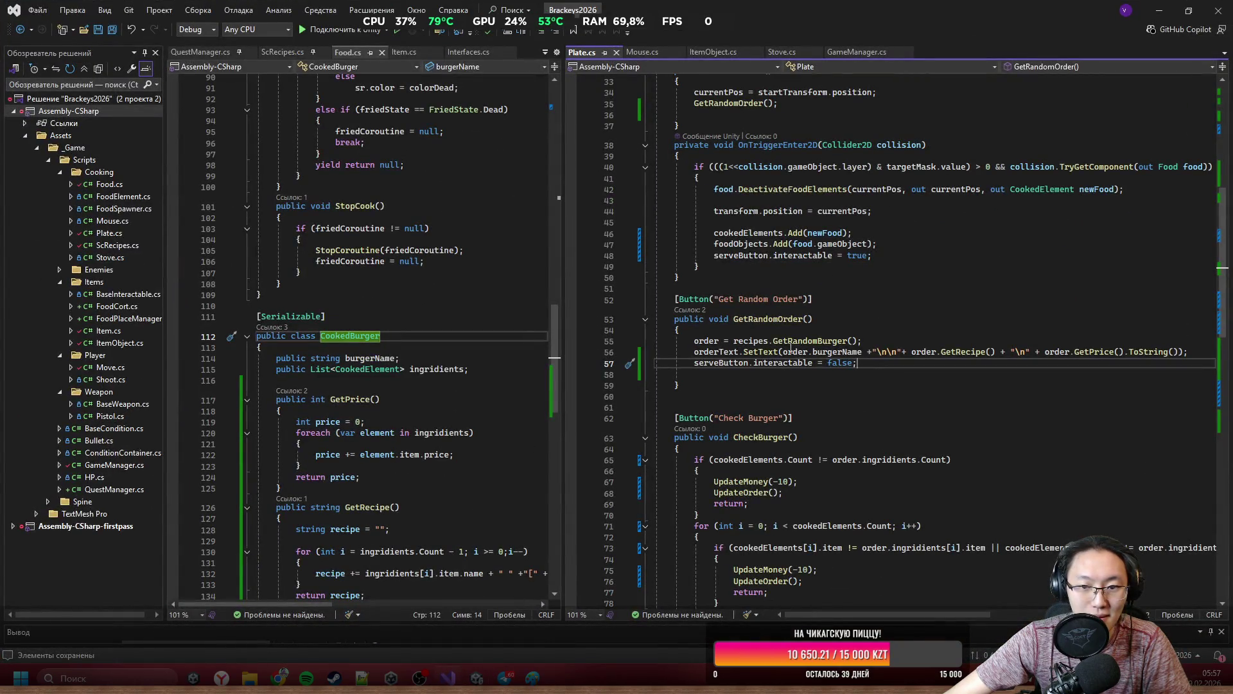
key(alt+Tab)
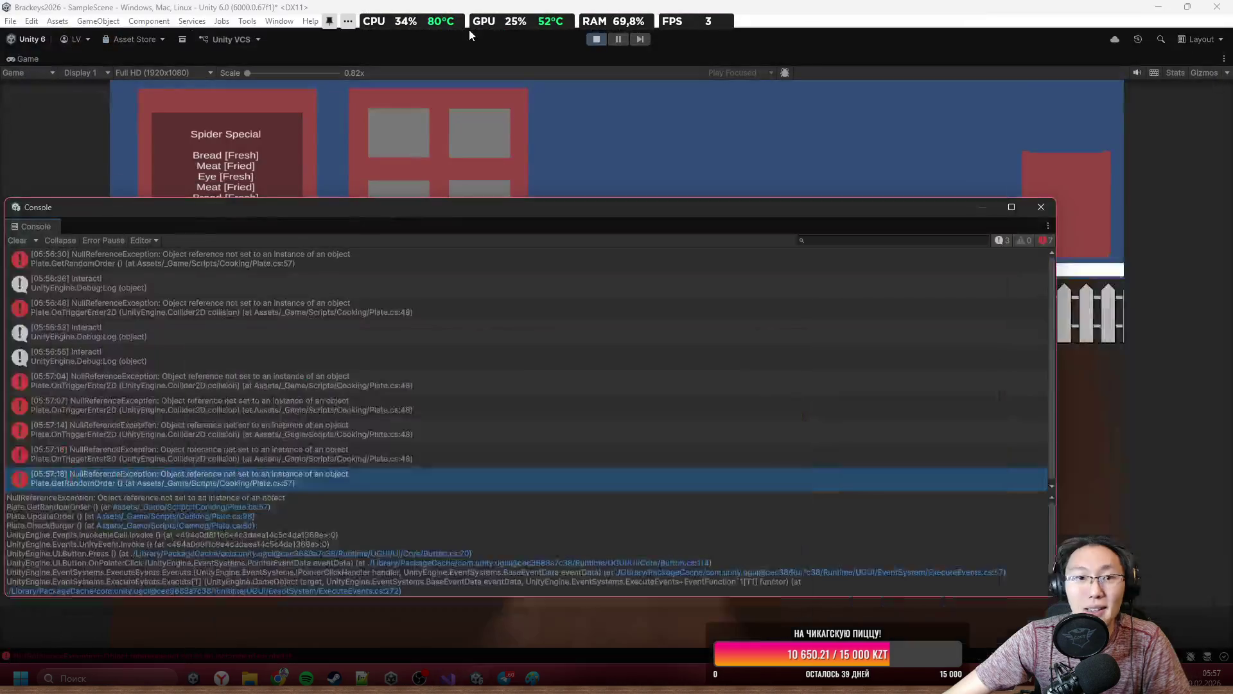
click(596, 40)
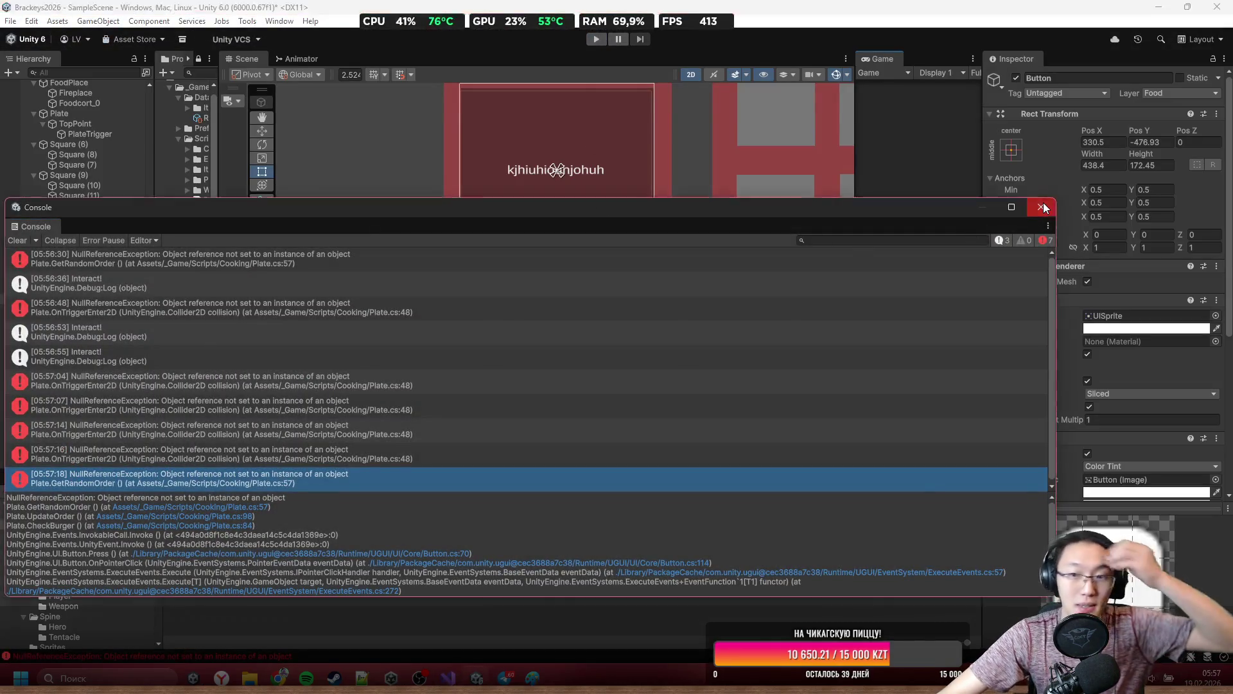
click(1041, 207)
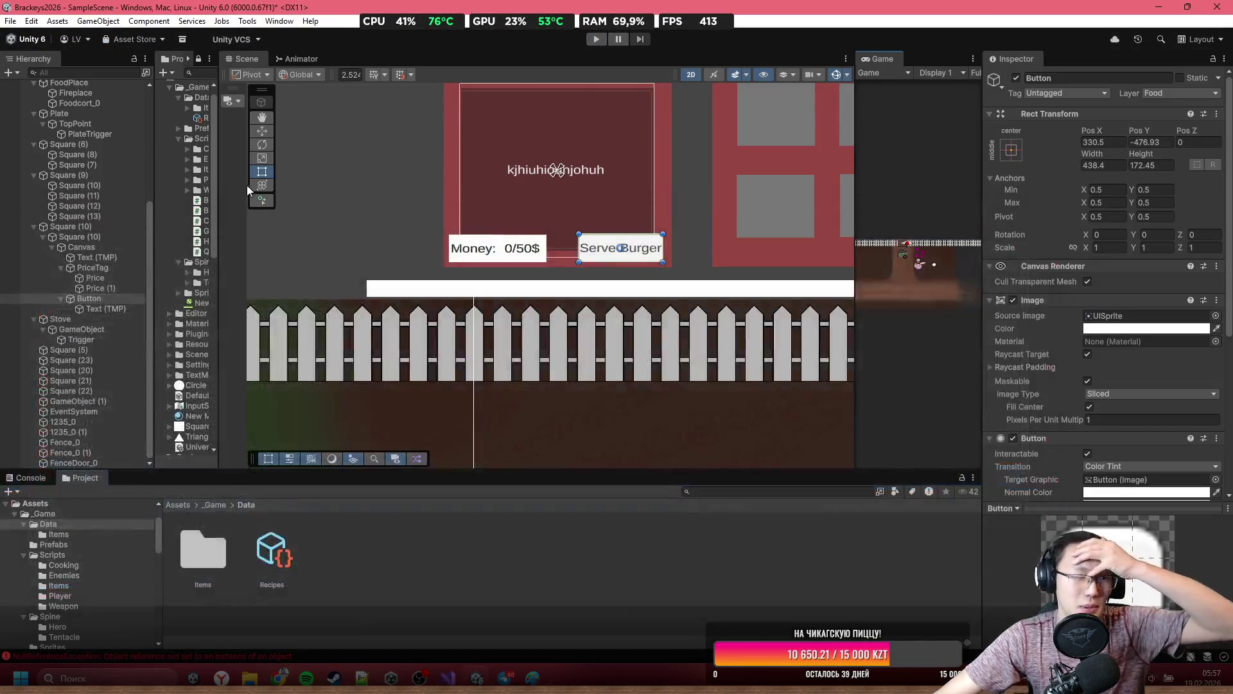
Select PlateTrigger in the Hierarchy to show its Plate component in the Inspector.
click(90, 339)
scroll(1027, 379, down, 4)
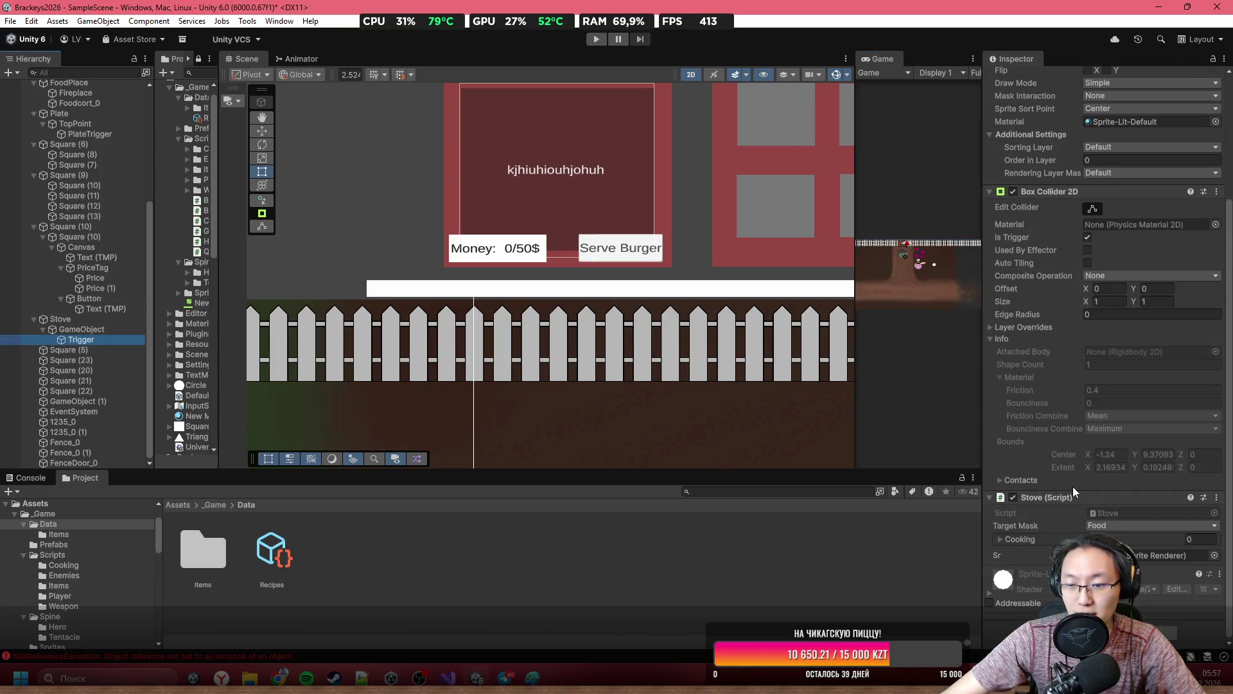
scroll(1116, 472, up, 4)
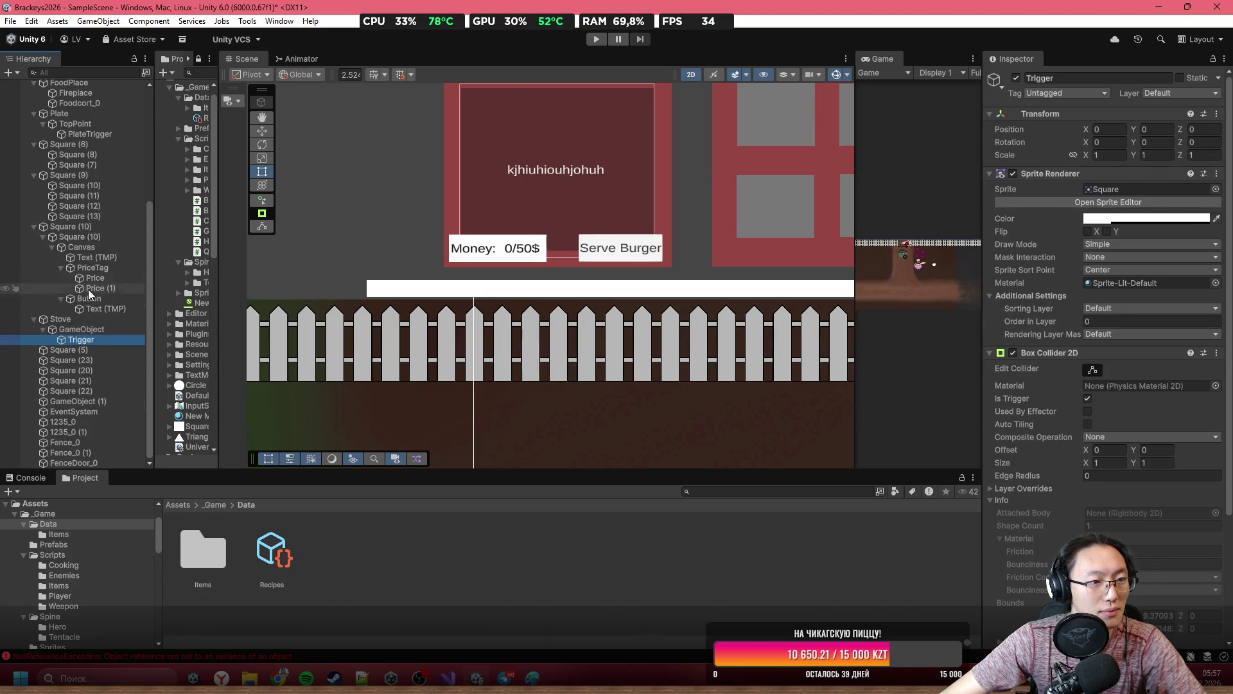
click(90, 134)
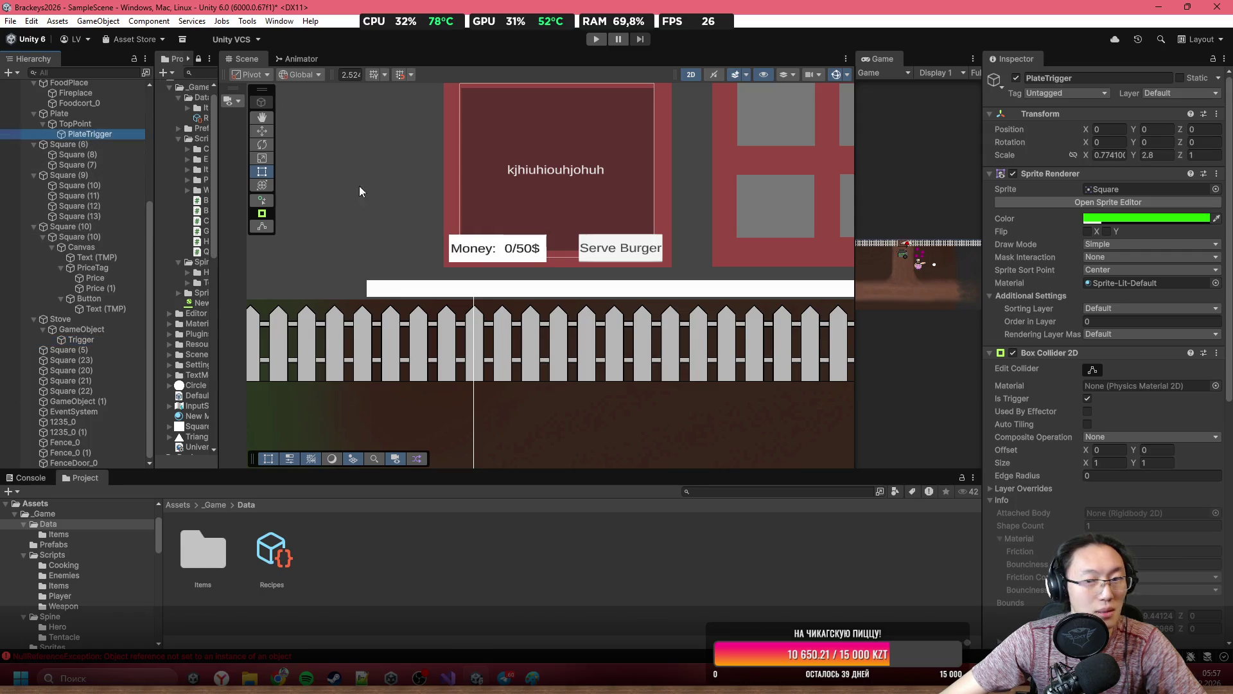
scroll(1215, 480, down, 5)
scroll(1216, 479, down, 5)
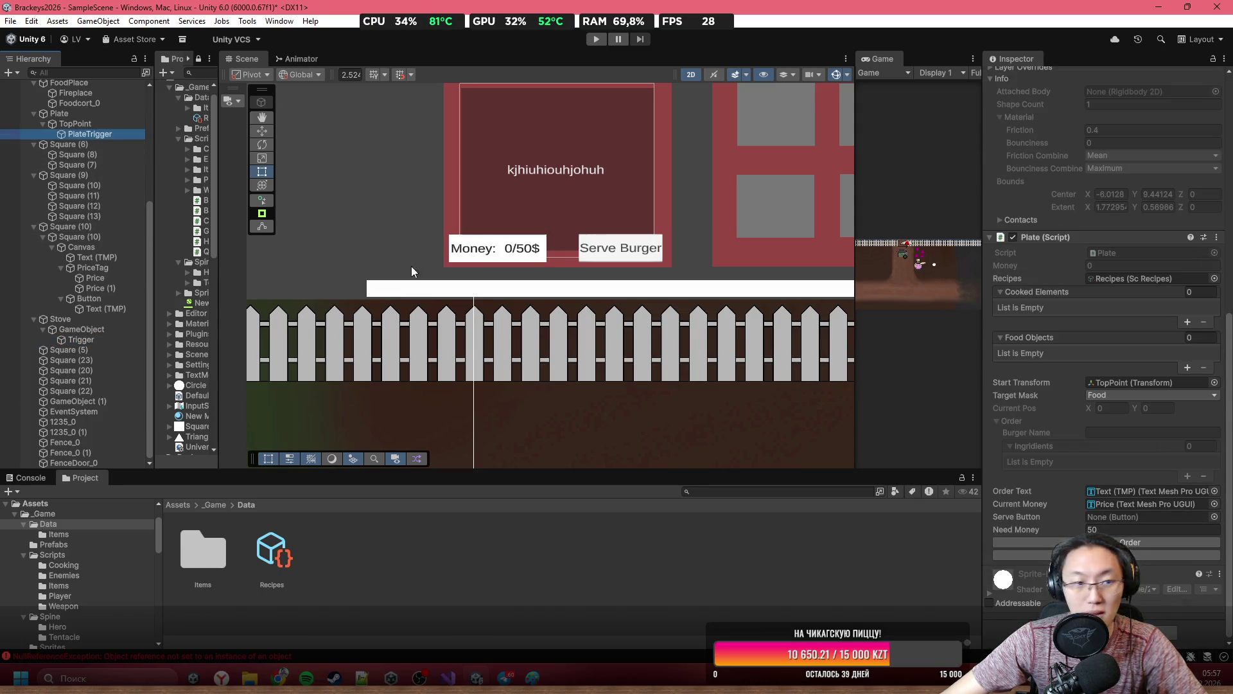
Set the Serve Button field to the Serve Burger Button object, then return to Plate.cs.
right_click(1213, 517)
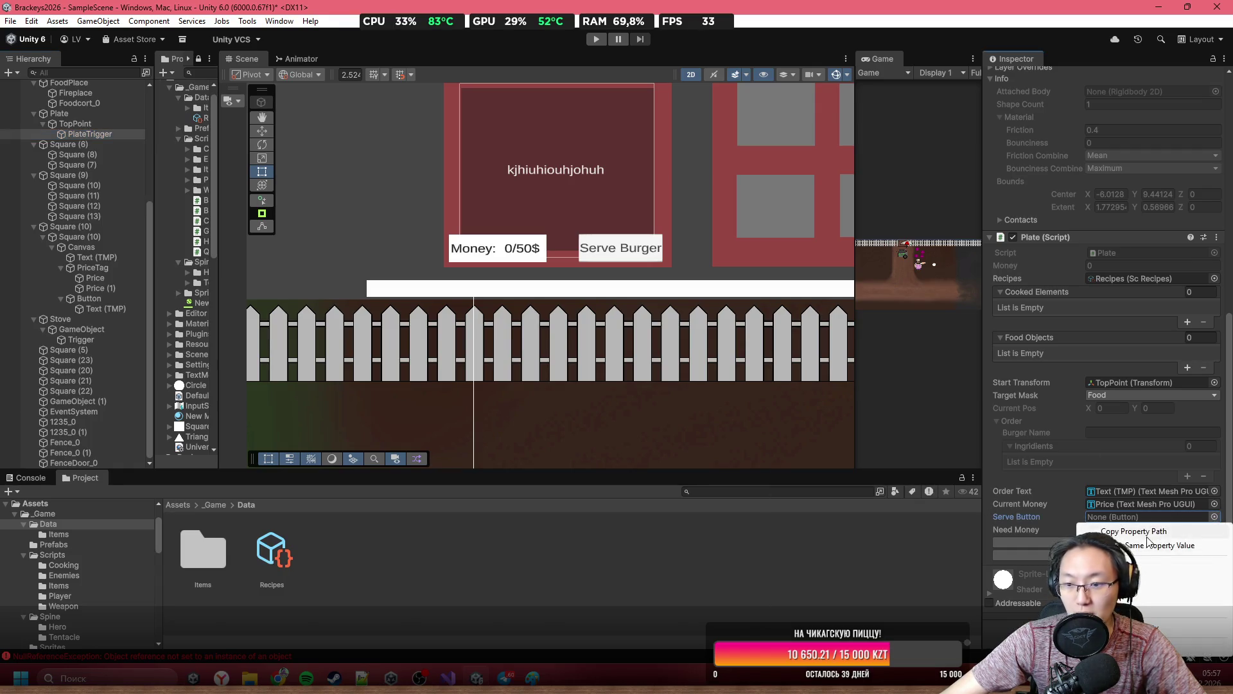
click(1214, 517)
double_click(904, 324)
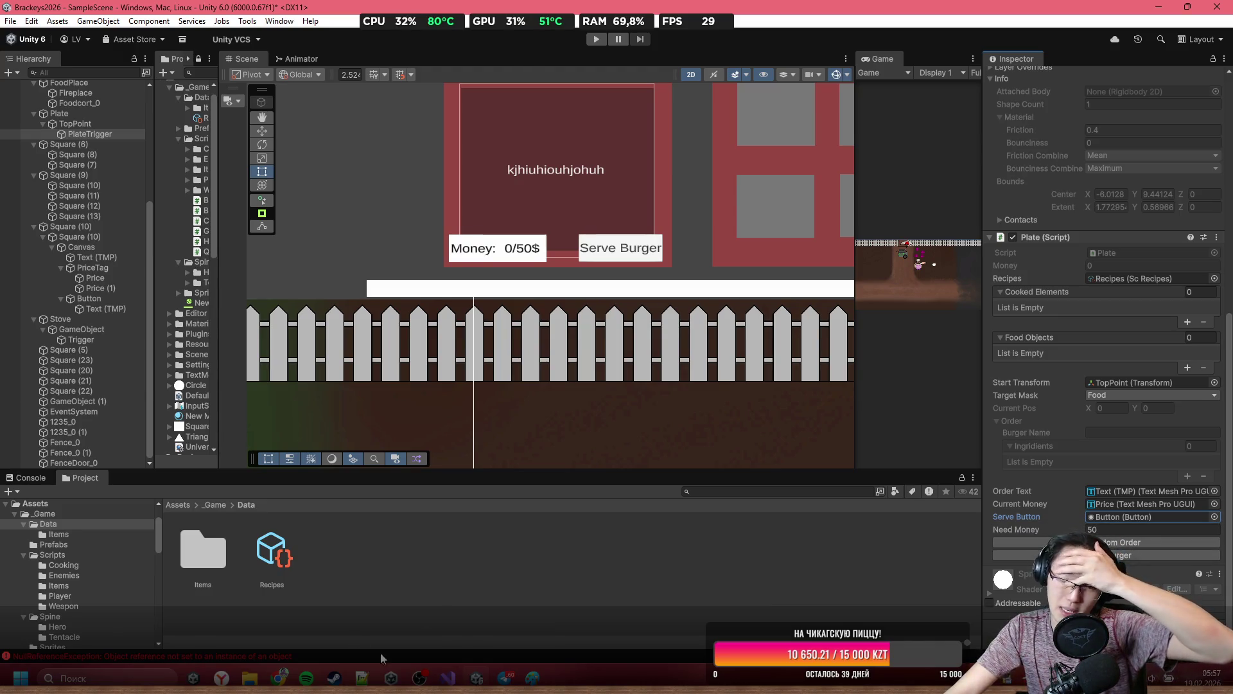
mouse_move(448, 677)
click(471, 646)
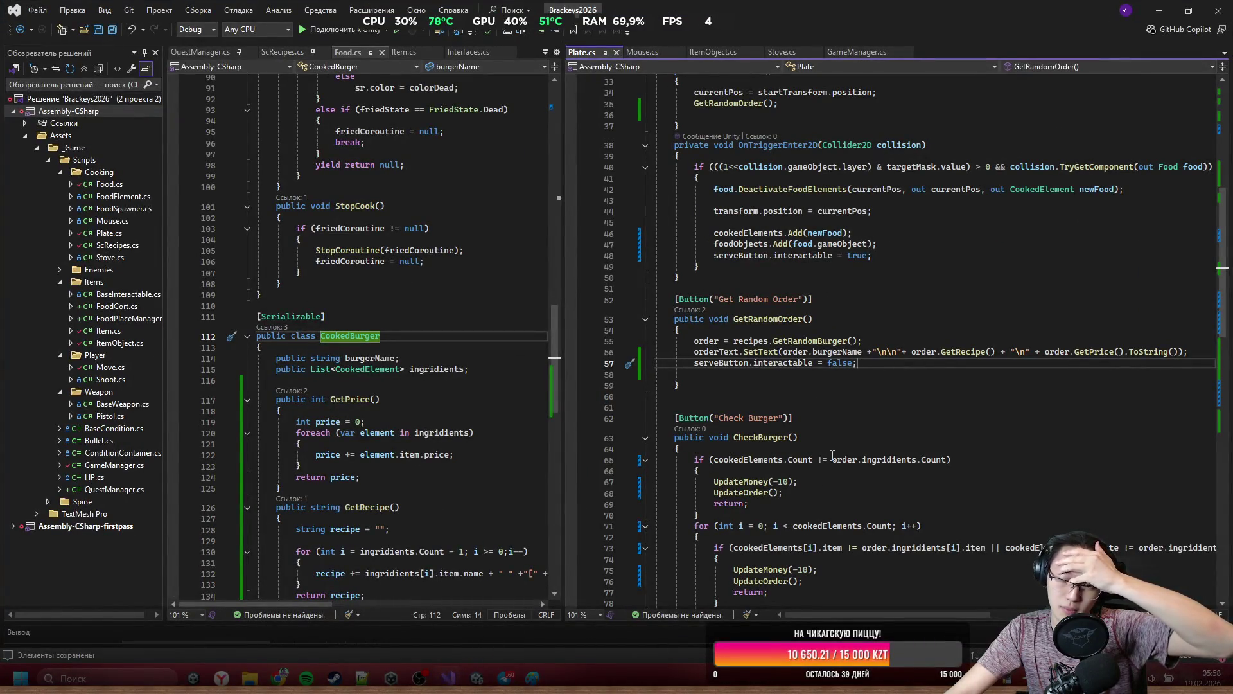
Add a new line at the start of GetRandomOrder, autocompleting CookedBurger and then backspacing.
click(786, 331)
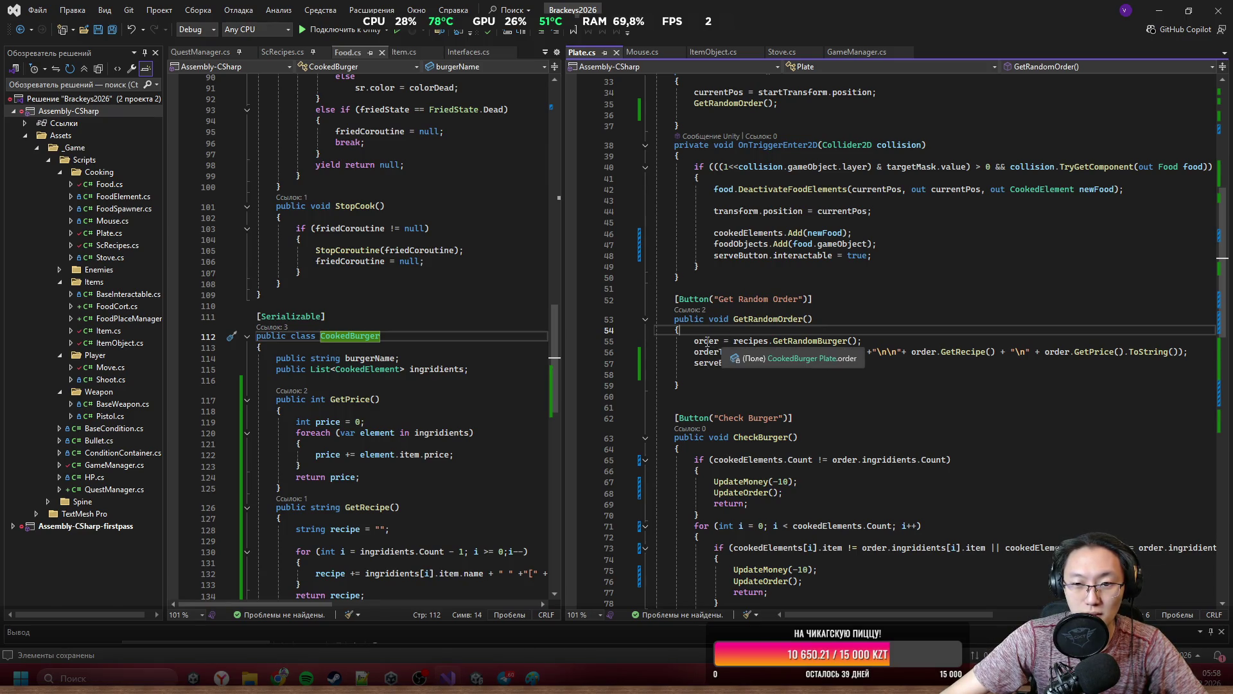
key(Return)
text(Co)
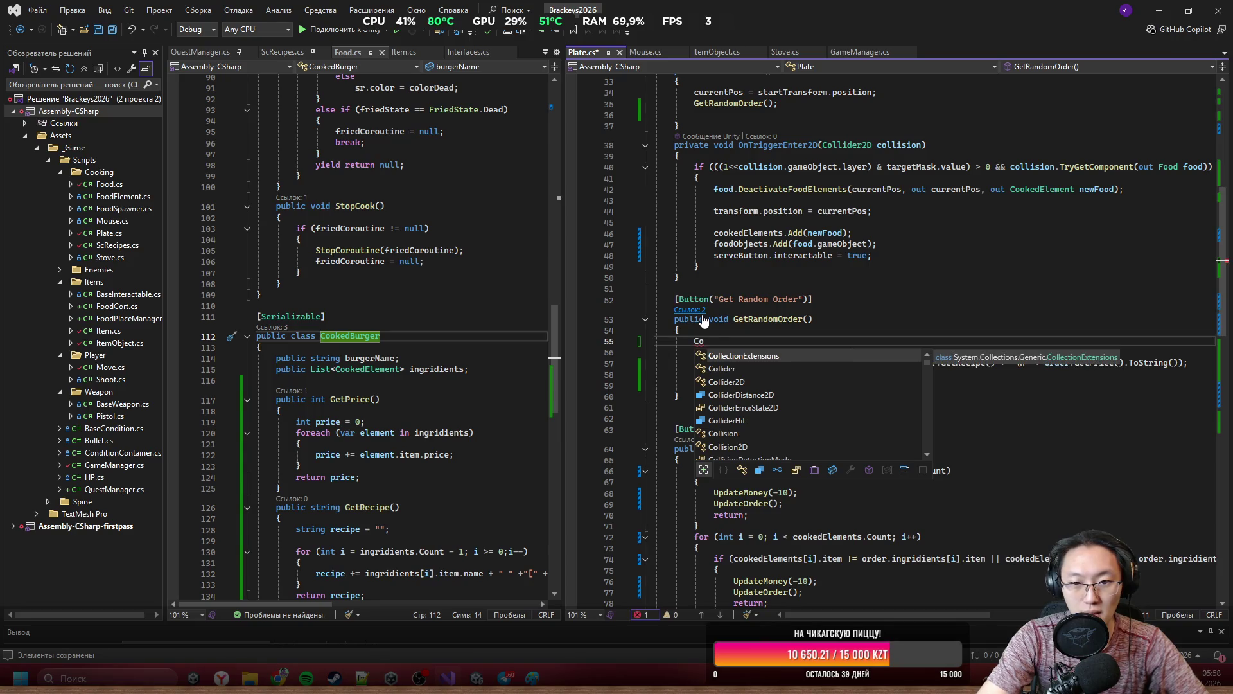
text(ok)
key(Tab)
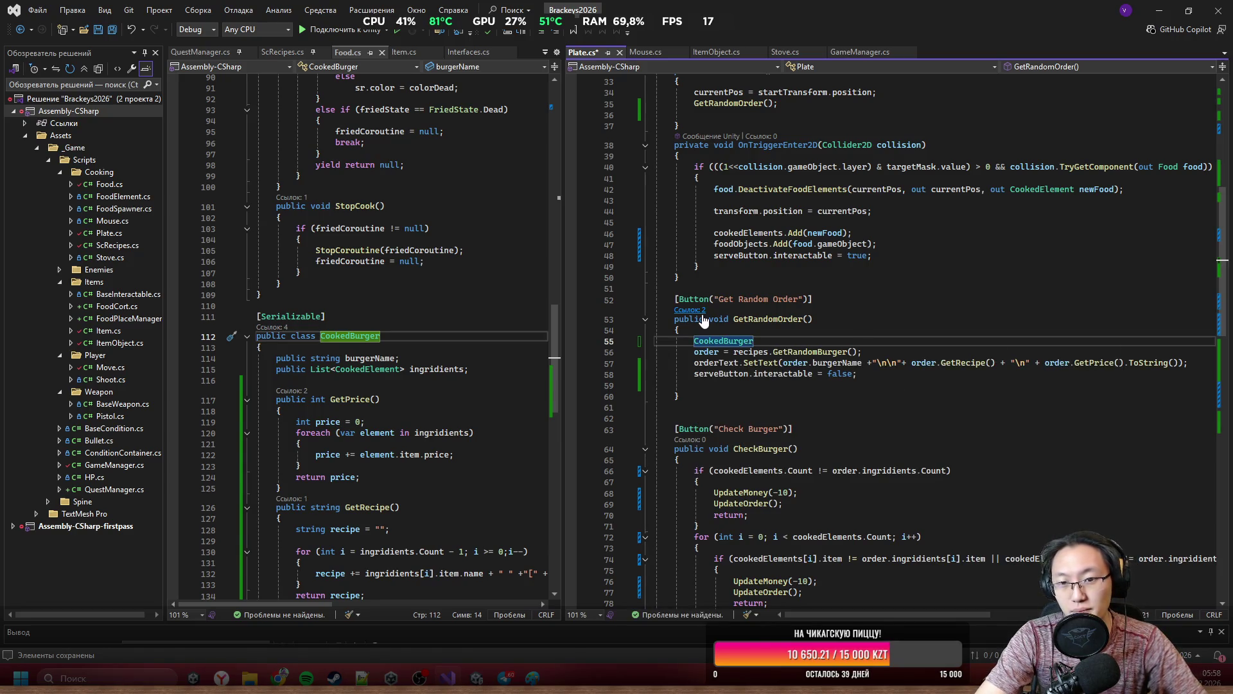
key(BackSpace)
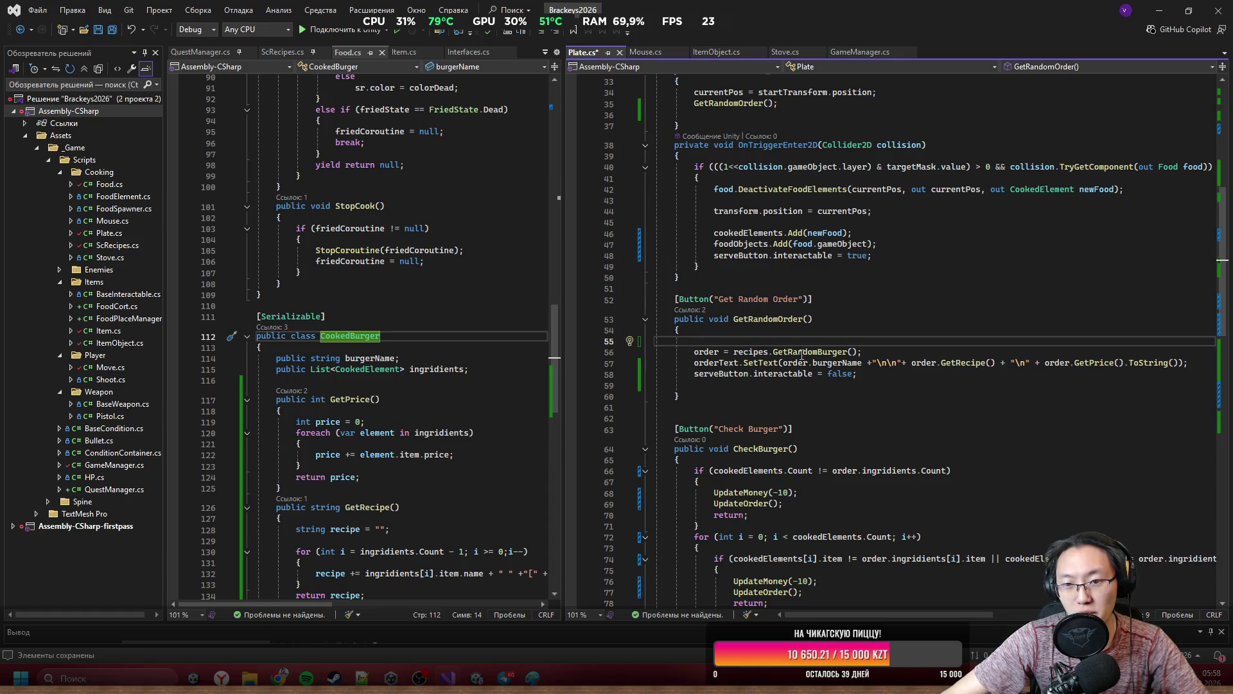
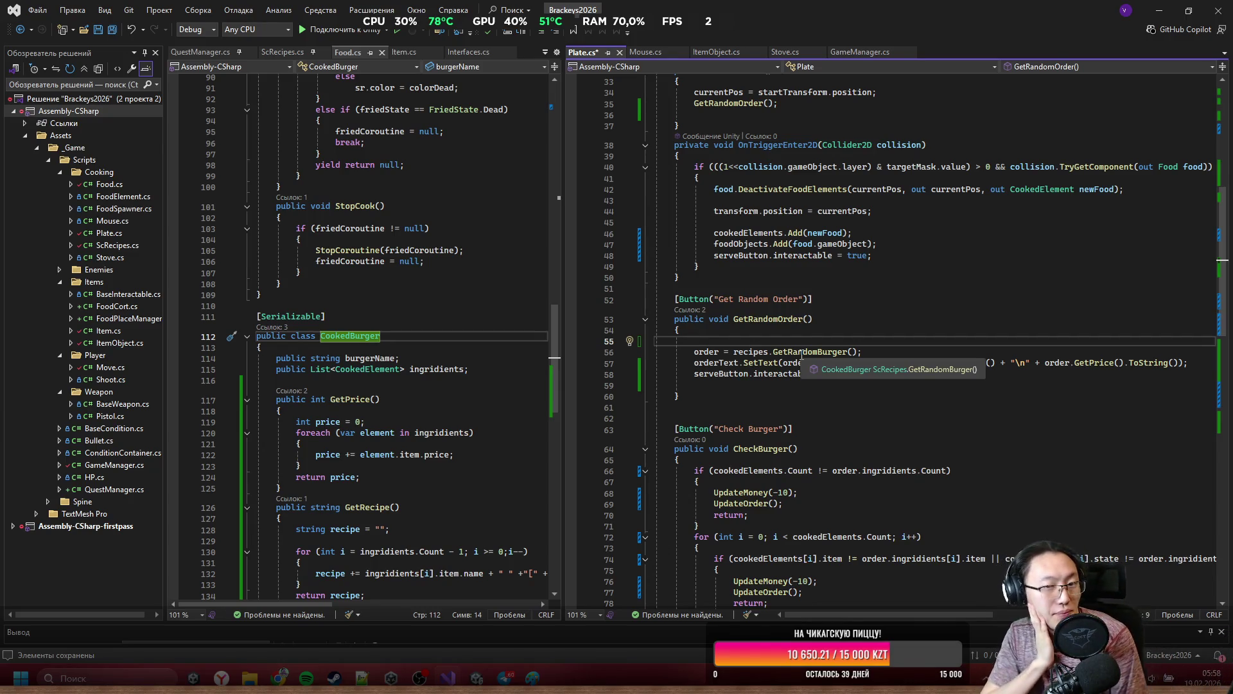
Begin the line string oldname = order, after checking where the order field is declared.
text(string oldname =)
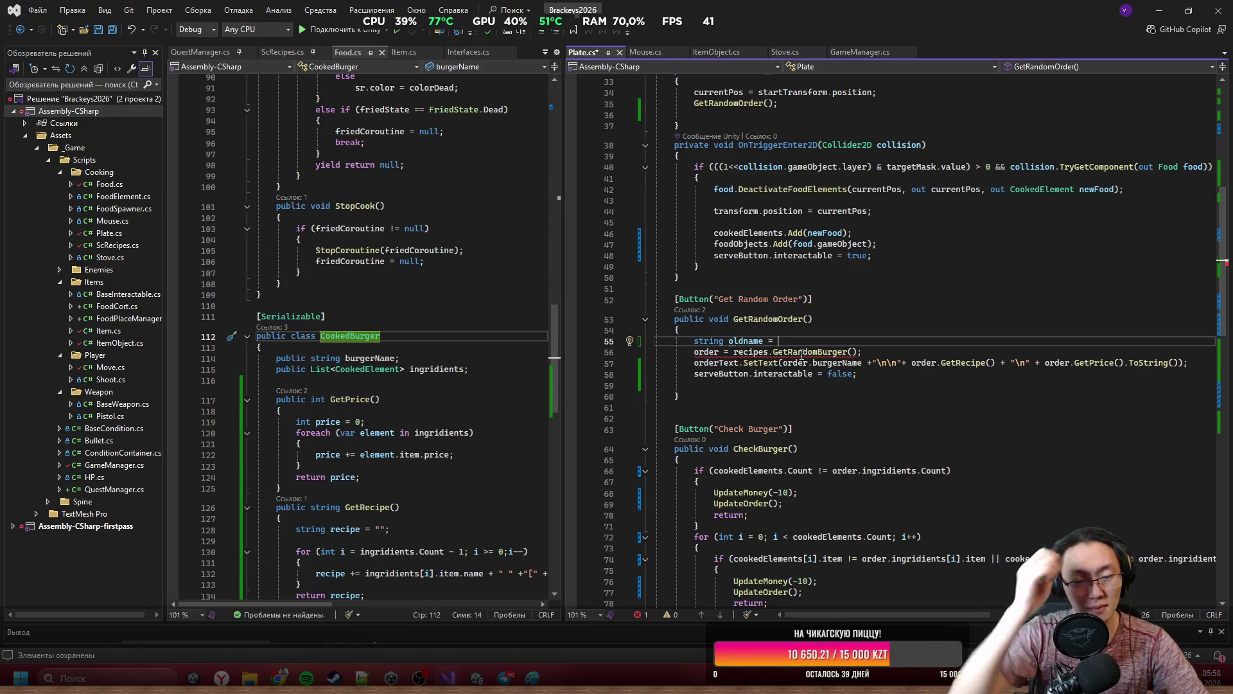
text(or)
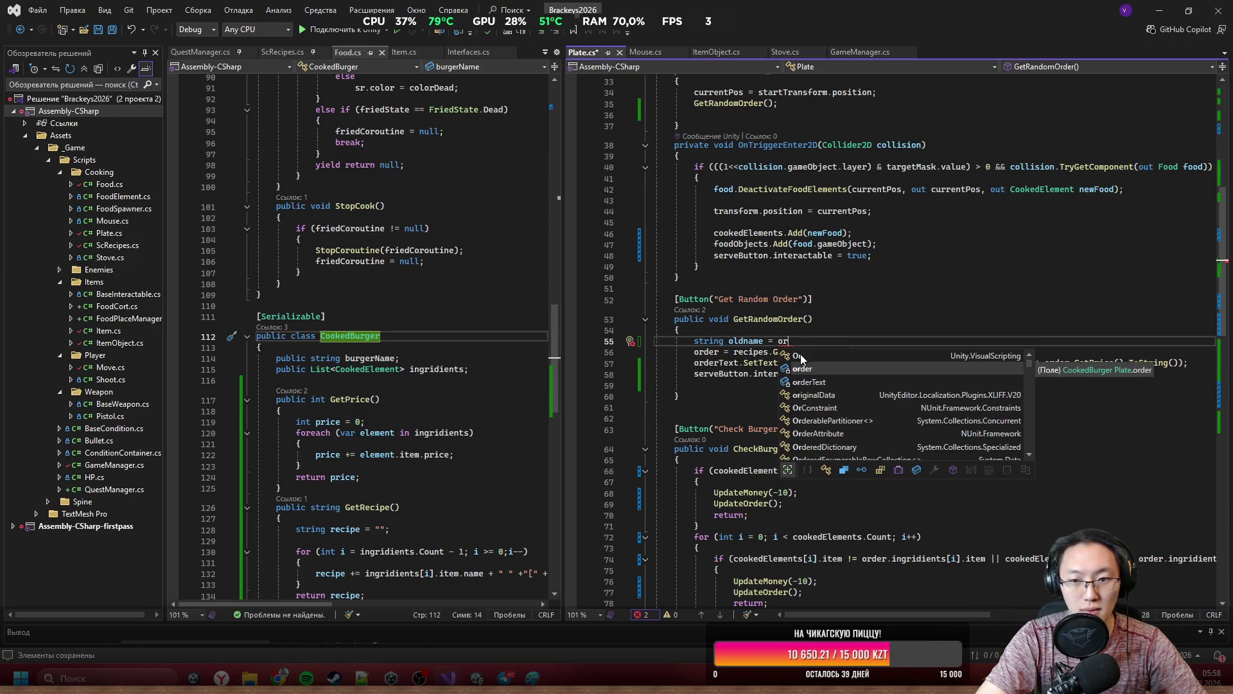
key(Tab)
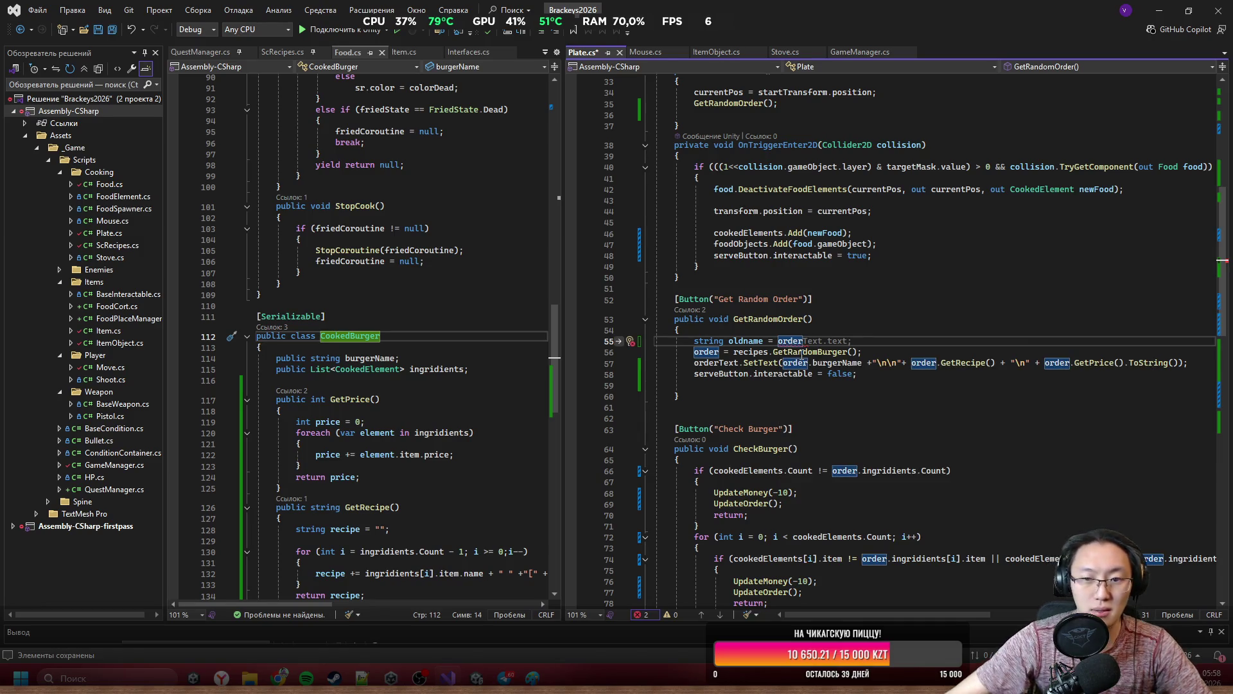
ctrl+click(705, 352)
scroll(906, 374, down, 10)
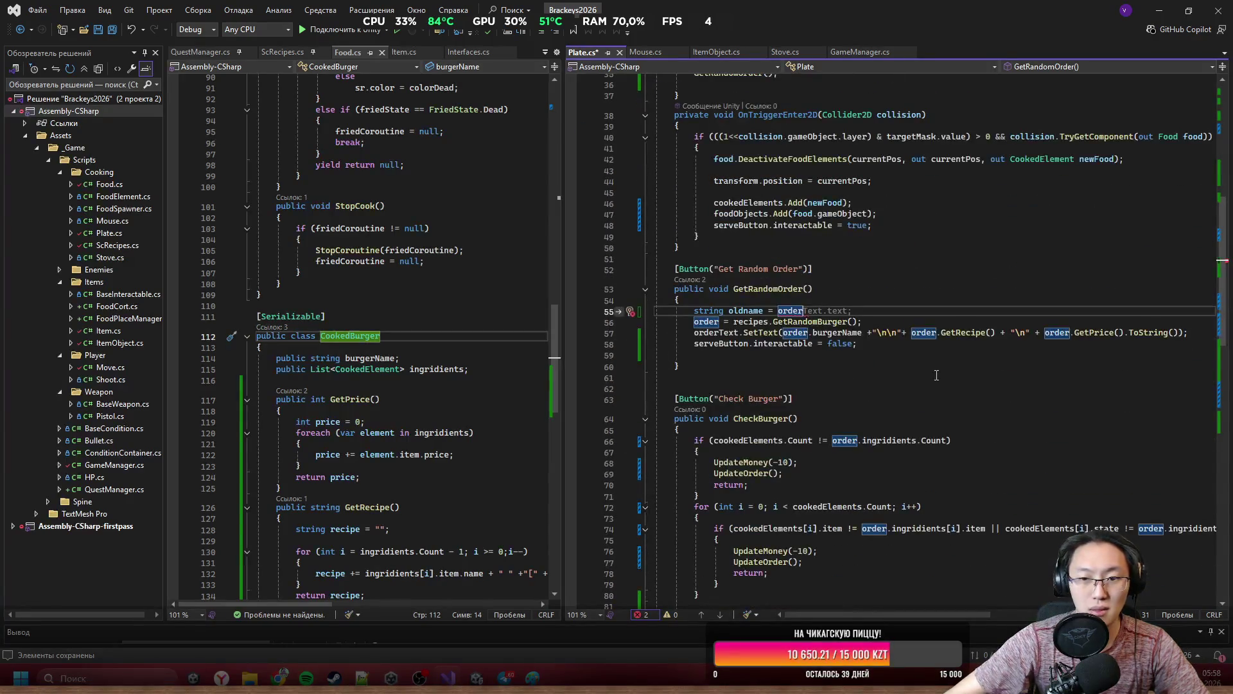
text(?.)
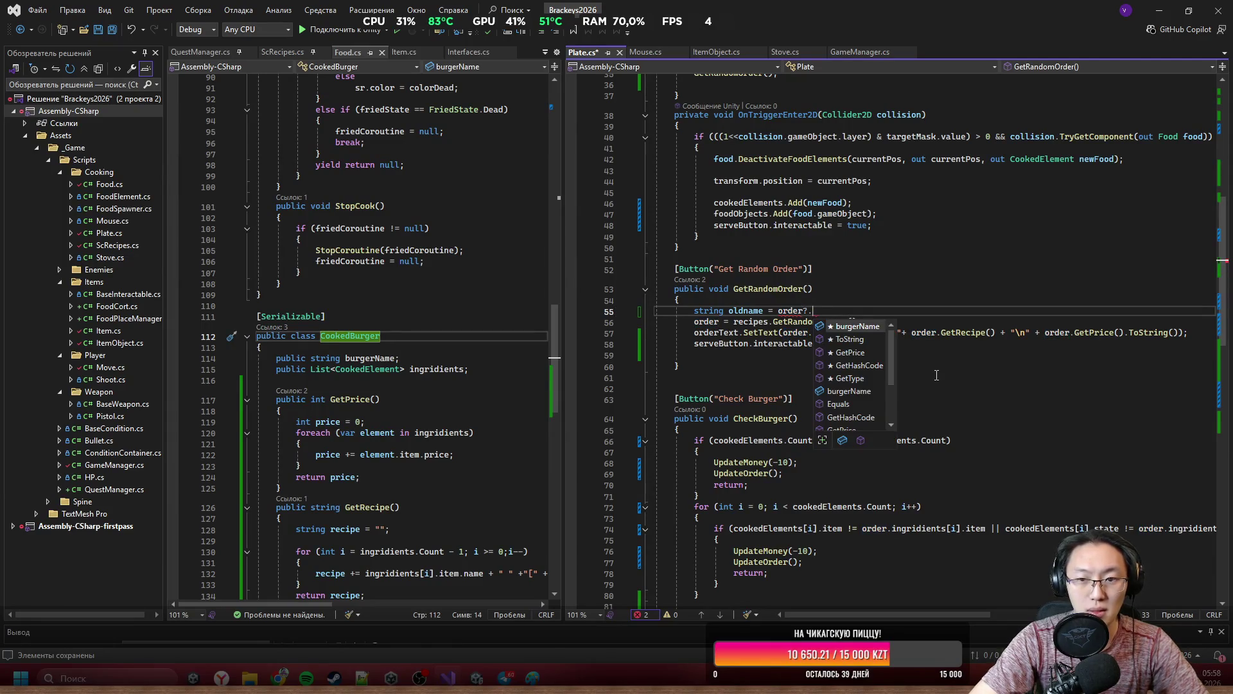
key(BackSpace)
key(BackSpace)
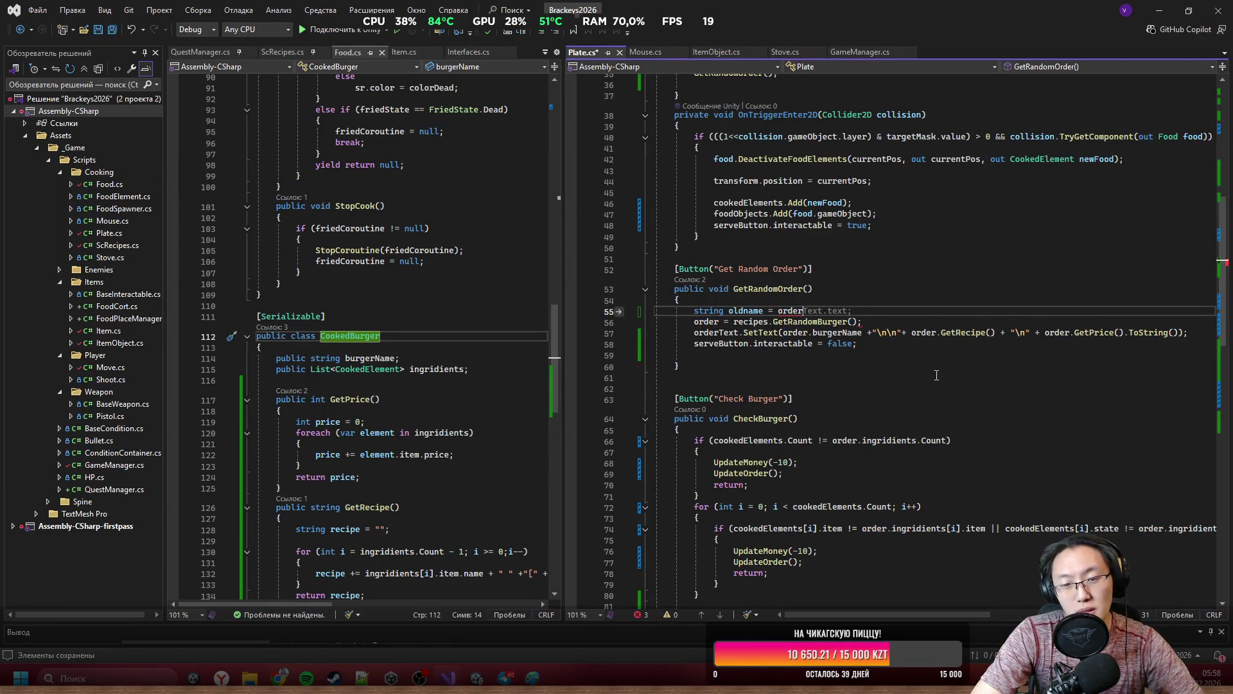
text(.N)
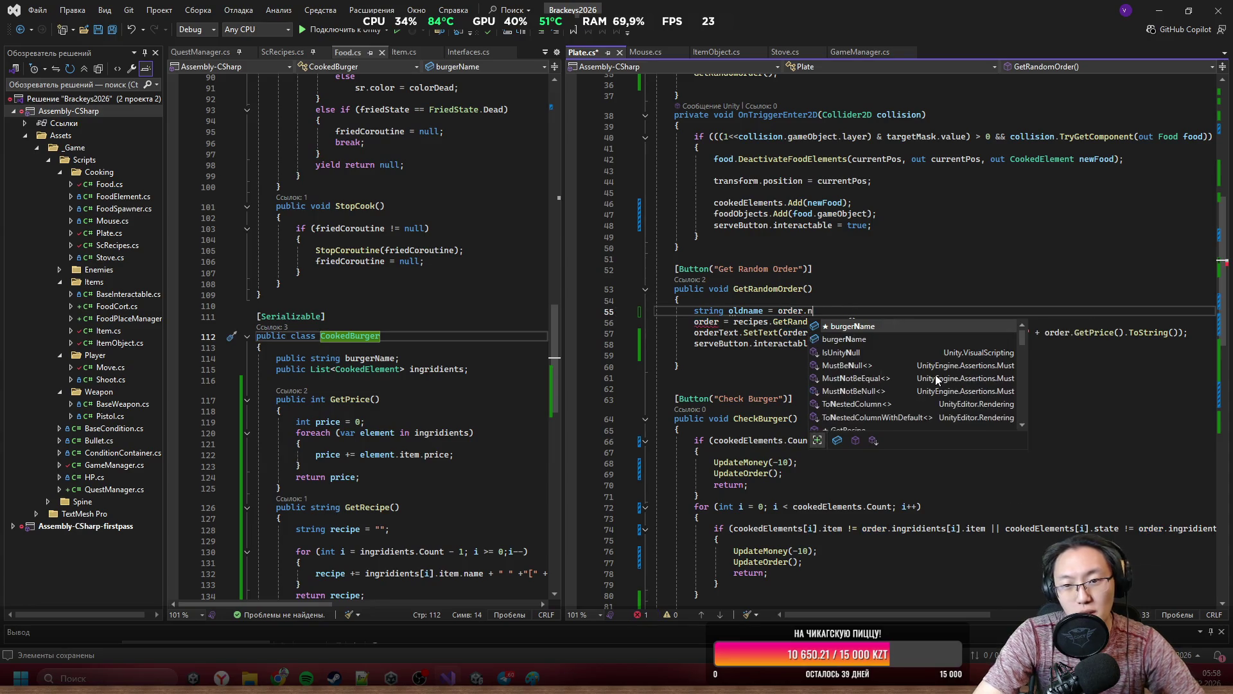
key(BackSpace)
key(BackSpace)
text(?)
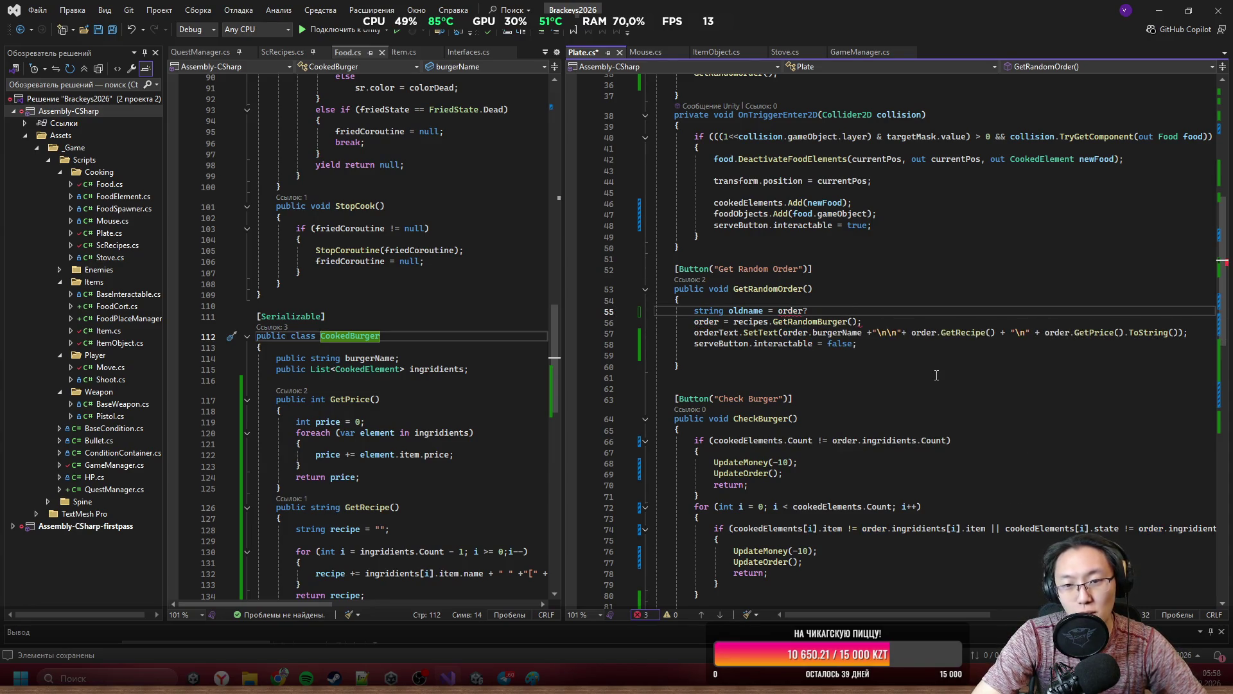
key(BackSpace)
Complete it as order == null ? "" : order.burgerName; and add blank lines below the order assignment.
text(=)
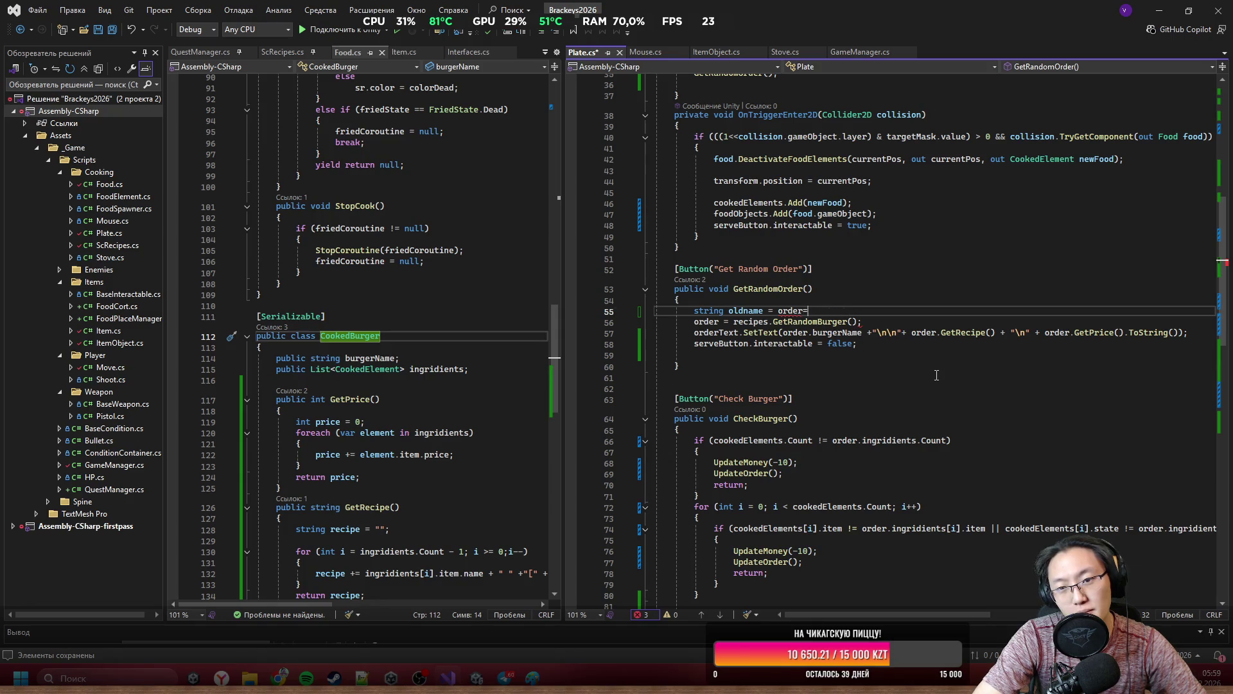
text(=null?)
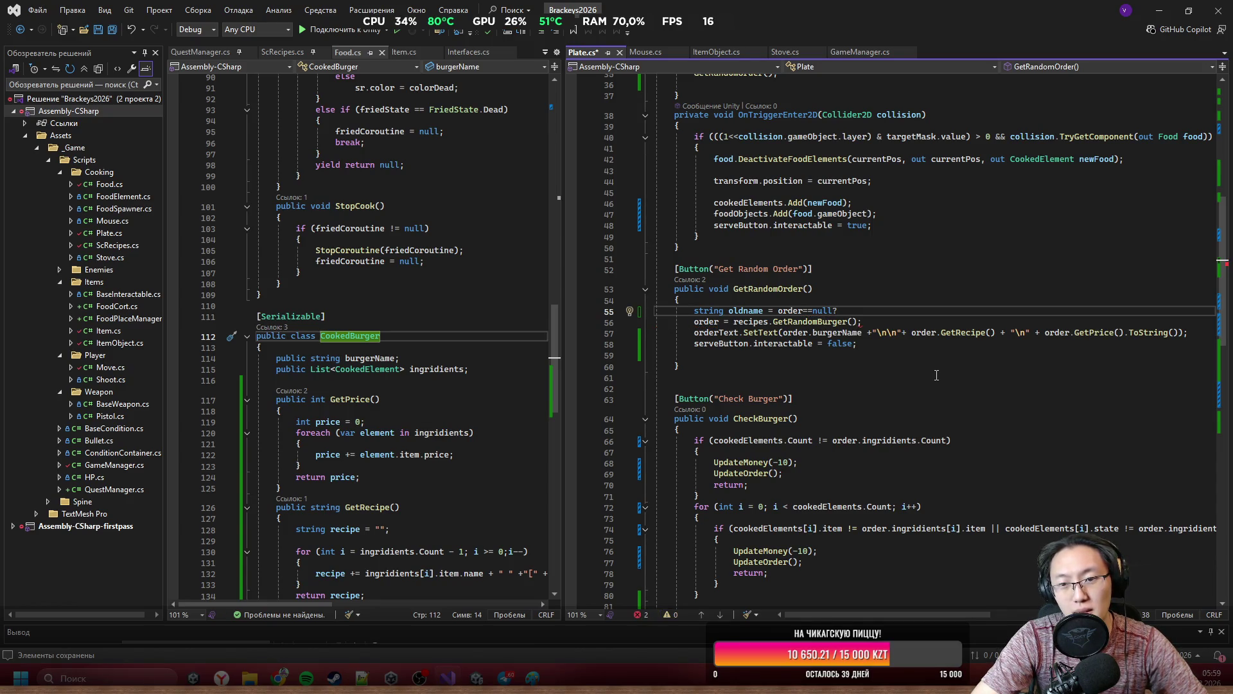
text(")
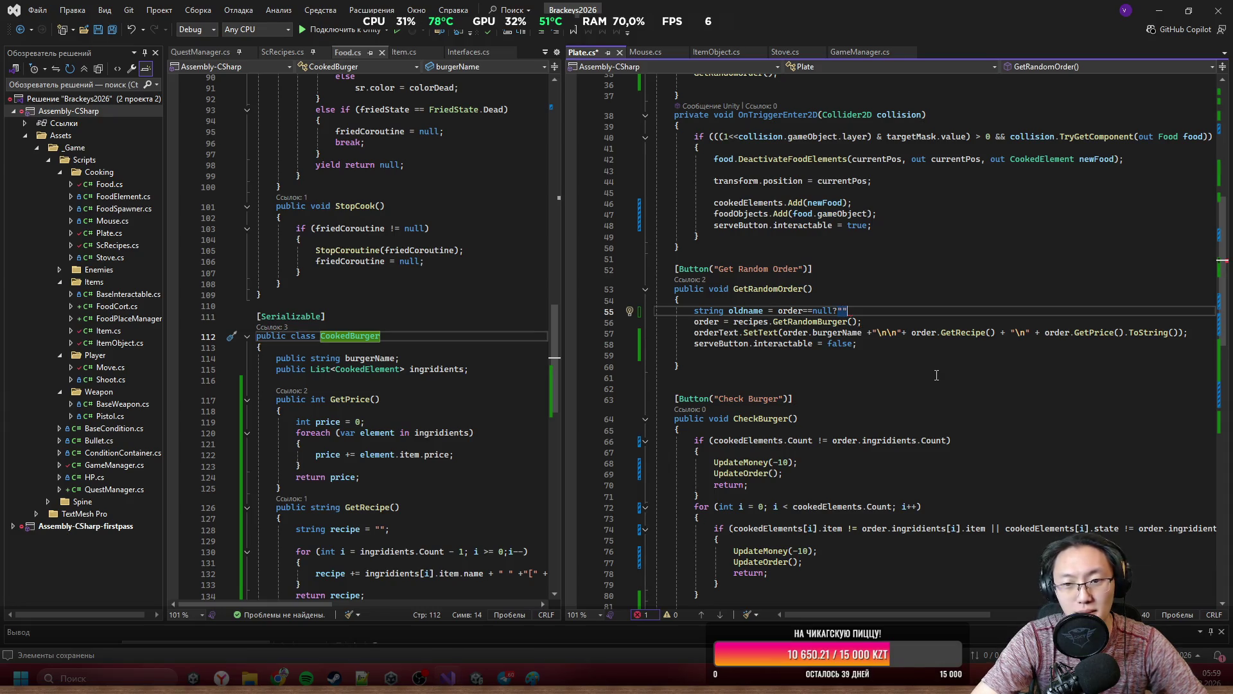
text(:order.)
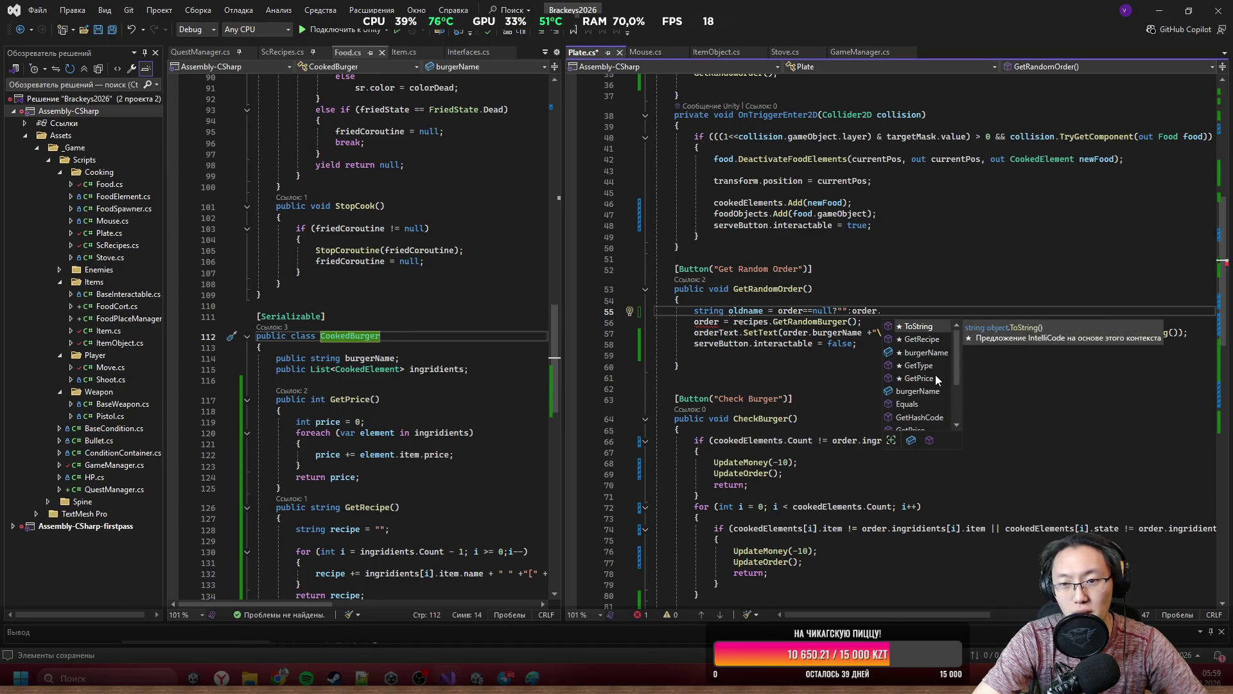
text(b)
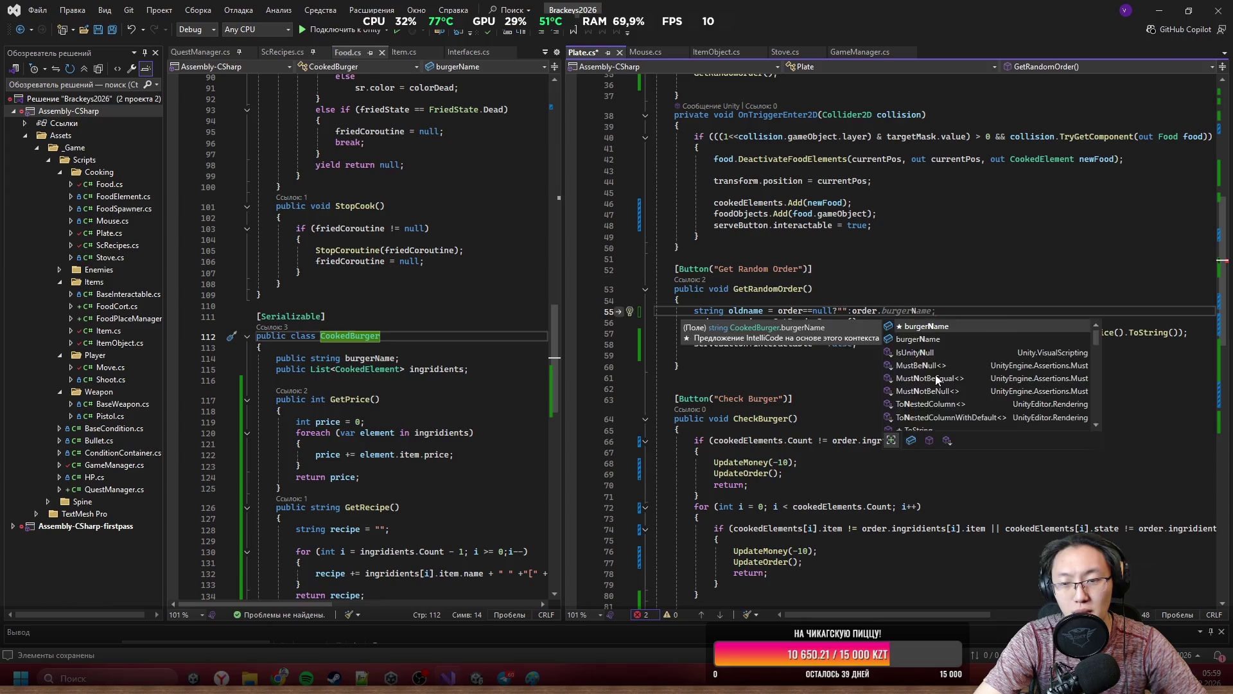
key(Tab)
text(;)
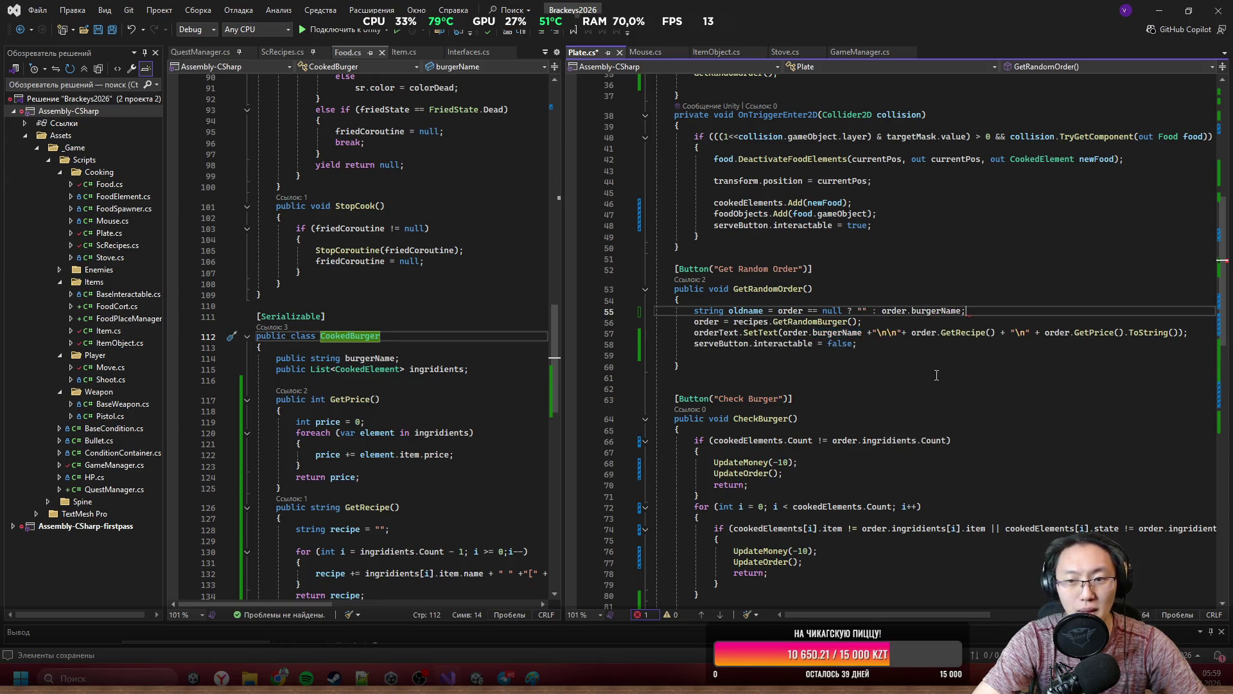
key(Down)
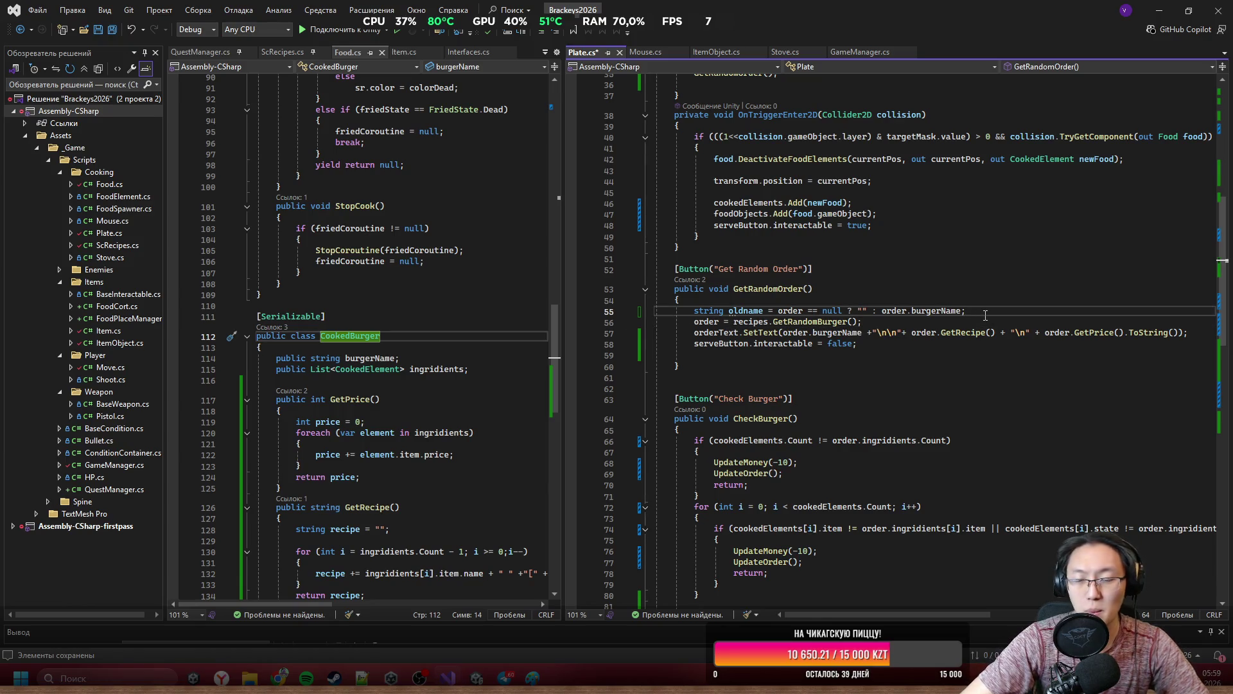
key(Return)
key(Return)
key(Return)
key(Up)
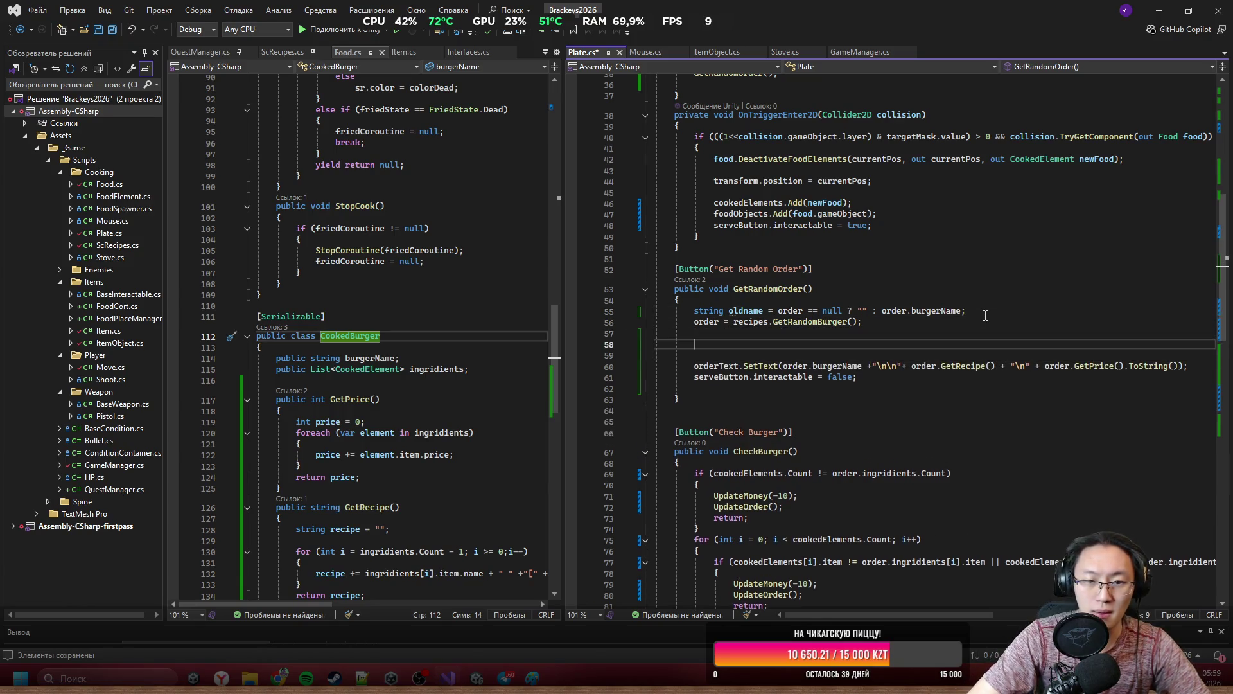
Add a while (oldname == order.burgerName) loop with an empty braced body.
text(while )
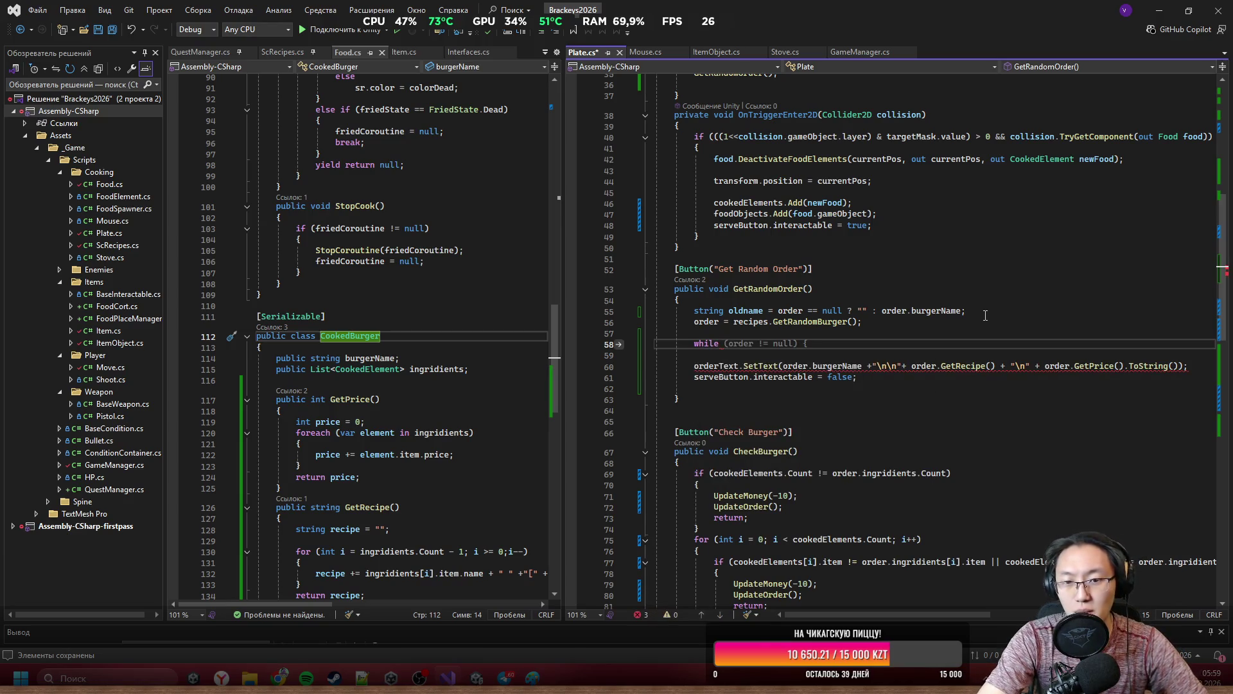
text((o)
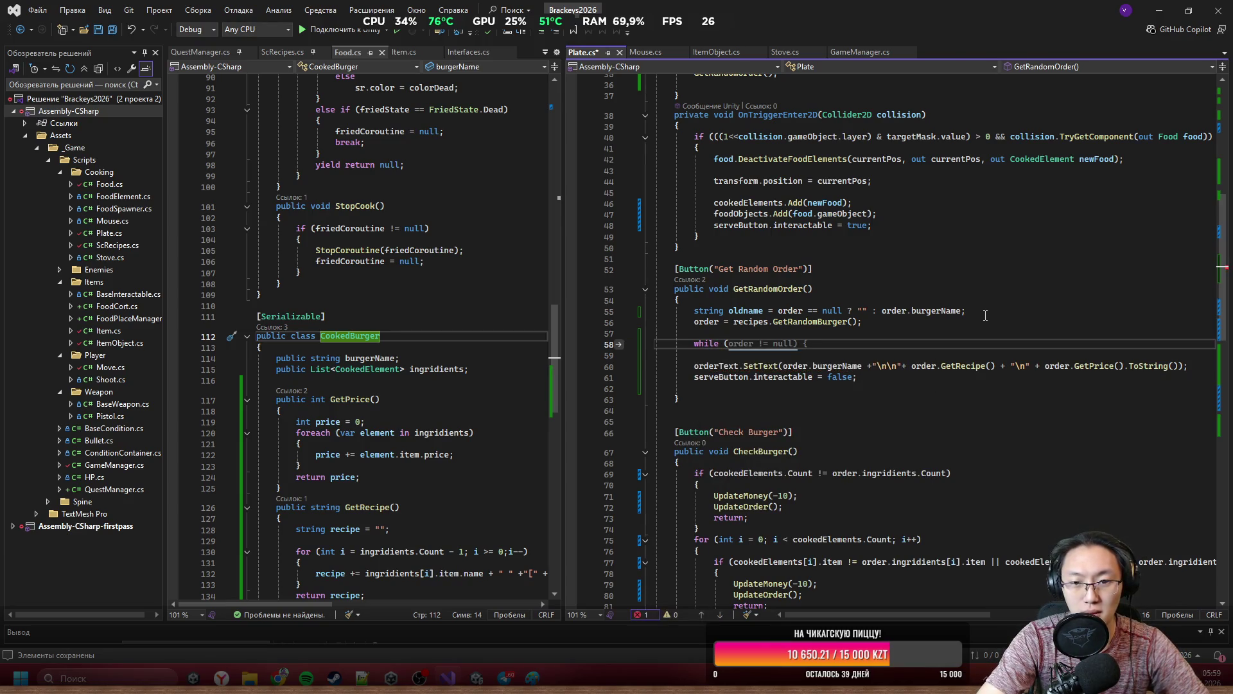
text(ldname ==)
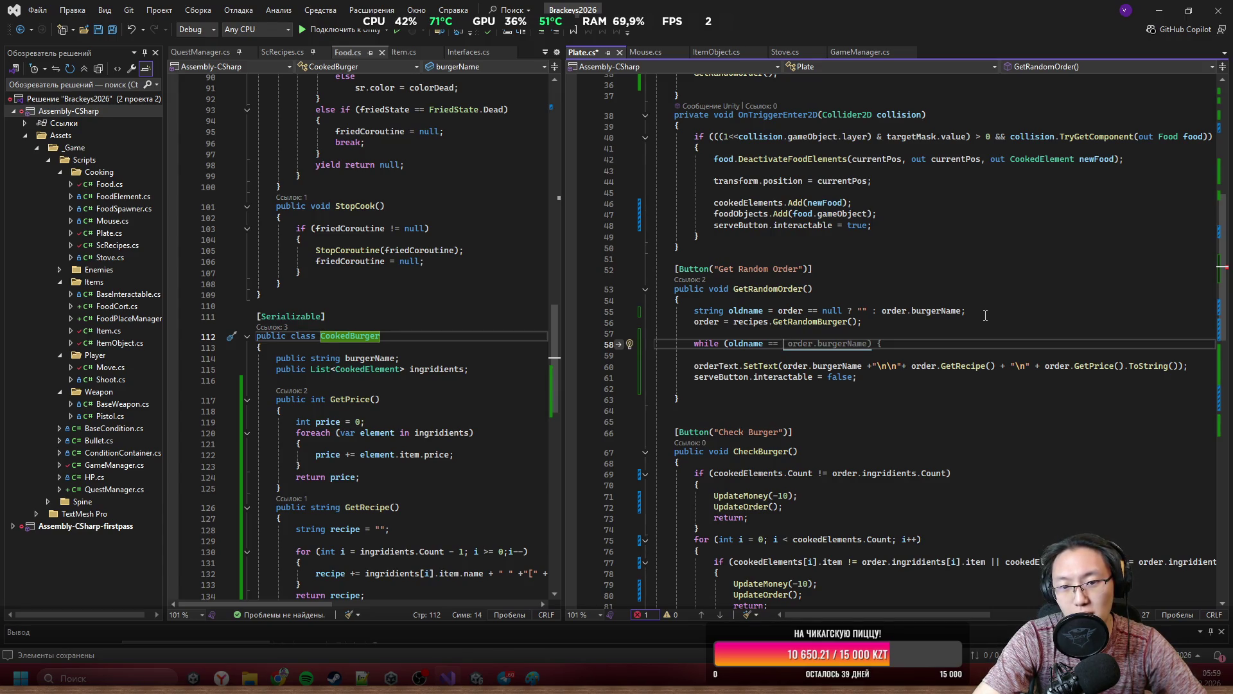
key(Tab)
key(Return)
key(Down)
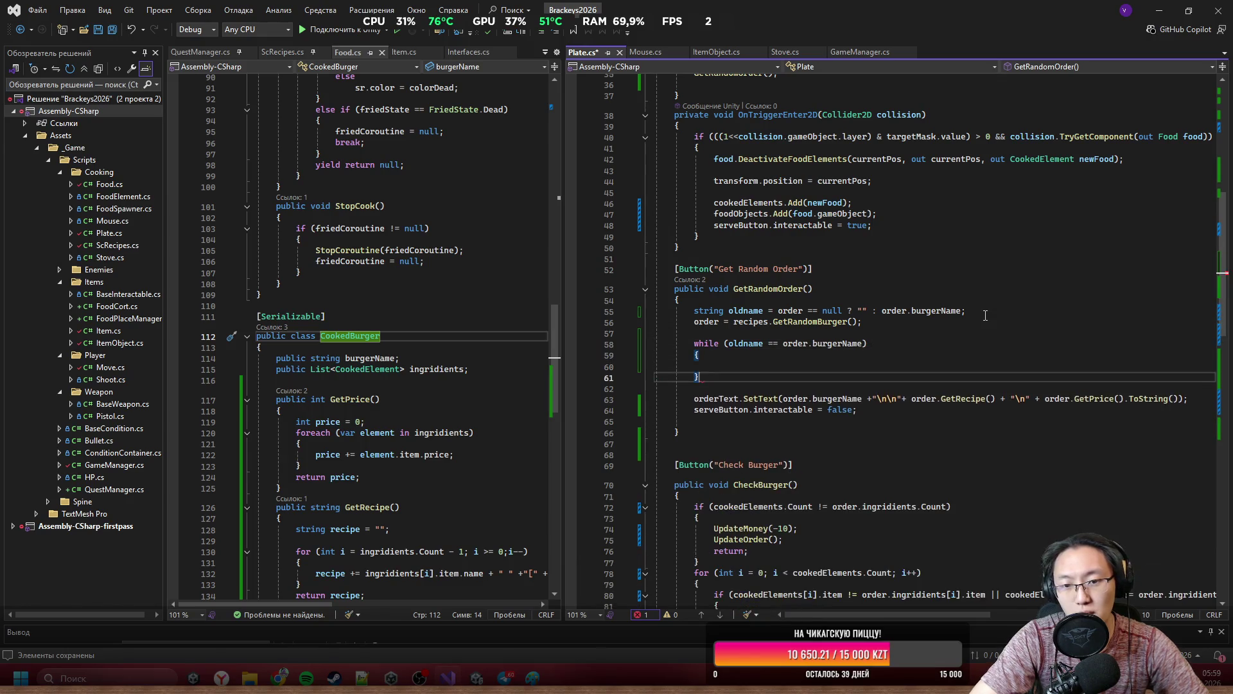
key(Up)
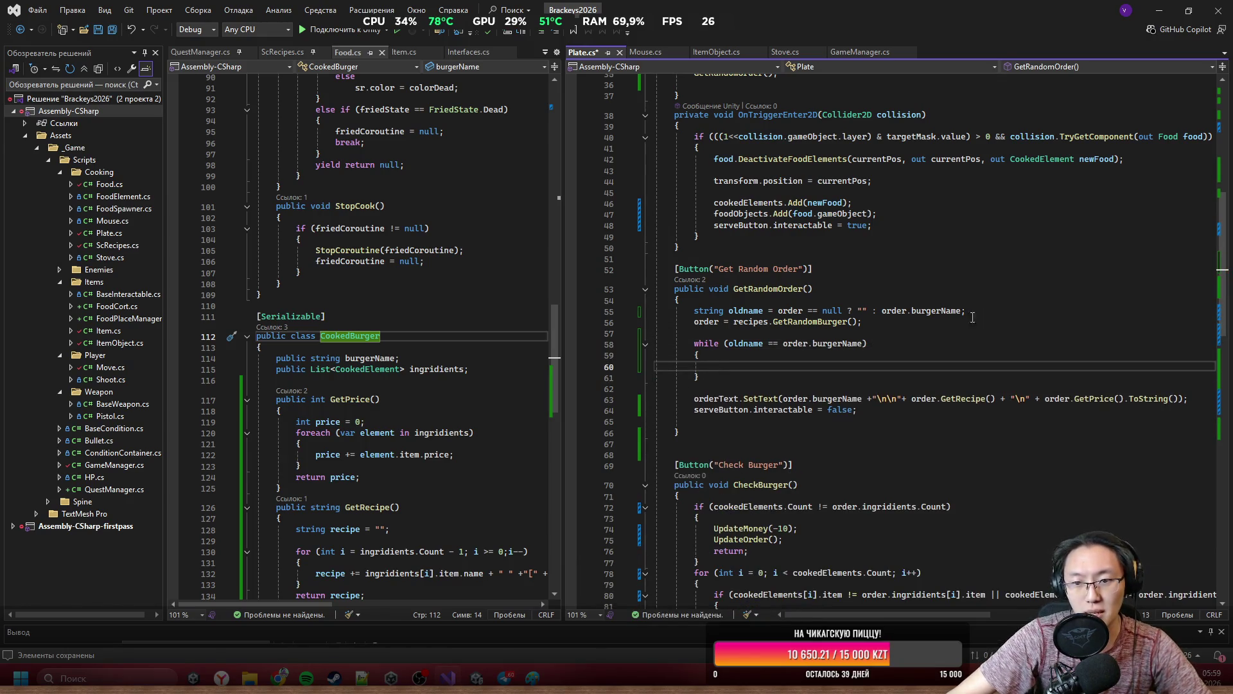
Copy the line order = recipes.GetRandomBurger(); into the loop body.
drag(861, 321, 692, 323)
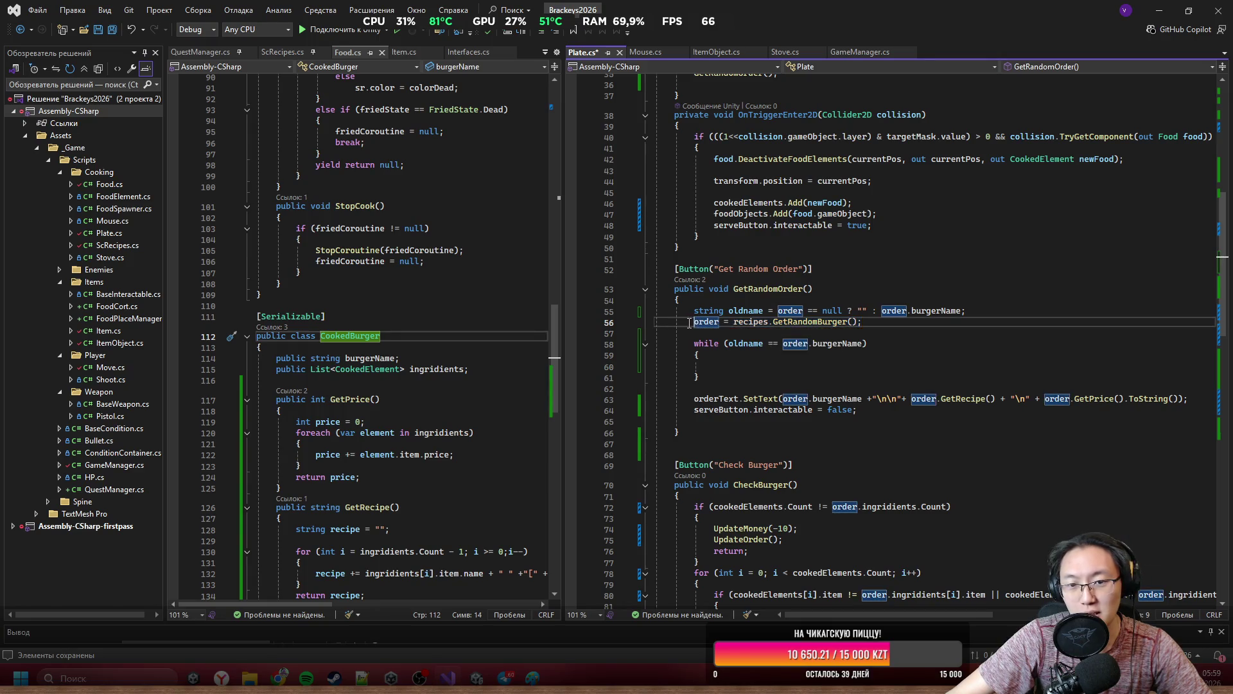
key(ctrl+c)
click(810, 366)
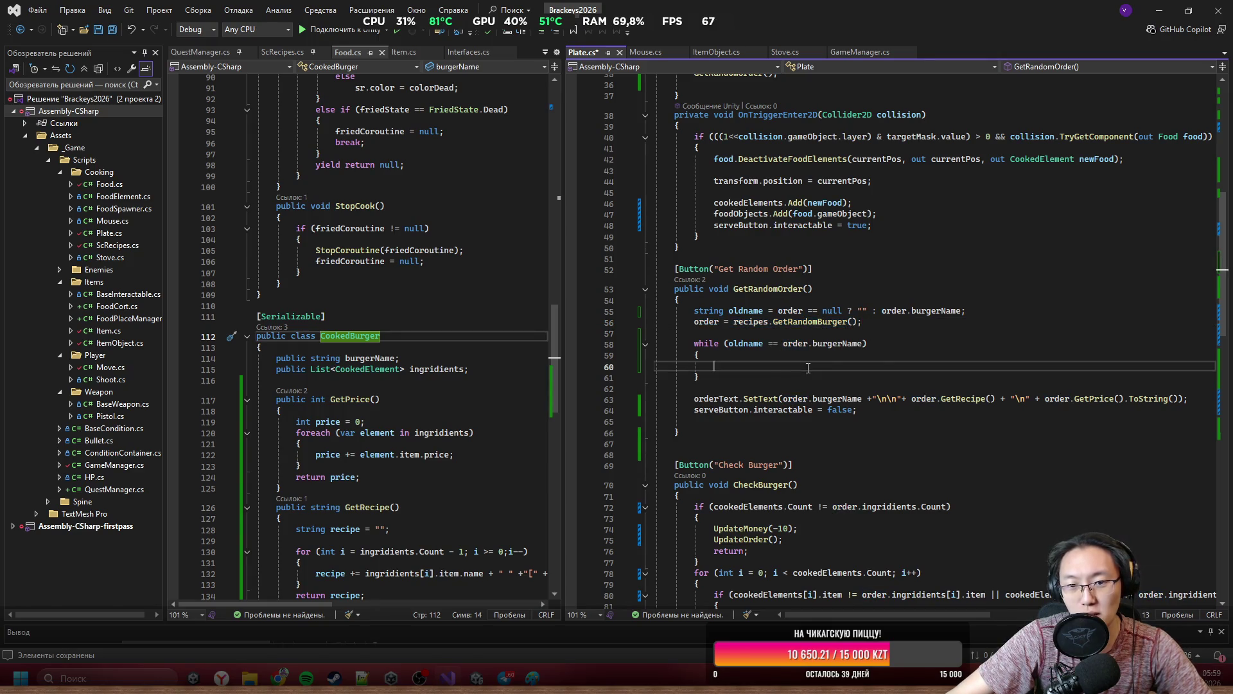
key(ctrl+v)
click(962, 379)
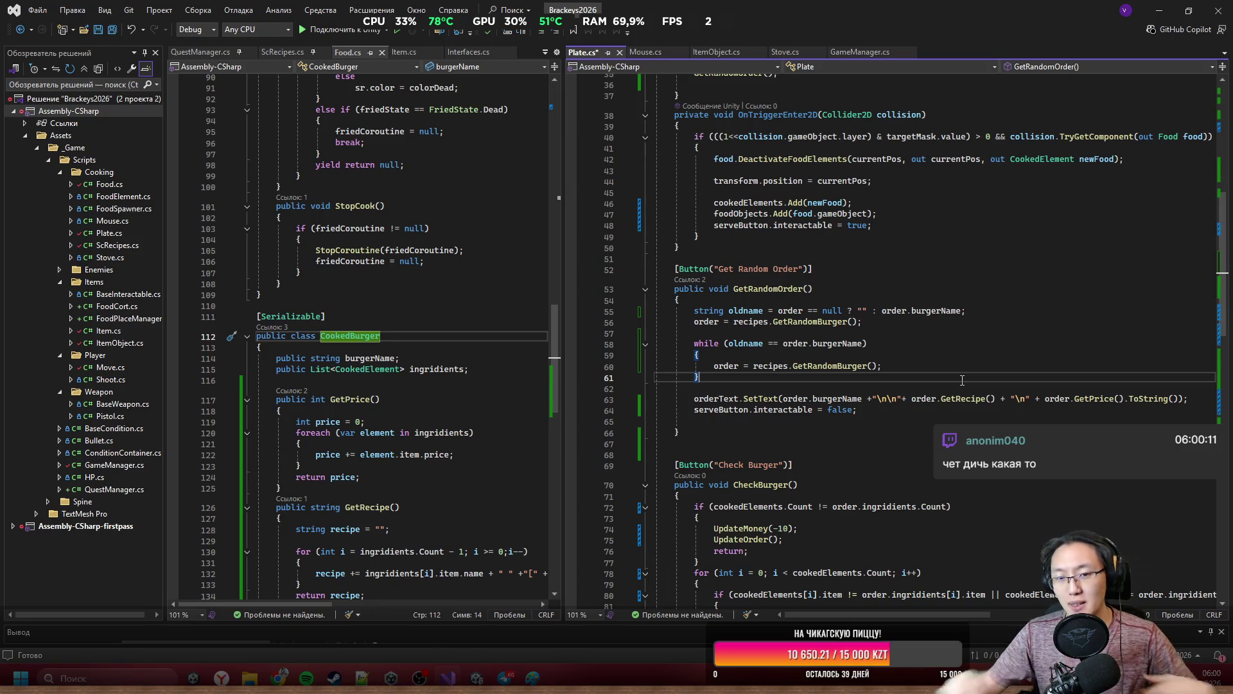
click(903, 335)
key(Return)
key(Return)
key(Up)
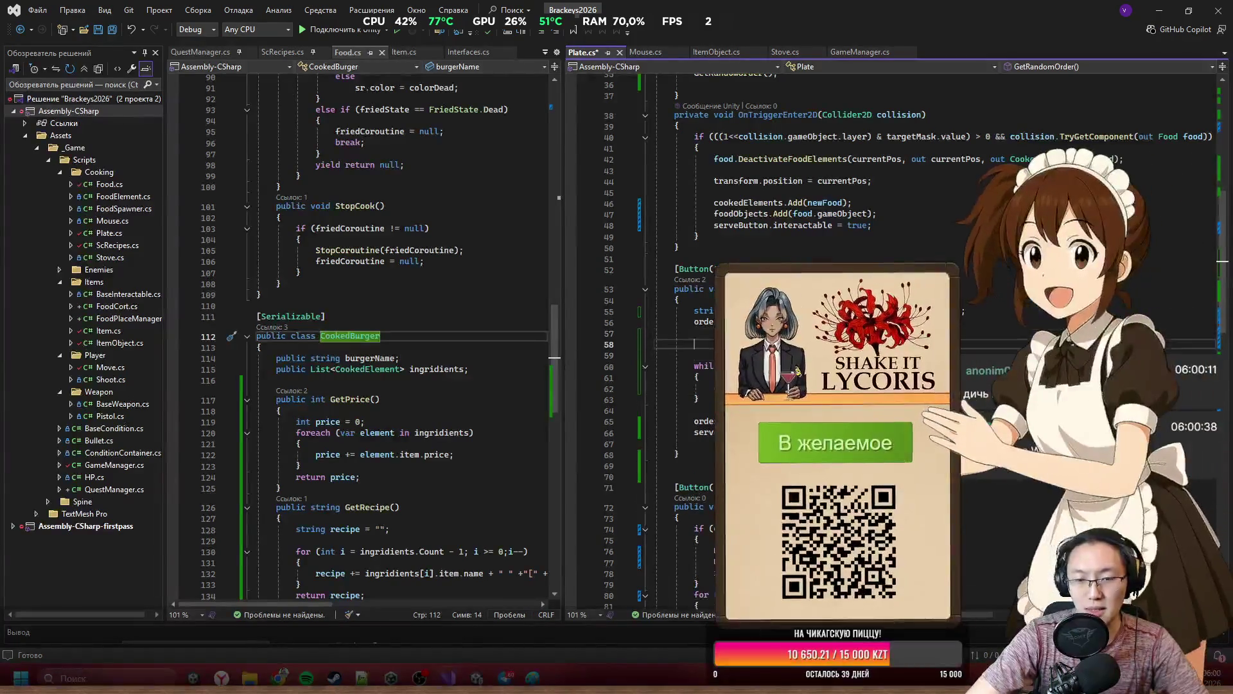
text(if ()
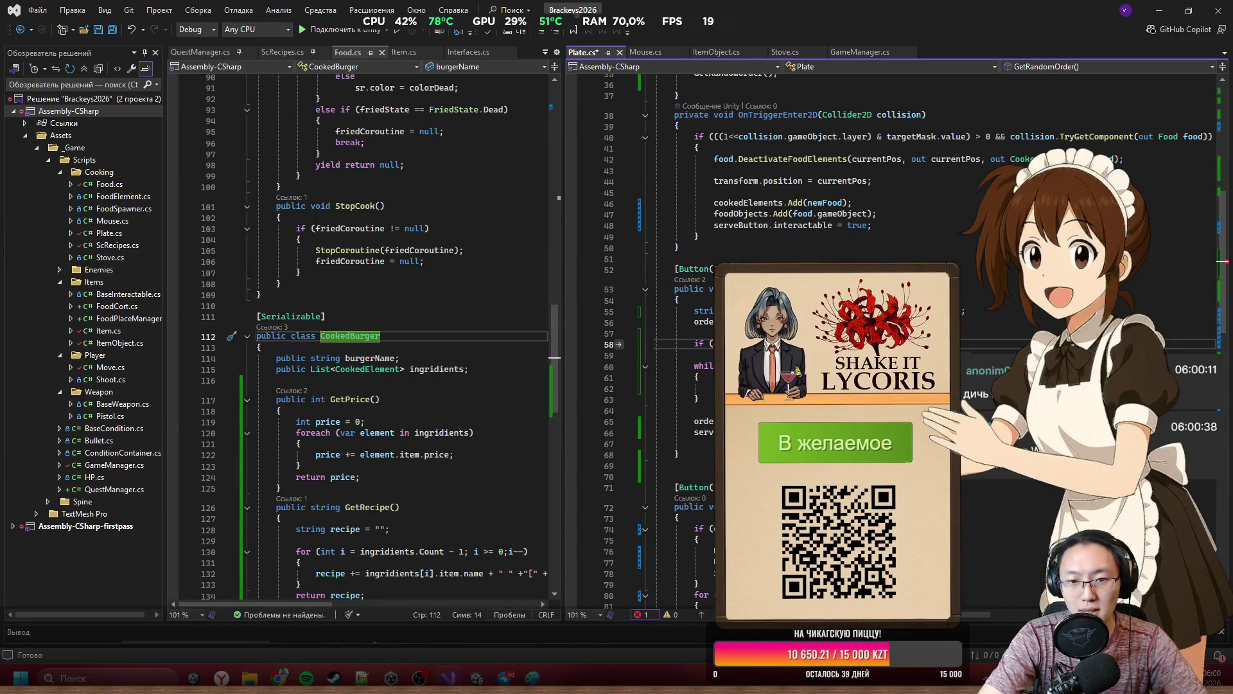
text(o)
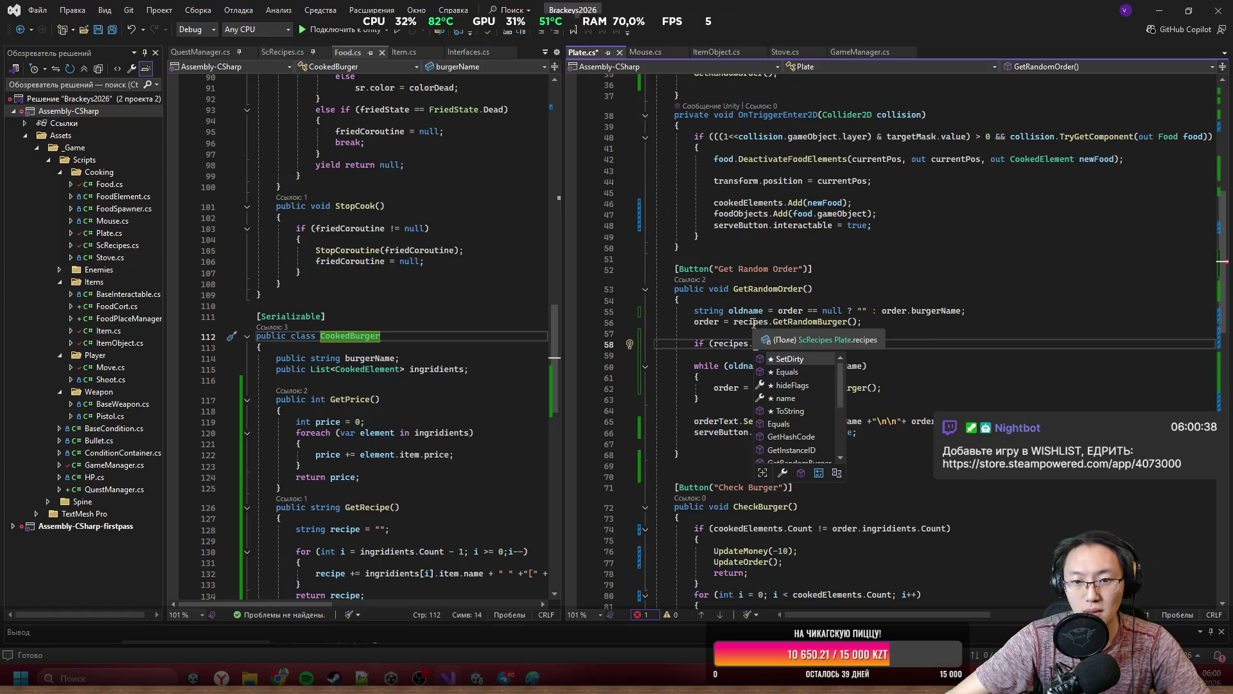
scroll(854, 308, up, 12)
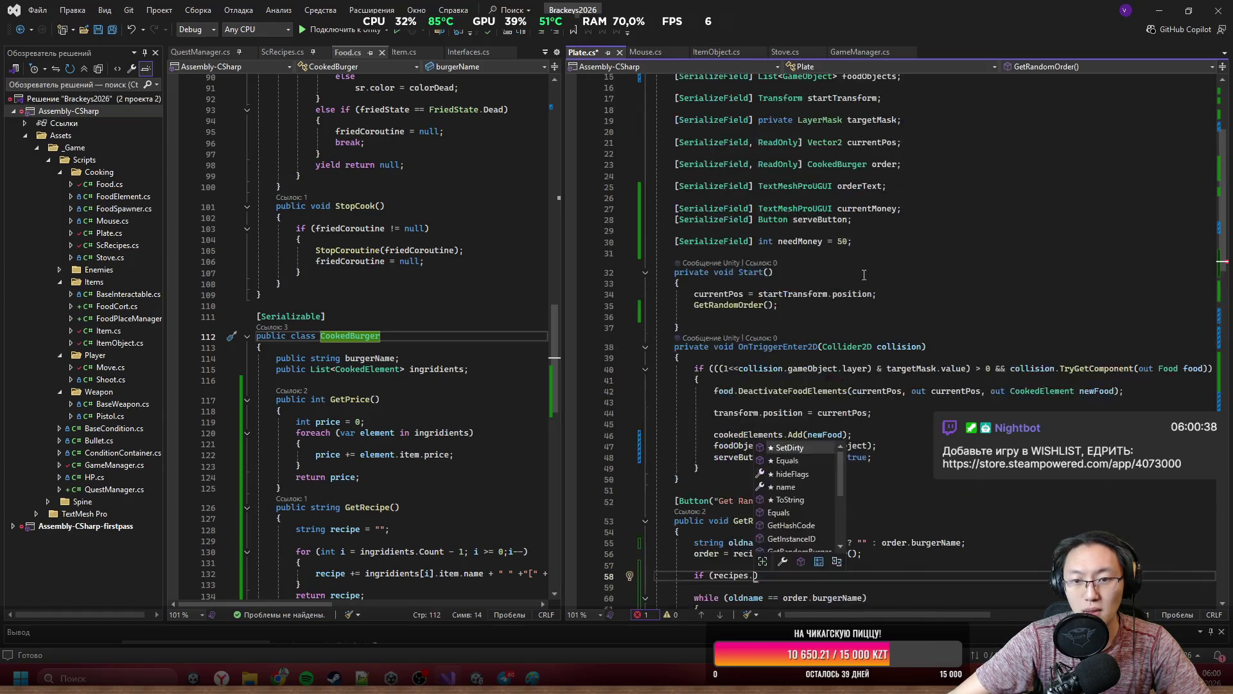
scroll(863, 280, down, 8)
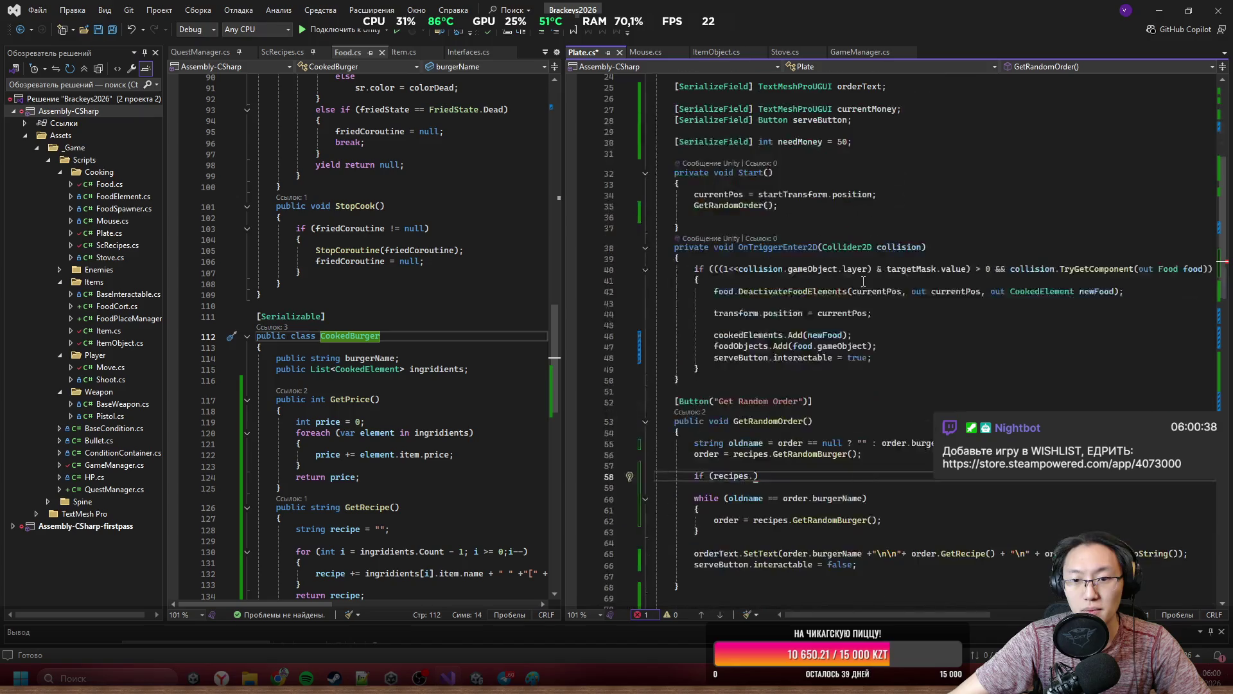
scroll(837, 426, down, 1)
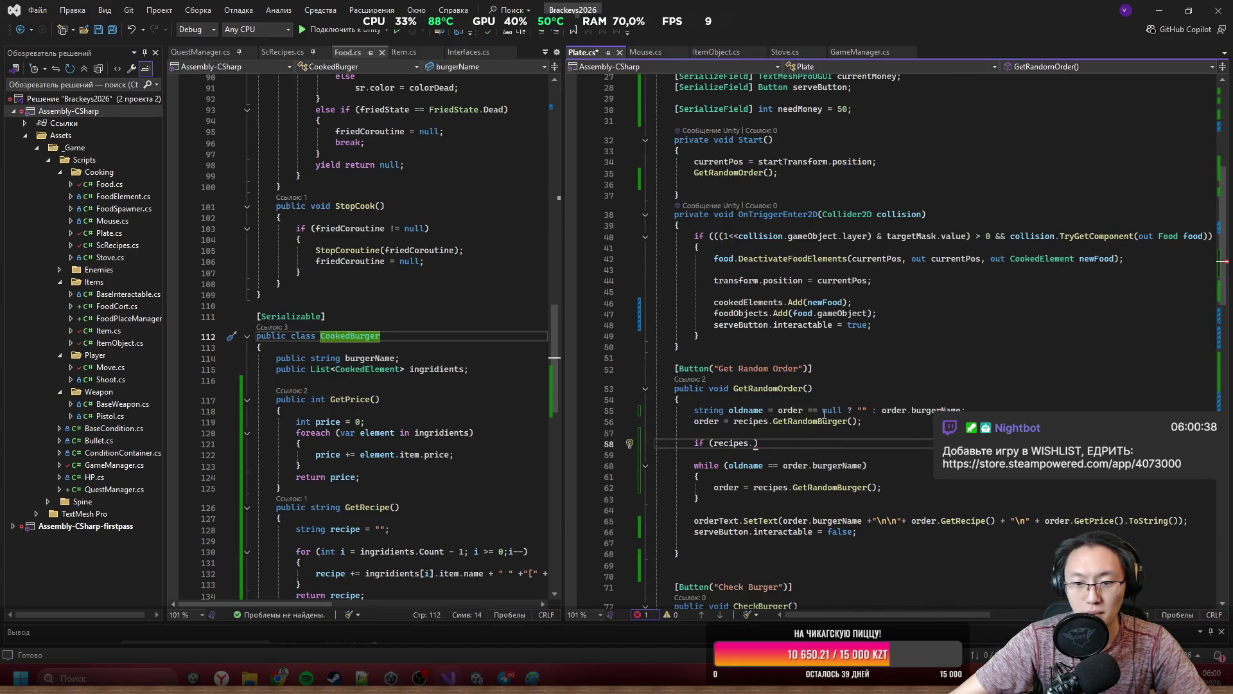
text(Co)
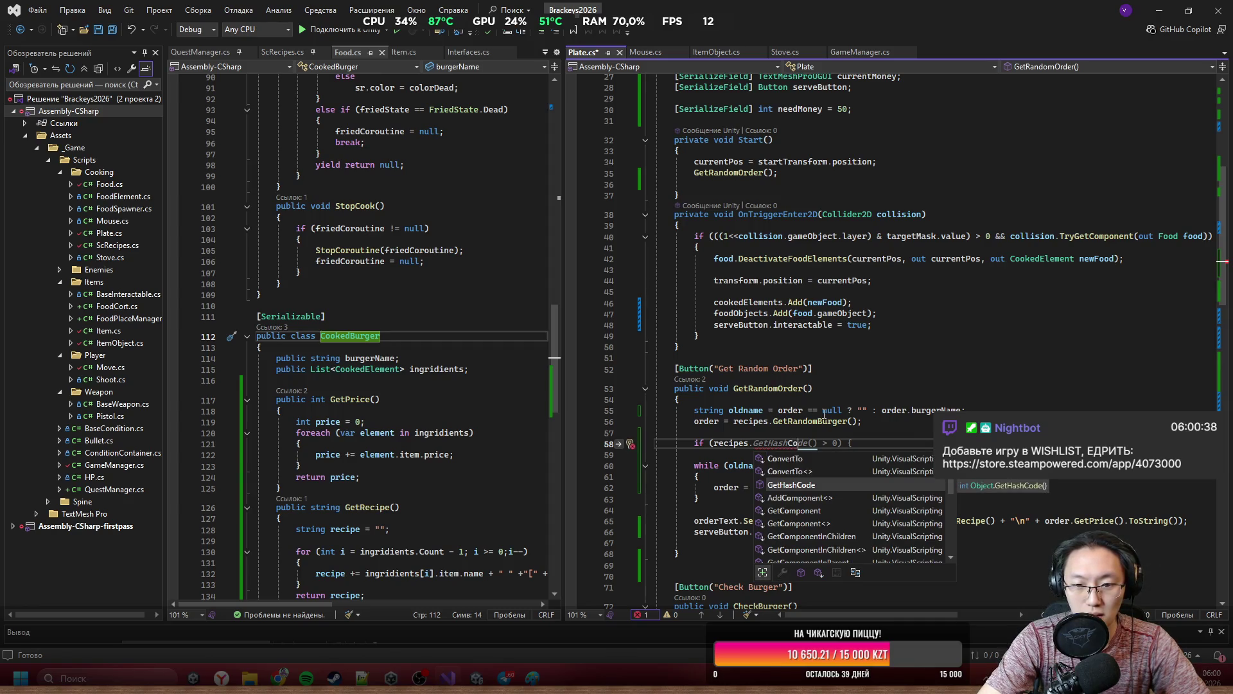
key(BackSpace)
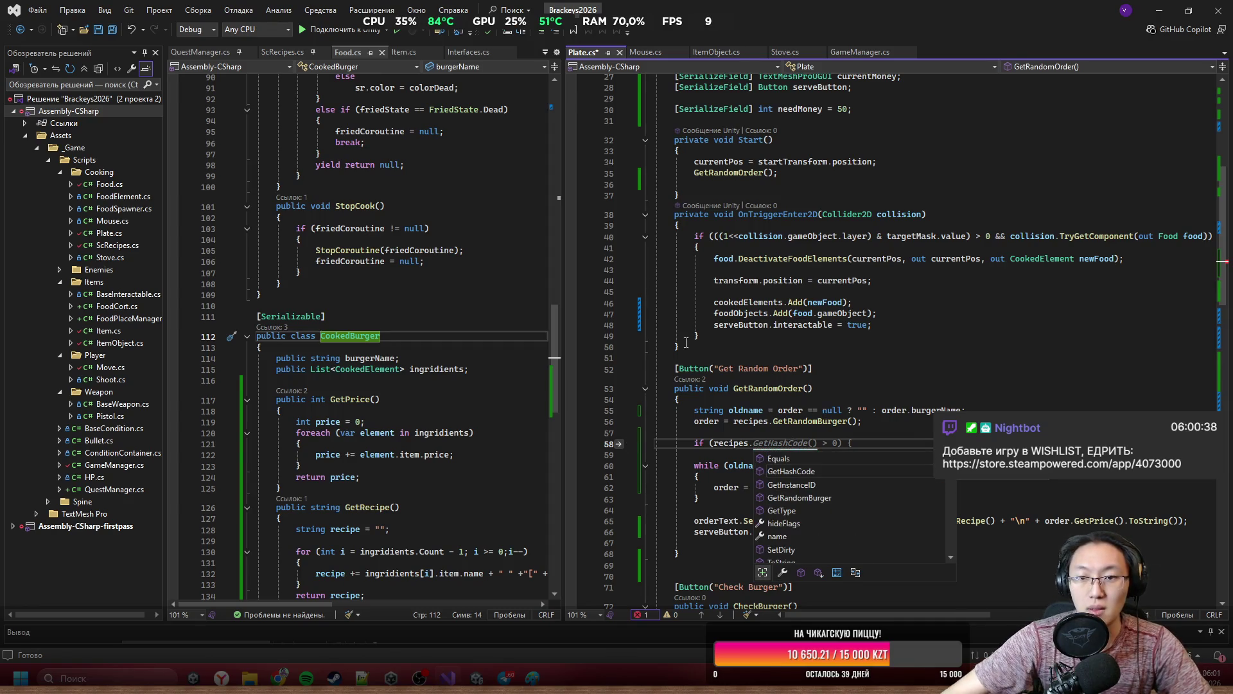
scroll(869, 235, up, 7)
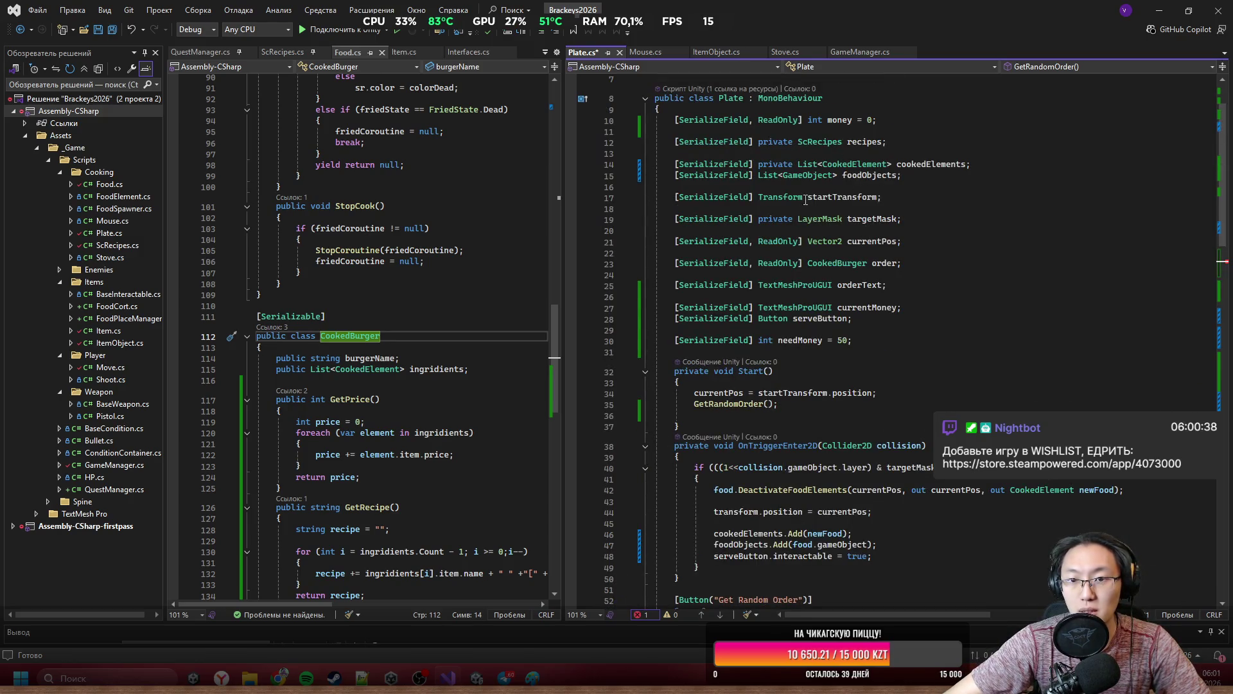
Open ScRecipes.cs and start a new line below the burgersRecipes list.
ctrl+click(820, 142)
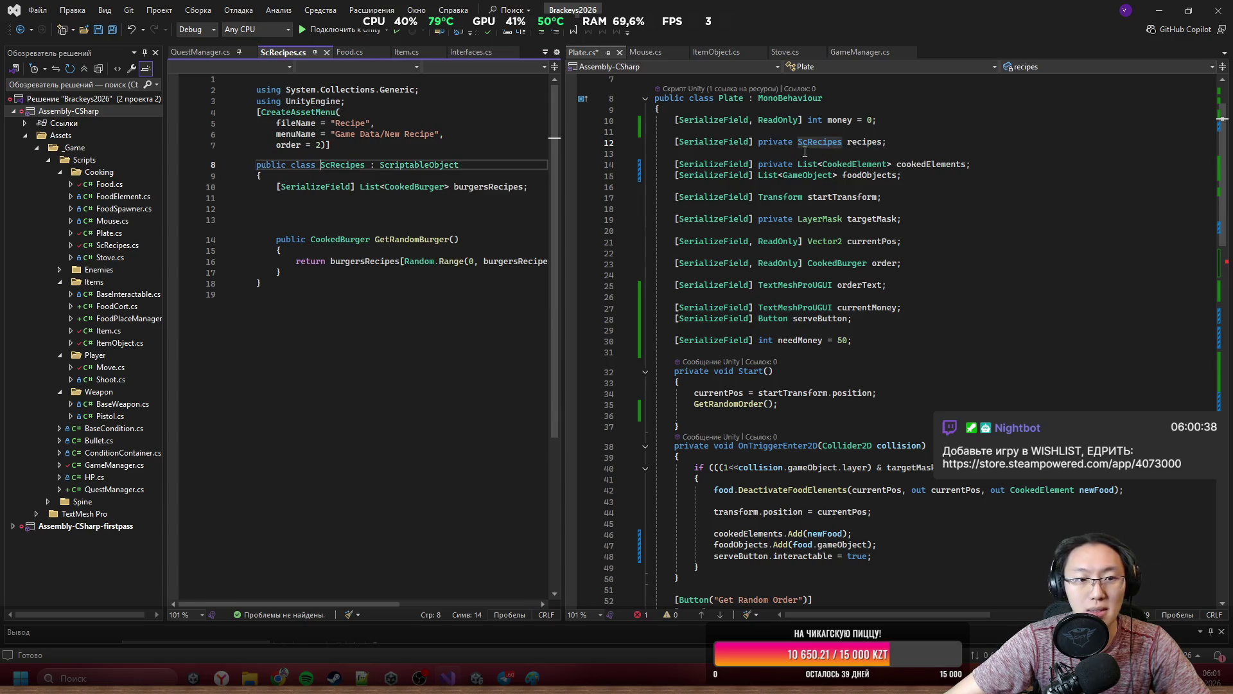
click(531, 186)
key(Return)
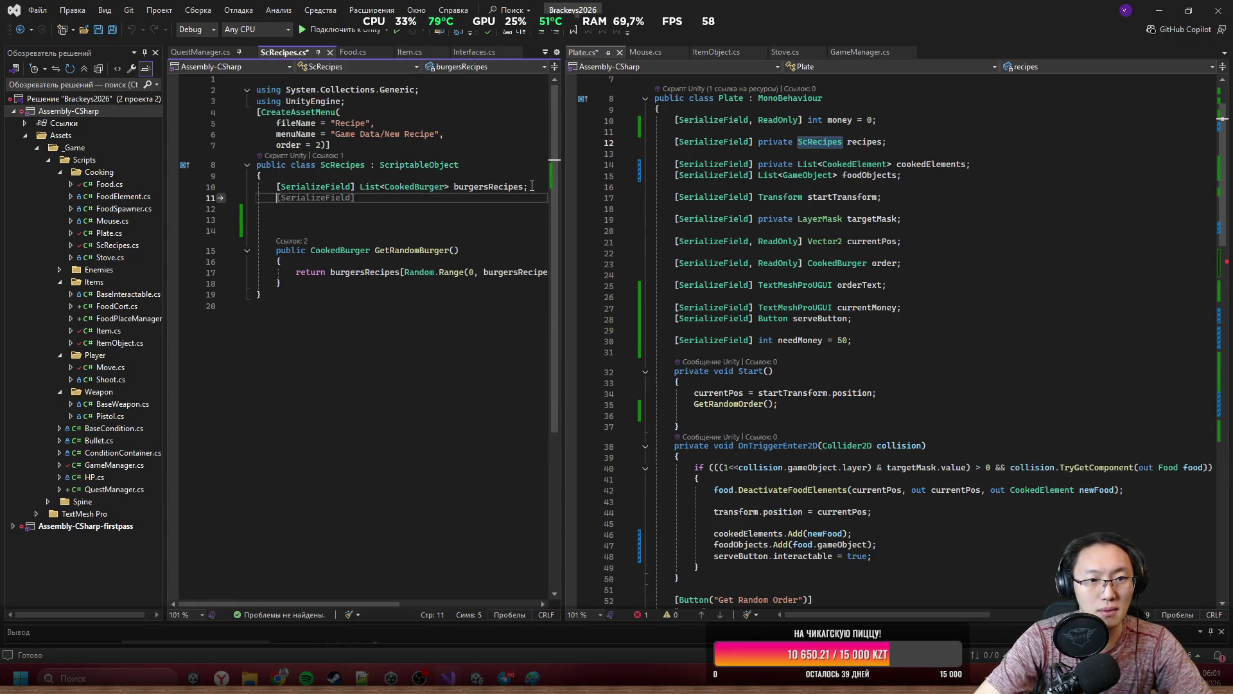
Declare public int recipesCount => burgersRecipes.Count; and save ScRecipes.cs.
text(public )
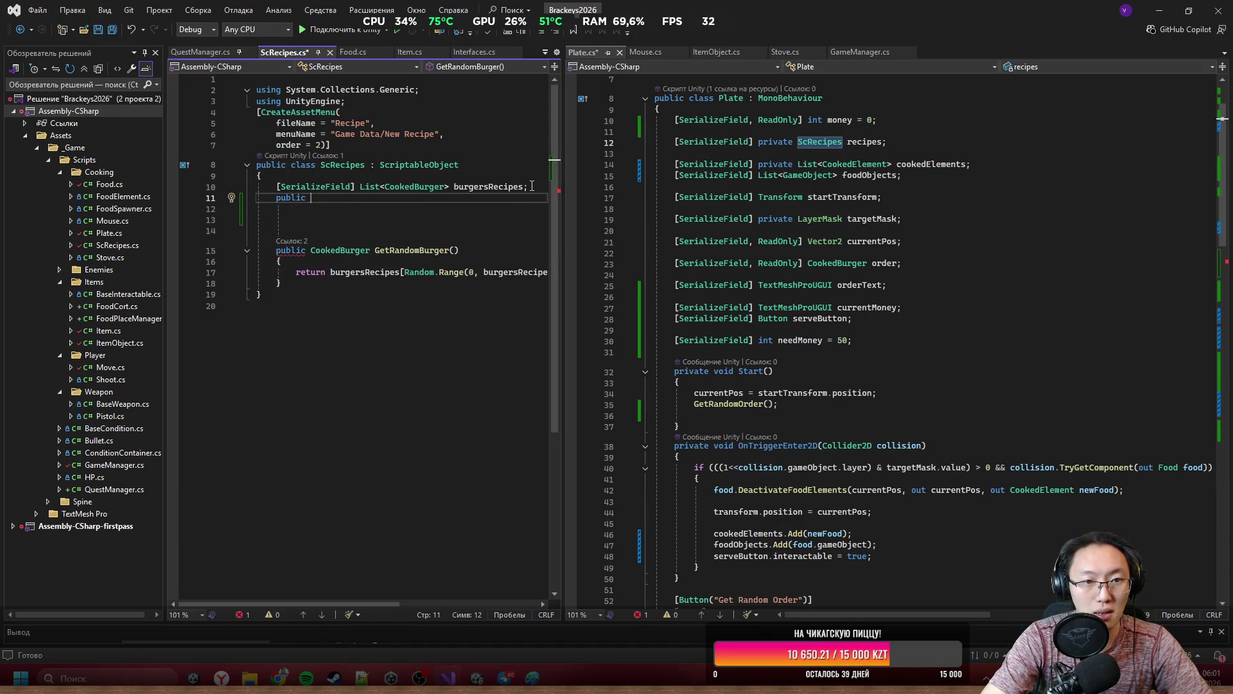
text(reci)
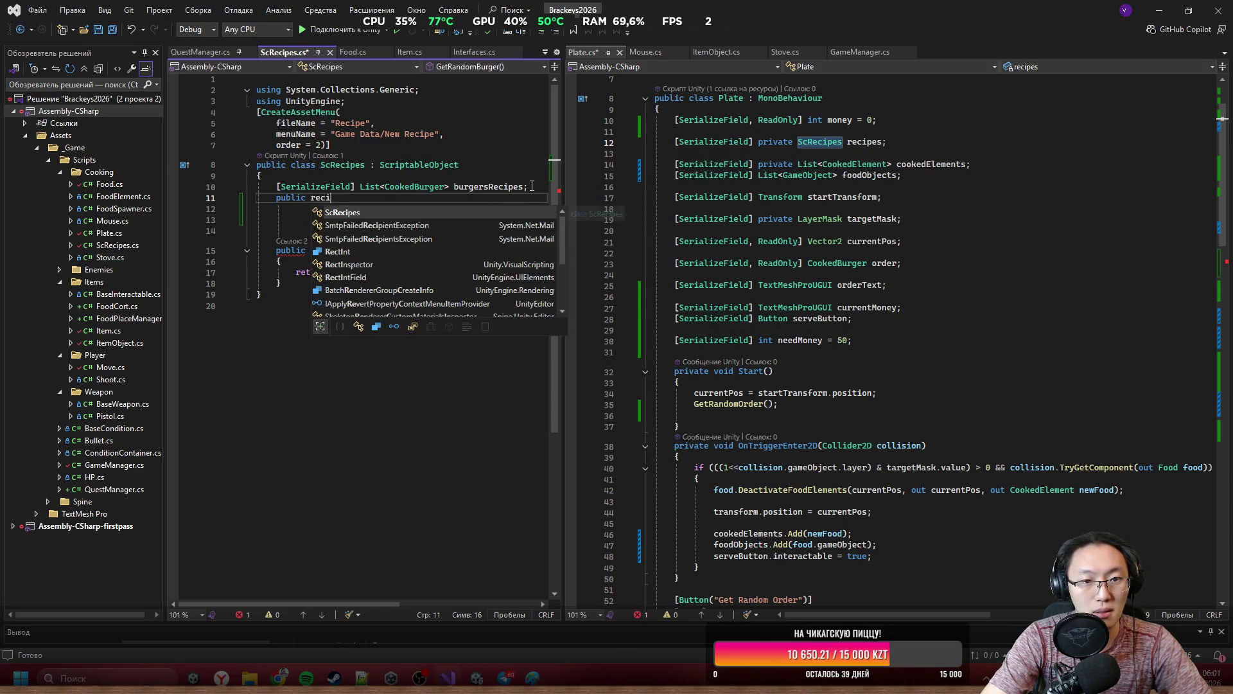
text(pe)
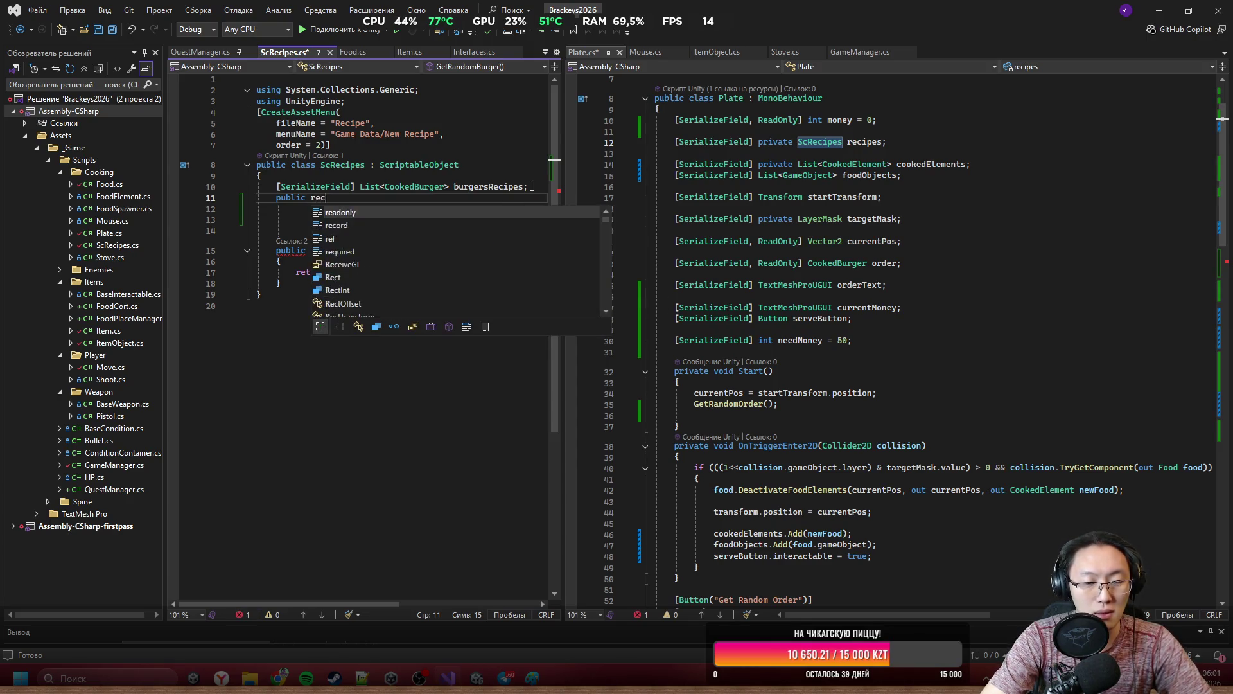
text(sCount)
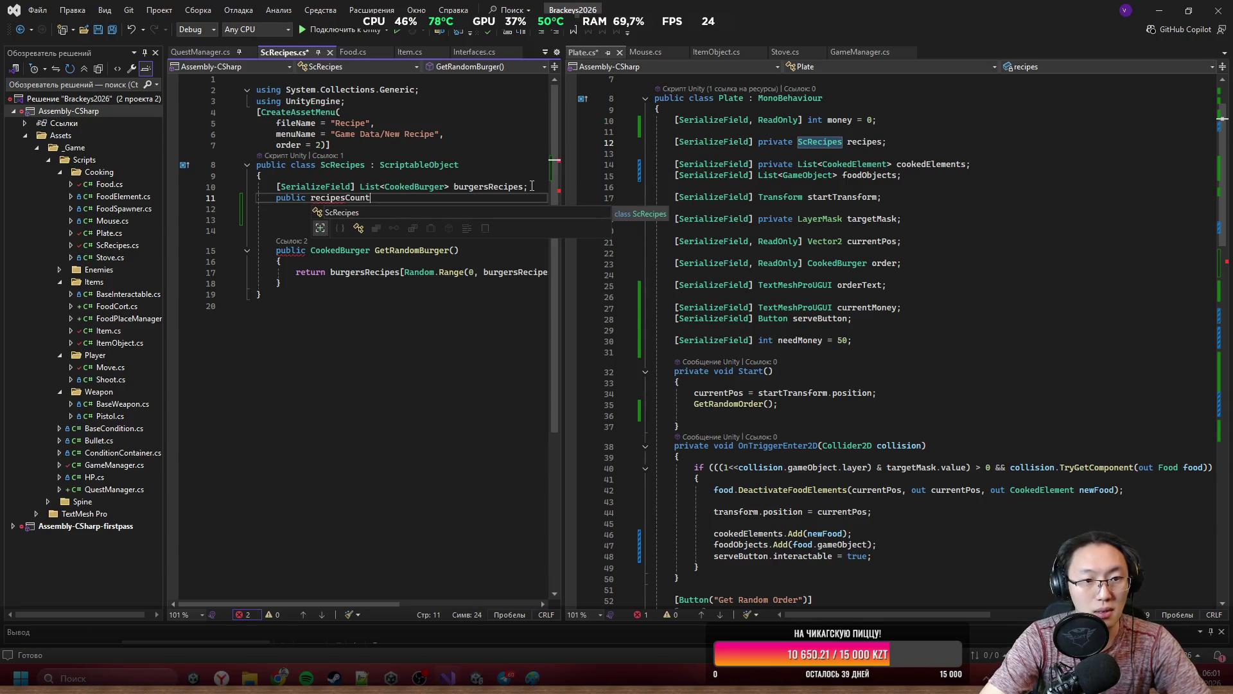
key(ctrl+Left)
text(int)
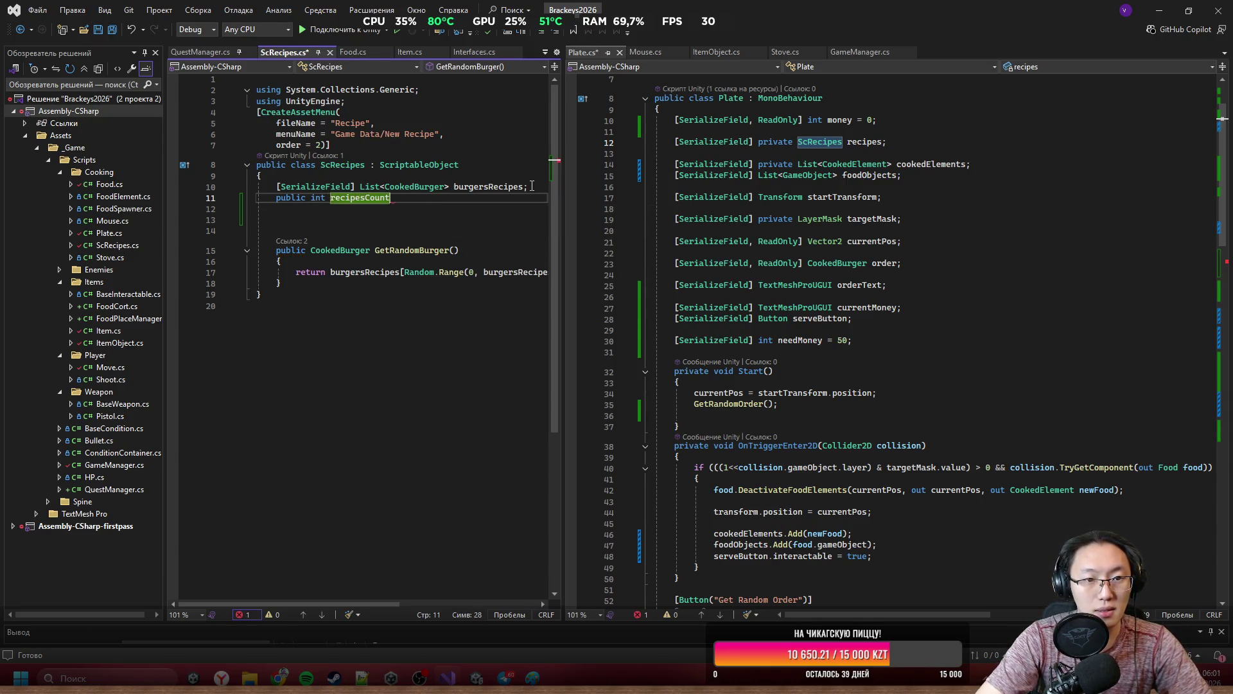
key(End)
text(=>)
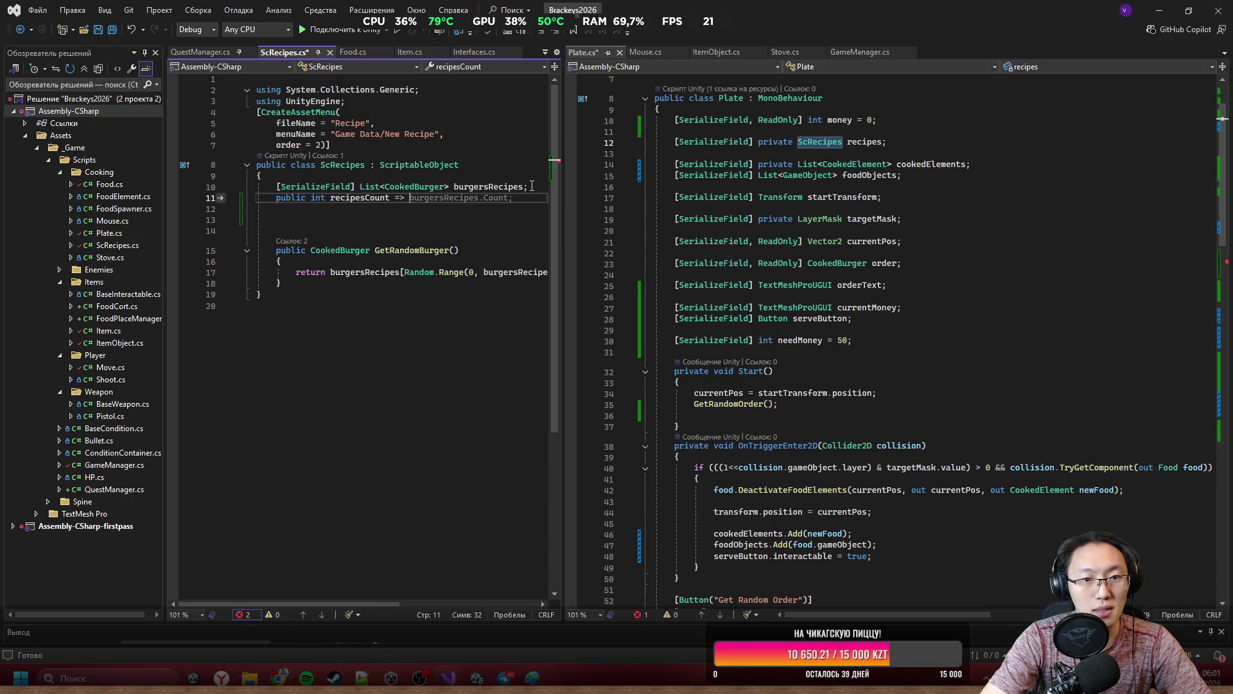
key(Tab)
key(ctrl+s)
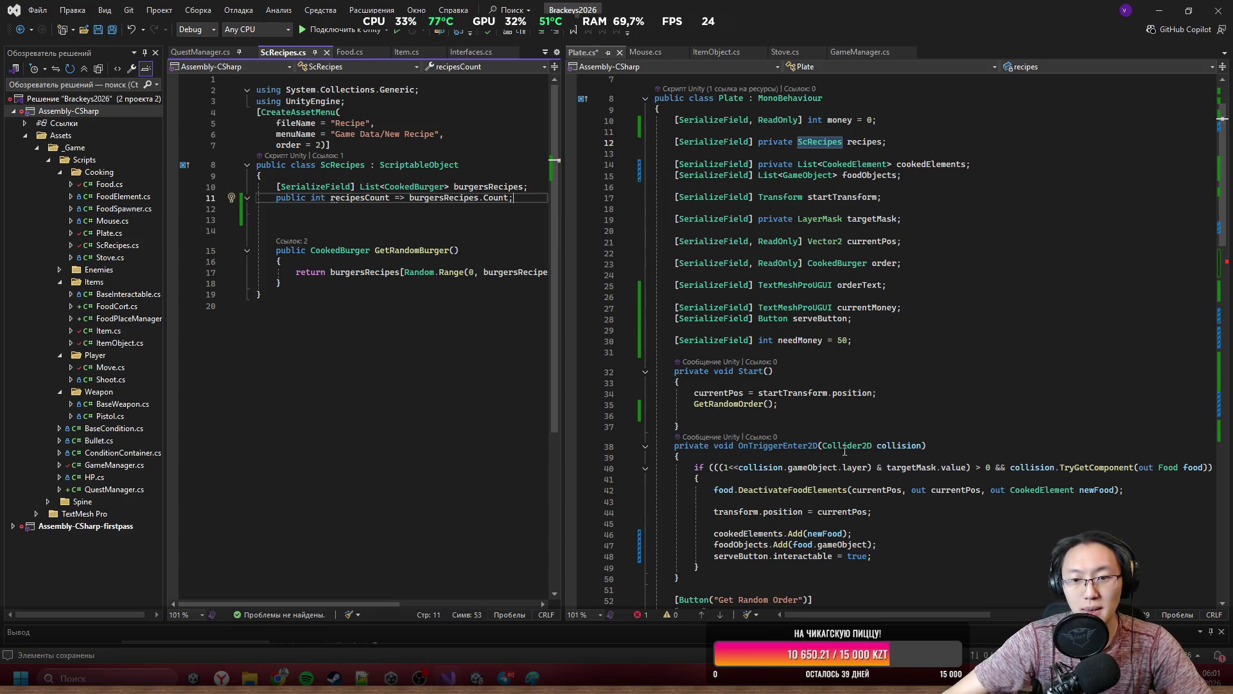
click(862, 445)
scroll(882, 379, down, 5)
scroll(882, 378, down, 2)
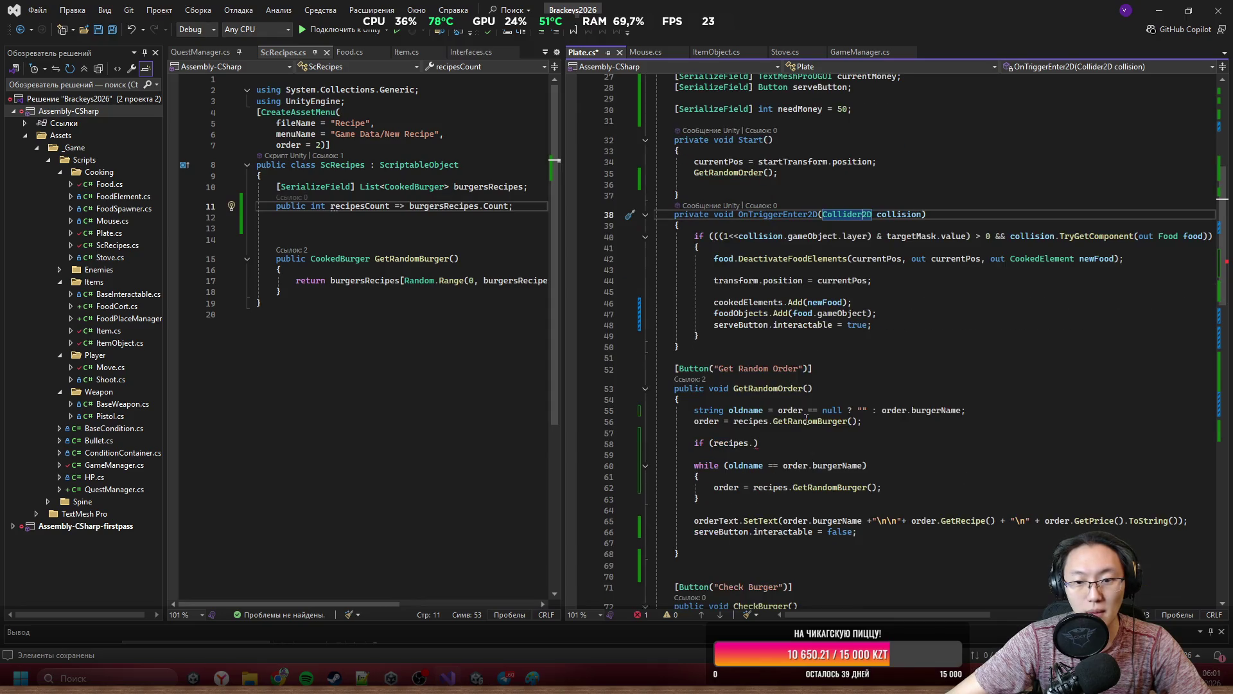
Complete the guard as if (recipes.recipesCount == 0) with an opening brace.
click(760, 443)
text(rec)
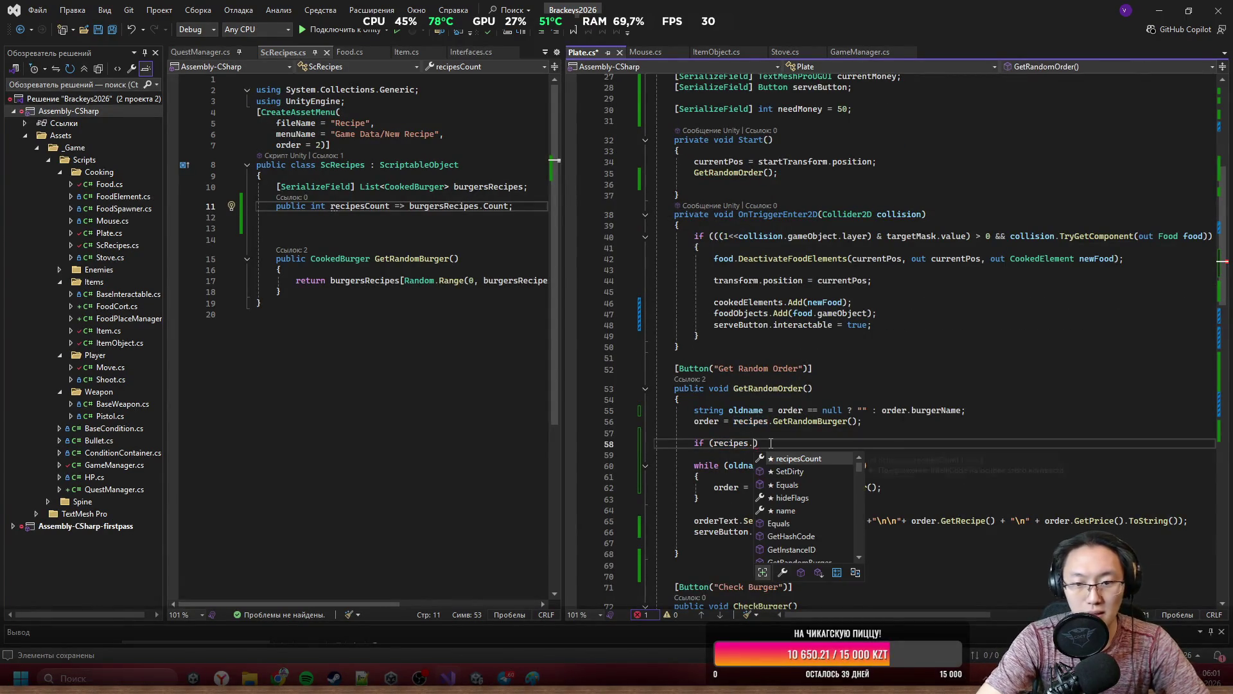
key(Tab)
text(== 0)
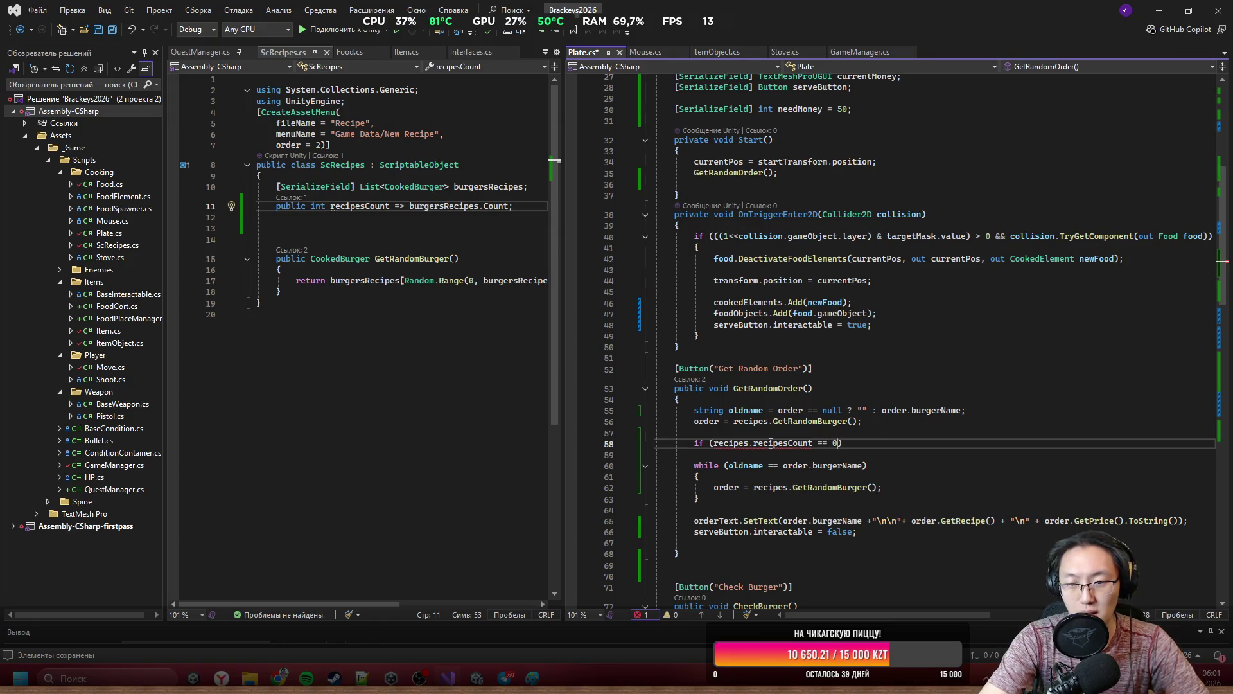
key(Return)
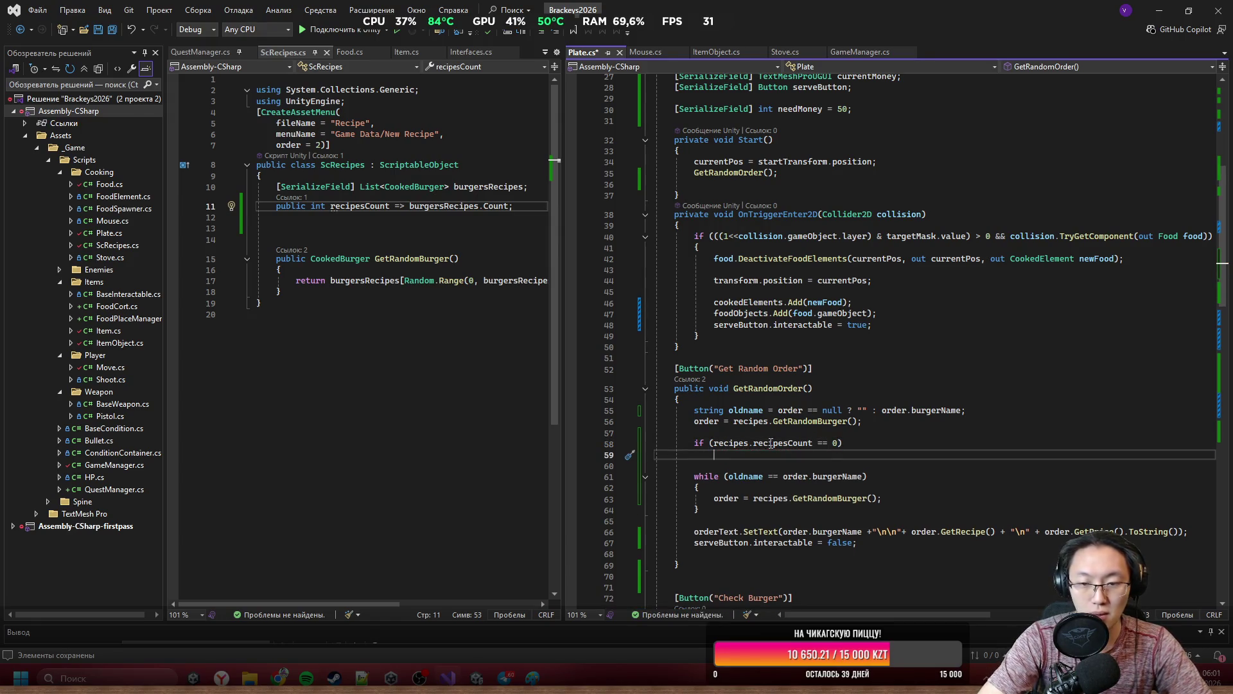
text({)
key(Return)
Inside it, call Debug.LogError("Recipes can't be 0"); then return; and save Plate.cs.
text(D)
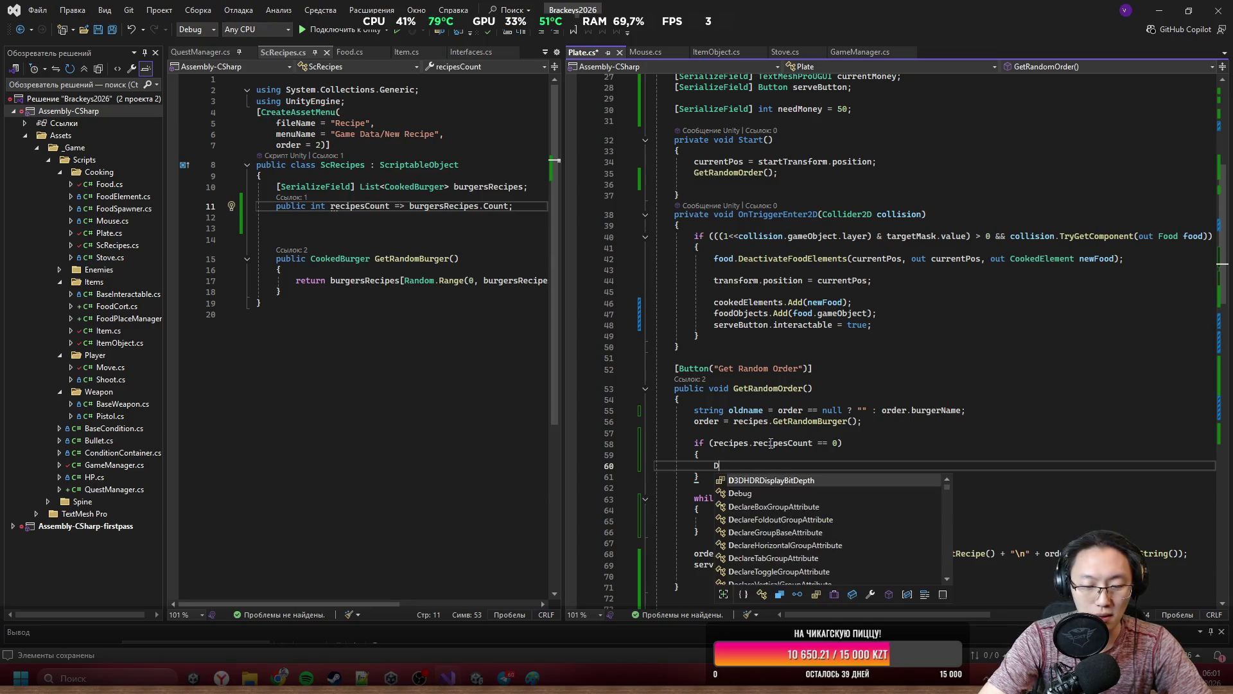
text(ebug.Log)
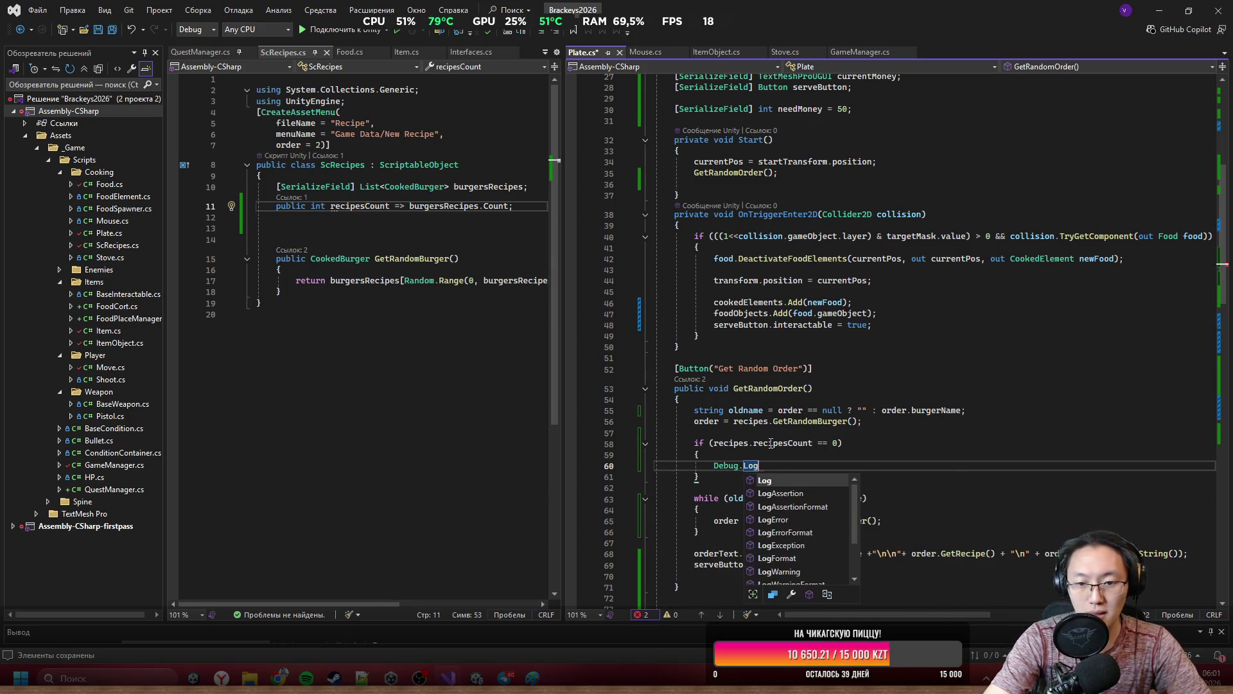
text(Error()
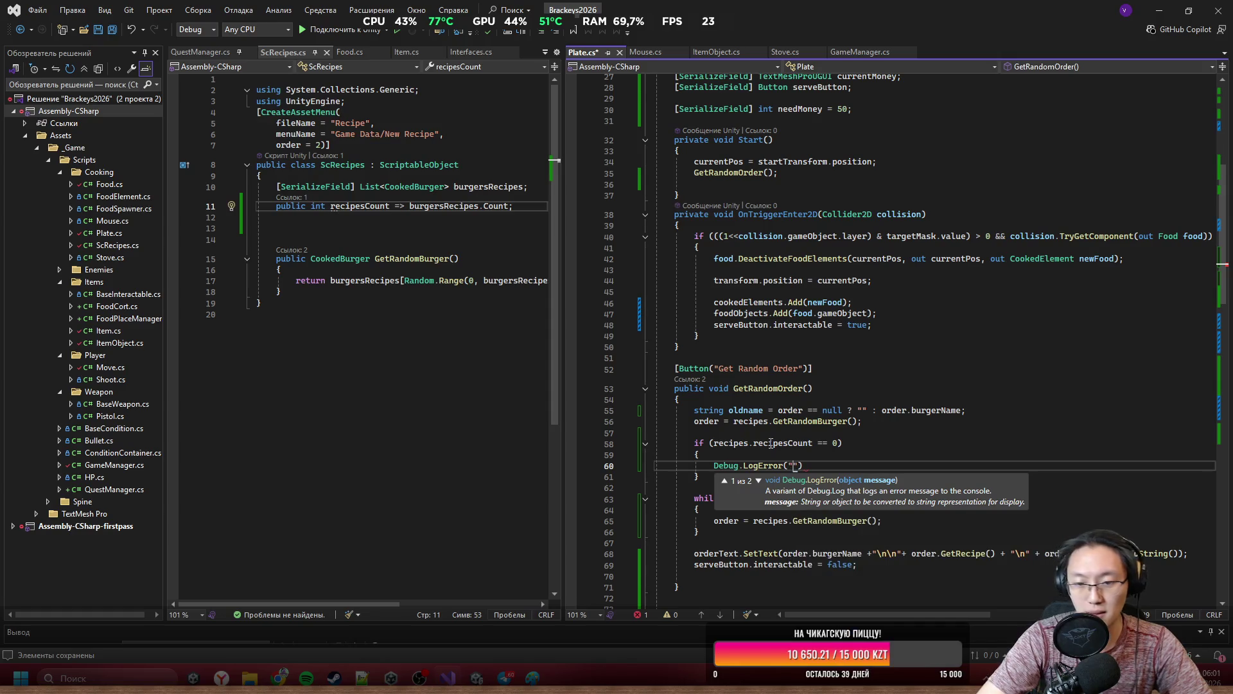
text(")
text(Recipes )
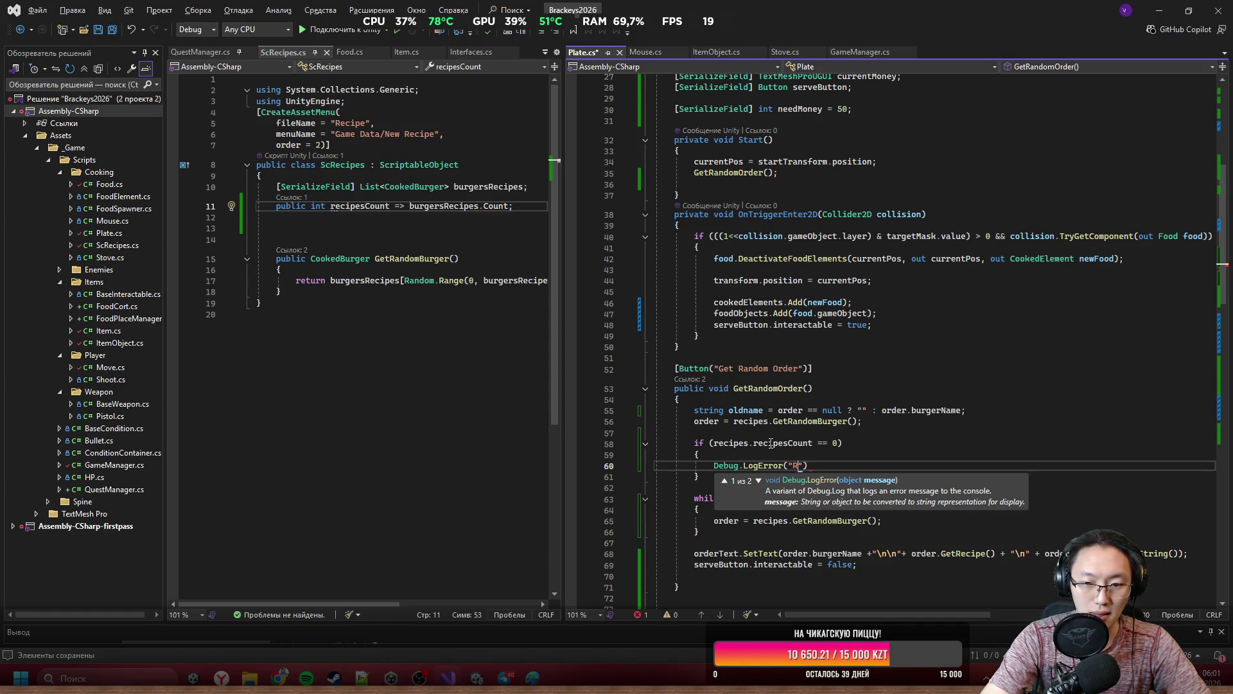
text(can't )
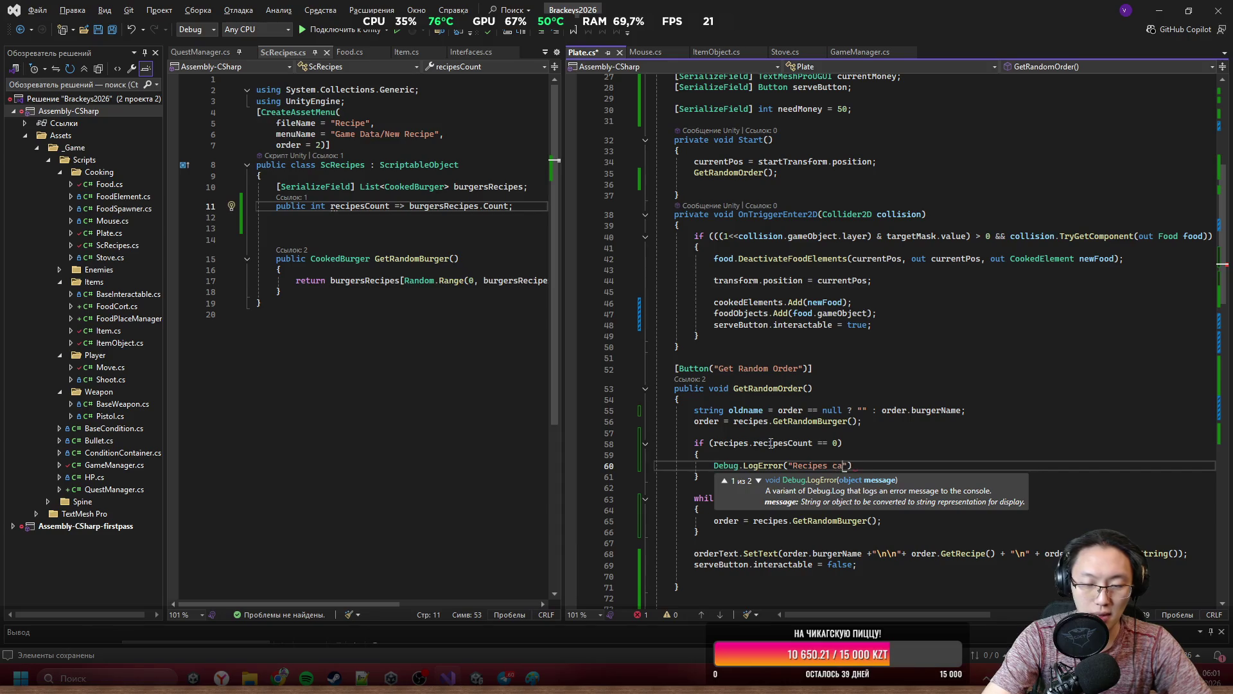
text(be 0)
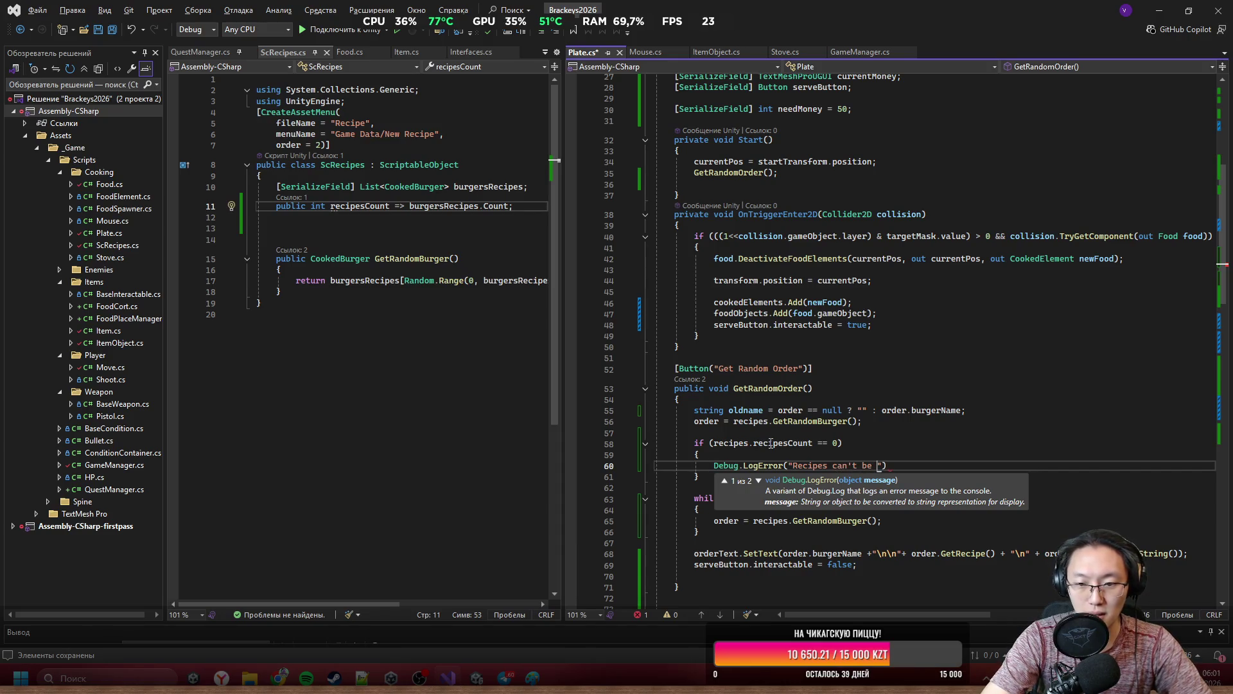
key(End)
text(;)
key(Return)
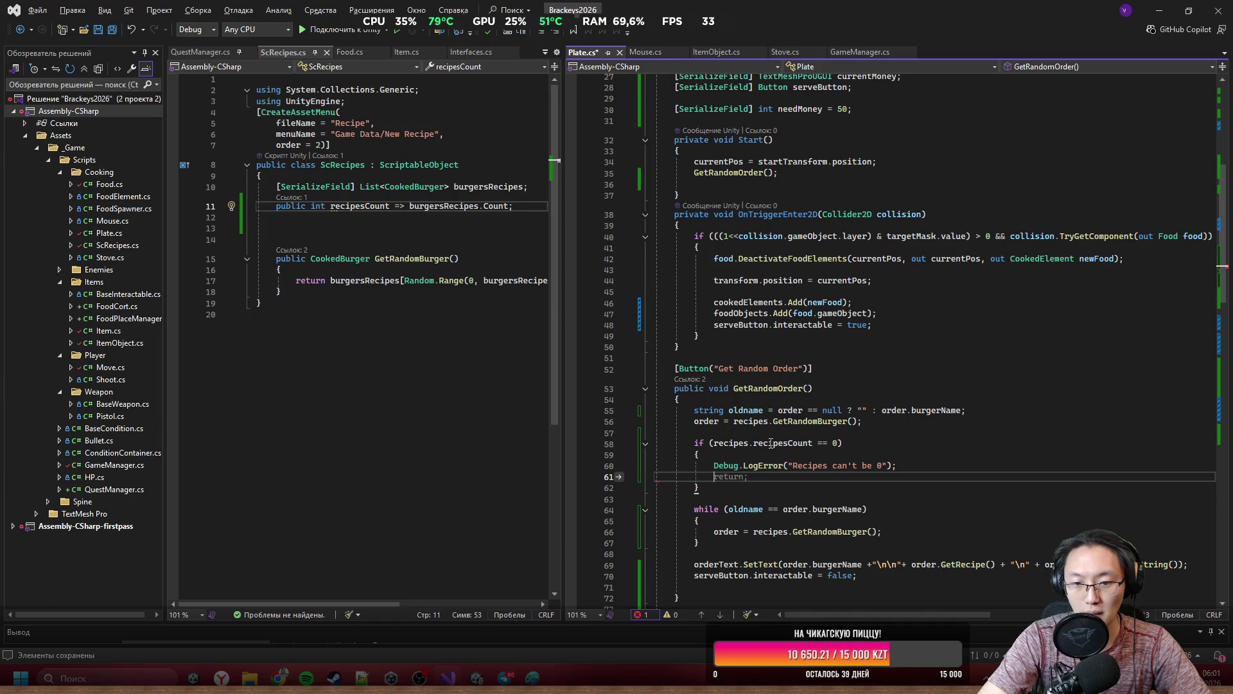
text(return;)
key(Down)
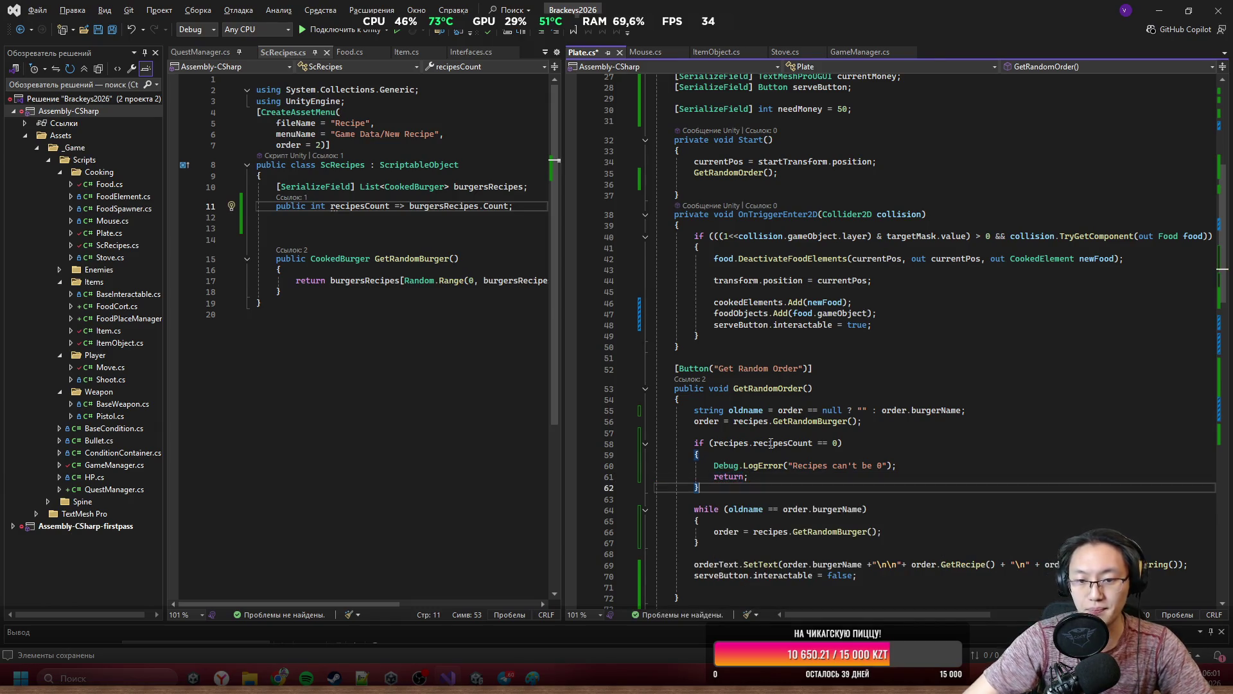
key(ctrl+s)
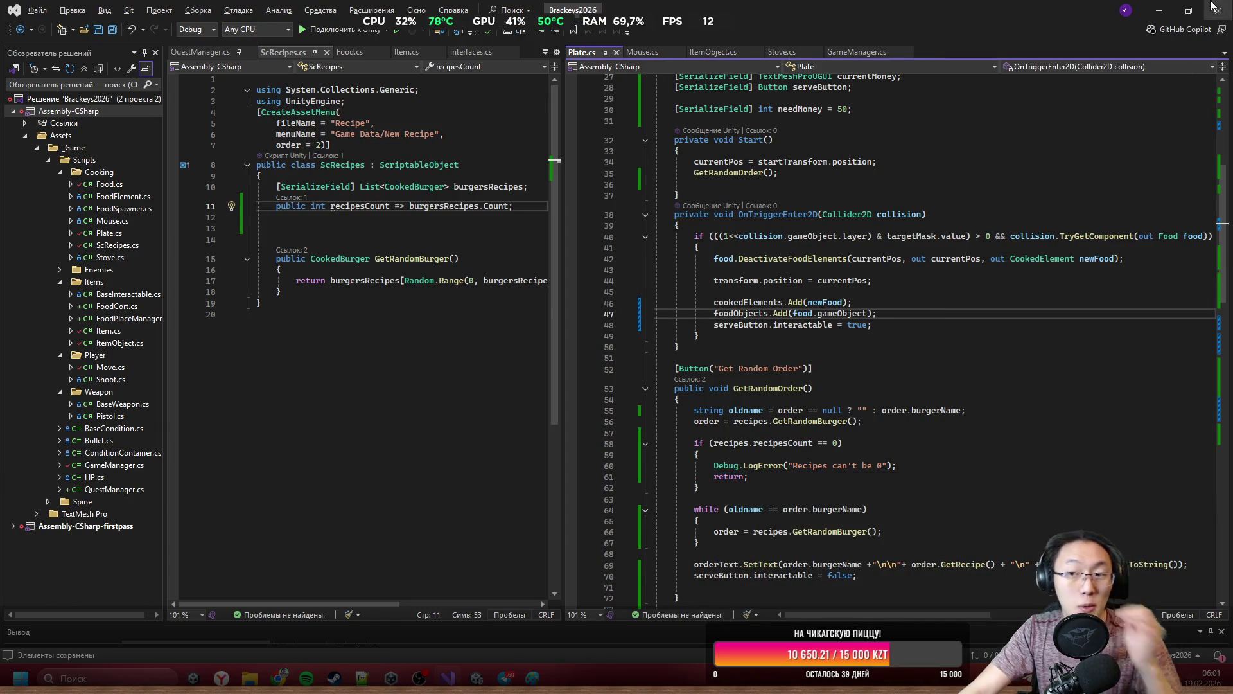
key(alt+Tab)
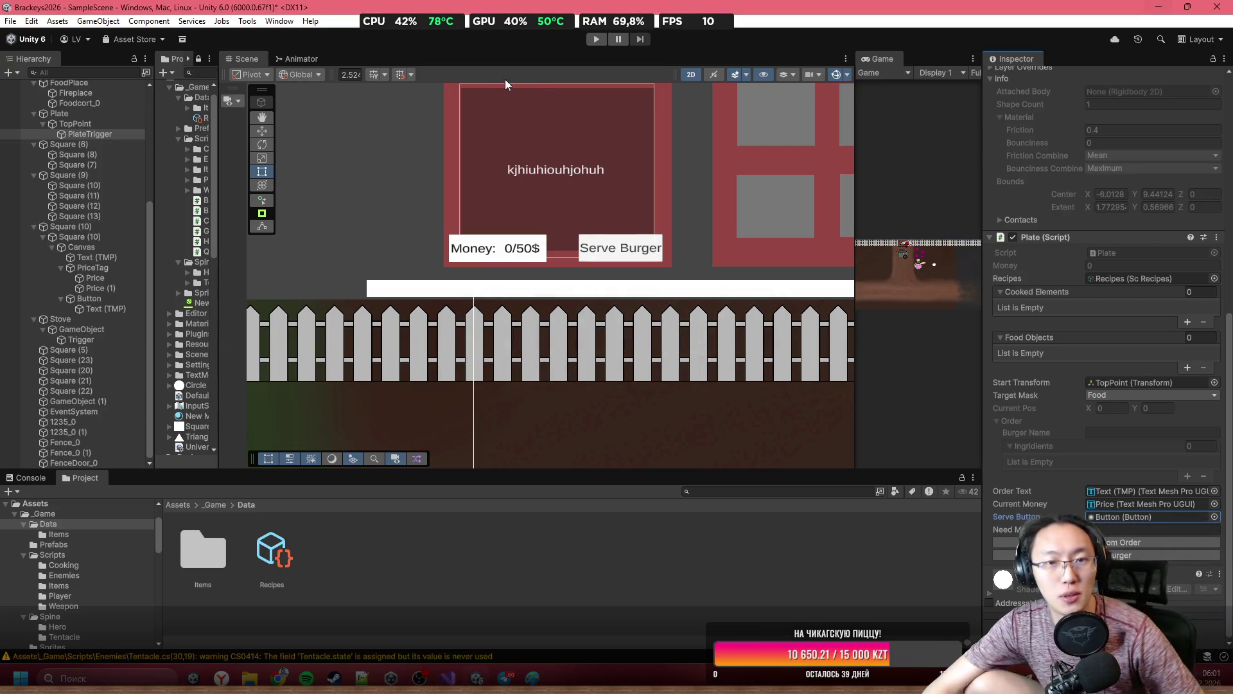
Enter Play mode, maximize the Game view, and walk the chef below the cart to open the kitchen.
key(ctrl+p)
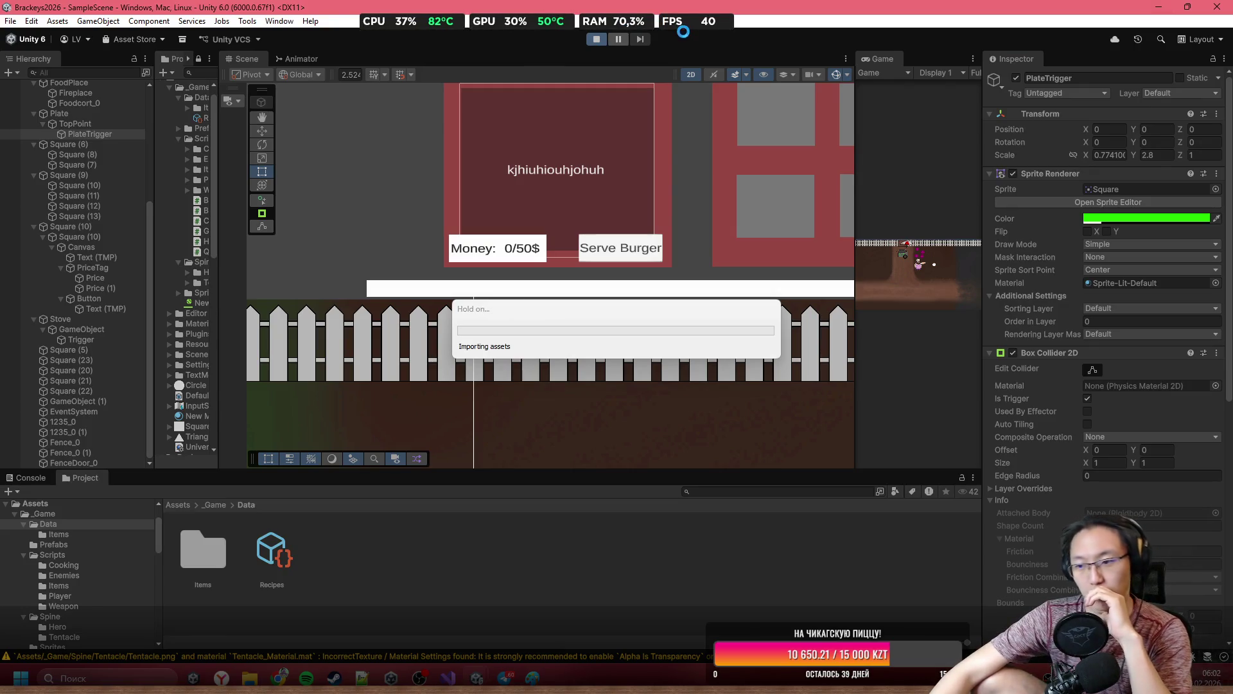
double_click(885, 57)
key(w+a)
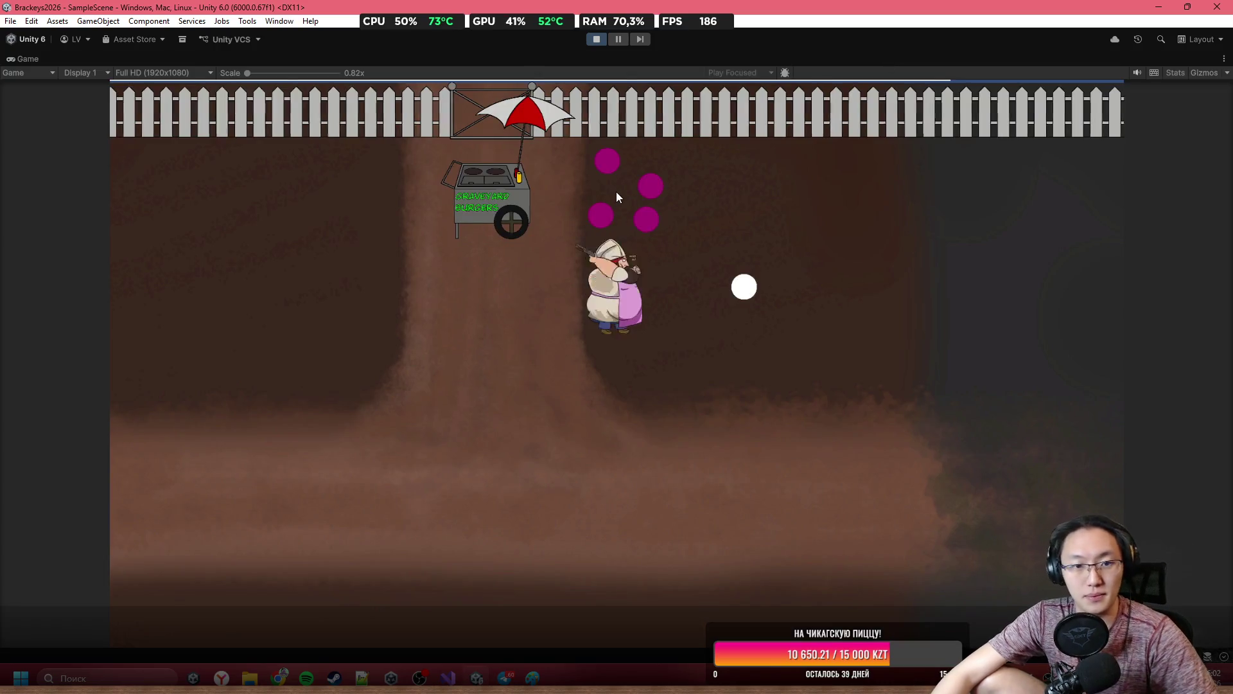
key(d)
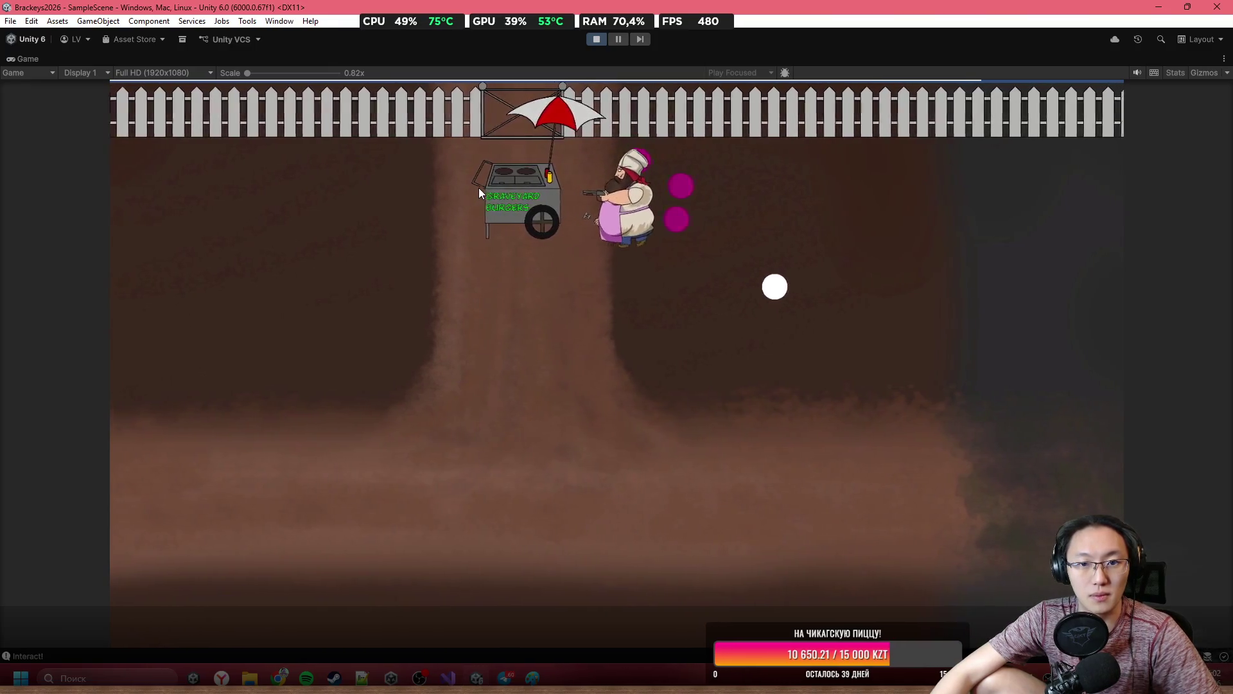
key(s)
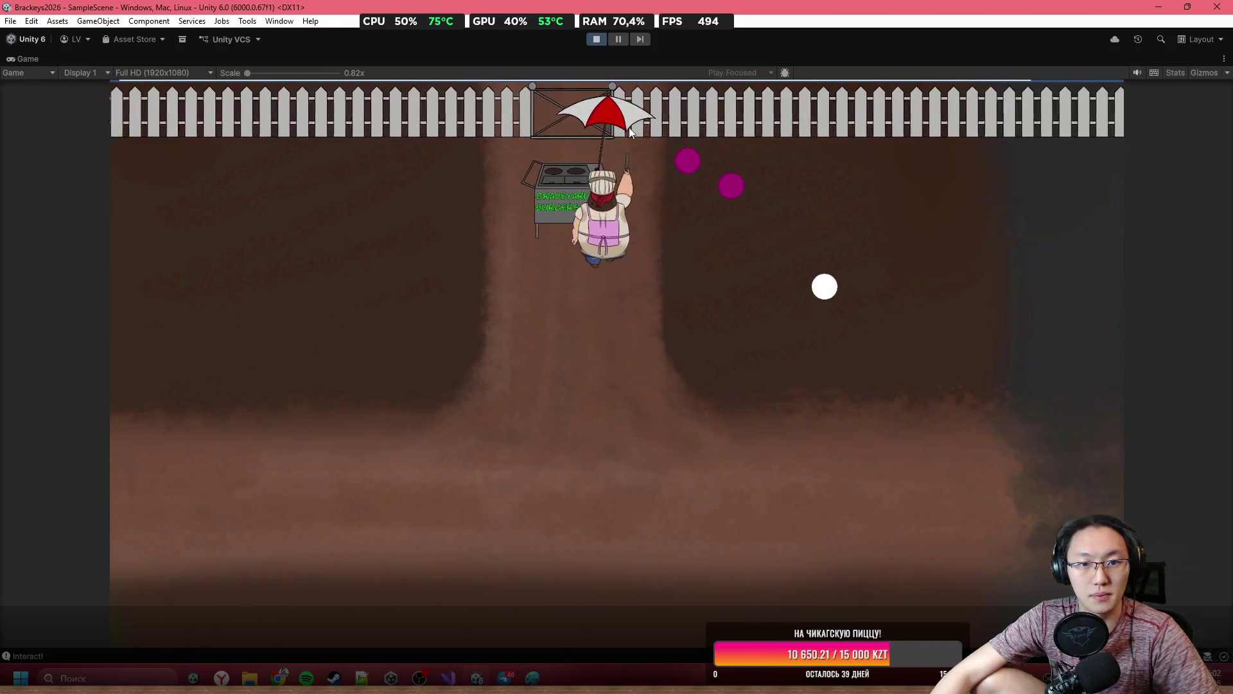
key(e)
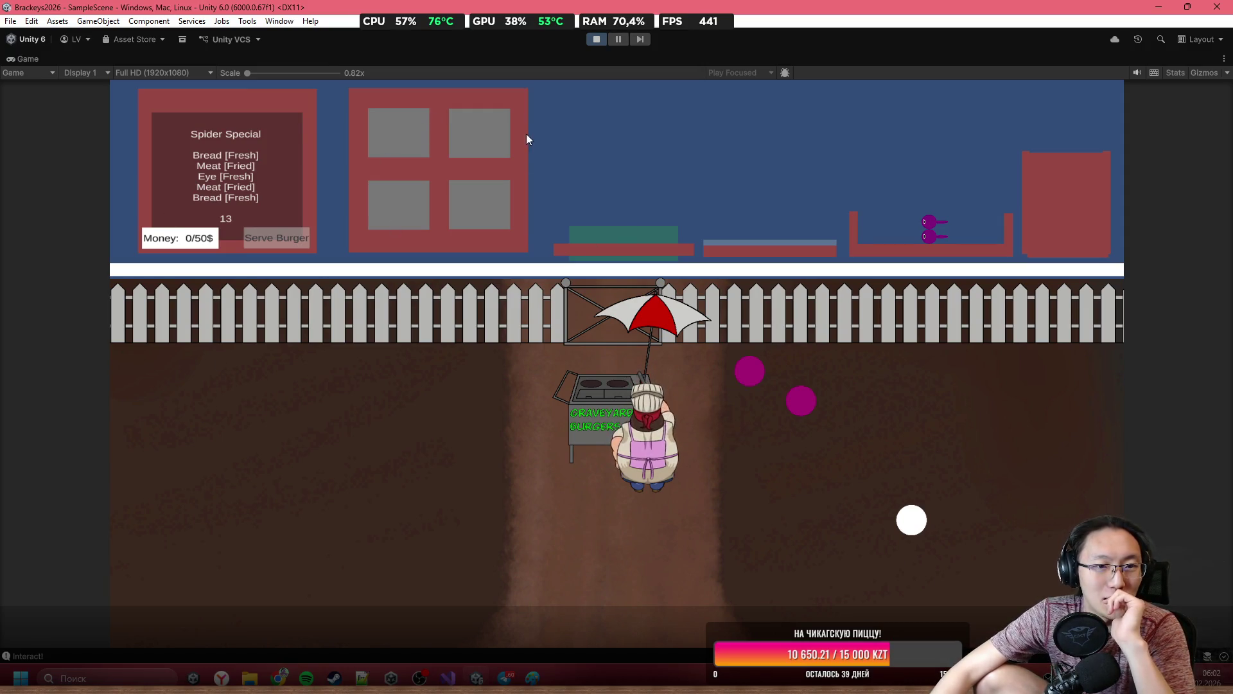
click(483, 126)
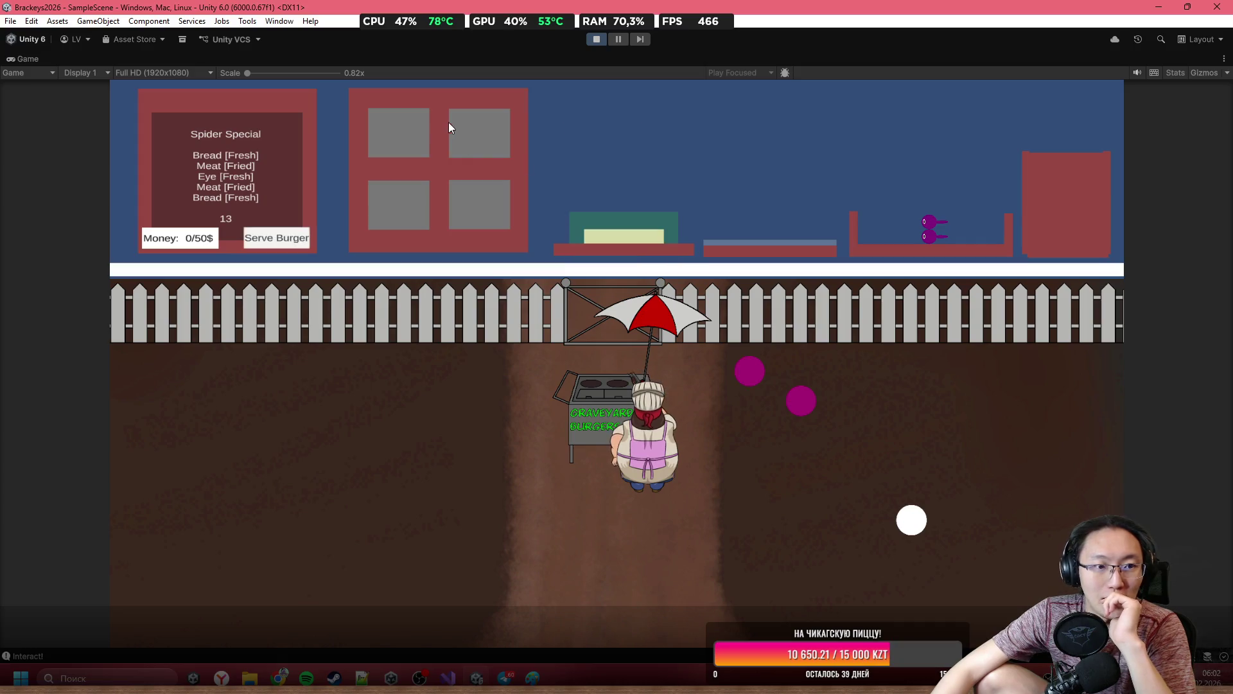
Stack bread, grilled meat, the eye, more meat and top bread on the plate, binning burnt meat.
mouse_move(468, 128)
mouse_down()
mouse_move(603, 132)
mouse_move(458, 184)
mouse_up()
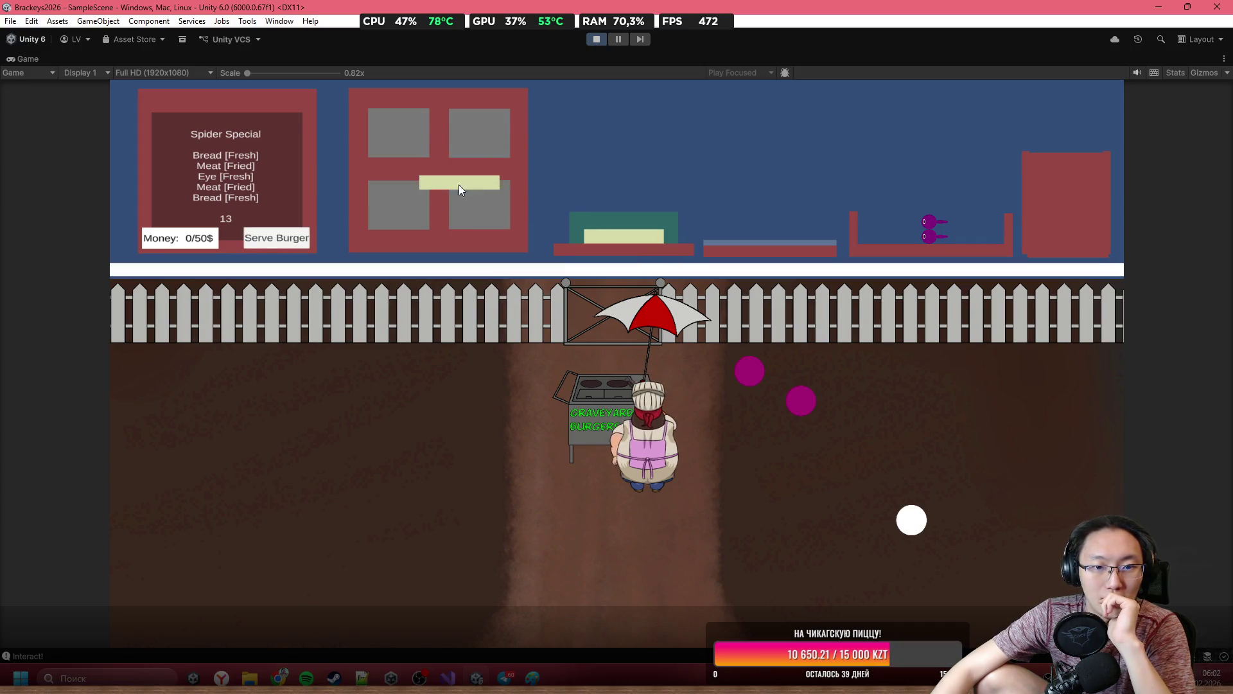
mouse_move(412, 118)
mouse_down()
mouse_move(685, 97)
mouse_move(788, 148)
mouse_move(810, 173)
mouse_move(619, 133)
mouse_move(785, 197)
mouse_move(826, 240)
mouse_move(839, 205)
mouse_move(712, 204)
mouse_up()
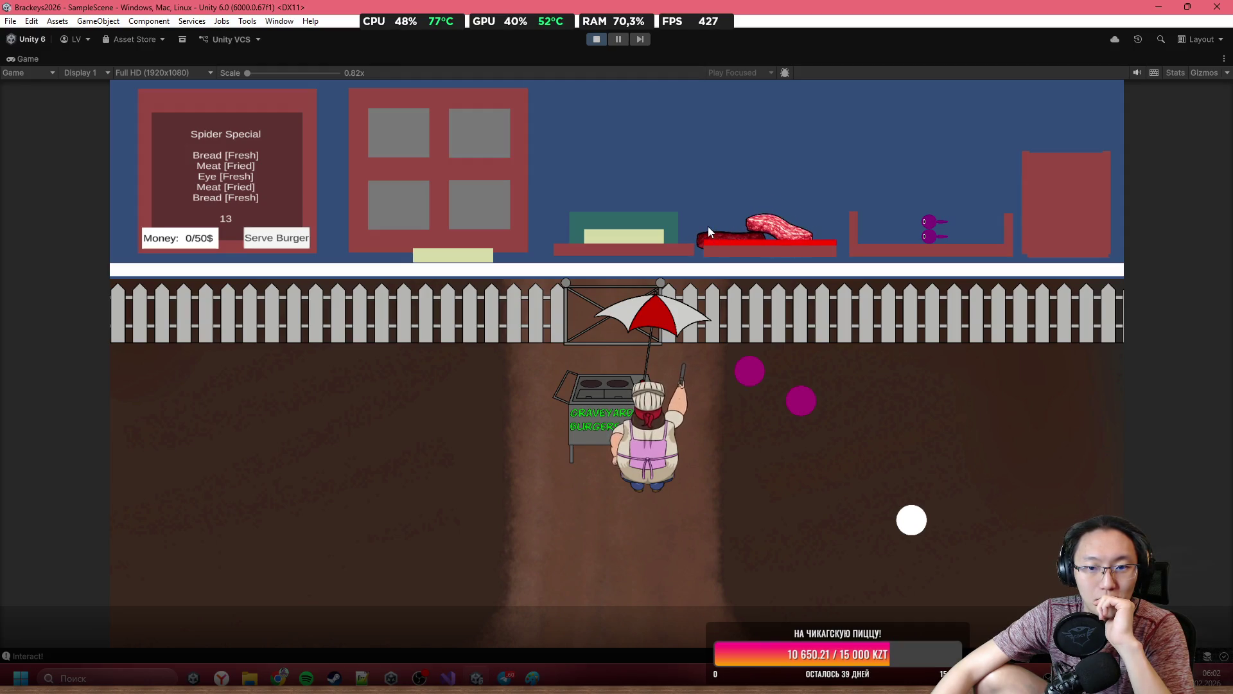
mouse_move(708, 226)
mouse_down()
mouse_move(698, 222)
mouse_move(756, 116)
mouse_move(665, 71)
mouse_move(642, 200)
mouse_up()
mouse_move(927, 222)
mouse_down()
mouse_move(674, 145)
mouse_move(623, 201)
mouse_up()
mouse_move(773, 234)
mouse_down()
mouse_move(896, 148)
mouse_move(1031, 115)
mouse_up()
mouse_move(466, 126)
mouse_down()
mouse_move(537, 102)
mouse_move(729, 144)
mouse_move(759, 220)
mouse_up()
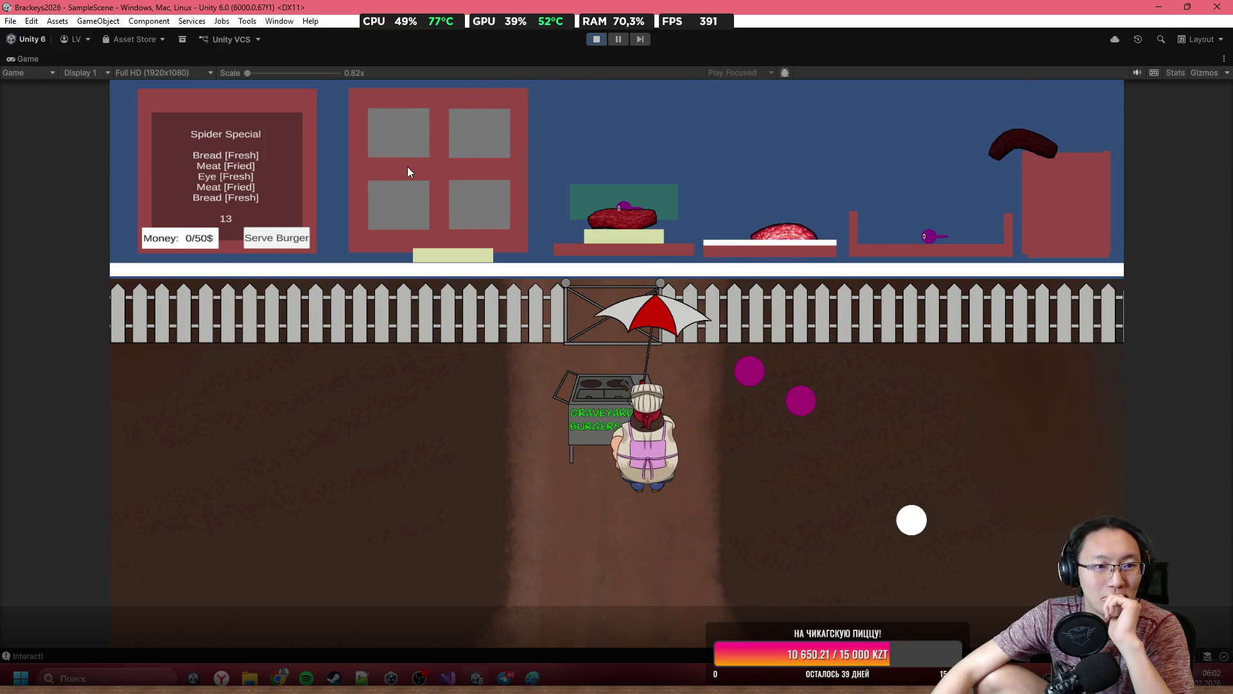
mouse_move(407, 167)
mouse_down()
mouse_move(542, 100)
mouse_move(611, 109)
mouse_move(624, 125)
mouse_move(826, 145)
mouse_move(879, 188)
mouse_up()
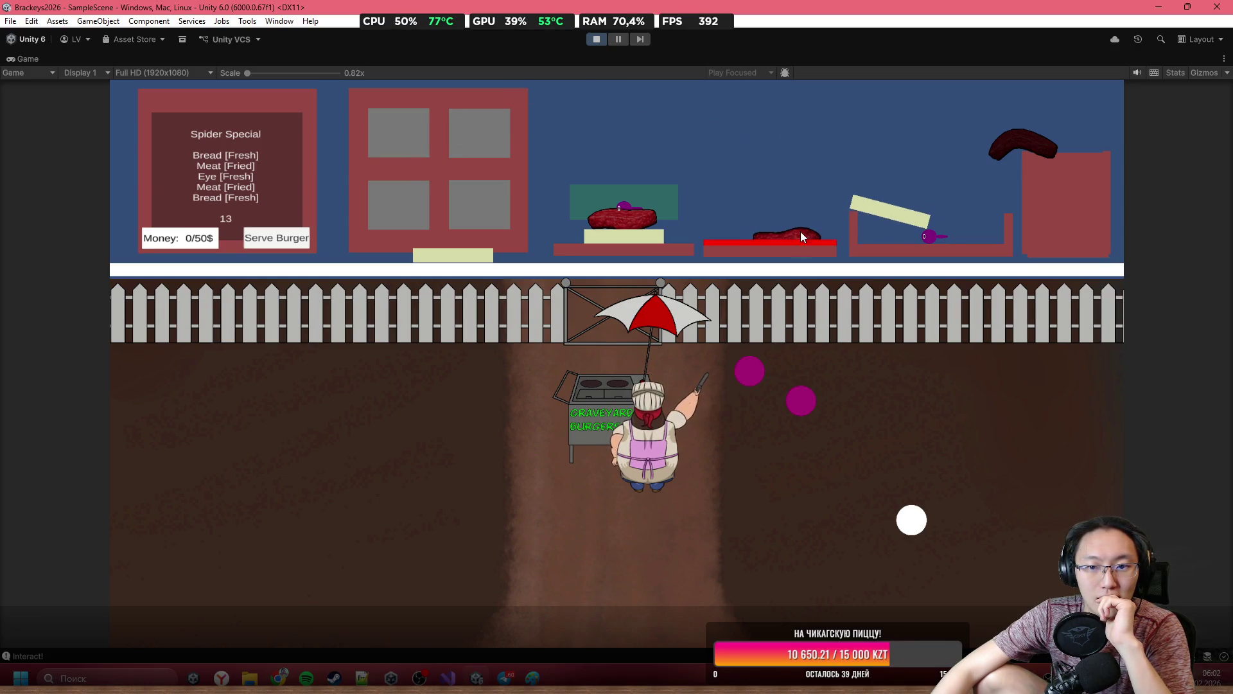
mouse_move(802, 232)
mouse_down()
mouse_move(808, 206)
mouse_move(670, 94)
mouse_move(632, 170)
mouse_up()
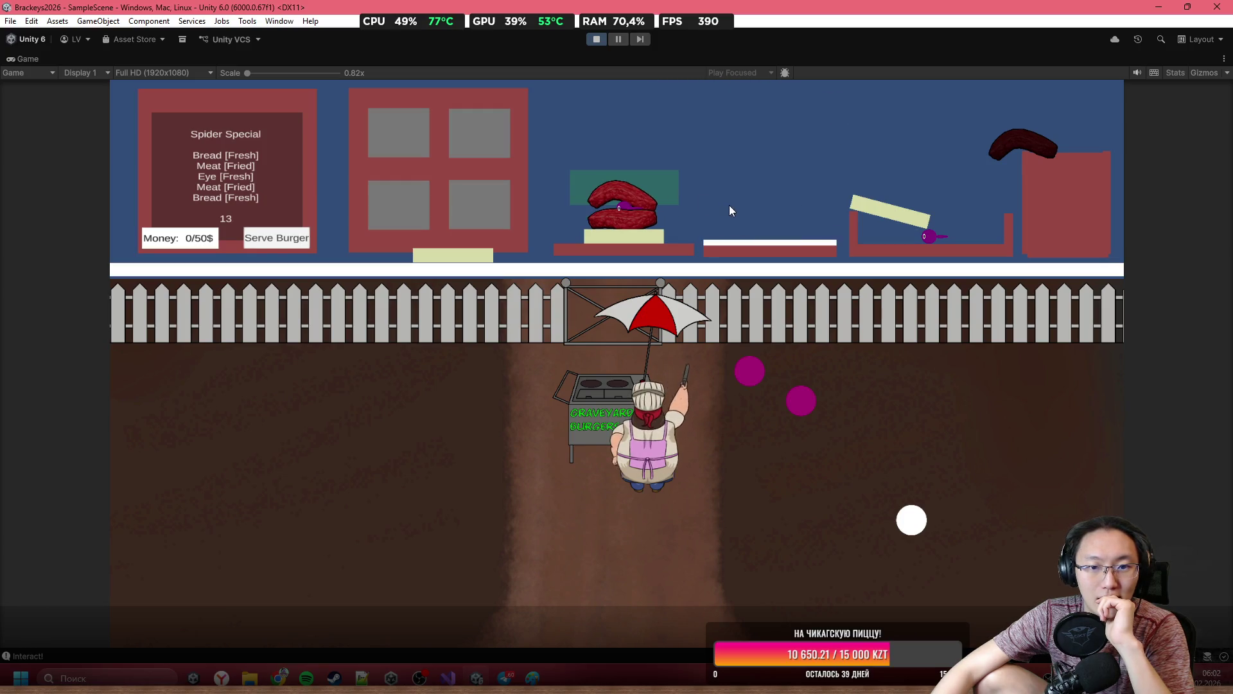
mouse_move(877, 206)
mouse_down()
mouse_move(677, 89)
mouse_move(641, 153)
mouse_up()
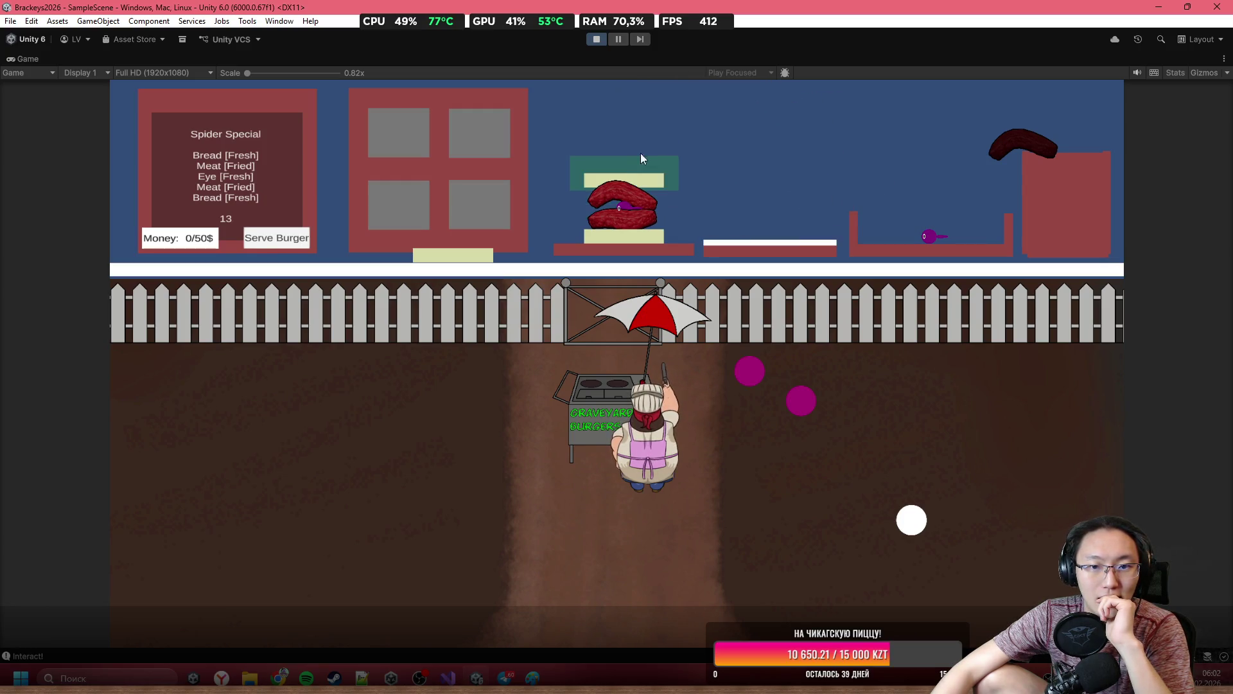
click(283, 238)
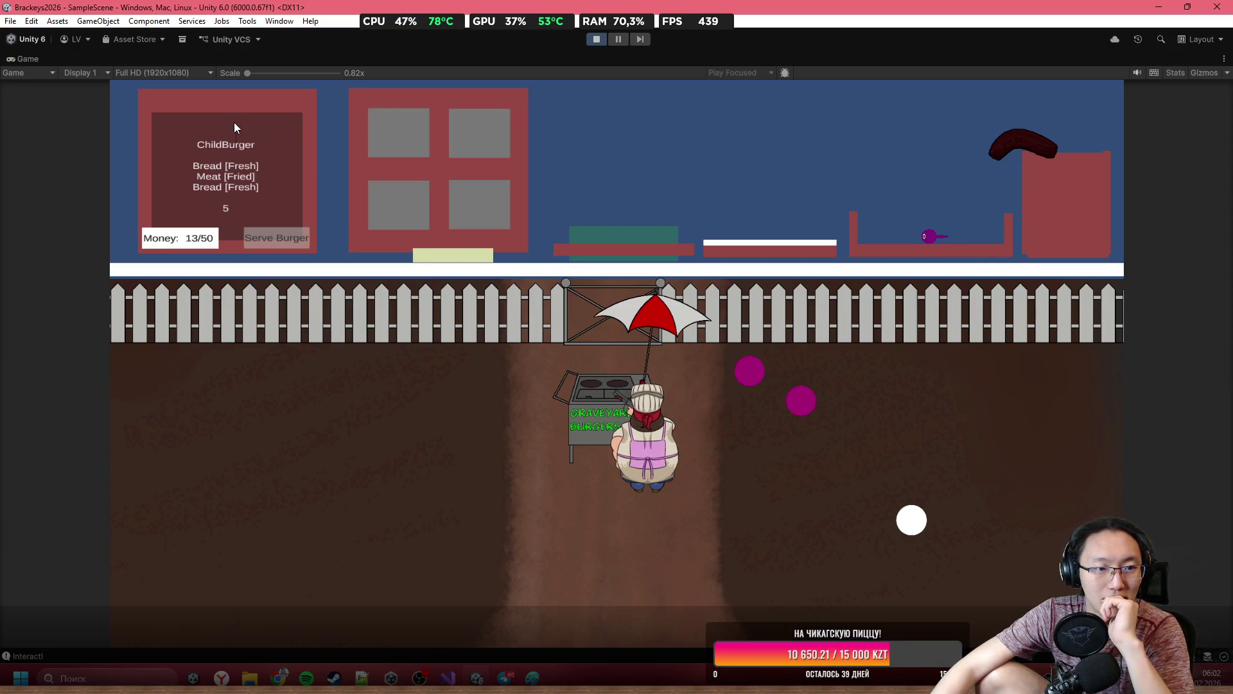
Make the ChildBurger from bread and grilled meat on the plate, then serve it.
mouse_move(443, 253)
mouse_down()
mouse_move(615, 180)
mouse_move(623, 228)
mouse_up()
drag(456, 140, 534, 118)
mouse_move(398, 133)
mouse_down()
mouse_move(588, 122)
mouse_move(750, 188)
mouse_move(755, 212)
mouse_up()
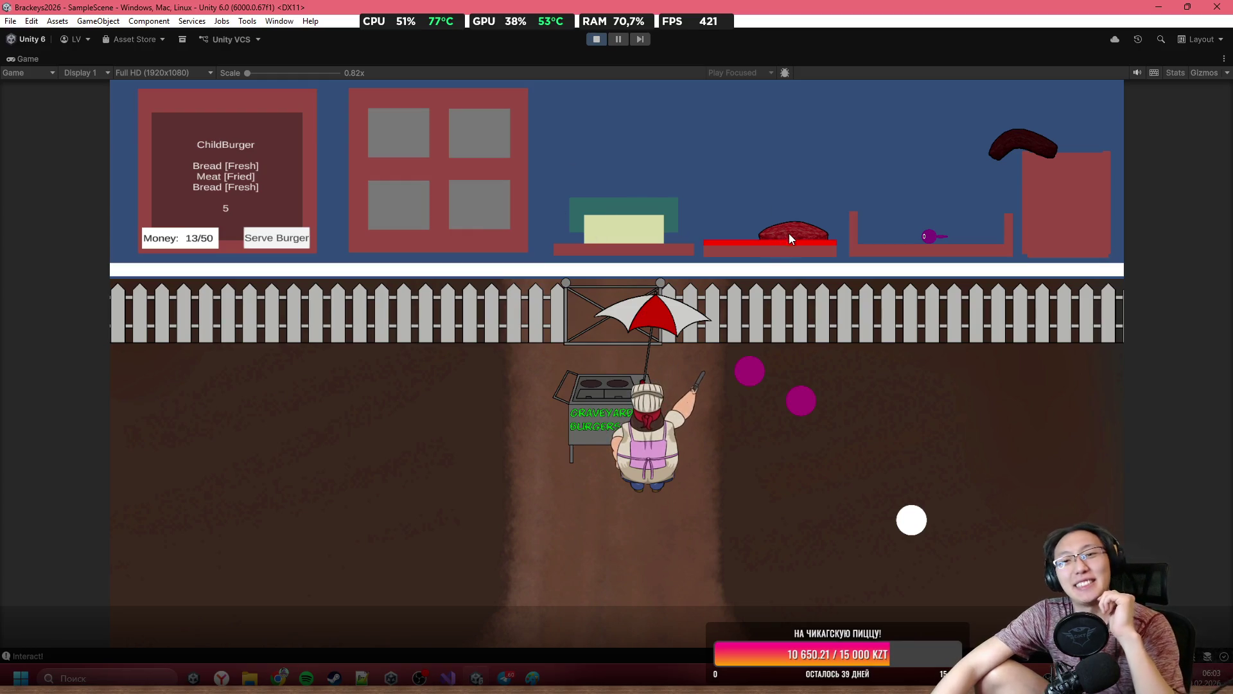
drag(794, 230, 867, 186)
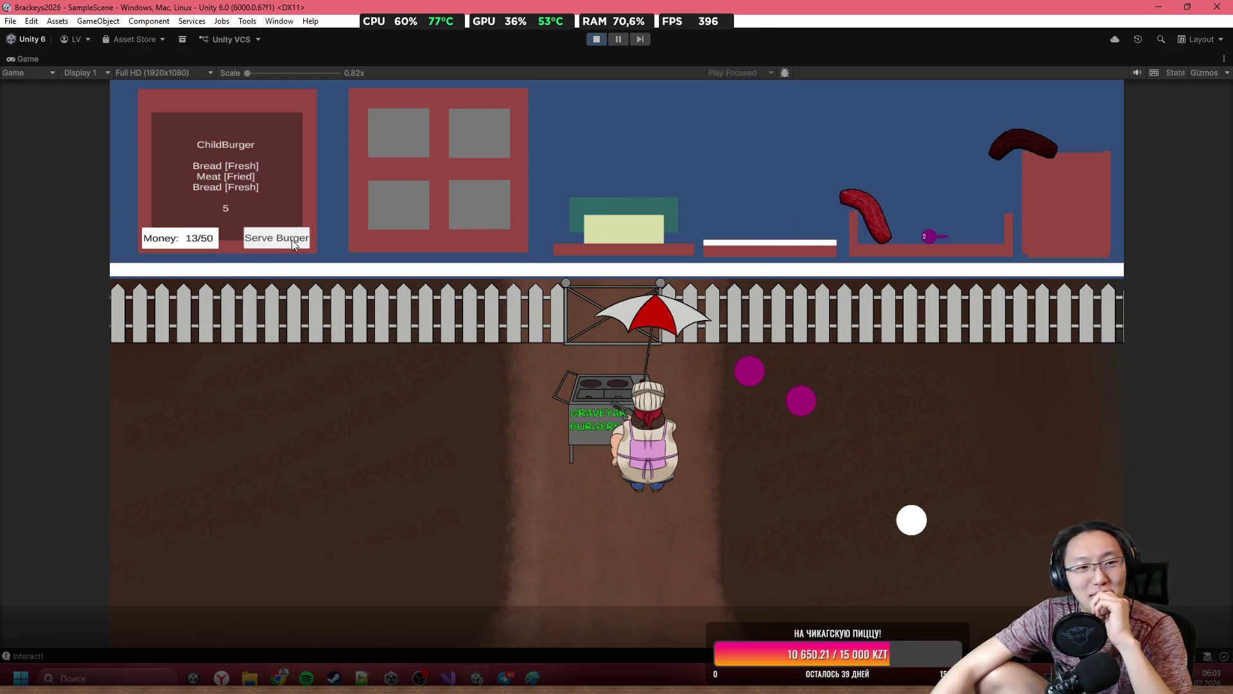
click(283, 234)
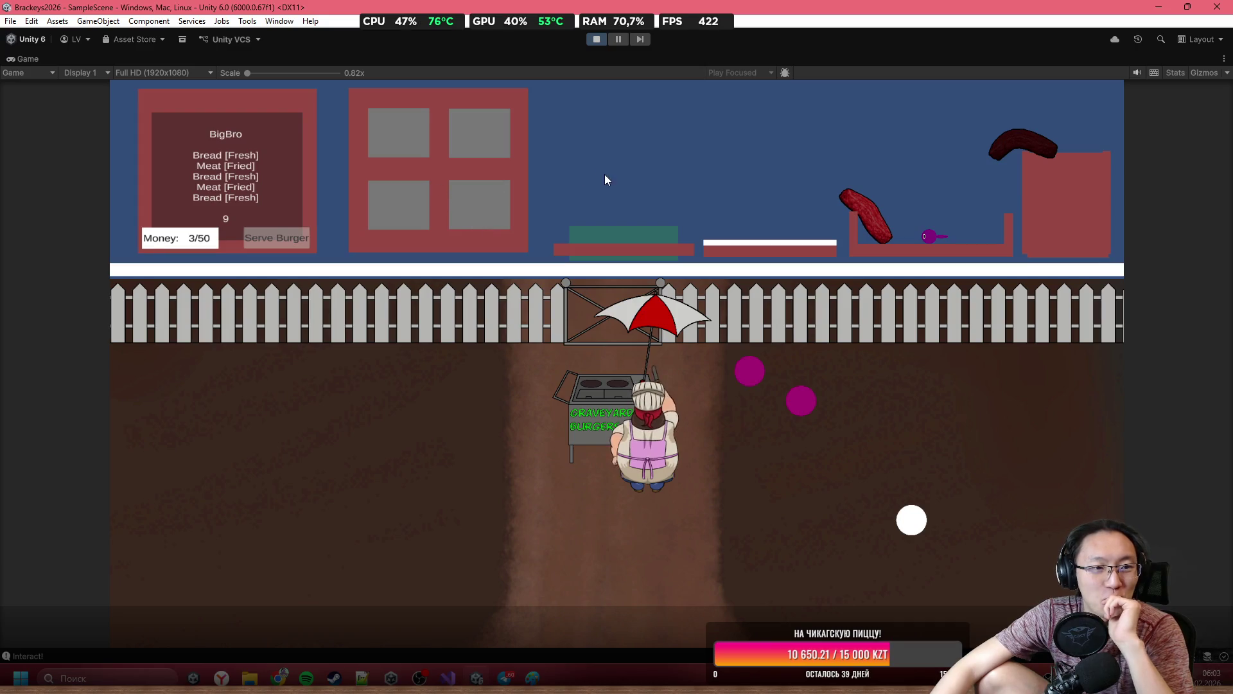
Build the BigBro from alternating bread and fried meat, then serve it.
mouse_move(476, 124)
mouse_down()
mouse_move(654, 163)
mouse_move(620, 187)
mouse_up()
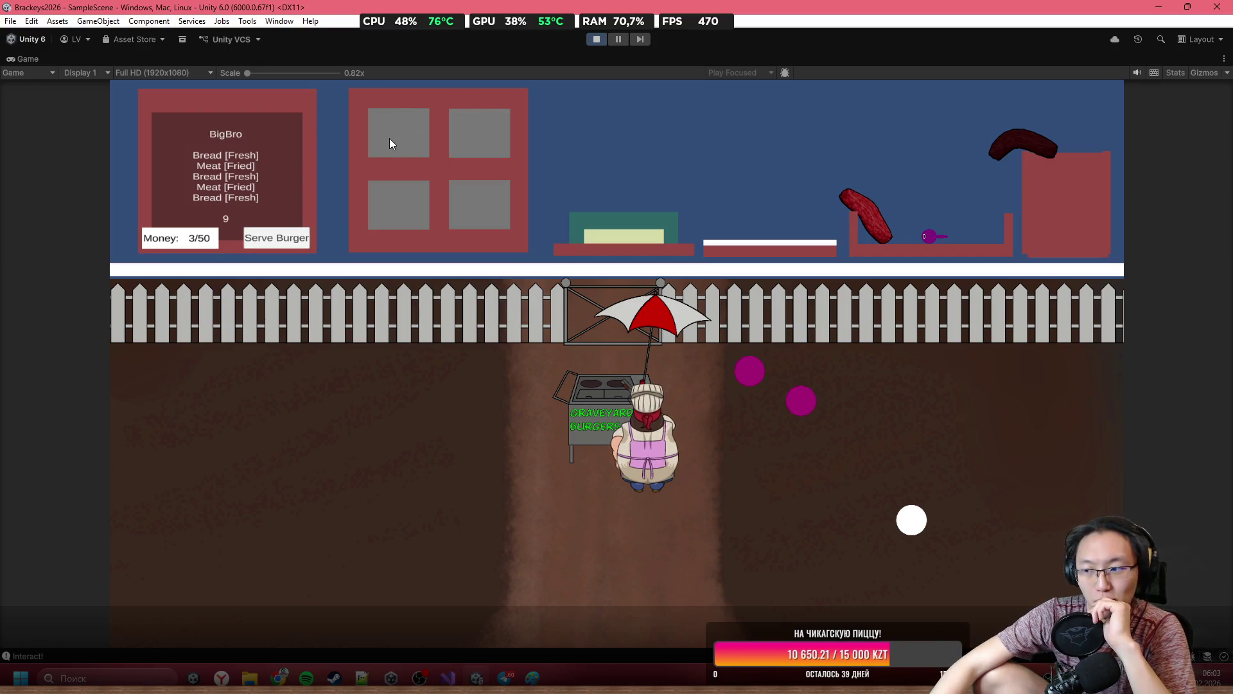
mouse_move(403, 132)
mouse_down()
mouse_move(636, 99)
mouse_move(783, 177)
mouse_up()
mouse_move(867, 217)
mouse_down()
mouse_move(862, 154)
mouse_move(682, 126)
mouse_move(623, 221)
mouse_up()
mouse_move(502, 131)
mouse_down()
mouse_move(515, 117)
mouse_move(622, 150)
mouse_move(623, 205)
mouse_up()
mouse_move(777, 243)
mouse_down()
mouse_move(738, 161)
mouse_move(630, 154)
mouse_move(627, 193)
mouse_up()
mouse_move(476, 144)
mouse_down()
mouse_move(575, 110)
mouse_move(618, 168)
mouse_up()
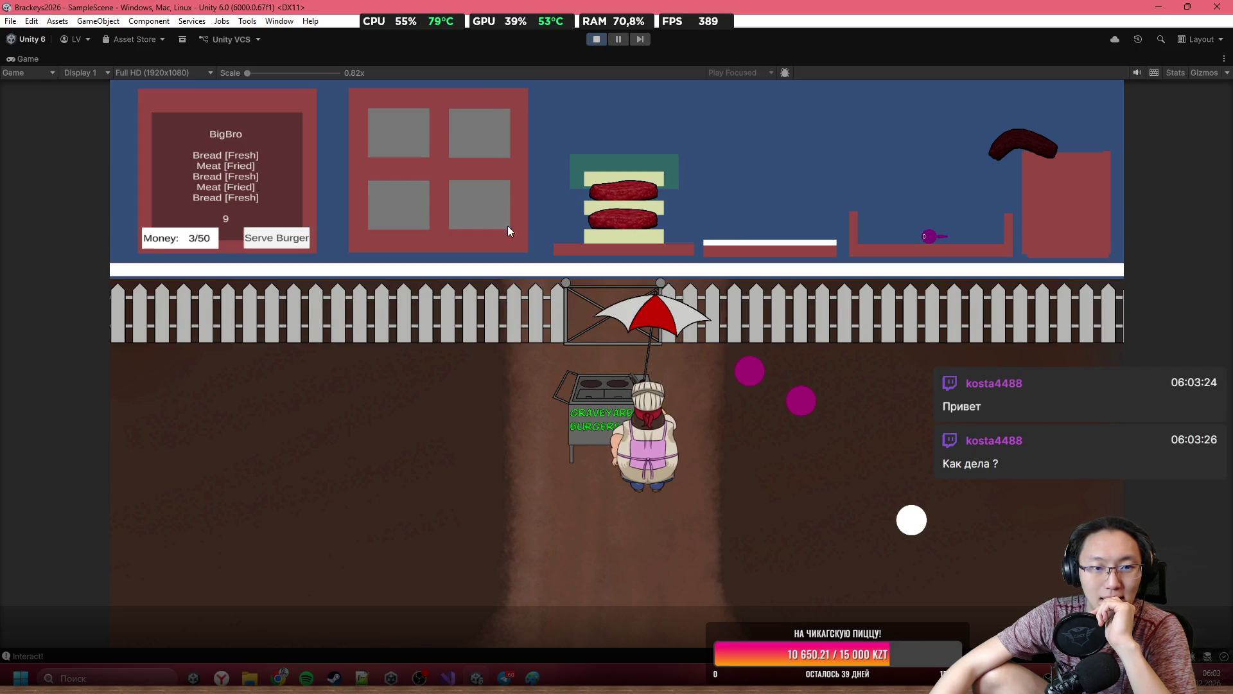
click(292, 239)
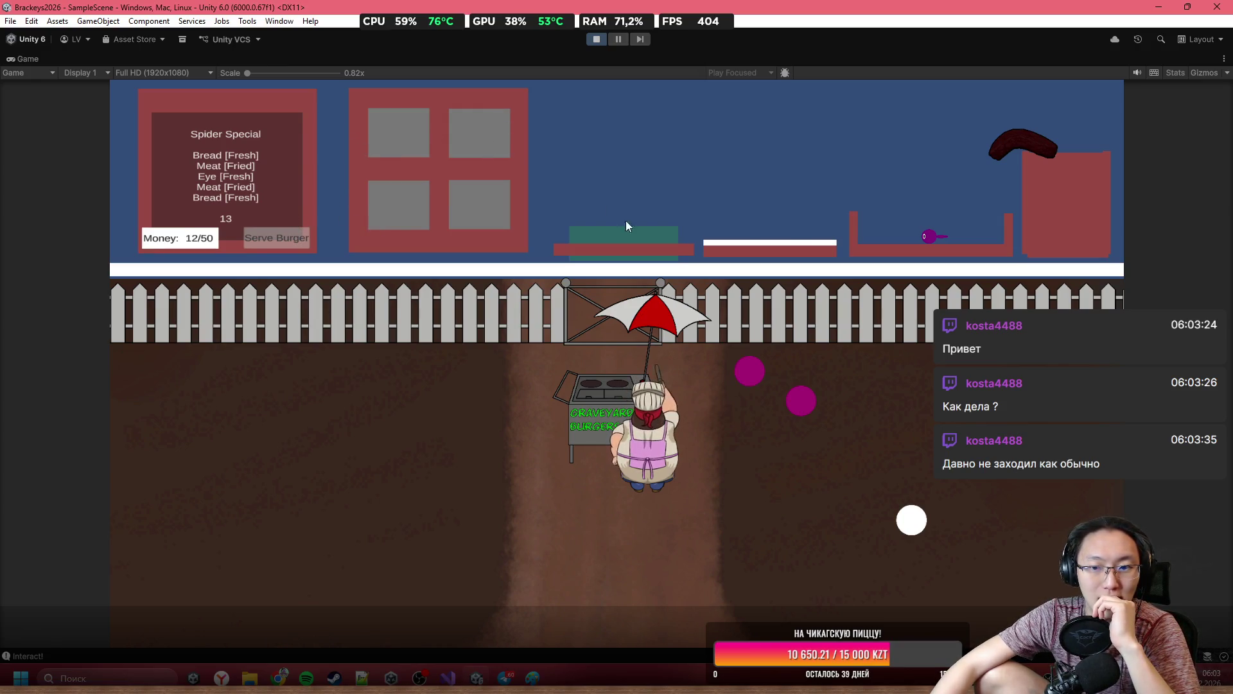
Start the Spider Special with a bread base, discarding burnt patties and a spare bread slab.
mouse_move(371, 137)
mouse_down()
mouse_move(511, 134)
mouse_move(534, 113)
mouse_move(628, 143)
mouse_up()
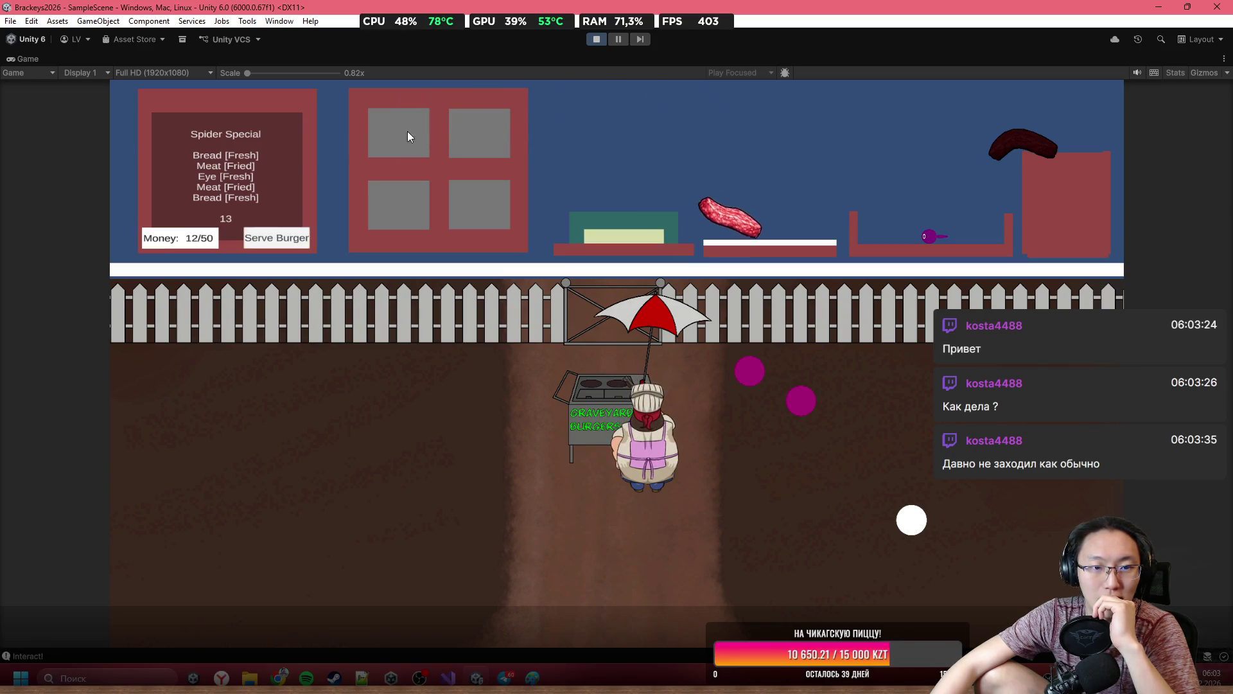
drag(407, 131, 764, 125)
mouse_move(468, 152)
mouse_down()
mouse_move(506, 114)
mouse_move(602, 117)
mouse_move(623, 148)
mouse_move(765, 161)
mouse_up()
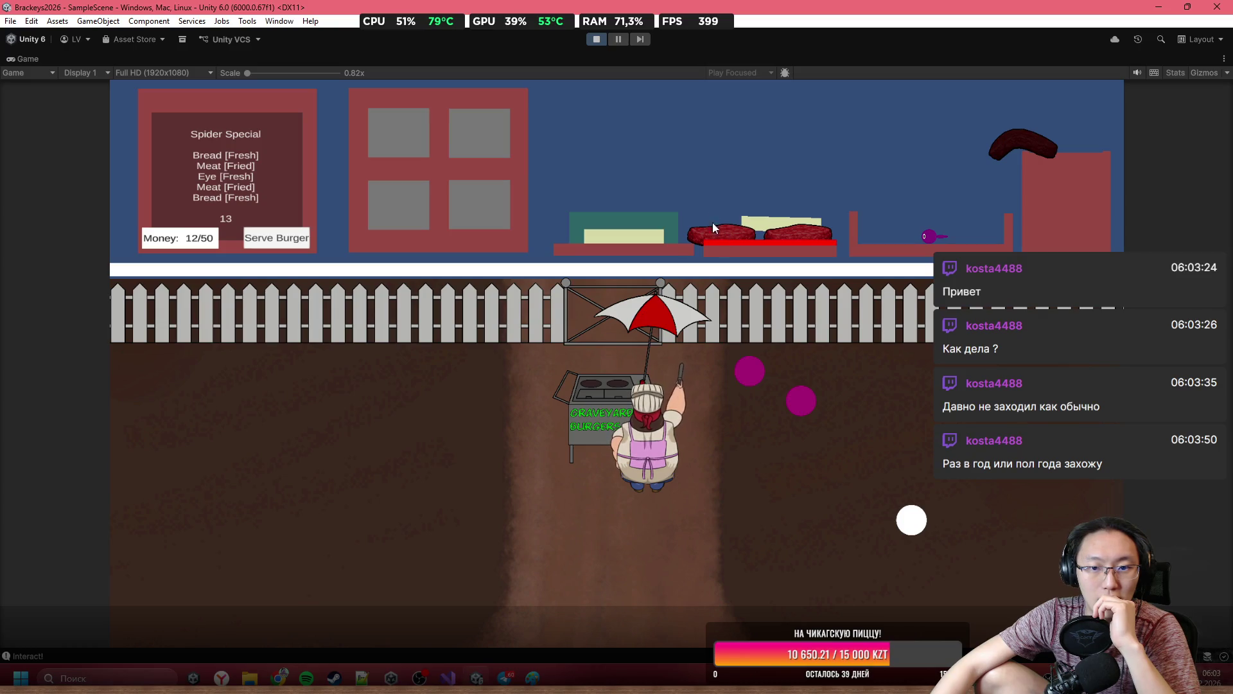
mouse_move(711, 223)
mouse_down()
mouse_move(708, 205)
mouse_move(851, 110)
mouse_move(861, 118)
mouse_up()
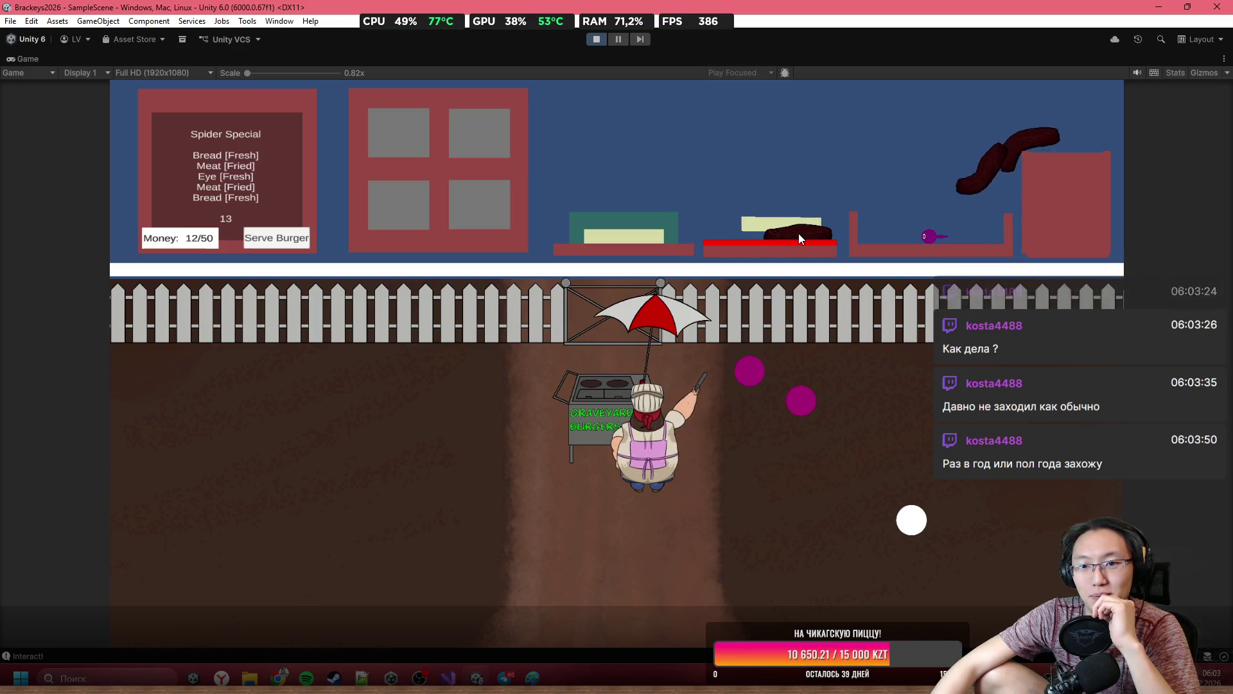
drag(800, 228, 935, 96)
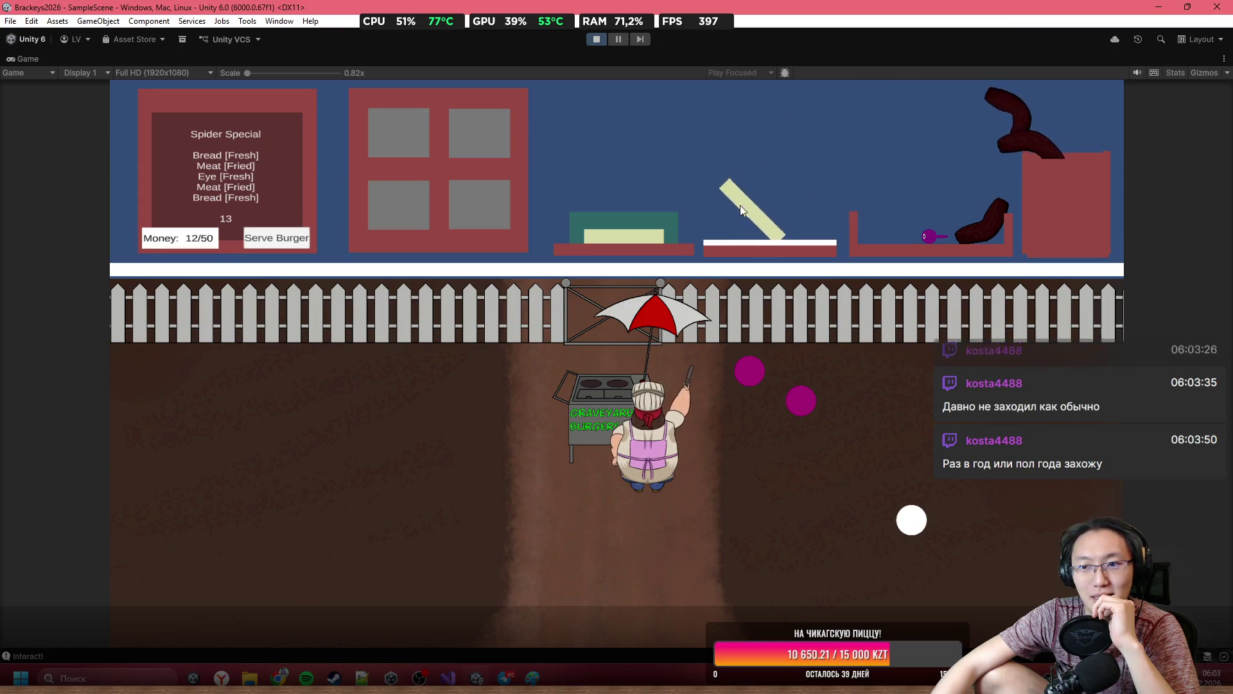
drag(993, 228, 967, 172)
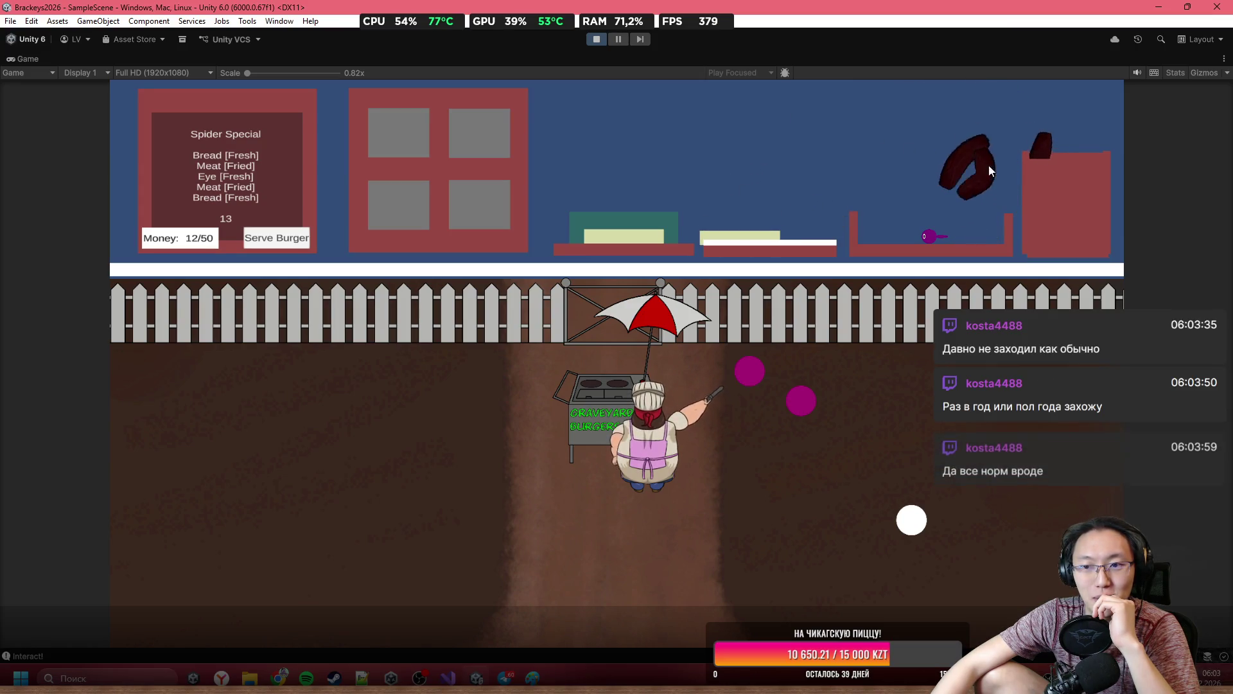
mouse_move(949, 236)
mouse_down()
mouse_move(935, 202)
mouse_move(1005, 152)
mouse_up()
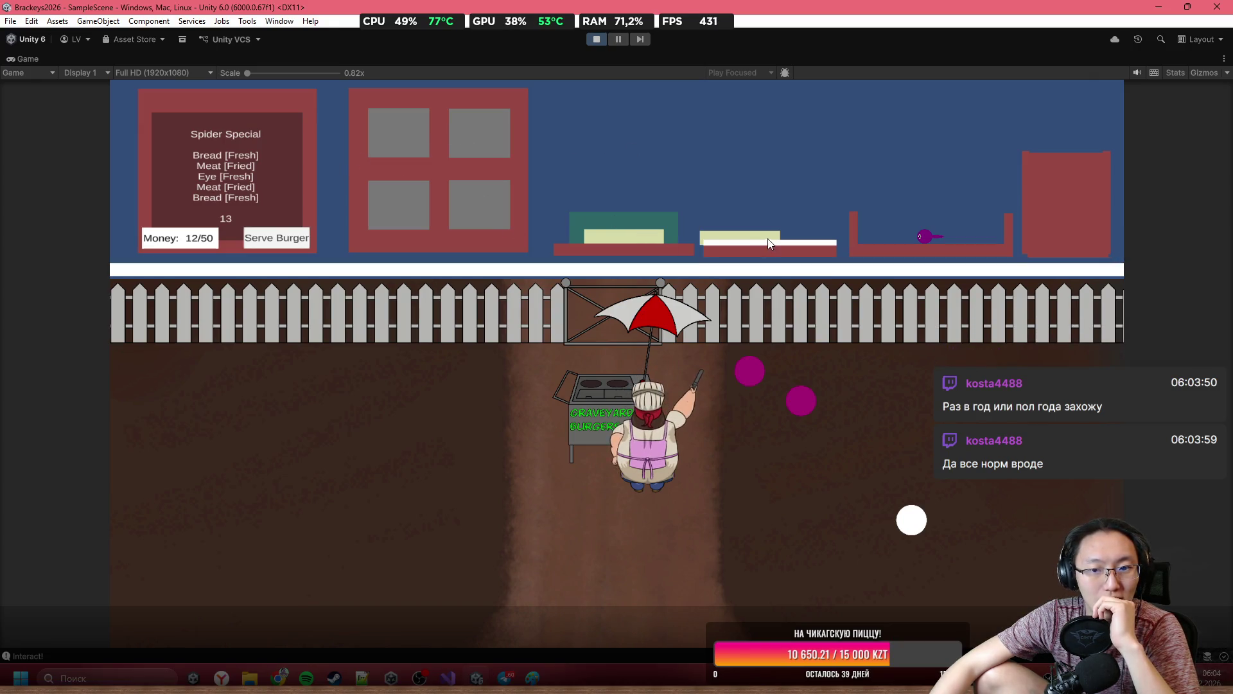
mouse_move(739, 236)
mouse_down()
mouse_move(785, 208)
mouse_move(768, 235)
mouse_move(841, 179)
mouse_move(878, 228)
mouse_up()
mouse_move(503, 148)
mouse_down()
mouse_move(611, 108)
mouse_move(508, 189)
mouse_up()
Fry two meats, stack meat, eye, meat and top bread, then serve the Spider Special.
mouse_move(406, 129)
mouse_down()
mouse_move(660, 143)
mouse_move(634, 188)
mouse_up()
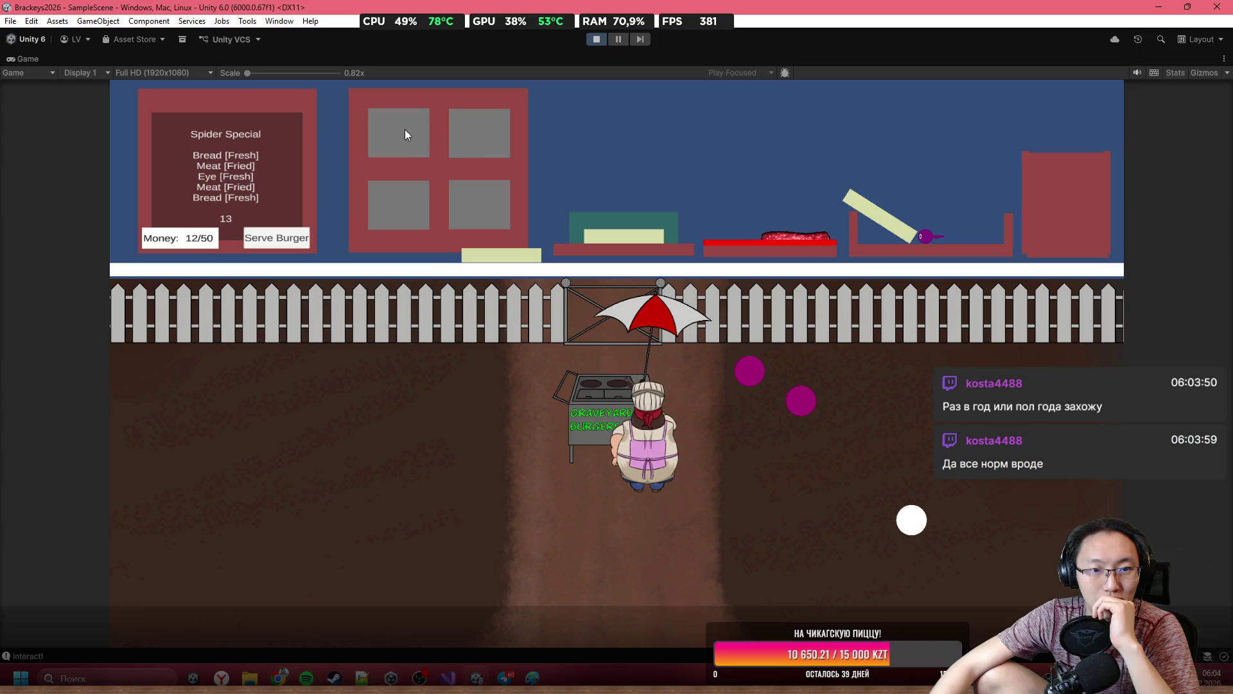
mouse_move(405, 129)
mouse_down()
mouse_move(675, 137)
mouse_move(739, 214)
mouse_move(729, 133)
mouse_move(624, 215)
mouse_up()
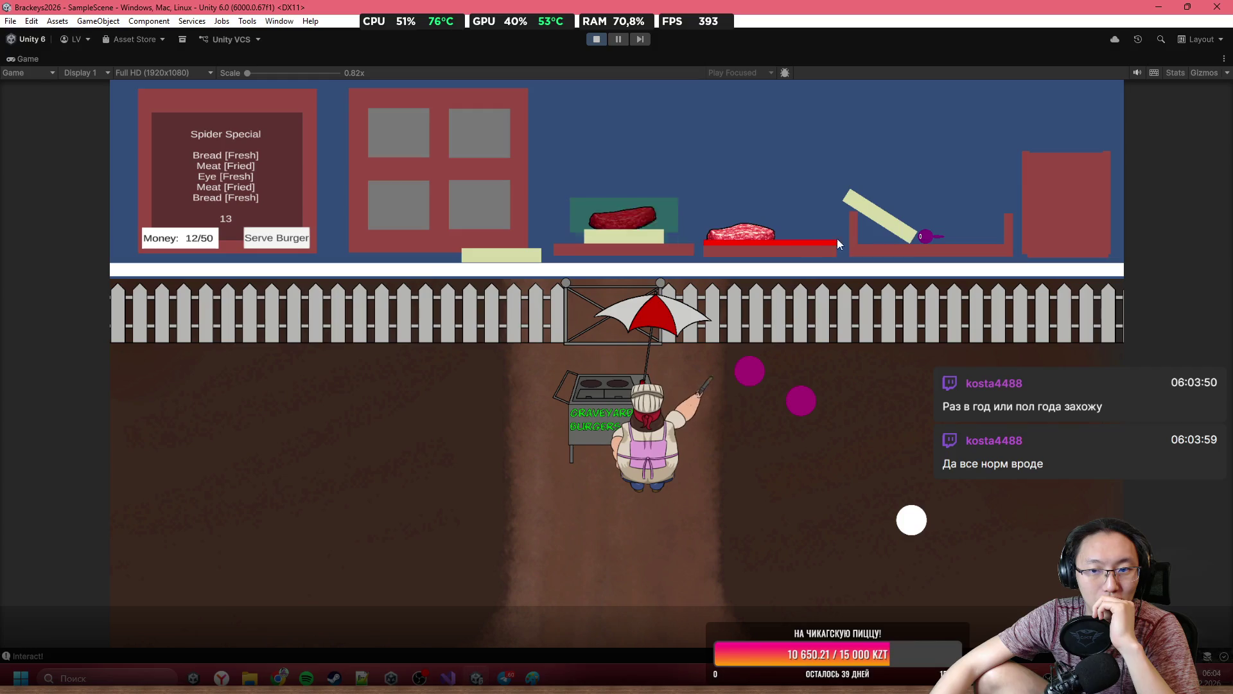
mouse_move(924, 240)
mouse_down()
mouse_move(760, 137)
mouse_move(636, 142)
mouse_up()
mouse_move(738, 228)
mouse_down()
mouse_move(715, 137)
mouse_move(514, 145)
mouse_up()
mouse_move(541, 240)
mouse_down()
mouse_move(568, 152)
mouse_move(621, 179)
mouse_up()
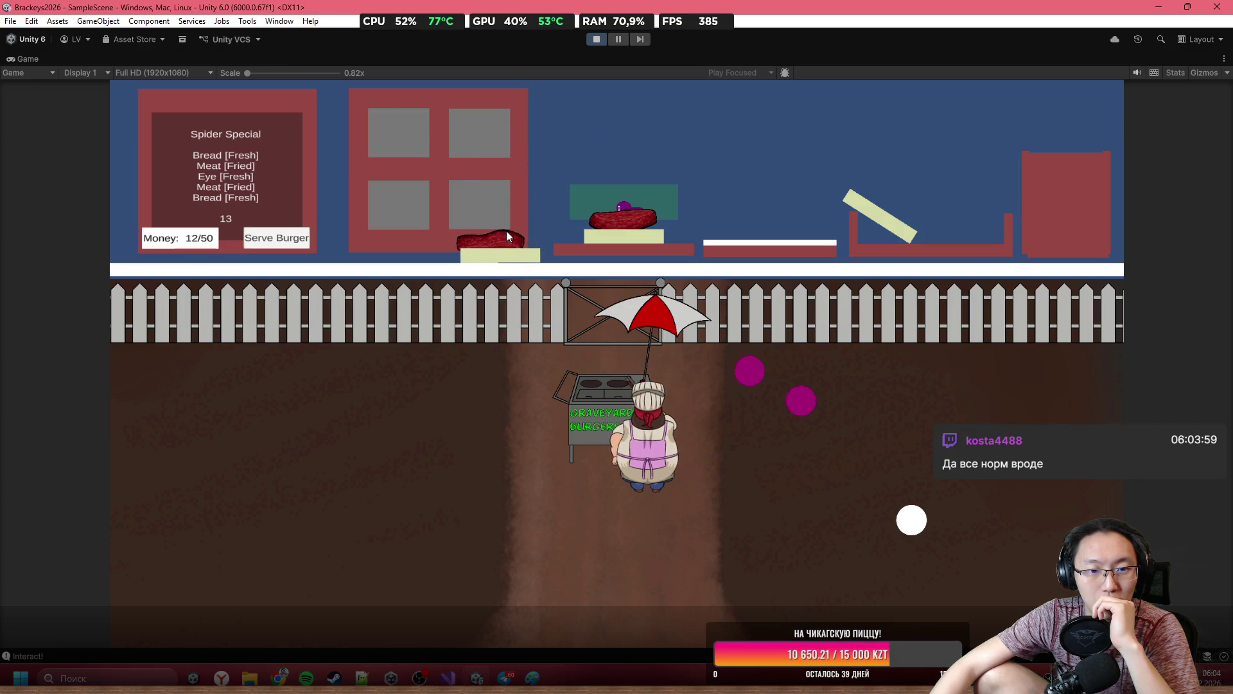
mouse_move(506, 230)
mouse_down()
mouse_move(573, 118)
mouse_move(617, 122)
mouse_up()
mouse_move(501, 253)
mouse_down()
mouse_move(575, 113)
mouse_move(620, 114)
mouse_up()
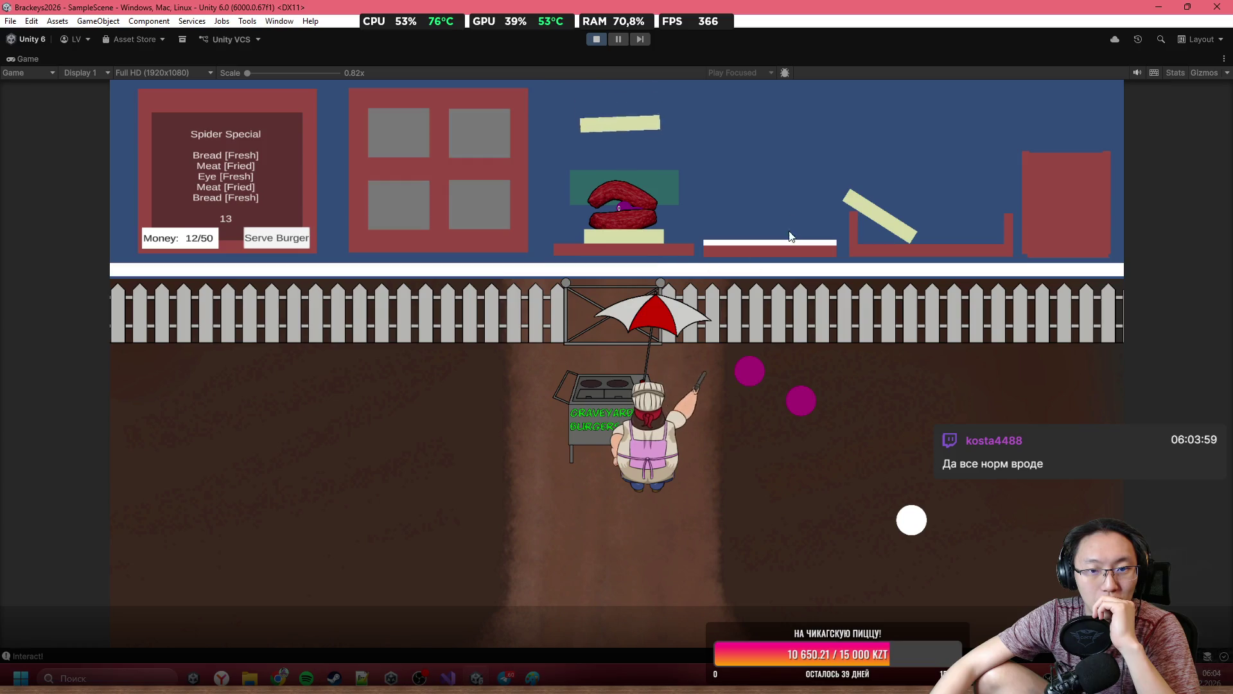
click(285, 246)
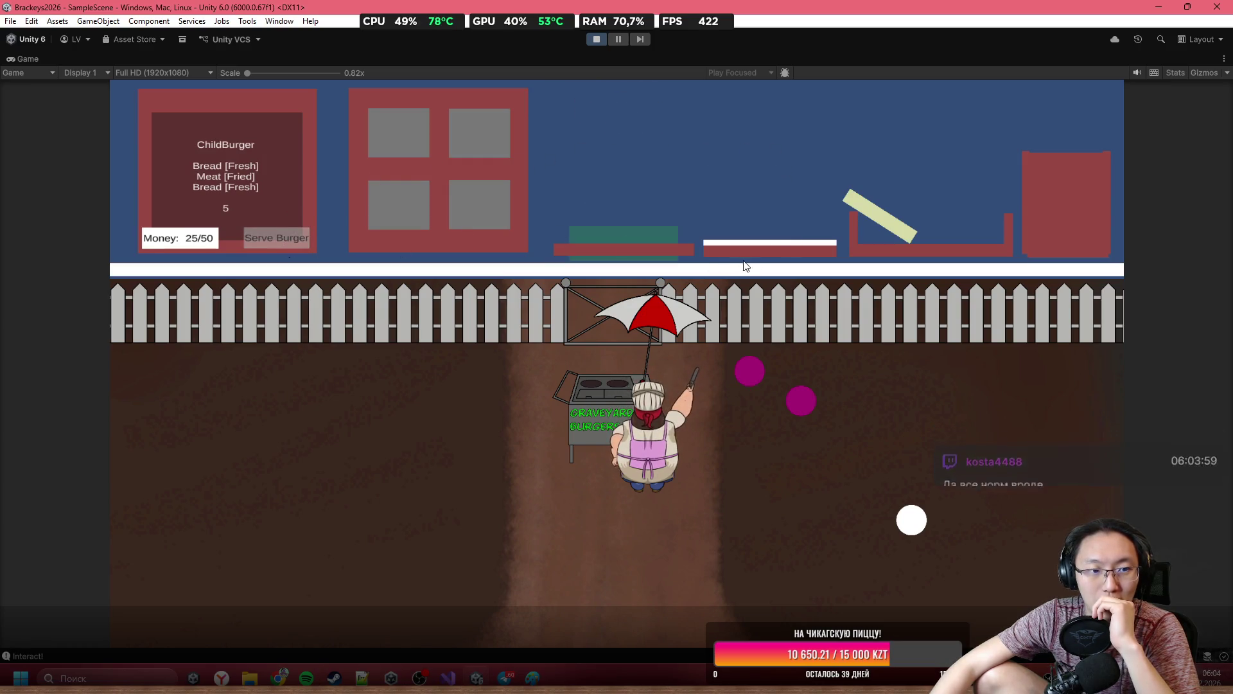
Make and serve the ChildBurger with fried meat between two breads.
mouse_move(480, 132)
mouse_down()
mouse_move(553, 114)
mouse_move(578, 171)
mouse_up()
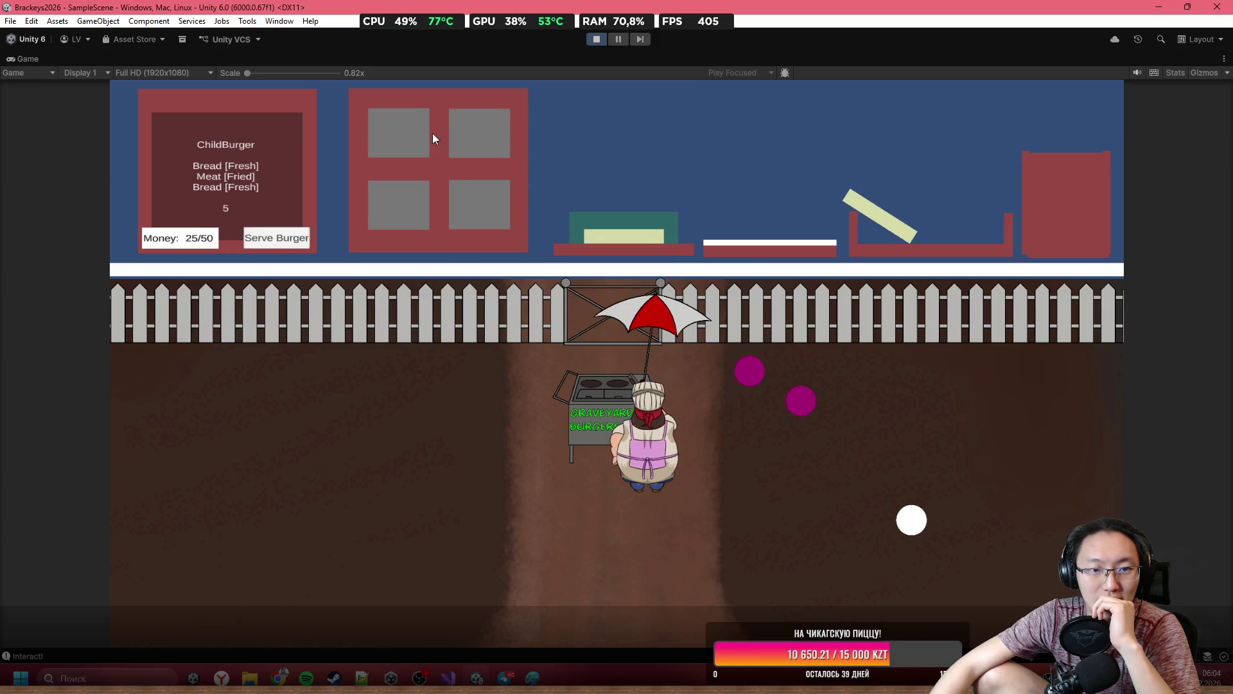
mouse_move(432, 135)
mouse_down()
mouse_move(646, 102)
mouse_move(734, 216)
mouse_up()
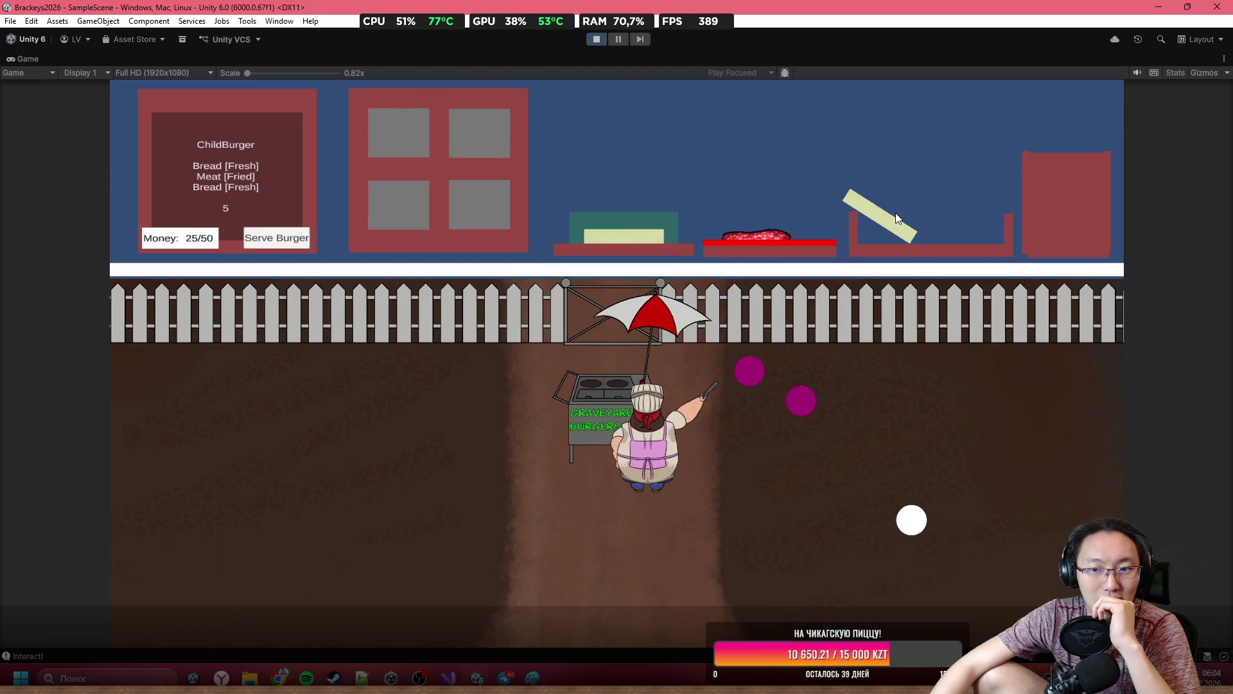
mouse_move(896, 214)
mouse_down()
mouse_move(874, 194)
mouse_move(646, 141)
mouse_move(632, 155)
mouse_up()
mouse_move(758, 237)
mouse_down()
mouse_move(652, 180)
mouse_move(645, 212)
mouse_up()
click(276, 237)
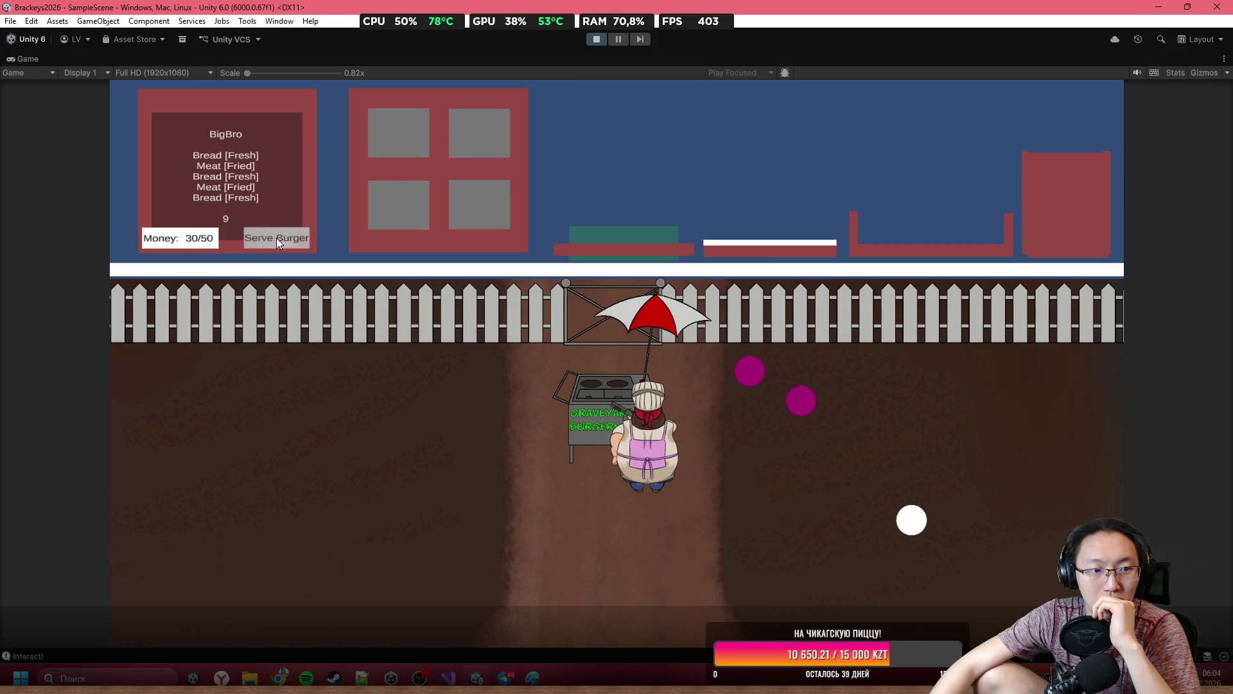
Assemble the BigBro from bread and two fried patties, then serve it.
mouse_move(483, 117)
mouse_down()
mouse_move(527, 167)
mouse_move(615, 209)
mouse_up()
mouse_move(405, 128)
mouse_down()
mouse_move(449, 113)
mouse_move(742, 145)
mouse_move(749, 222)
mouse_move(762, 164)
mouse_move(812, 193)
mouse_up()
mouse_move(480, 132)
mouse_down()
mouse_move(684, 125)
mouse_move(690, 76)
mouse_up()
mouse_move(748, 239)
mouse_down()
mouse_move(738, 207)
mouse_move(620, 218)
mouse_up()
mouse_move(833, 243)
mouse_down()
mouse_move(826, 225)
mouse_move(739, 231)
mouse_up()
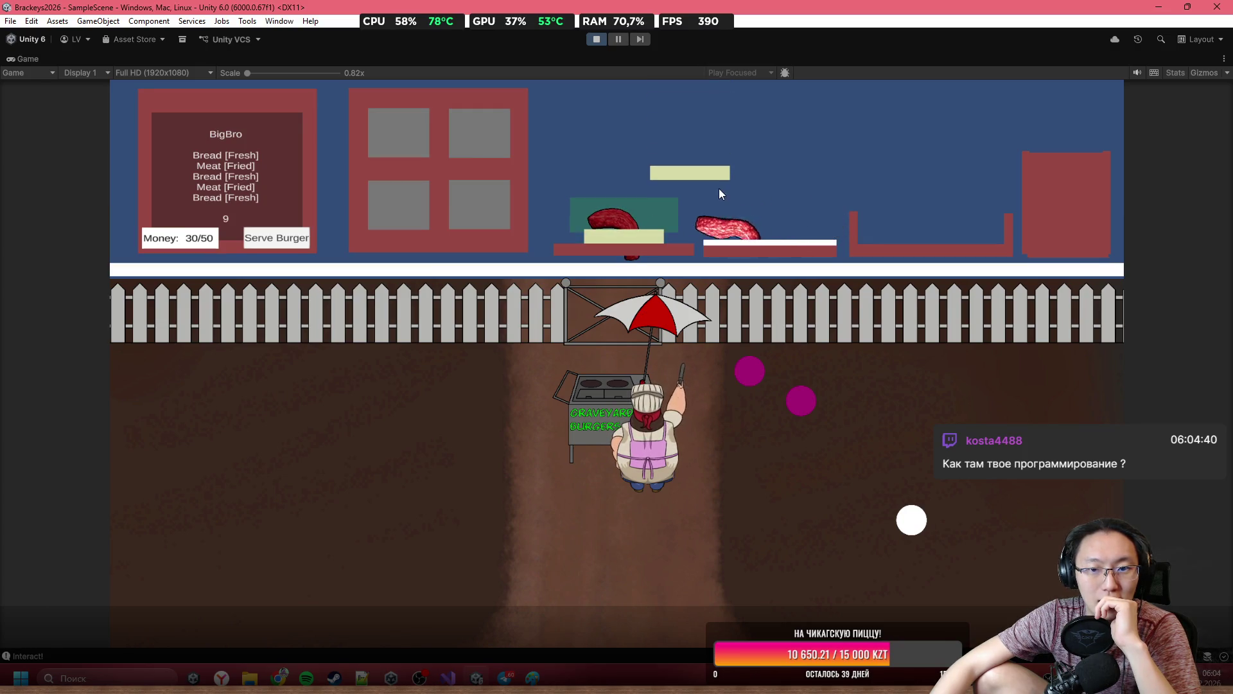
mouse_move(488, 193)
mouse_down()
mouse_move(517, 180)
mouse_move(585, 74)
mouse_move(610, 158)
mouse_move(606, 13)
mouse_up()
mouse_move(714, 223)
mouse_down()
mouse_move(726, 225)
mouse_move(620, 183)
mouse_up()
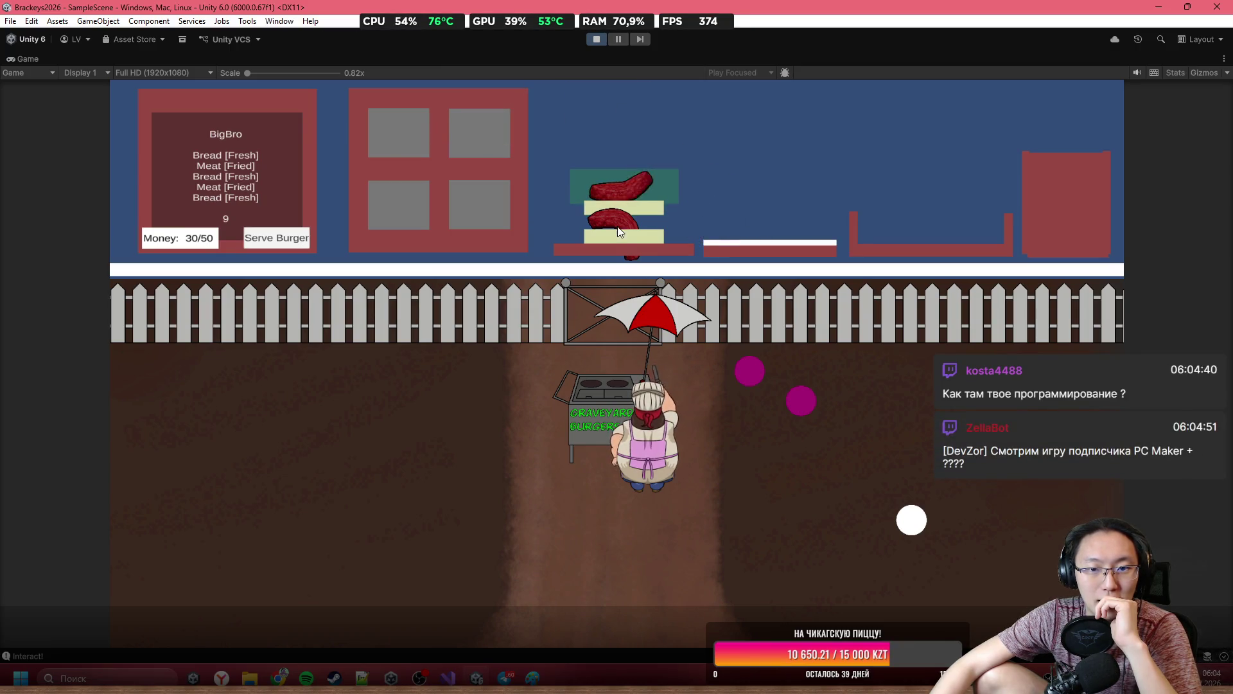
click(276, 238)
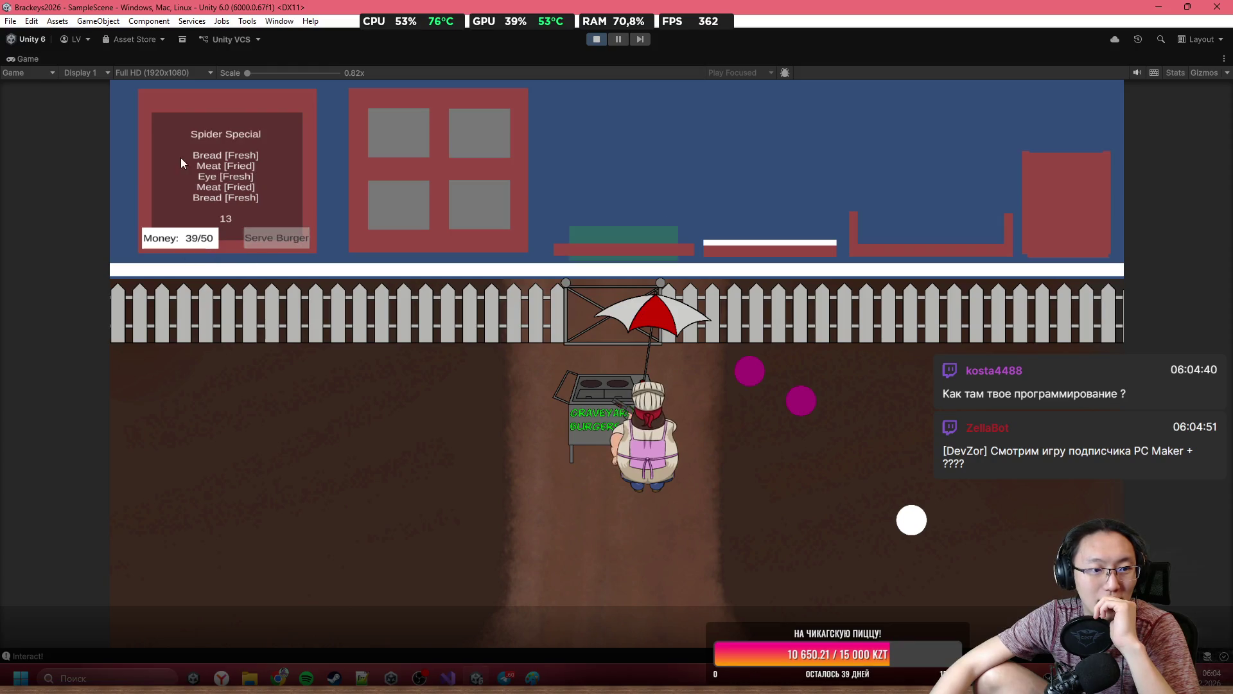
Reposition the chef, then grill meat and stack the Spider Special with meat, eye and top bread.
key(d)
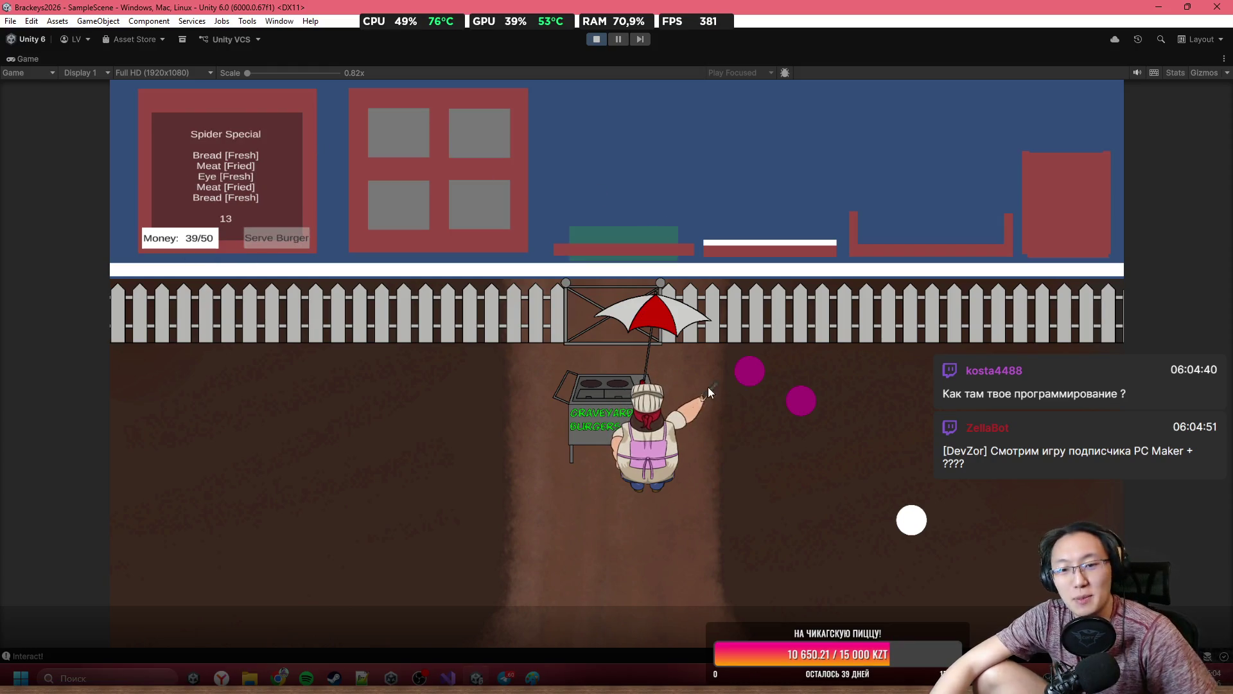
key(w)
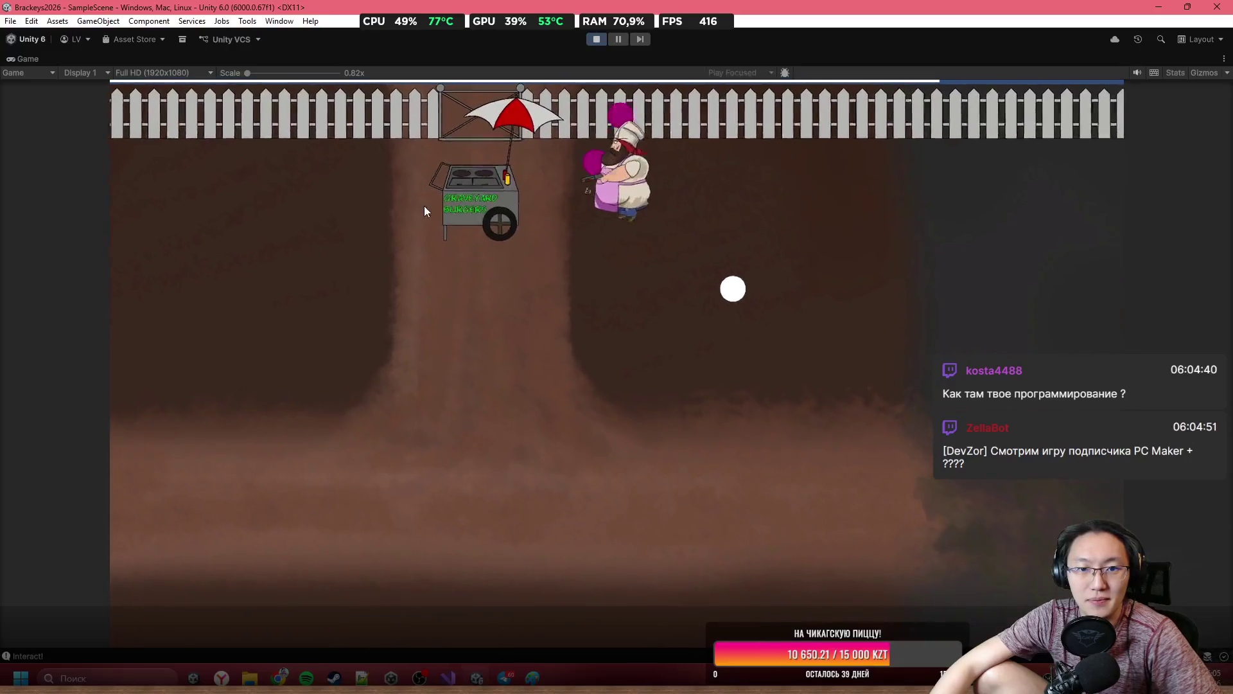
key(s)
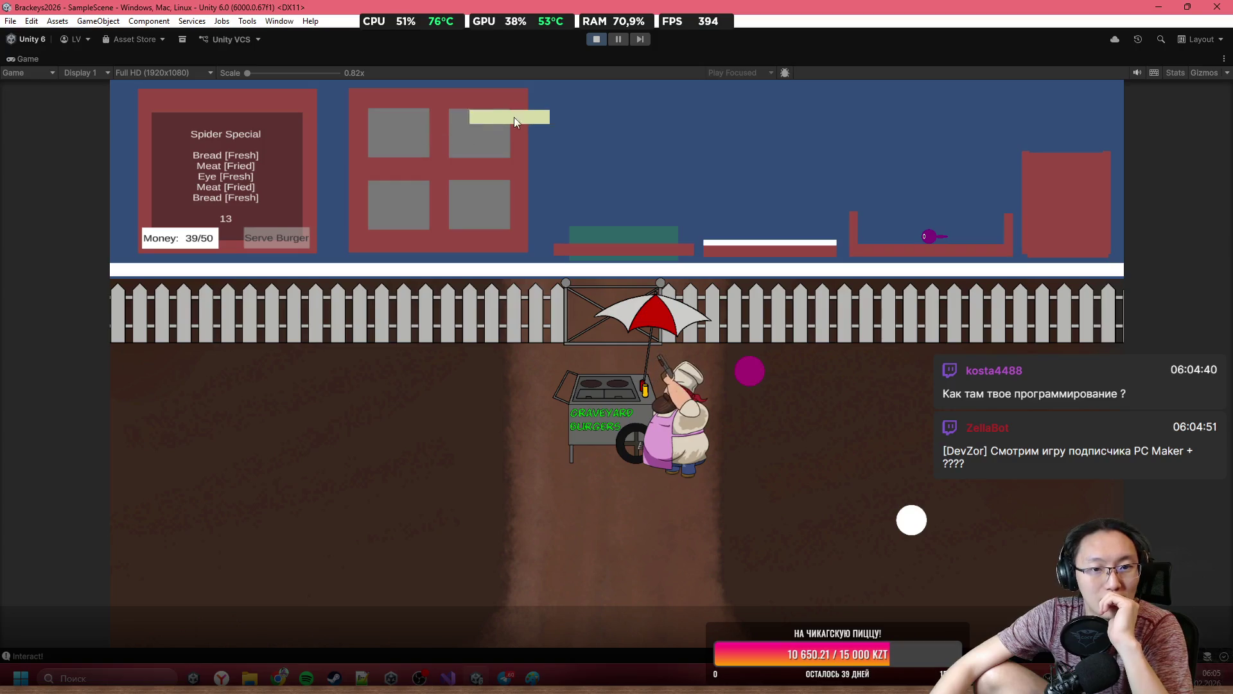
mouse_move(486, 138)
mouse_down()
mouse_move(488, 122)
mouse_move(712, 167)
mouse_move(745, 215)
mouse_move(770, 188)
mouse_up()
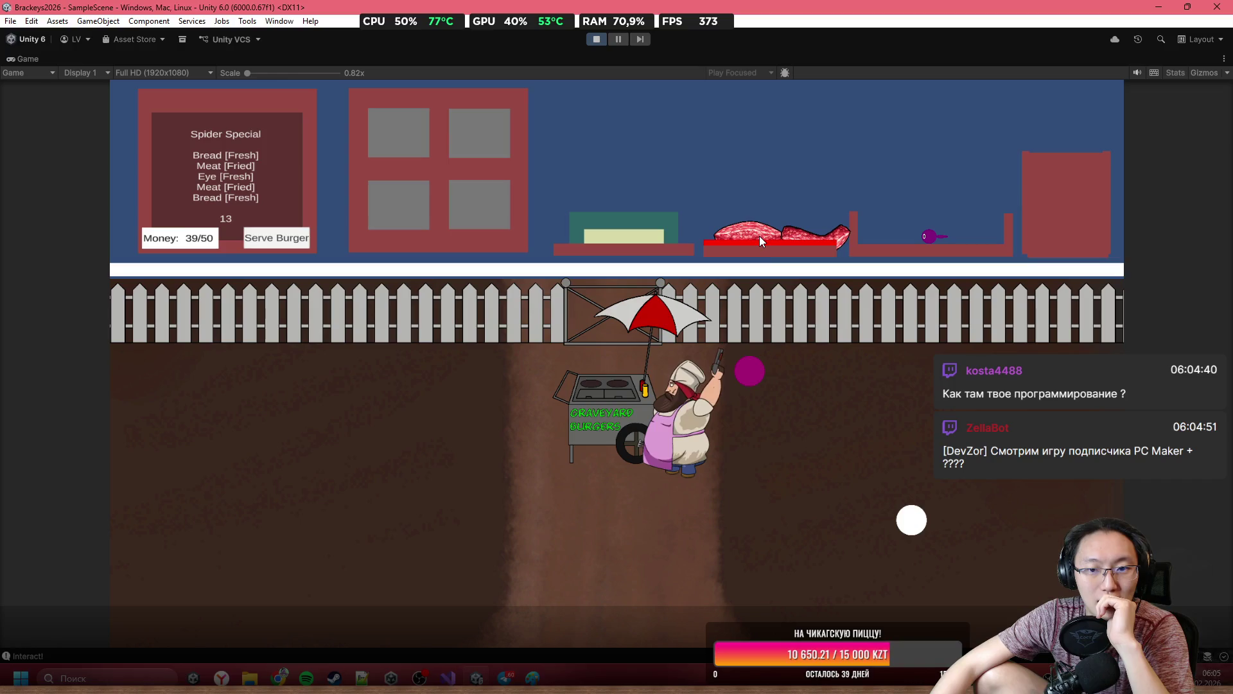
drag(751, 238, 661, 180)
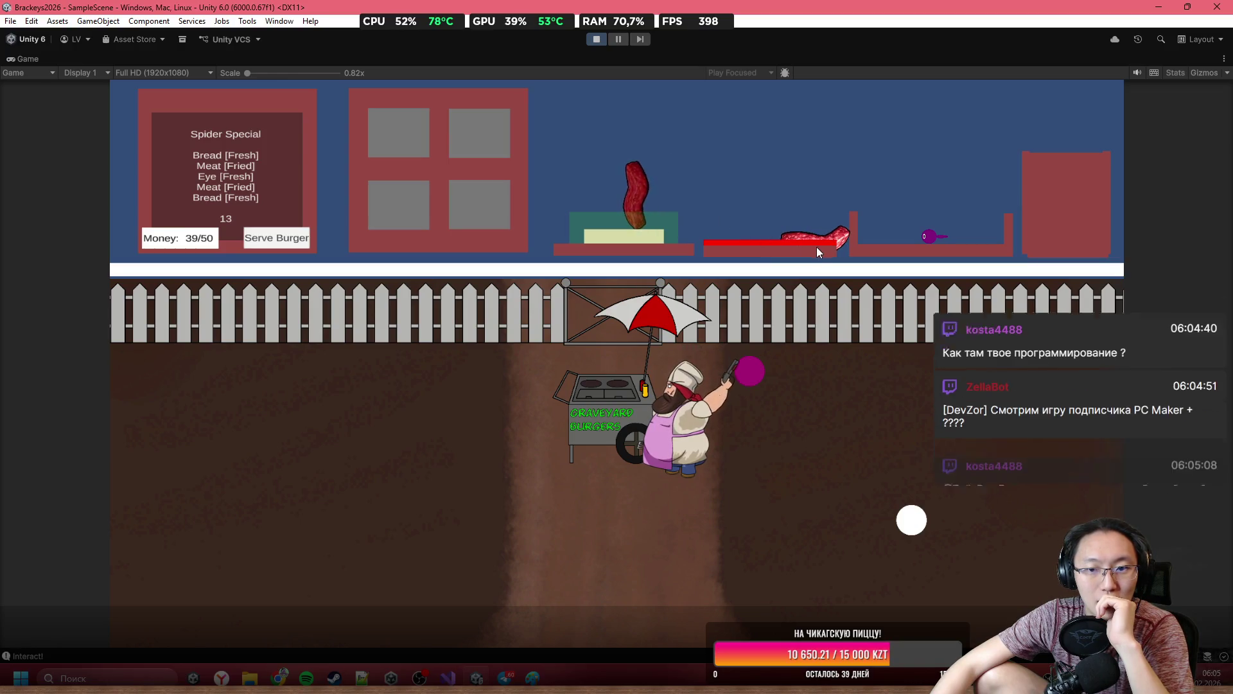
mouse_move(808, 237)
mouse_down()
mouse_move(858, 174)
mouse_move(896, 205)
mouse_move(787, 111)
mouse_move(622, 205)
mouse_up()
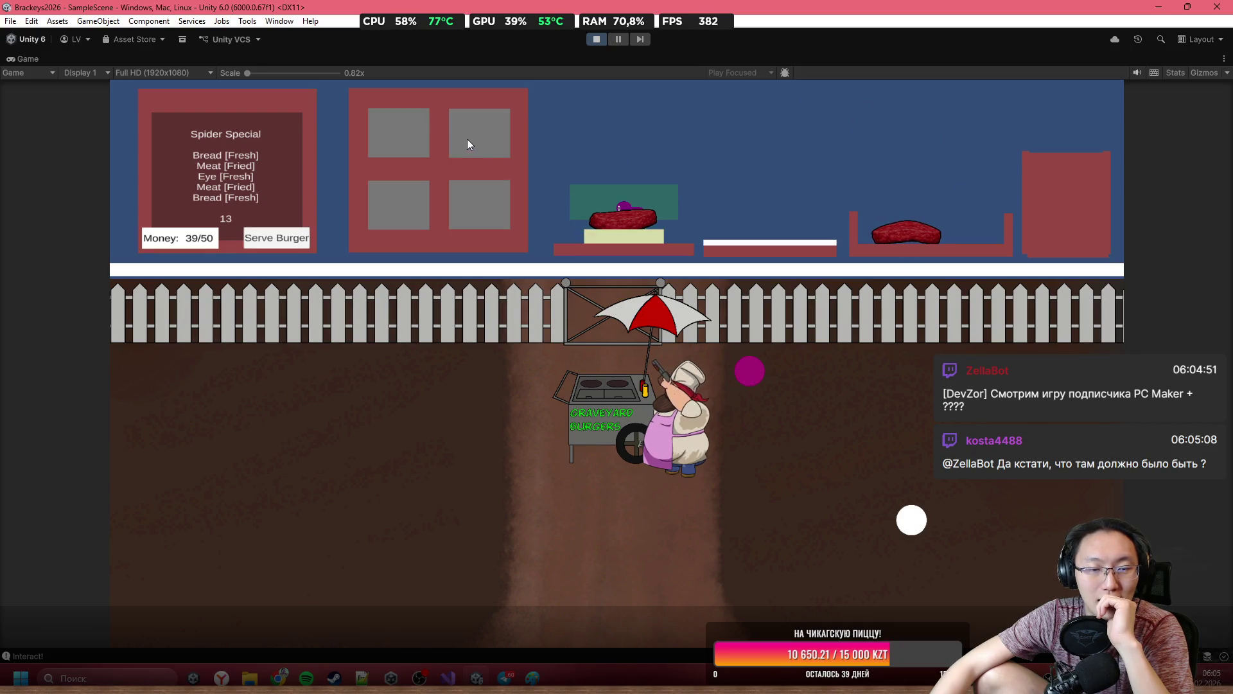
mouse_move(515, 96)
mouse_down()
mouse_move(711, 121)
mouse_move(1045, 71)
mouse_up()
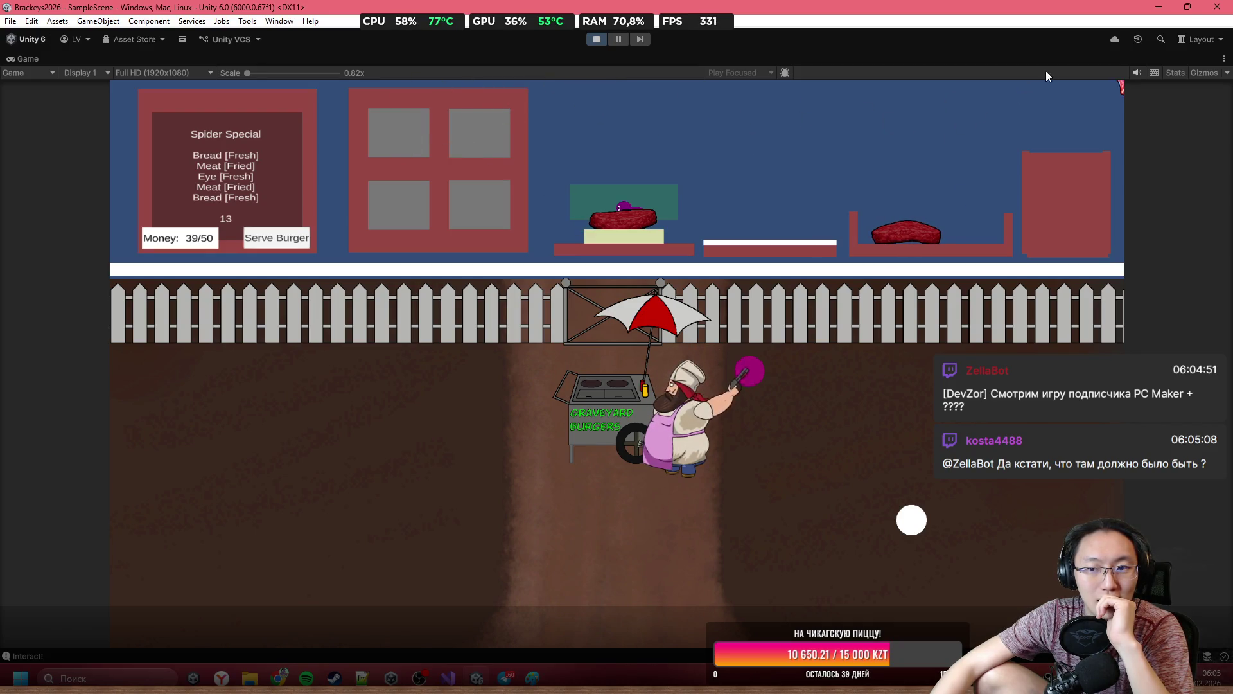
mouse_move(903, 229)
mouse_down()
mouse_move(804, 144)
mouse_move(575, 218)
mouse_up()
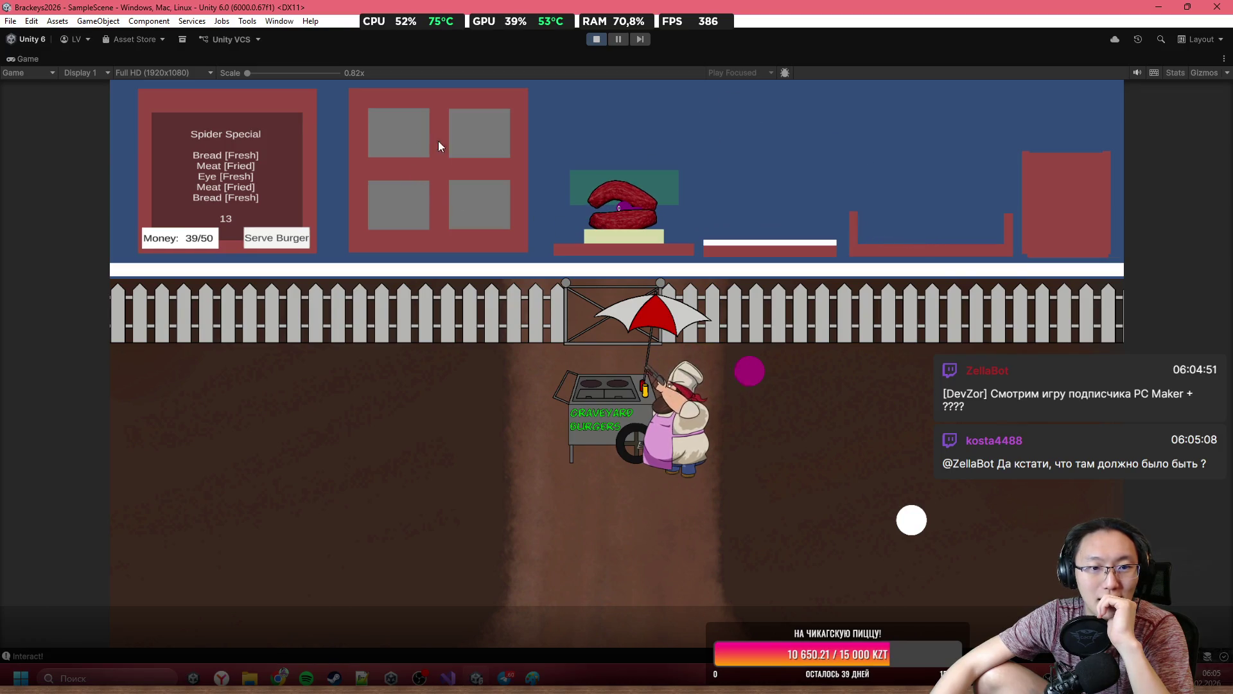
mouse_move(438, 141)
mouse_down()
mouse_move(591, 110)
mouse_move(613, 158)
mouse_up()
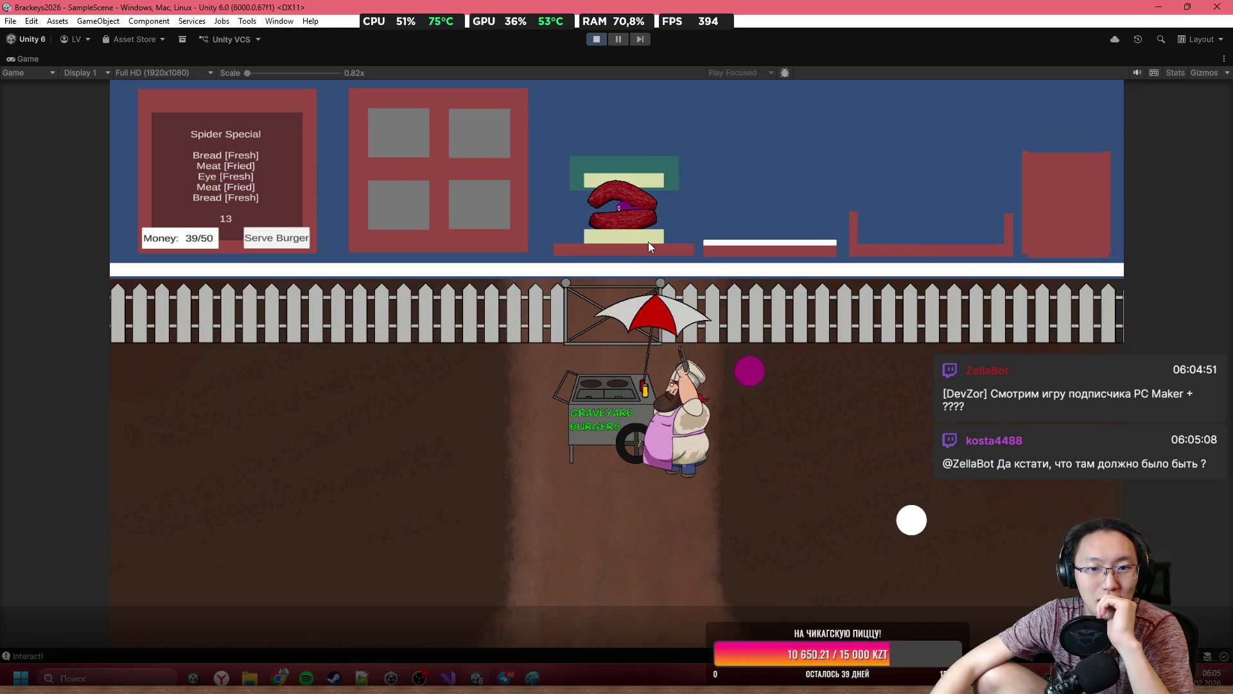
click(287, 239)
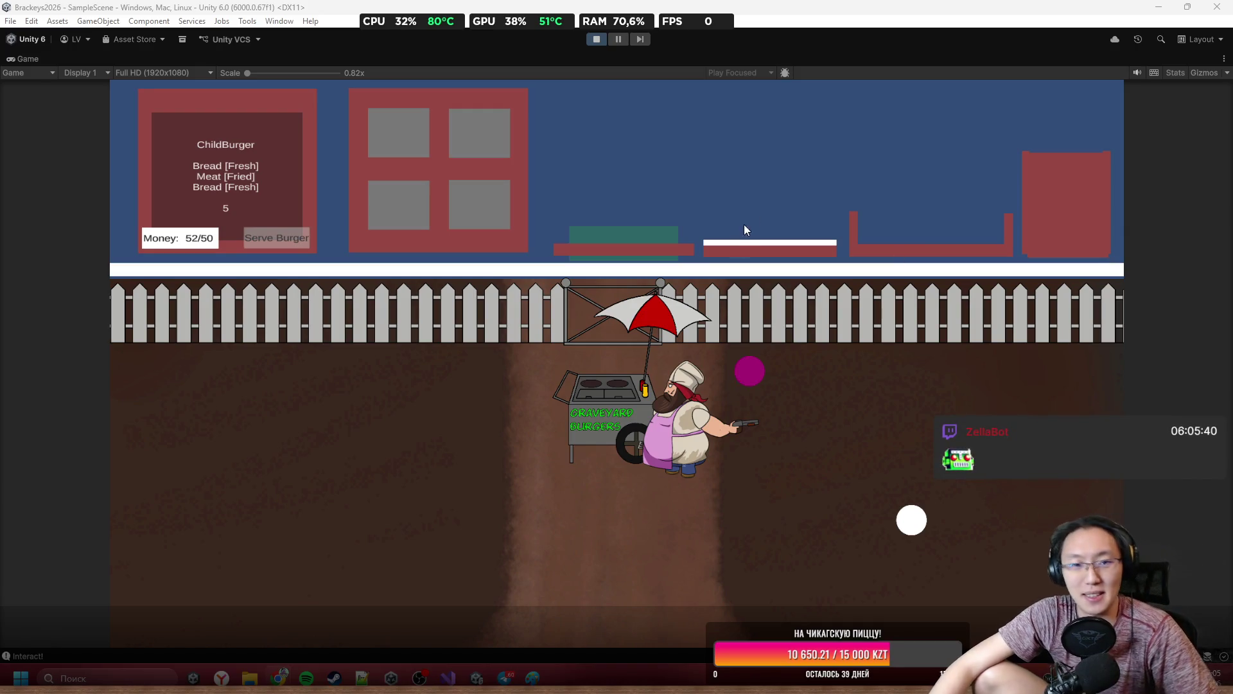
Serve the ChildBurger from bread and a fried patty, reaching 57/50, then restore the editor layout.
click(788, 442)
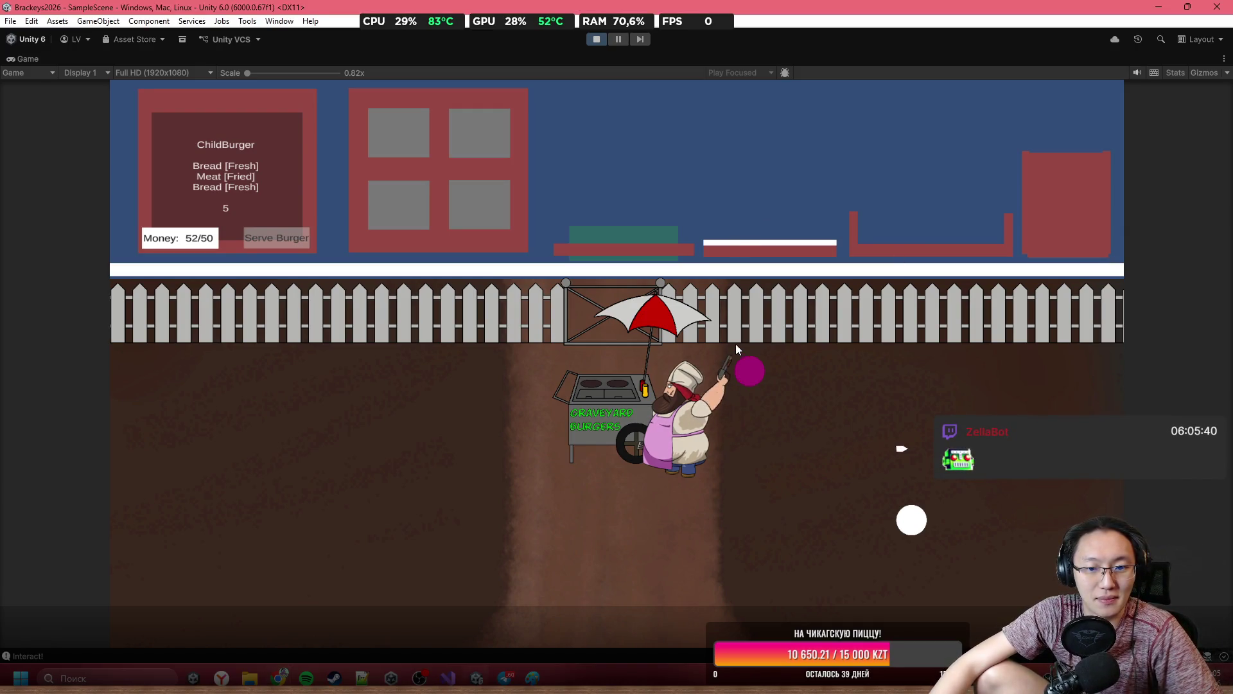
mouse_move(428, 138)
mouse_down()
mouse_move(507, 125)
mouse_move(515, 109)
mouse_move(443, 158)
mouse_up()
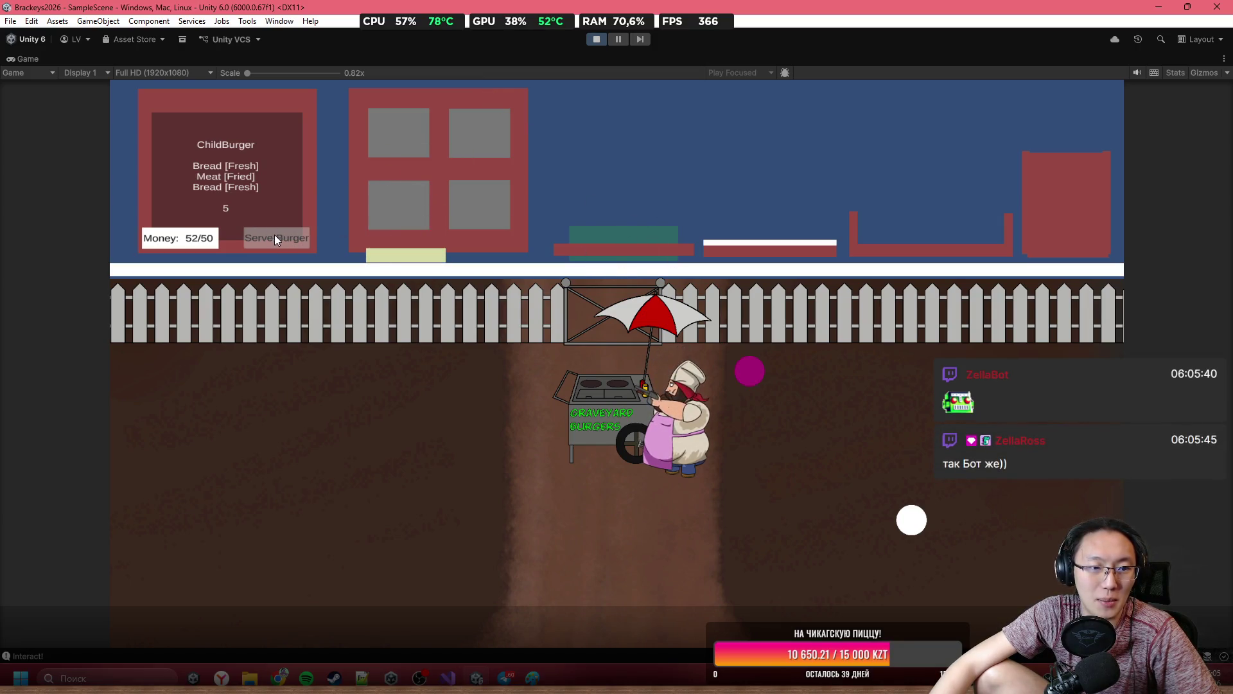
mouse_move(406, 255)
mouse_down()
mouse_move(501, 182)
mouse_move(479, 188)
mouse_move(580, 64)
mouse_move(604, 128)
mouse_up()
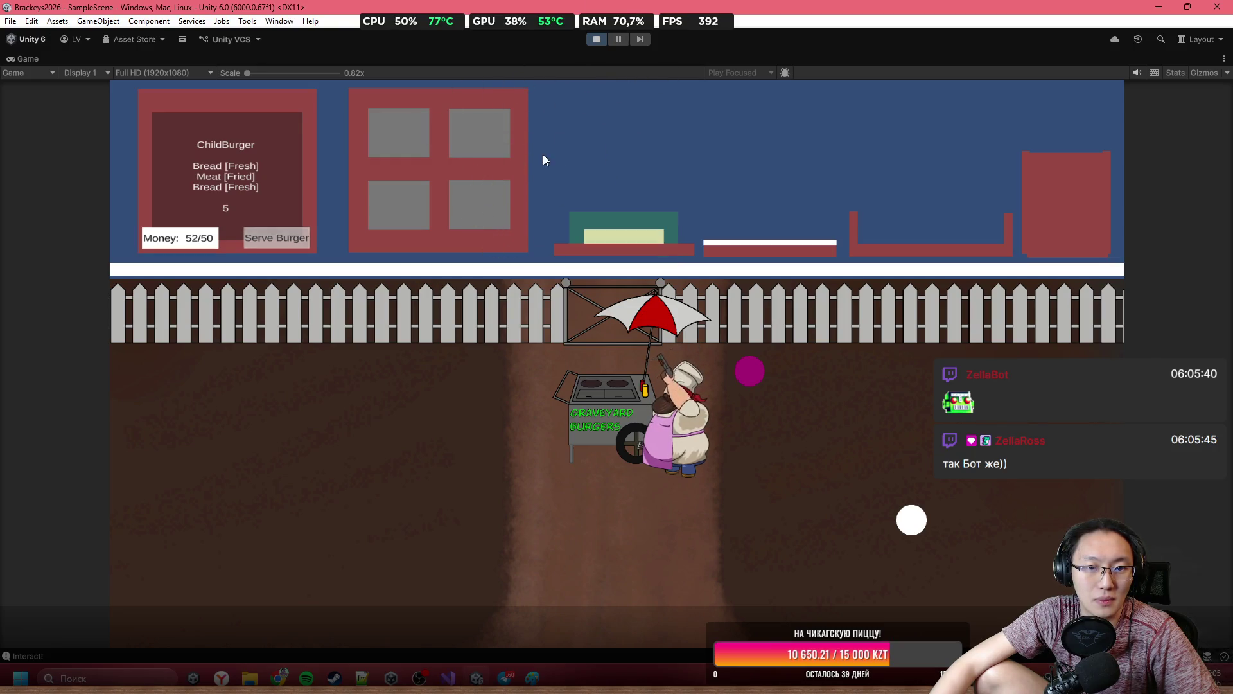
mouse_move(467, 110)
mouse_down()
mouse_move(495, 155)
mouse_move(465, 121)
mouse_move(463, 137)
mouse_move(411, 149)
mouse_move(385, 122)
mouse_move(418, 147)
mouse_move(456, 153)
mouse_move(460, 138)
mouse_move(427, 159)
mouse_move(414, 132)
mouse_move(463, 128)
mouse_move(484, 152)
mouse_move(394, 151)
mouse_move(463, 156)
mouse_move(469, 128)
mouse_move(474, 176)
mouse_move(491, 83)
mouse_move(490, 137)
mouse_move(659, 155)
mouse_move(706, 180)
mouse_move(710, 212)
mouse_up()
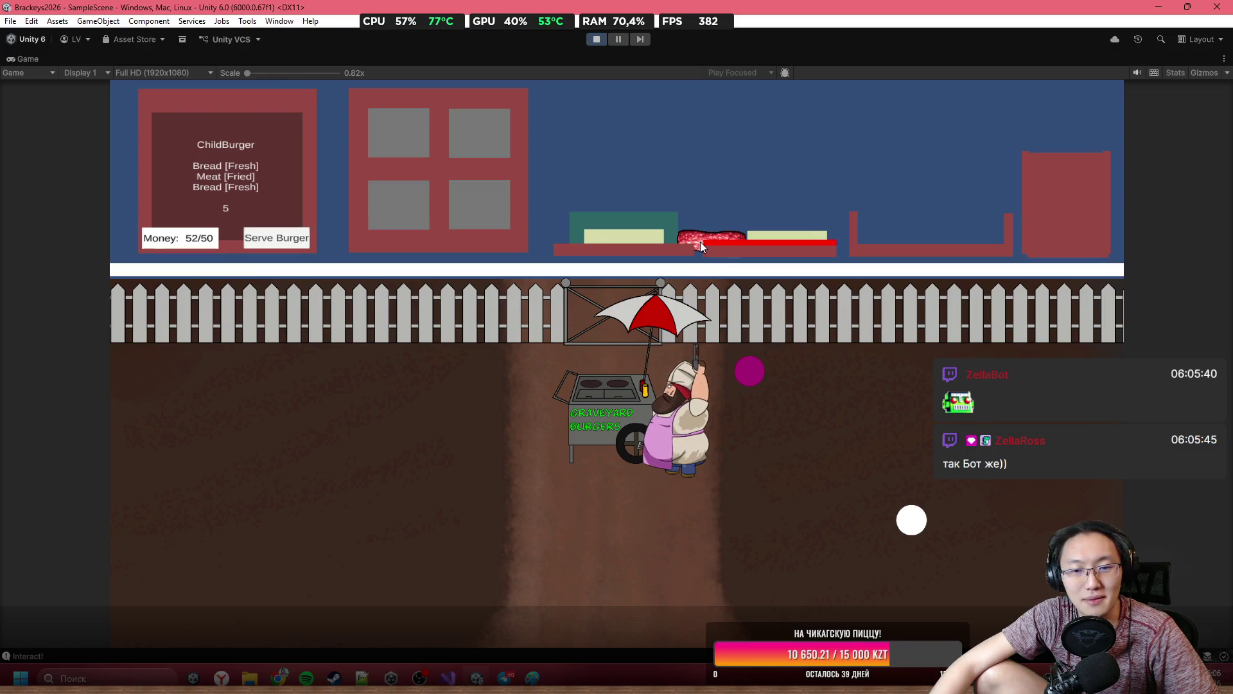
mouse_move(695, 237)
mouse_down()
mouse_move(730, 131)
mouse_move(696, 118)
mouse_move(815, 123)
mouse_move(820, 172)
mouse_move(799, 103)
mouse_move(749, 90)
mouse_move(636, 151)
mouse_up()
mouse_move(787, 244)
mouse_down()
mouse_move(788, 206)
mouse_move(626, 207)
mouse_up()
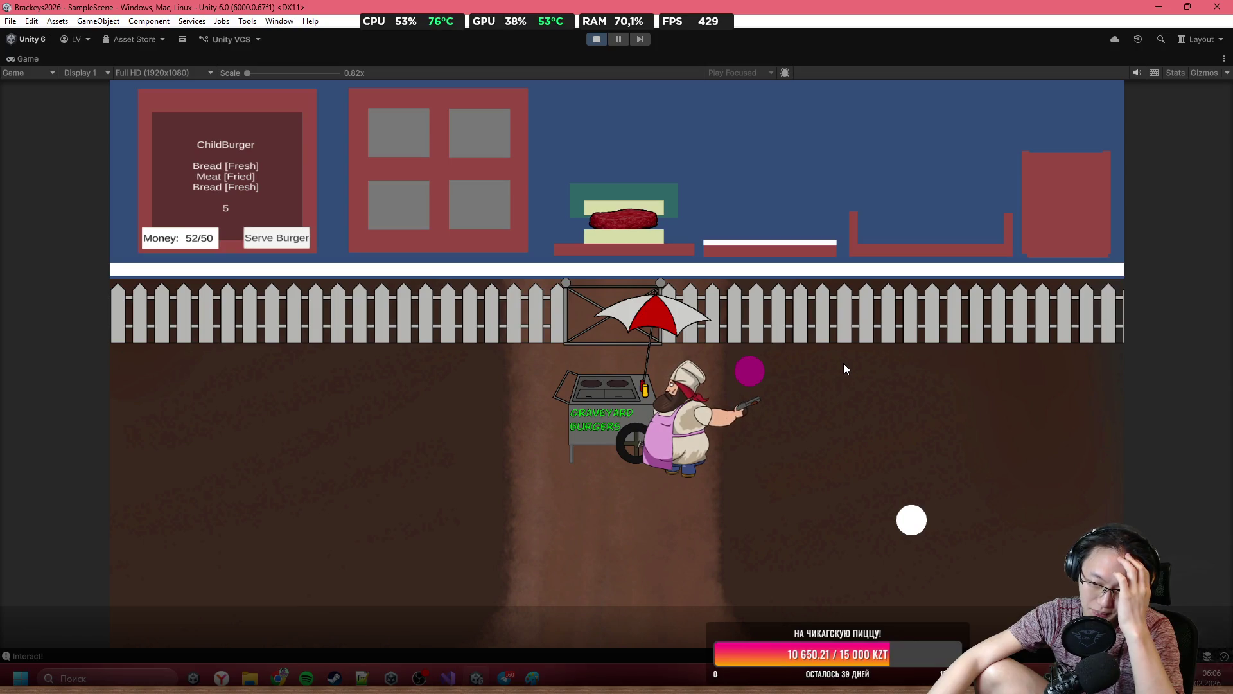
click(307, 246)
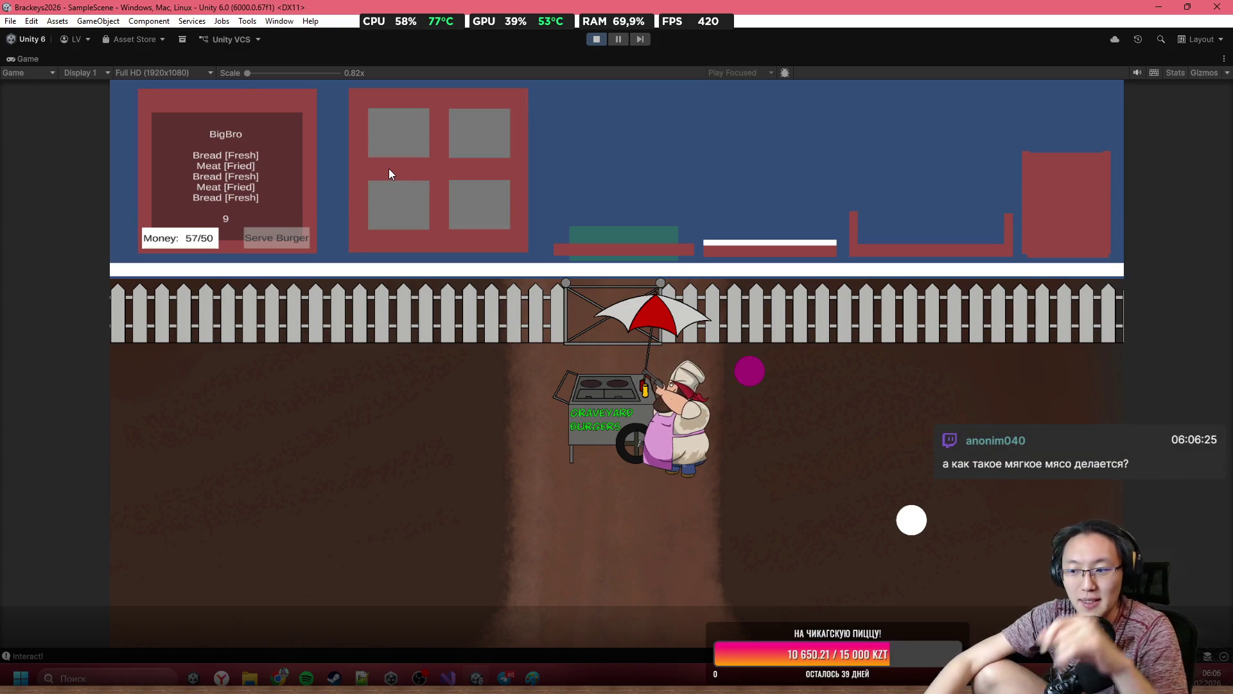
mouse_move(403, 139)
mouse_down()
mouse_move(588, 127)
mouse_move(792, 140)
mouse_move(862, 161)
mouse_move(858, 177)
mouse_up()
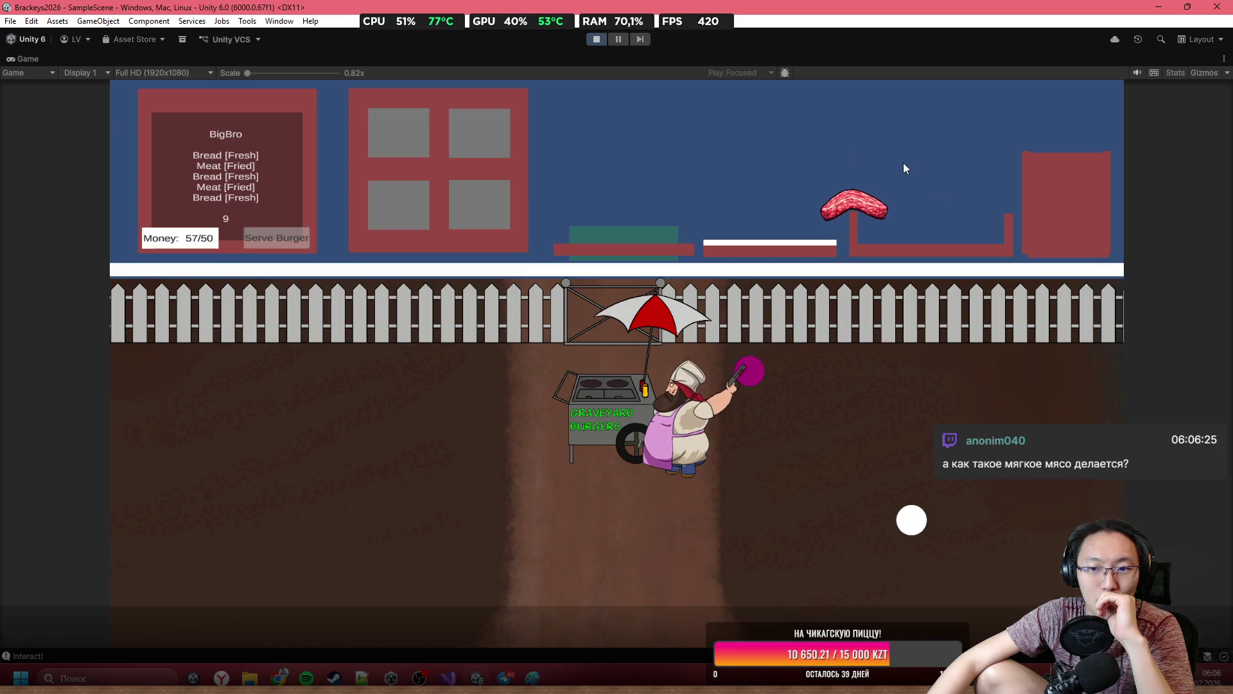
double_click(708, 59)
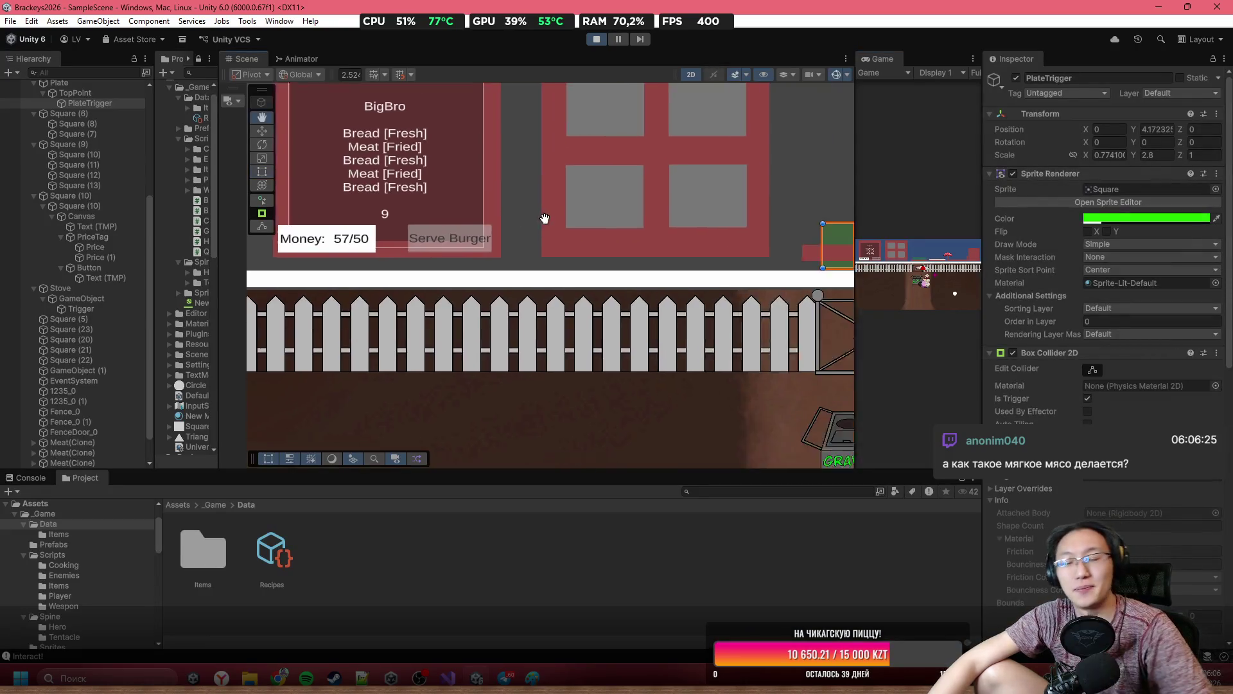
Select the spawned meat piece and frame Meat(Clone) in the Scene view.
scroll(801, 337, down, 3)
mouse_move(855, 276)
mouse_down()
mouse_move(524, 279)
mouse_move(846, 279)
mouse_up()
scroll(562, 206, up, 5)
click(560, 202)
scroll(560, 202, up, 3)
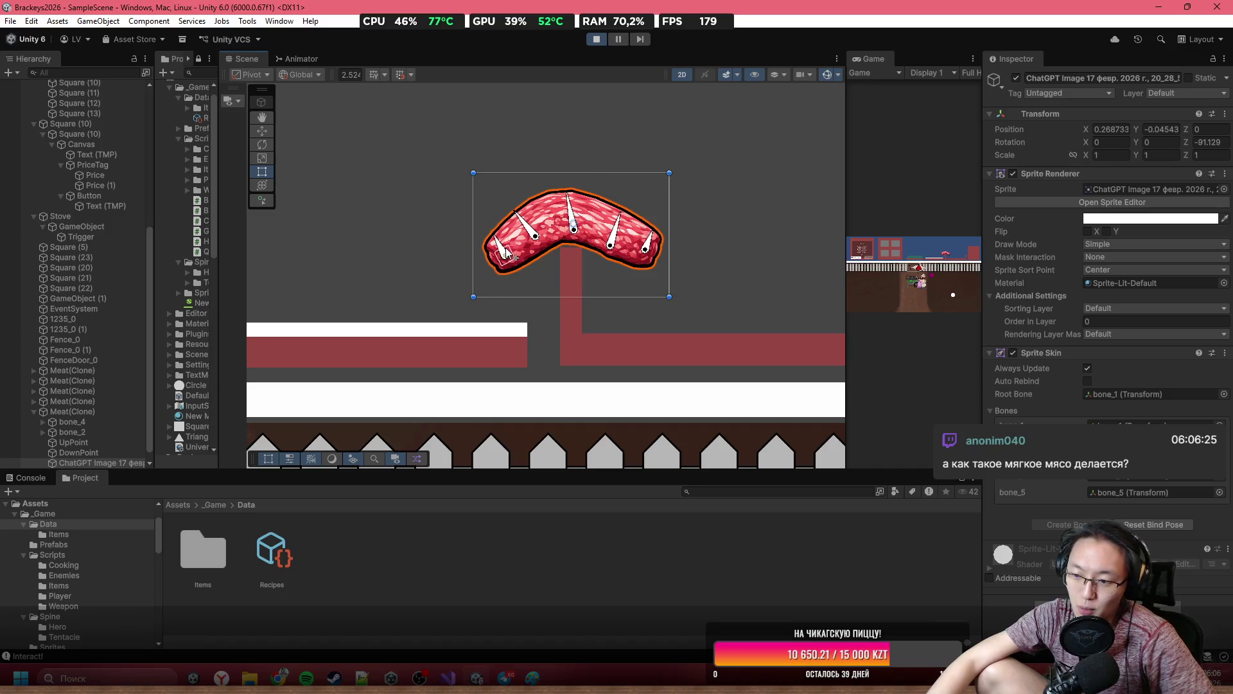
scroll(443, 267, up, 3)
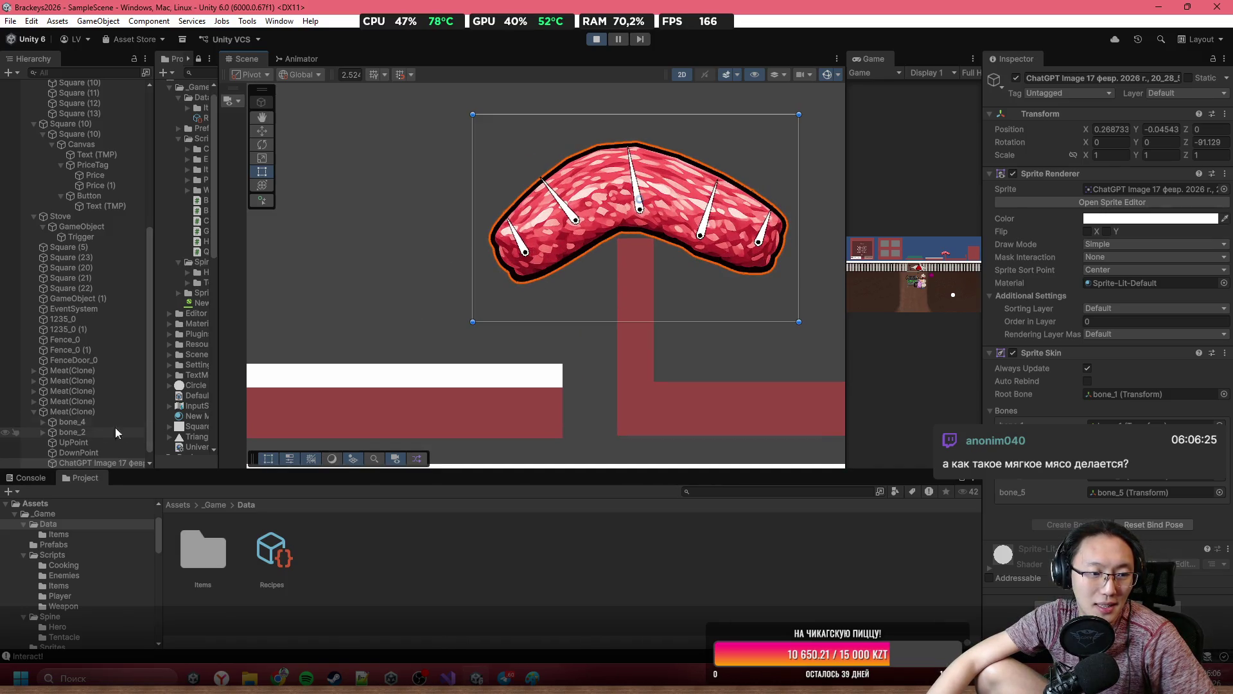
double_click(110, 413)
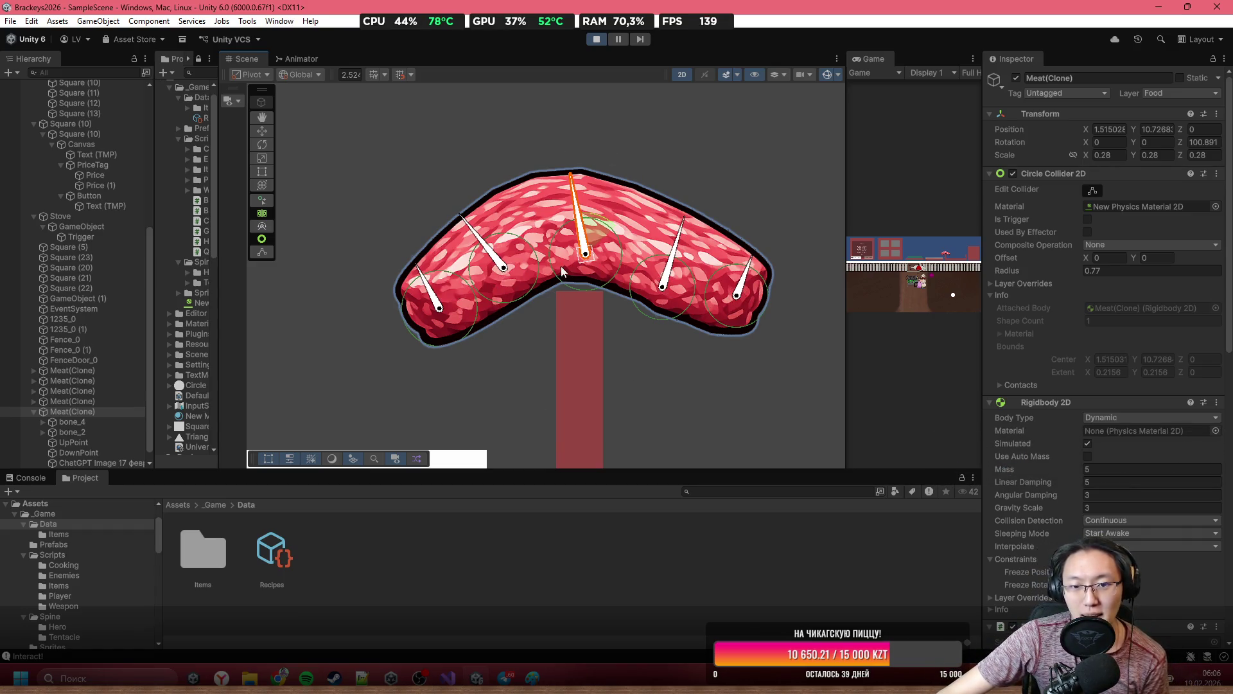
Zoom in and out on Meat(Clone) to inspect its sprite bones and circle colliders.
scroll(598, 256, up, 5)
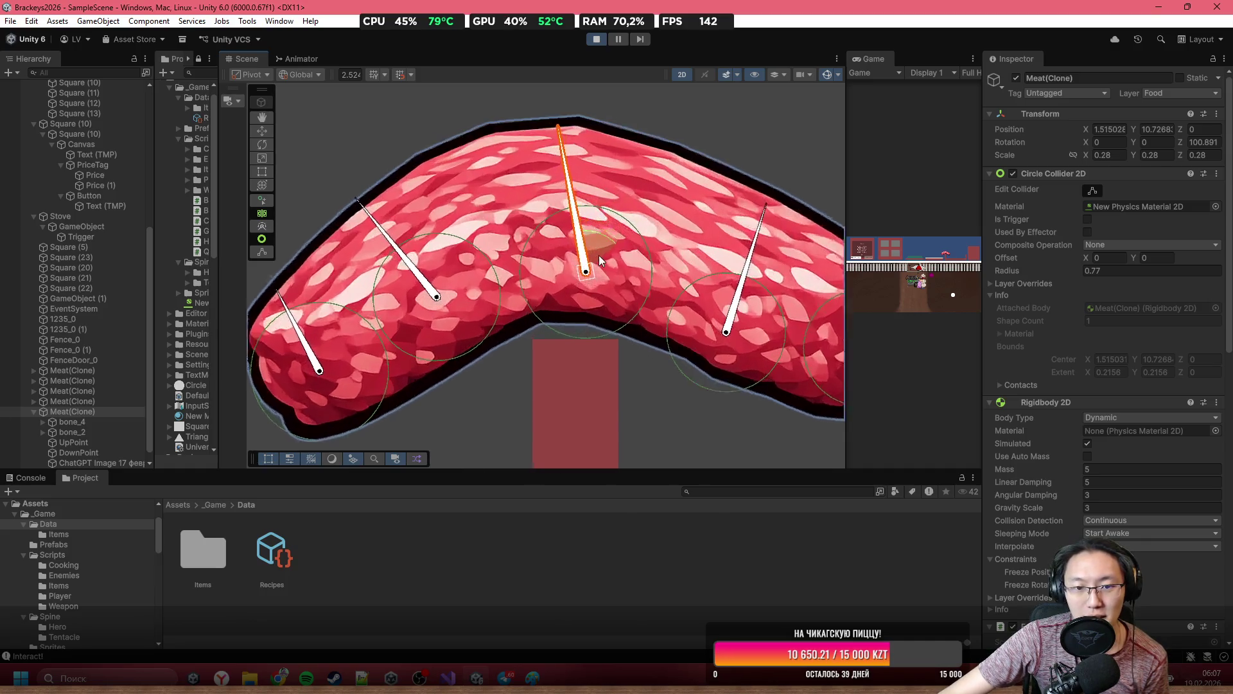
scroll(592, 256, down, 5)
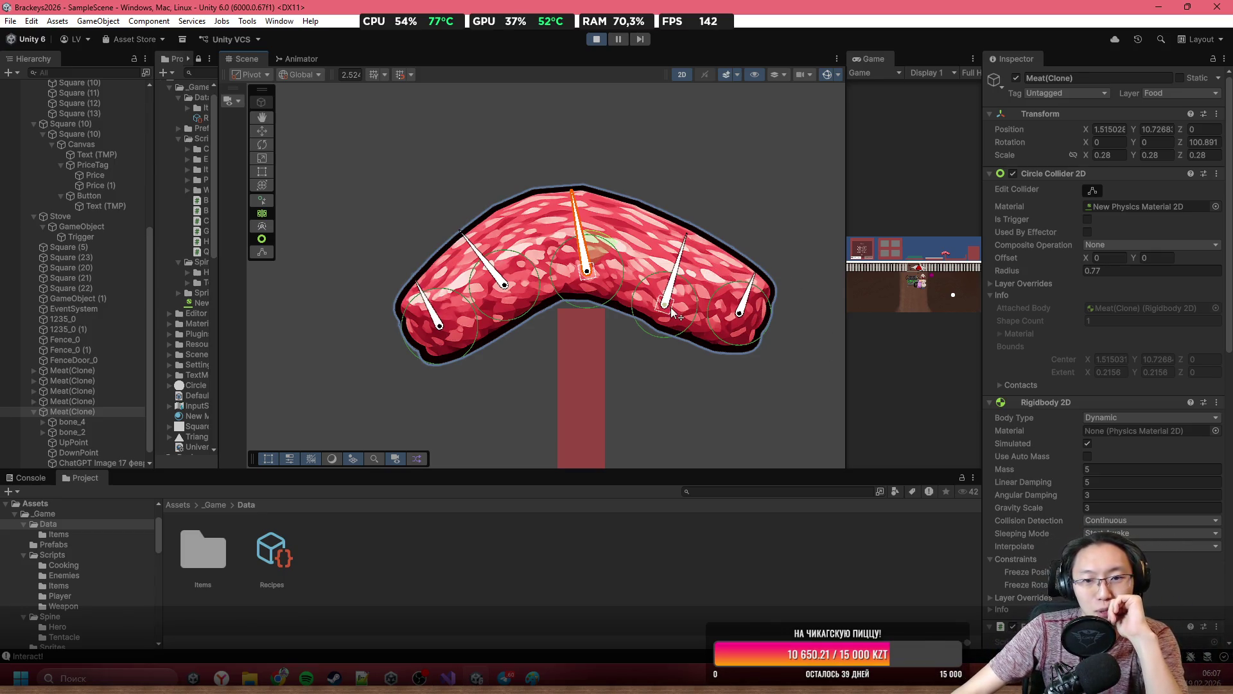
scroll(681, 311, up, 3)
scroll(681, 311, up, 2)
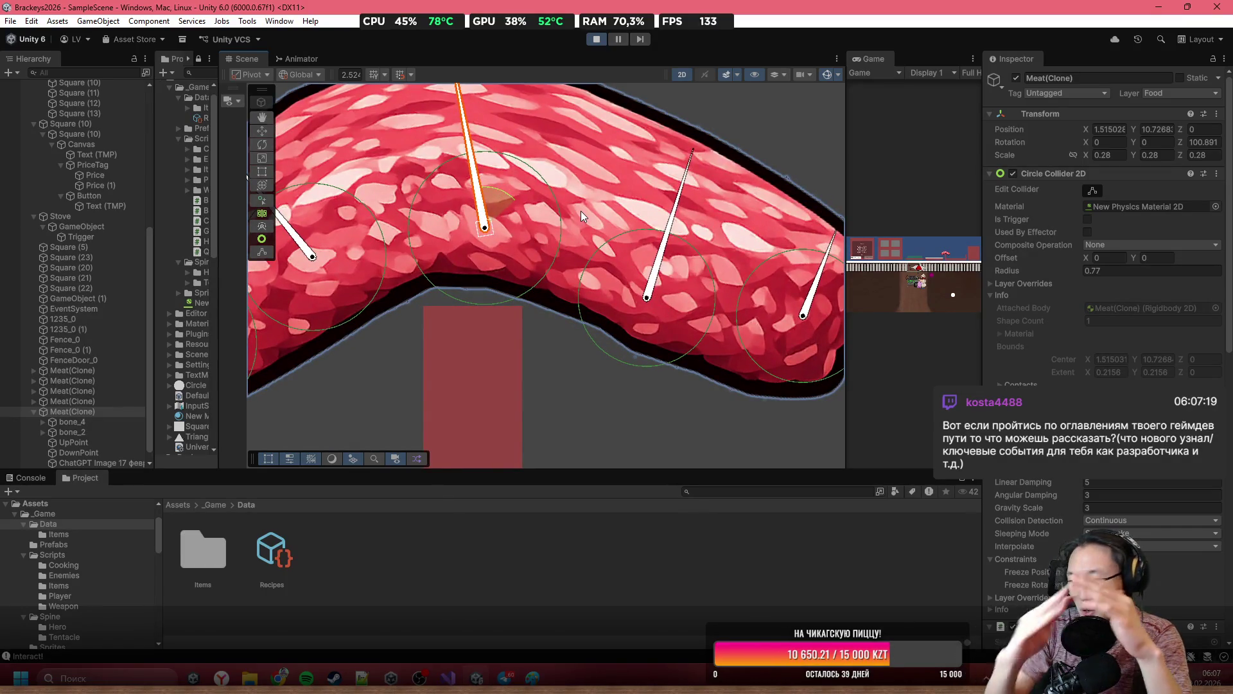
scroll(680, 245, down, 2)
scroll(679, 245, down, 2)
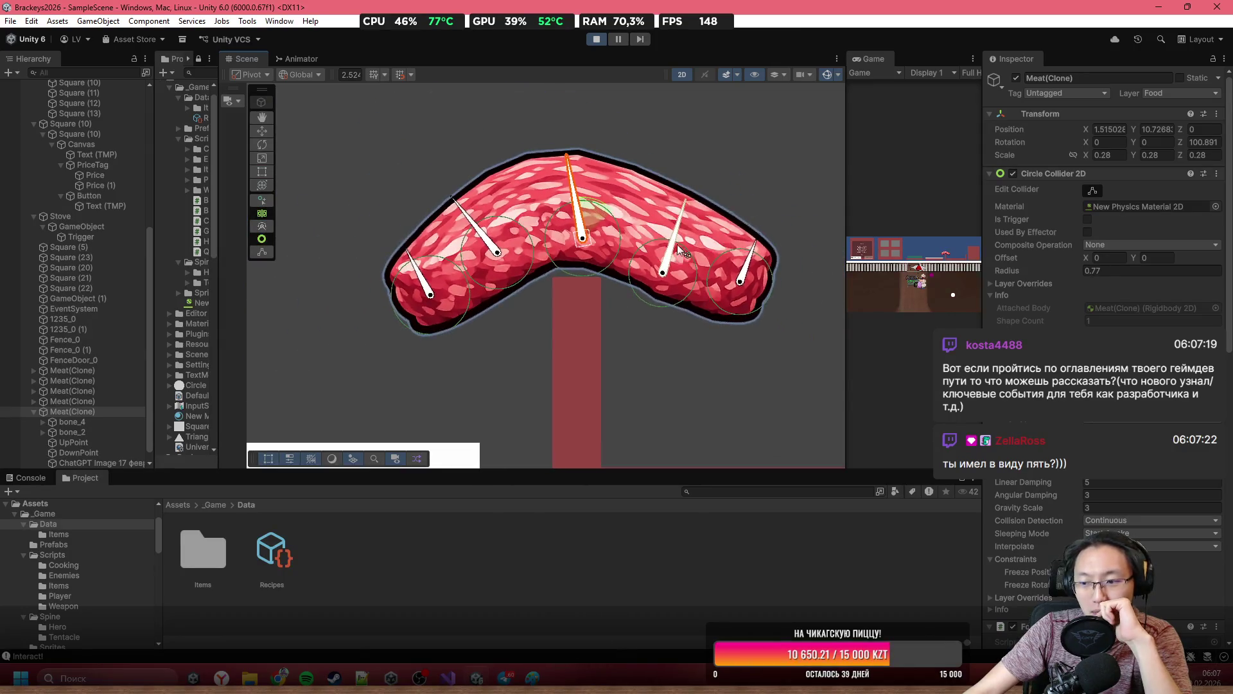